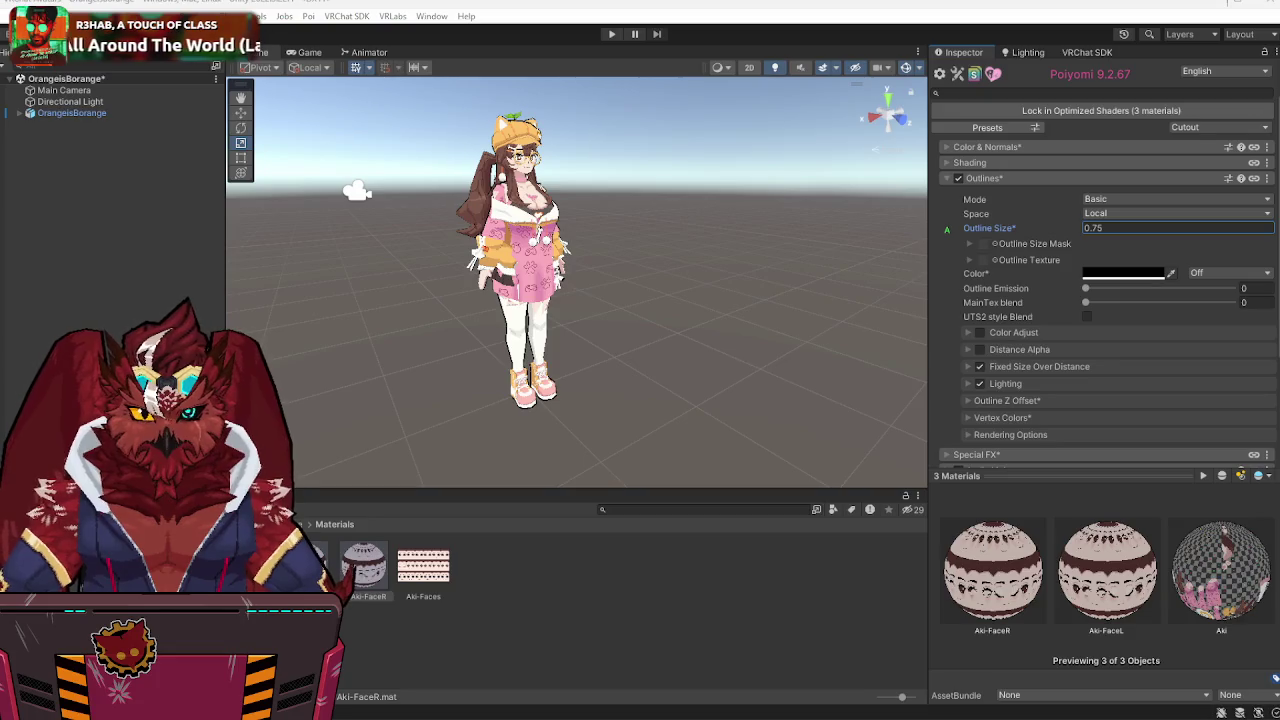
- Play Virtual Bloom from Spotify's Liked Songs instead of Promises
{"action": "key", "text": "alt+Tab"}
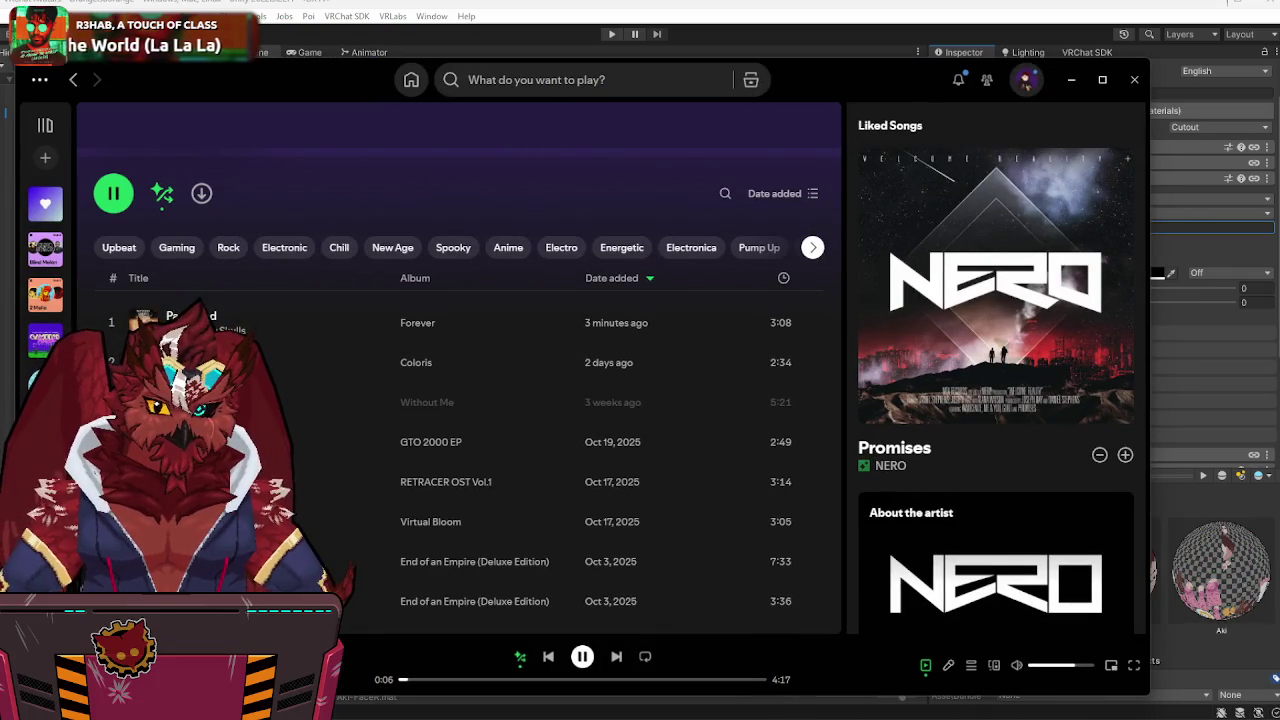
{"action": "key", "text": "super+Down"}
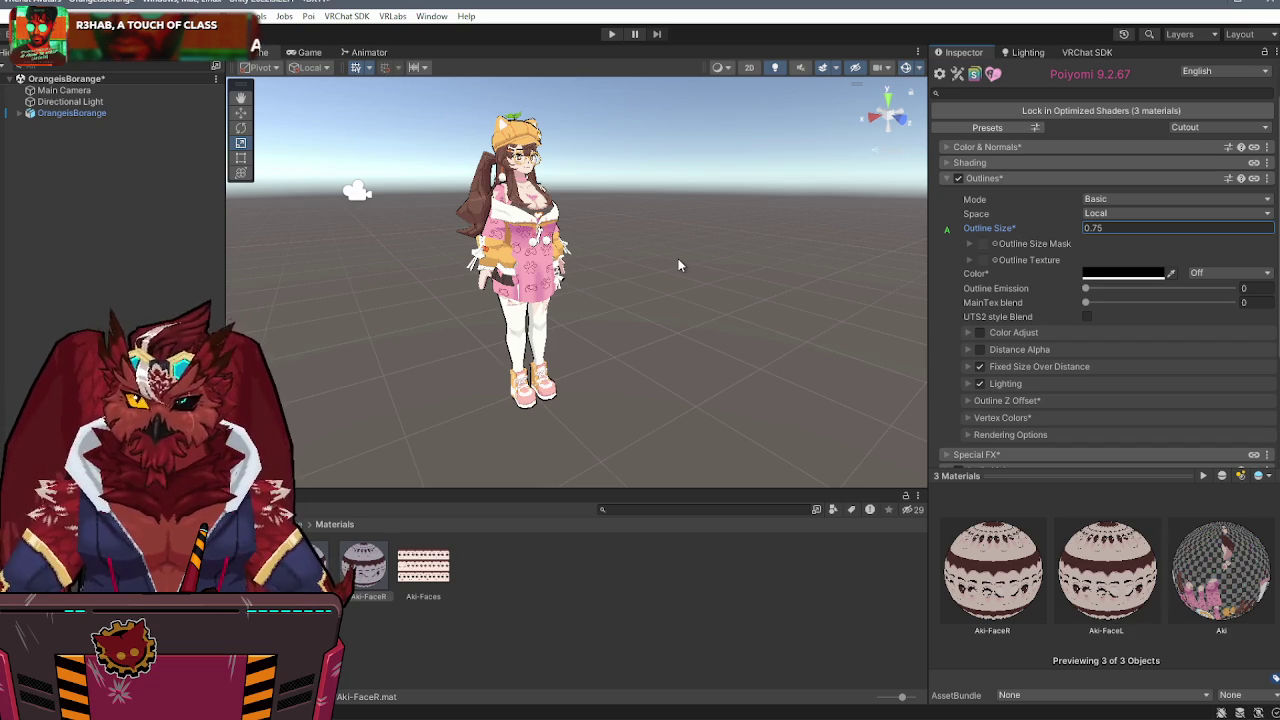
{"action": "key", "text": "alt+Tab"}
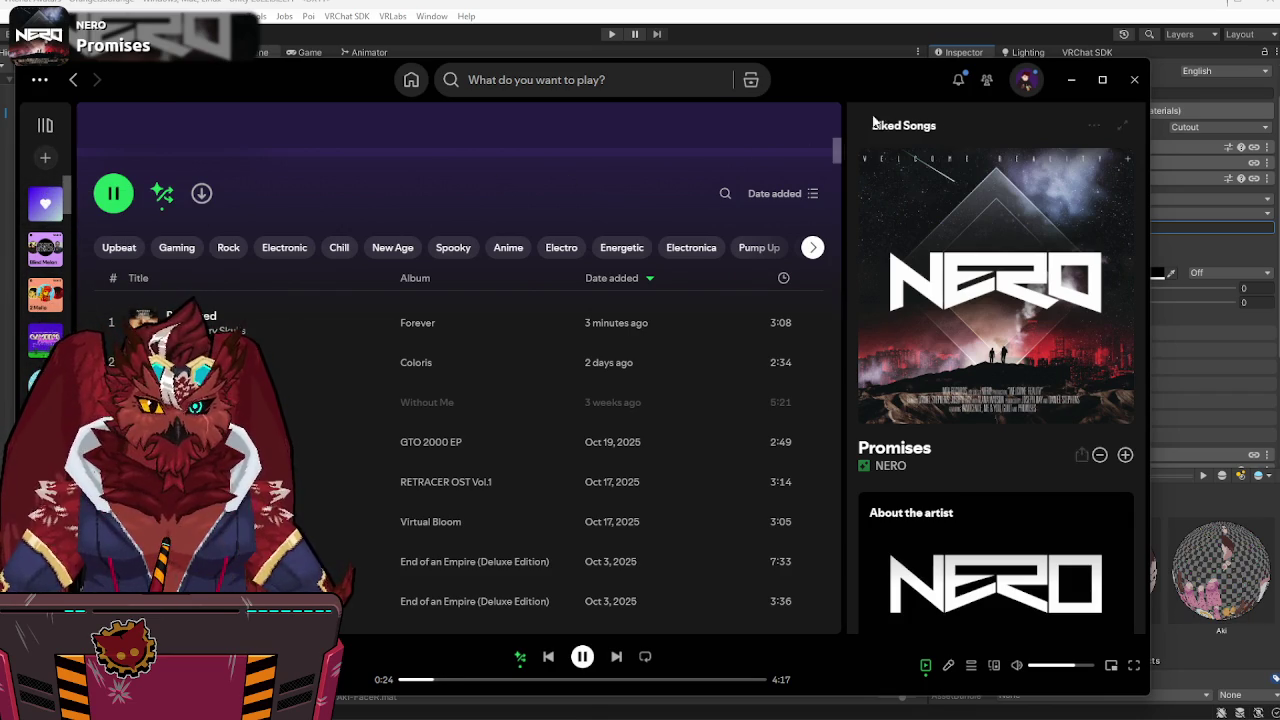
{"action": "scroll", "coordinate": [537, 350], "scroll_direction": "down", "scroll_amount": 3}
{"action": "scroll", "coordinate": [515, 352], "scroll_direction": "up", "scroll_amount": 5}
{"action": "scroll", "coordinate": [512, 346], "scroll_direction": "down", "scroll_amount": 5}
{"action": "scroll", "coordinate": [271, 330], "scroll_direction": "down", "scroll_amount": 3}
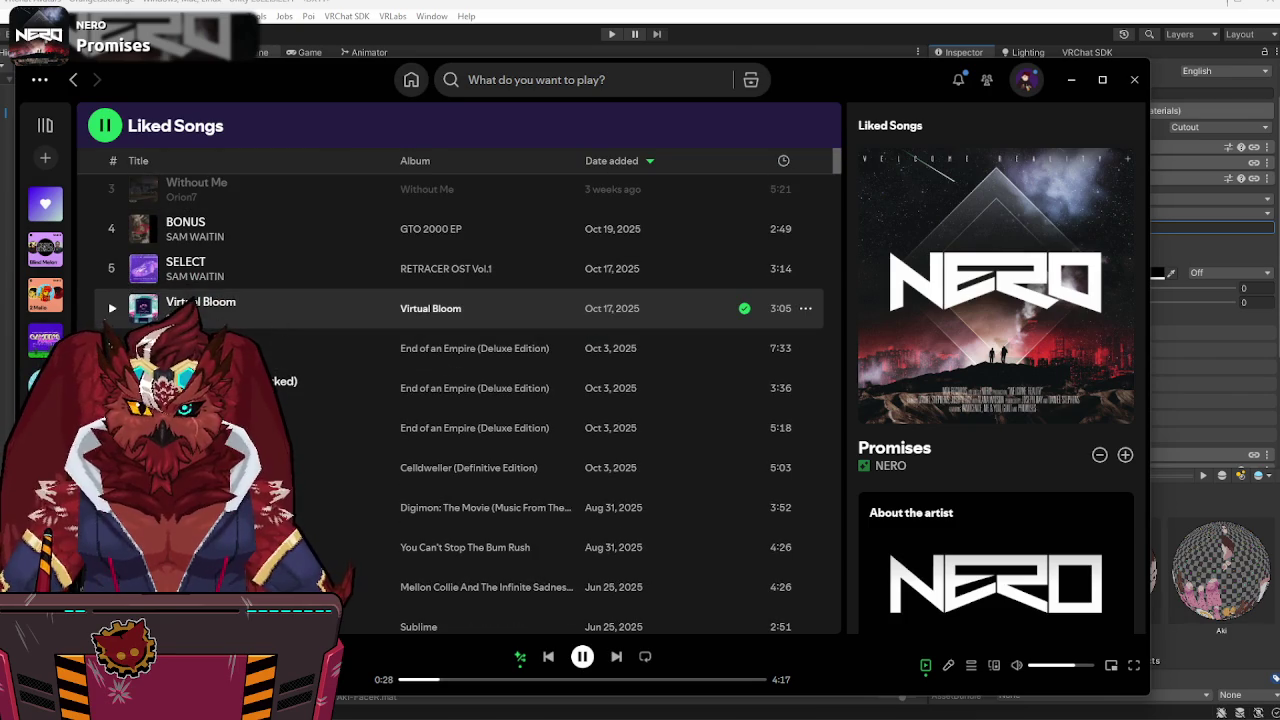
{"action": "left_click", "coordinate": [111, 311]}
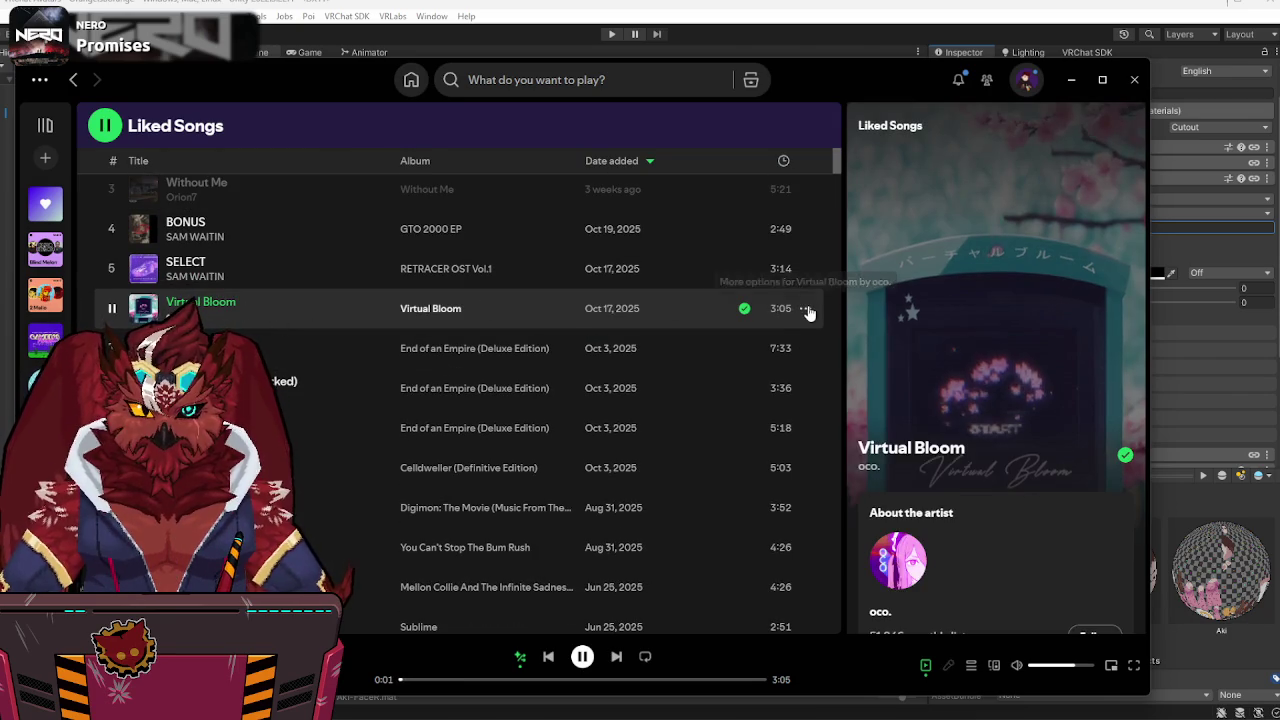
- Start the Virtual Bloom song radio and minimize Spotify back to Unity
{"action": "left_click", "coordinate": [806, 309]}
{"action": "left_click", "coordinate": [837, 510]}
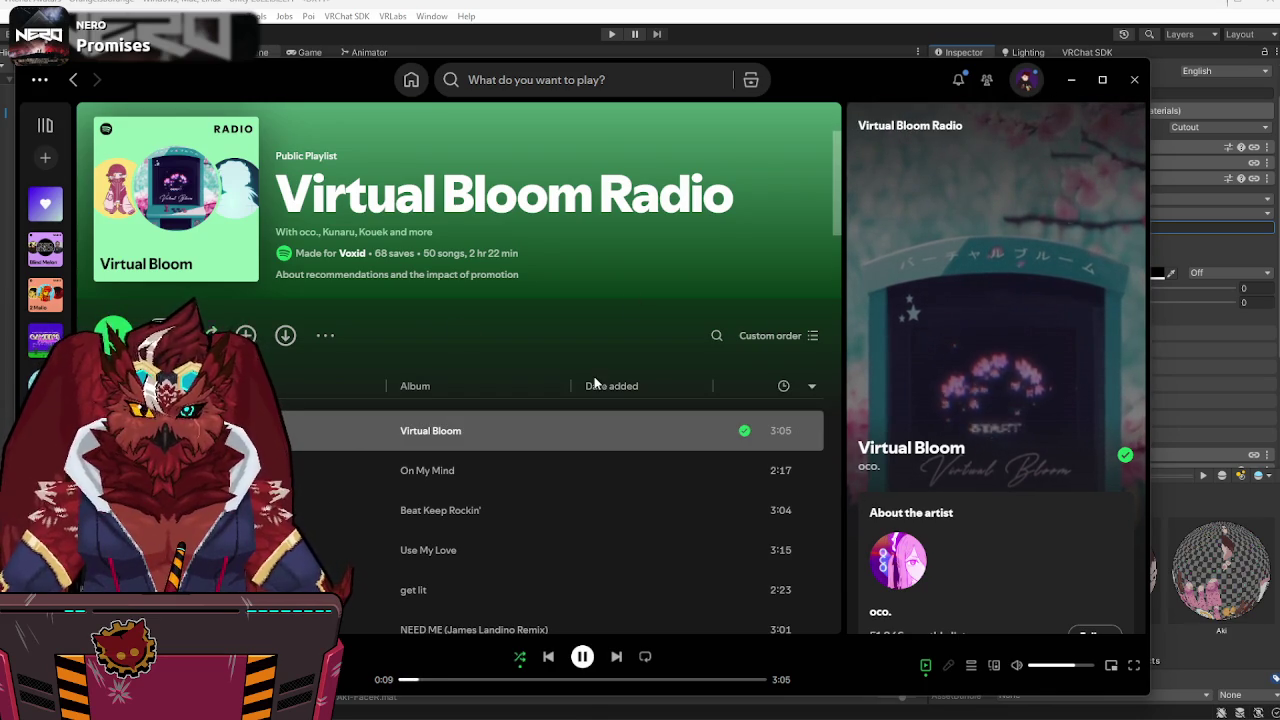
{"action": "left_click", "coordinate": [1072, 85]}
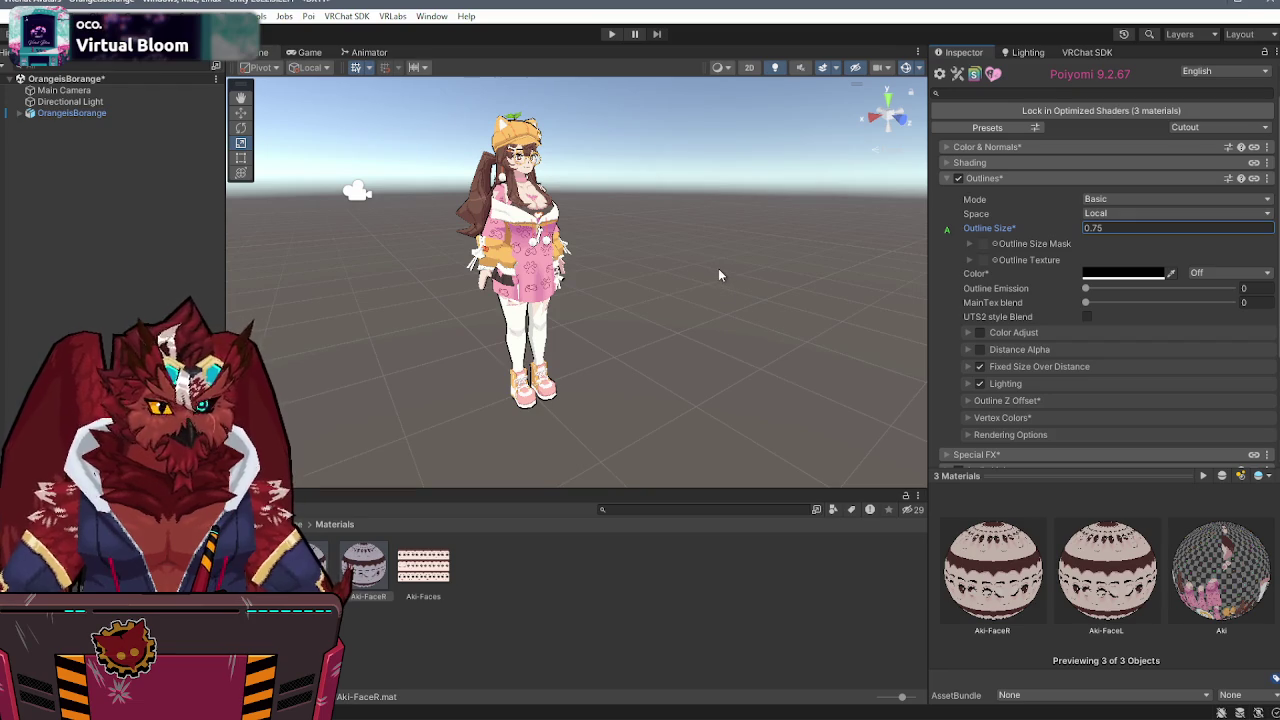
- Disable the Hoodie object under OrangeisBorange, then select the Head object
{"action": "left_click", "coordinate": [20, 114]}
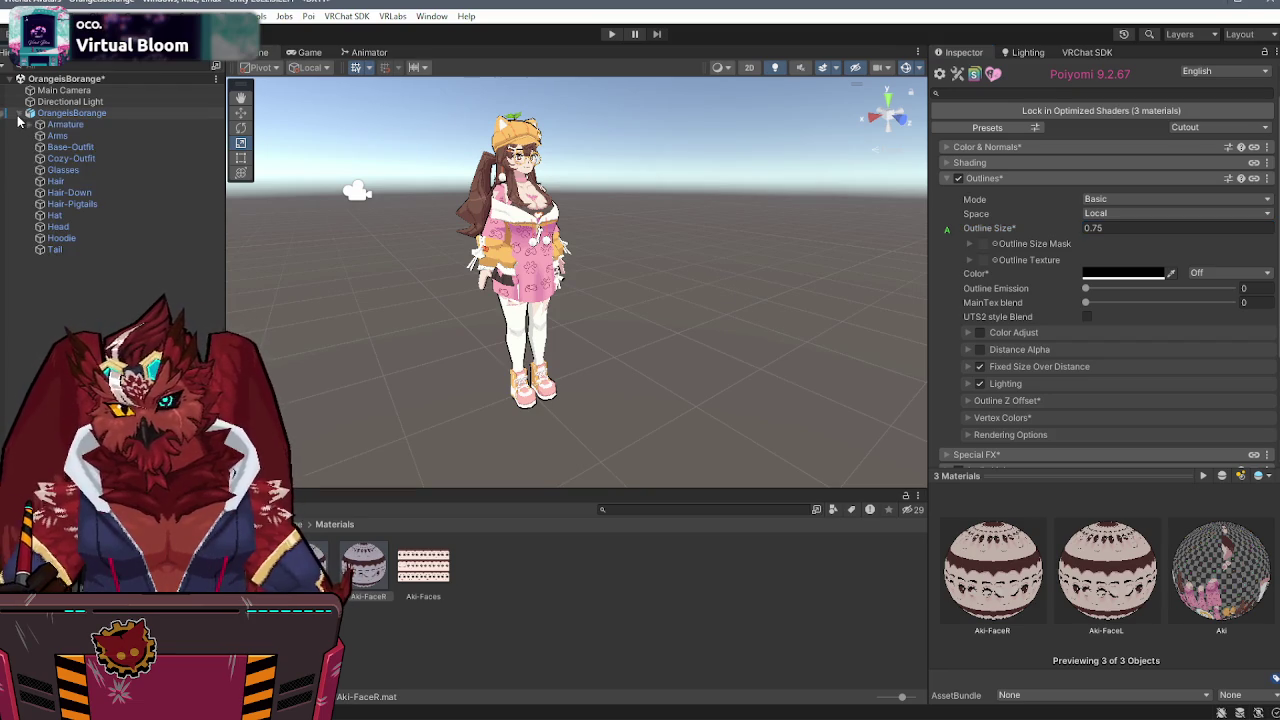
{"action": "left_click", "coordinate": [76, 239]}
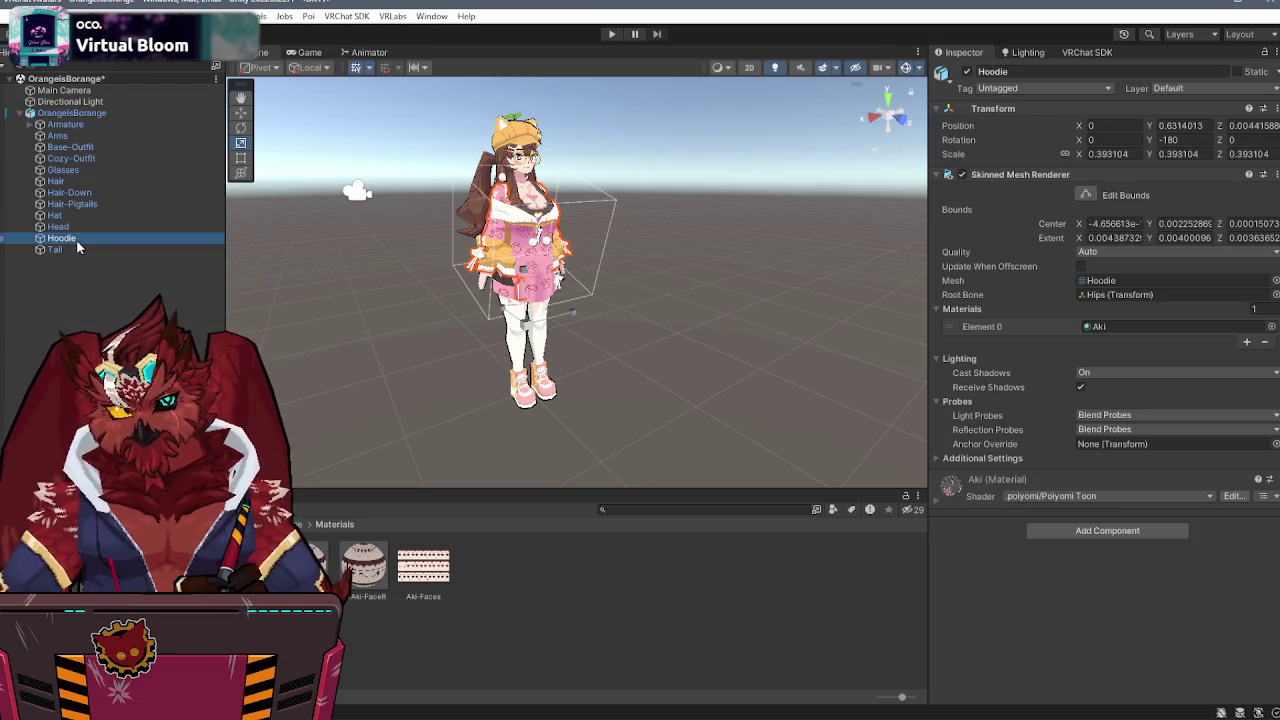
{"action": "left_click", "coordinate": [966, 71]}
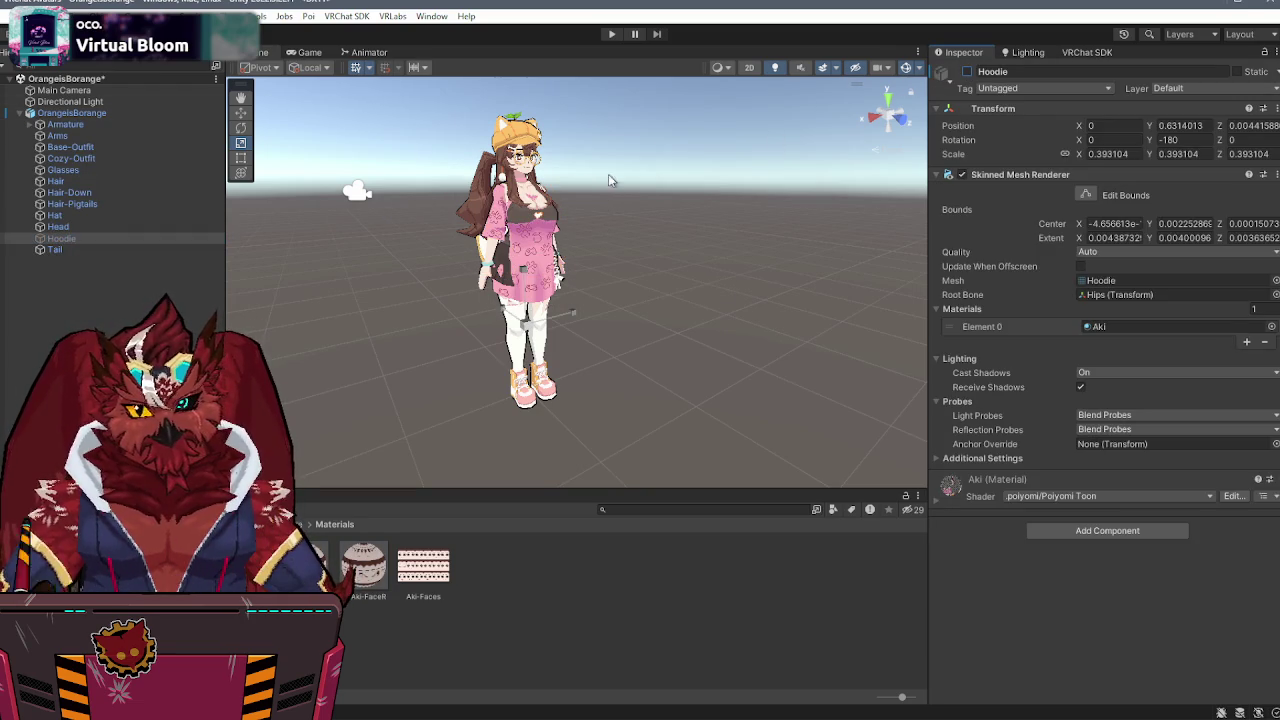
{"action": "left_click", "coordinate": [62, 227]}
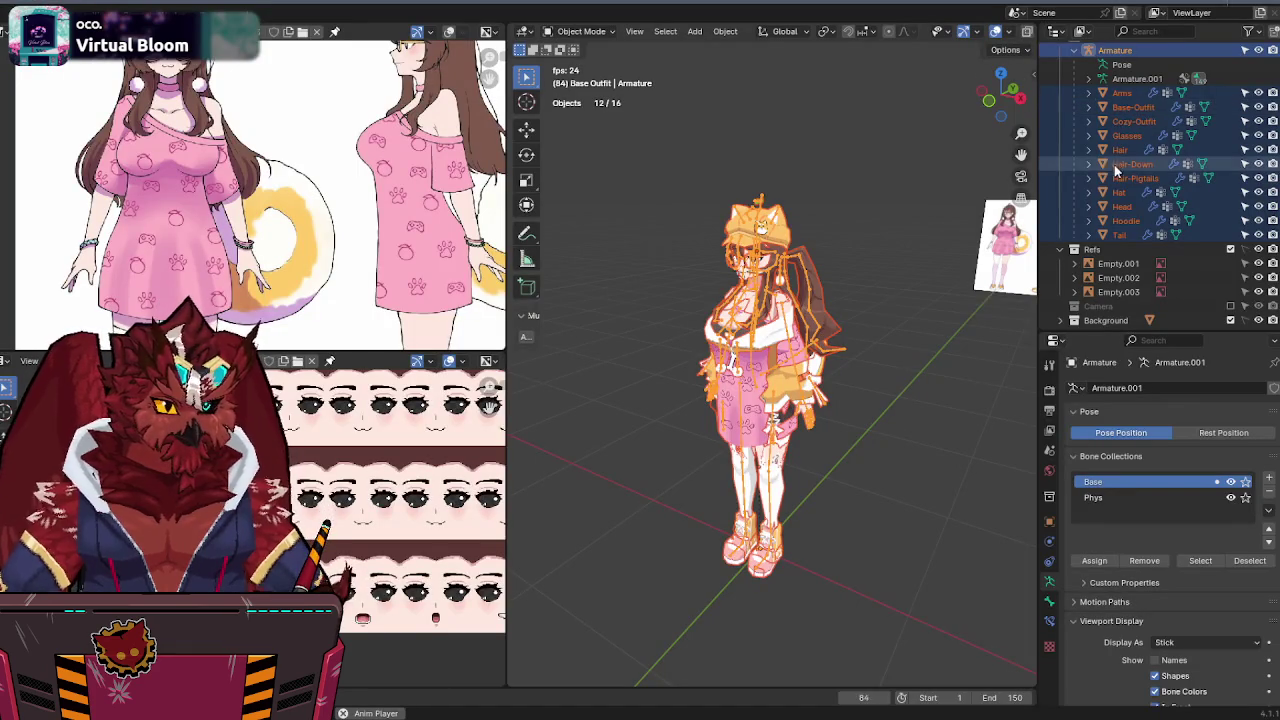
- Rename the Head object to Body in Blender
{"action": "left_click", "coordinate": [1122, 206]}
{"action": "key", "text": "F2"}
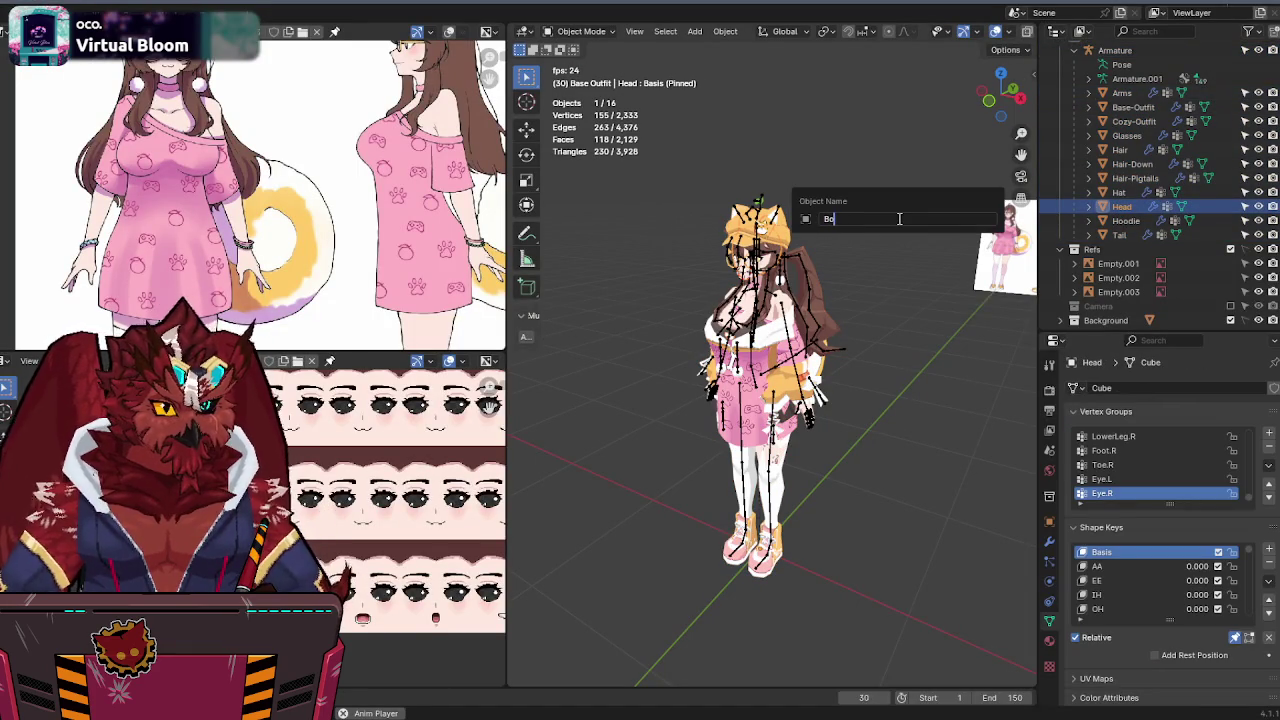
{"action": "type", "text": "ody"}
{"action": "key", "text": "Return"}
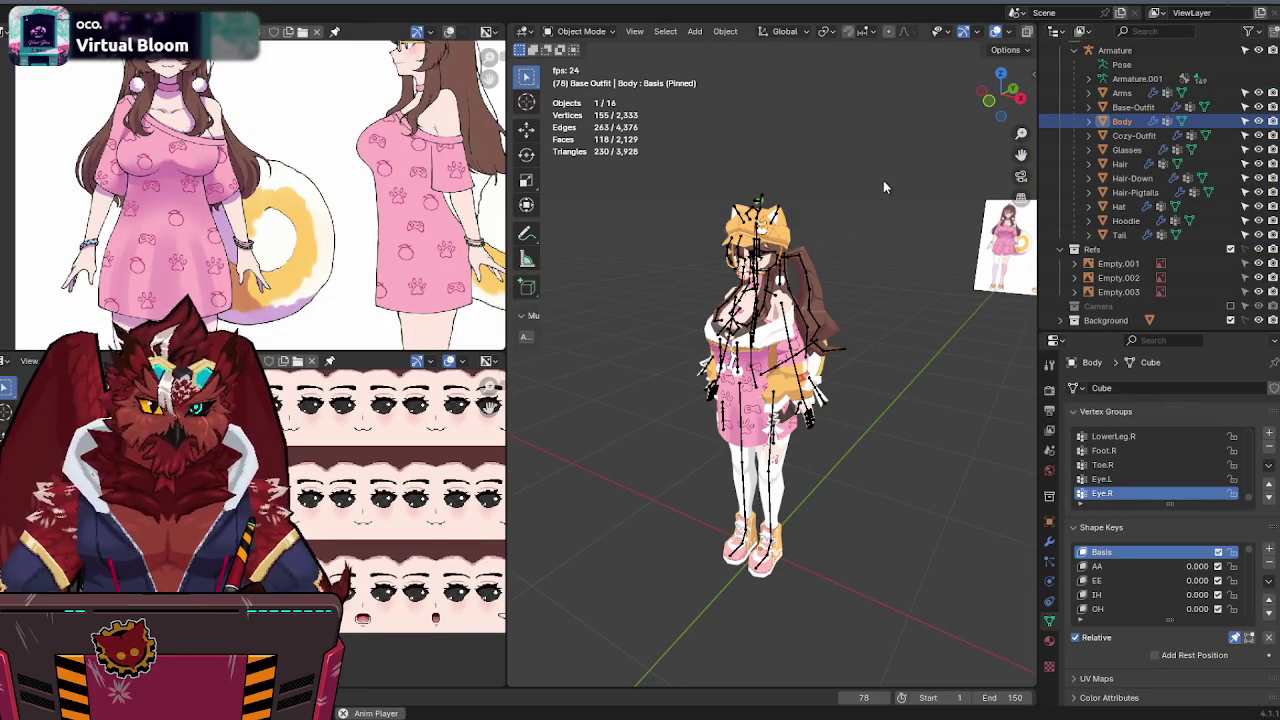
- Remove Body's Aki-FaceR material slot and isolate the head in Local View
{"action": "scroll", "coordinate": [870, 195], "scroll_direction": "up", "scroll_amount": 3}
{"action": "scroll", "coordinate": [880, 240], "scroll_direction": "up", "scroll_amount": 5}
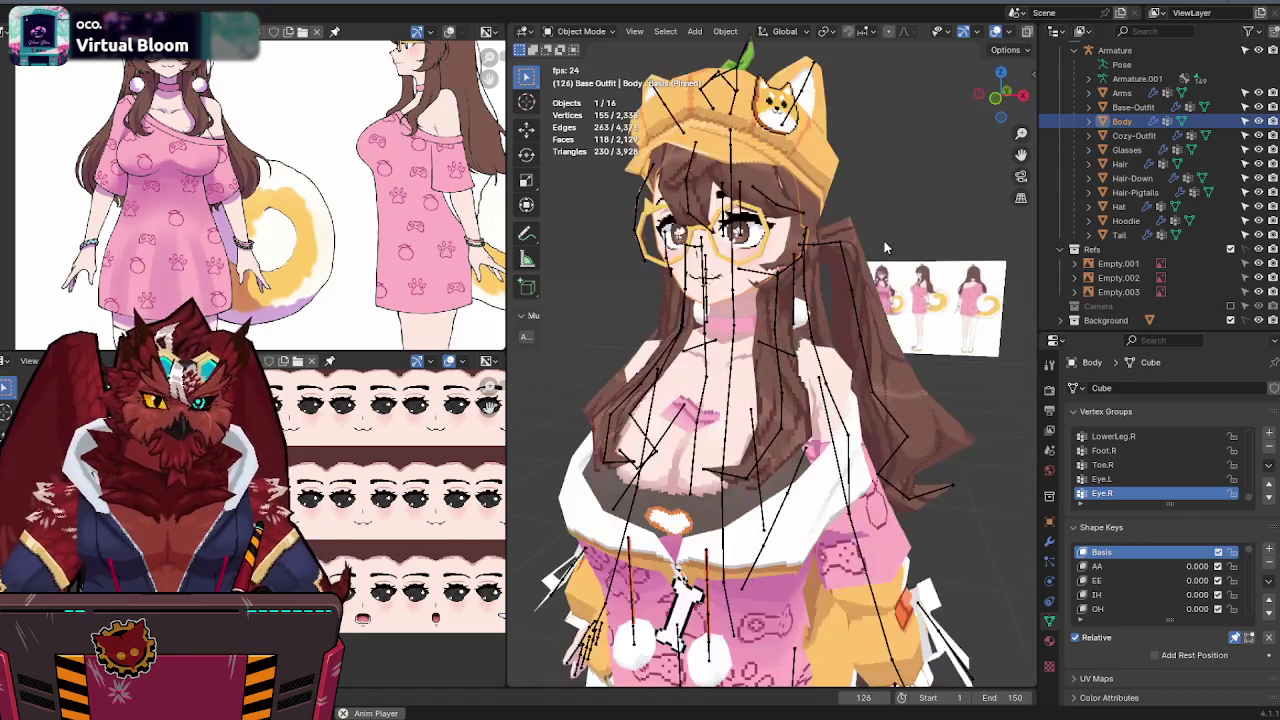
{"action": "left_click_drag", "start_coordinate": [879, 255], "coordinate": [928, 250]}
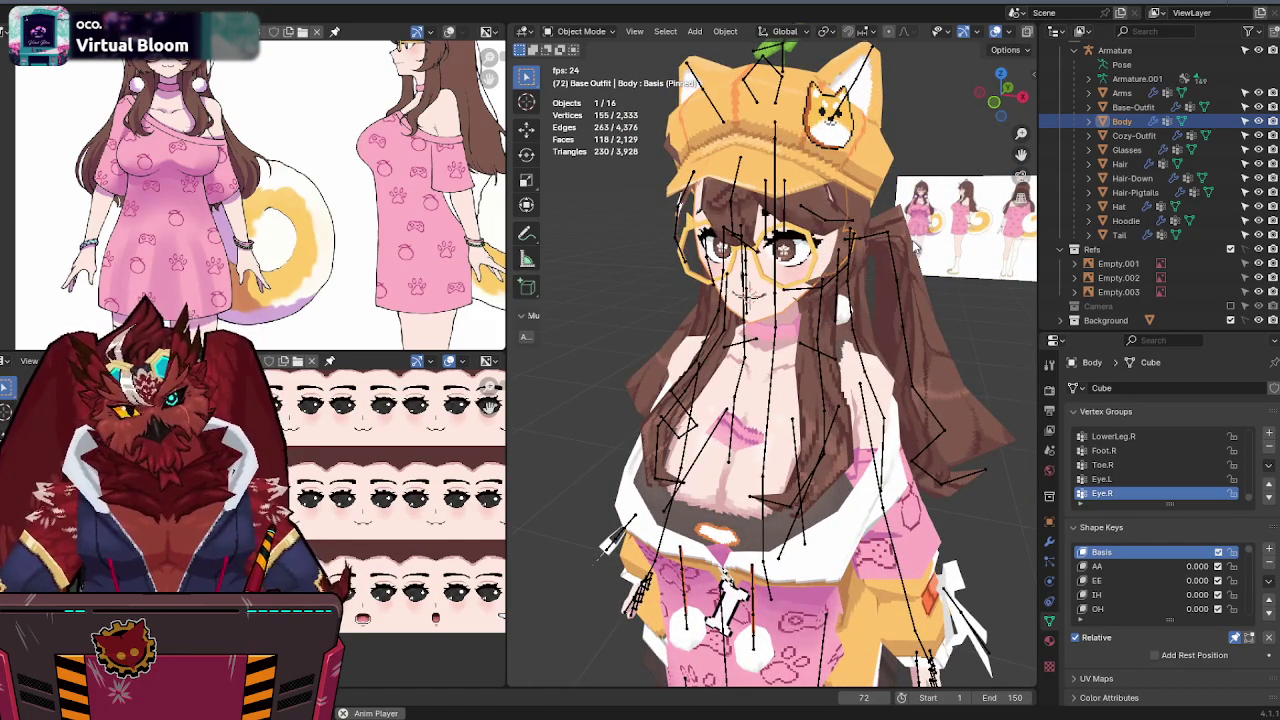
{"action": "left_click", "coordinate": [1048, 644]}
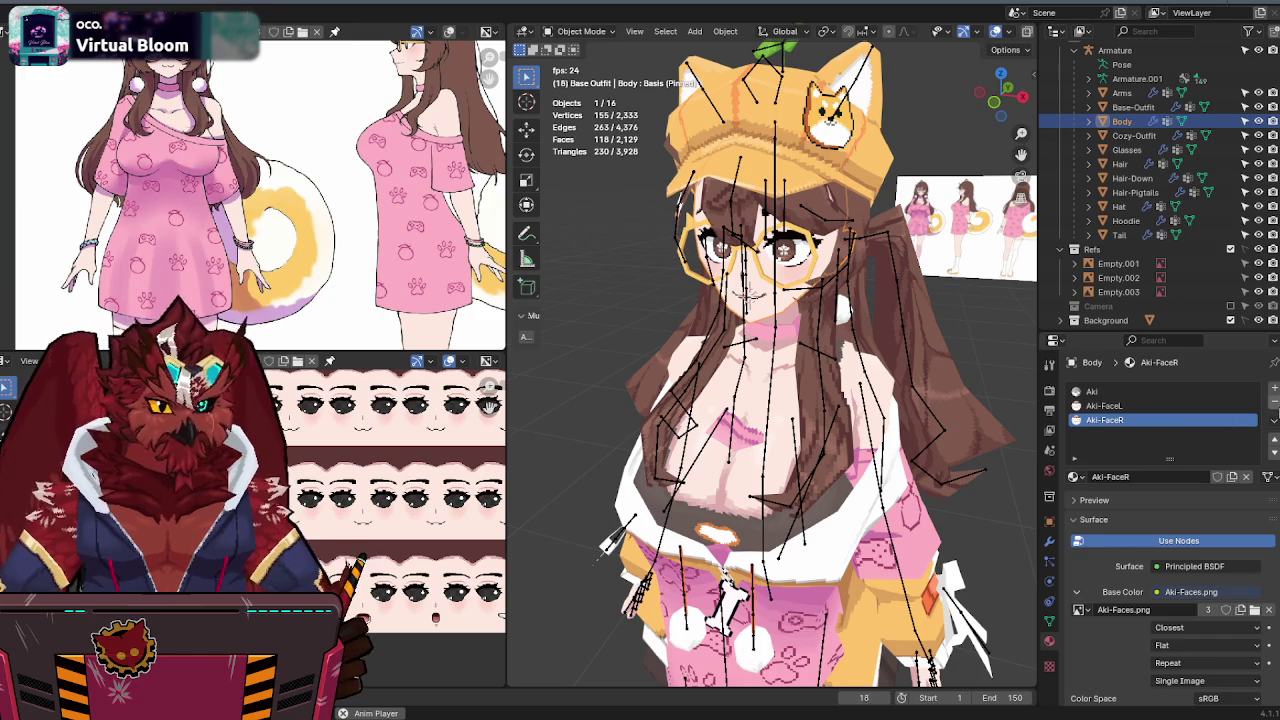
{"action": "left_click", "coordinate": [1275, 403]}
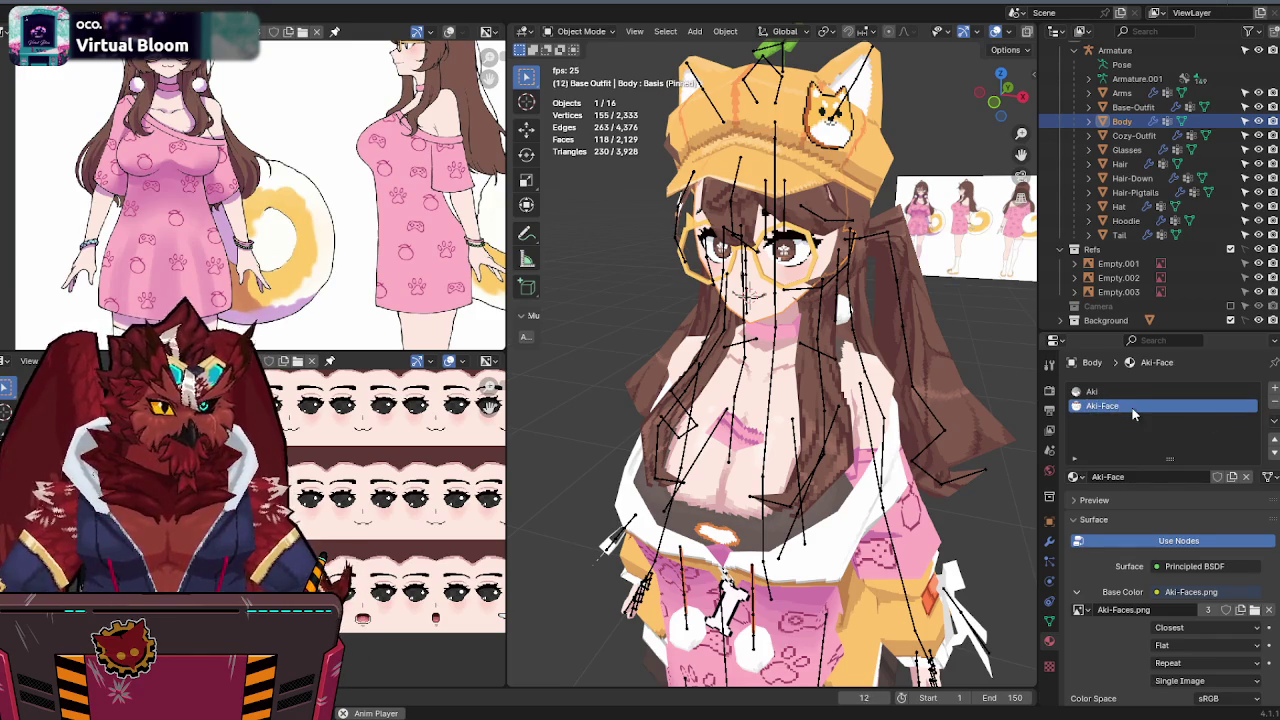
{"action": "key", "text": "Tab"}
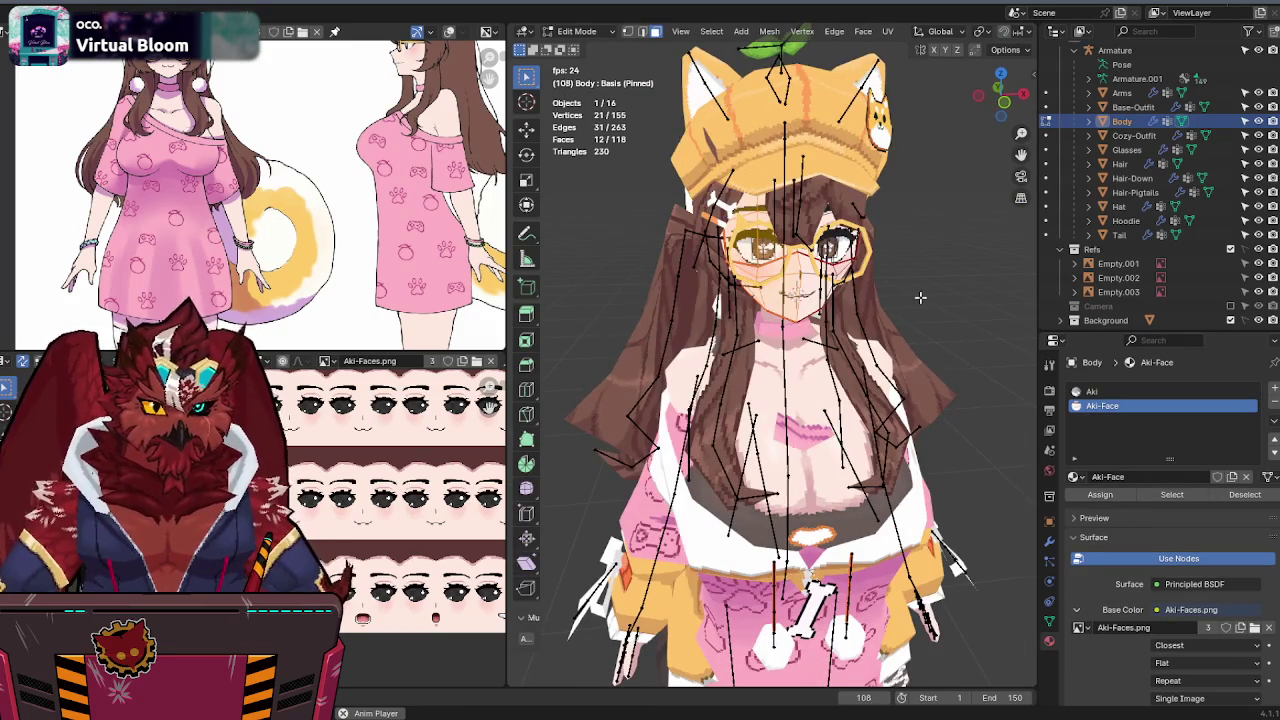
{"action": "key", "text": "Tab"}
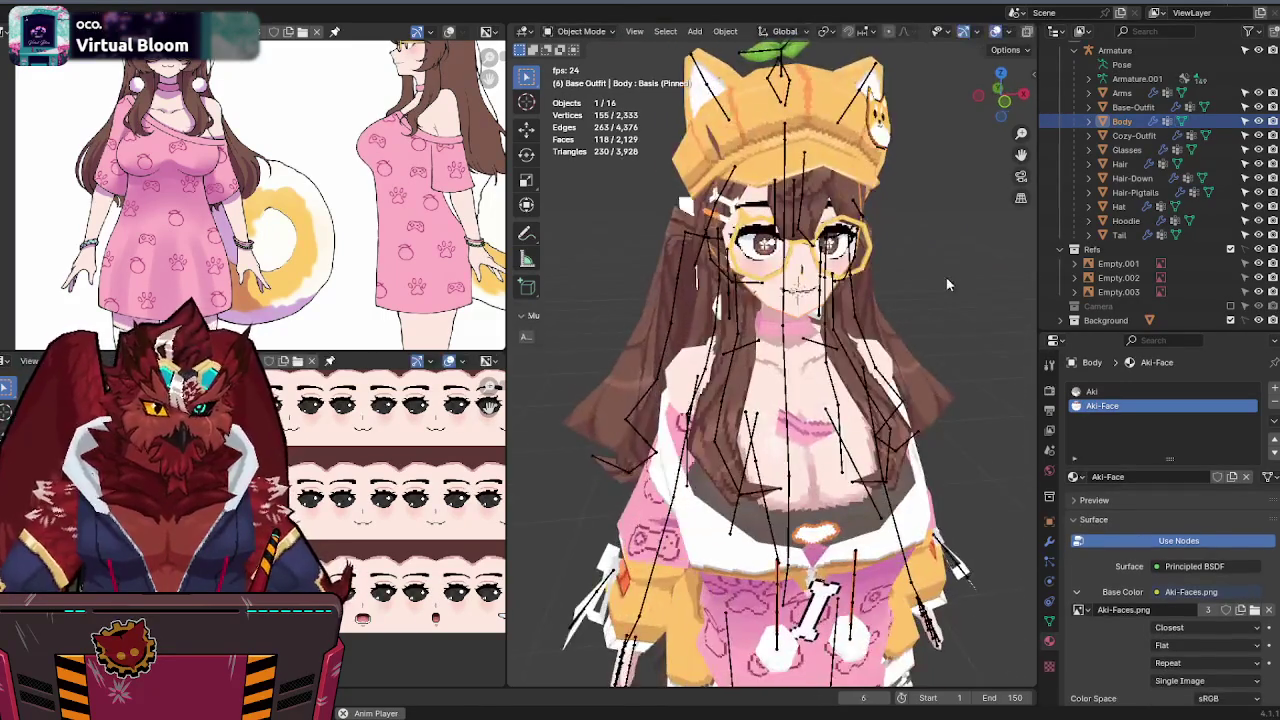
{"action": "key", "text": "KP_Divide"}
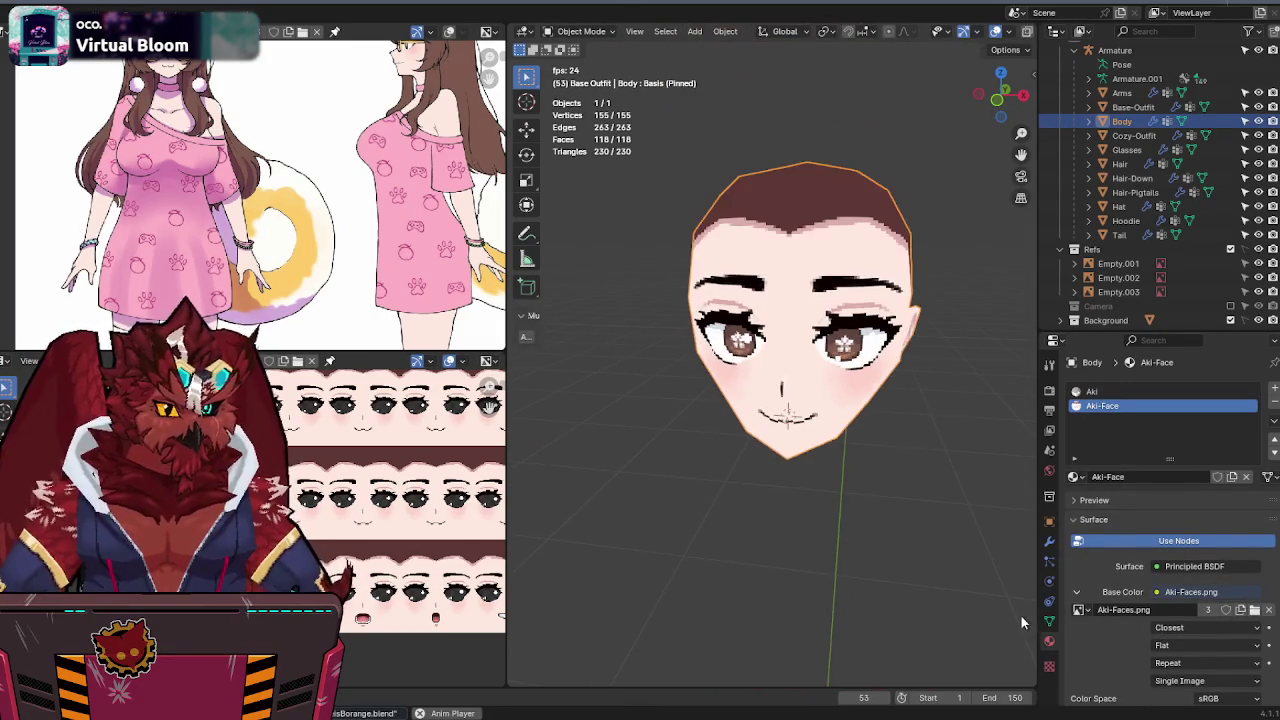
- Preview the head's AA shape key, re-isolate the head, then select the EE shape key
{"action": "left_click", "coordinate": [1049, 621]}
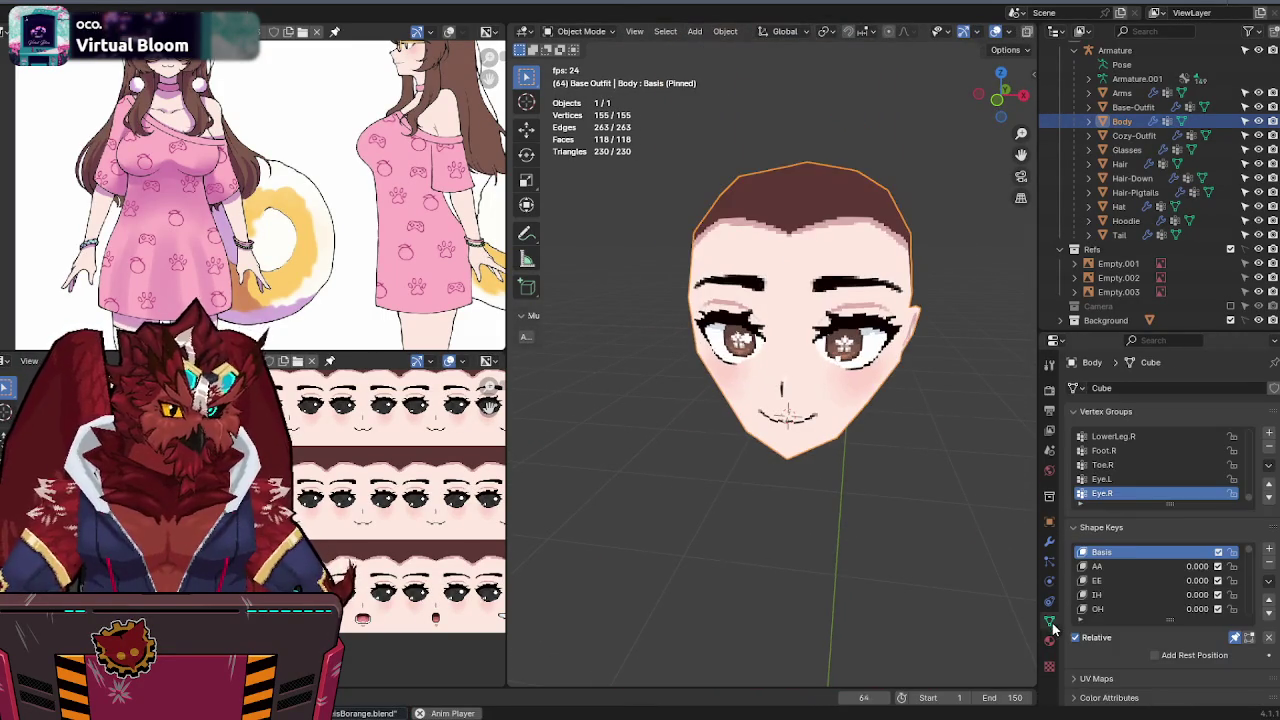
{"action": "left_click", "coordinate": [1131, 564]}
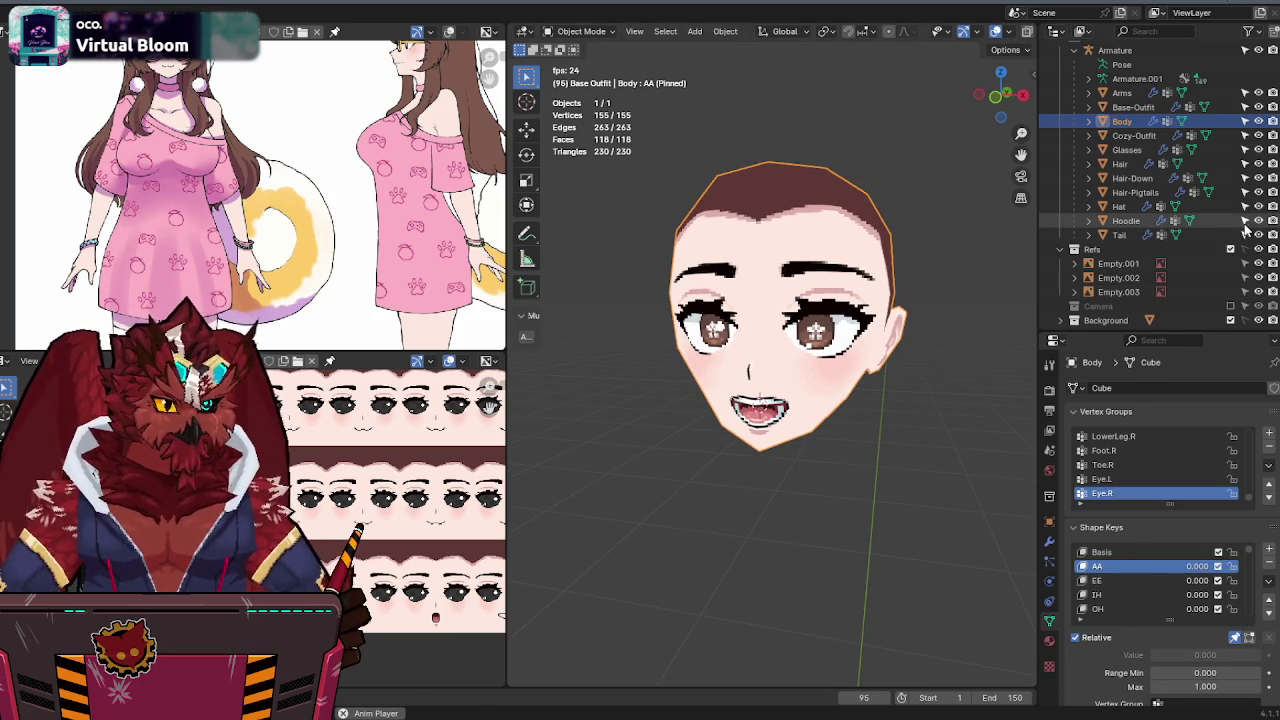
{"action": "key", "text": "KP_Divide"}
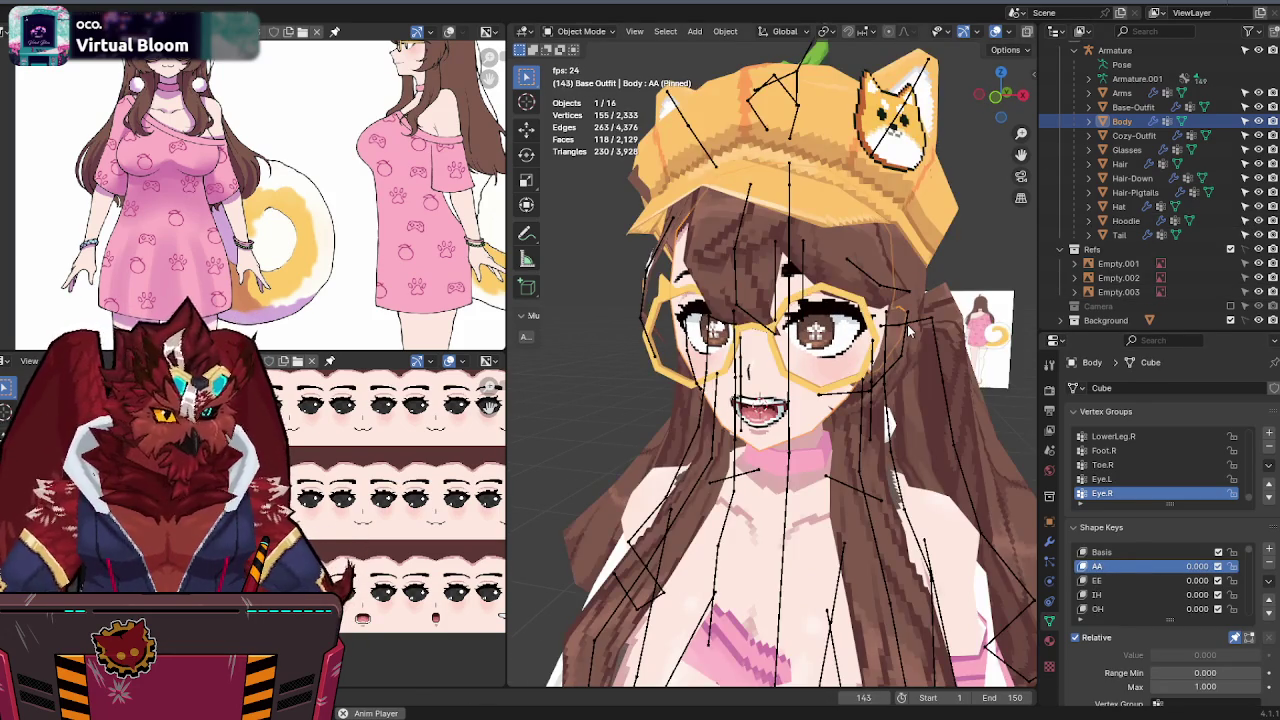
{"action": "key", "text": "KP_Divide"}
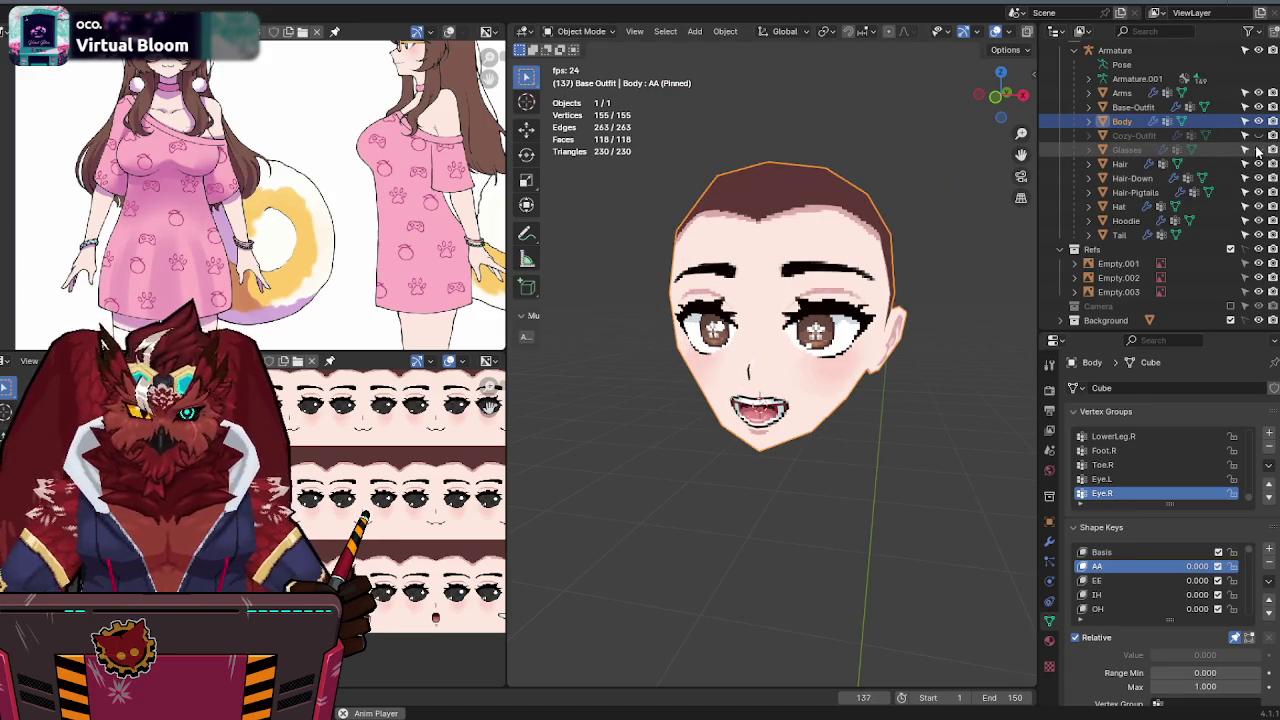
{"action": "left_click", "coordinate": [1144, 578]}
- Enter Edit Mode on the head, hide overlays and set the pivot to Median Point
{"action": "key", "text": "Tab"}
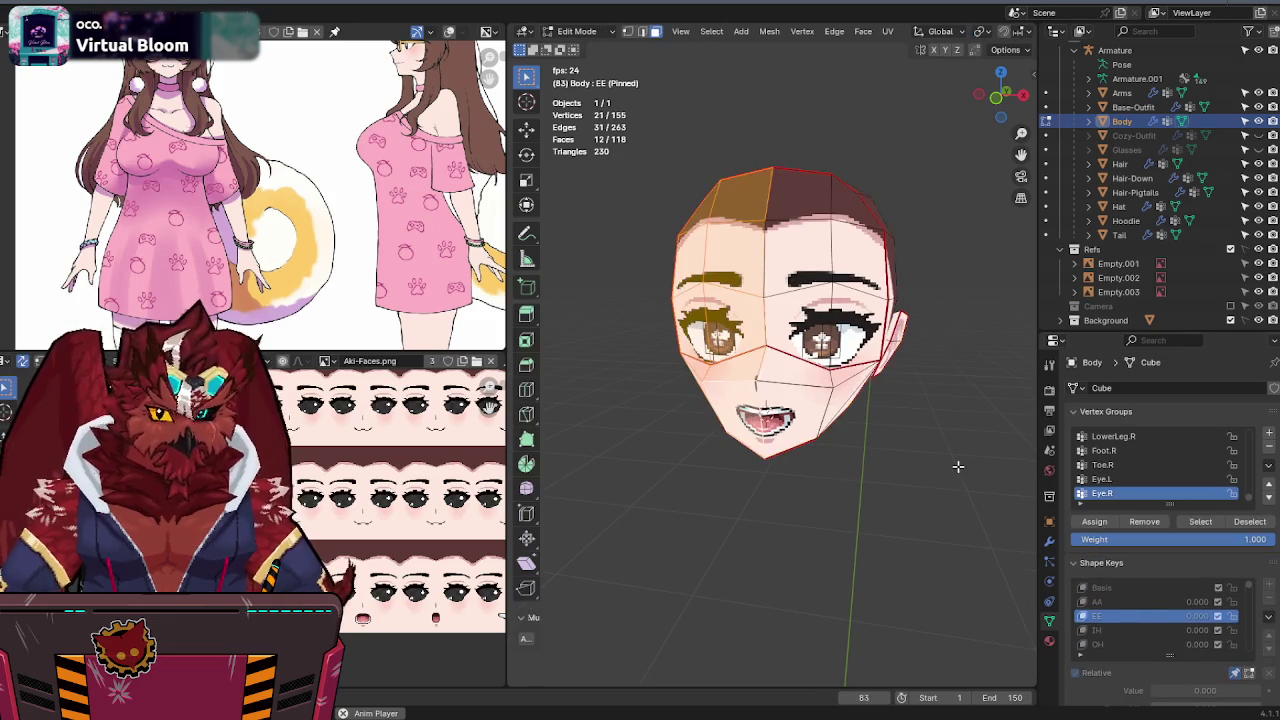
{"action": "key", "text": "shift+alt+z"}
{"action": "key", "text": "shift+alt+z"}
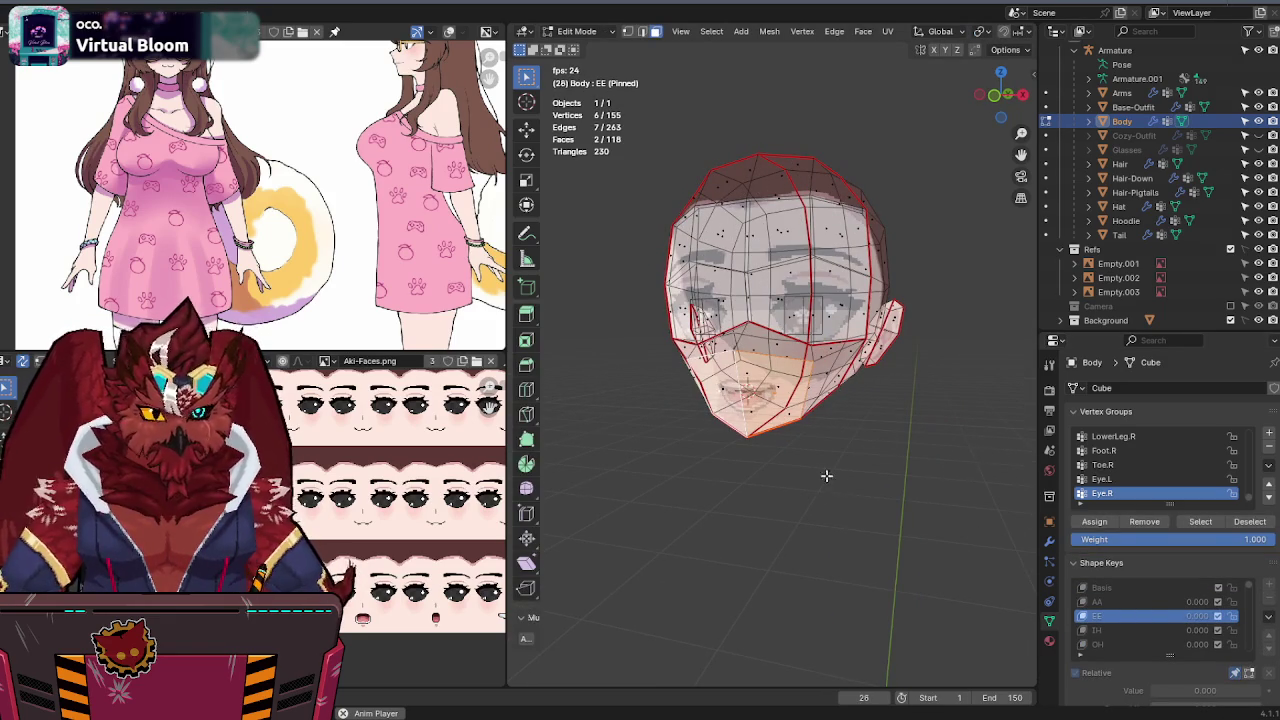
{"action": "key", "text": "grave"}
{"action": "left_click", "coordinate": [766, 466]}
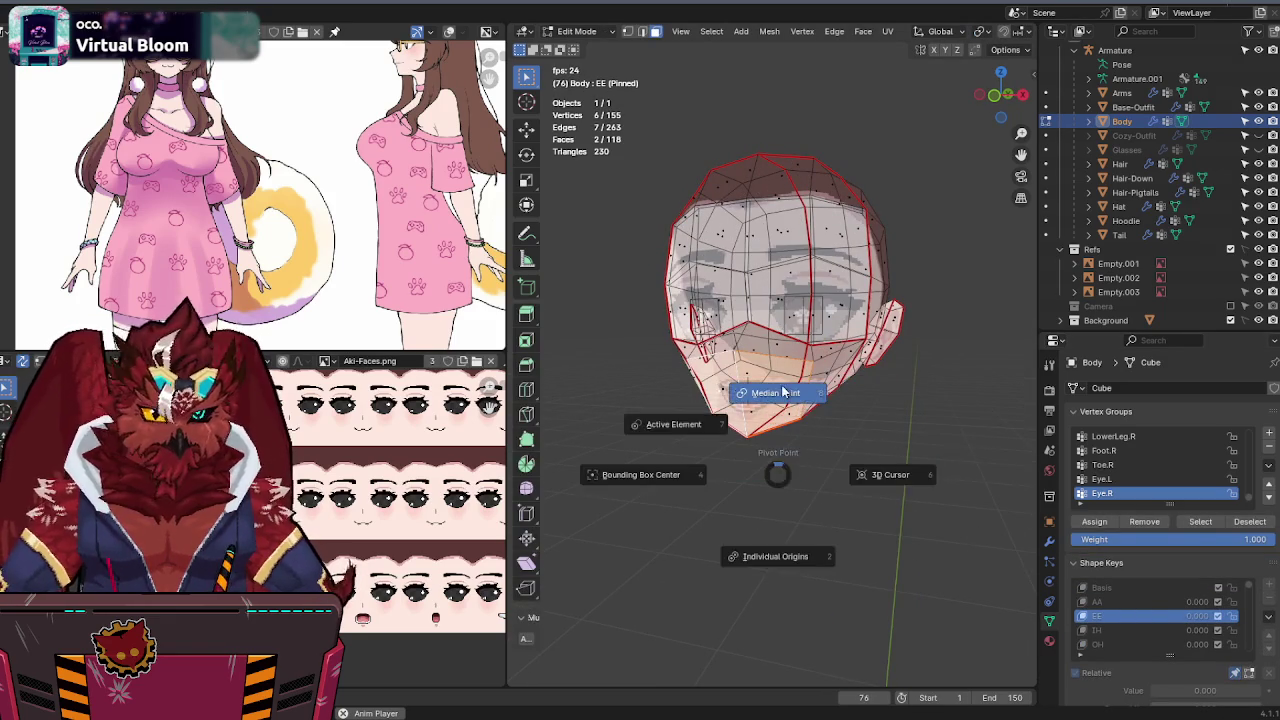
{"action": "left_click", "coordinate": [771, 394]}
- Duplicate the selected mouth faces twice, leaving both copies in place
{"action": "key", "text": "shift+d"}
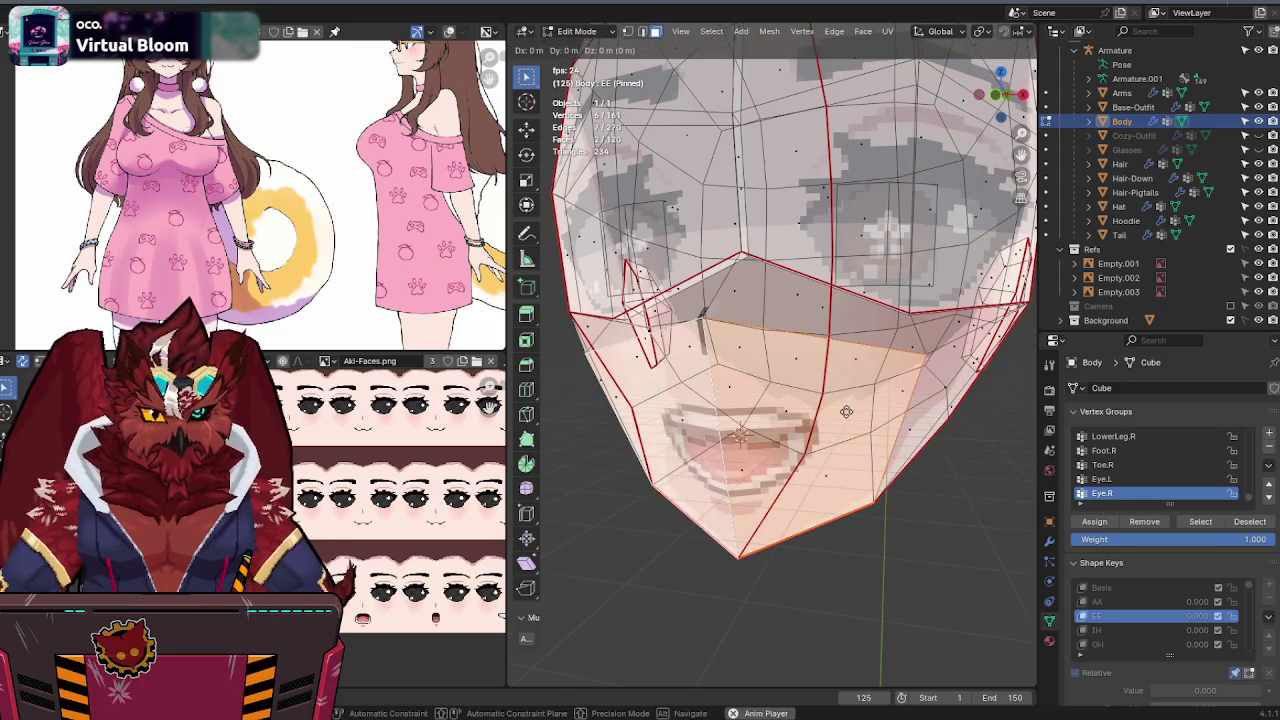
{"action": "right_click", "coordinate": [846, 411]}
{"action": "scroll", "coordinate": [489, 405], "scroll_direction": "up", "scroll_amount": 5}
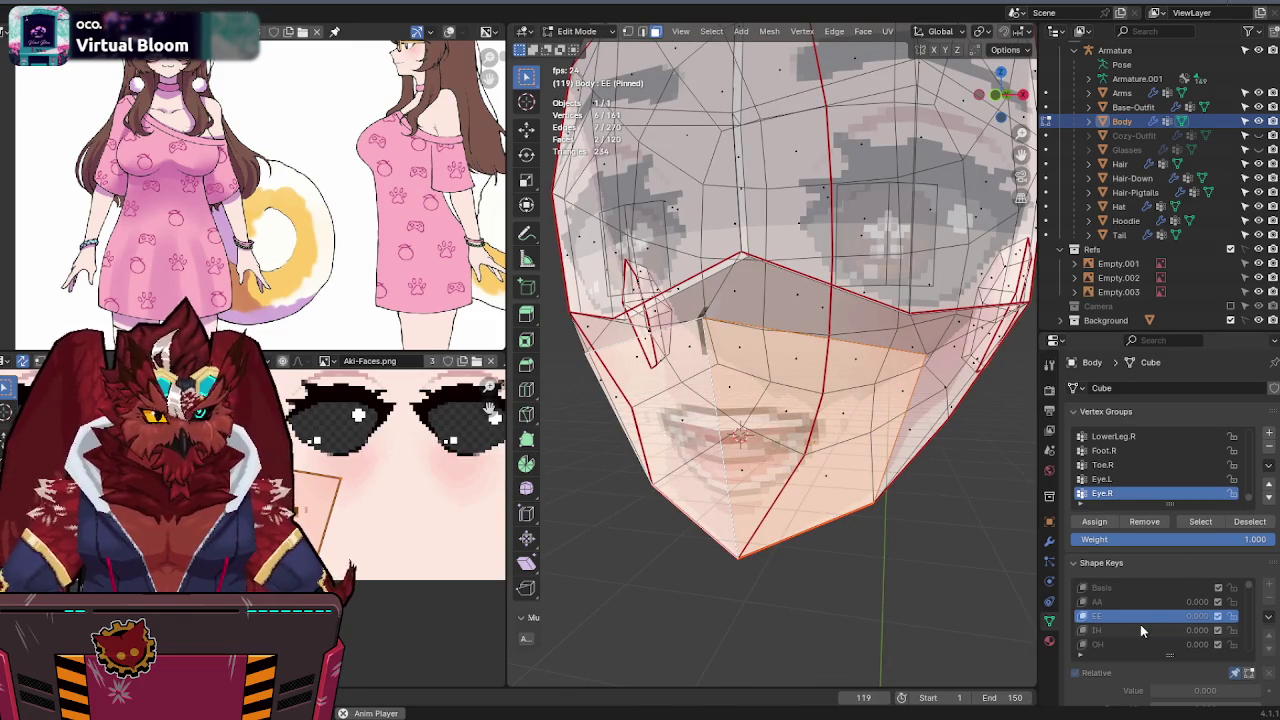
{"action": "key", "text": "shift+d"}
{"action": "right_click", "coordinate": [851, 440]}
{"action": "scroll", "coordinate": [343, 481], "scroll_direction": "down", "scroll_amount": 2}
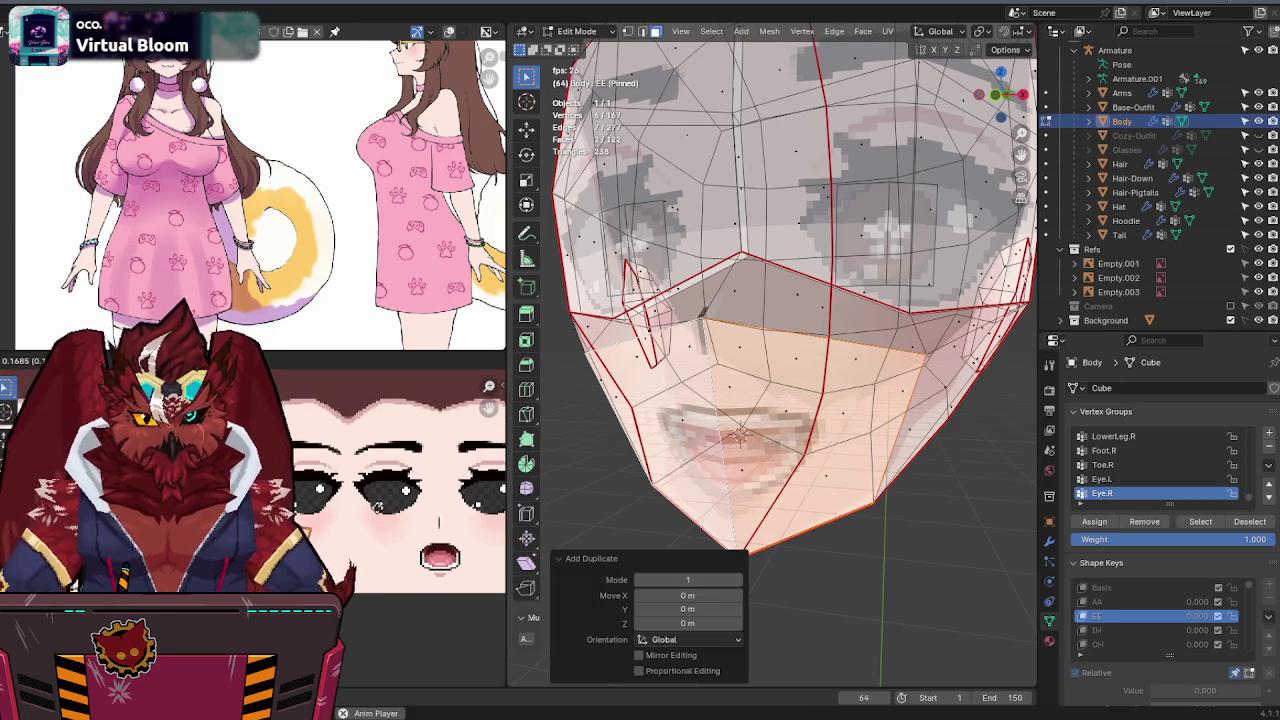
{"action": "scroll", "coordinate": [335, 470], "scroll_direction": "up", "scroll_amount": 5}
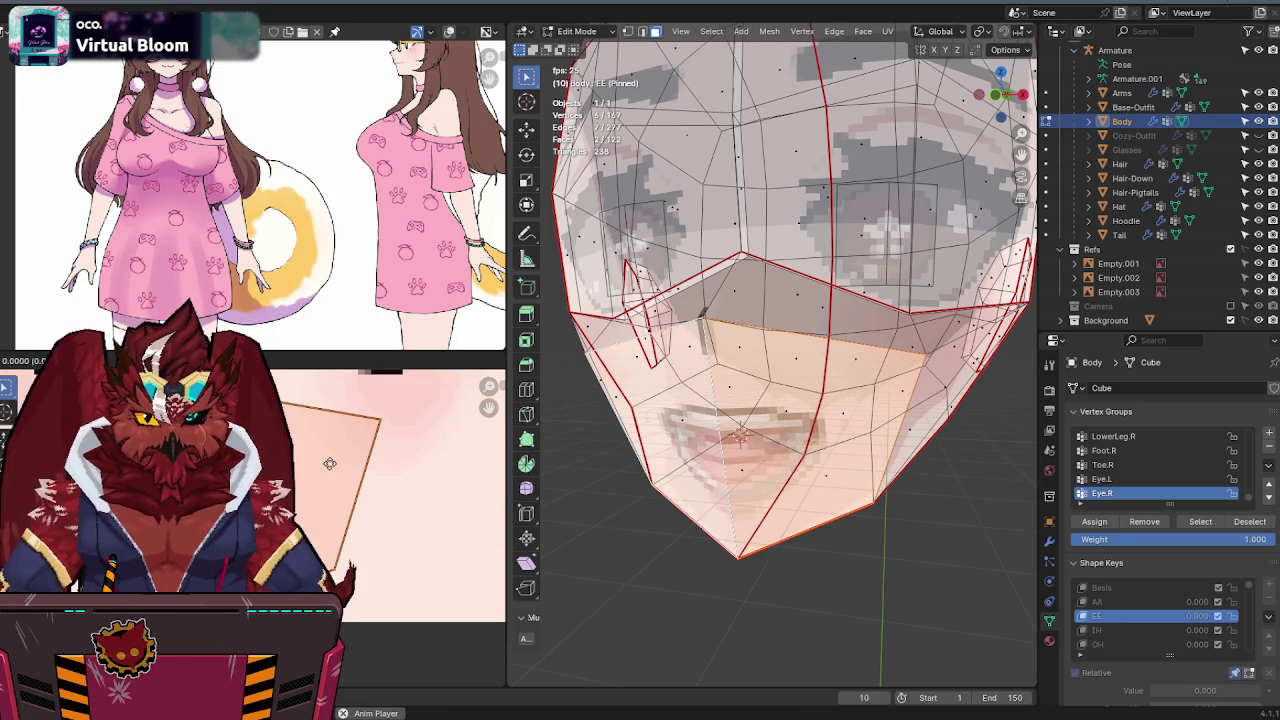
{"action": "scroll", "coordinate": [330, 463], "scroll_direction": "down", "scroll_amount": 5}
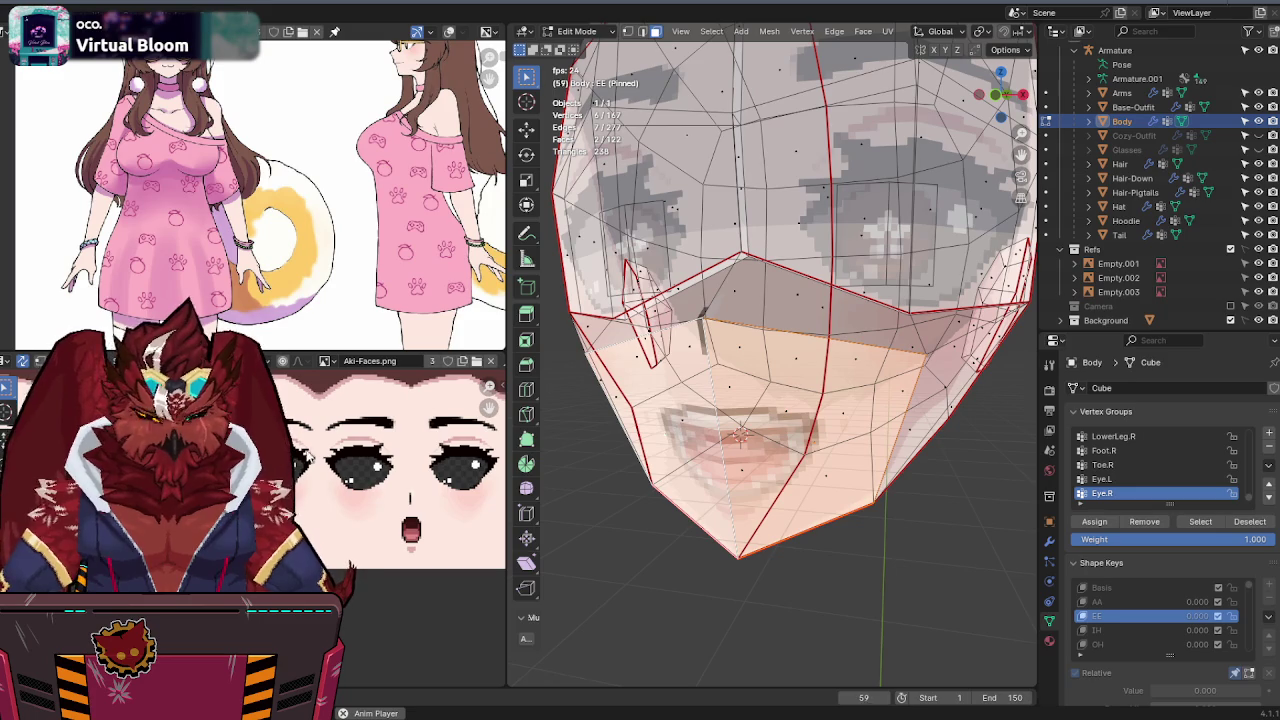
- Make three more in-place duplicates of the mouth faces
{"action": "key", "text": "shift+d"}
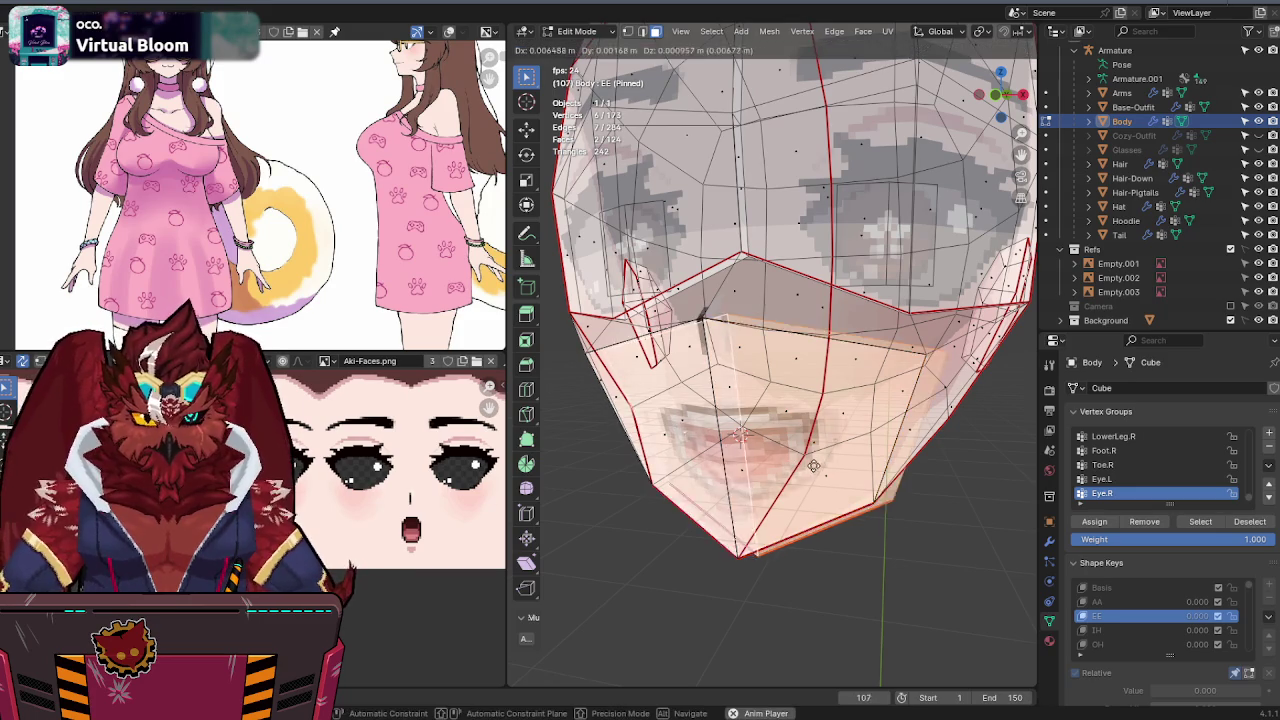
{"action": "key", "text": "Escape"}
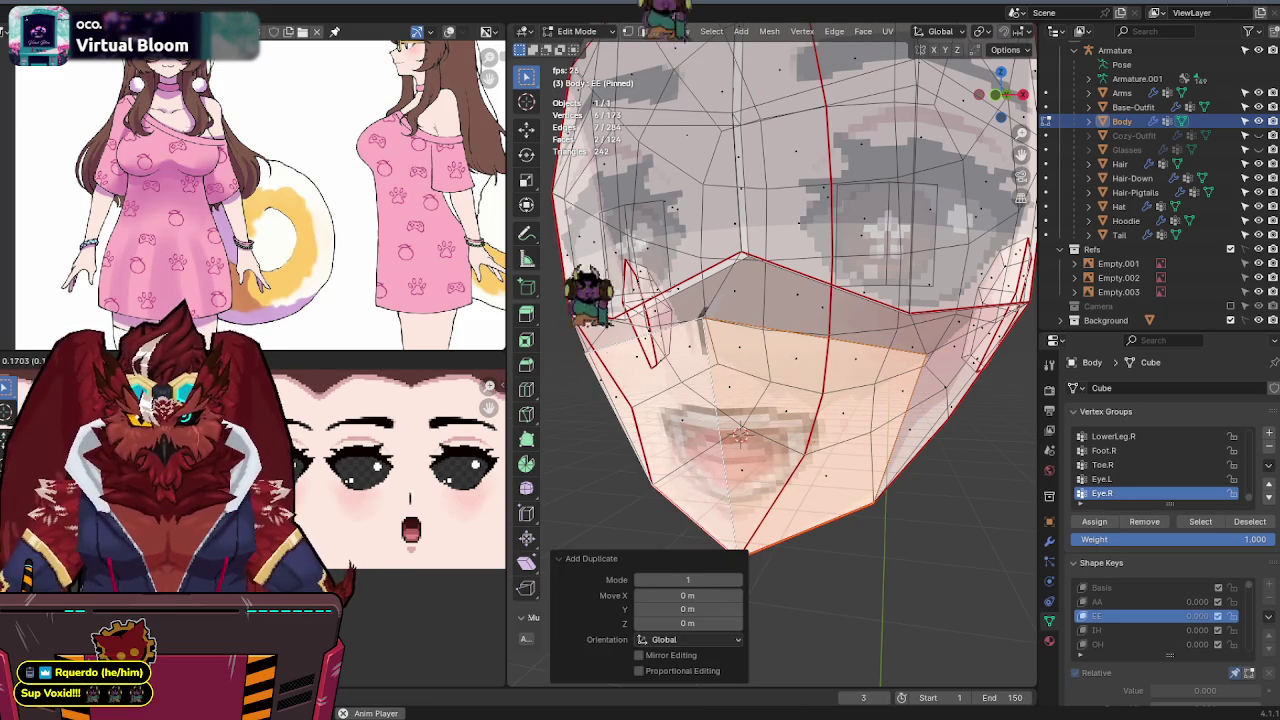
{"action": "scroll", "coordinate": [390, 470], "scroll_direction": "up", "scroll_amount": 4}
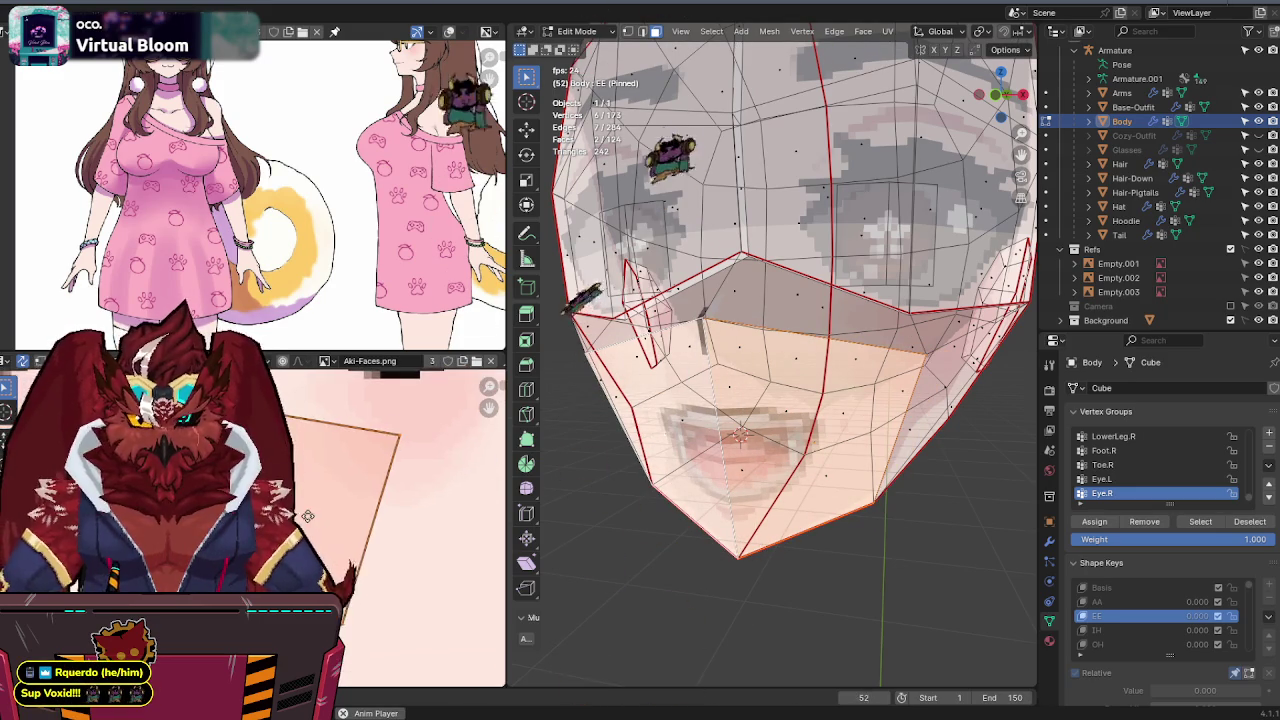
{"action": "scroll", "coordinate": [400, 470], "scroll_direction": "down", "scroll_amount": 4}
{"action": "key", "text": "shift+d"}
{"action": "key", "text": "Escape"}
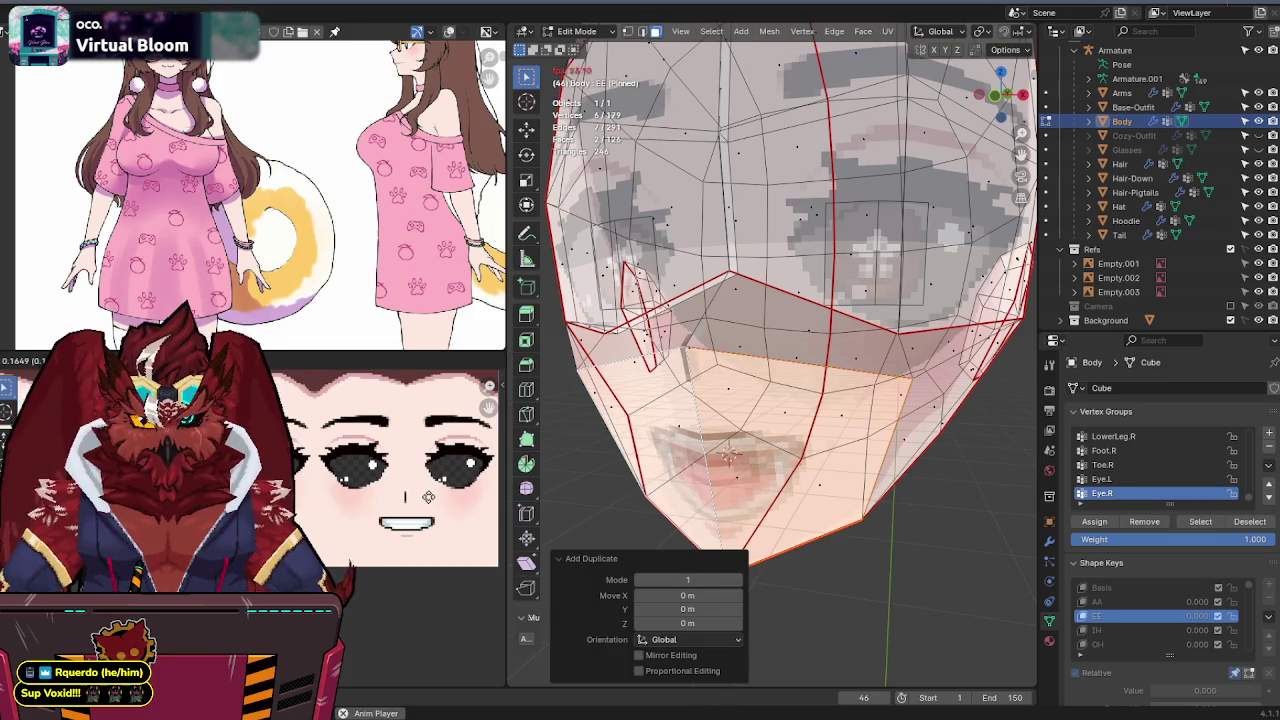
{"action": "scroll", "coordinate": [430, 497], "scroll_direction": "up", "scroll_amount": 5}
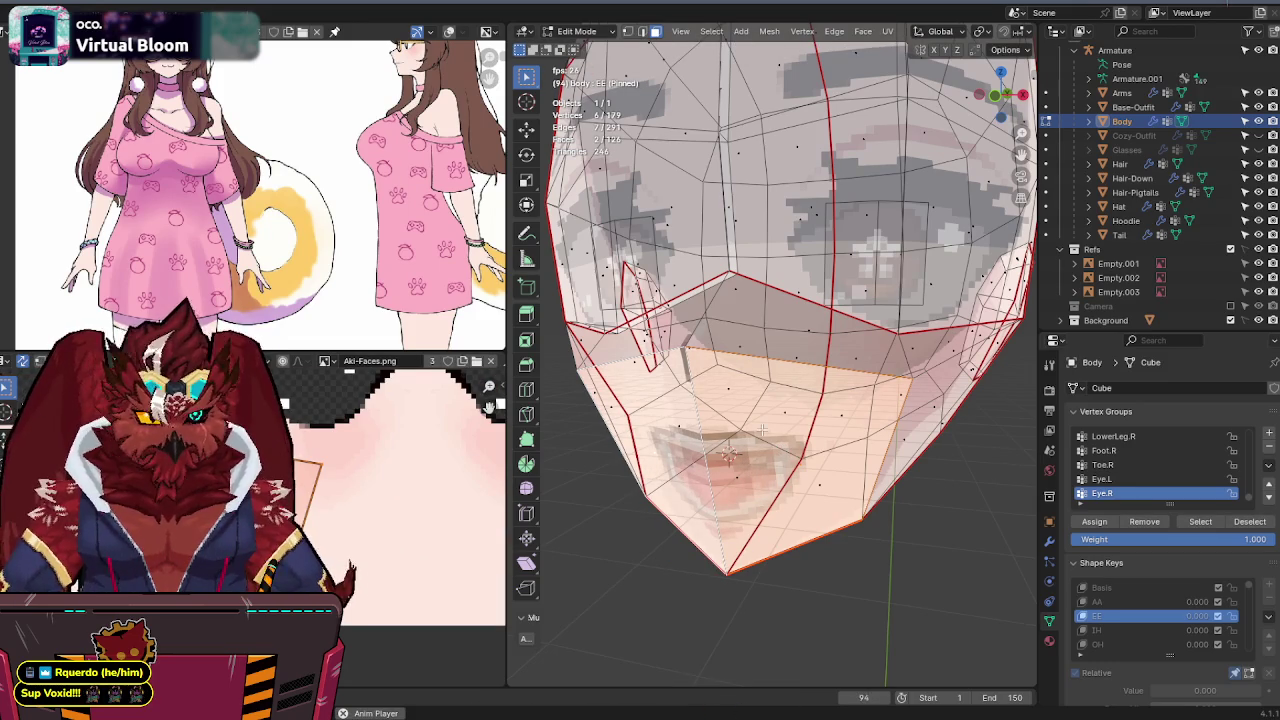
{"action": "scroll", "coordinate": [790, 478], "scroll_direction": "down", "scroll_amount": 5}
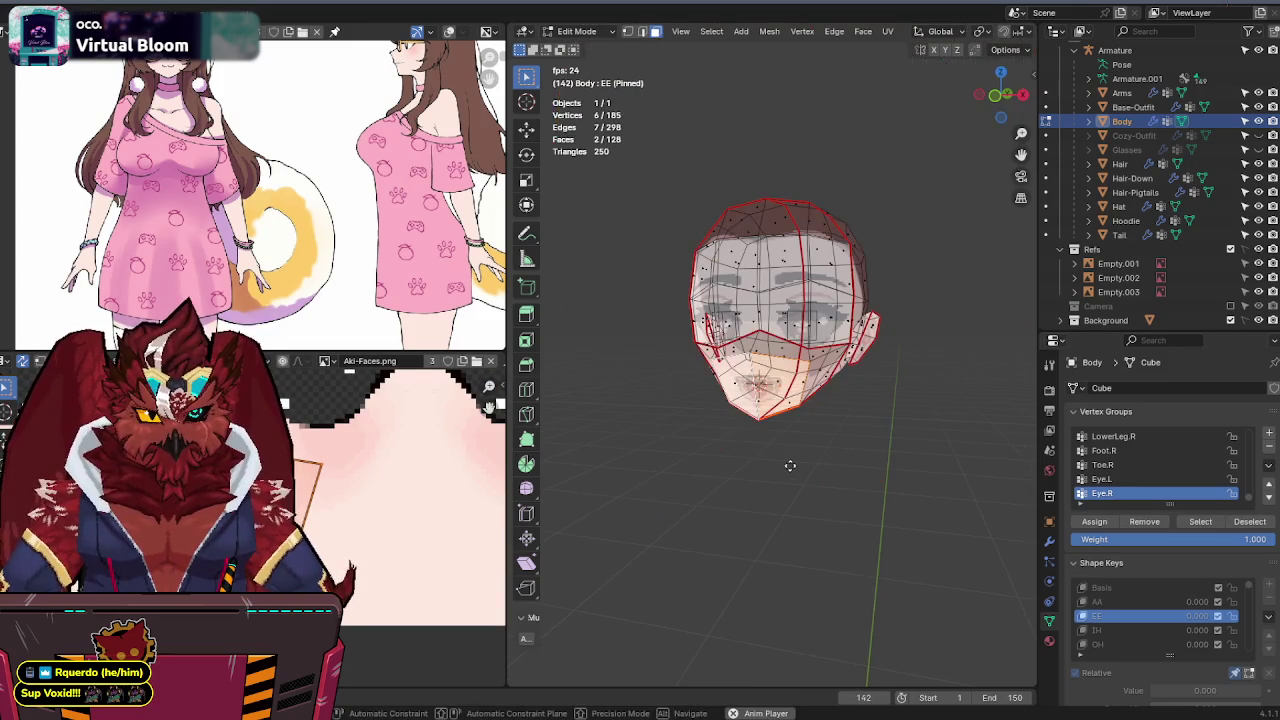
{"action": "key", "text": "shift+d"}
{"action": "right_click", "coordinate": [691, 469]}
- Move the latest copy's UVs onto the grinning mouth texture
{"action": "key", "text": "g"}
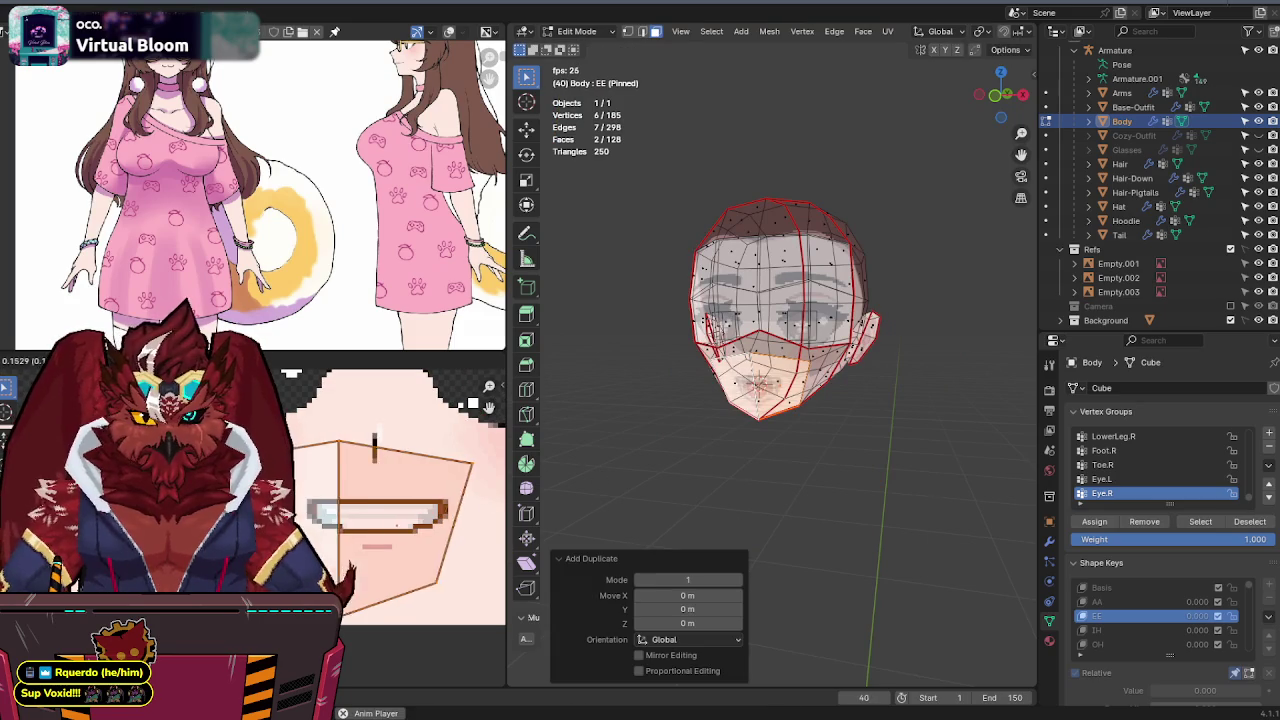
{"action": "left_click", "coordinate": [375, 450]}
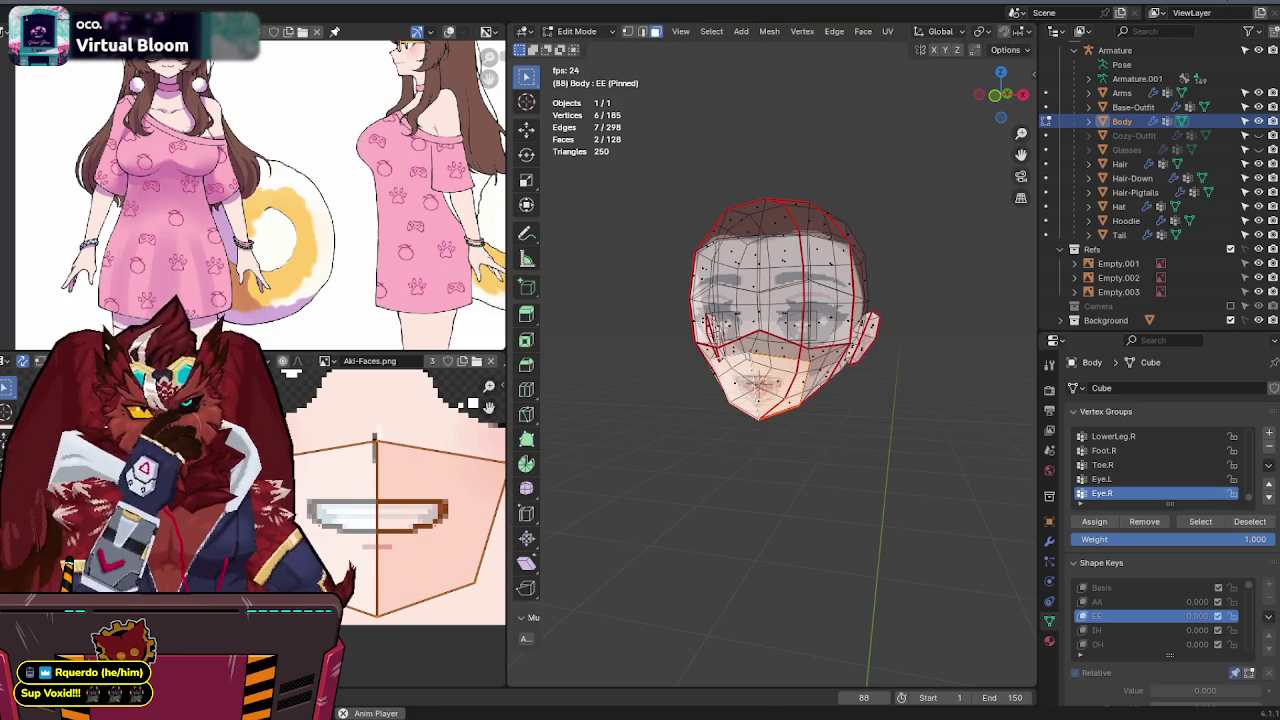
{"action": "scroll", "coordinate": [375, 450], "scroll_direction": "down", "scroll_amount": 3}
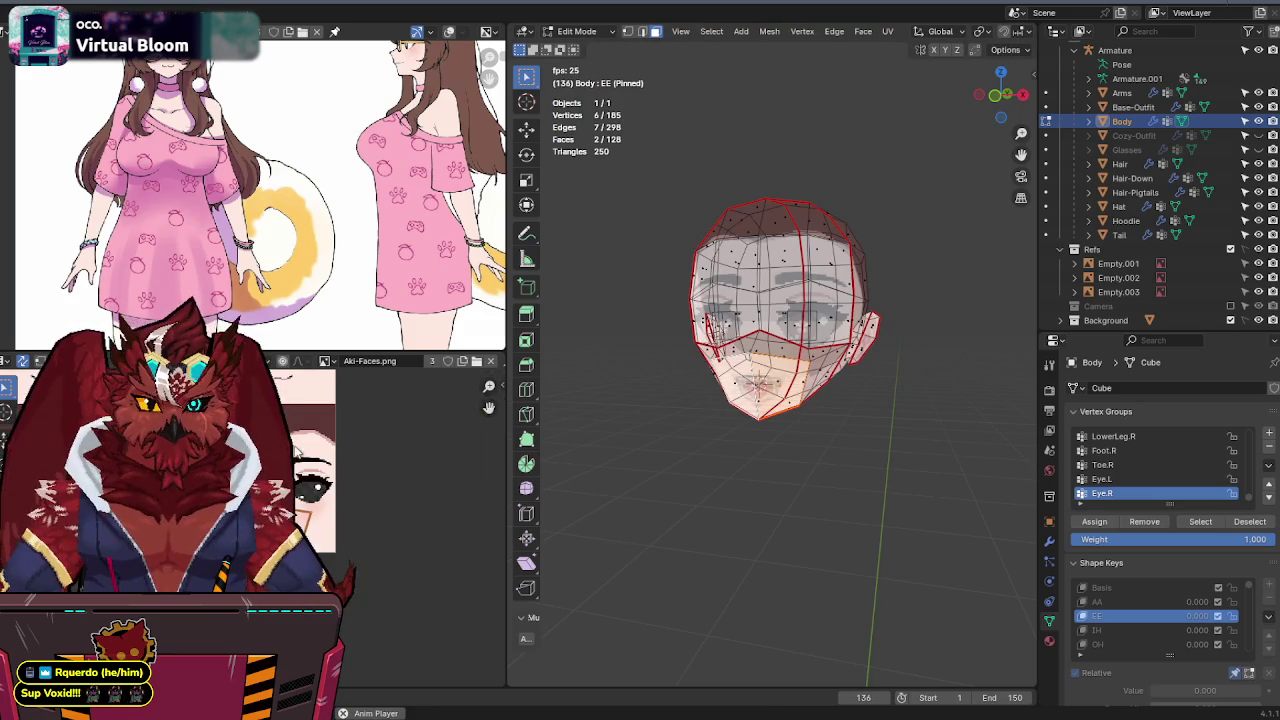
{"action": "scroll", "coordinate": [297, 498], "scroll_direction": "down", "scroll_amount": 3}
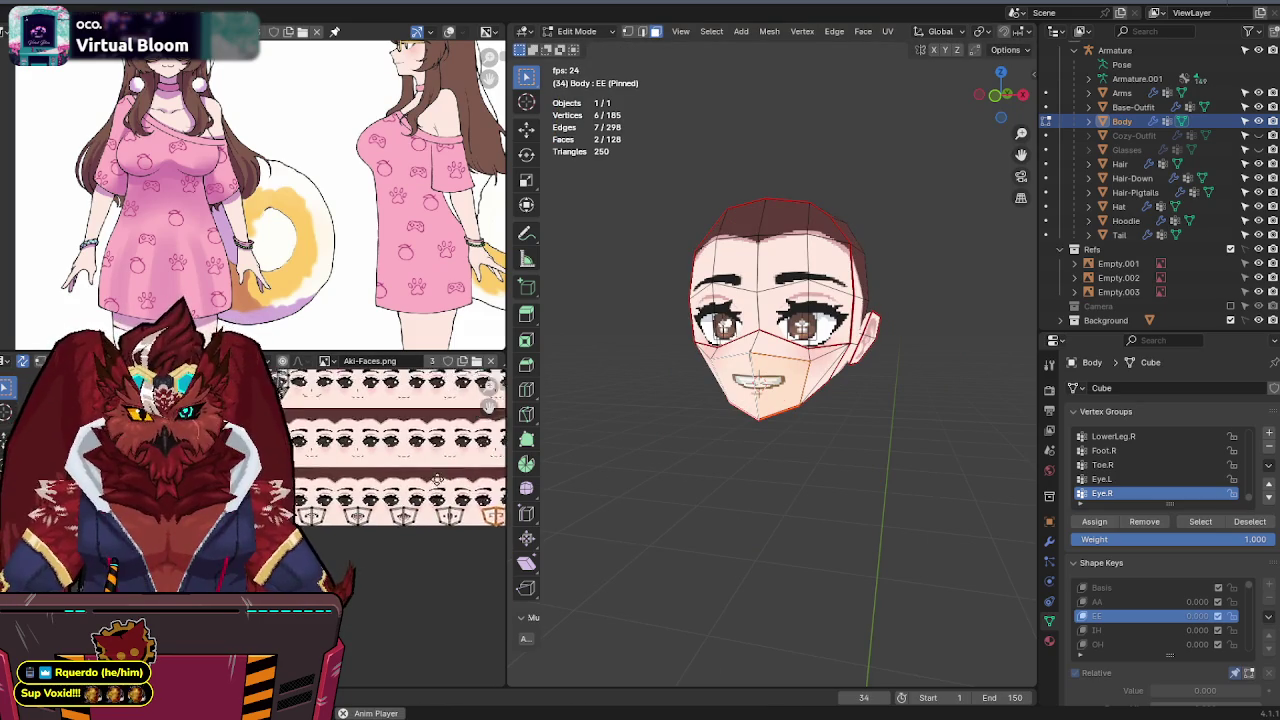
- Select the whole lower-face piece with Basis active, X-ray on and Global orientation
{"action": "key", "text": "ctrl+l"}
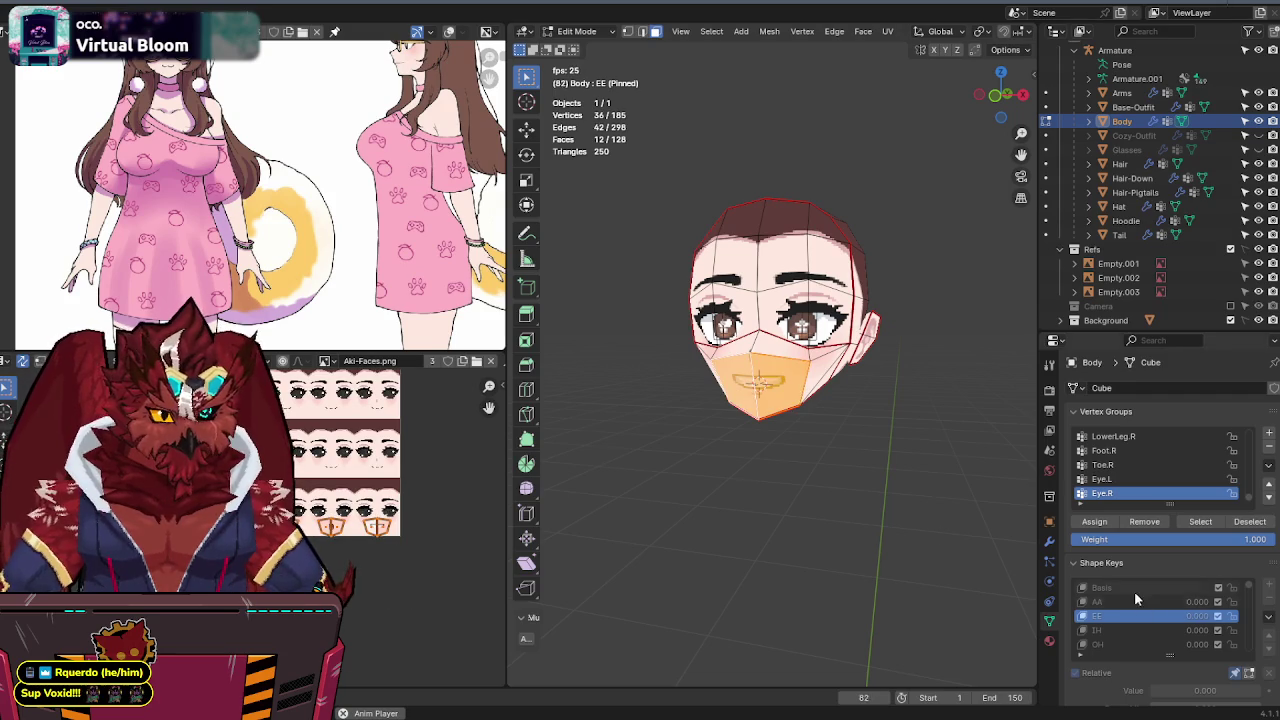
{"action": "left_click", "coordinate": [1110, 587]}
{"action": "key", "text": "alt+z"}
{"action": "right_click", "coordinate": [827, 459]}
{"action": "key", "text": "Escape"}
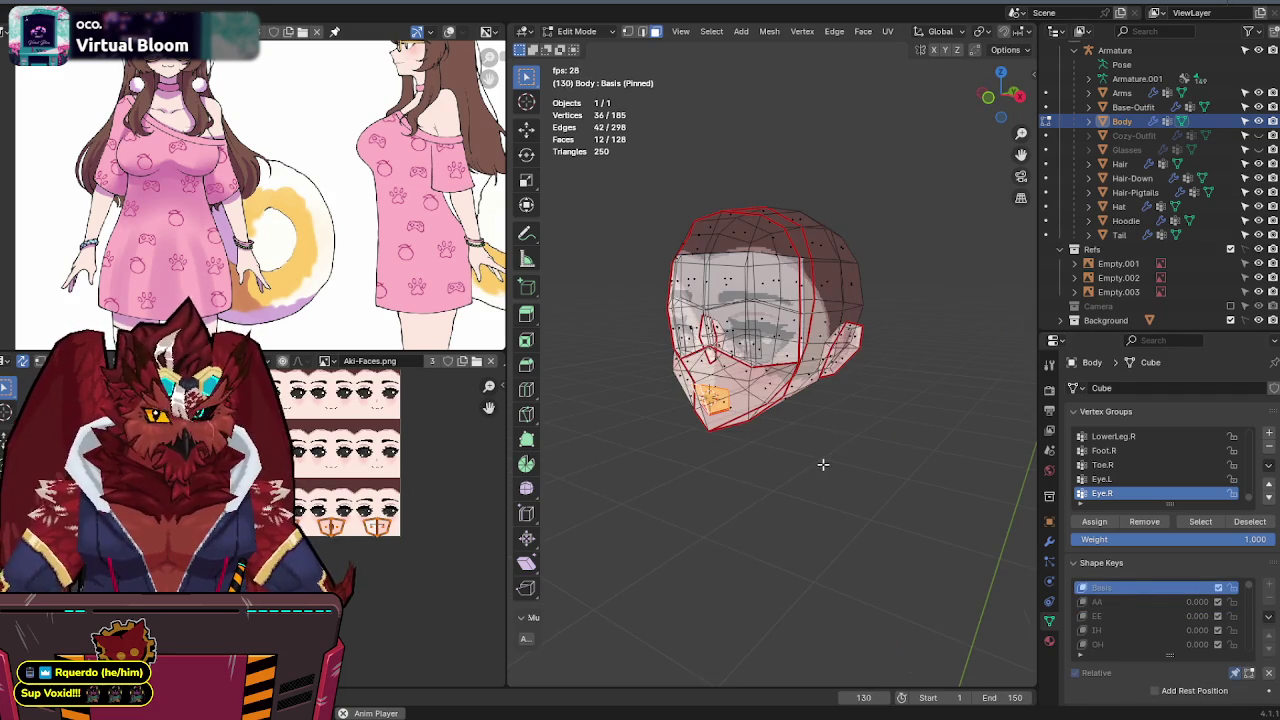
{"action": "scroll", "coordinate": [827, 459], "scroll_direction": "up", "scroll_amount": 5}
{"action": "key", "text": "comma"}
{"action": "left_click", "coordinate": [877, 437]}
- Scale the mouth piece by 2 on the AA and EE shape keys
{"action": "left_click", "coordinate": [1132, 601]}
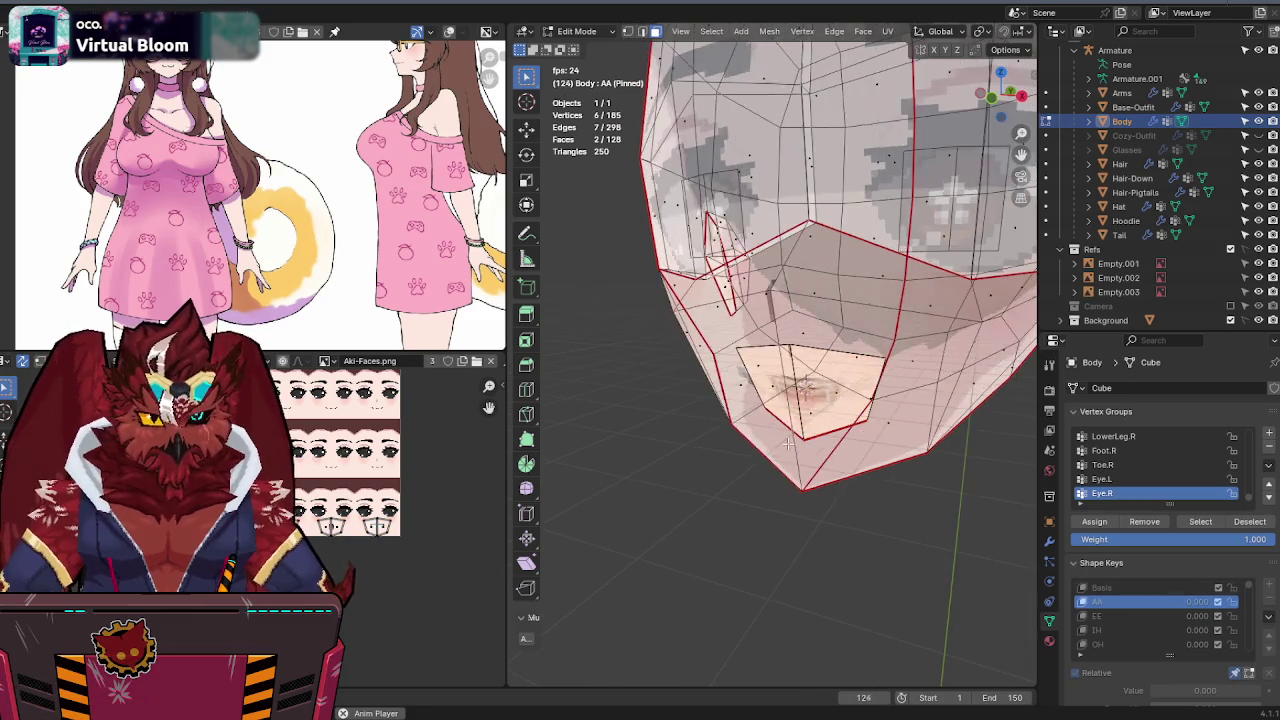
{"action": "type", "text": "s2"}
{"action": "key", "text": "Return"}
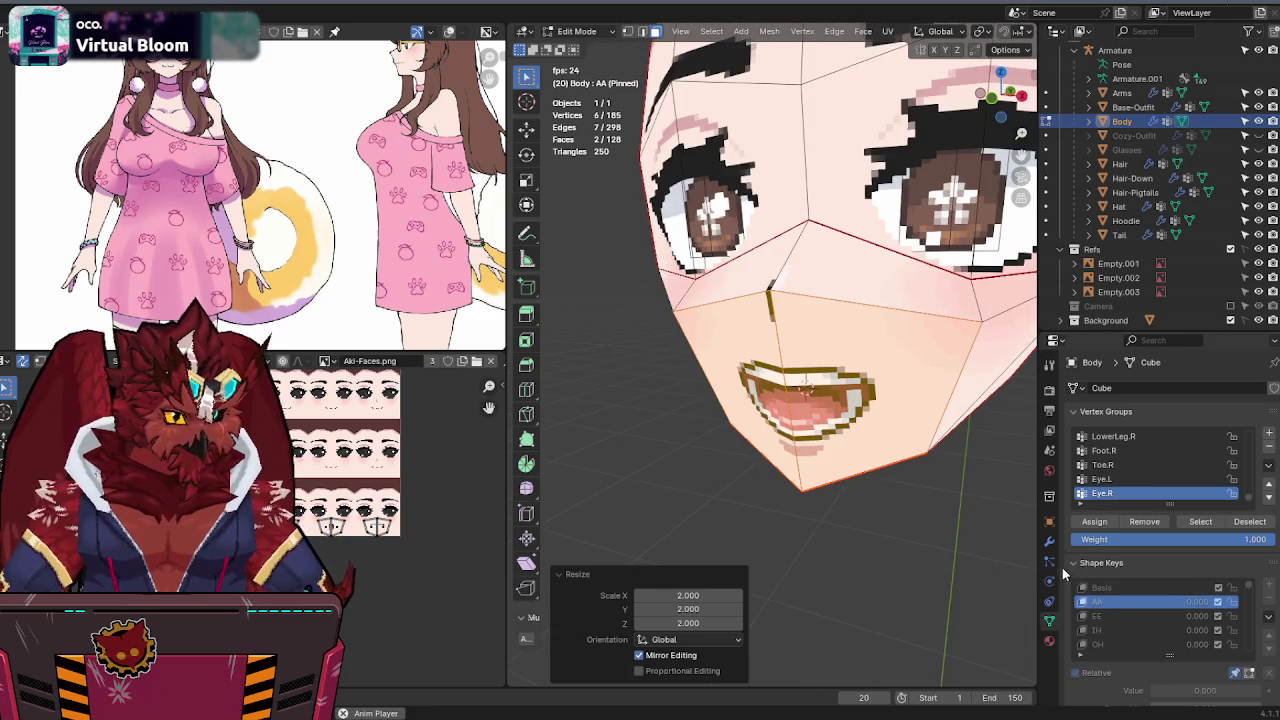
{"action": "left_click", "coordinate": [1100, 616]}
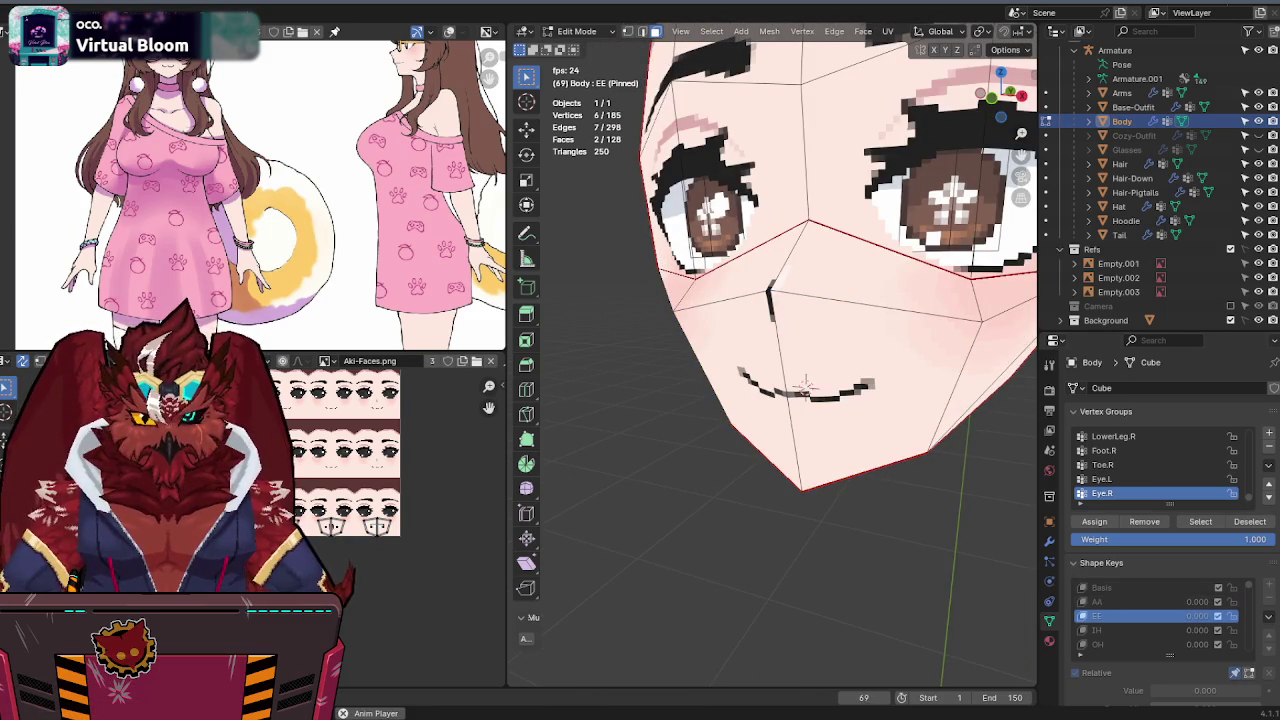
{"action": "key", "text": "s"}
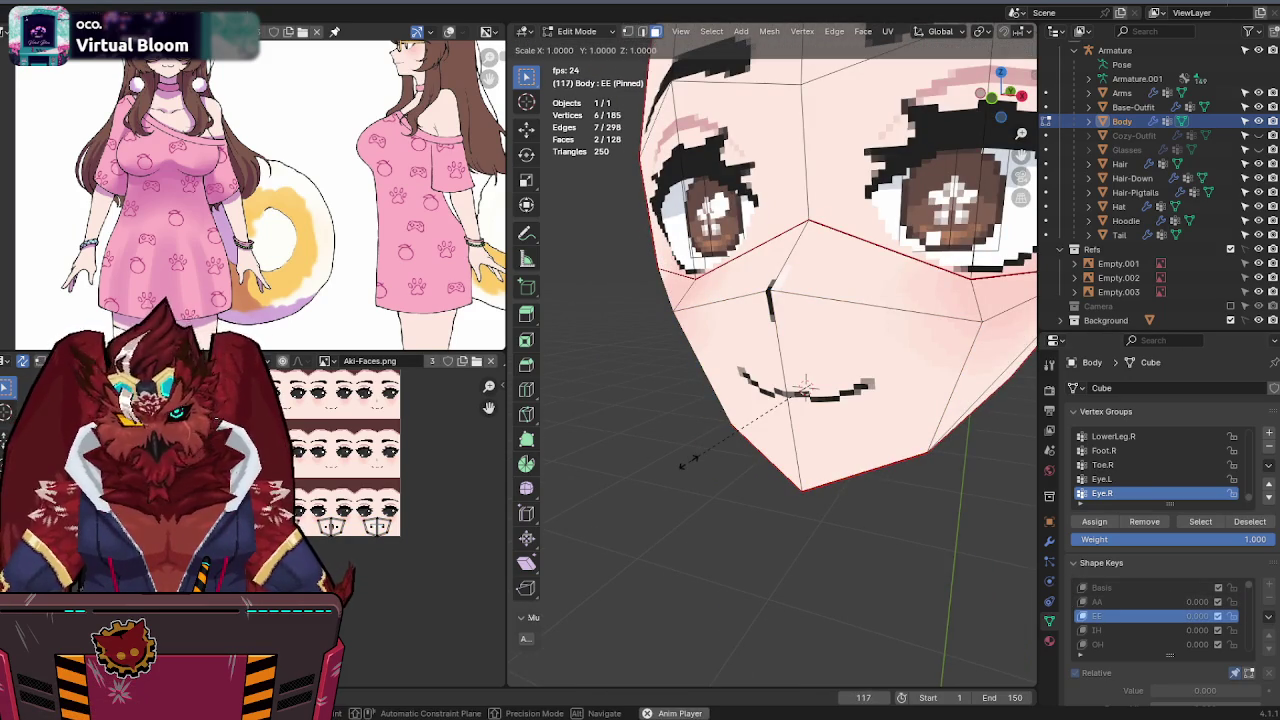
{"action": "key", "text": "2"}
{"action": "key", "text": "Return"}
- Step through the IH, OH, OU and CH shape keys to check their enlarged mouths
{"action": "left_click", "coordinate": [1120, 630]}
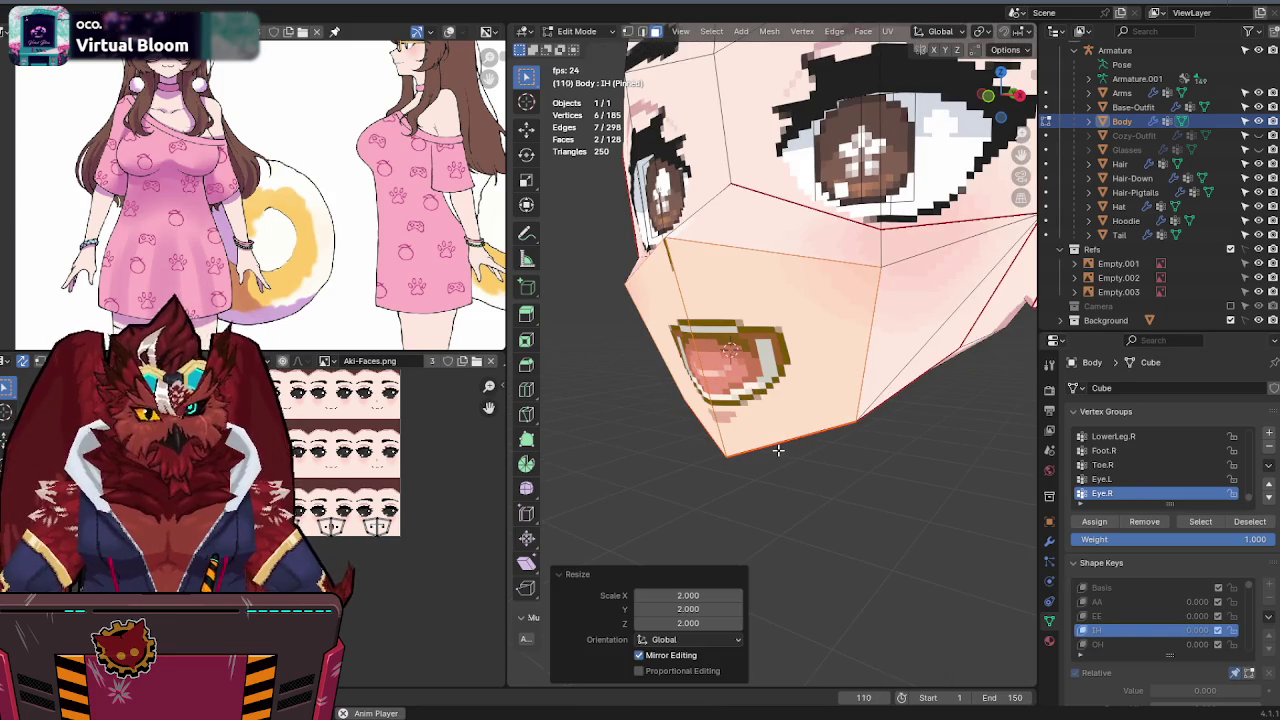
{"action": "left_click", "coordinate": [1118, 644]}
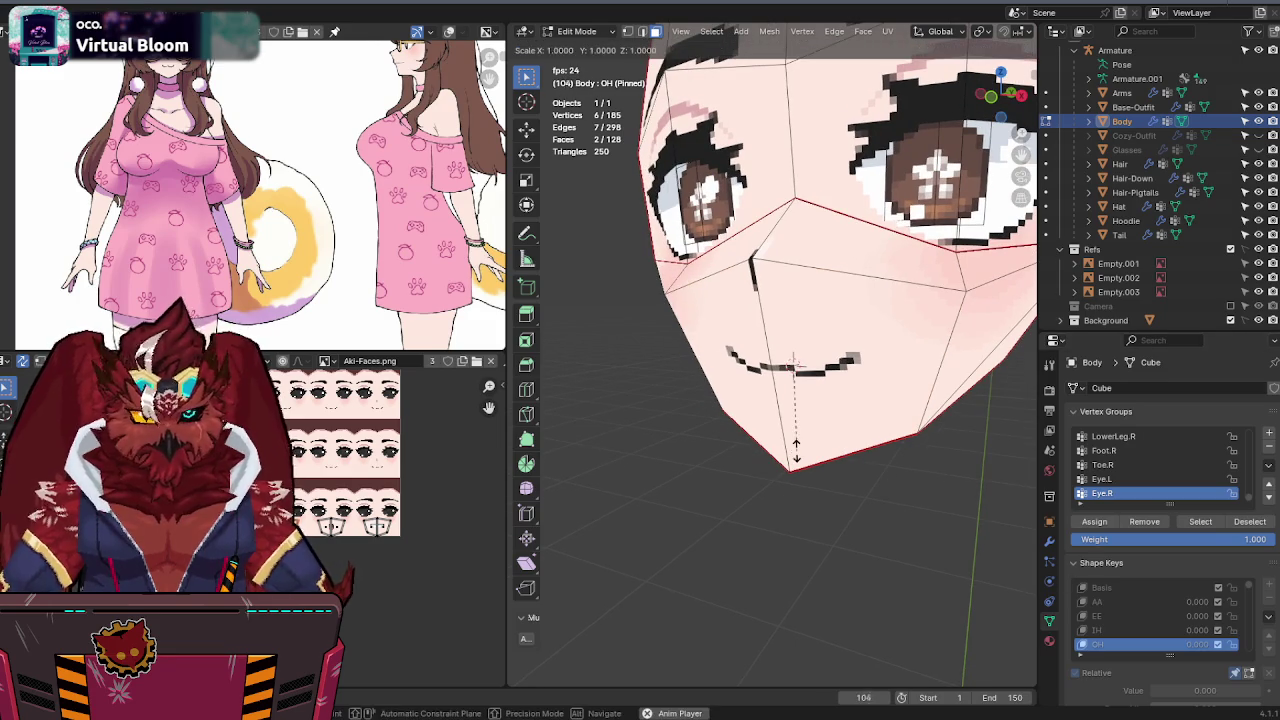
{"action": "scroll", "coordinate": [1121, 622], "scroll_direction": "down", "scroll_amount": 2}
{"action": "left_click", "coordinate": [1107, 631]}
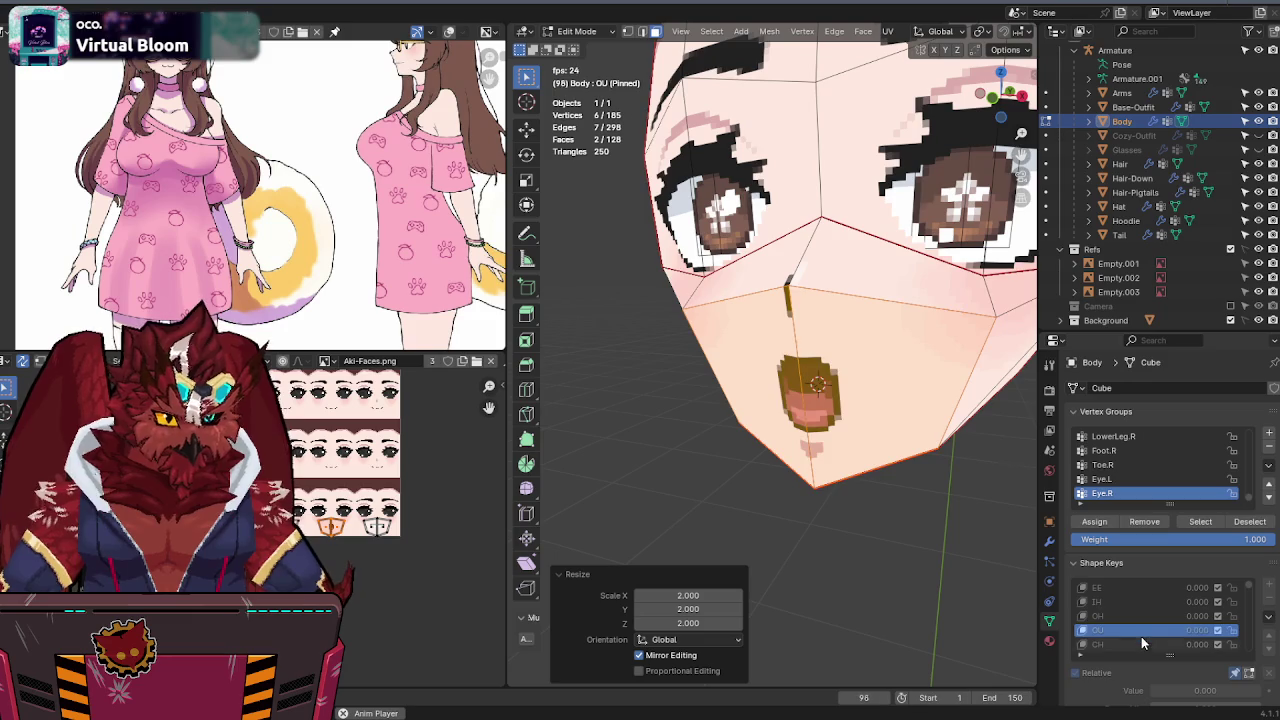
{"action": "left_click", "coordinate": [1141, 643]}
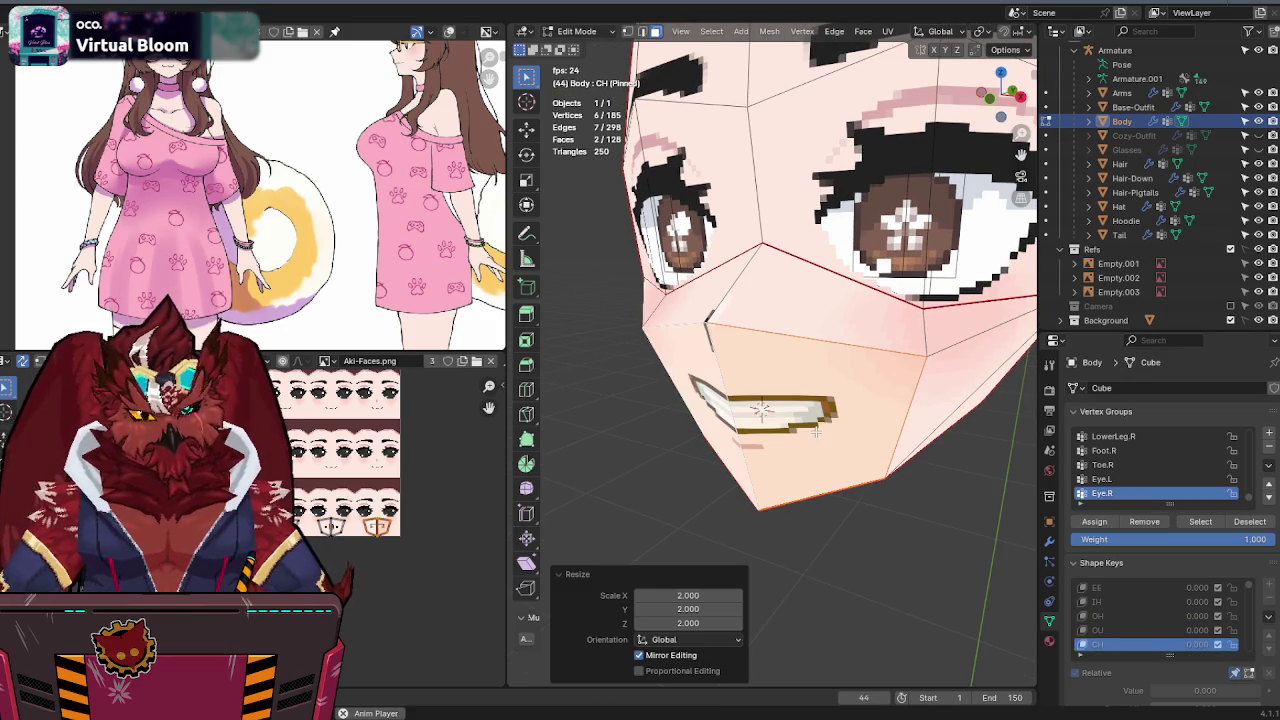
{"action": "key", "text": "ctrl+Tab"}
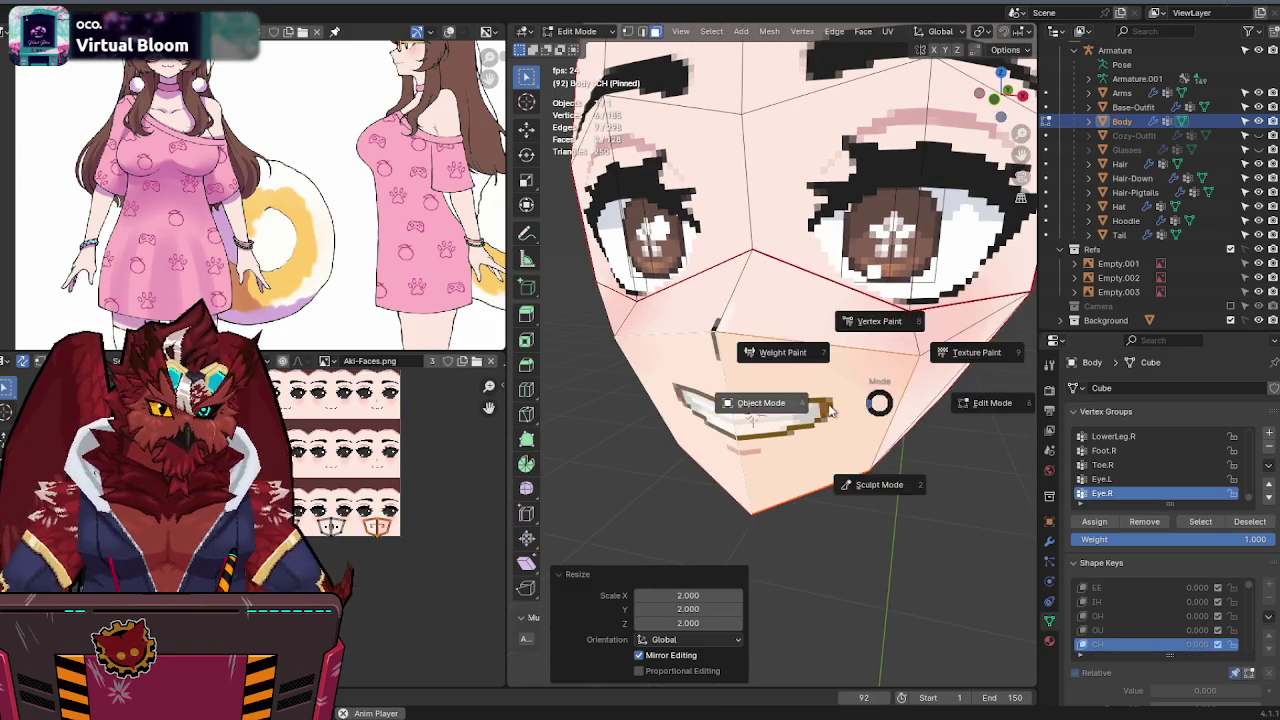
- Return to Object Mode and review the Aki-Face material while orbiting around the face
{"action": "left_click", "coordinate": [790, 405]}
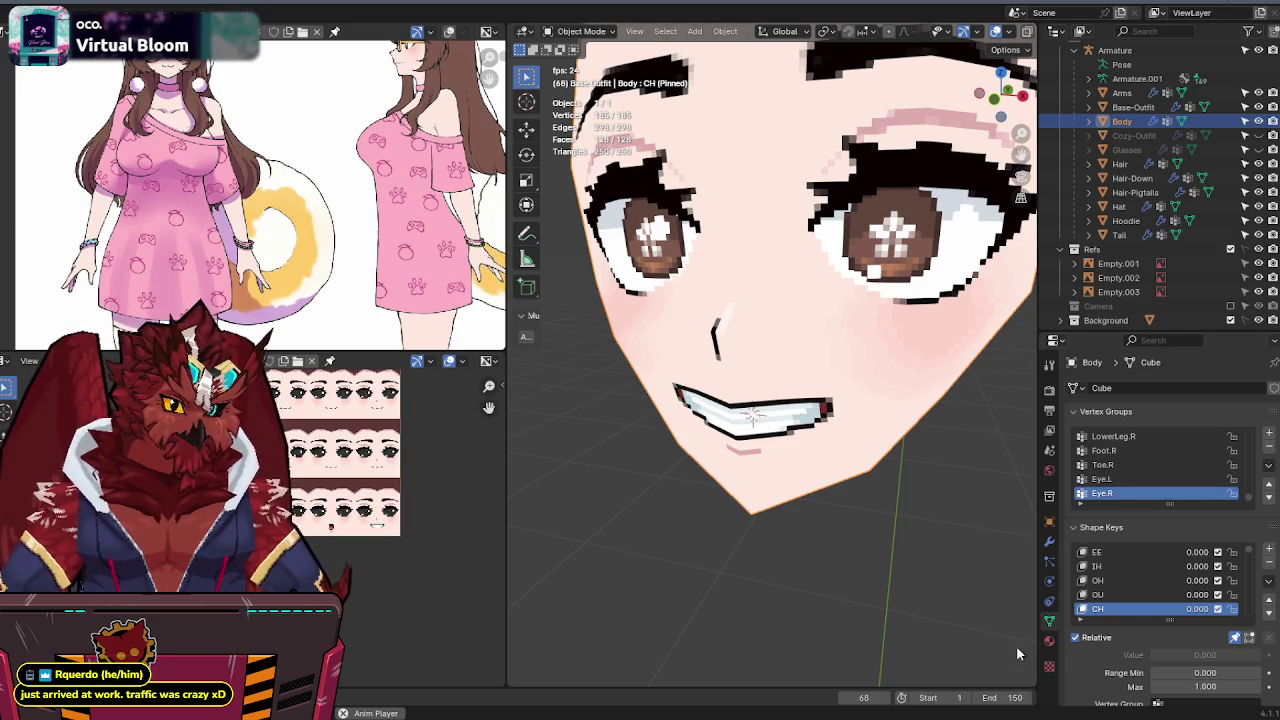
{"action": "left_click", "coordinate": [1048, 641]}
{"action": "scroll", "coordinate": [869, 400], "scroll_direction": "down", "scroll_amount": 5}
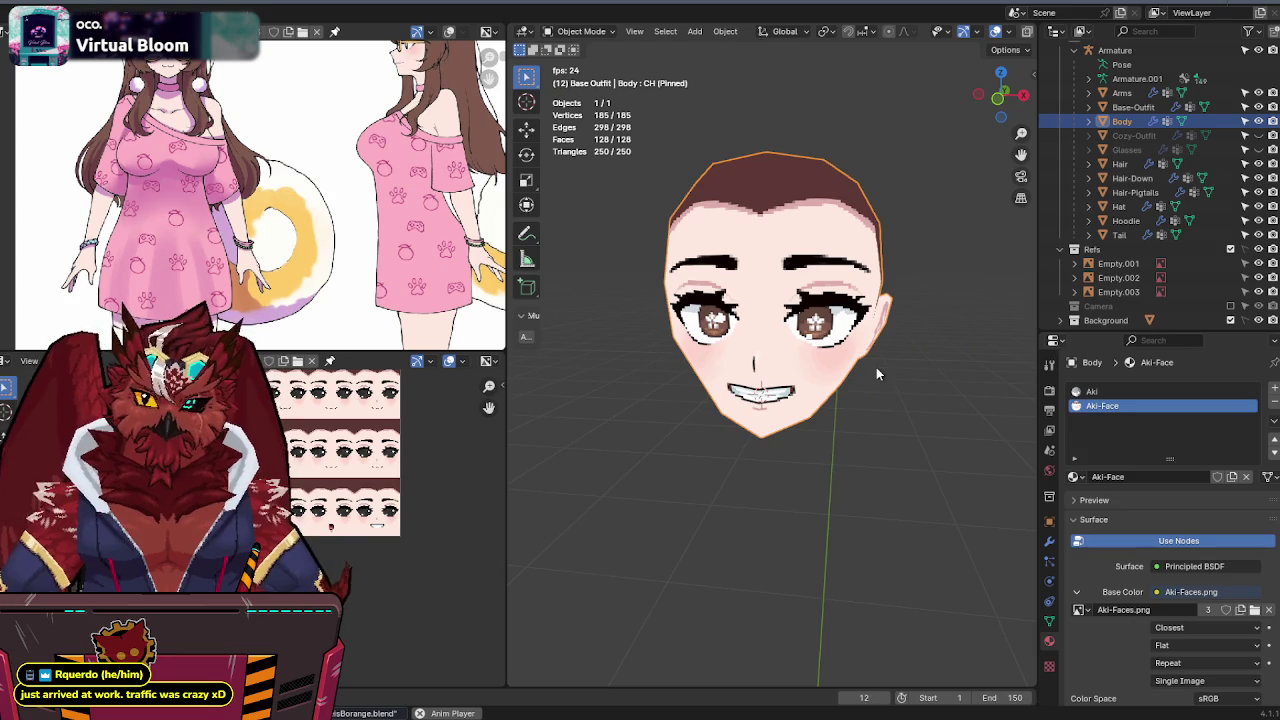
{"action": "scroll", "coordinate": [866, 355], "scroll_direction": "up", "scroll_amount": 5}
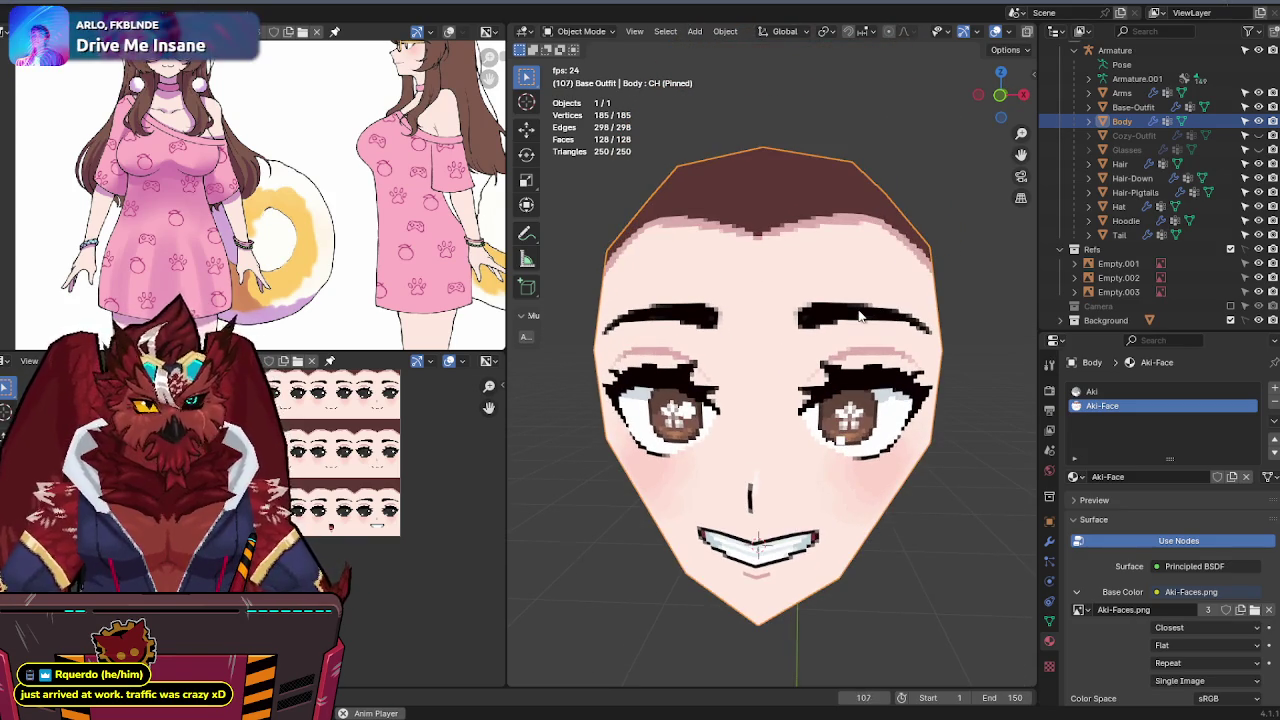
{"action": "left_click_drag", "start_coordinate": [749, 417], "coordinate": [734, 423]}
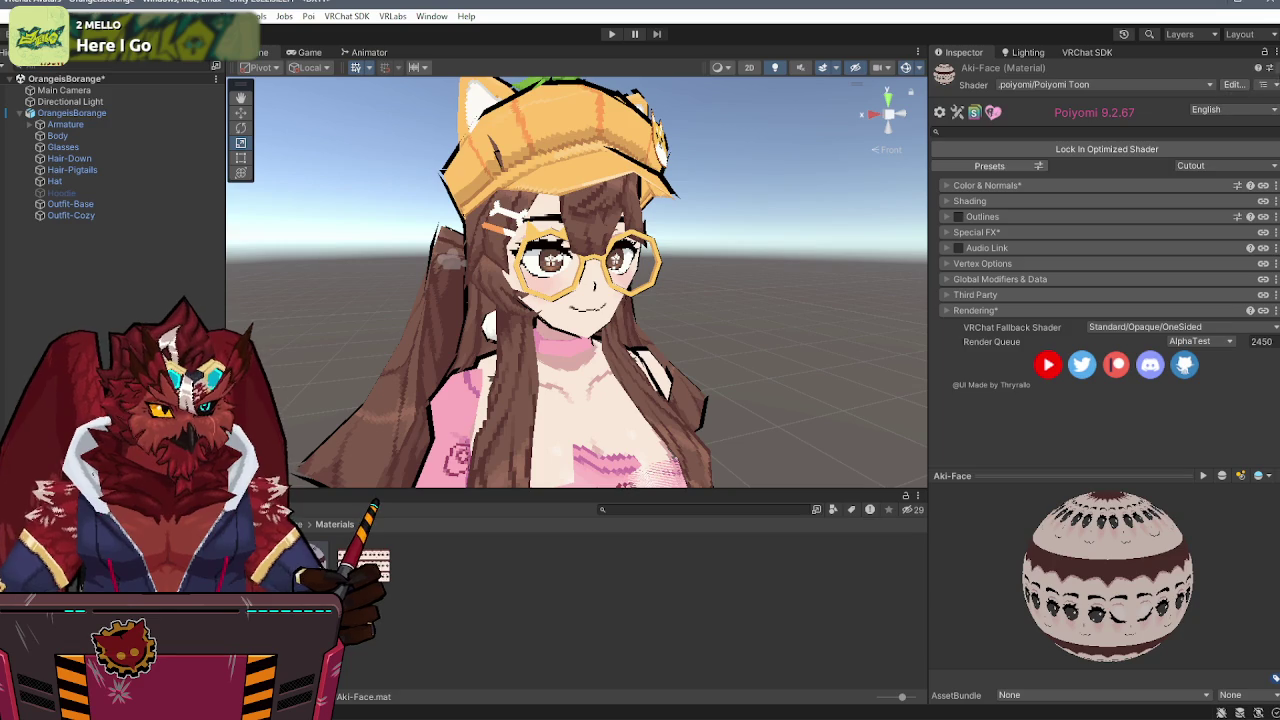
- Paste copied material properties onto Aki-Face and assign the Aki-Faces texture to its Texture slot
{"action": "left_click", "coordinate": [1258, 68]}
{"action": "left_click", "coordinate": [1200, 175]}
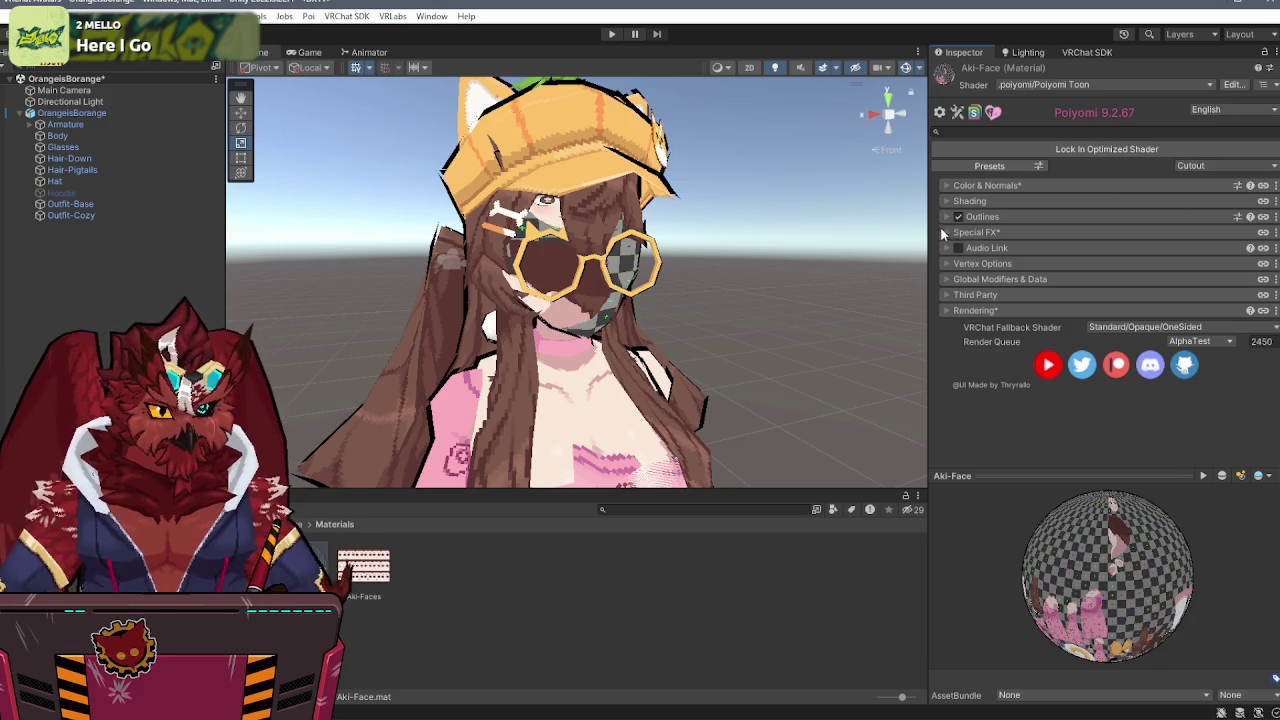
{"action": "left_click", "coordinate": [945, 186]}
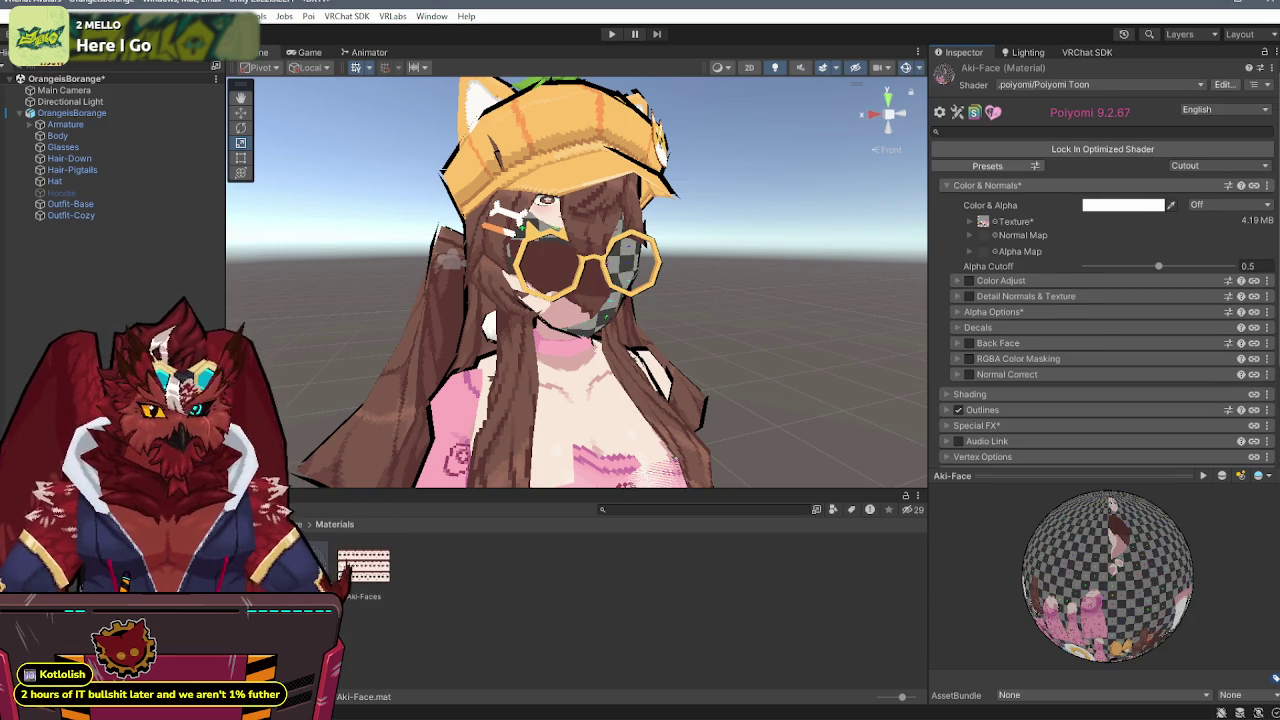
{"action": "left_click_drag", "start_coordinate": [985, 226], "coordinate": [985, 224]}
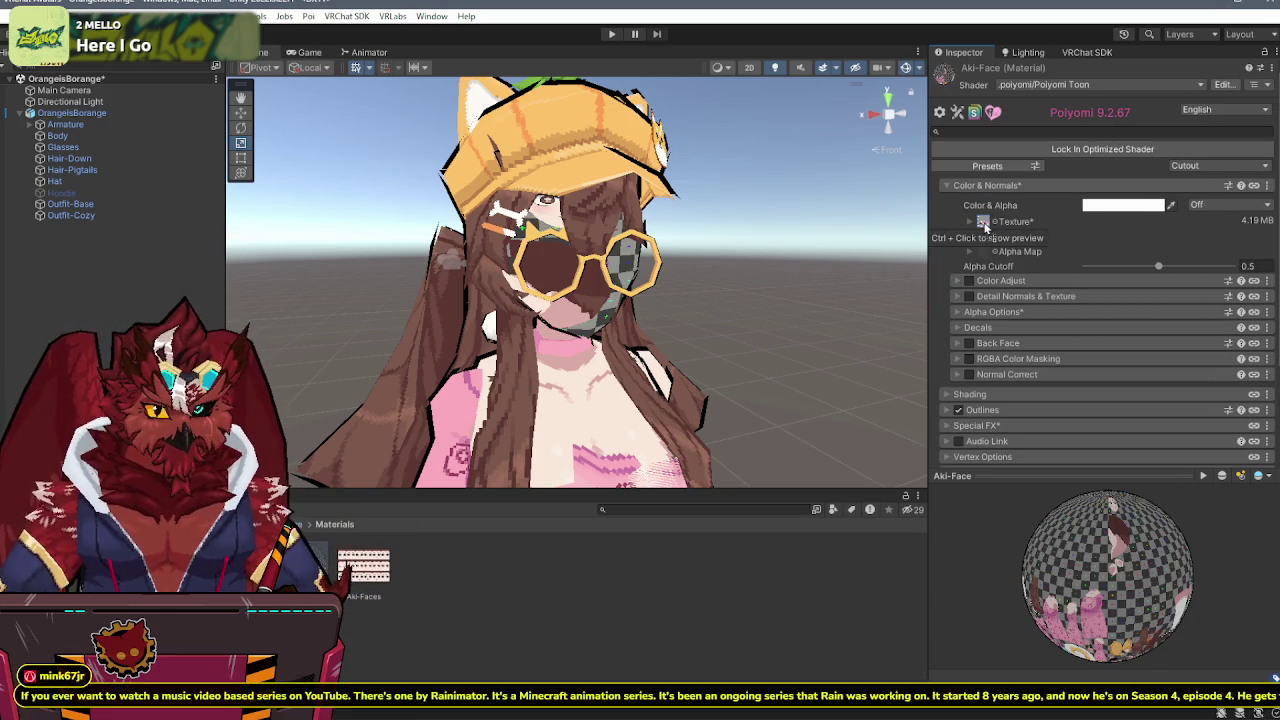
{"action": "scroll", "coordinate": [1035, 298], "scroll_direction": "down", "scroll_amount": 2}
{"action": "scroll", "coordinate": [1035, 298], "scroll_direction": "down", "scroll_amount": 4}
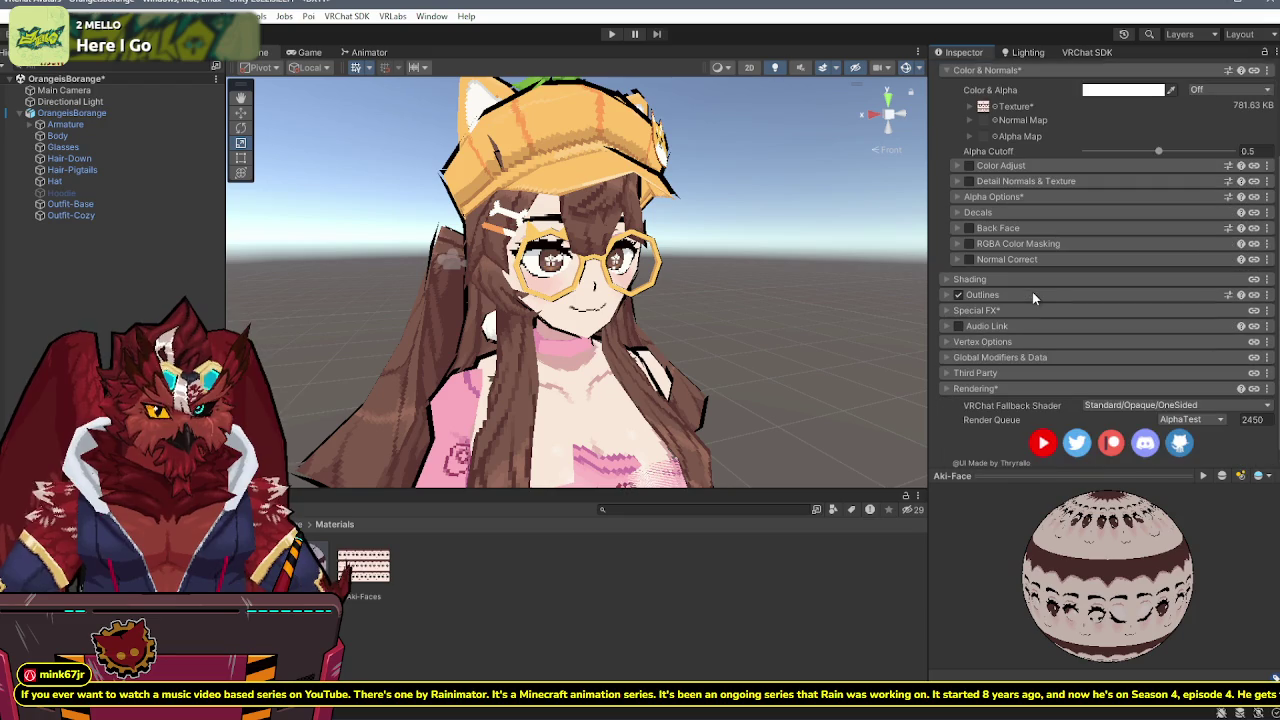
{"action": "left_click_drag", "start_coordinate": [898, 297], "coordinate": [758, 295]}
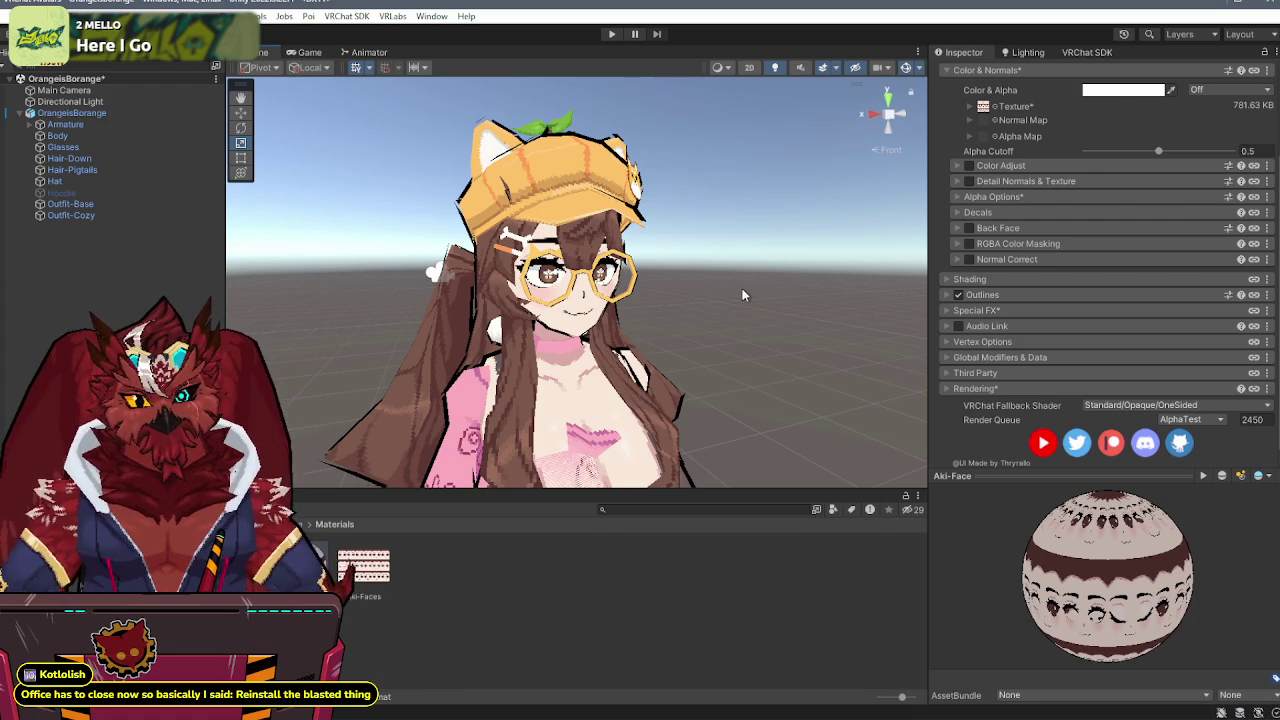
{"action": "left_click_drag", "start_coordinate": [742, 288], "coordinate": [738, 298]}
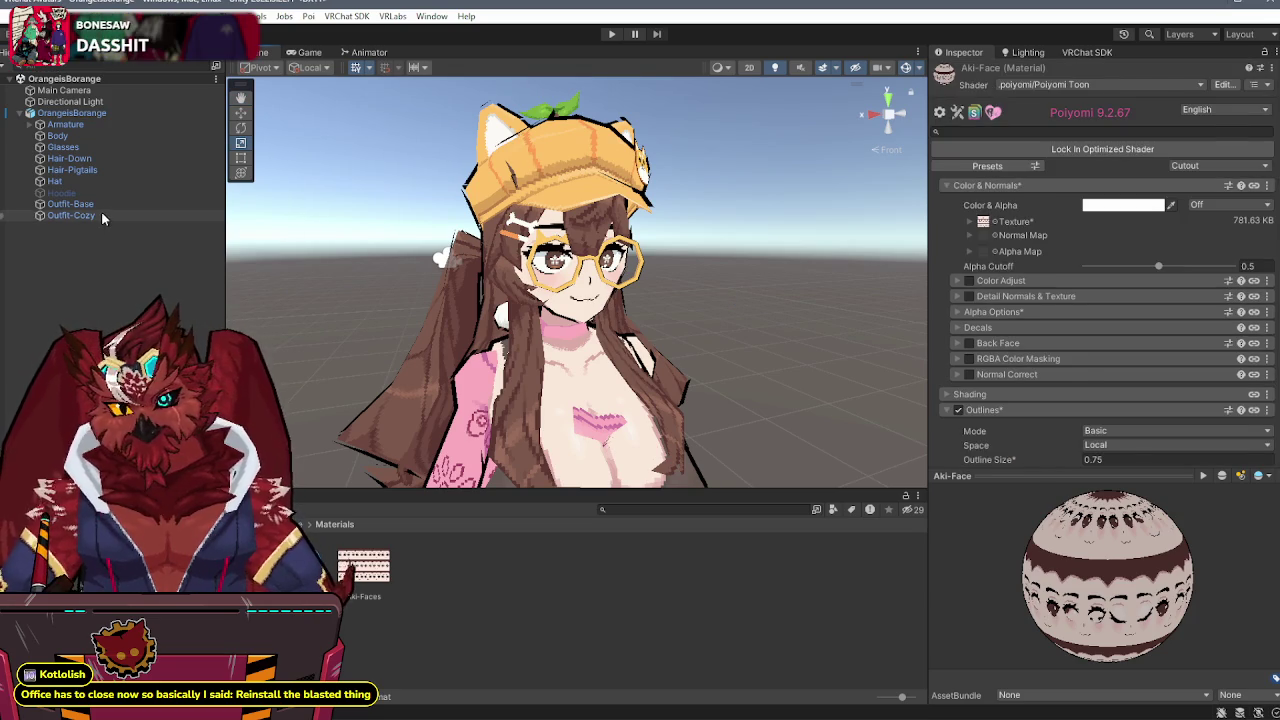
- Disable Outfit-Cozy, Glasses, Hat, Hair-Pigtails and Hair-Down in the Hierarchy
{"action": "left_click", "coordinate": [101, 213]}
{"action": "left_click", "coordinate": [966, 72]}
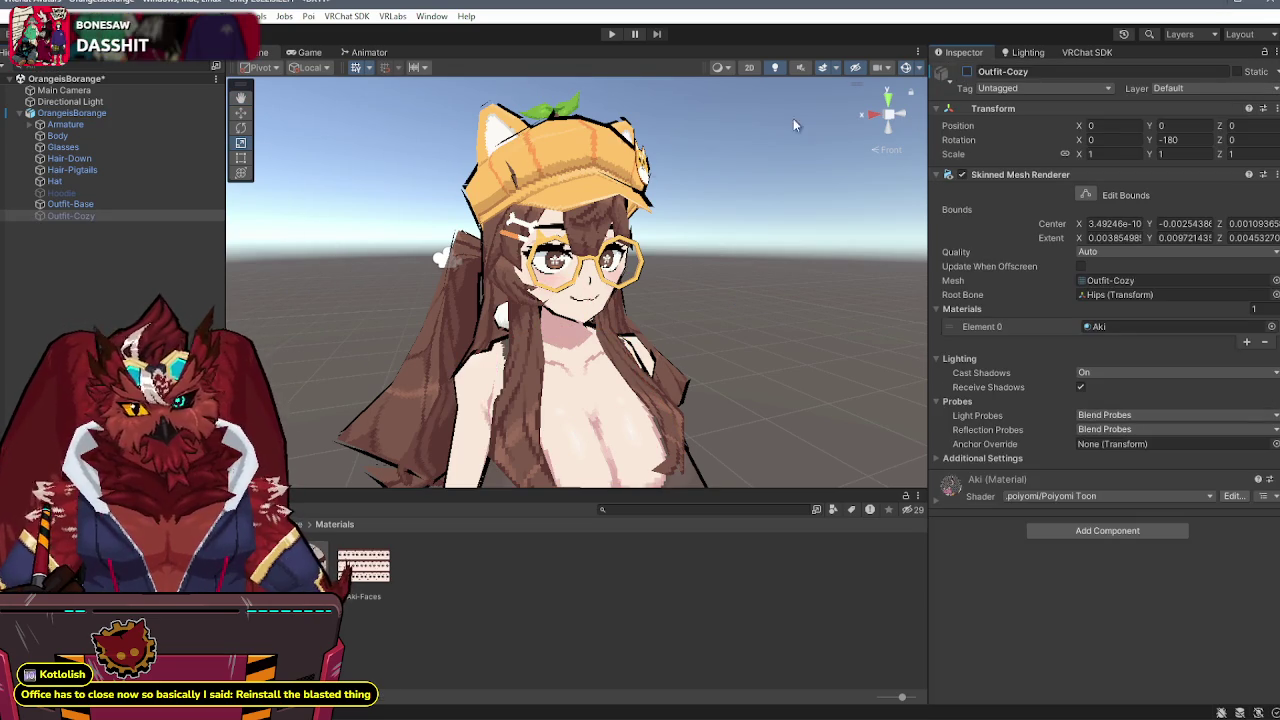
{"action": "left_click", "coordinate": [91, 146]}
{"action": "left_click", "coordinate": [966, 72]}
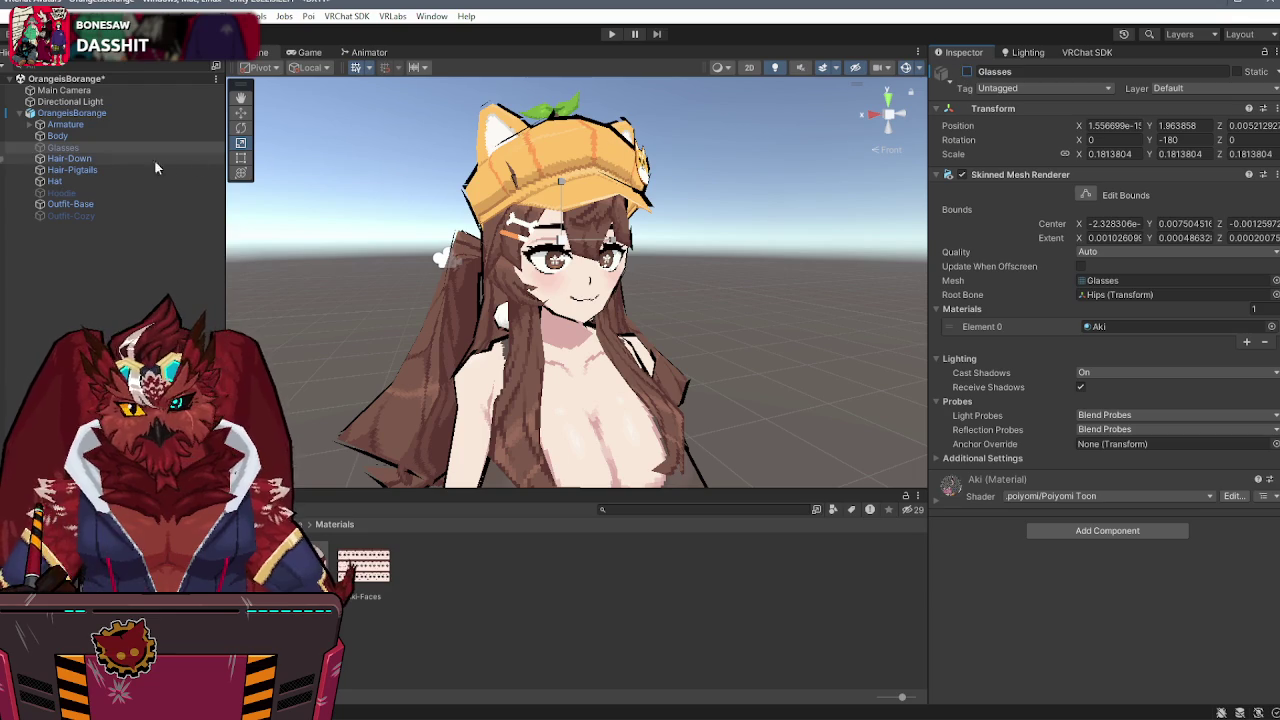
{"action": "left_click", "coordinate": [82, 181]}
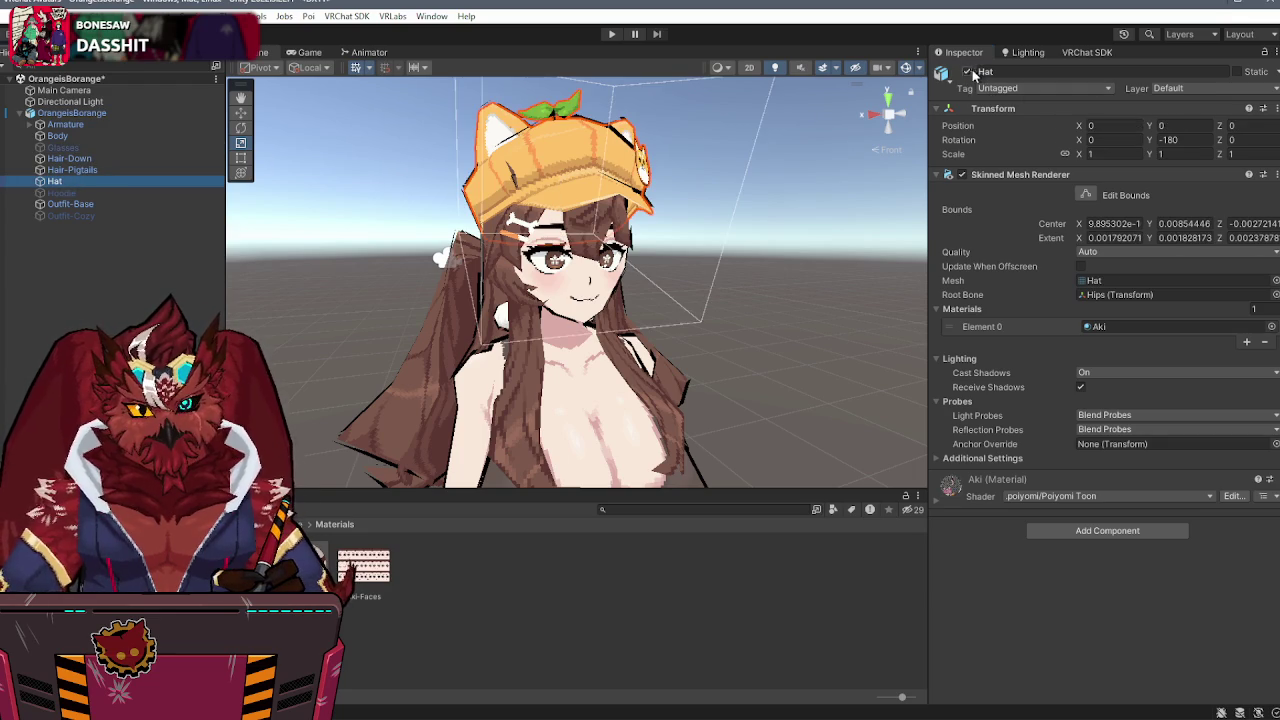
{"action": "left_click", "coordinate": [968, 72]}
{"action": "left_click", "coordinate": [80, 170]}
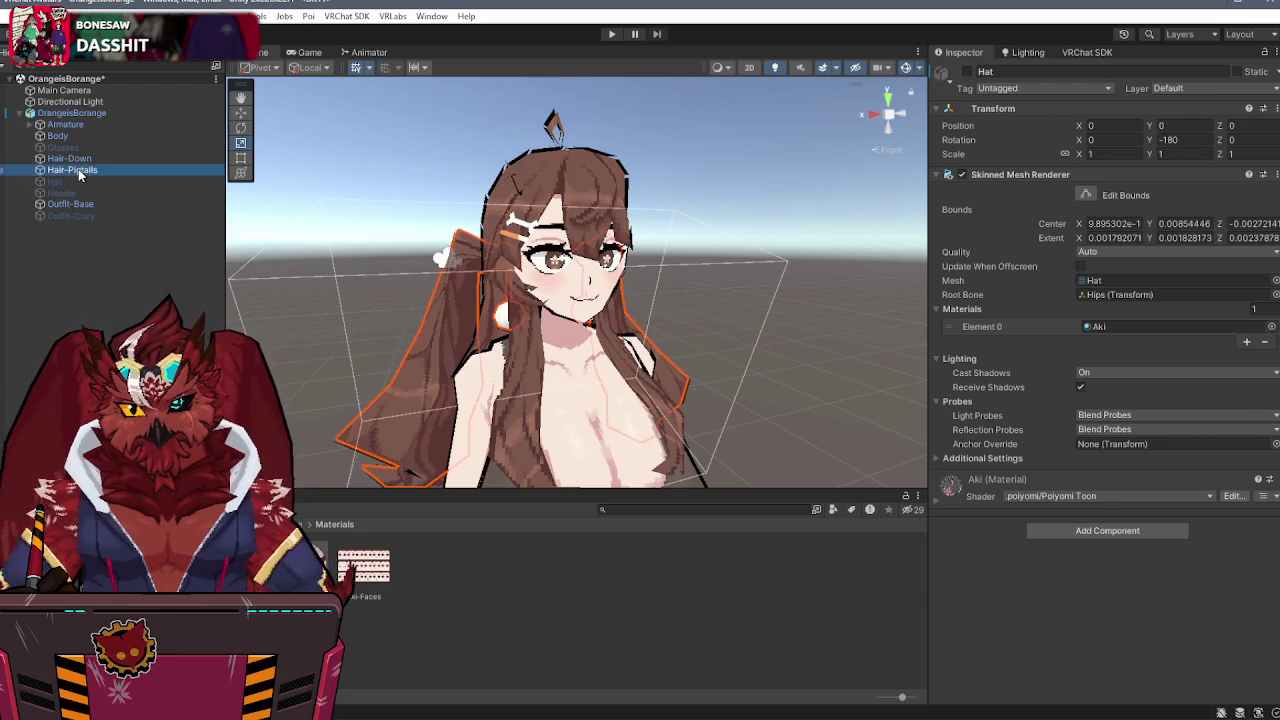
{"action": "left_click", "coordinate": [70, 158], "text": "ctrl"}
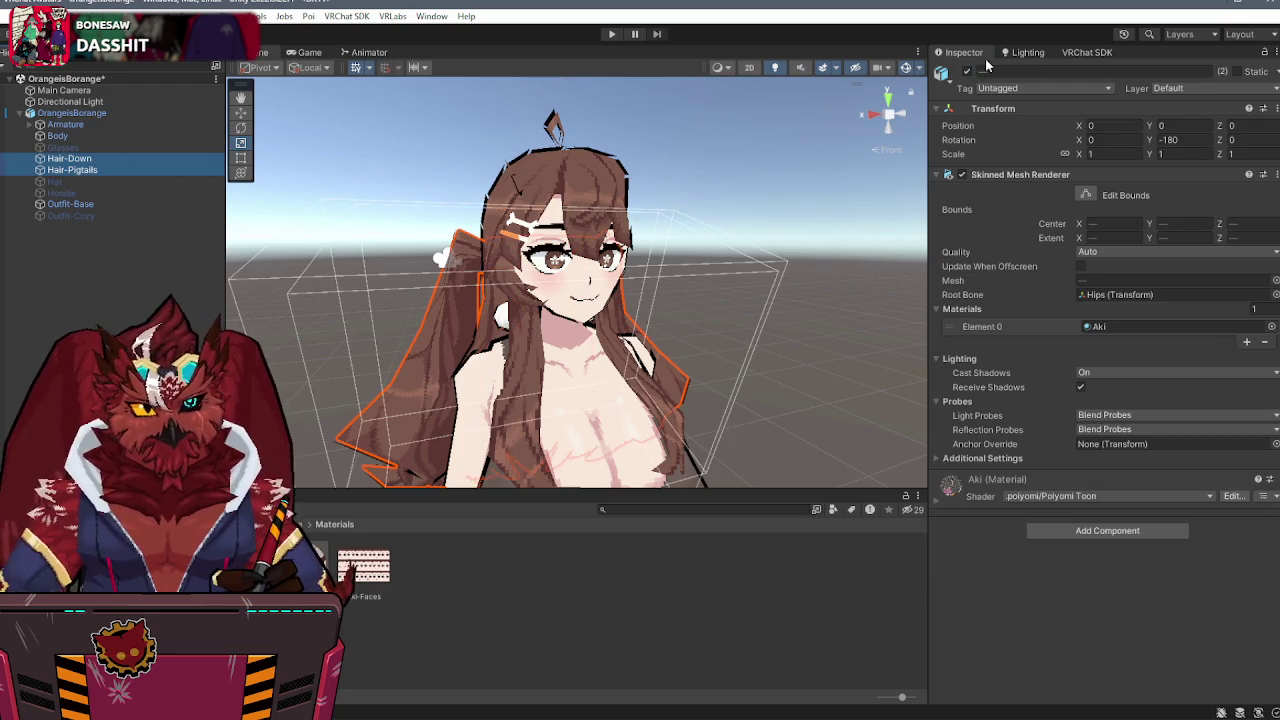
{"action": "left_click", "coordinate": [966, 72]}
- Frame the avatar and inspect the Aki-Face and Aki materials' outline settings
{"action": "scroll", "coordinate": [650, 198], "scroll_direction": "down", "scroll_amount": 5}
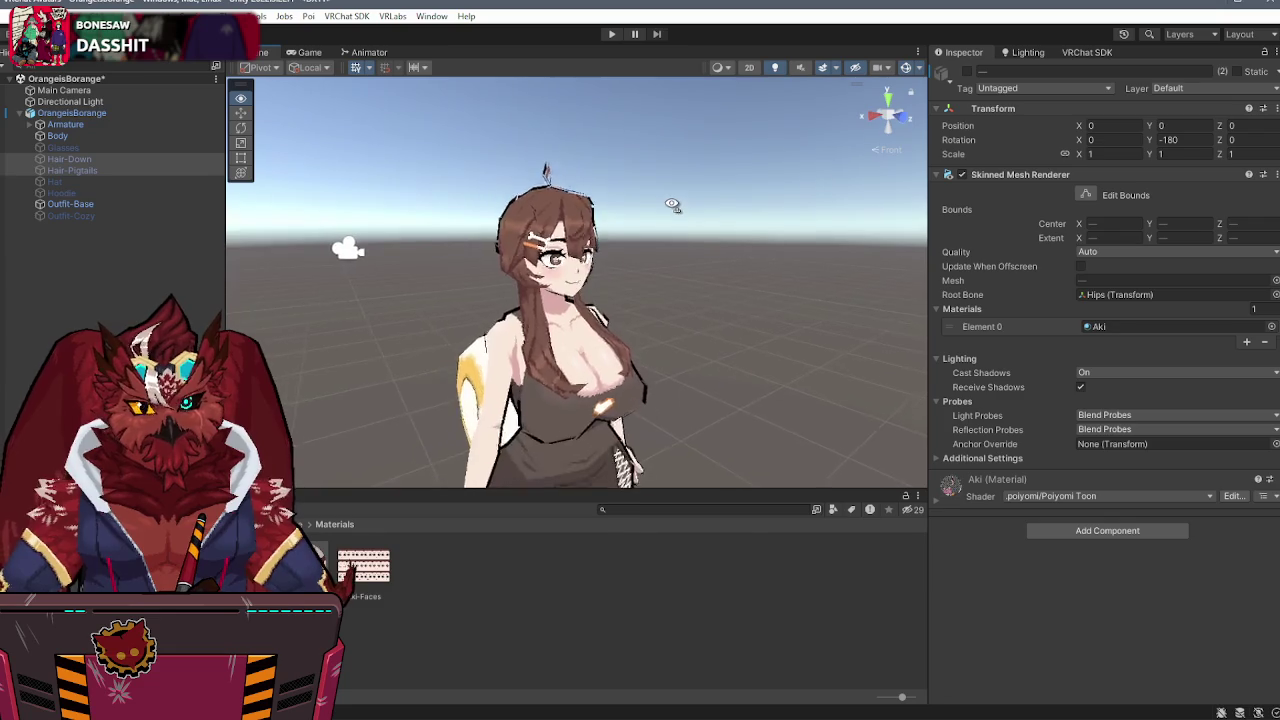
{"action": "key", "text": "s"}
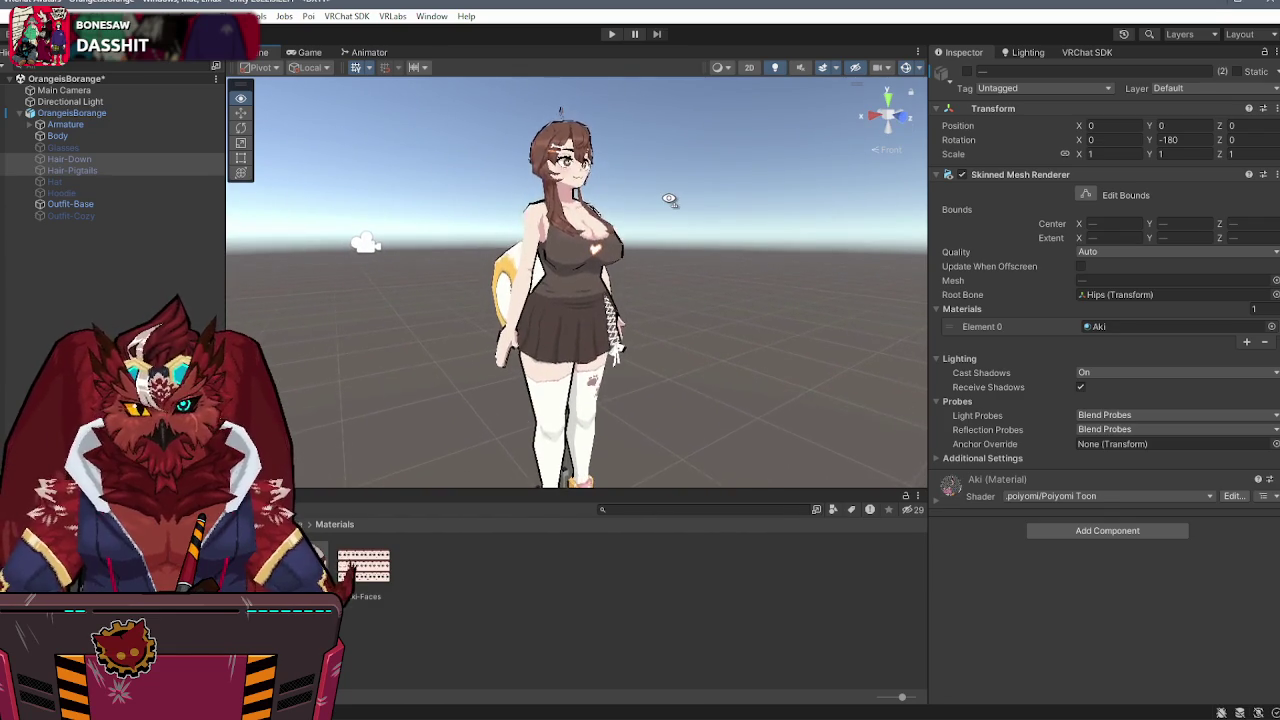
{"action": "left_click", "coordinate": [363, 566]}
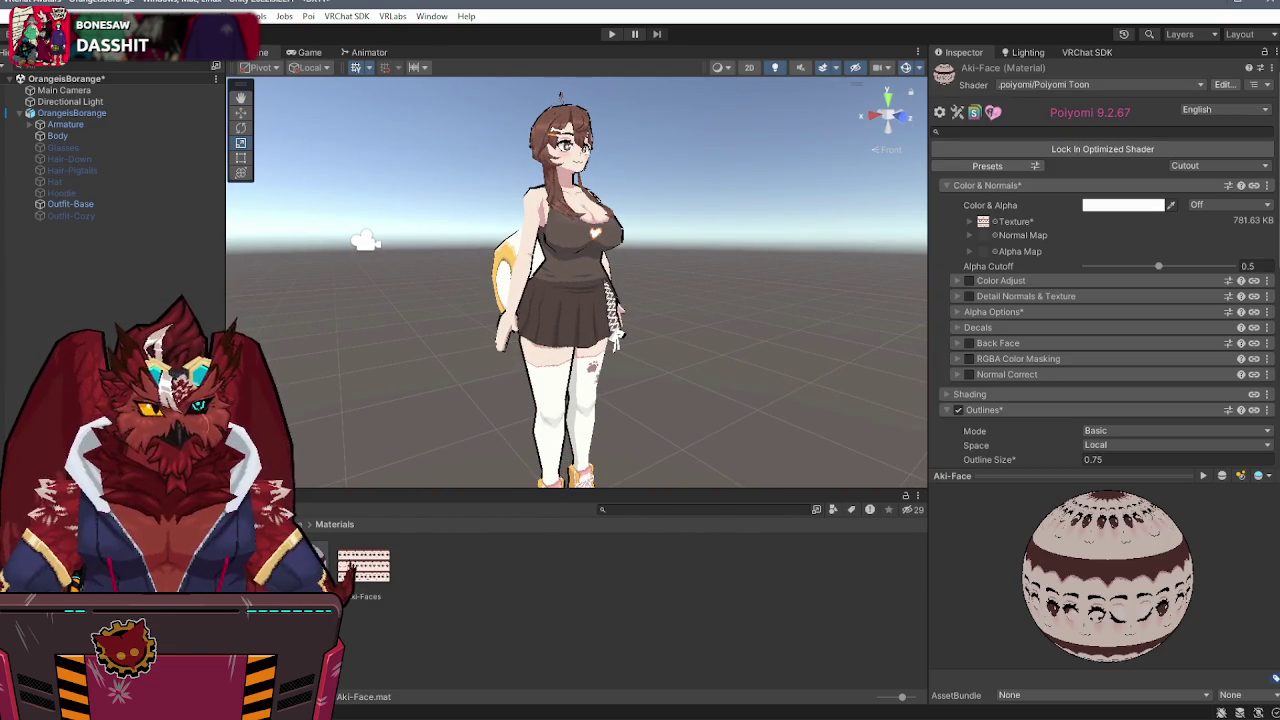
{"action": "left_click", "coordinate": [620, 620]}
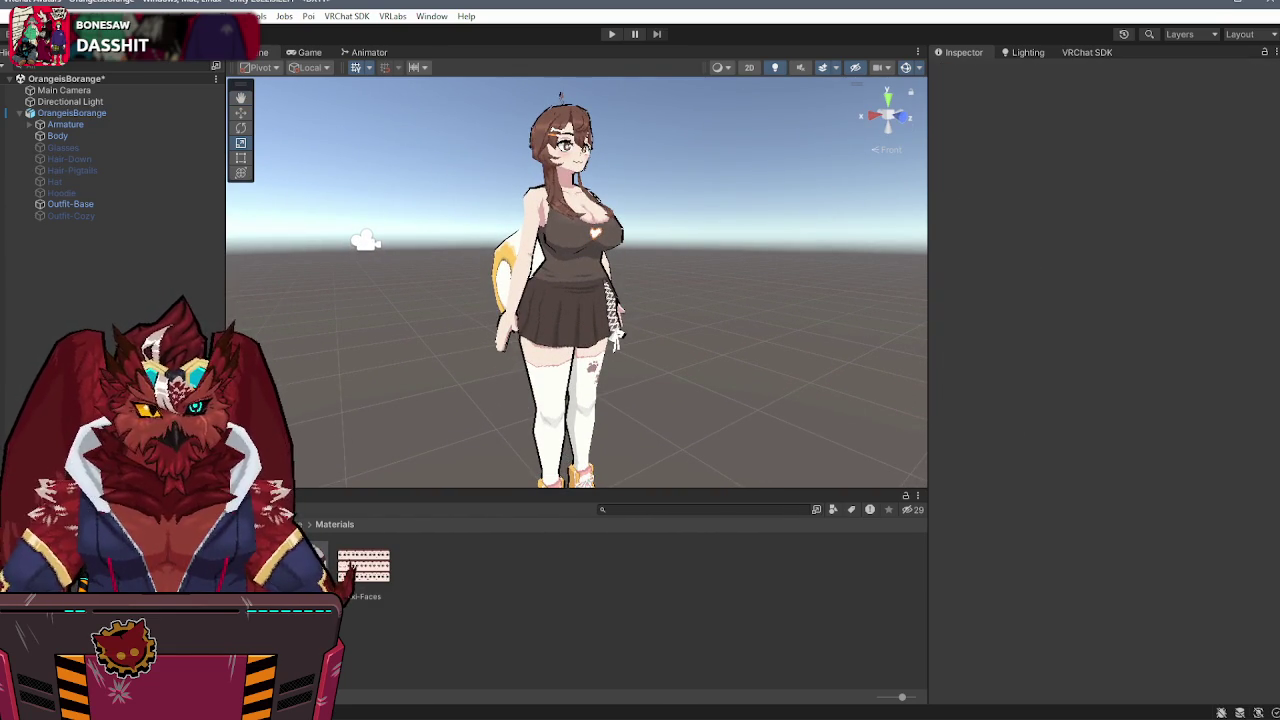
{"action": "left_click", "coordinate": [363, 566]}
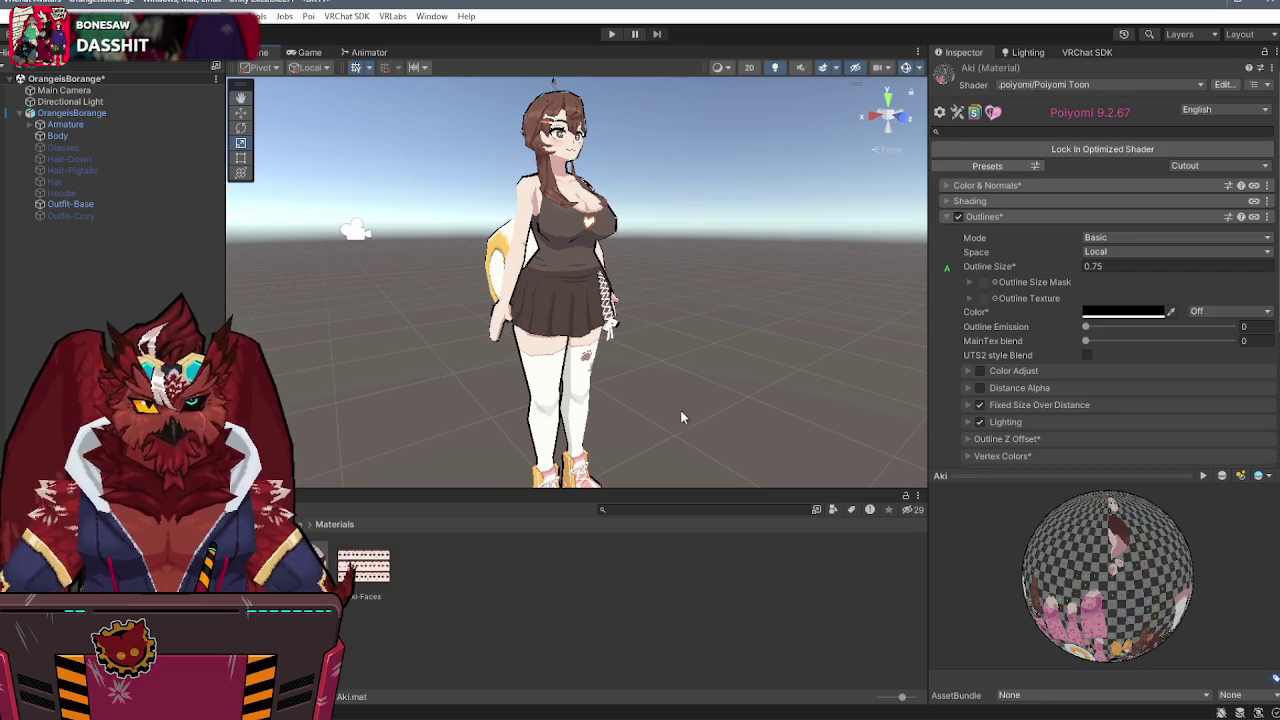
{"action": "left_click", "coordinate": [713, 378]}
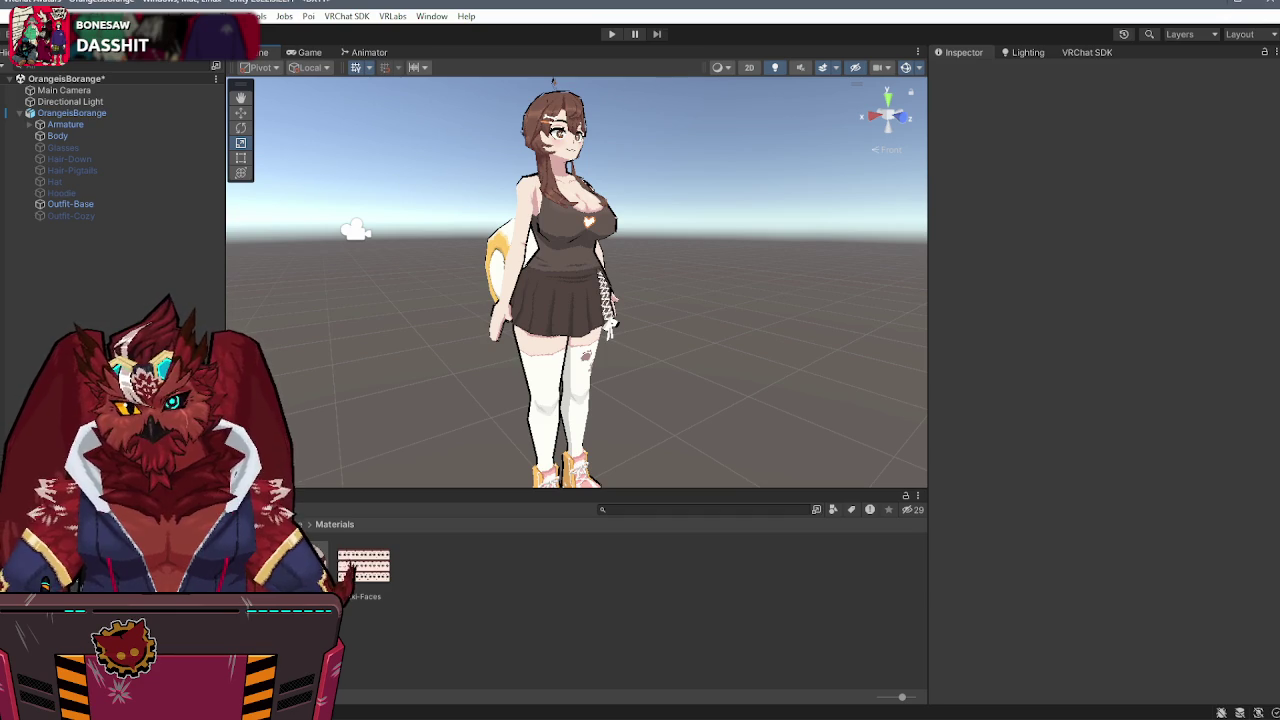
- Open the Animations controller from Files > Clips and delete its existing states
{"action": "left_click", "coordinate": [265, 560]}
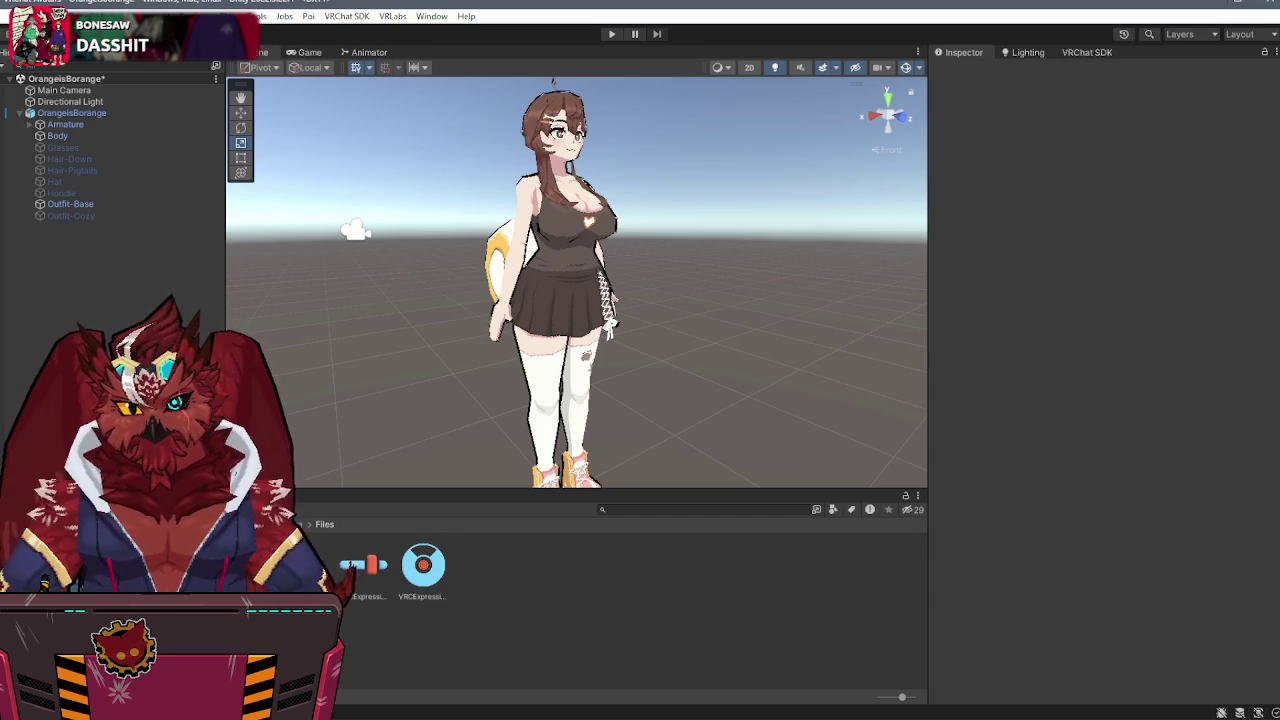
{"action": "double_click", "coordinate": [300, 565]}
{"action": "double_click", "coordinate": [315, 570]}
{"action": "scroll", "coordinate": [702, 347], "scroll_direction": "down", "scroll_amount": 5}
{"action": "left_click_drag", "start_coordinate": [800, 177], "coordinate": [543, 420]}
{"action": "key", "text": "Delete"}
- Add every clip in the Clips folder as controller states, then return to the avatar scene
{"action": "left_click", "coordinate": [450, 572]}
{"action": "key", "text": "ctrl+a"}
{"action": "left_click_drag", "start_coordinate": [450, 572], "coordinate": [585, 282]}
{"action": "left_click", "coordinate": [262, 52]}
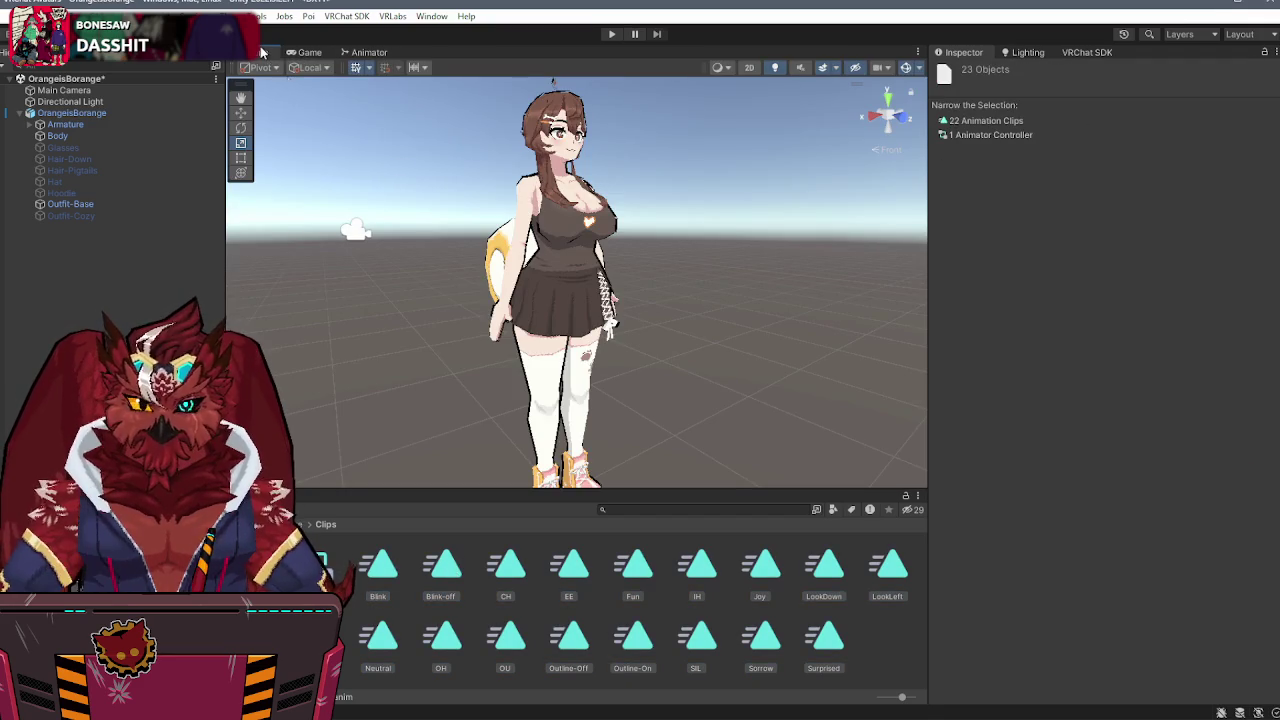
{"action": "mouse_move", "coordinate": [729, 276]}
{"action": "left_mouse_down"}
{"action": "mouse_move", "coordinate": [734, 234]}
{"action": "mouse_move", "coordinate": [471, 187]}
{"action": "left_mouse_up"}
{"action": "left_click_drag", "start_coordinate": [688, 246], "coordinate": [651, 229]}
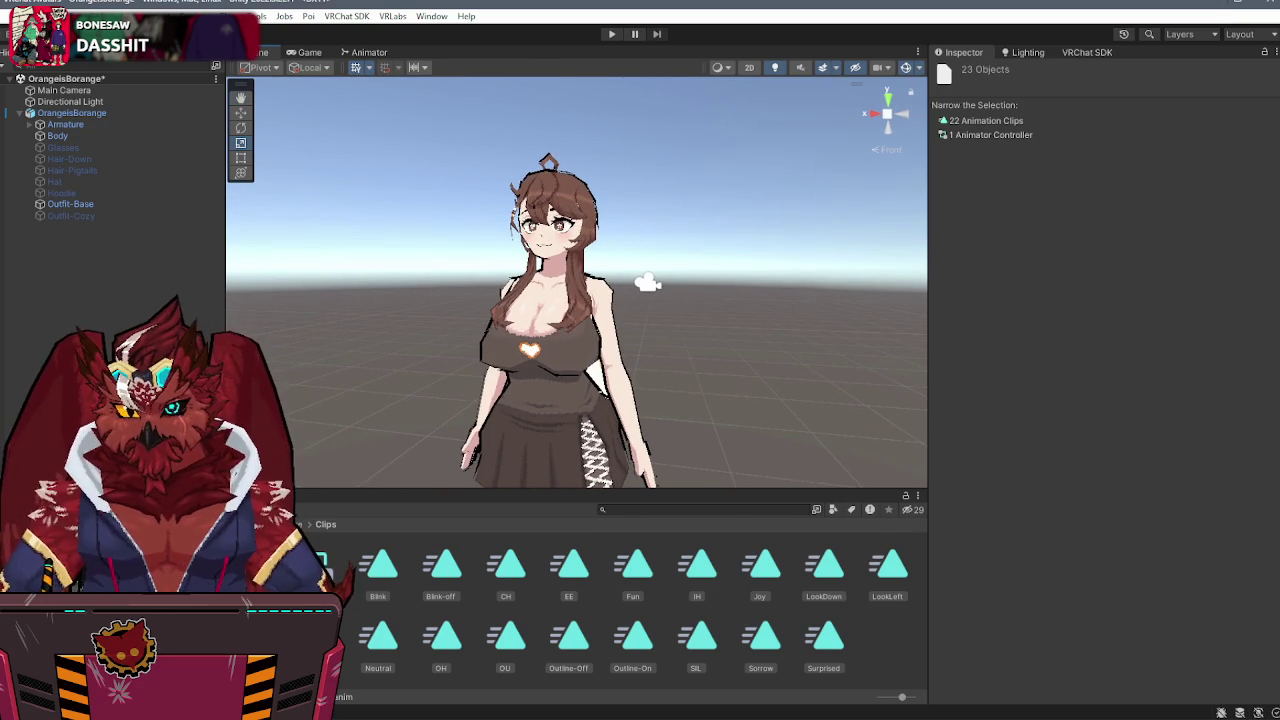
{"action": "left_click", "coordinate": [95, 113]}
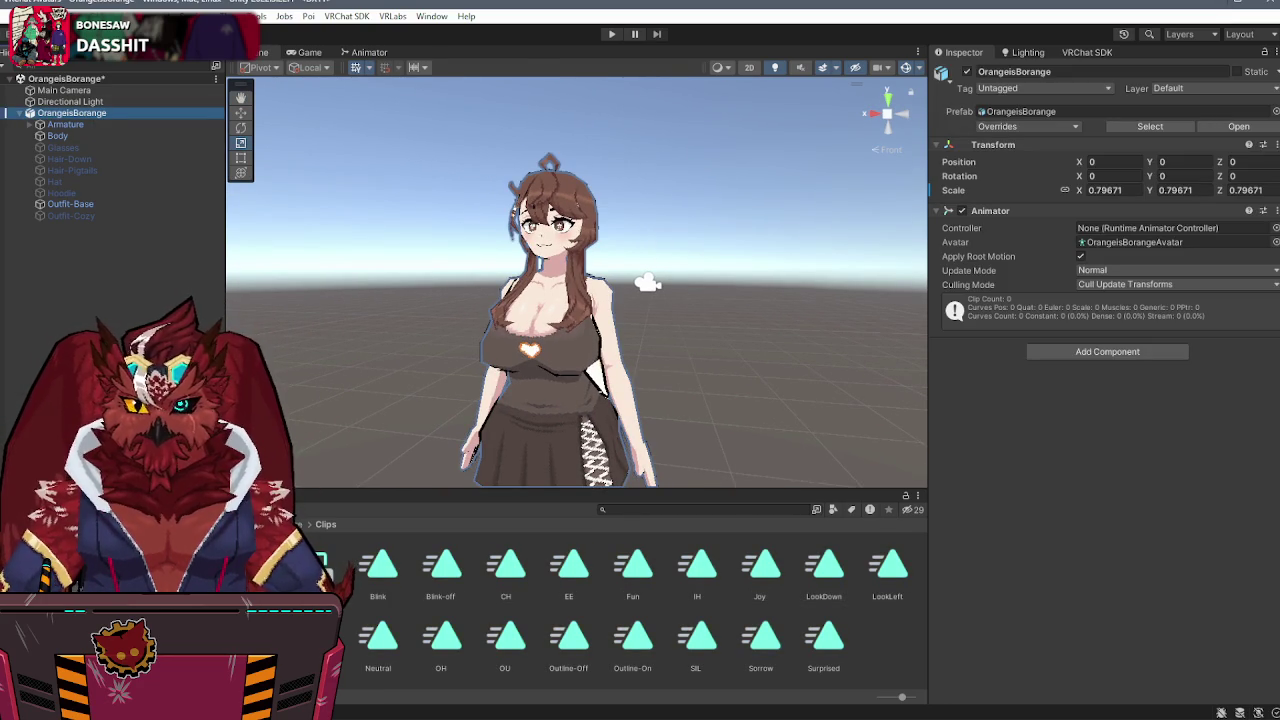
- Duplicate OrangeisBorange and assign the Animations controller to the copy's Animator
{"action": "key", "text": "ctrl+d"}
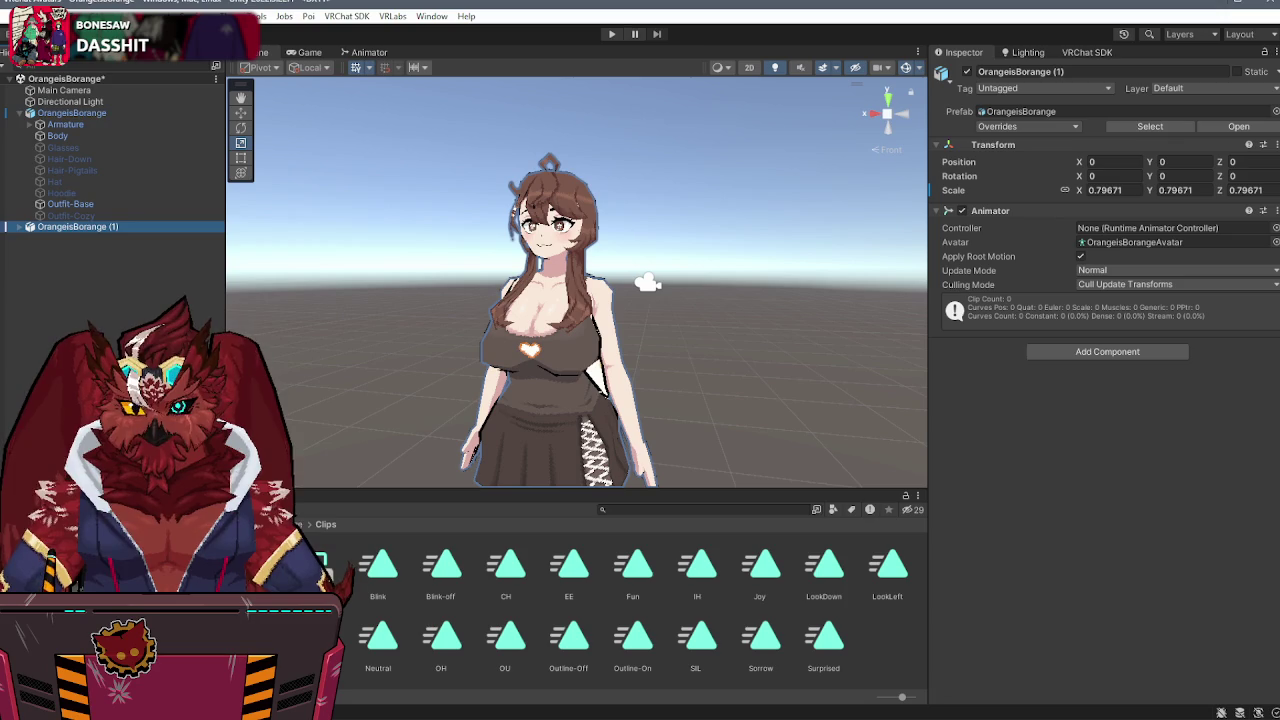
{"action": "key", "text": "ctrl+6"}
{"action": "key", "text": "ctrl+5"}
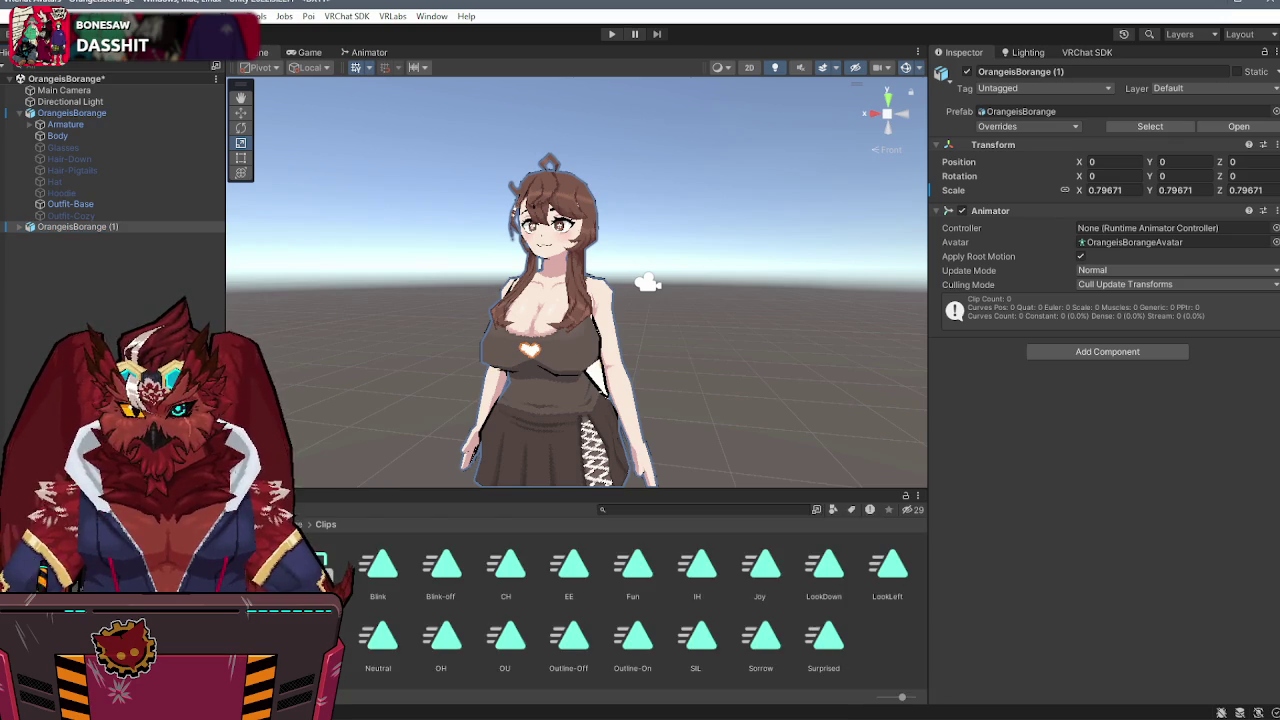
{"action": "left_click_drag", "start_coordinate": [318, 565], "coordinate": [110, 228]}
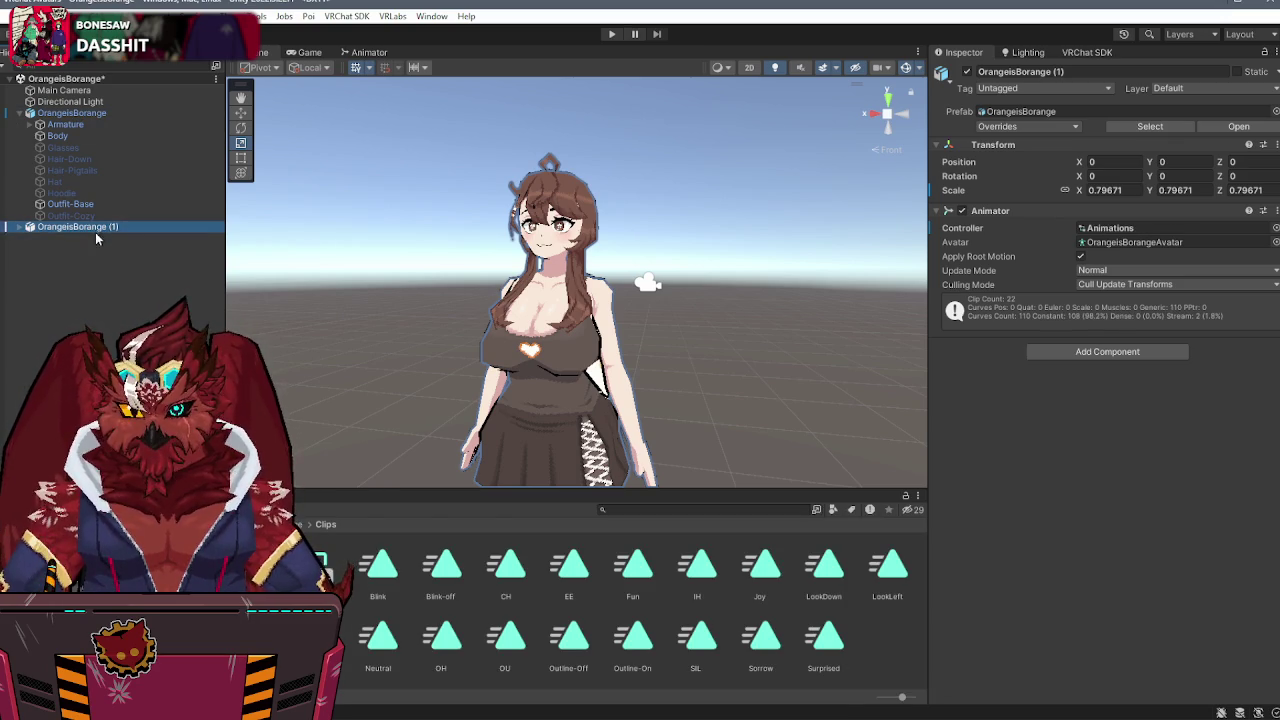
- Pick a clip in the Animation window, then open the OrangeisBorange model's import settings
{"action": "key", "text": "ctrl+6"}
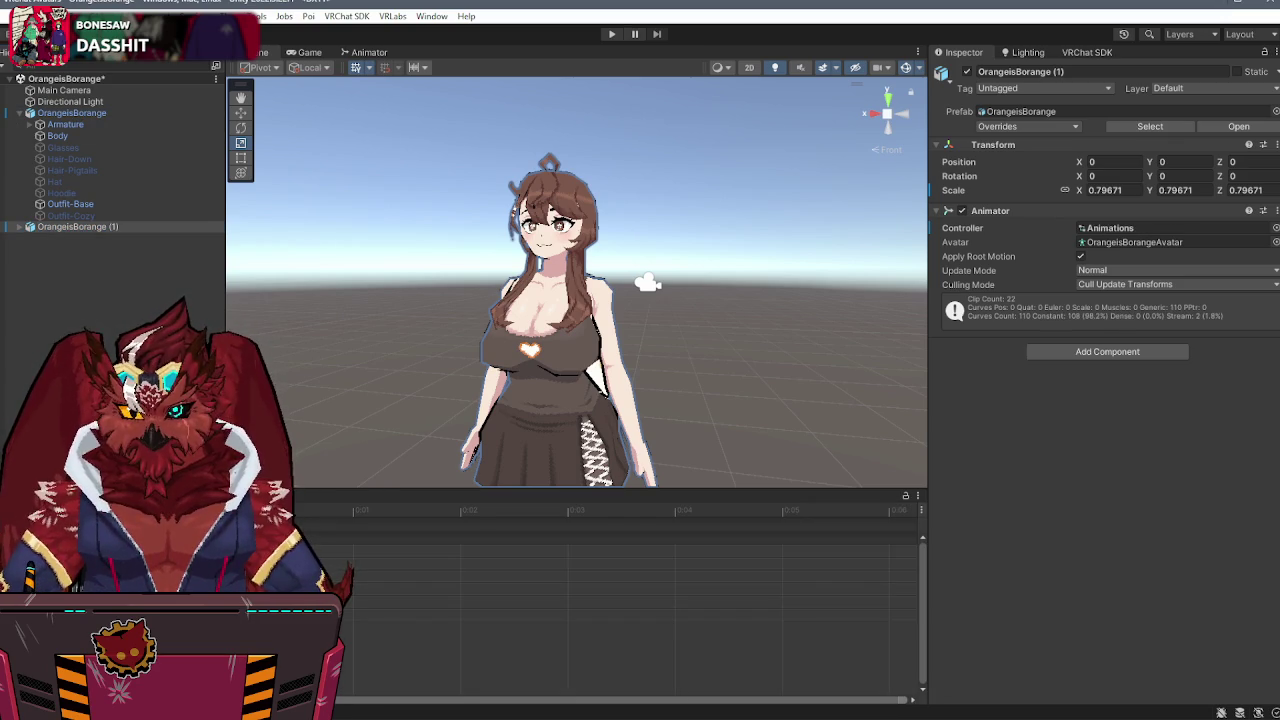
{"action": "left_click_drag", "start_coordinate": [668, 305], "coordinate": [656, 300]}
{"action": "left_click", "coordinate": [60, 522]}
{"action": "left_click", "coordinate": [60, 300]}
{"action": "key", "text": "ctrl+5"}
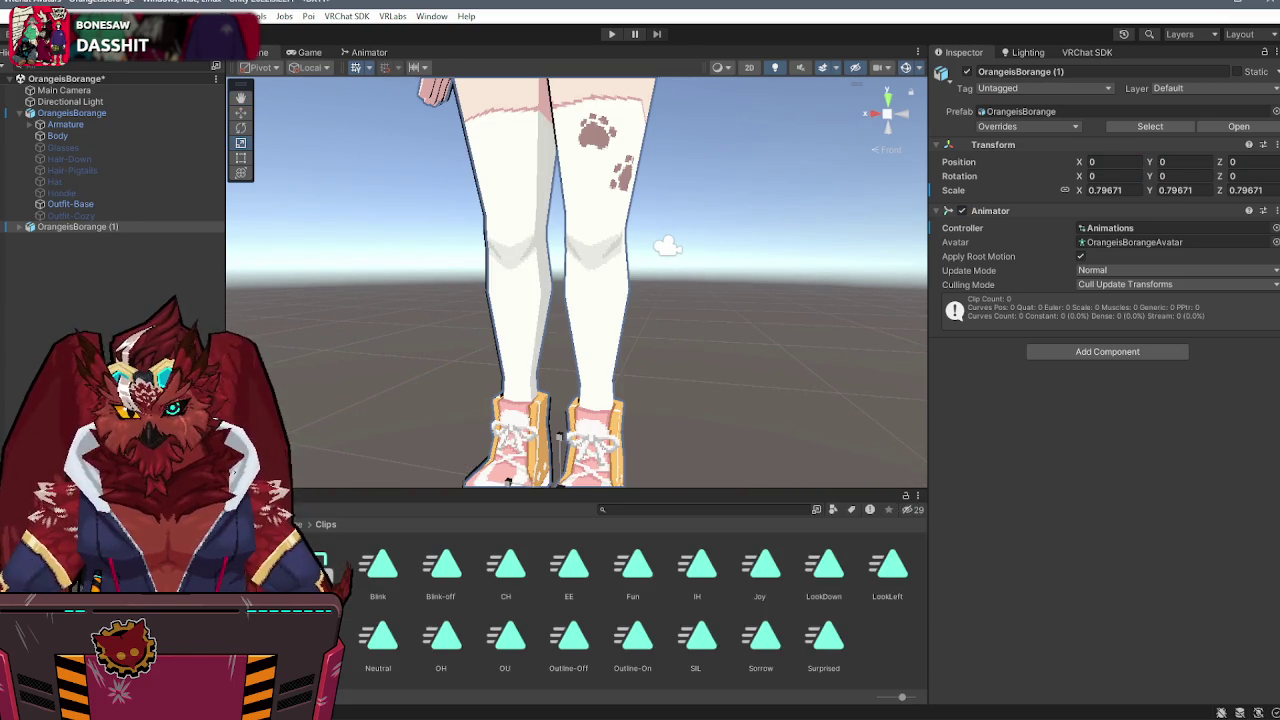
{"action": "left_click", "coordinate": [290, 524]}
{"action": "left_click", "coordinate": [363, 565]}
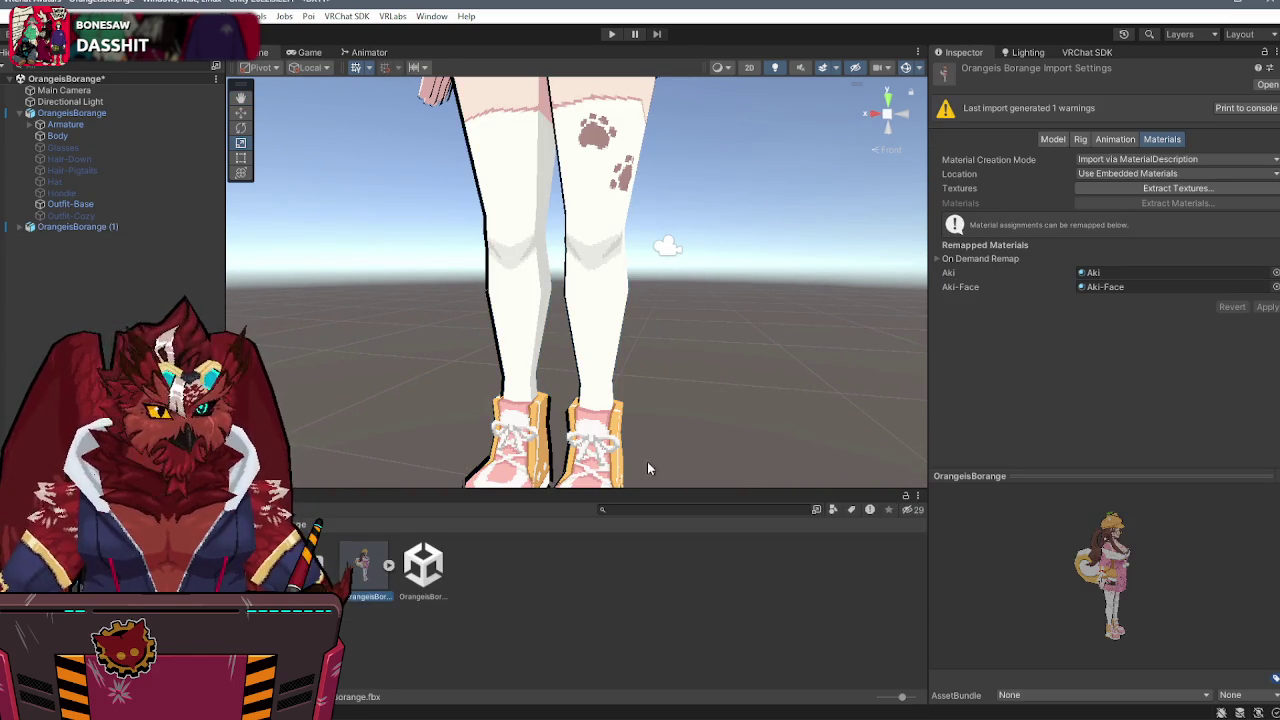
- In the Rig tab's avatar configuration, reset the pose, enforce a T-pose, apply it and finish
{"action": "left_click", "coordinate": [1080, 139]}
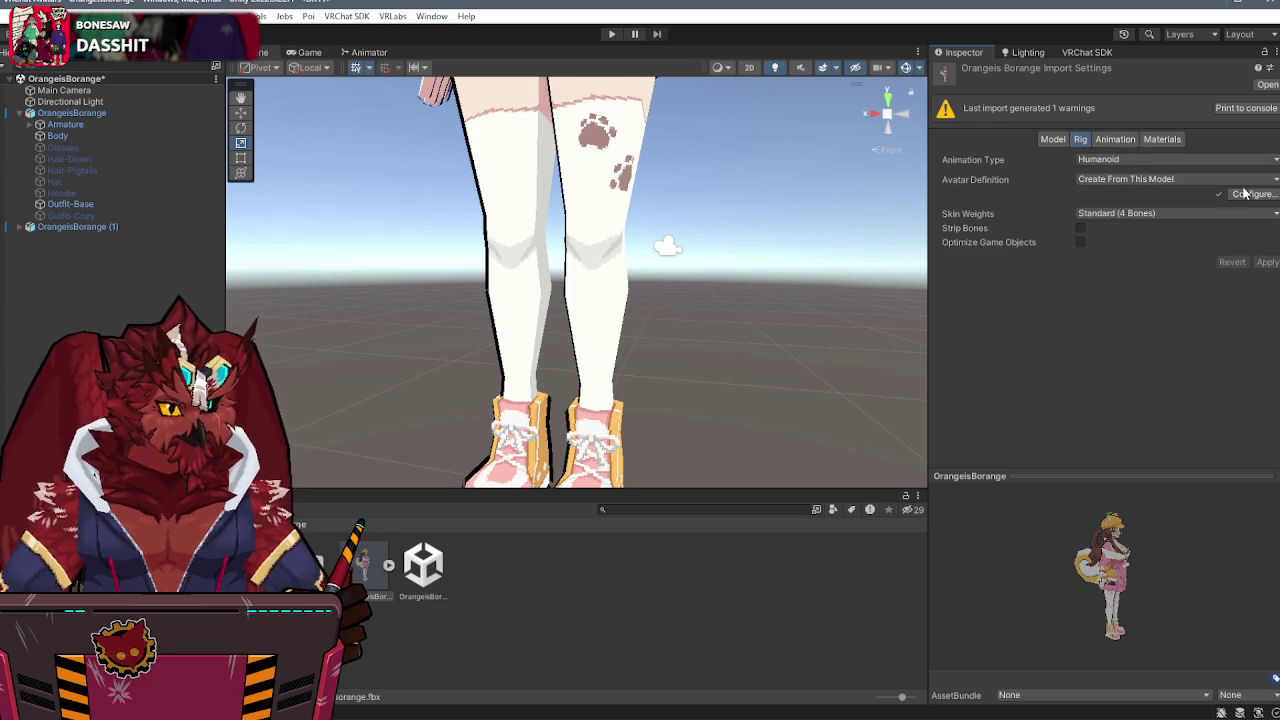
{"action": "left_click", "coordinate": [1250, 193]}
{"action": "scroll", "coordinate": [1207, 402], "scroll_direction": "down", "scroll_amount": 2}
{"action": "left_click", "coordinate": [993, 635]}
{"action": "left_click", "coordinate": [1005, 651]}
{"action": "left_click", "coordinate": [1001, 638]}
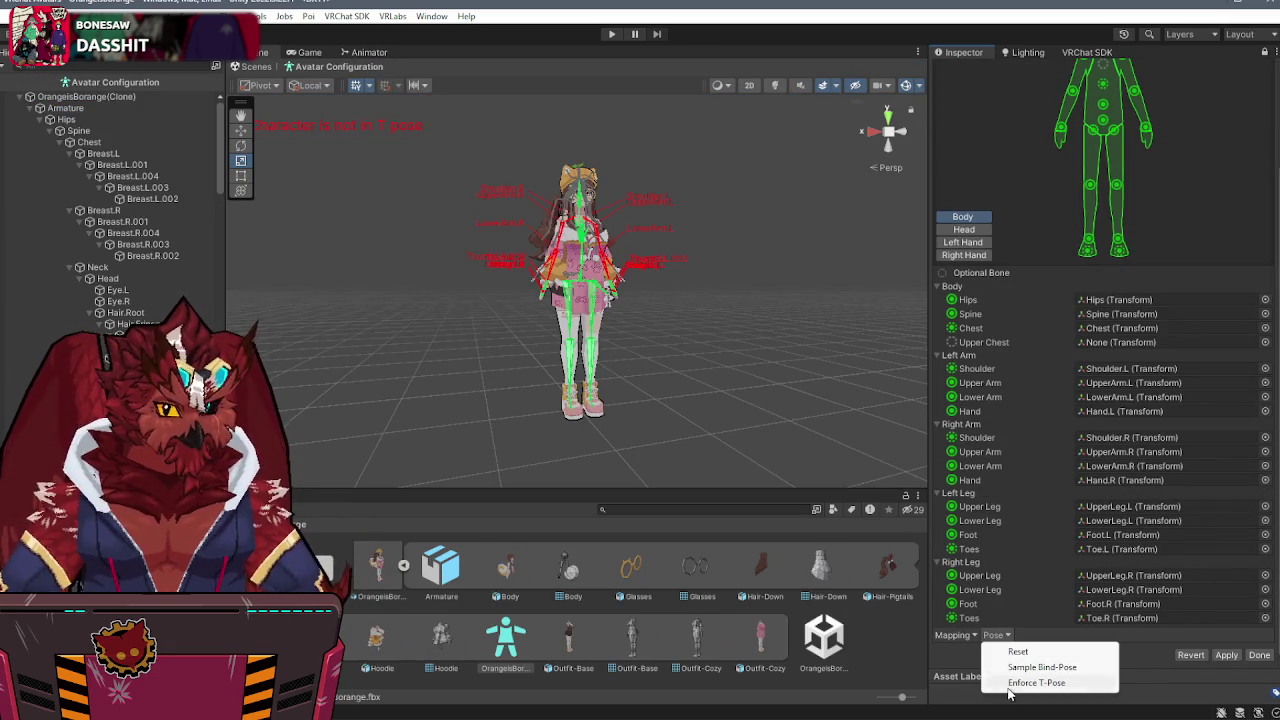
{"action": "left_click", "coordinate": [1008, 683]}
{"action": "left_click", "coordinate": [1226, 655]}
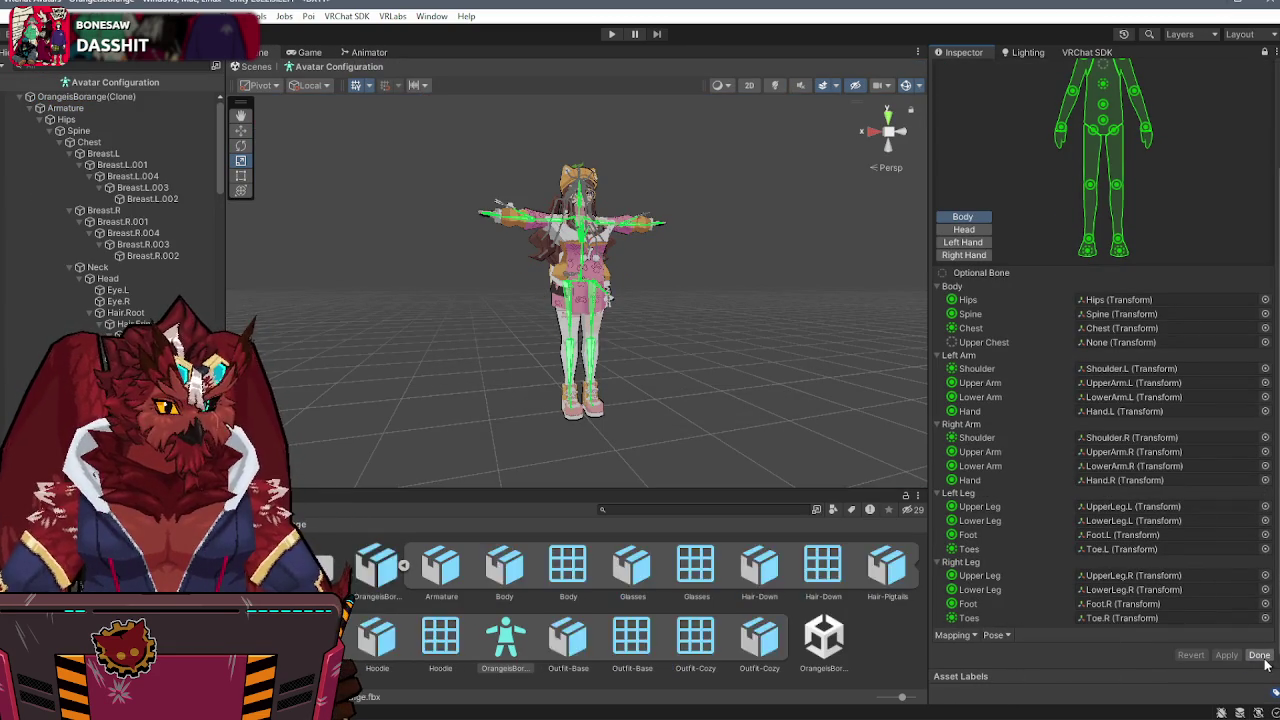
{"action": "left_click", "coordinate": [1259, 656]}
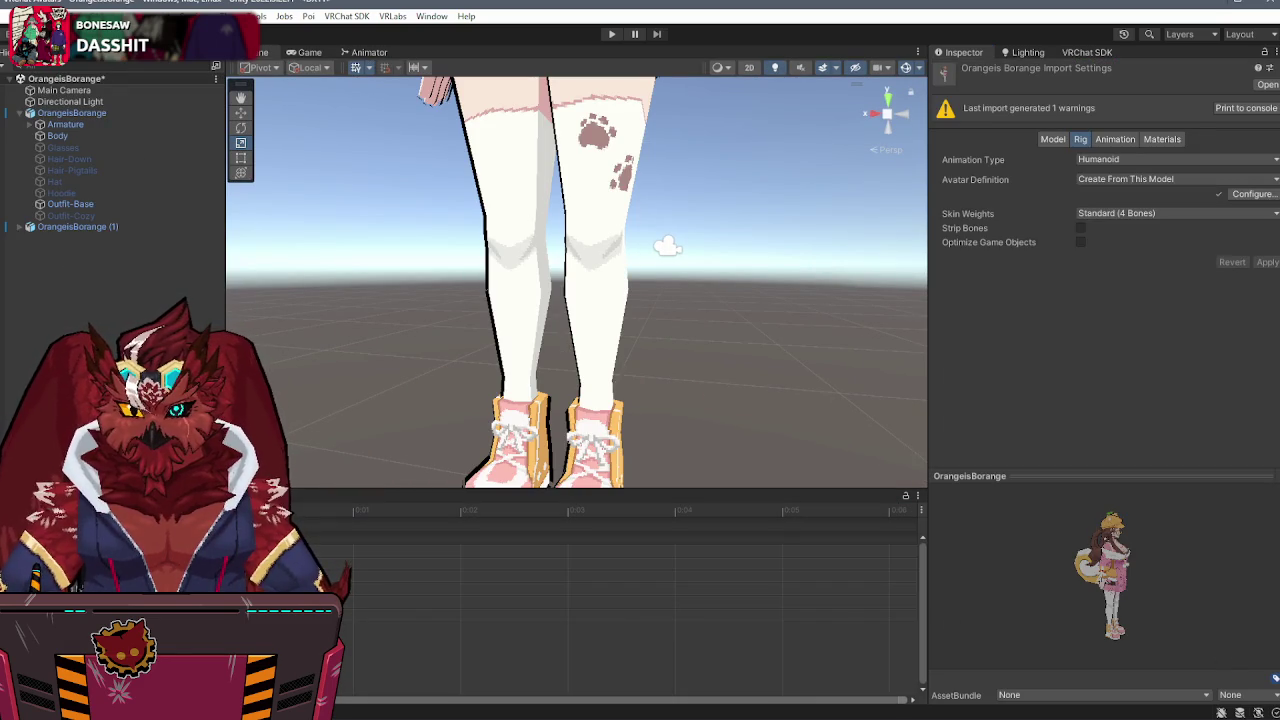
- Check the first avatar's Body blendshapes, then collapse and select the first OrangeisBorange root
{"action": "right_click", "coordinate": [20, 158]}
{"action": "left_click", "coordinate": [30, 183]}
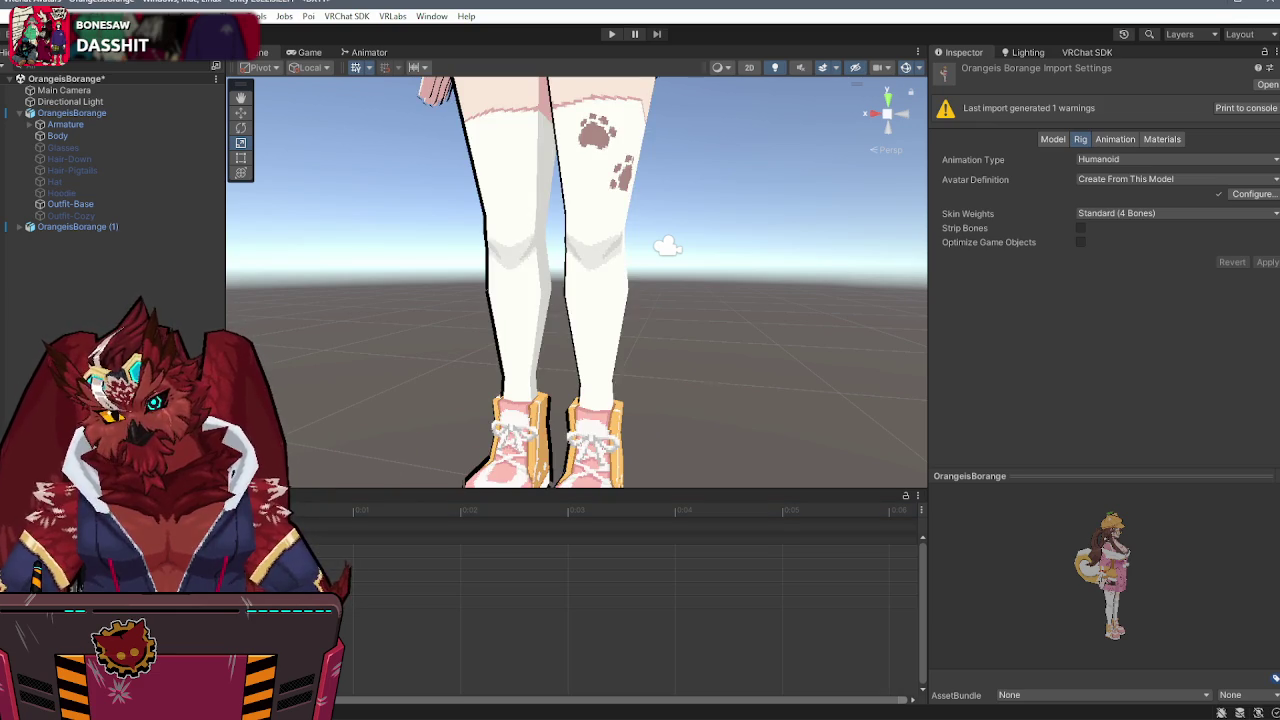
{"action": "left_click", "coordinate": [57, 135]}
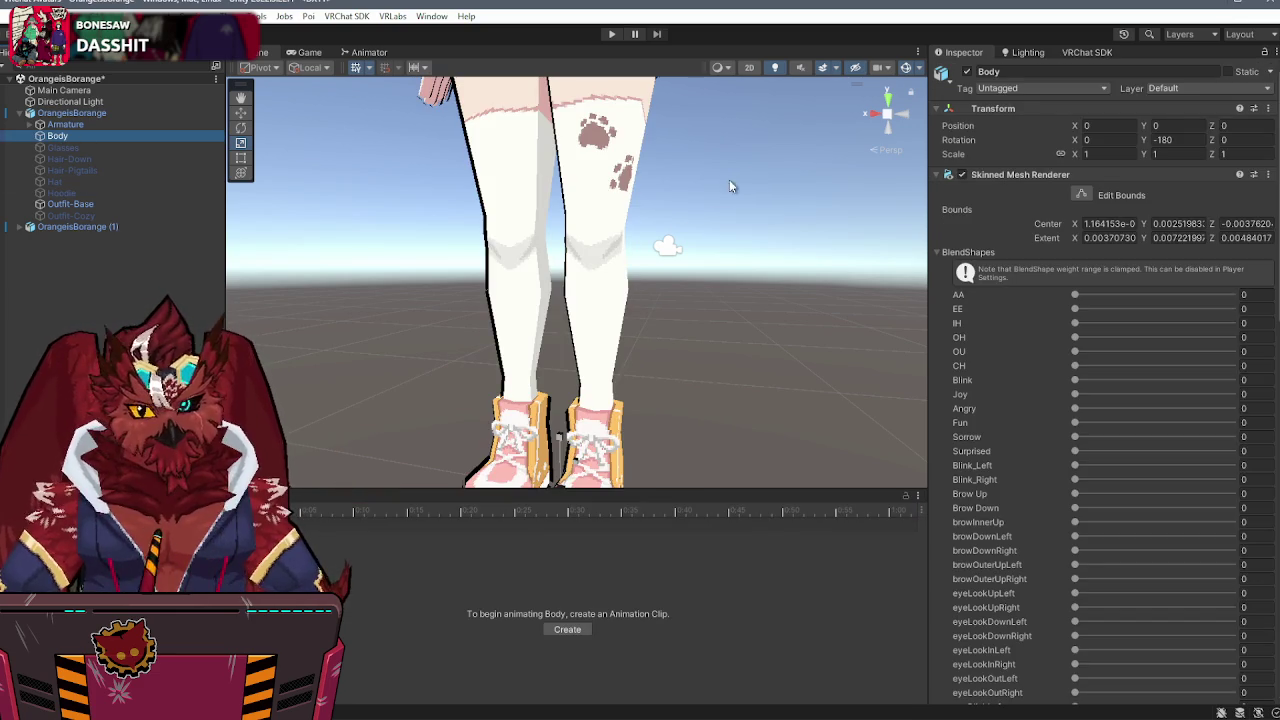
{"action": "left_click", "coordinate": [24, 113]}
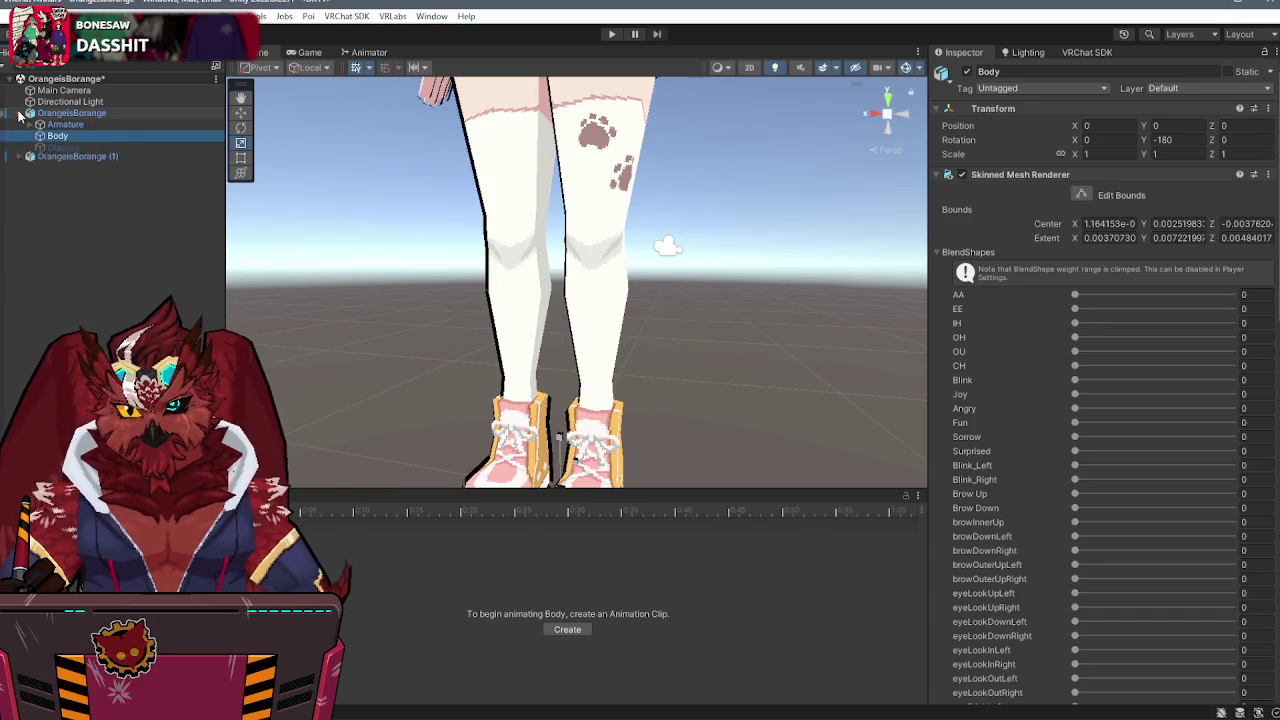
{"action": "left_click", "coordinate": [45, 113]}
- Load the Angry clip on OrangeisBorange (1) with its Body selected, then open the Materials folder
{"action": "left_click", "coordinate": [20, 124]}
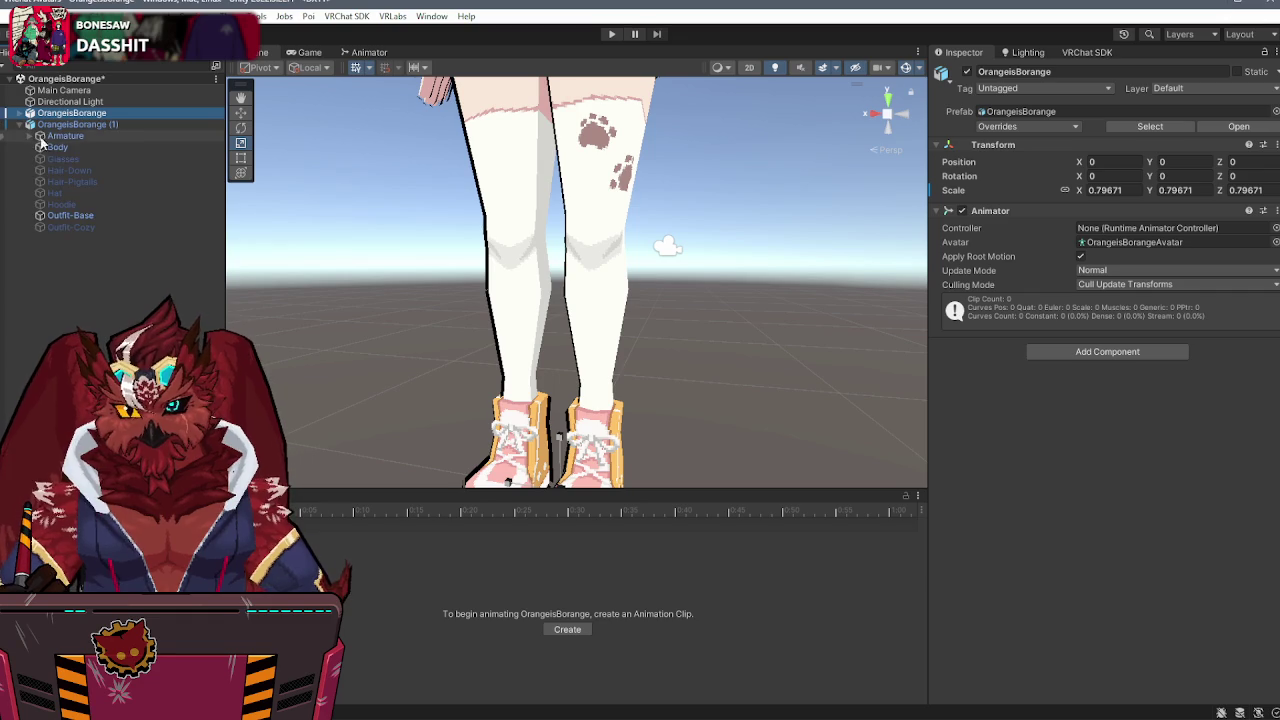
{"action": "left_click", "coordinate": [56, 125]}
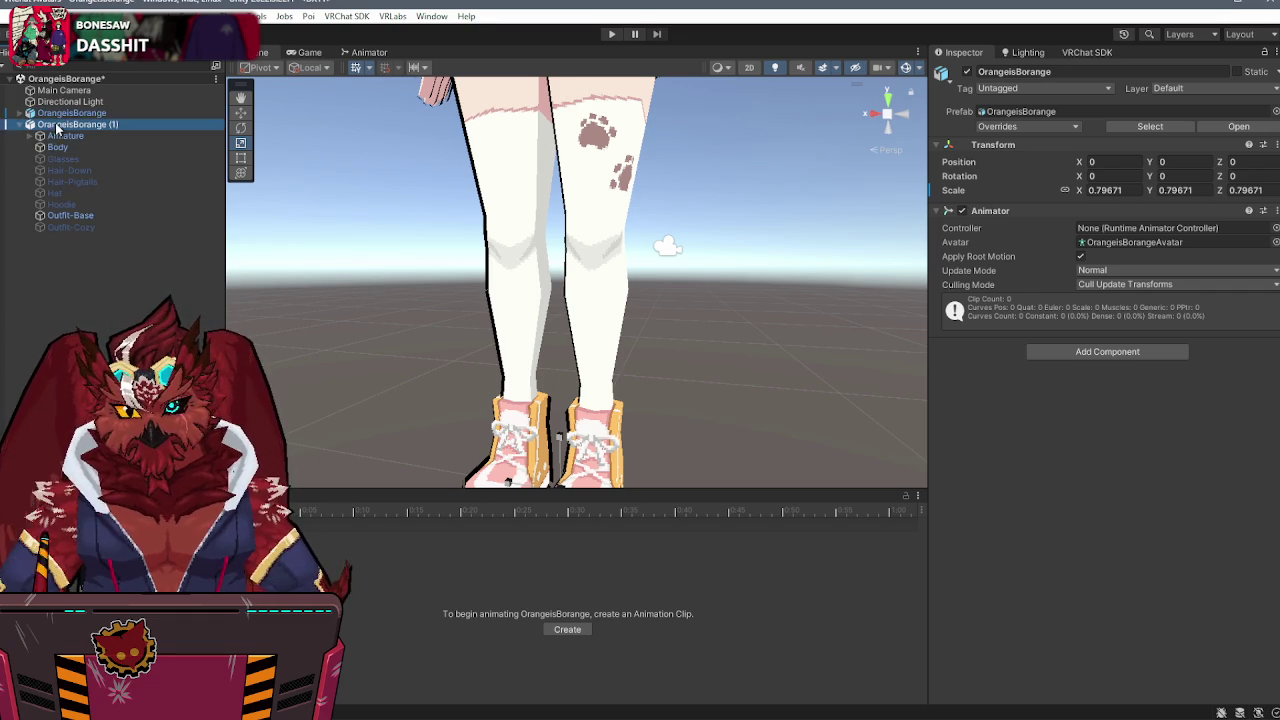
{"action": "left_click", "coordinate": [60, 512]}
{"action": "left_click", "coordinate": [50, 188]}
{"action": "left_click", "coordinate": [57, 147]}
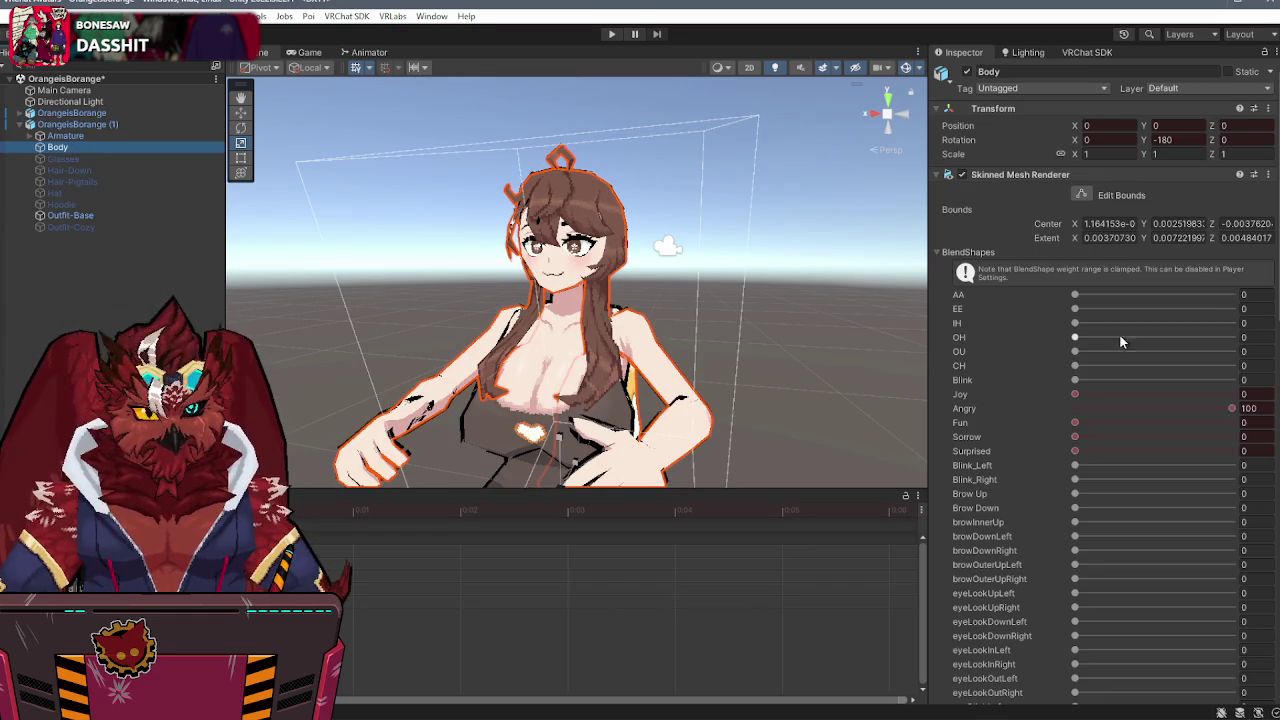
{"action": "scroll", "coordinate": [1108, 340], "scroll_direction": "down", "scroll_amount": 10}
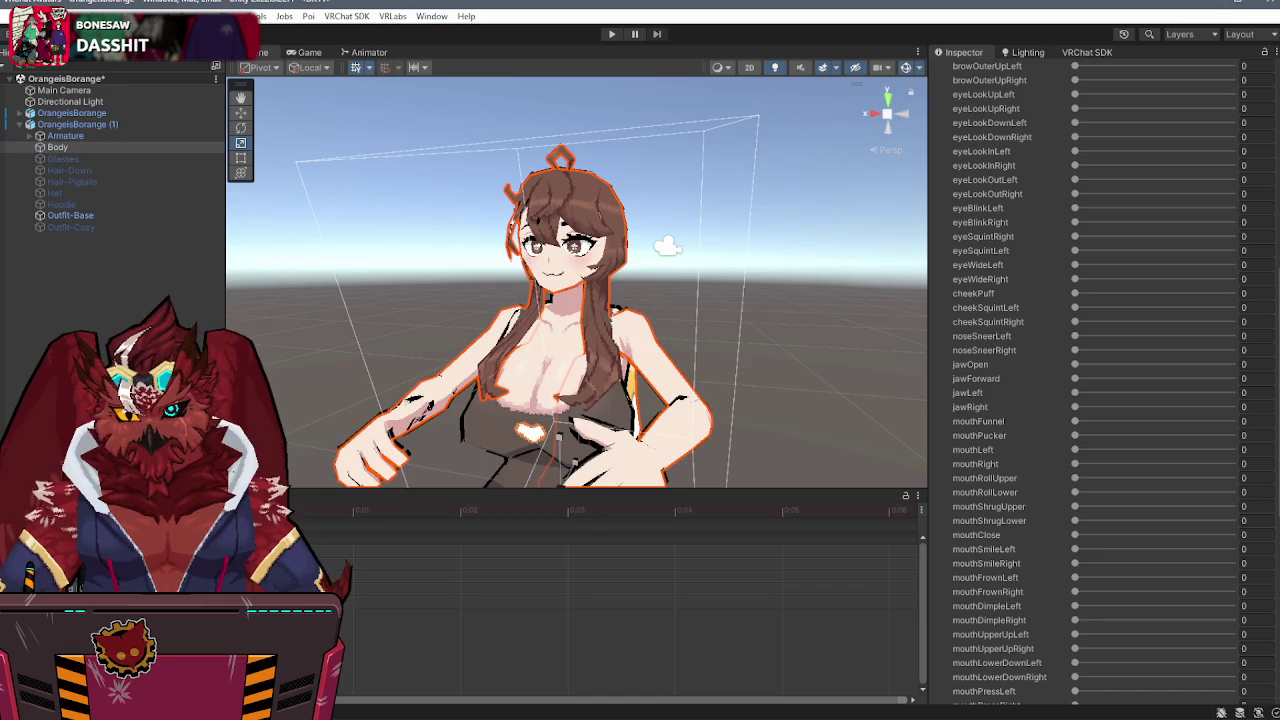
{"action": "scroll", "coordinate": [577, 283], "scroll_direction": "up", "scroll_amount": 3}
{"action": "key", "text": "ctrl+5"}
{"action": "double_click", "coordinate": [318, 568]}
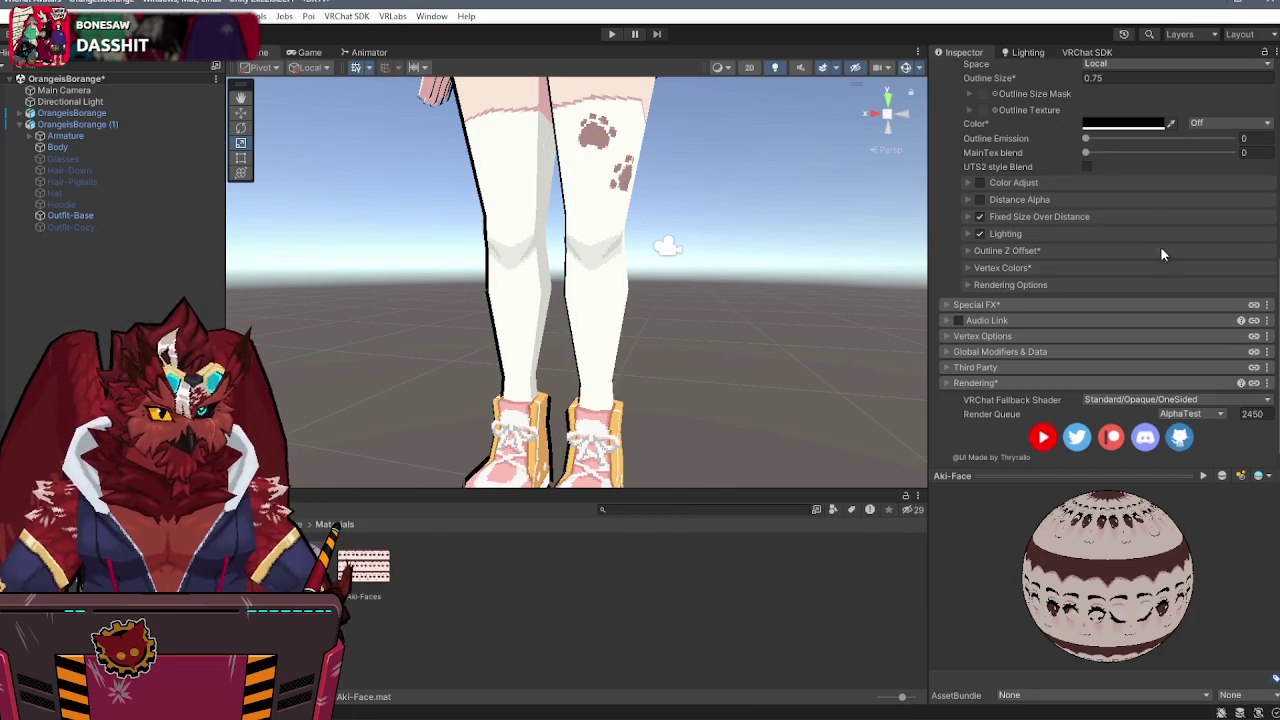
- Key the Aki-Face Texture tiling and offset properties into the Angry clip
{"action": "scroll", "coordinate": [1160, 230], "scroll_direction": "up", "scroll_amount": 10}
{"action": "left_click", "coordinate": [984, 222]}
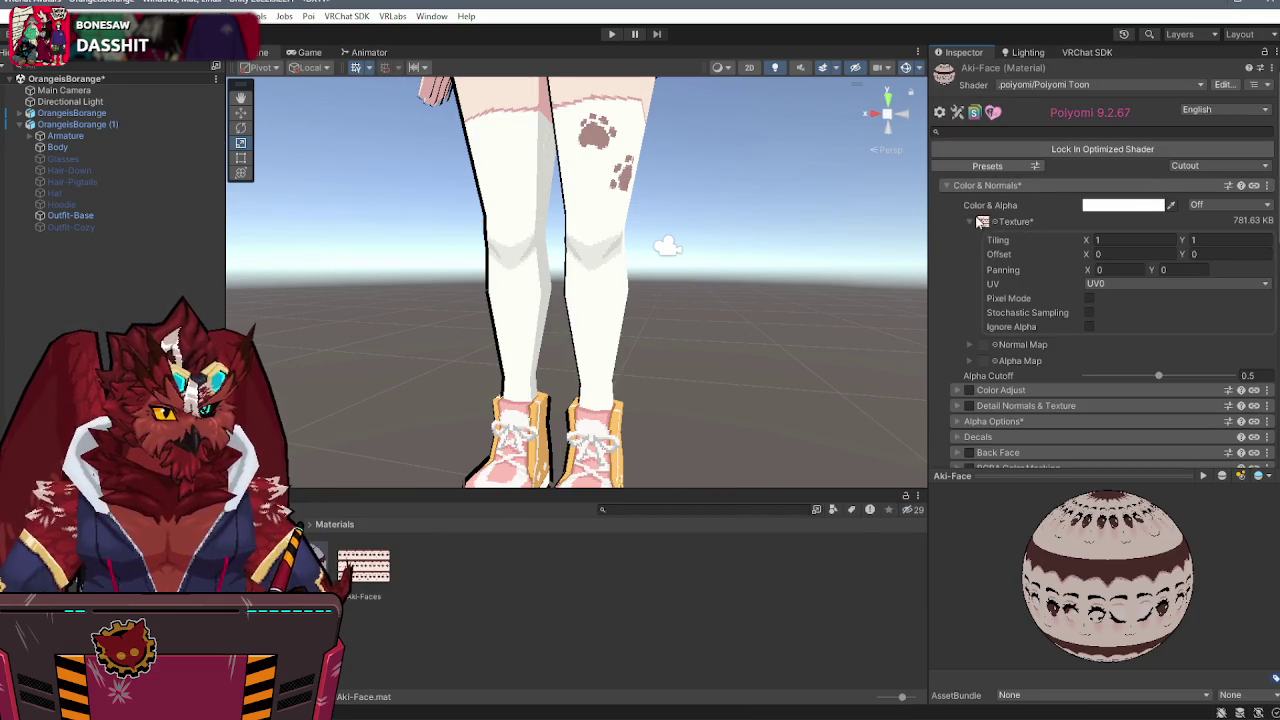
{"action": "right_click", "coordinate": [1035, 223]}
{"action": "left_click", "coordinate": [1050, 251]}
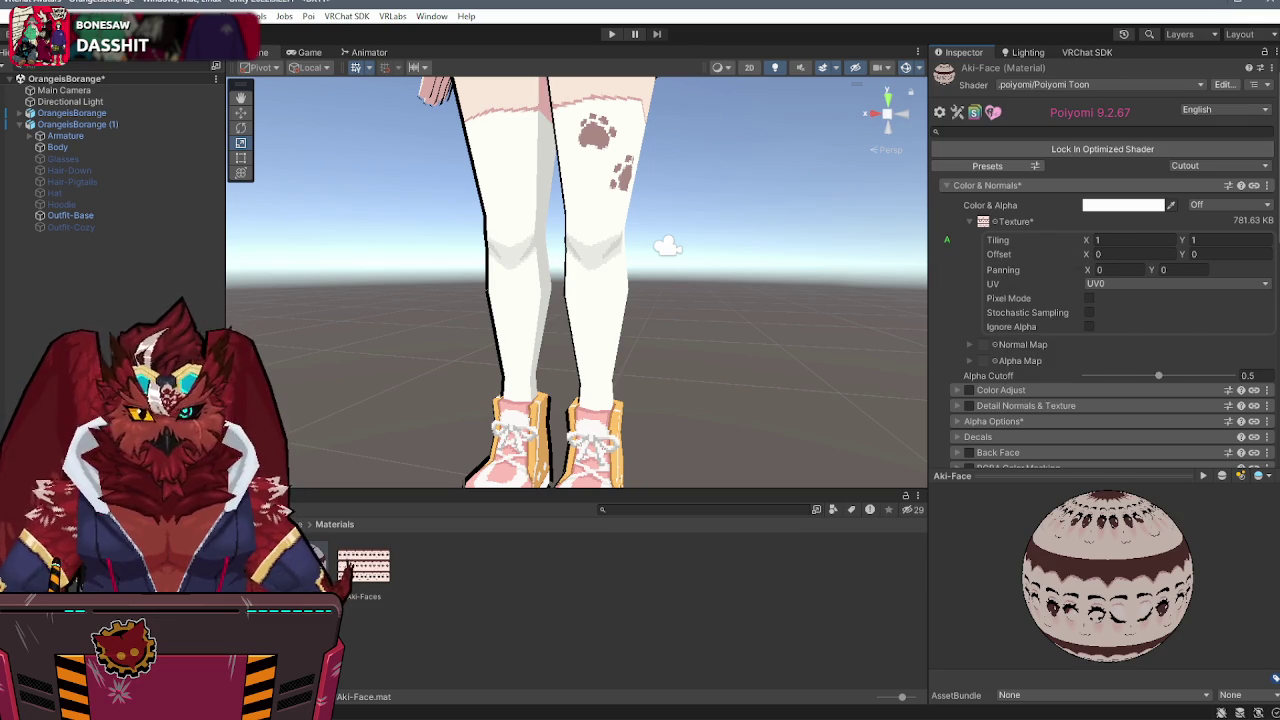
- Show the Body's Aki-Face Texture Tiling and Offset fields and orbit the view to the face
{"action": "key", "text": "ctrl+6"}
{"action": "scroll", "coordinate": [575, 280], "scroll_direction": "down", "scroll_amount": 3}
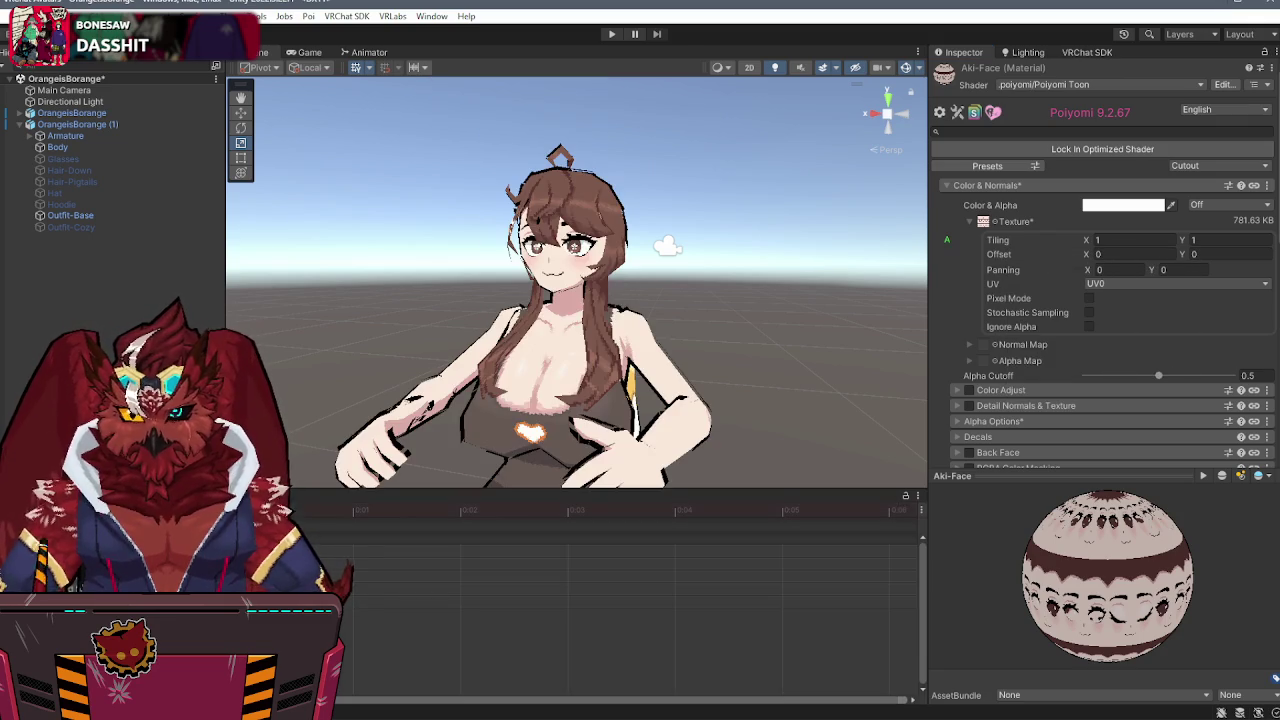
{"action": "left_click", "coordinate": [57, 147]}
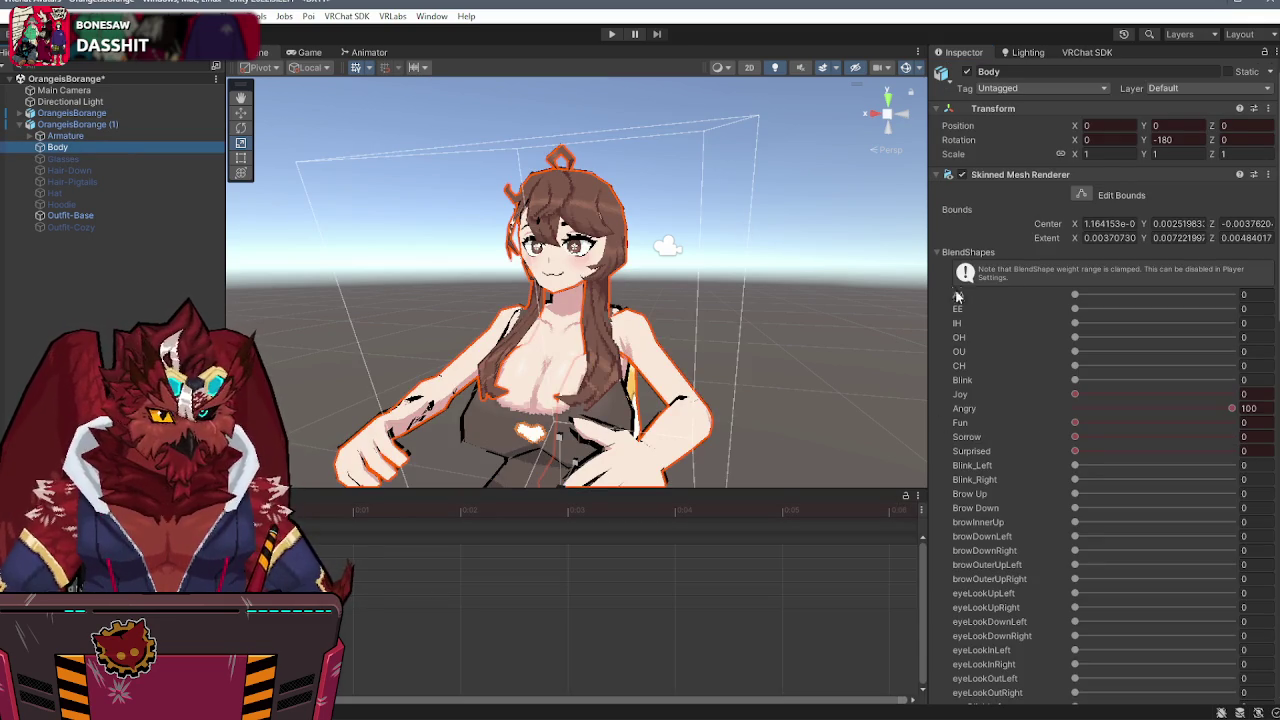
{"action": "left_click", "coordinate": [937, 252]}
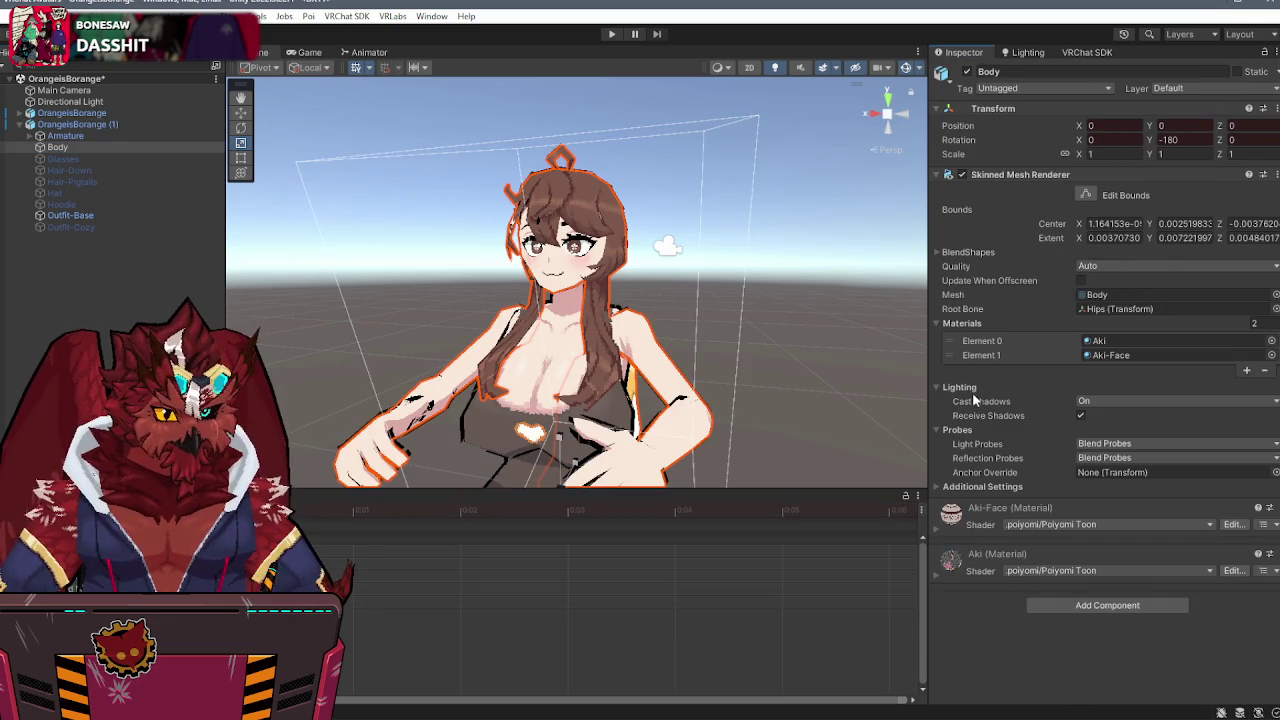
{"action": "left_click", "coordinate": [937, 532]}
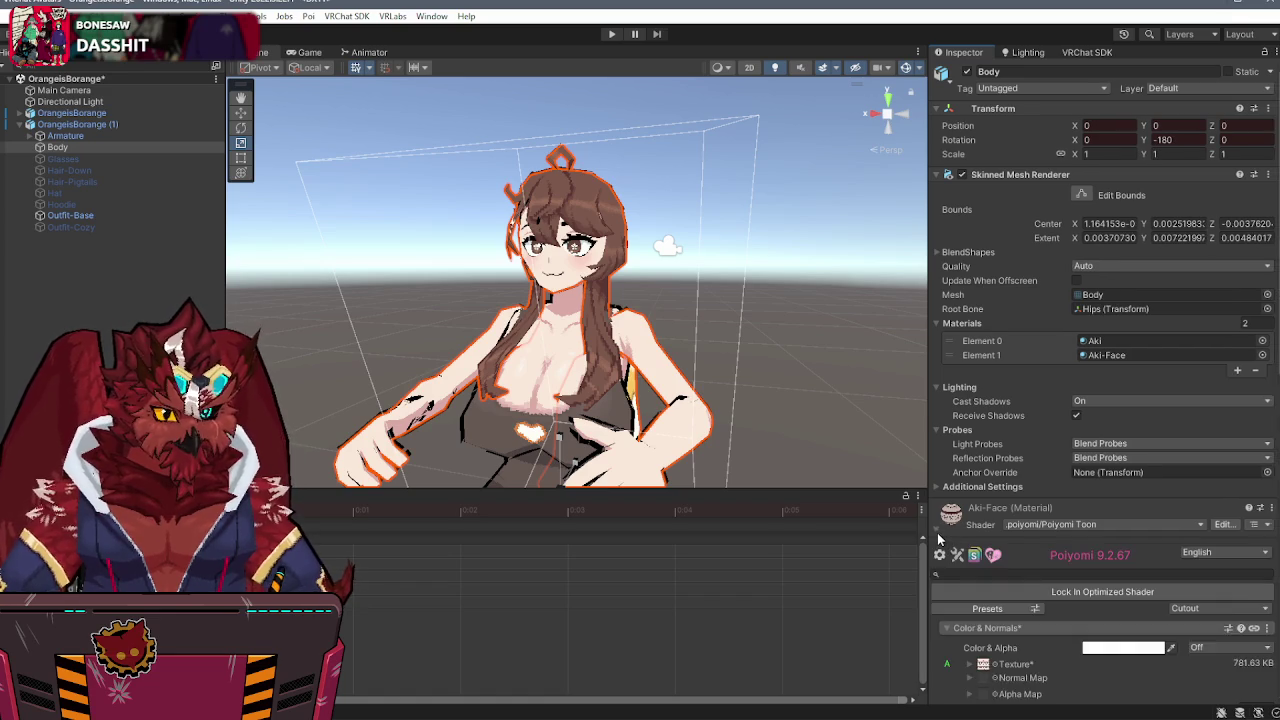
{"action": "scroll", "coordinate": [1003, 487], "scroll_direction": "down", "scroll_amount": 10}
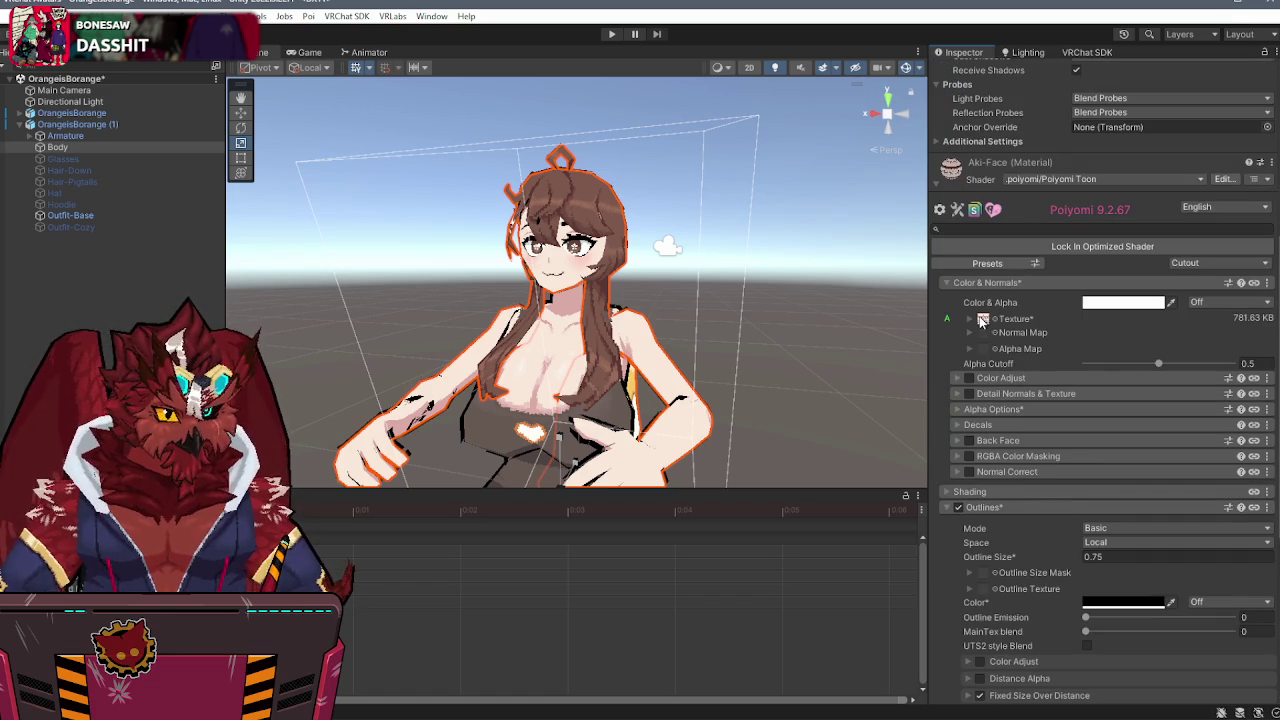
{"action": "left_click", "coordinate": [971, 318]}
{"action": "mouse_move", "coordinate": [690, 290]}
{"action": "left_mouse_down", "text": "alt"}
{"action": "mouse_move", "coordinate": [666, 294]}
{"action": "mouse_move", "coordinate": [761, 287]}
{"action": "mouse_move", "coordinate": [734, 397]}
{"action": "left_mouse_up", "text": "alt"}
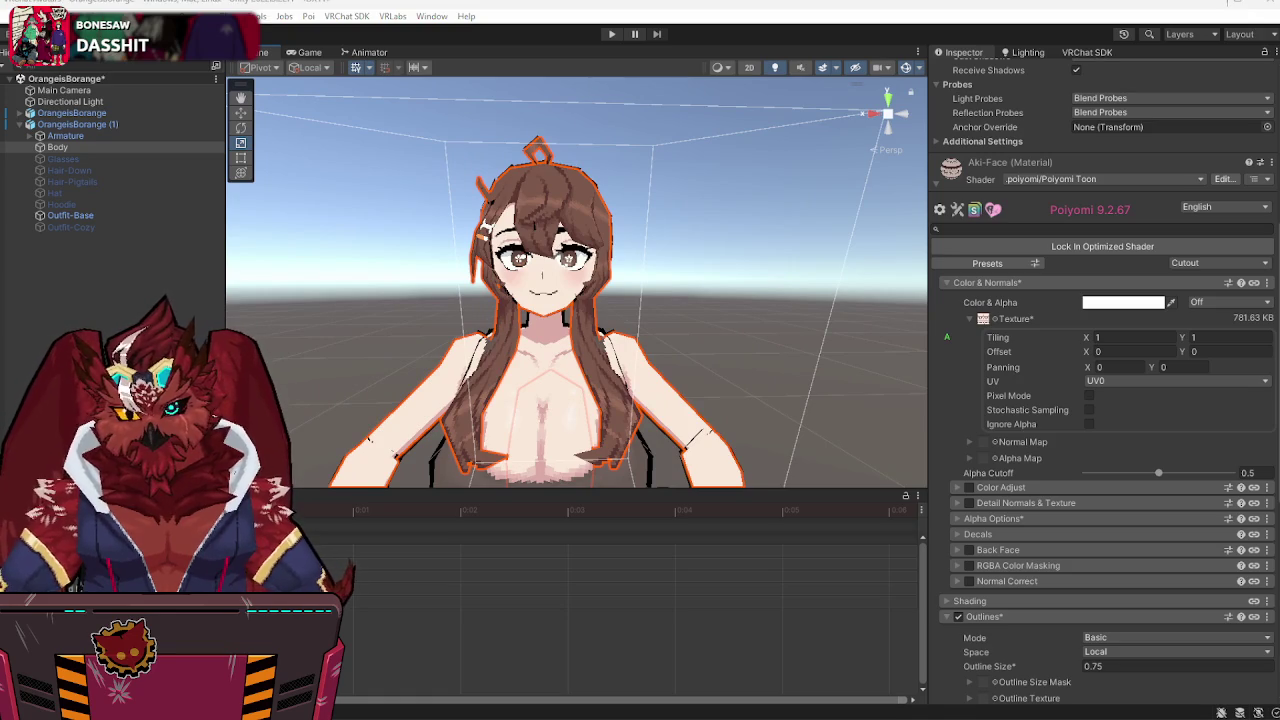
- Bring up Windows search to look for the calculator
{"action": "key", "text": "super"}
{"action": "key", "text": "Escape"}
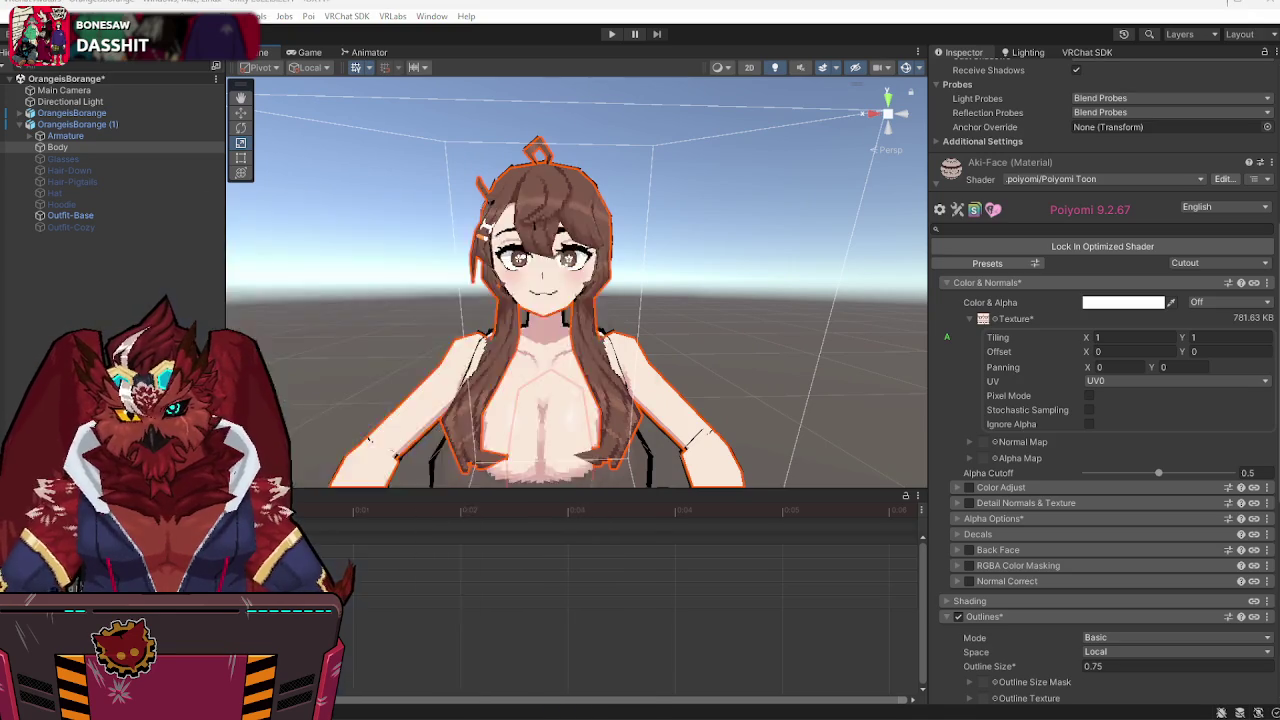
{"action": "key", "text": "alt+space"}
- Launch Calculator, compute 100 ÷ 6 (16.66666666666667), then close it
{"action": "type", "text": "calculator"}
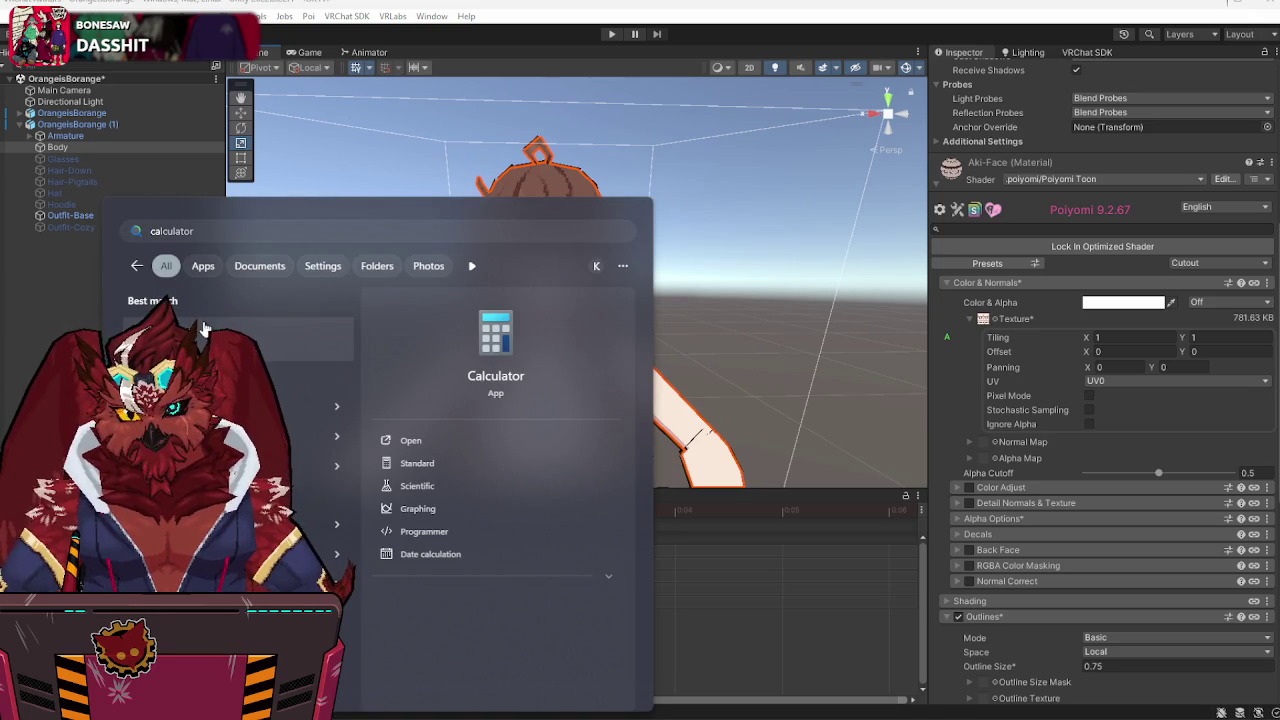
{"action": "left_click", "coordinate": [203, 328]}
{"action": "left_click_drag", "start_coordinate": [60, 148], "coordinate": [825, 117]}
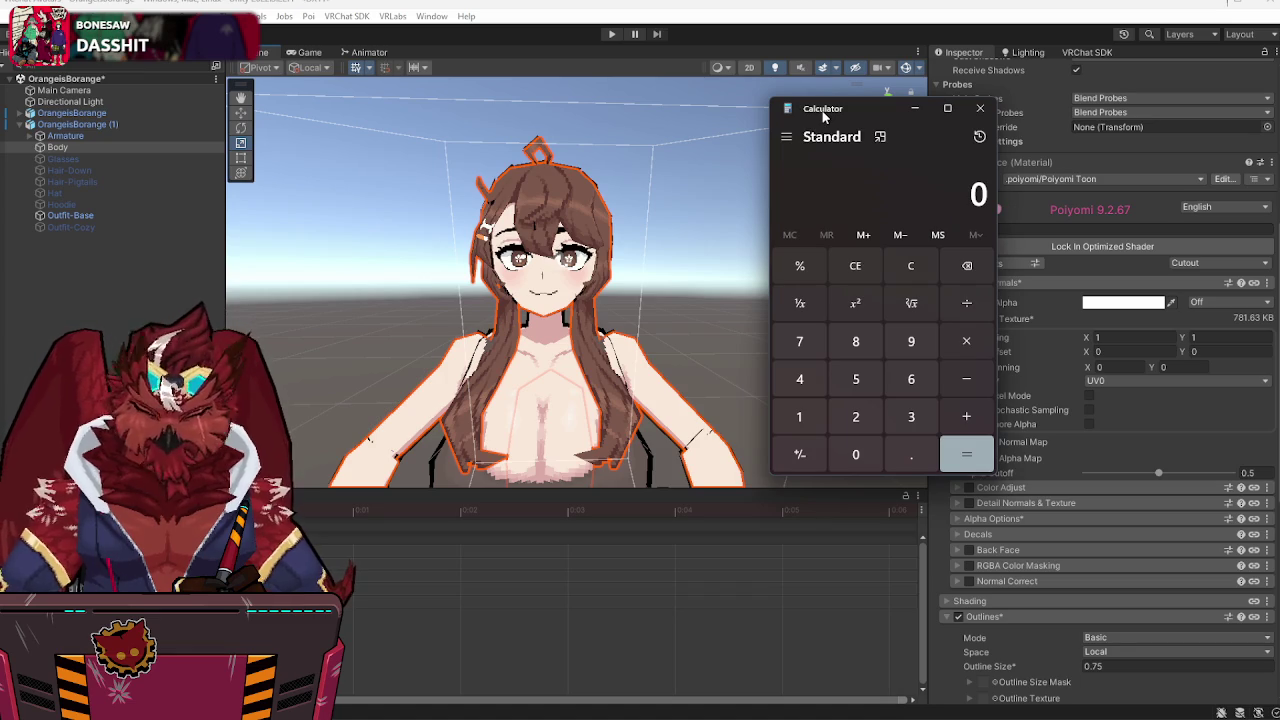
{"action": "type", "text": "100/6"}
{"action": "key", "text": "Return"}
{"action": "left_click_drag", "start_coordinate": [869, 115], "coordinate": [765, 117]}
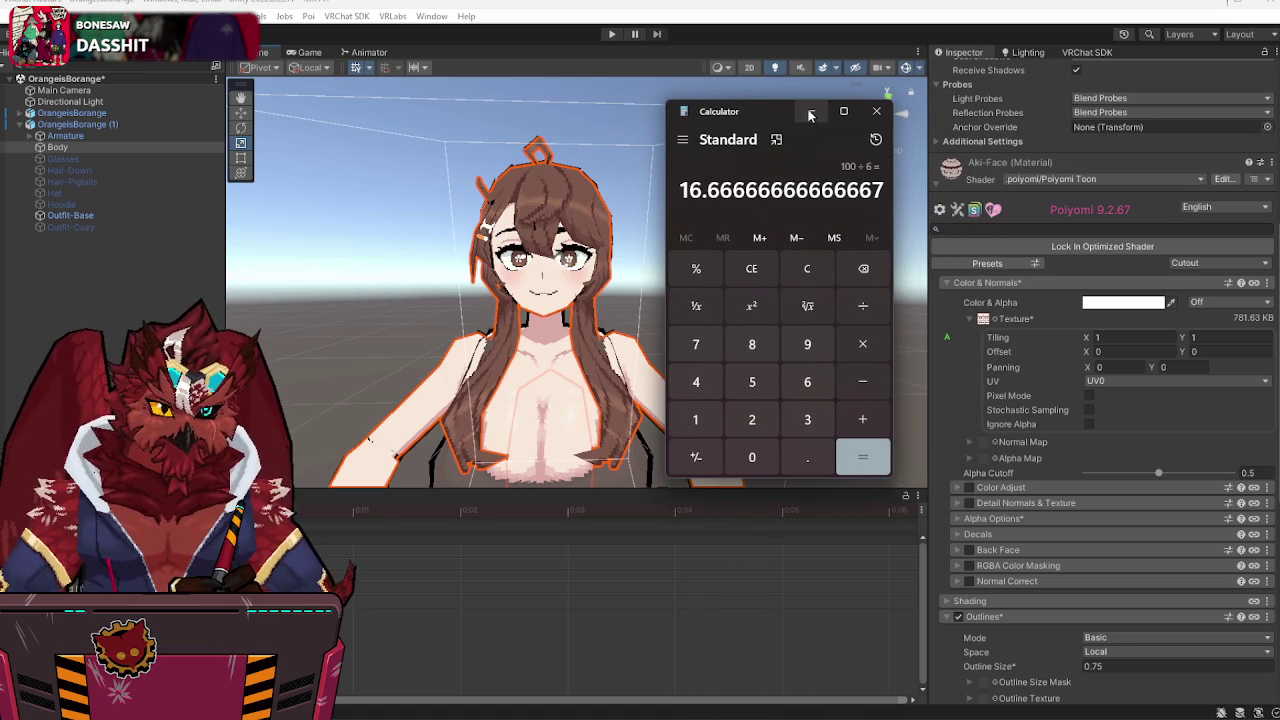
{"action": "left_click", "coordinate": [811, 111]}
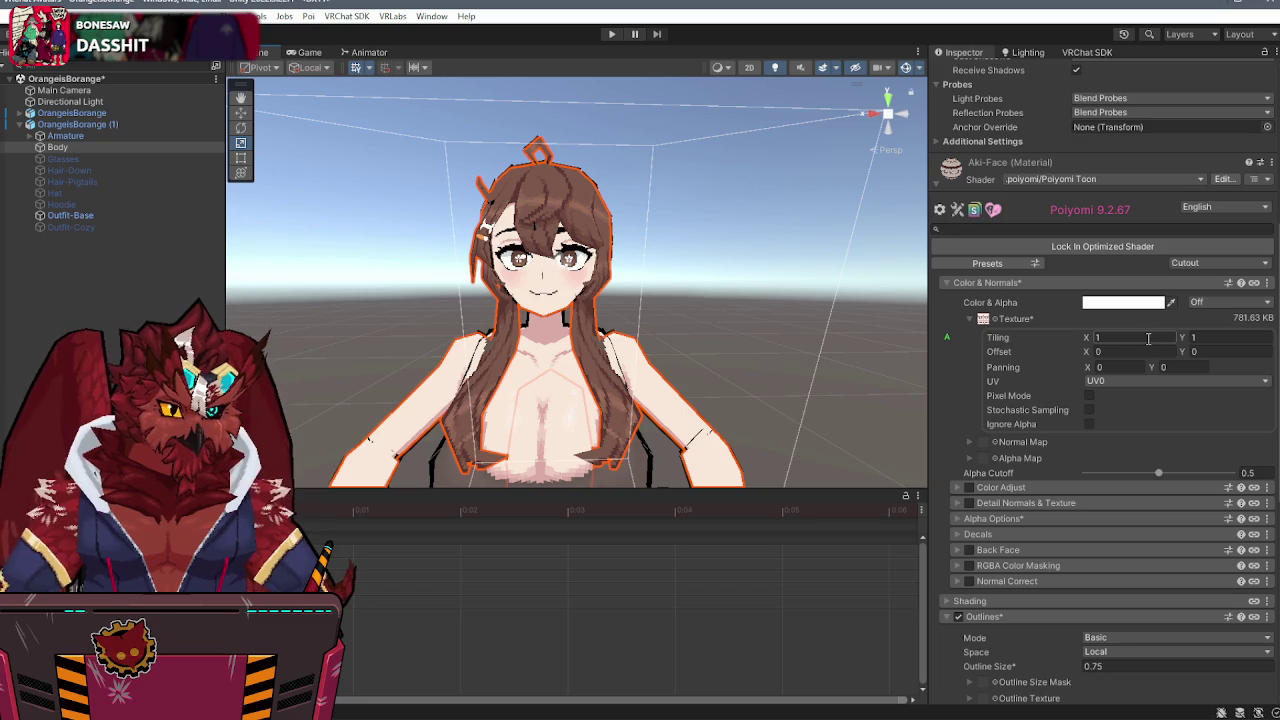
- Try an Aki-Face texture Offset X of 0.1666, reset it to 0, then undo back to 0.1666
{"action": "left_click", "coordinate": [1121, 351]}
{"action": "key", "text": "BackSpace"}
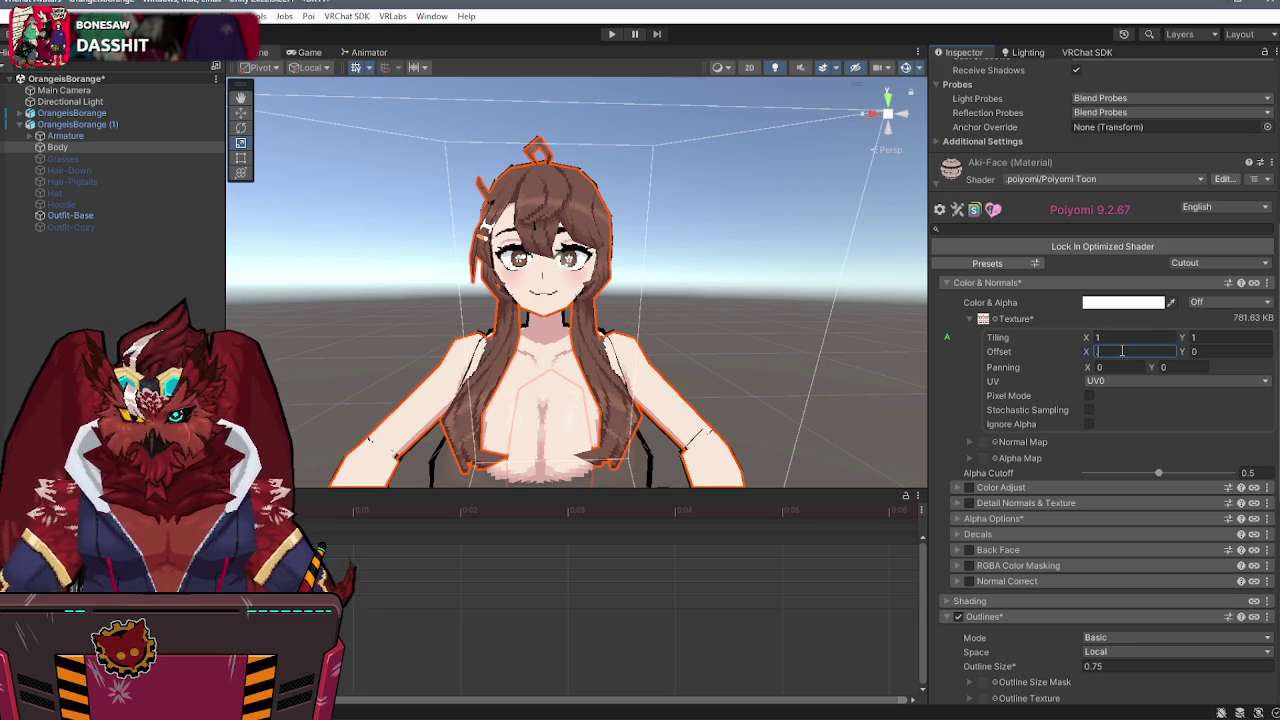
{"action": "type", "text": ".1666"}
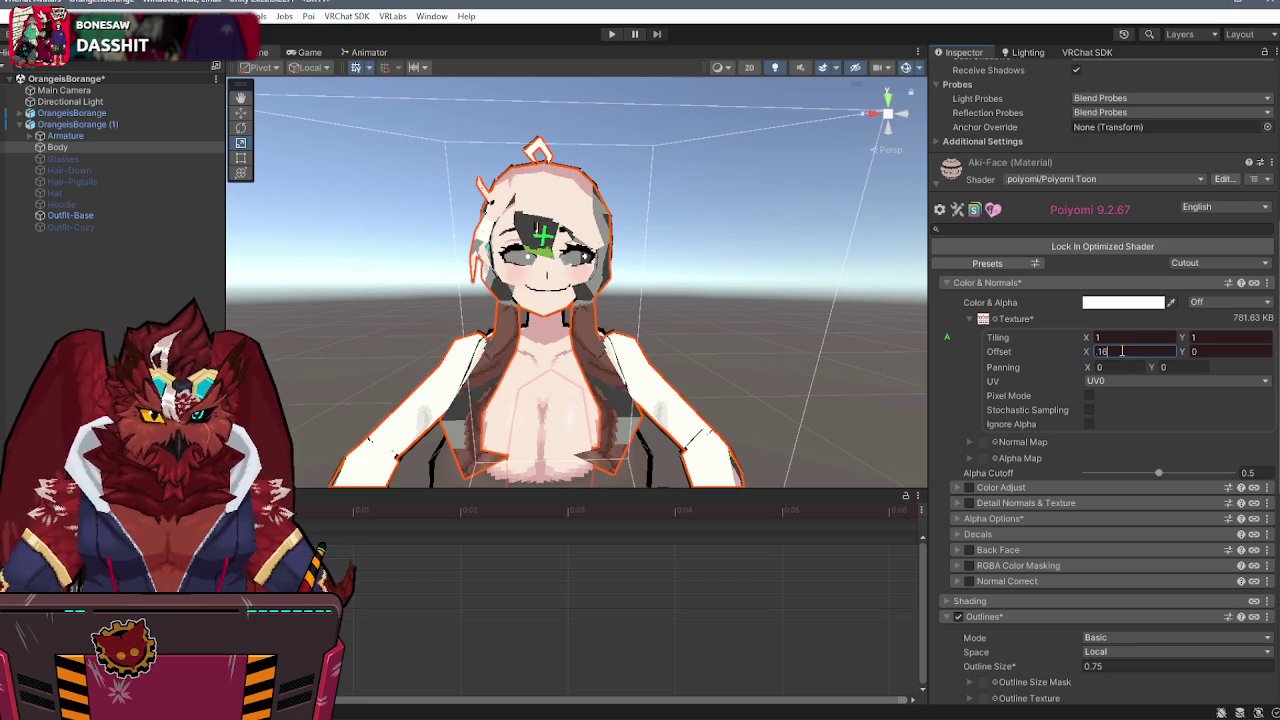
{"action": "key", "text": "Return"}
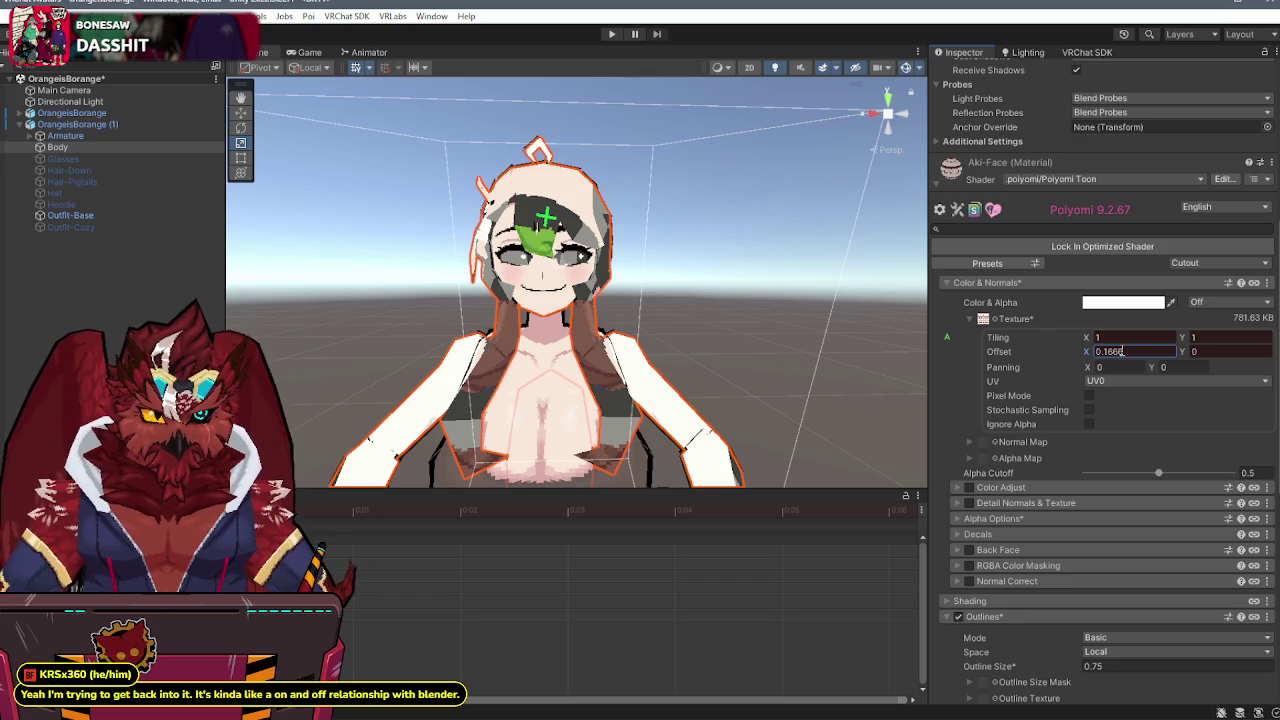
{"action": "left_click", "coordinate": [1133, 350]}
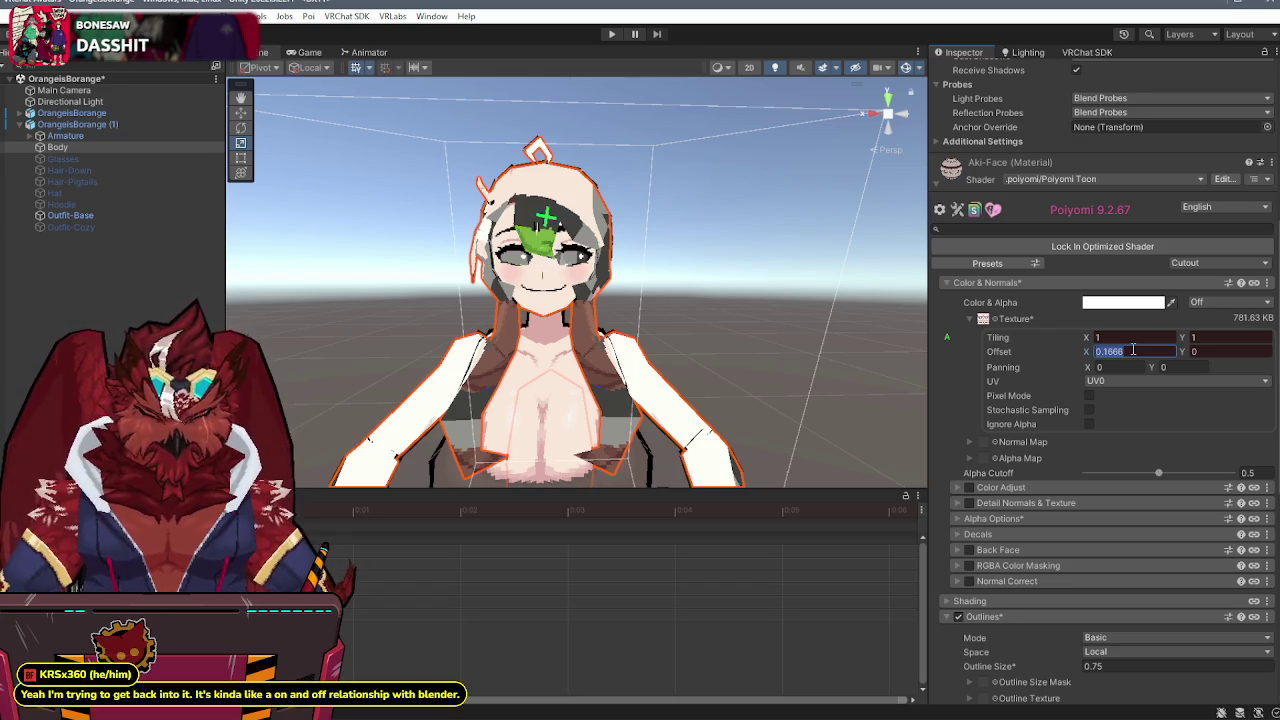
{"action": "left_click", "coordinate": [1133, 350]}
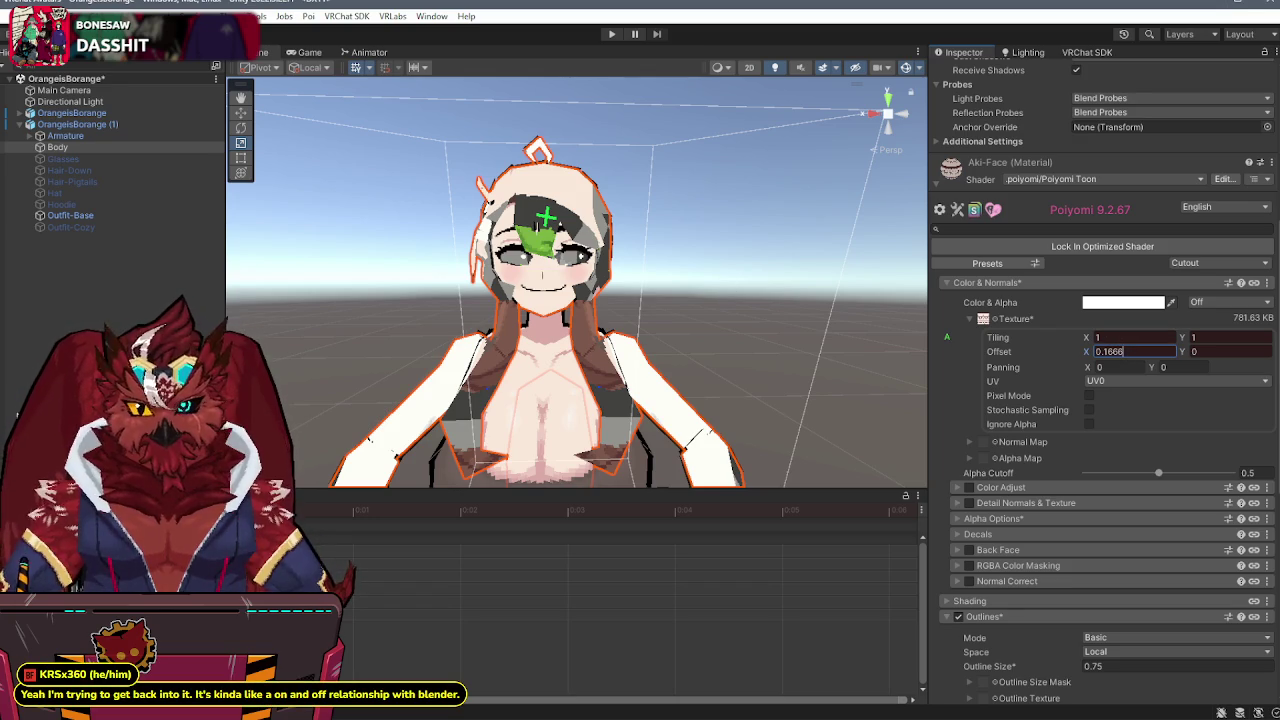
{"action": "key", "text": "BackSpace"}
{"action": "key", "text": "BackSpace"}
{"action": "key", "text": "BackSpace"}
{"action": "key", "text": "Return"}
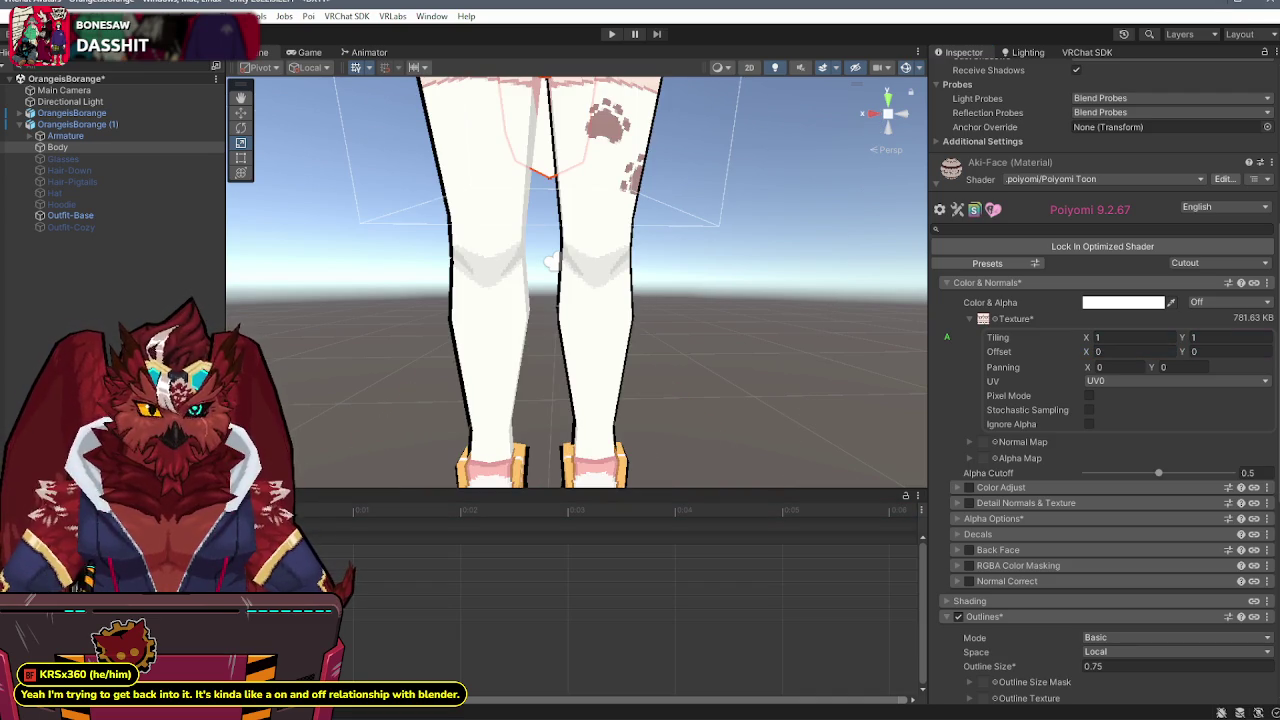
{"action": "key", "text": "ctrl+z"}
- Enter 0.3332 as Offset X and switch the animation to the Joy clip
{"action": "left_click", "coordinate": [1146, 350]}
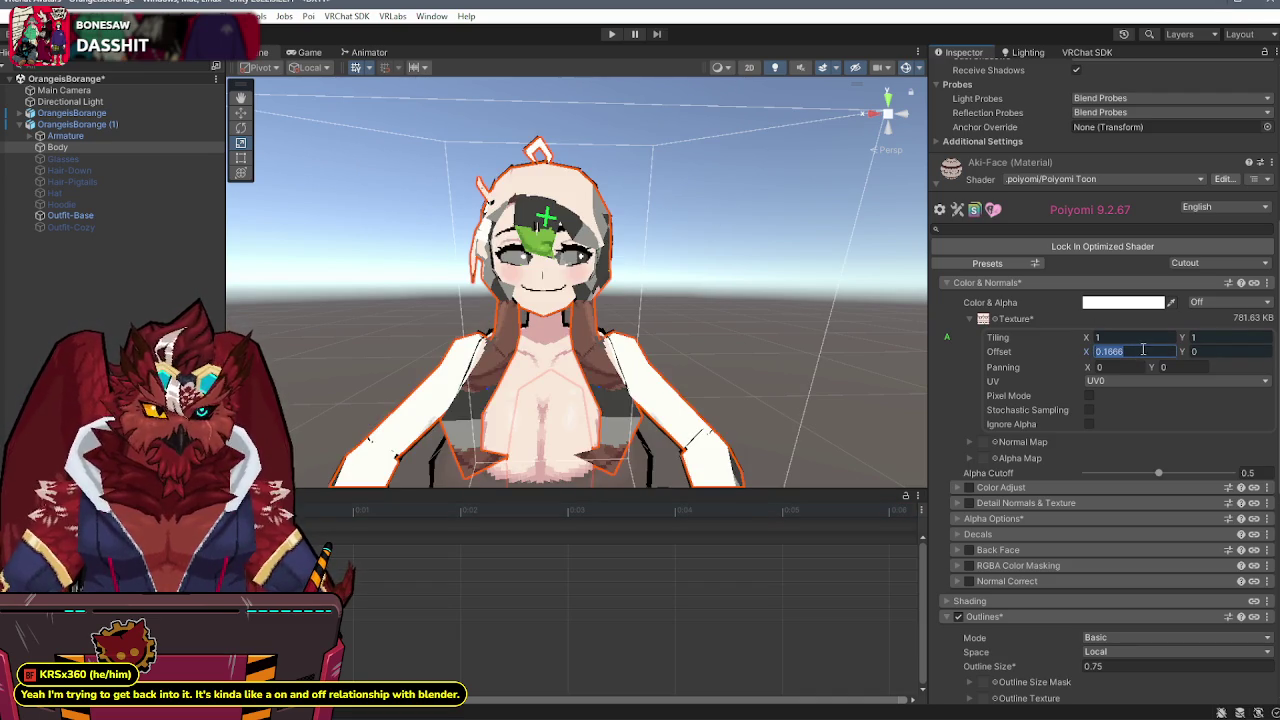
{"action": "type", "text": "0.3332"}
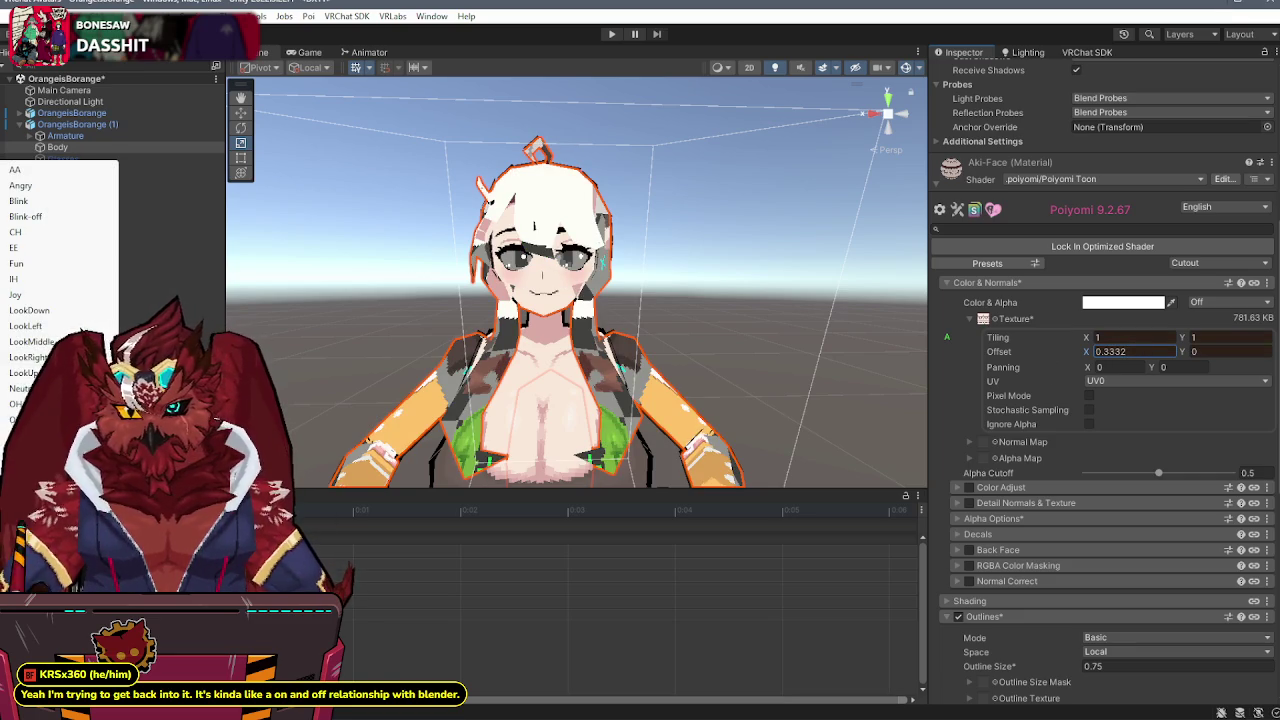
{"action": "left_click", "coordinate": [37, 295]}
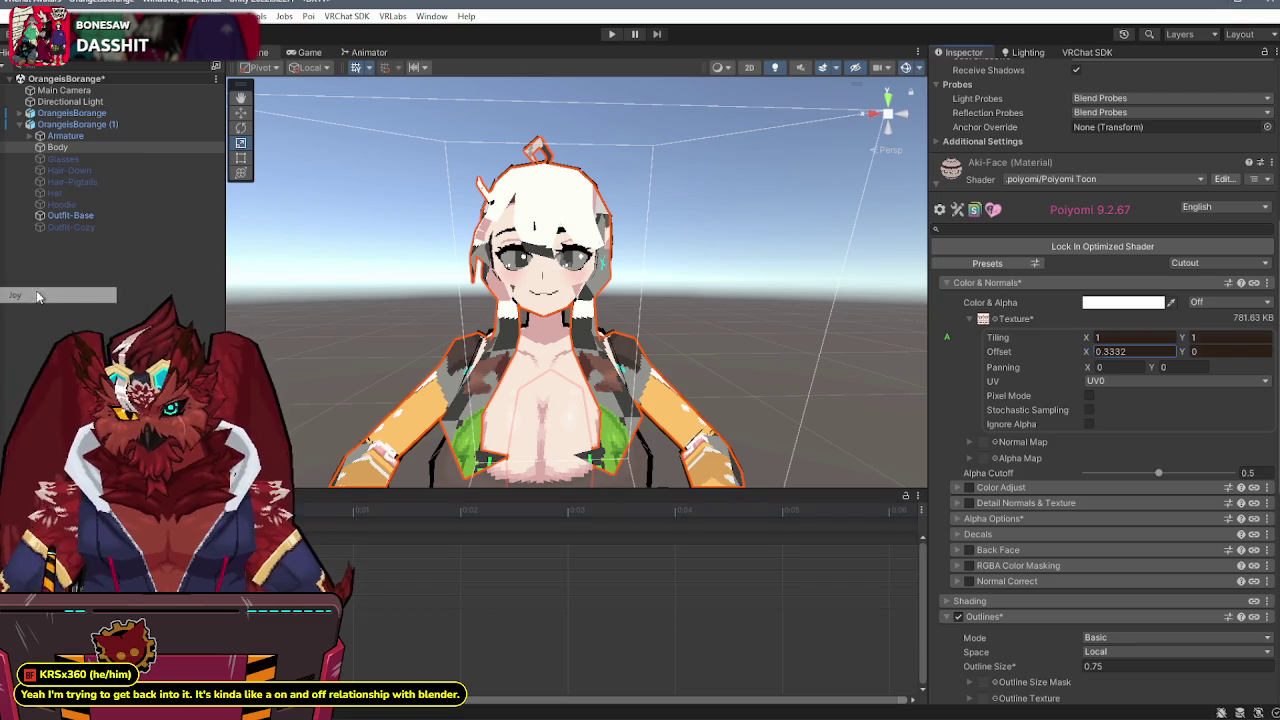
{"action": "left_click", "coordinate": [1117, 351]}
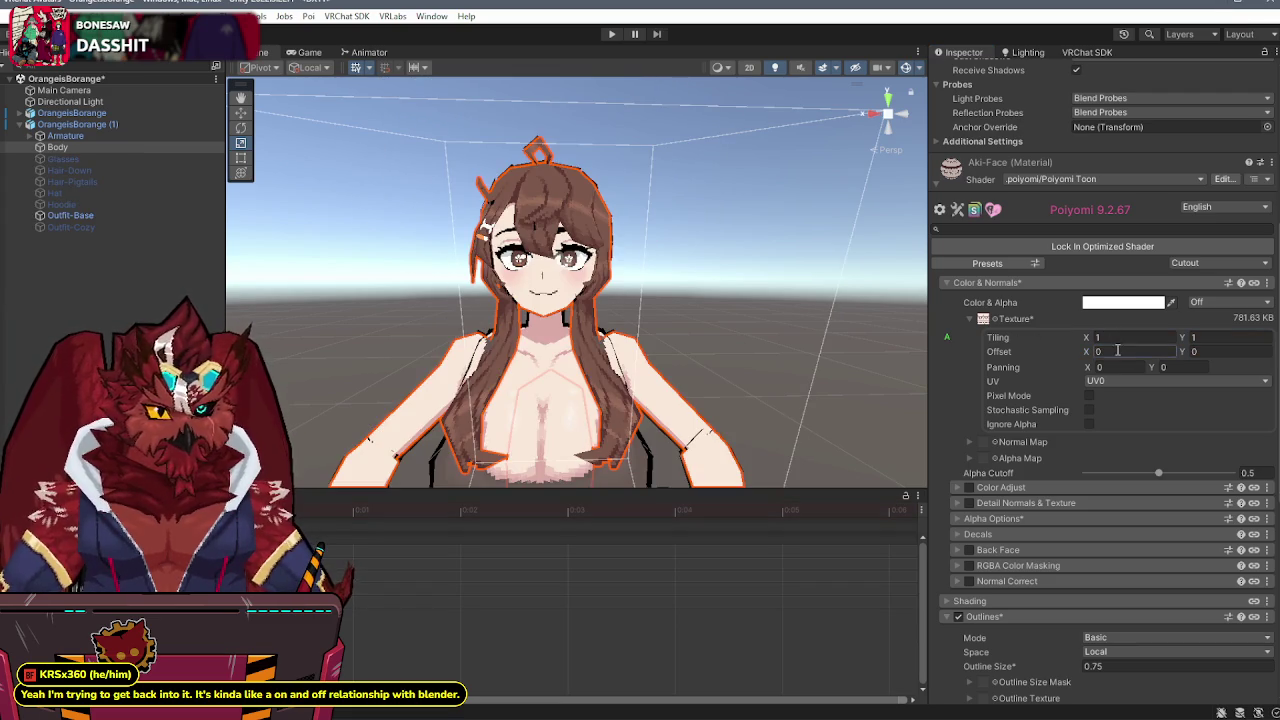
- Reset the Aki-Face Offset X to 0, dismissing the save prompt and blendshape list
{"action": "type", "text": "0.1666"}
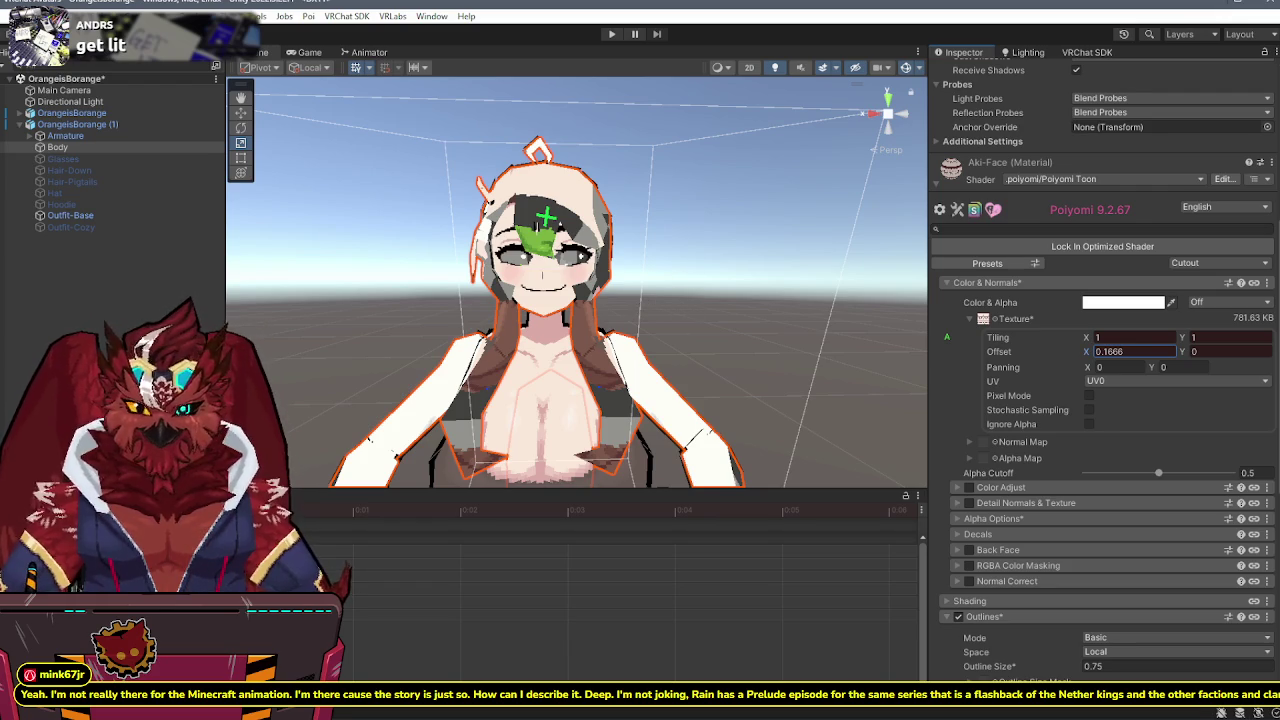
{"action": "type", "text": "0"}
{"action": "key", "text": "Return"}
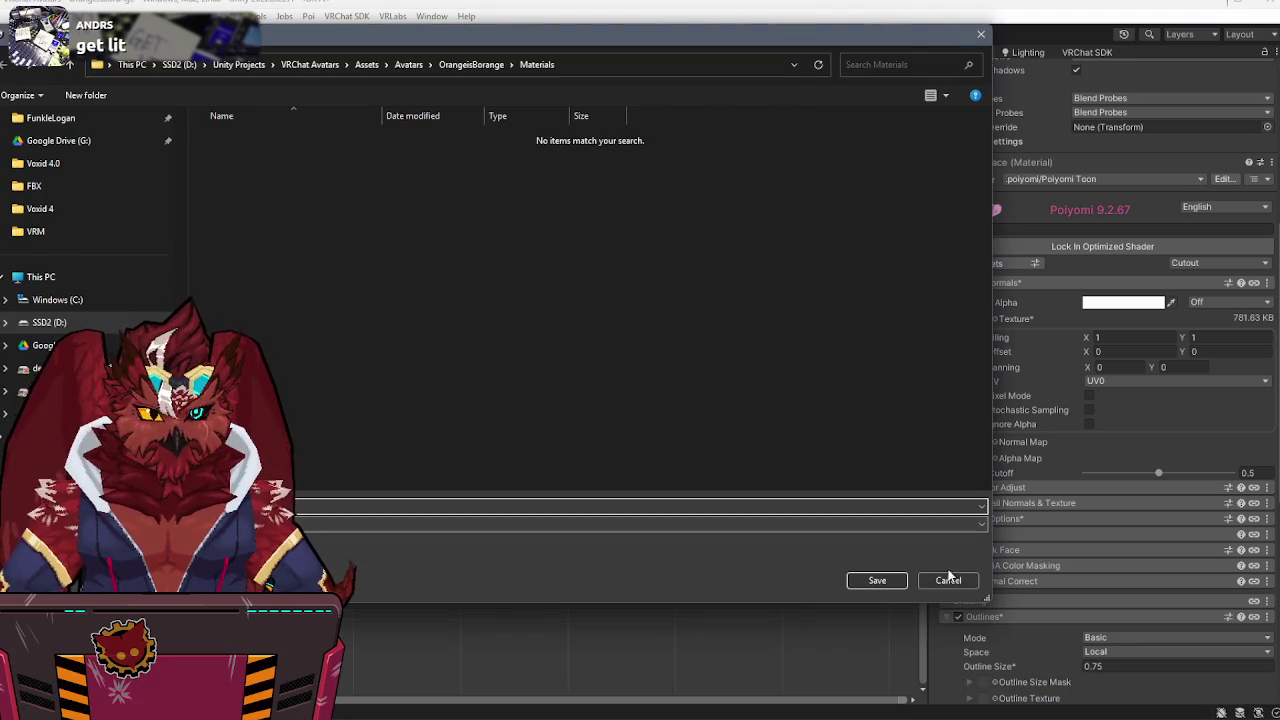
{"action": "left_click", "coordinate": [945, 580]}
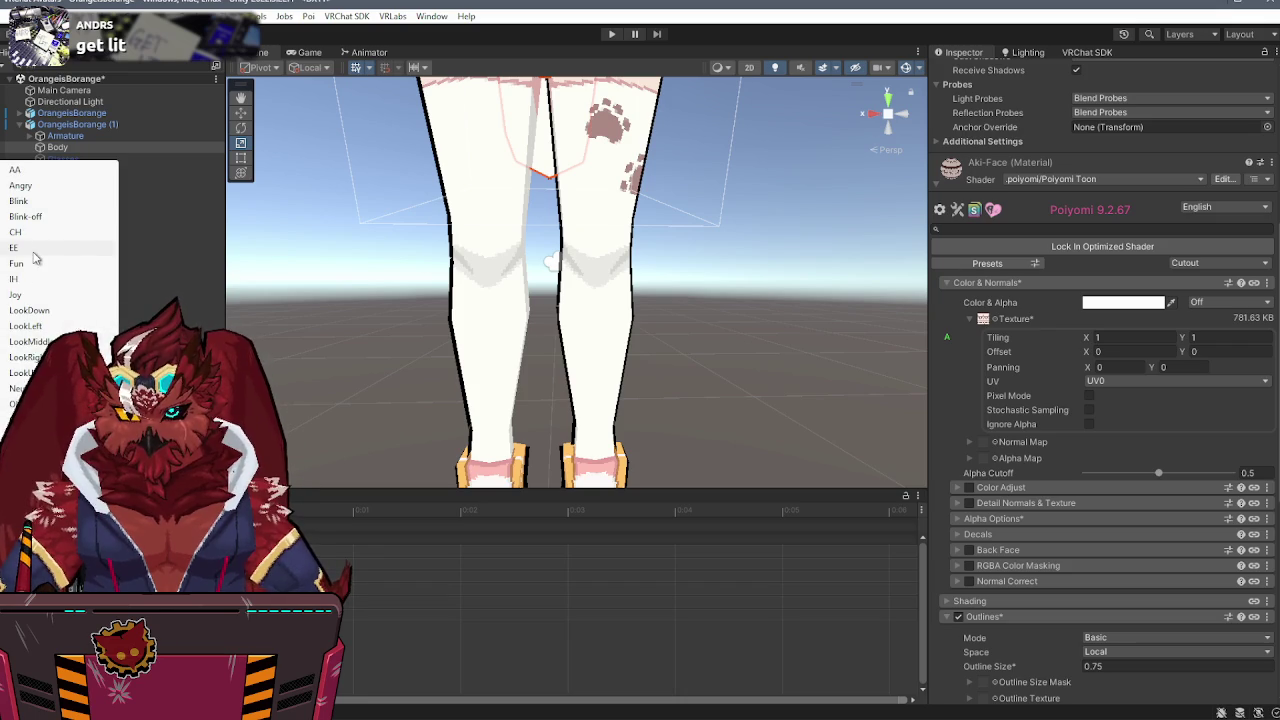
{"action": "left_click", "coordinate": [33, 264]}
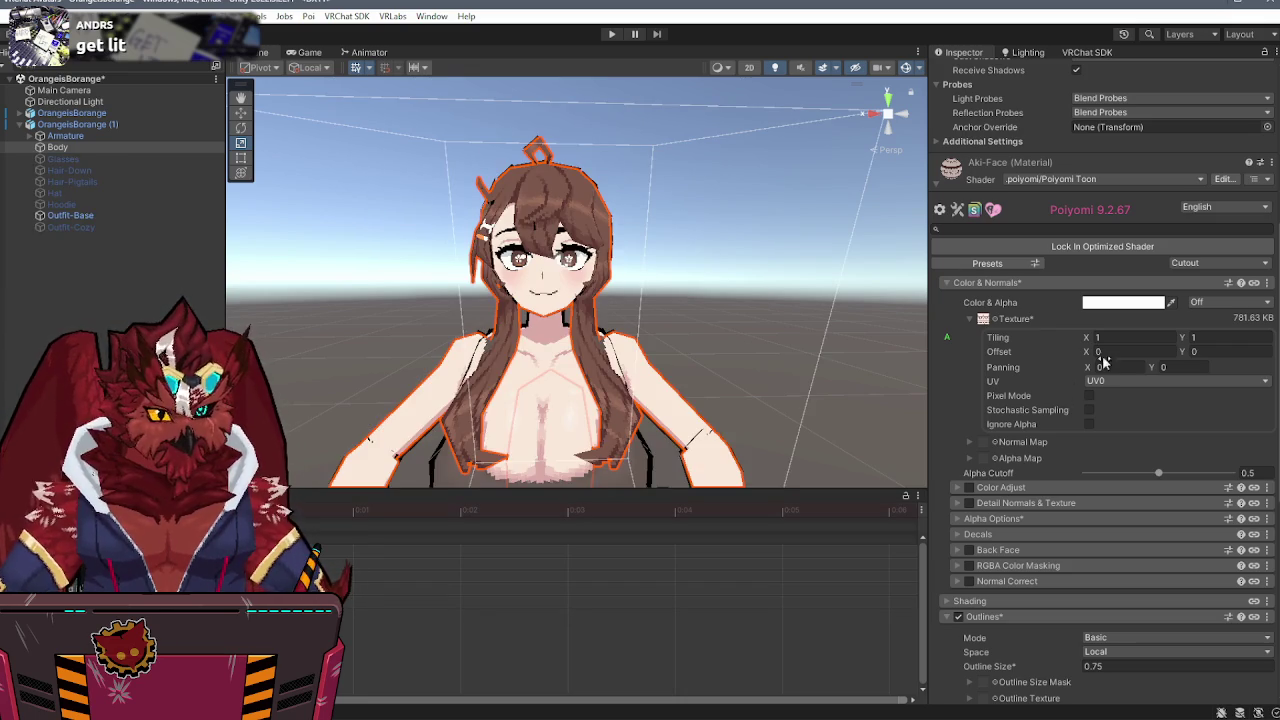
- Try Offset X values of 0.1666*3 for the third face tile, then 0.5712
{"action": "left_click", "coordinate": [1105, 352]}
{"action": "type", "text": "0.1666"}
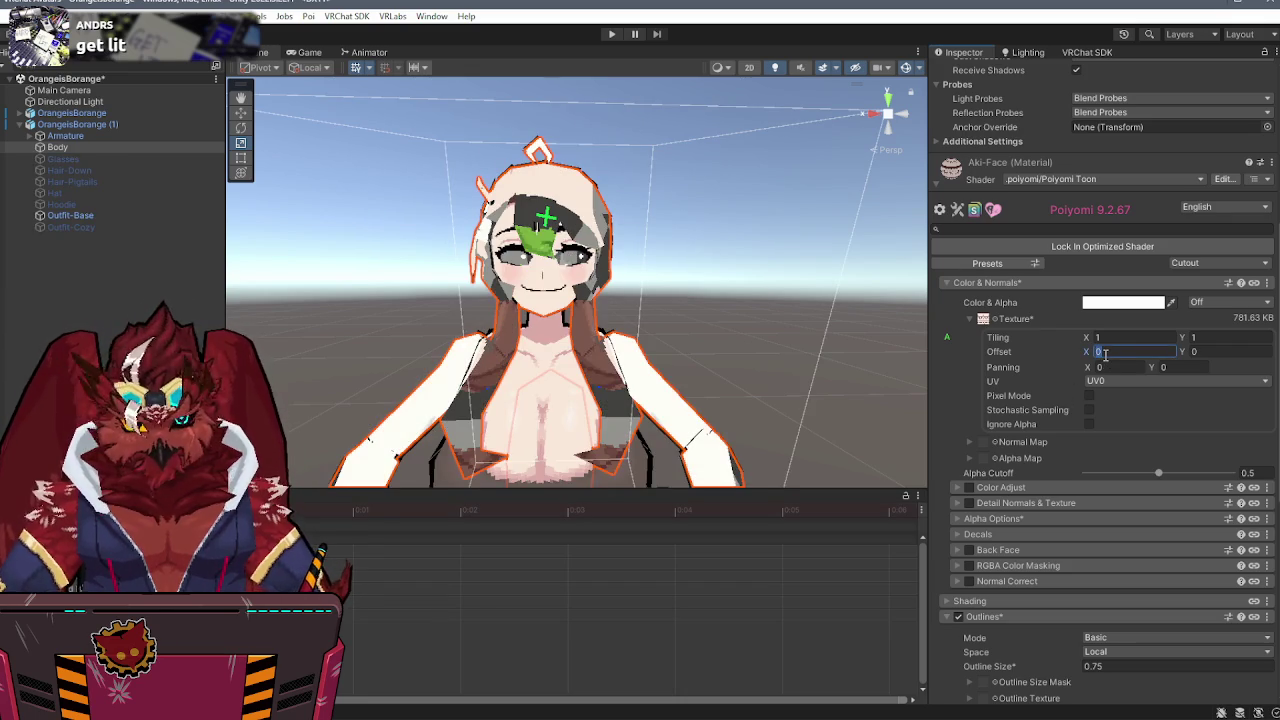
{"action": "type", "text": "*3"}
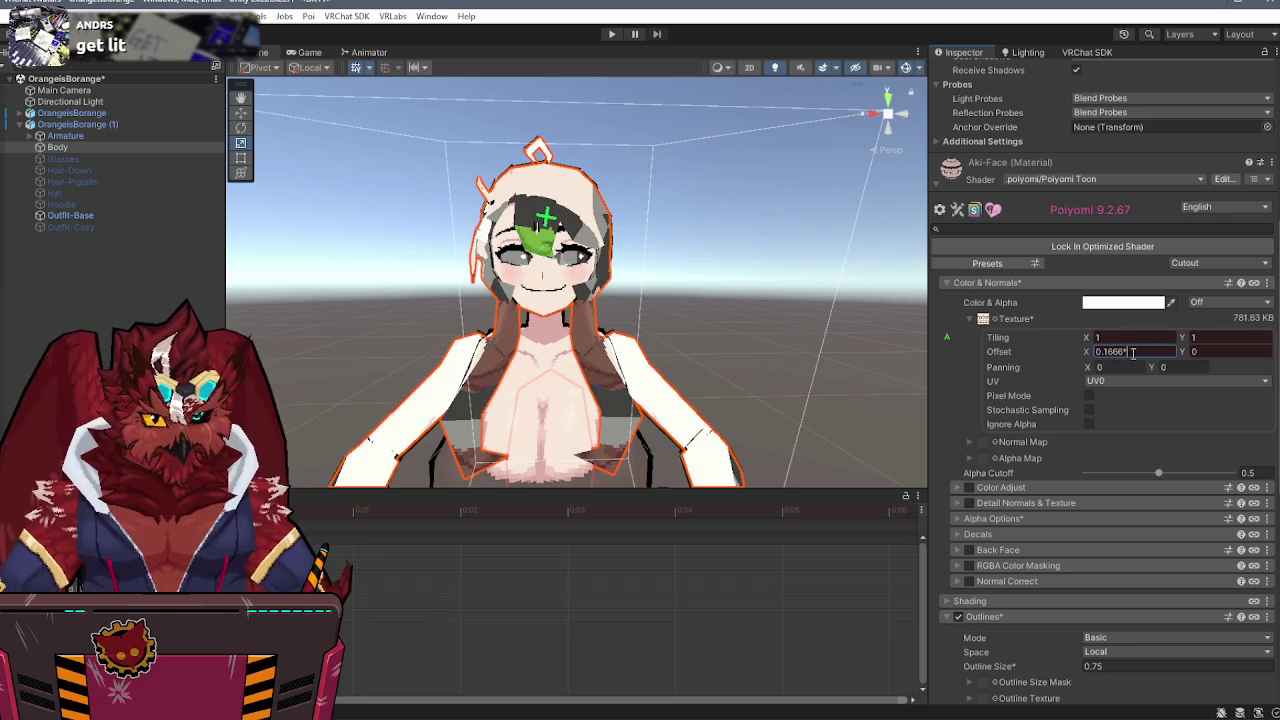
{"action": "key", "text": "Return"}
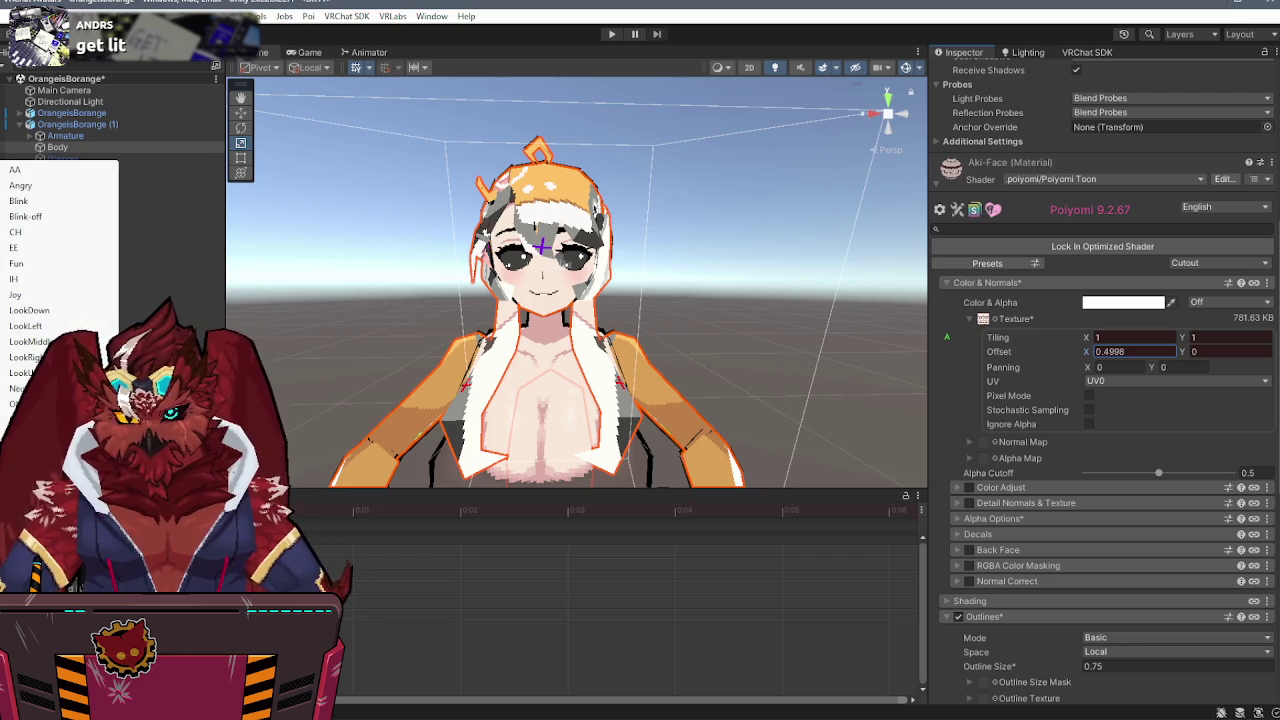
{"action": "left_click", "coordinate": [1133, 351]}
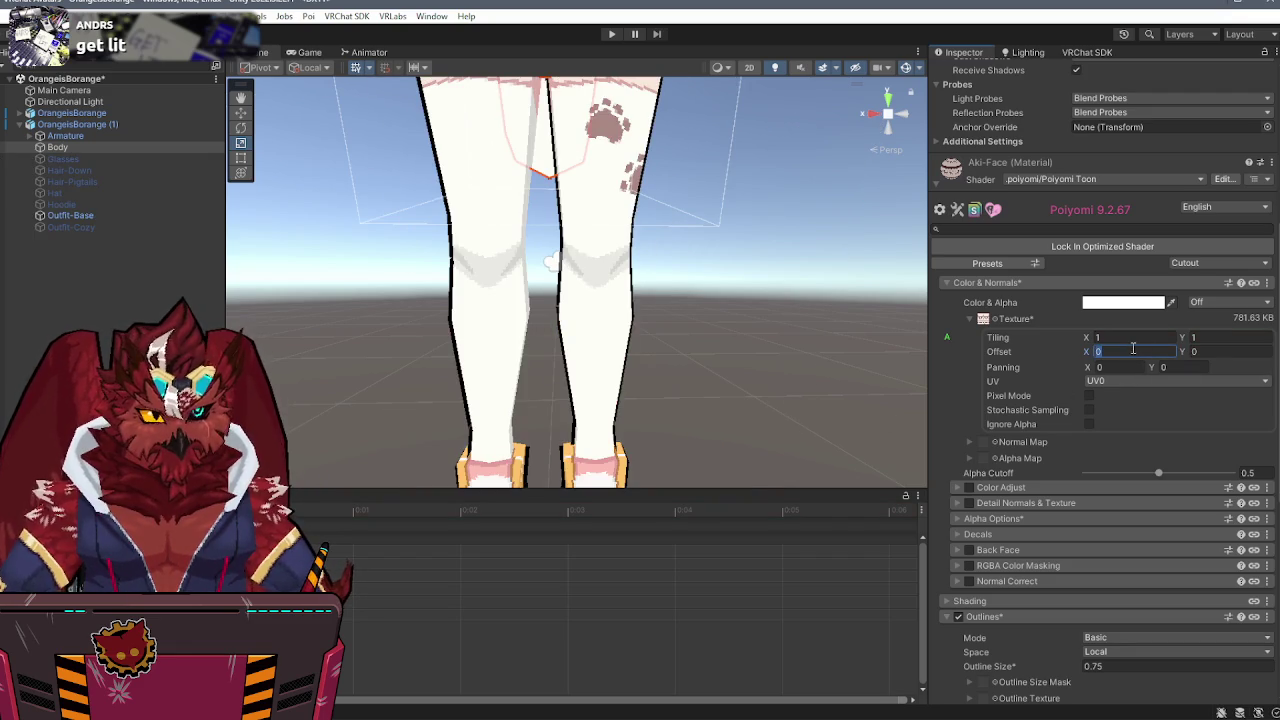
{"action": "type", "text": "0.1666"}
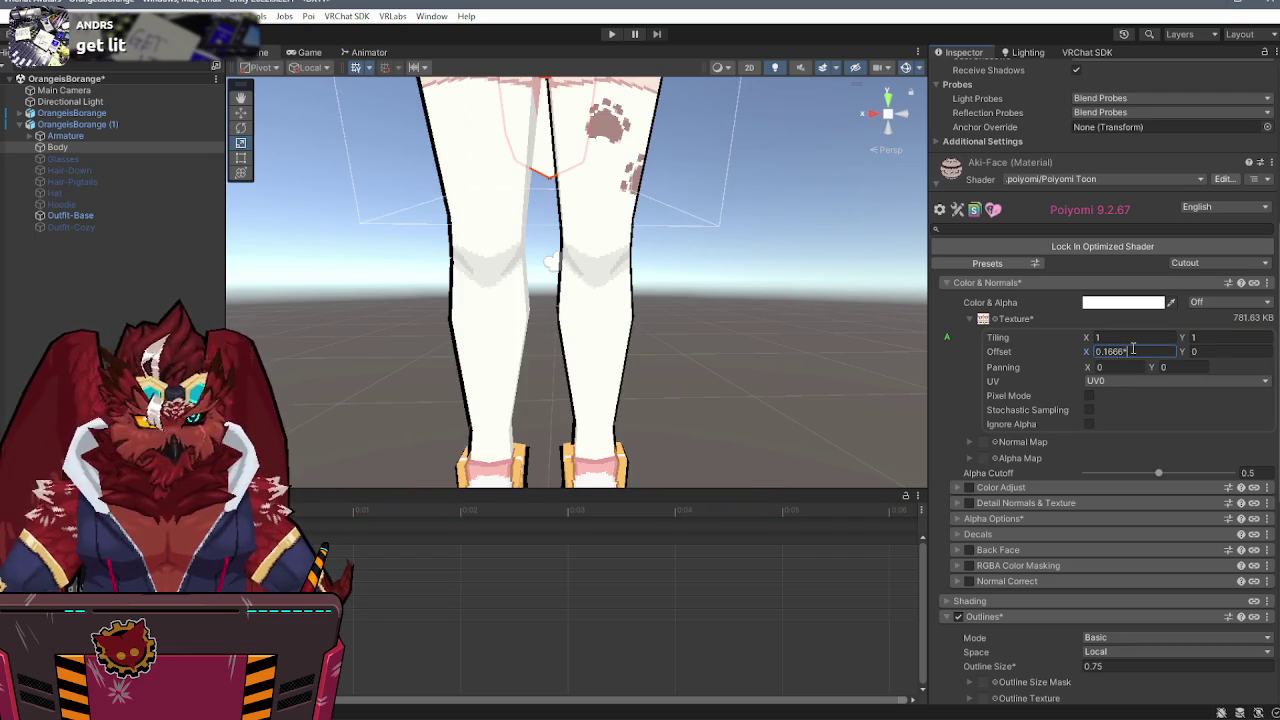
{"action": "key", "text": "BackSpace"}
{"action": "key", "text": "BackSpace"}
{"action": "key", "text": "BackSpace"}
{"action": "type", "text": "6664"}
{"action": "key", "text": "BackSpace"}
{"action": "key", "text": "BackSpace"}
{"action": "key", "text": "BackSpace"}
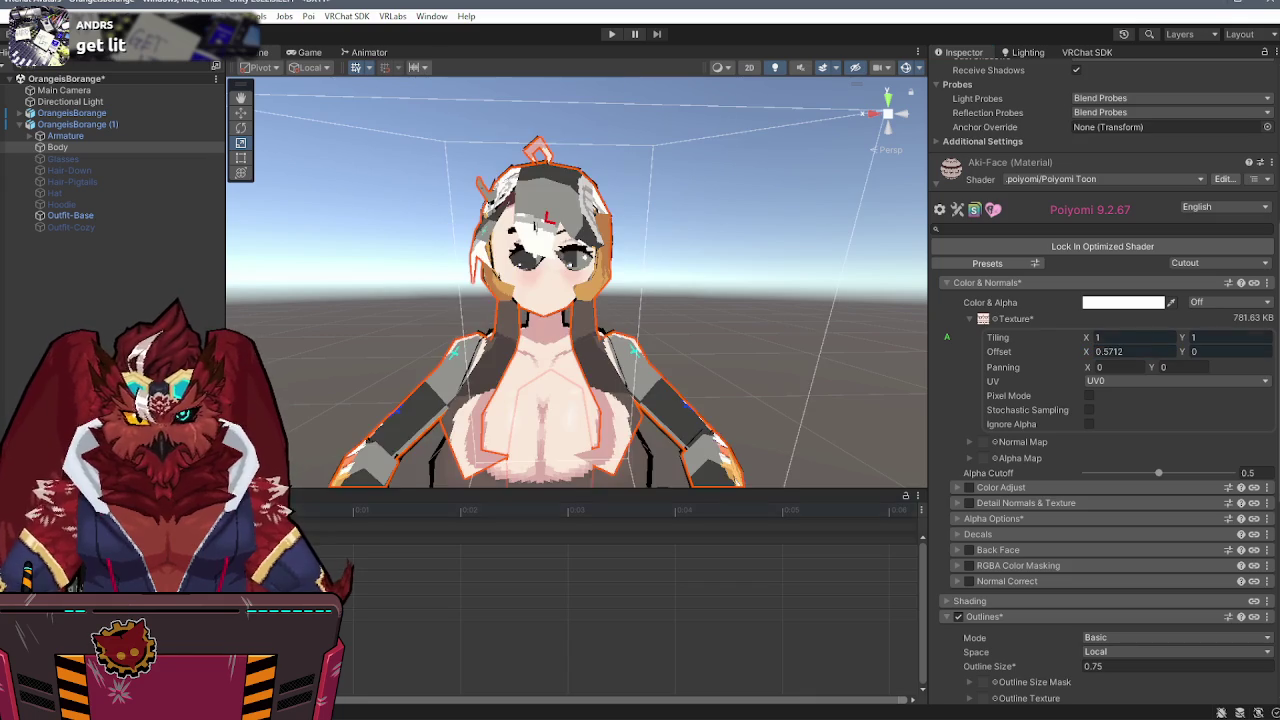
{"action": "type", "text": "5712"}
{"action": "key", "text": "Return"}
- Try Offset X values of 0.6664 and then 0.714
{"action": "double_click", "coordinate": [1122, 352]}
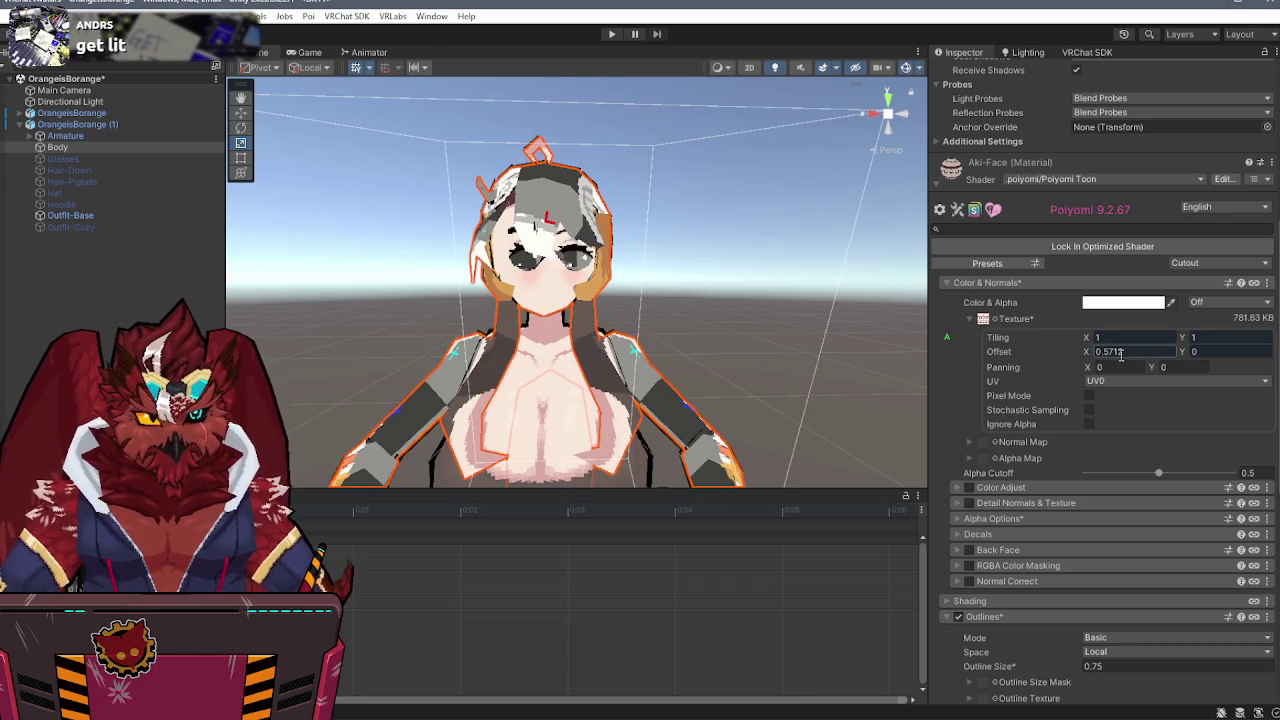
{"action": "type", "text": "0.1666"}
{"action": "key", "text": "BackSpace"}
{"action": "key", "text": "BackSpace"}
{"action": "key", "text": "BackSpace"}
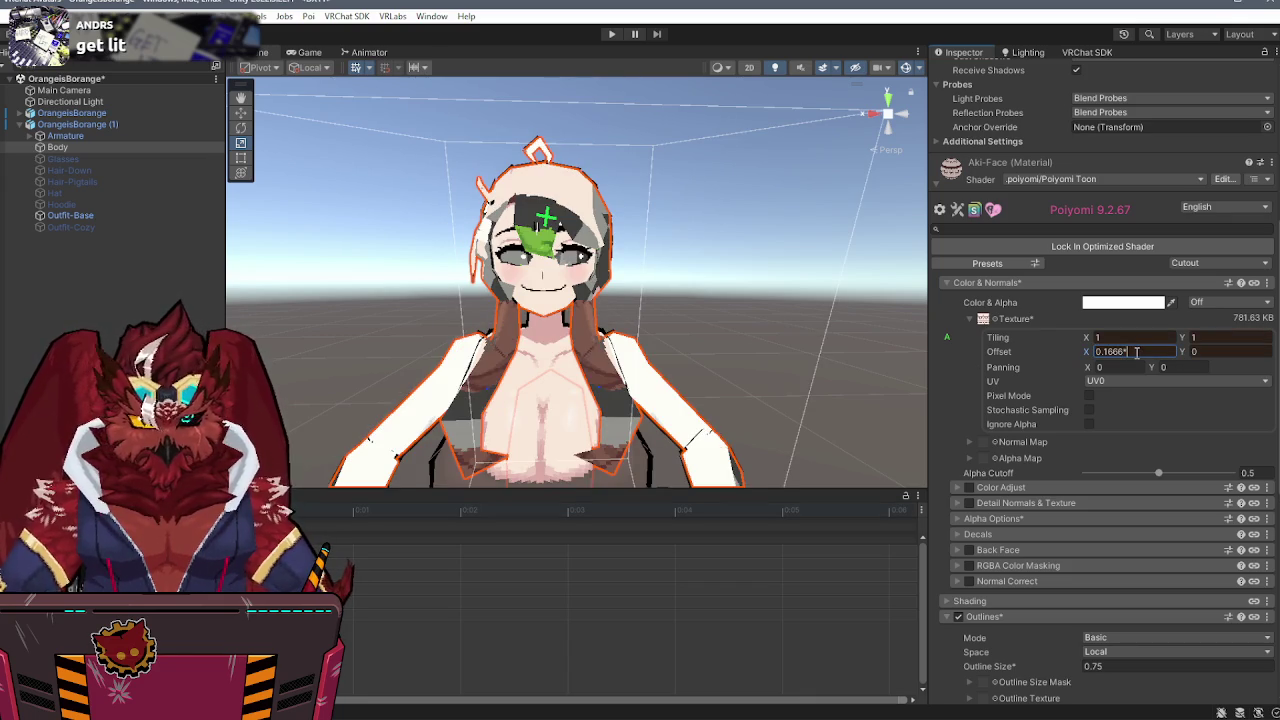
{"action": "type", "text": "6664"}
{"action": "key", "text": "Return"}
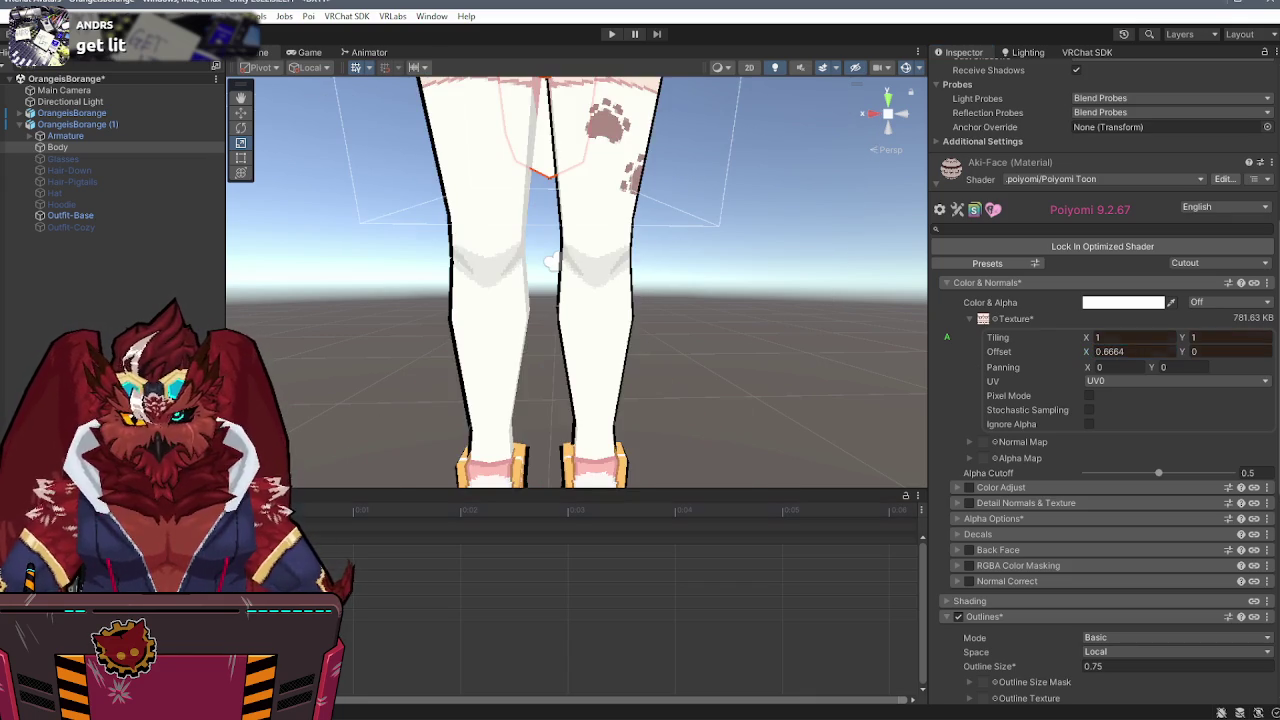
{"action": "key", "text": "Escape"}
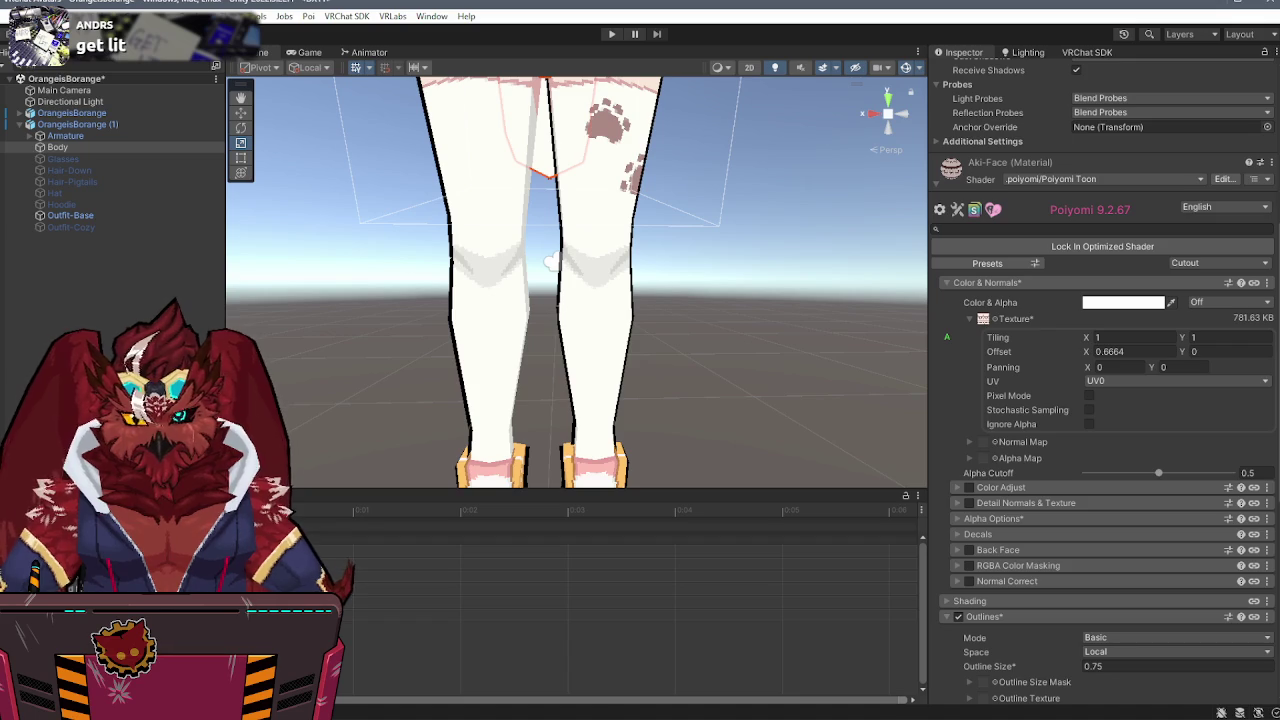
{"action": "double_click", "coordinate": [1120, 351]}
{"action": "type", "text": "0.714"}
{"action": "key", "text": "Return"}
- Enter 0.1666*5 as the Offset X for the next tile
{"action": "type", "text": "0.1666"}
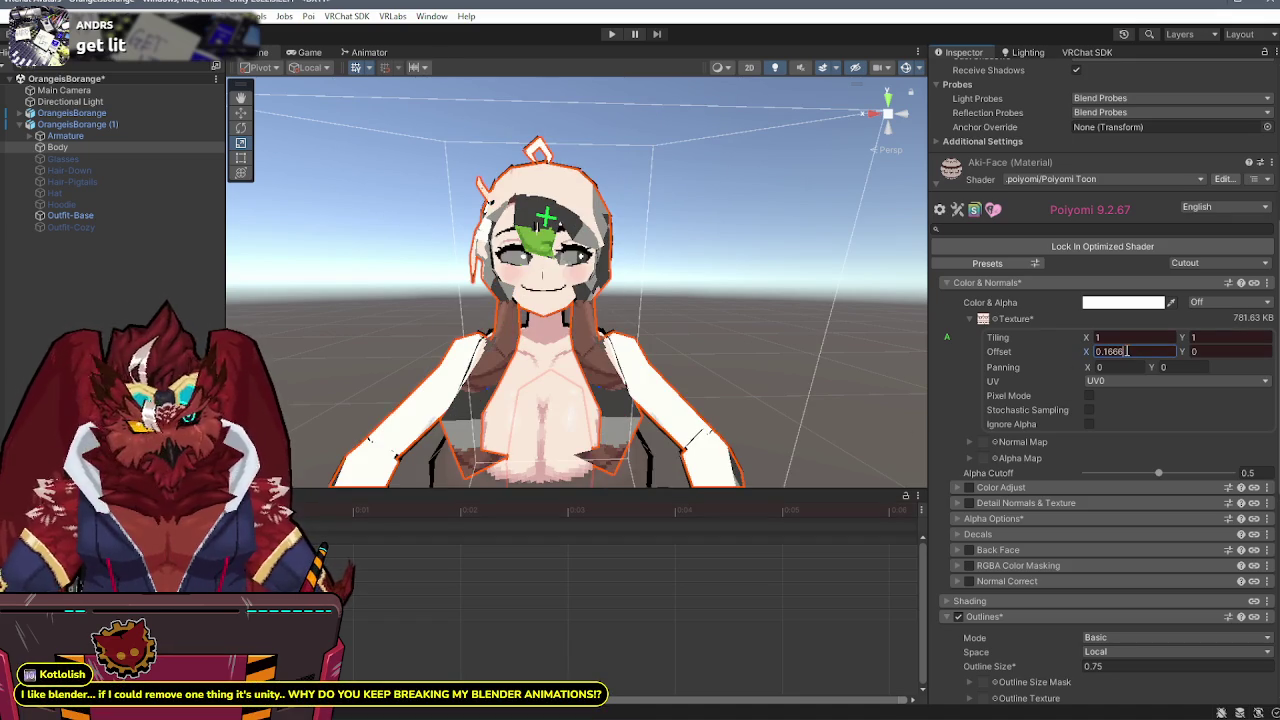
{"action": "type", "text": "*4"}
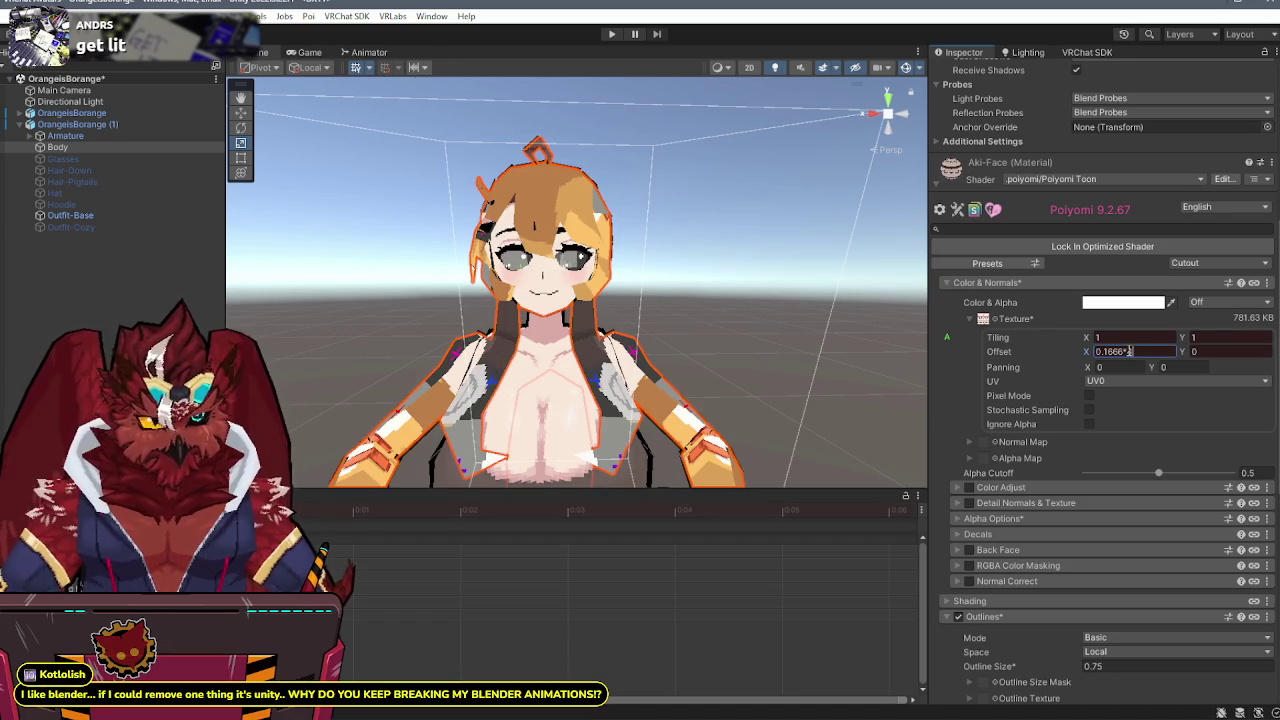
{"action": "key", "text": "BackSpace"}
{"action": "type", "text": "5"}
{"action": "key", "text": "Return"}
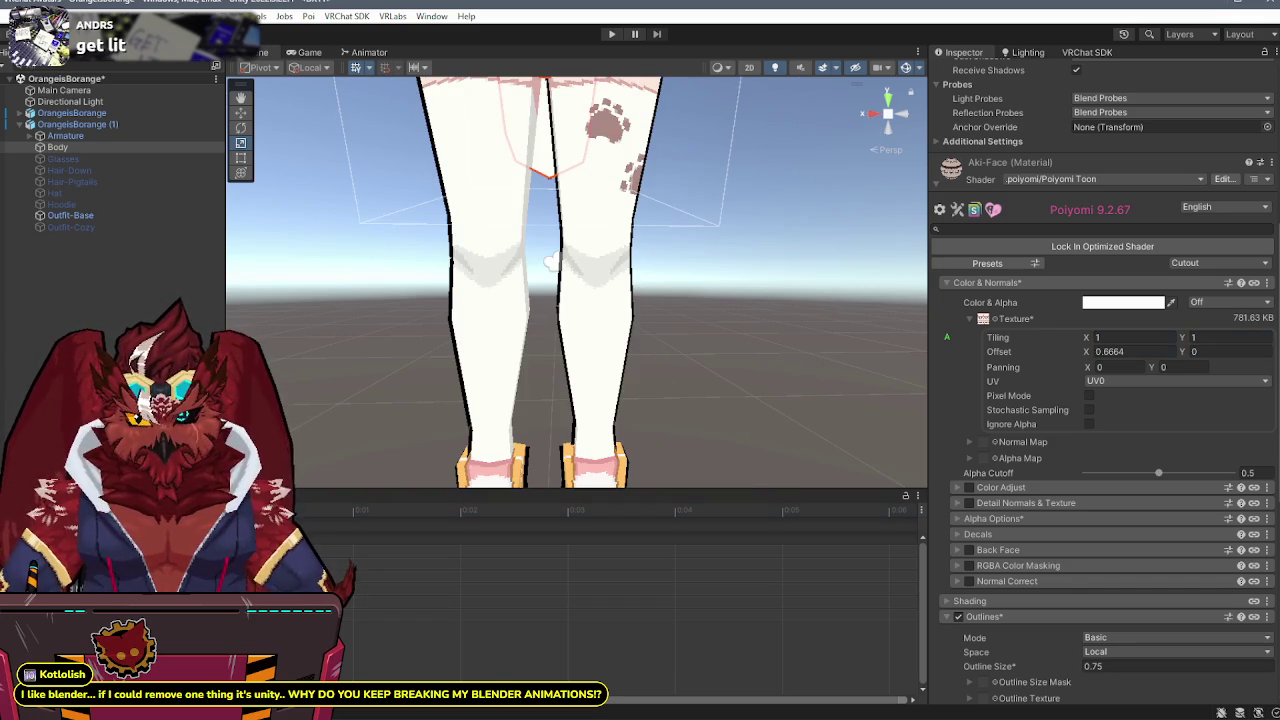
- Try 0.16666 for the orange-haired tile, undo back to 0.6664, and show the Materials folder
{"action": "left_click", "coordinate": [1136, 351]}
{"action": "type", "text": "0.1666"}
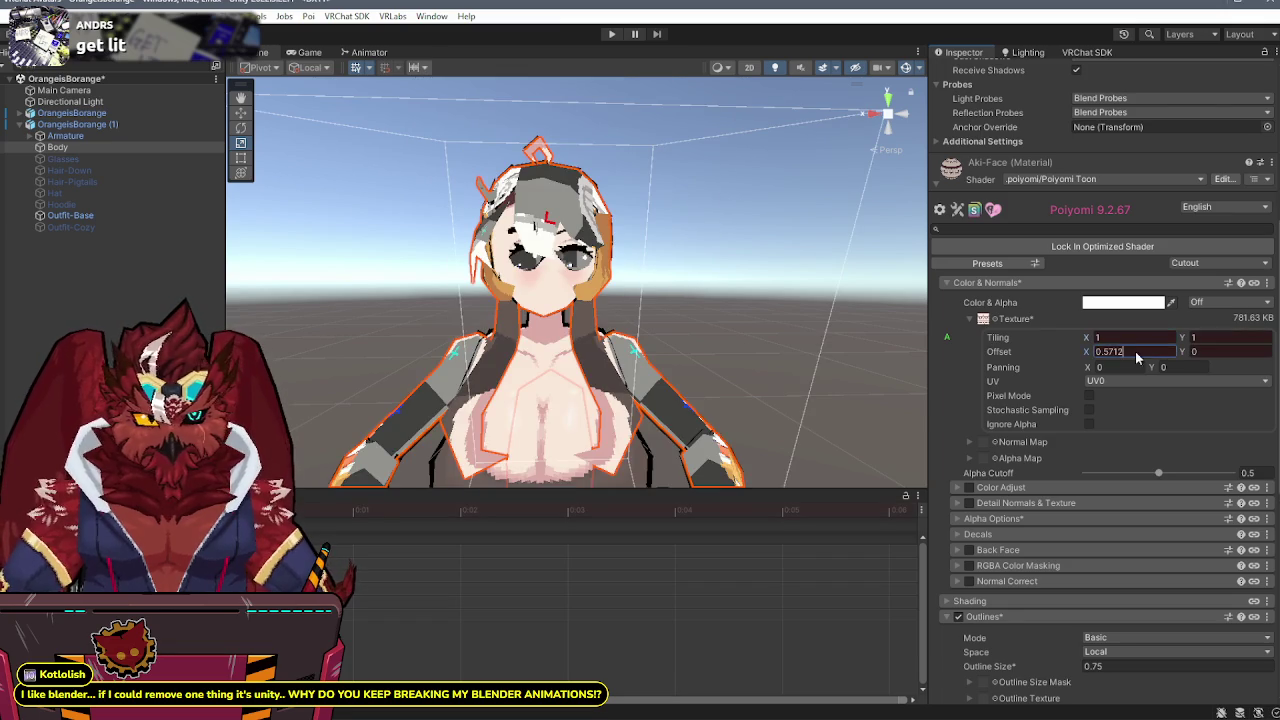
{"action": "type", "text": "6"}
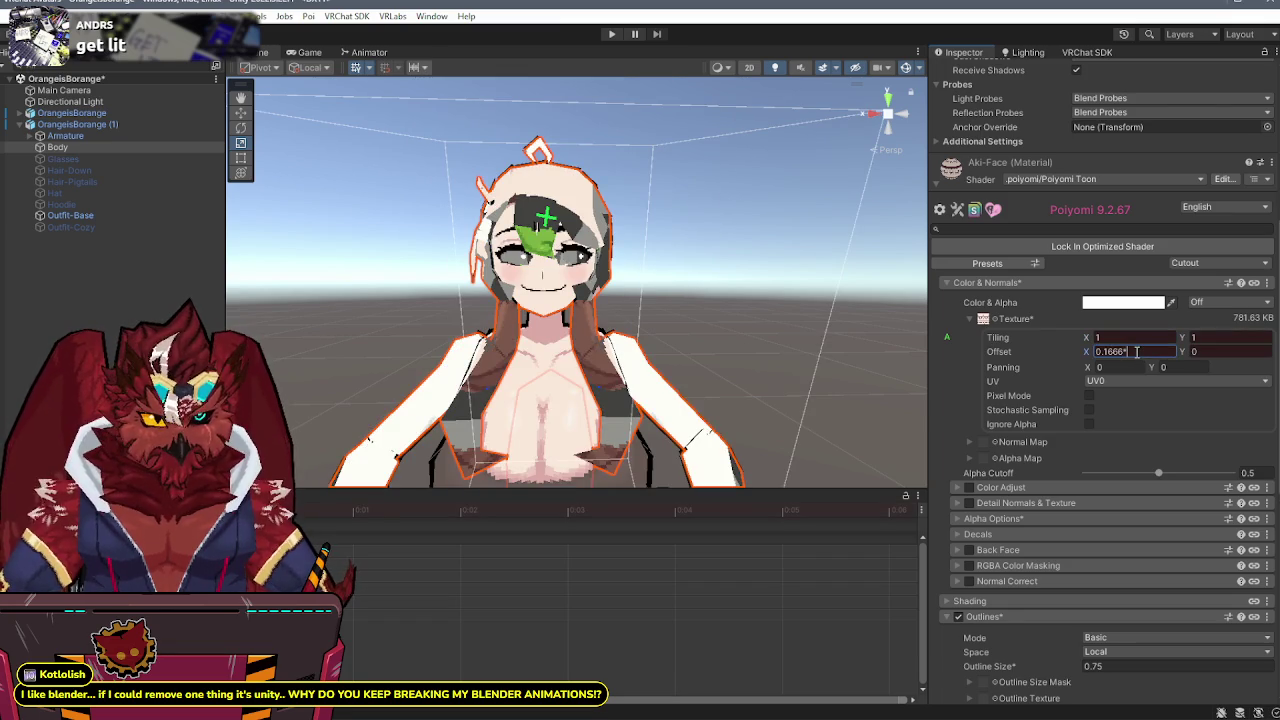
{"action": "key", "text": "Return"}
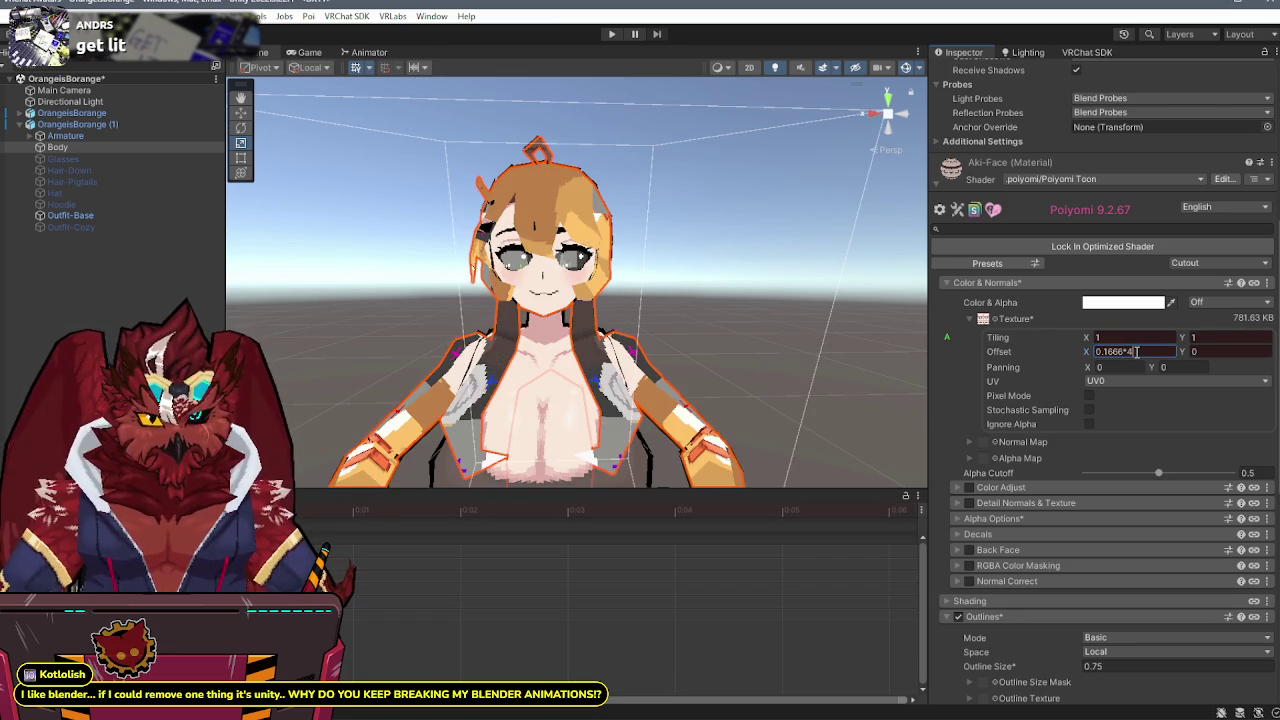
{"action": "left_click", "coordinate": [1136, 351]}
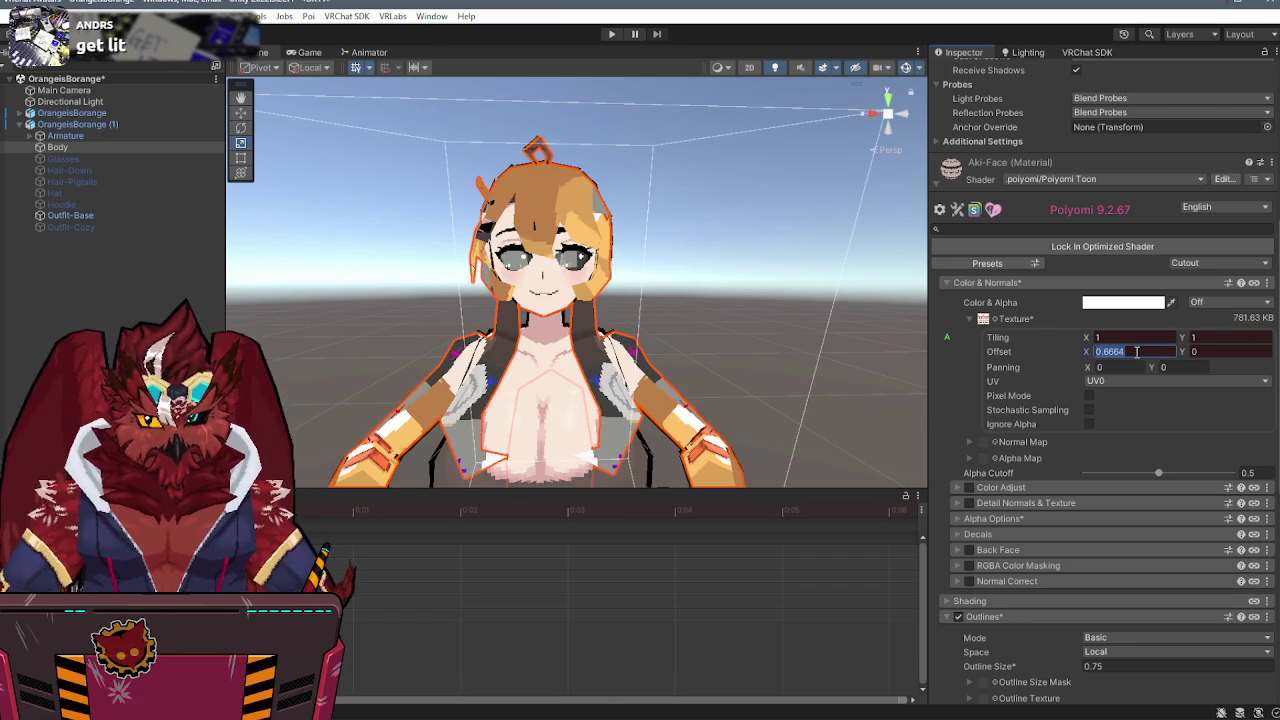
{"action": "key", "text": "Return"}
{"action": "key", "text": "ctrl+z"}
{"action": "key", "text": "ctrl+y"}
{"action": "key", "text": "ctrl+z"}
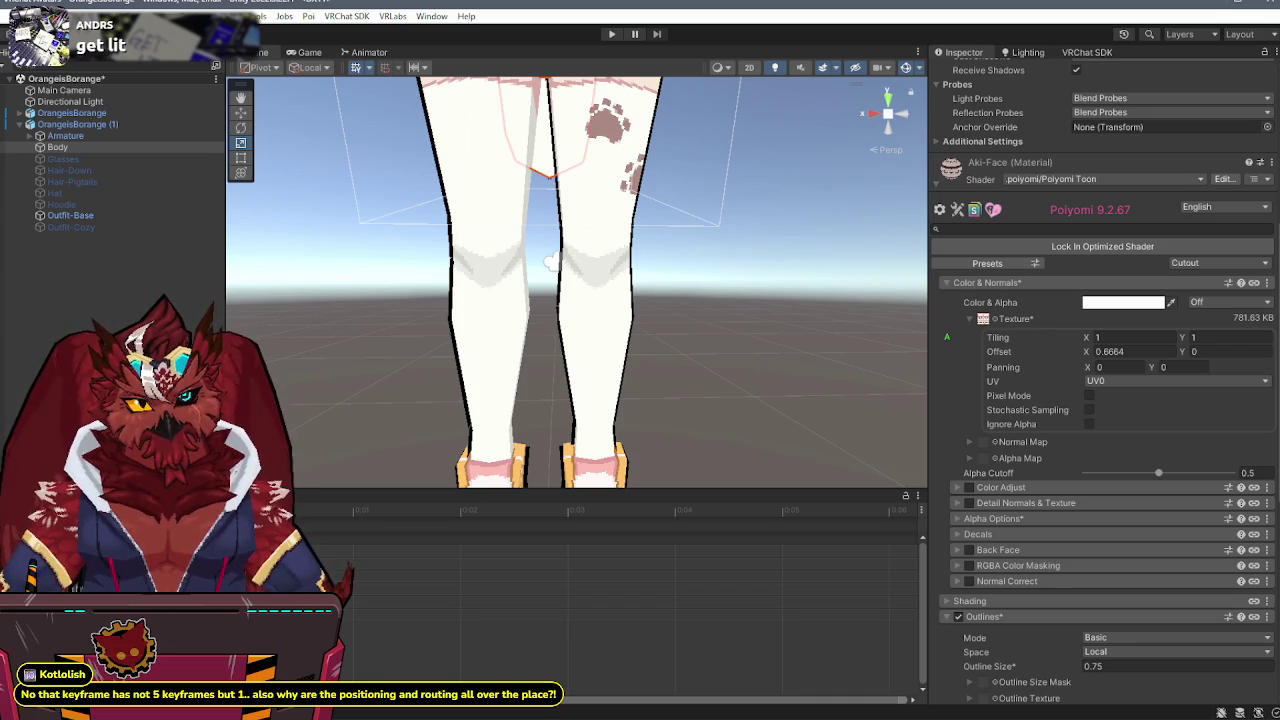
{"action": "key", "text": "ctrl+5"}
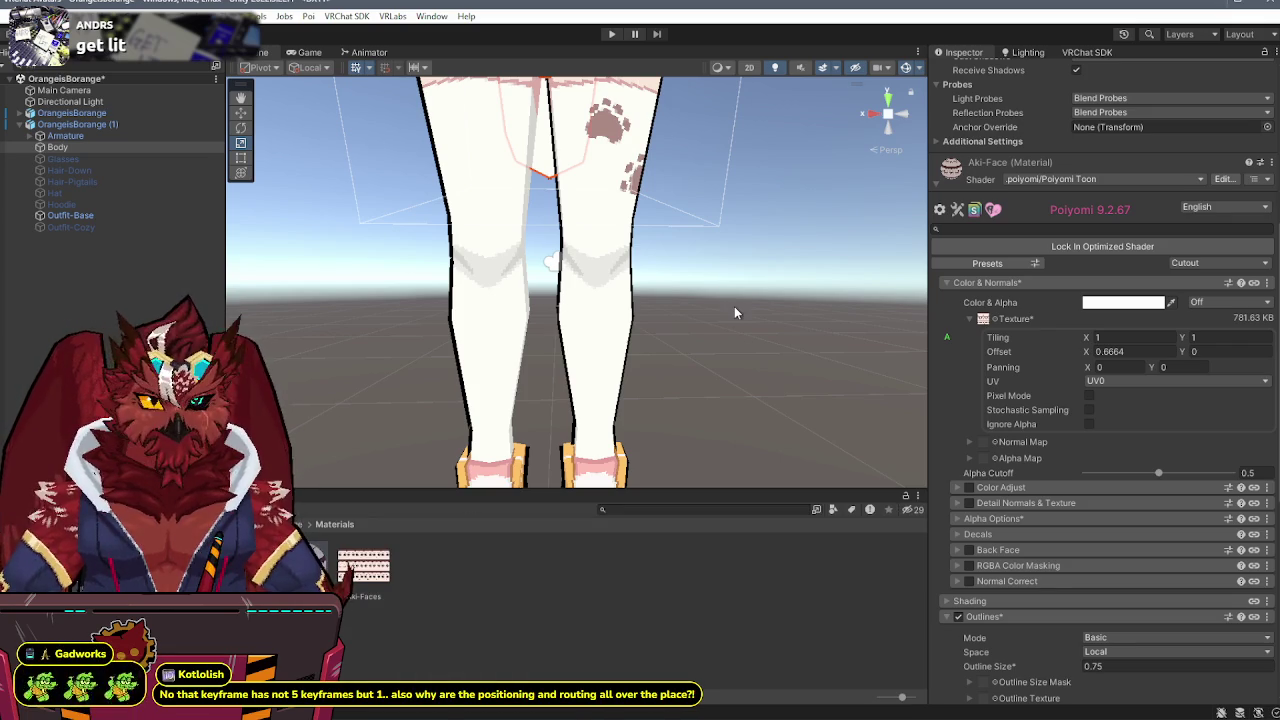
- Orbit and zoom out to show the whole avatar, deselect it, and open then close the colour picker
{"action": "left_click_drag", "start_coordinate": [733, 306], "coordinate": [734, 311]}
{"action": "scroll", "coordinate": [734, 311], "scroll_direction": "down", "scroll_amount": 5}
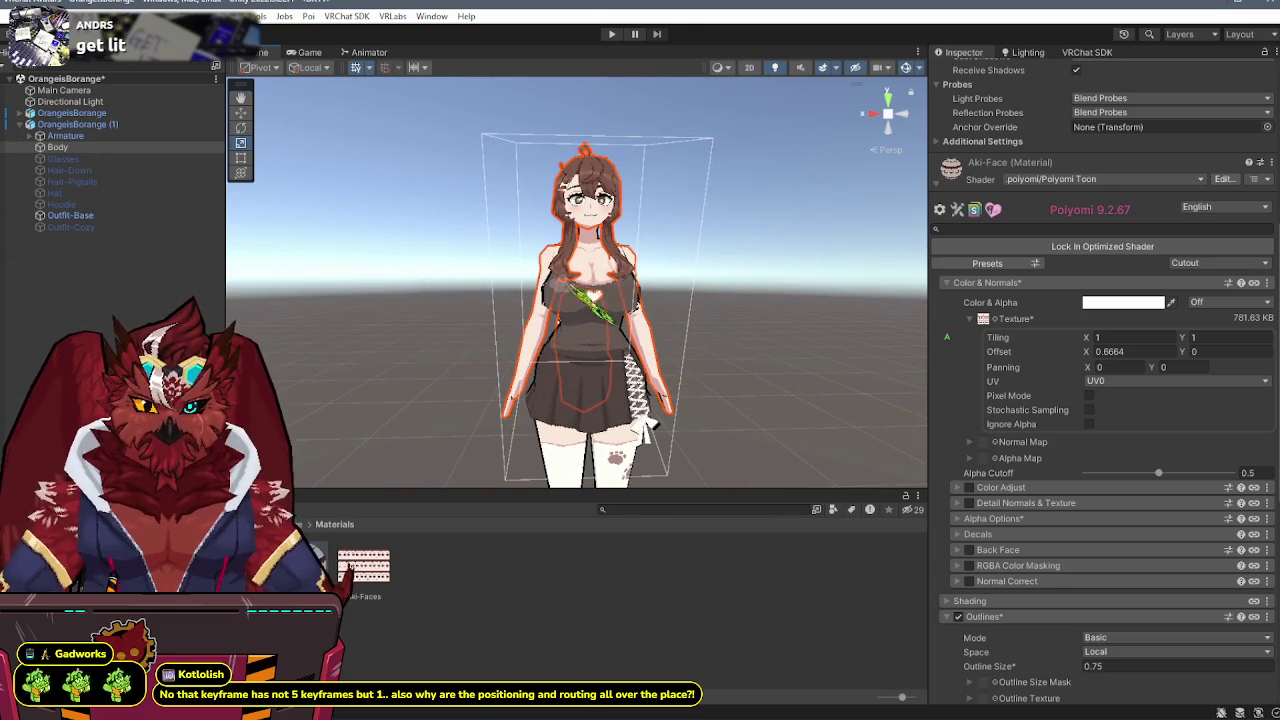
{"action": "left_click", "coordinate": [716, 324]}
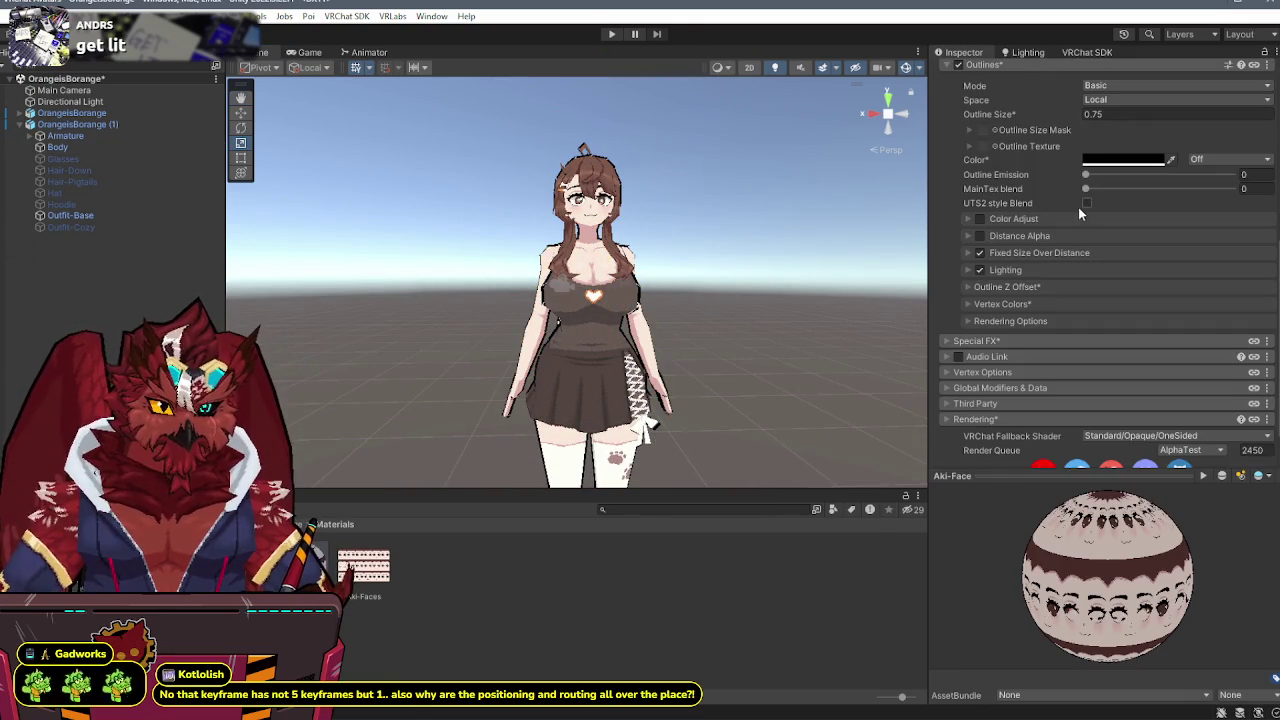
{"action": "scroll", "coordinate": [1070, 208], "scroll_direction": "up", "scroll_amount": 10}
{"action": "left_click", "coordinate": [1106, 206]}
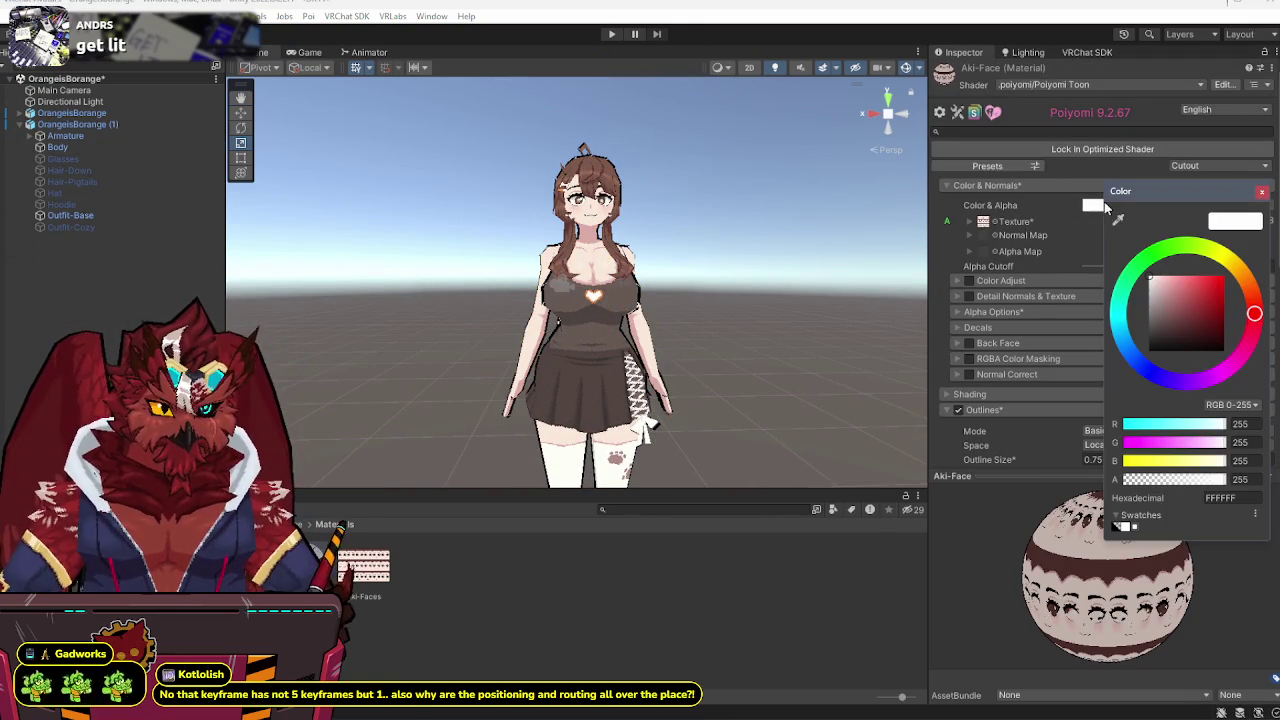
{"action": "left_click", "coordinate": [1262, 192]}
{"action": "left_click_drag", "start_coordinate": [690, 330], "coordinate": [647, 334]}
{"action": "left_click_drag", "start_coordinate": [444, 368], "coordinate": [462, 365]}
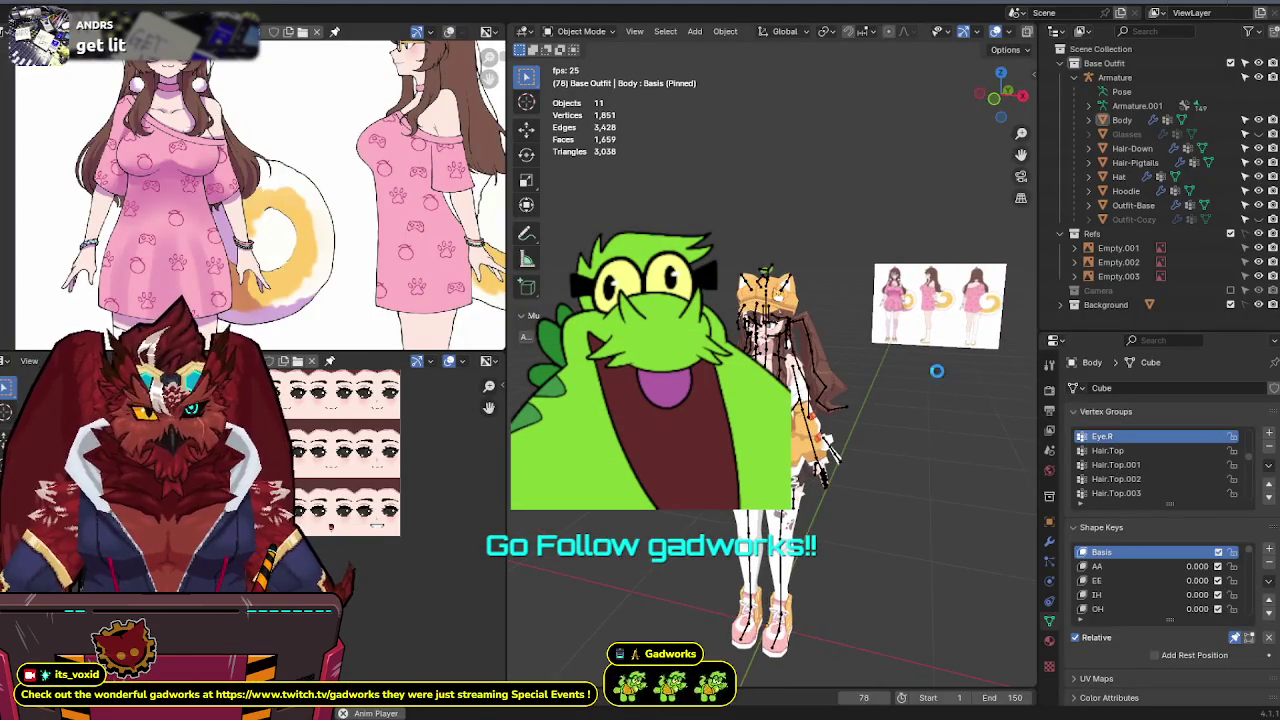
- Stop Blender playback at frame 5, switch to Unity, frame the avatar and select OrangeisBorange (1)
{"action": "key", "text": "space"}
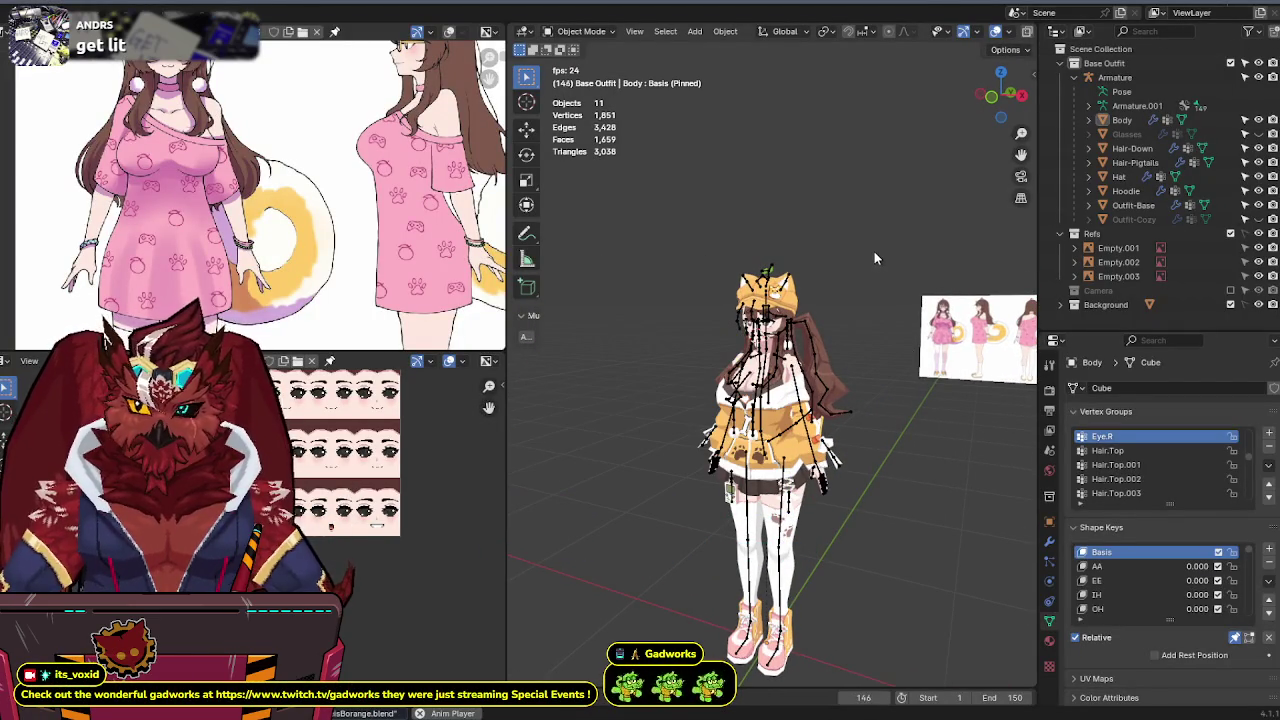
{"action": "key", "text": "shift+Left"}
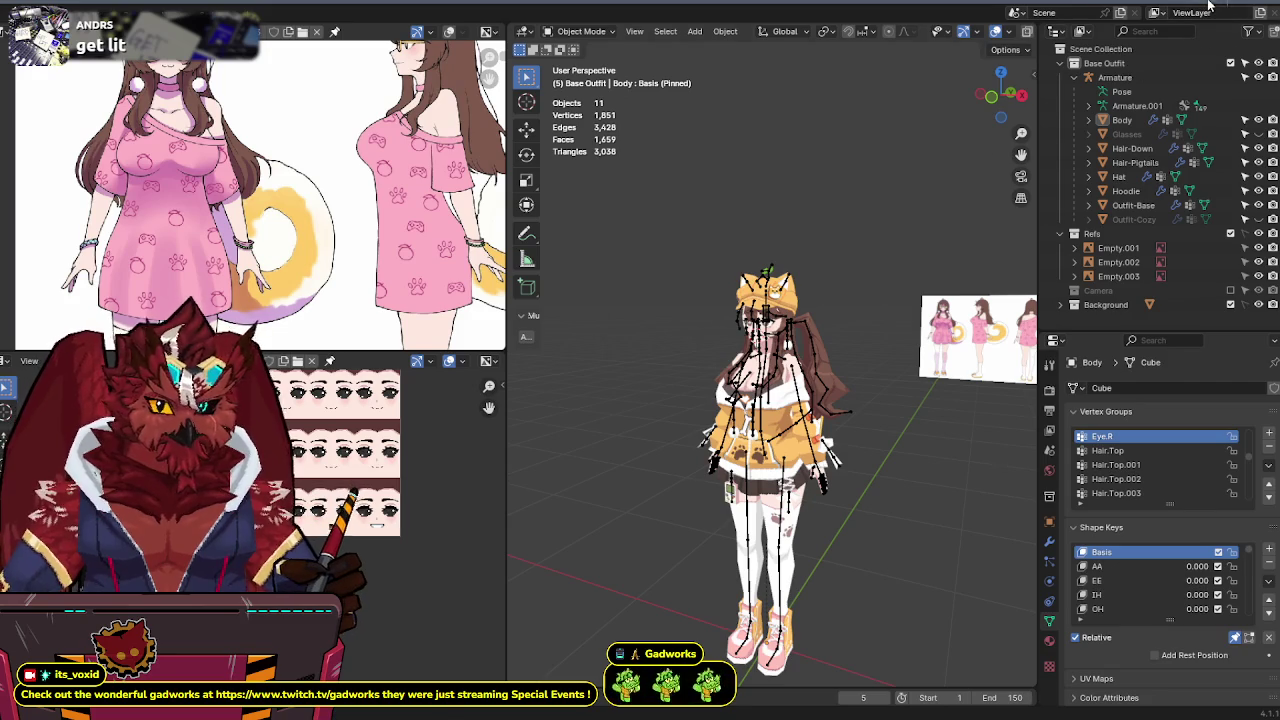
{"action": "key", "text": "alt+Tab"}
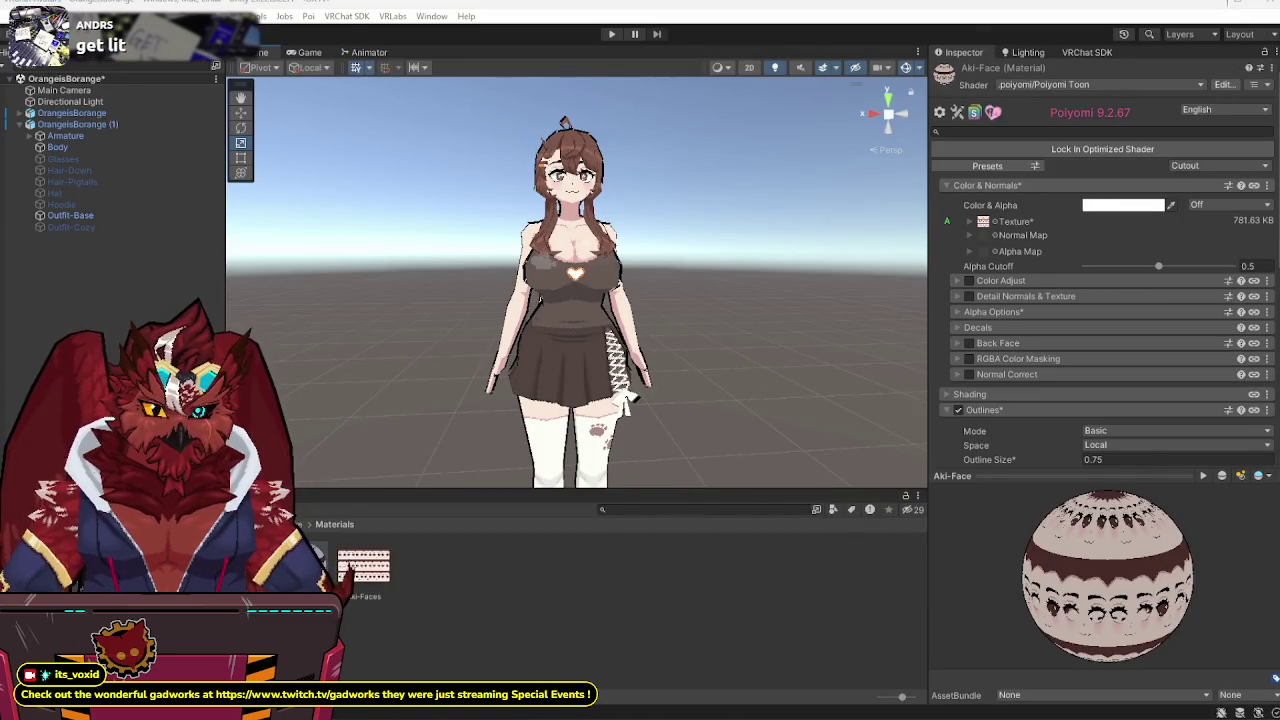
{"action": "key", "text": "alt+Tab"}
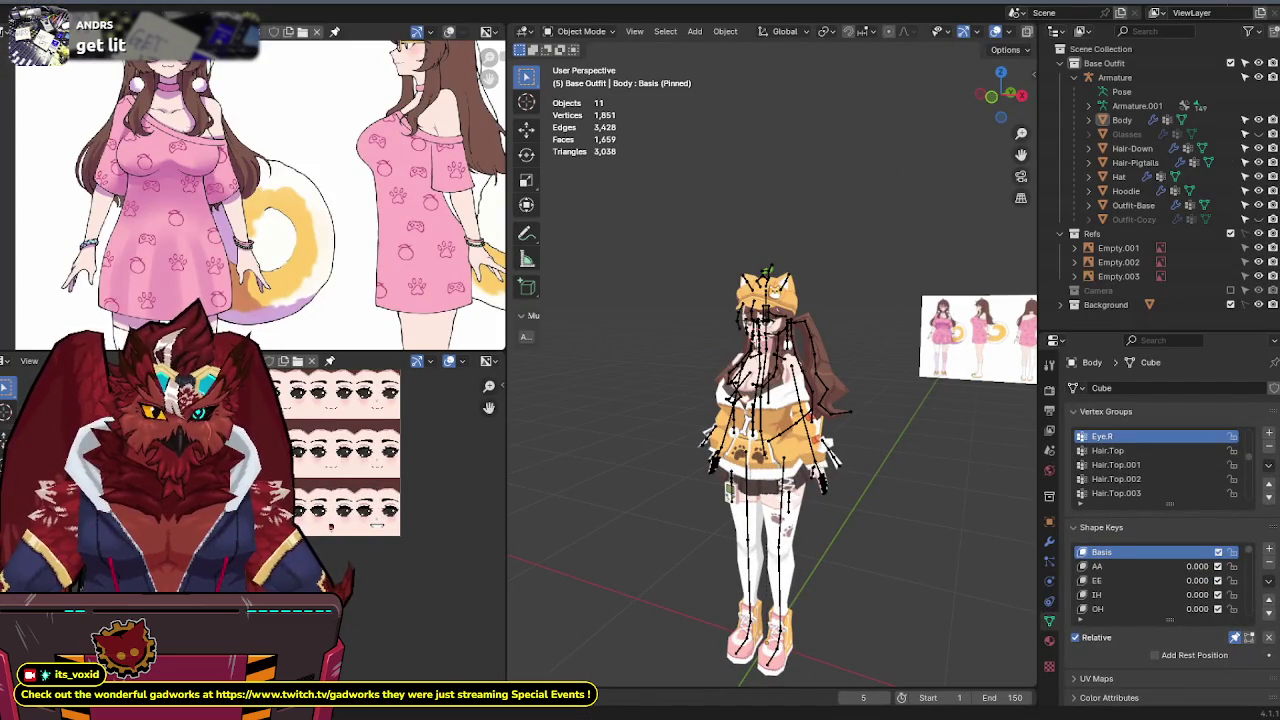
{"action": "key", "text": "alt+Tab"}
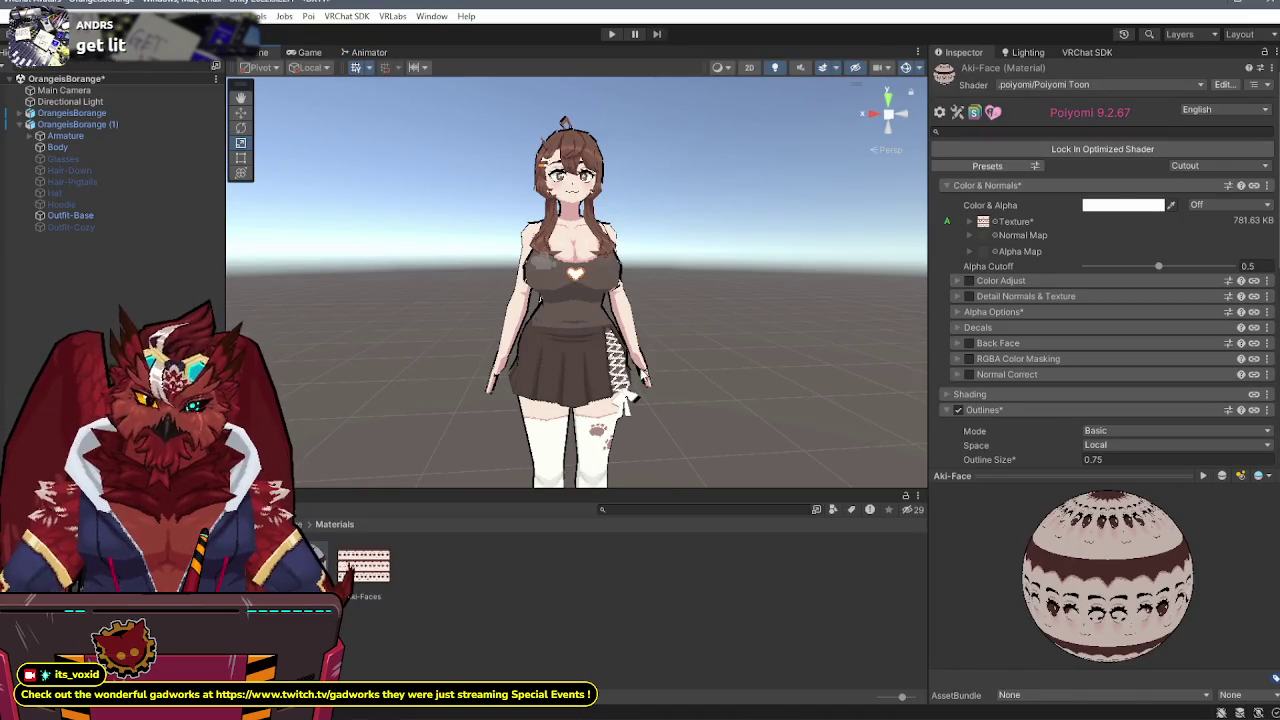
{"action": "left_click_drag", "start_coordinate": [687, 292], "coordinate": [737, 307]}
{"action": "key", "text": "f"}
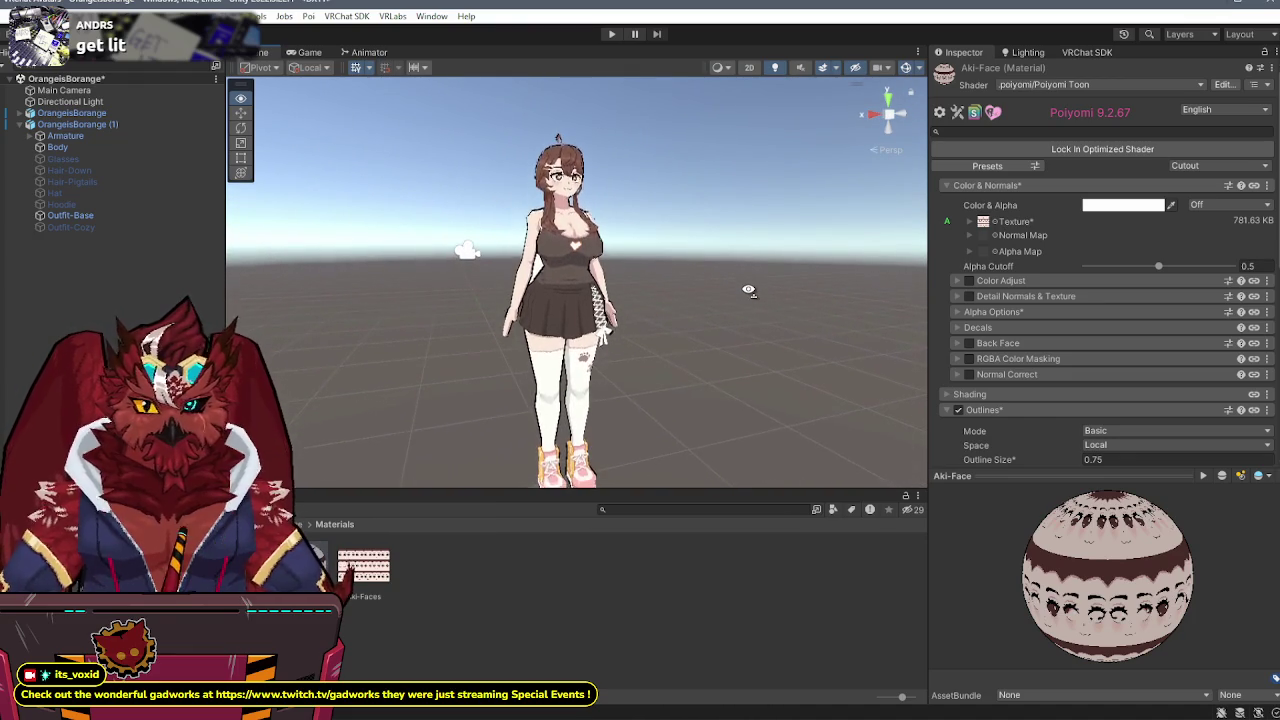
{"action": "left_click", "coordinate": [60, 124]}
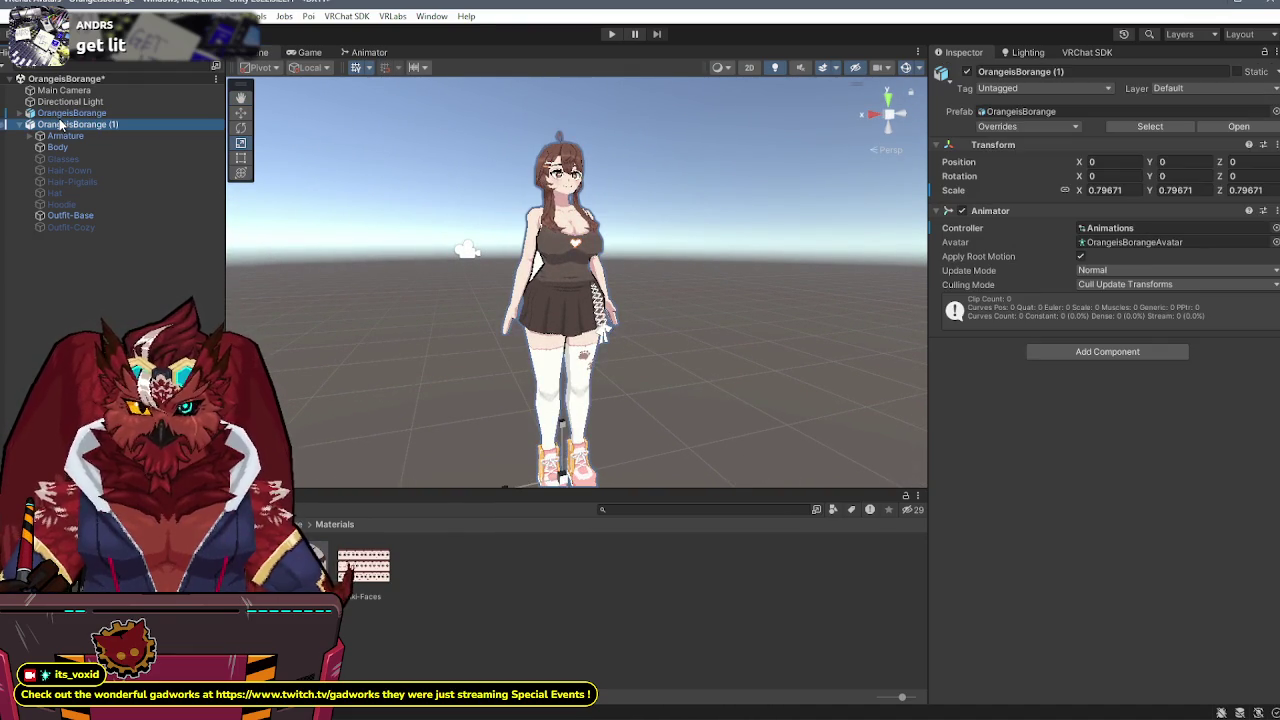
- Create a new animation clip saved in the OrangeisBorange Clips folder
{"action": "key", "text": "ctrl+6"}
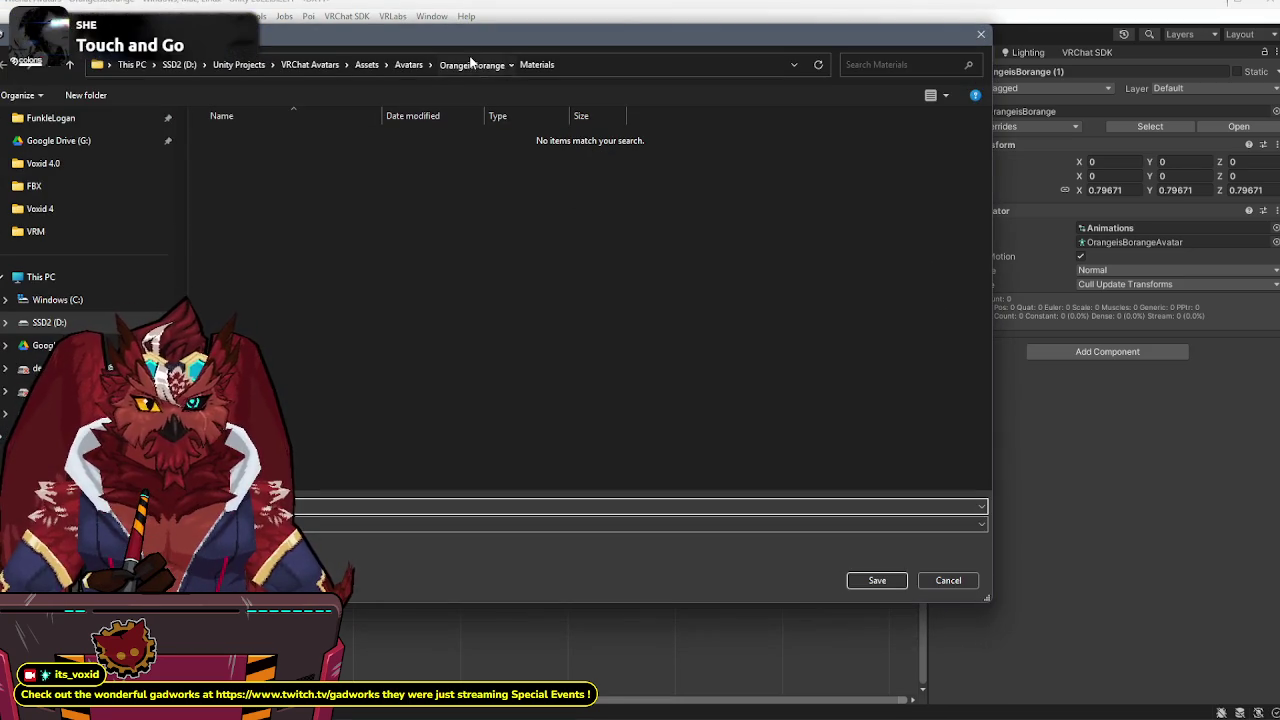
{"action": "left_click", "coordinate": [470, 64]}
{"action": "left_click", "coordinate": [222, 142]}
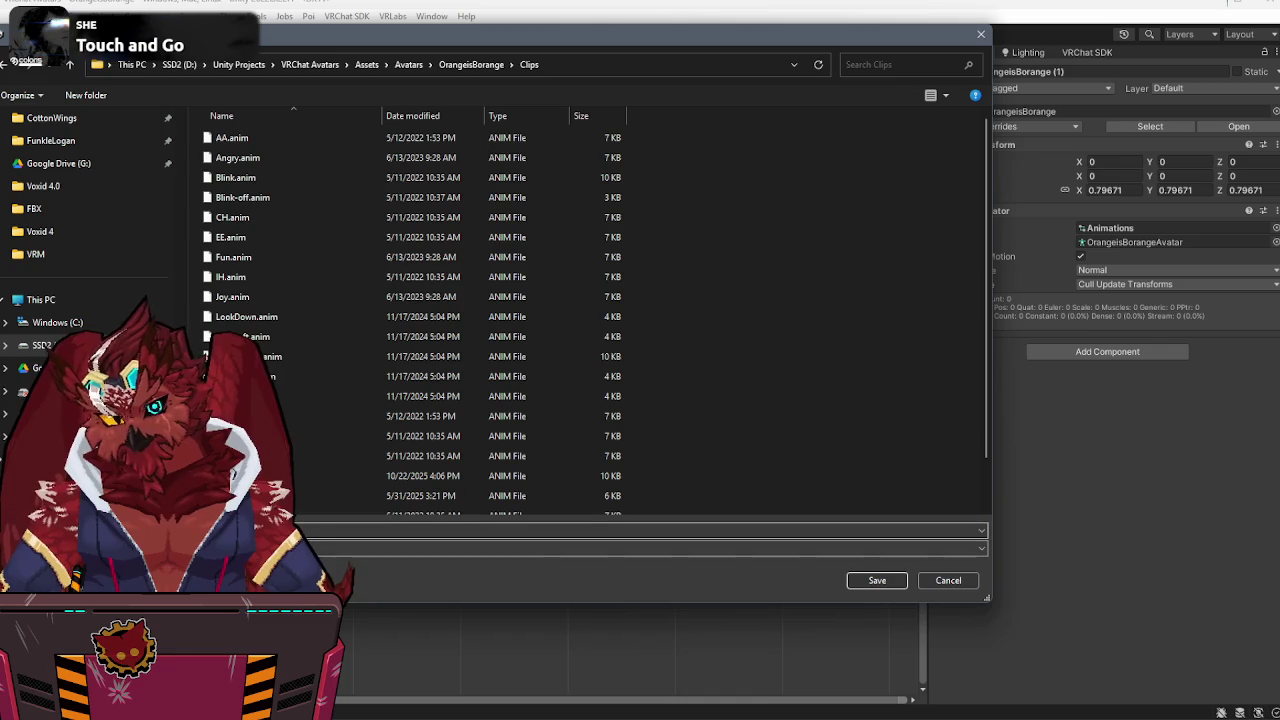
{"action": "key", "text": "Return"}
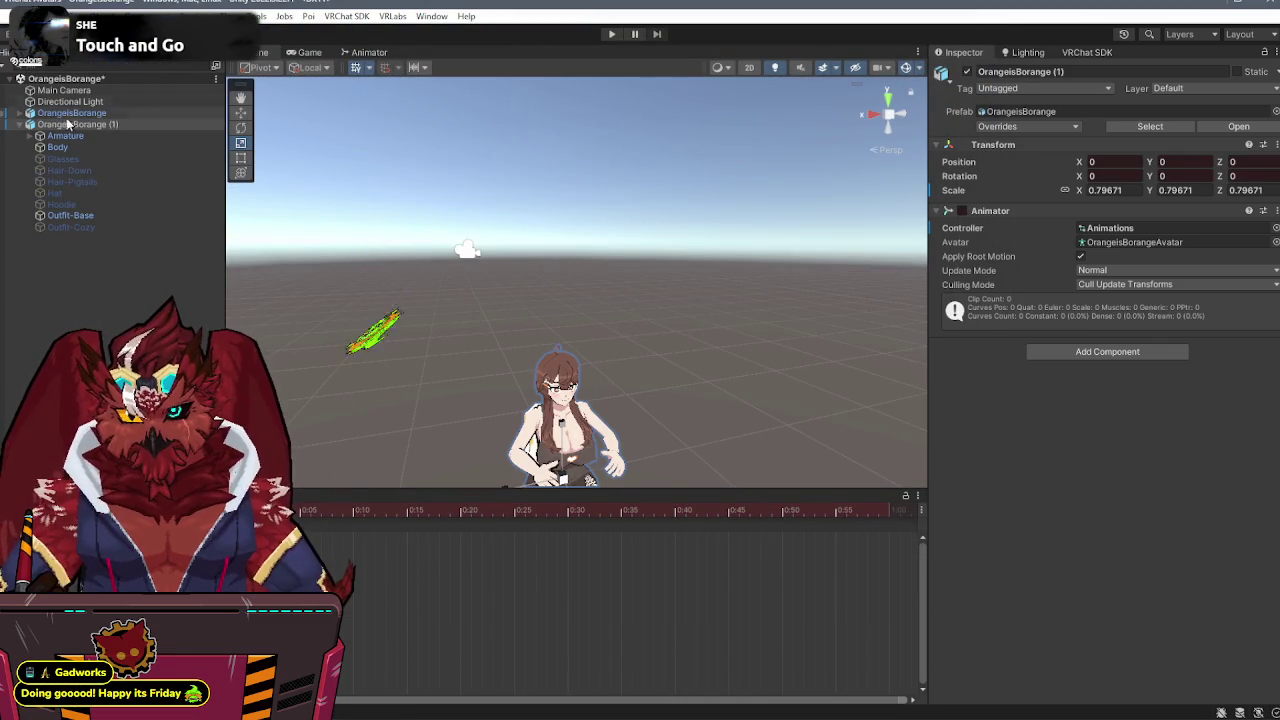
- Turn the Hat object on and set the Body's Hat blend shape to 100
{"action": "left_click", "coordinate": [45, 196]}
{"action": "left_click", "coordinate": [967, 71]}
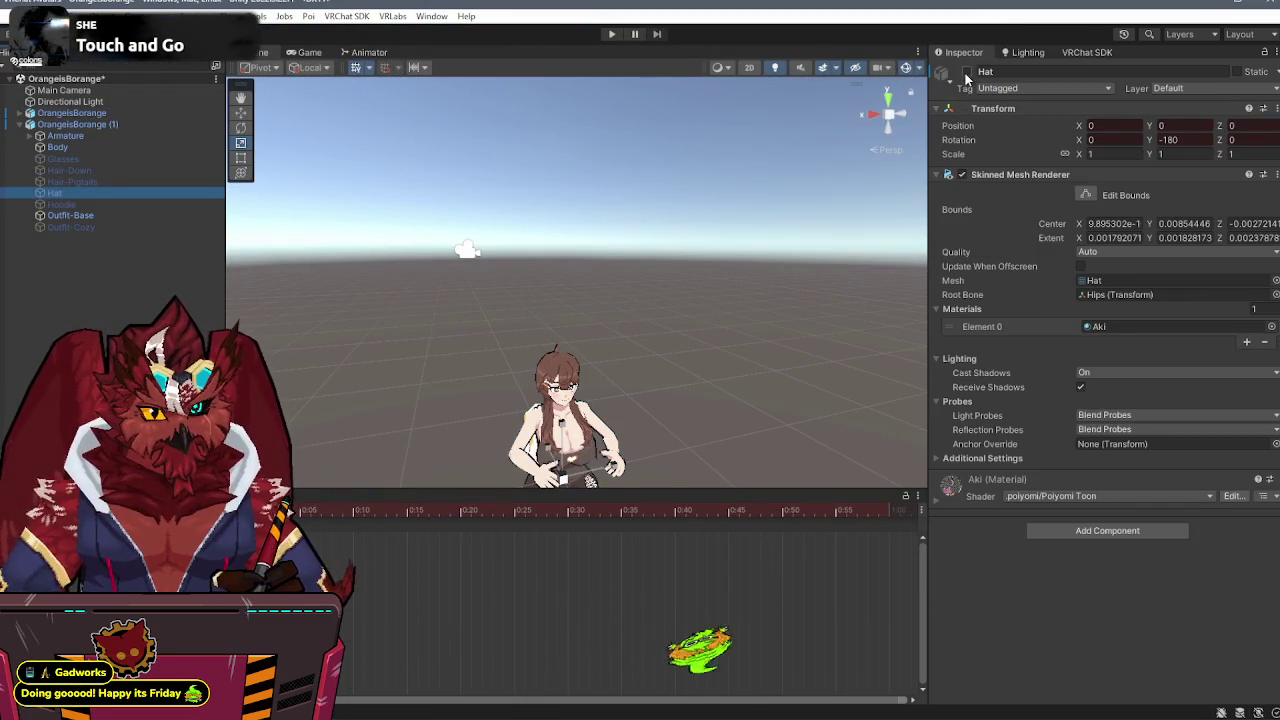
{"action": "left_click", "coordinate": [84, 146]}
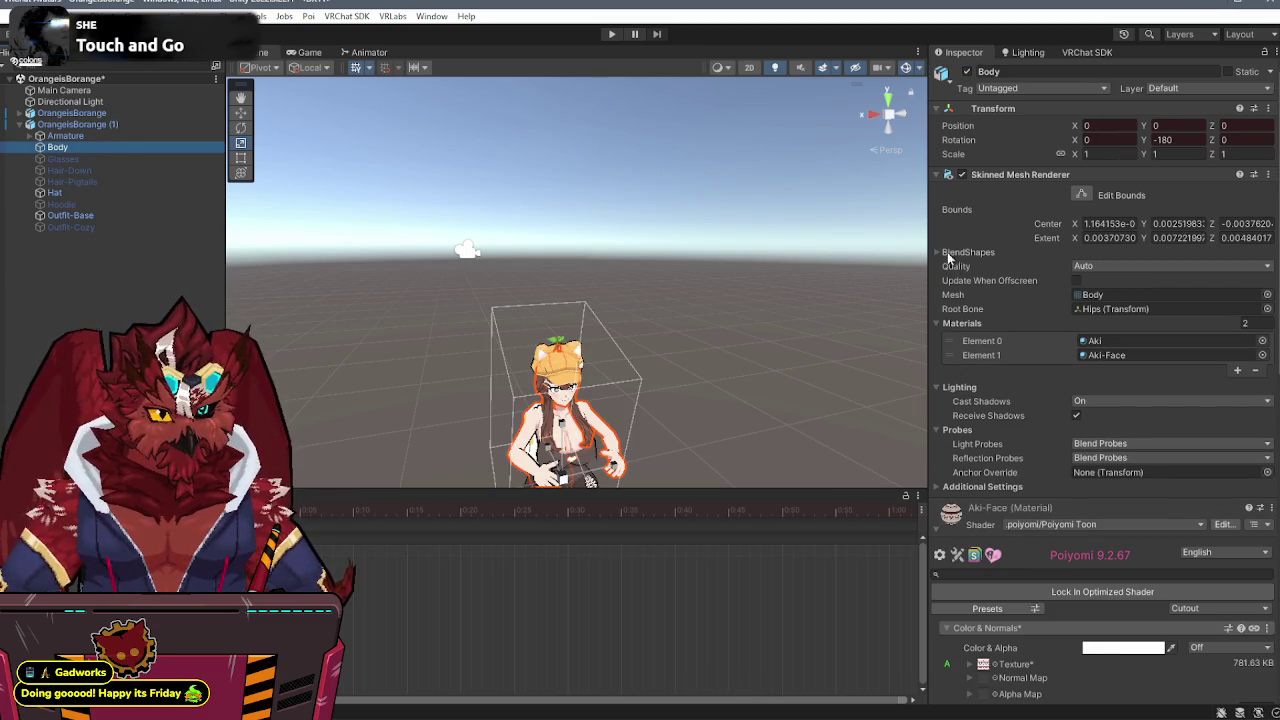
{"action": "left_click", "coordinate": [940, 253]}
{"action": "scroll", "coordinate": [980, 333], "scroll_direction": "down", "scroll_amount": 10}
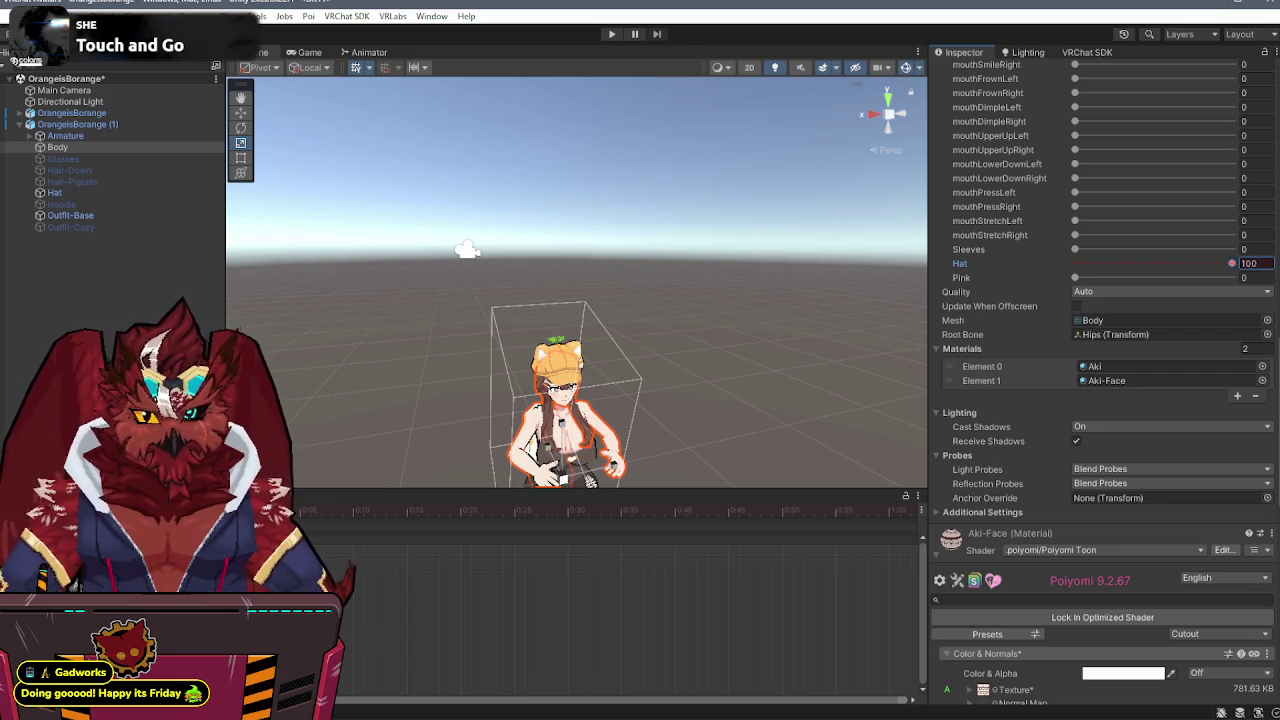
{"action": "key", "text": "Return"}
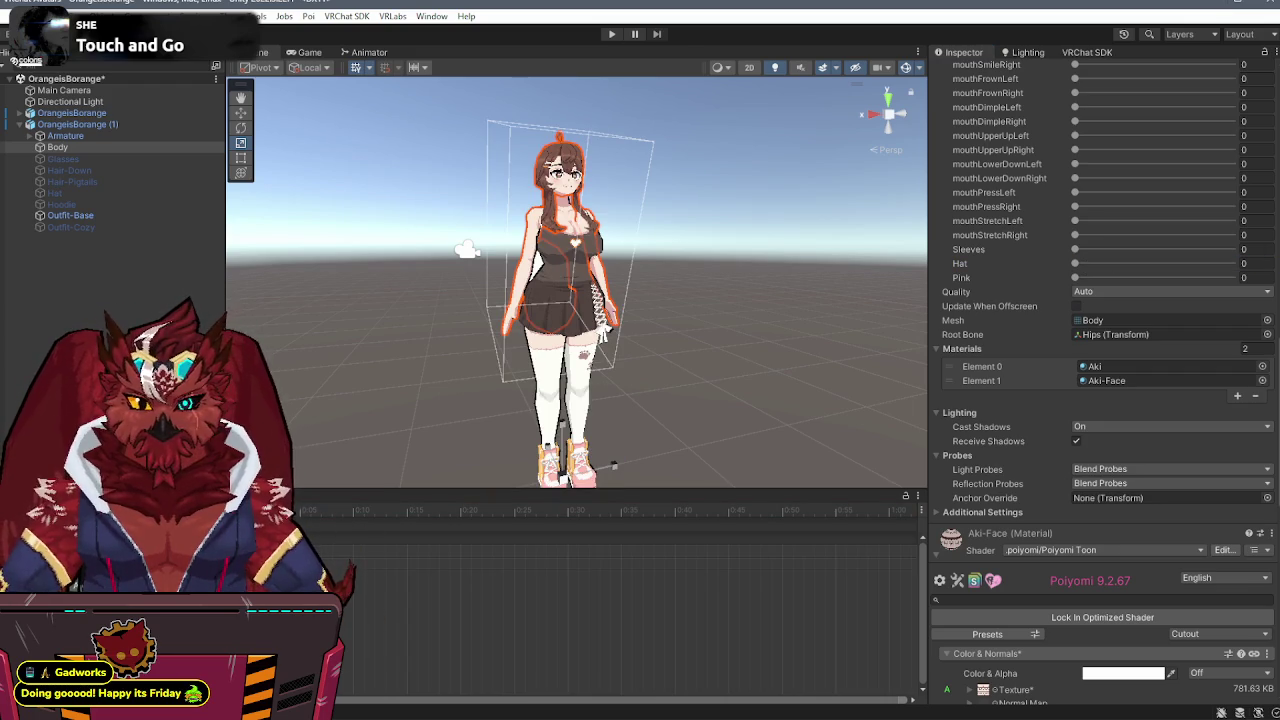
{"action": "key", "text": "alt+Tab"}
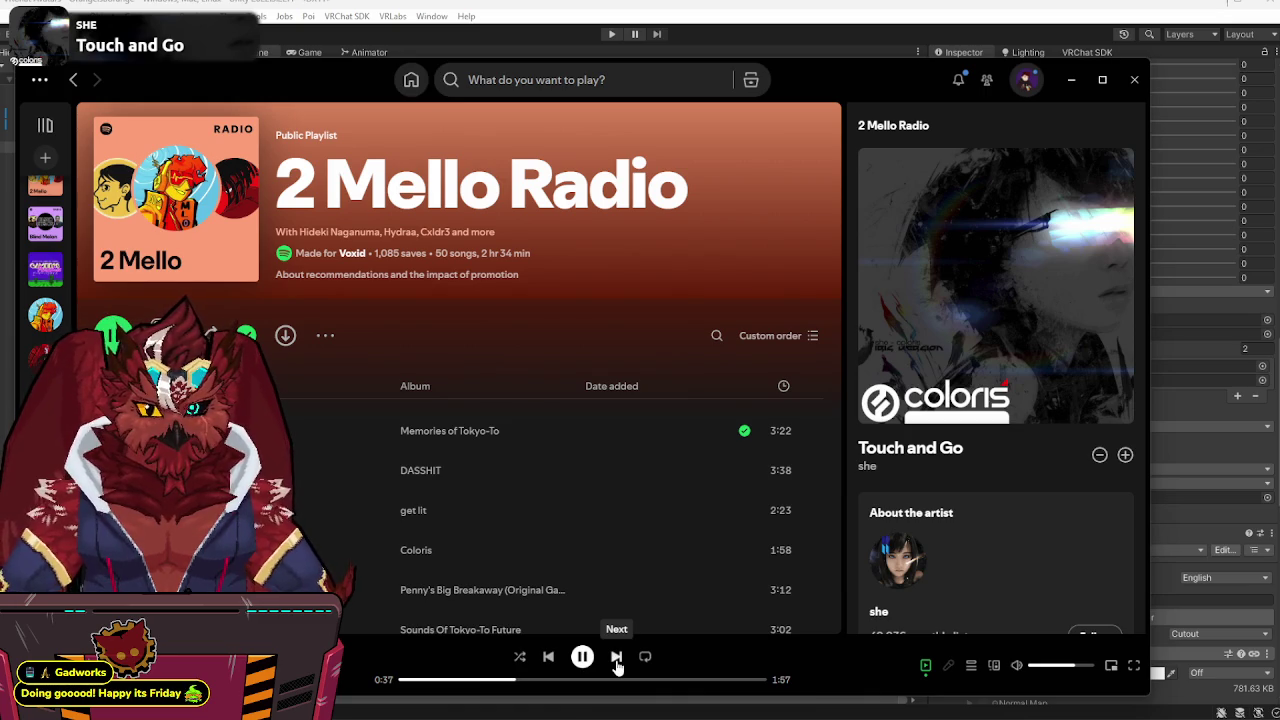
- Minimize Spotify so the Unity editor's Clips save dialog is visible
{"action": "left_click", "coordinate": [1071, 79]}
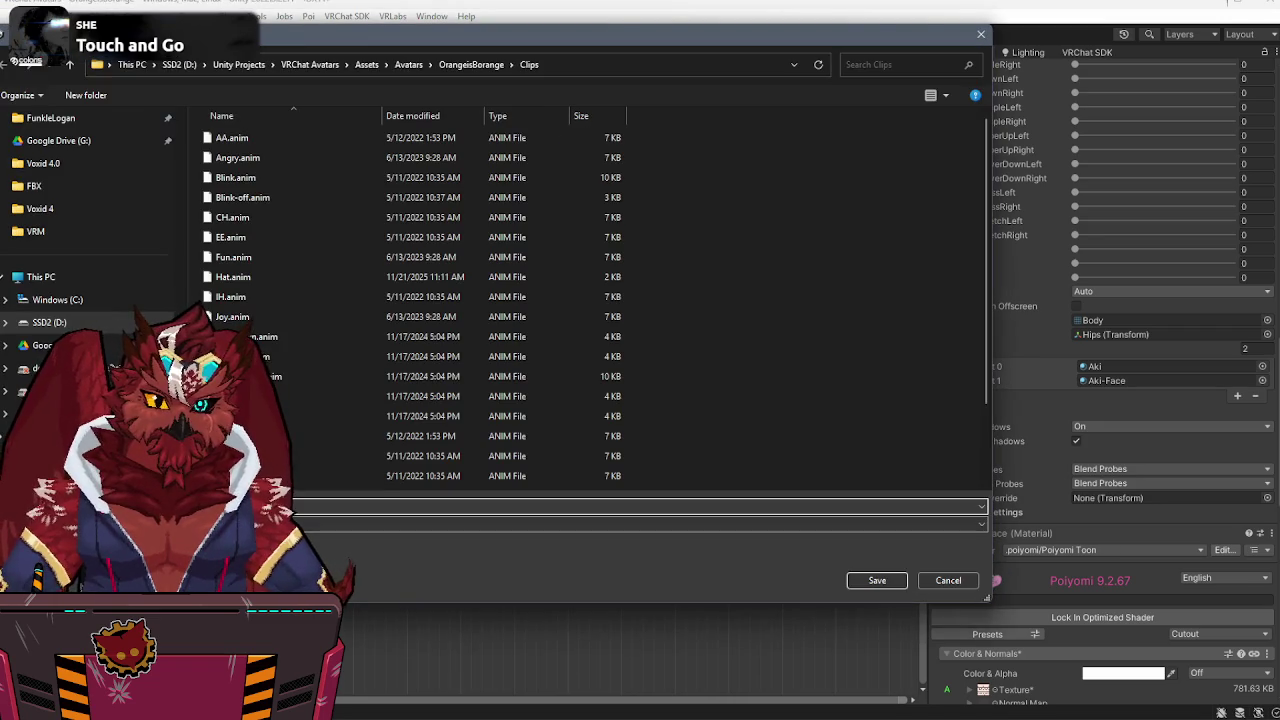
- Record a Hoodie clip in Clips that switches the Hoodie object on
{"action": "key", "text": "Escape"}
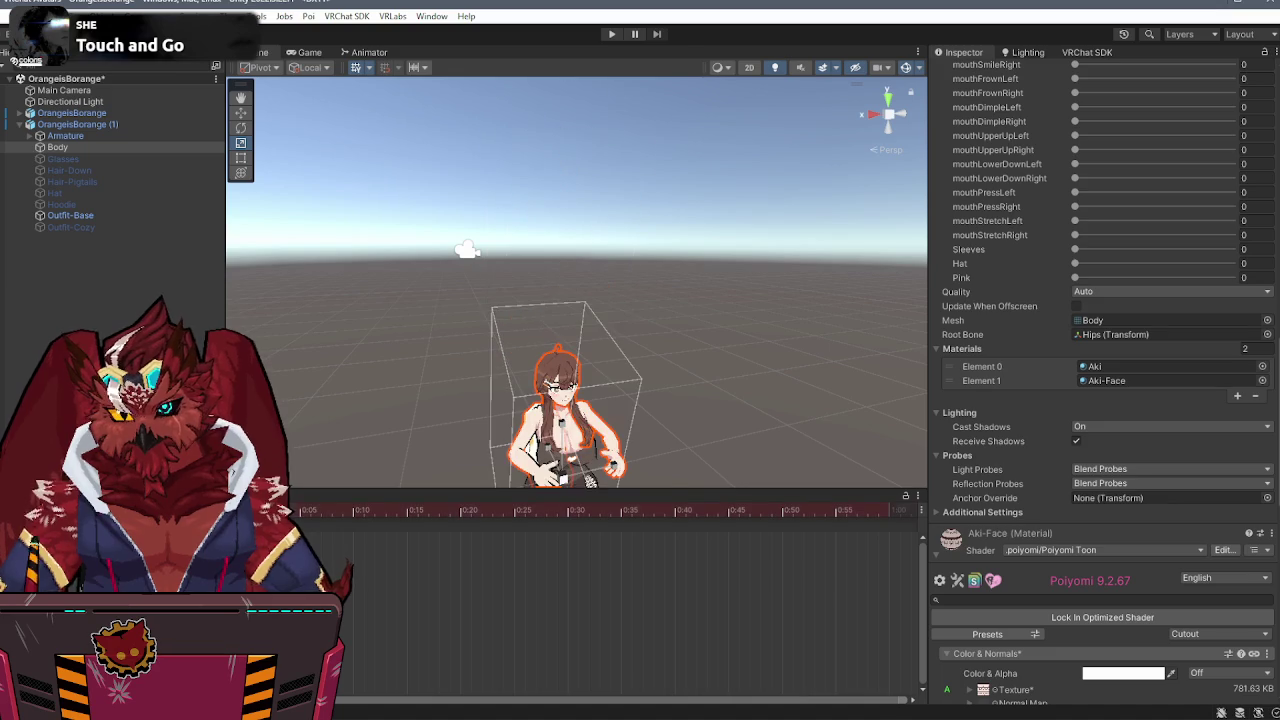
{"action": "left_click", "coordinate": [159, 202]}
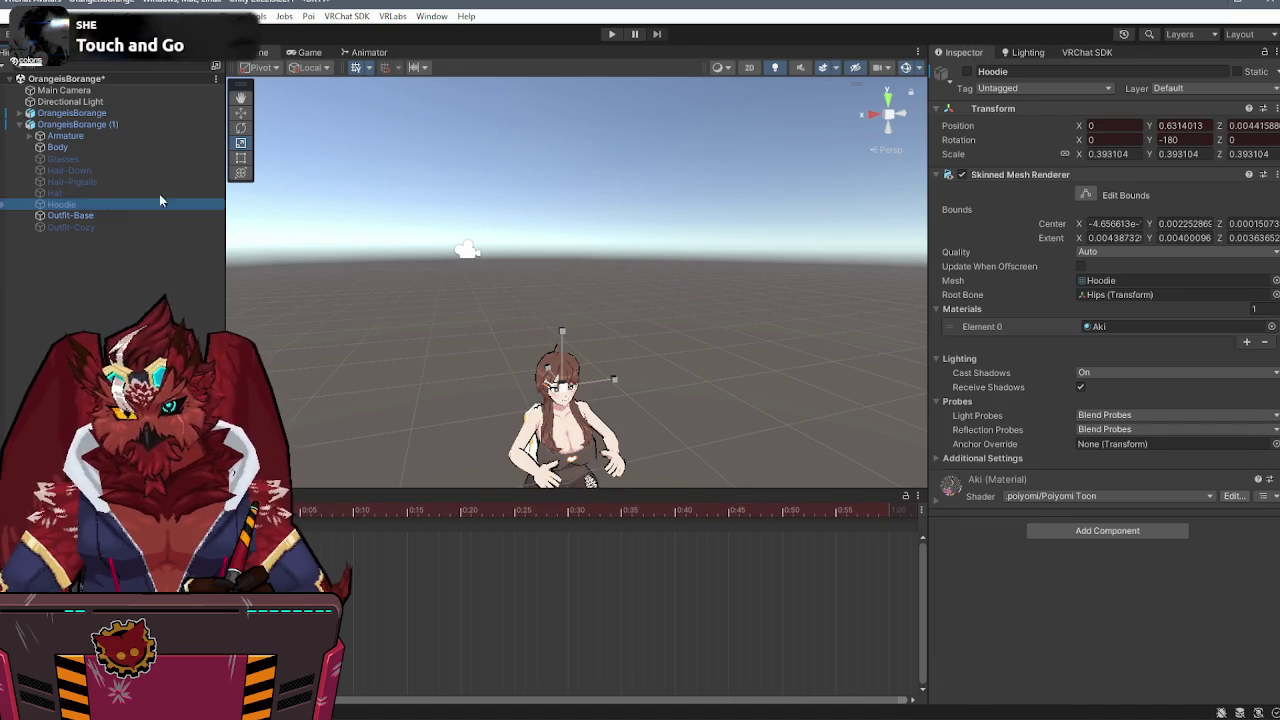
{"action": "left_click", "coordinate": [967, 71]}
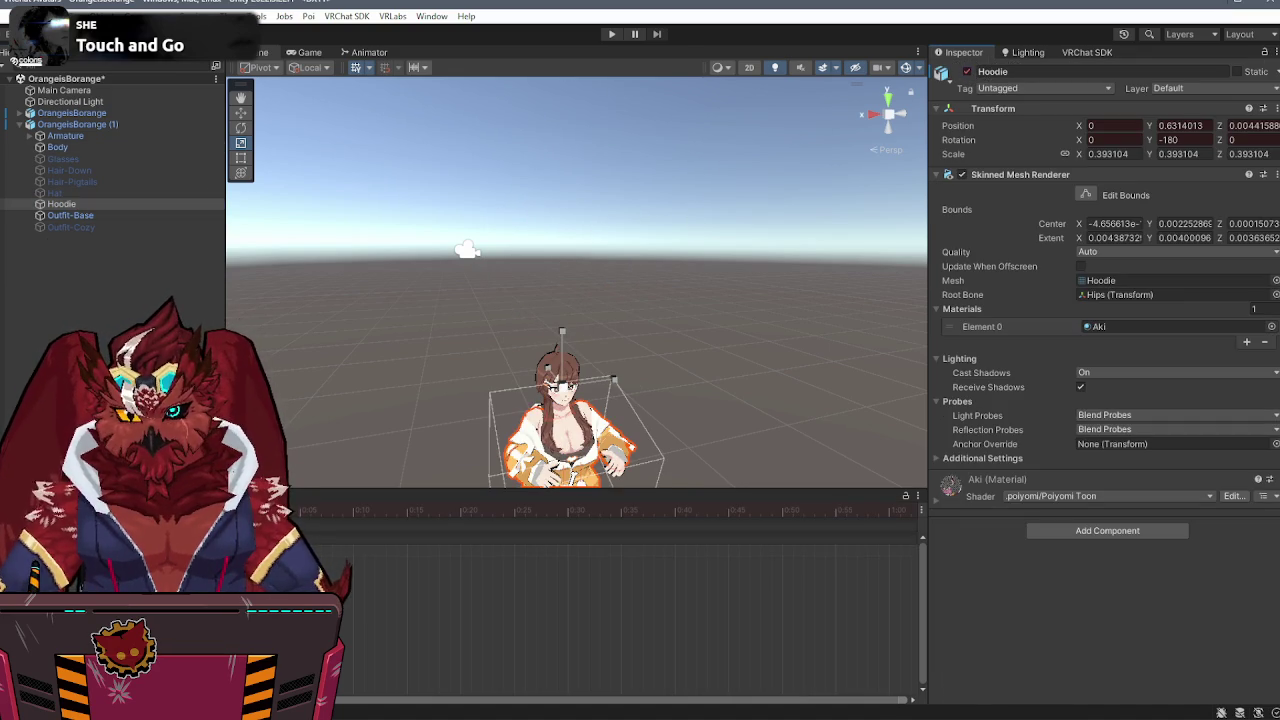
{"action": "left_click", "coordinate": [967, 71]}
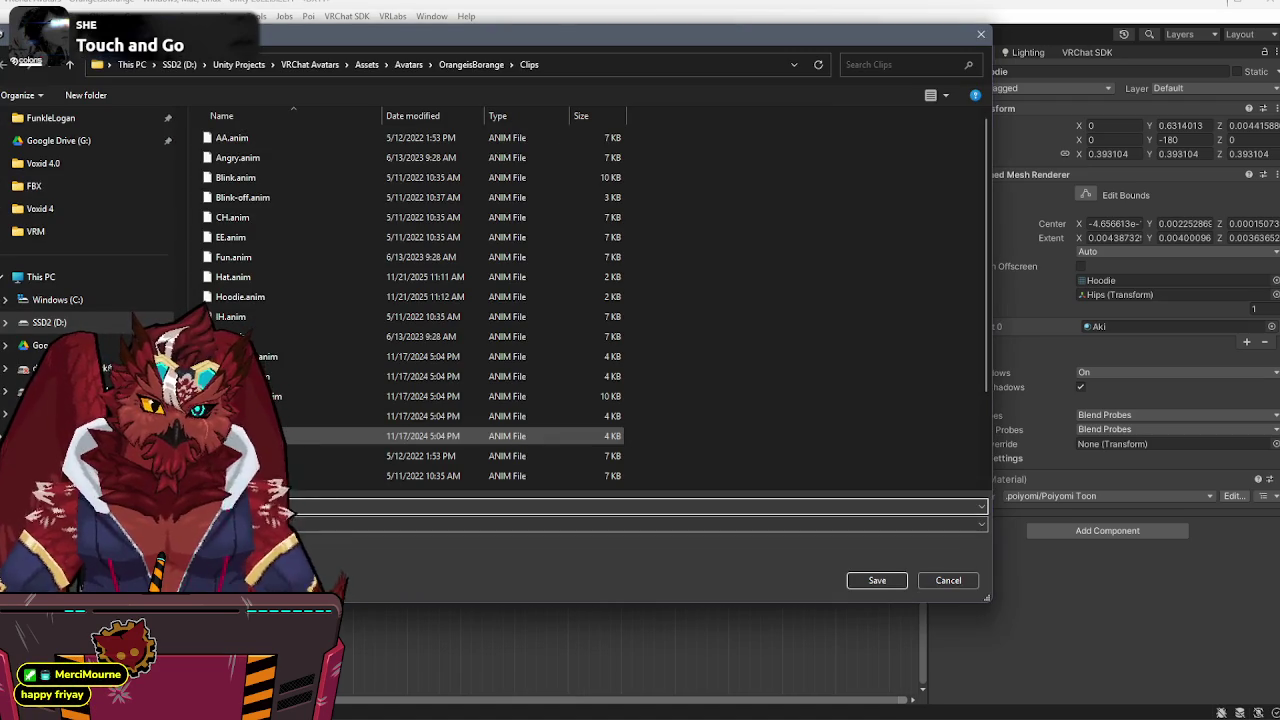
- Record a Hair-Pigtails clip in Clips for the Hair-Pigtails object
{"action": "key", "text": "Escape"}
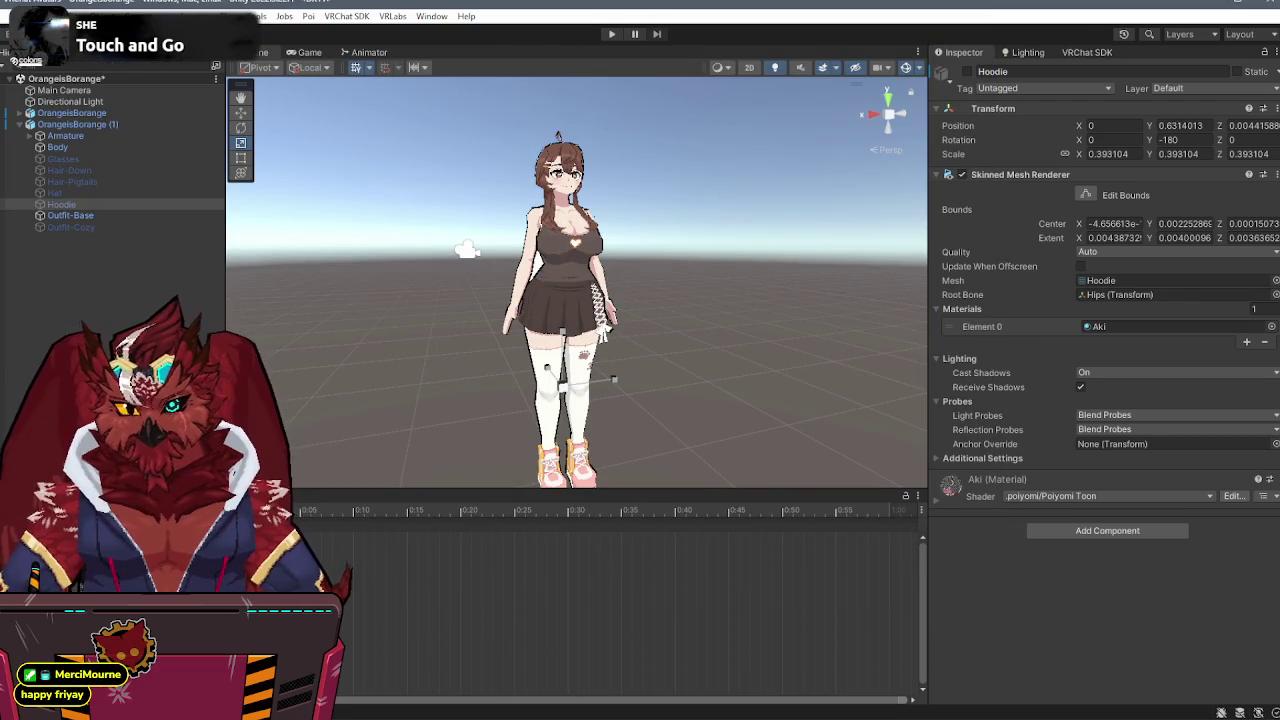
{"action": "left_click", "coordinate": [69, 182]}
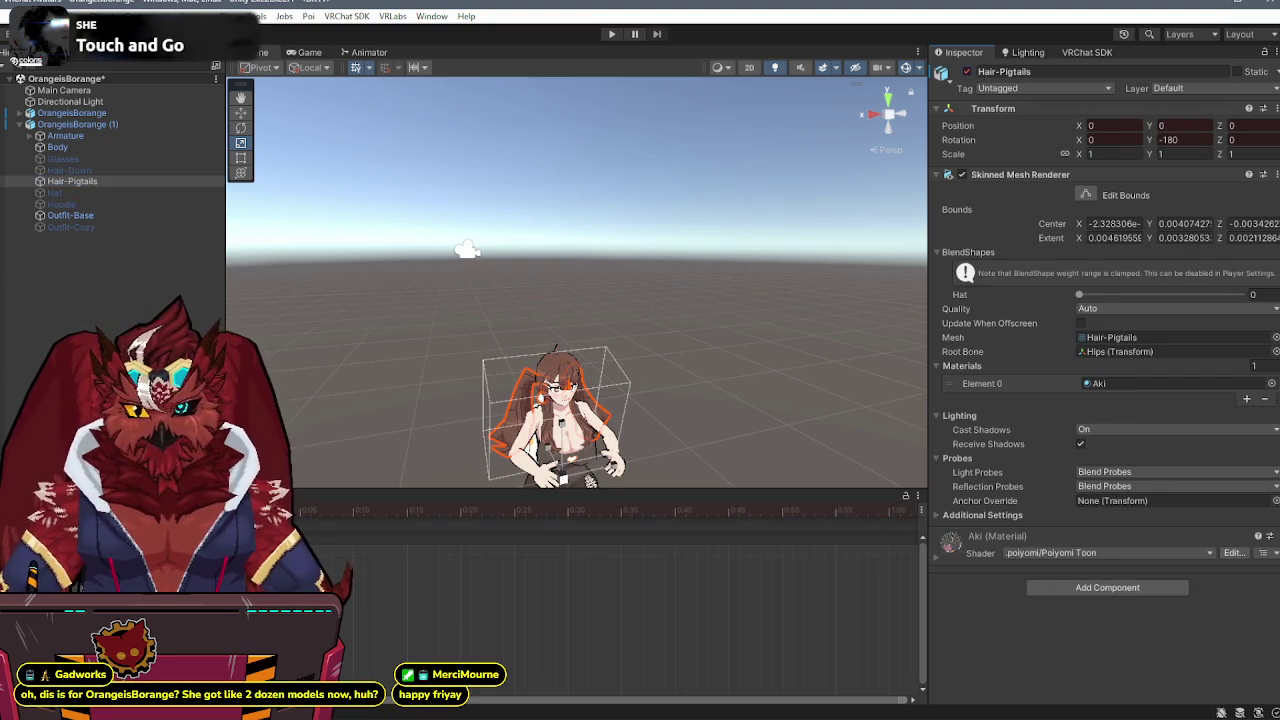
{"action": "key", "text": "alt+shift+a"}
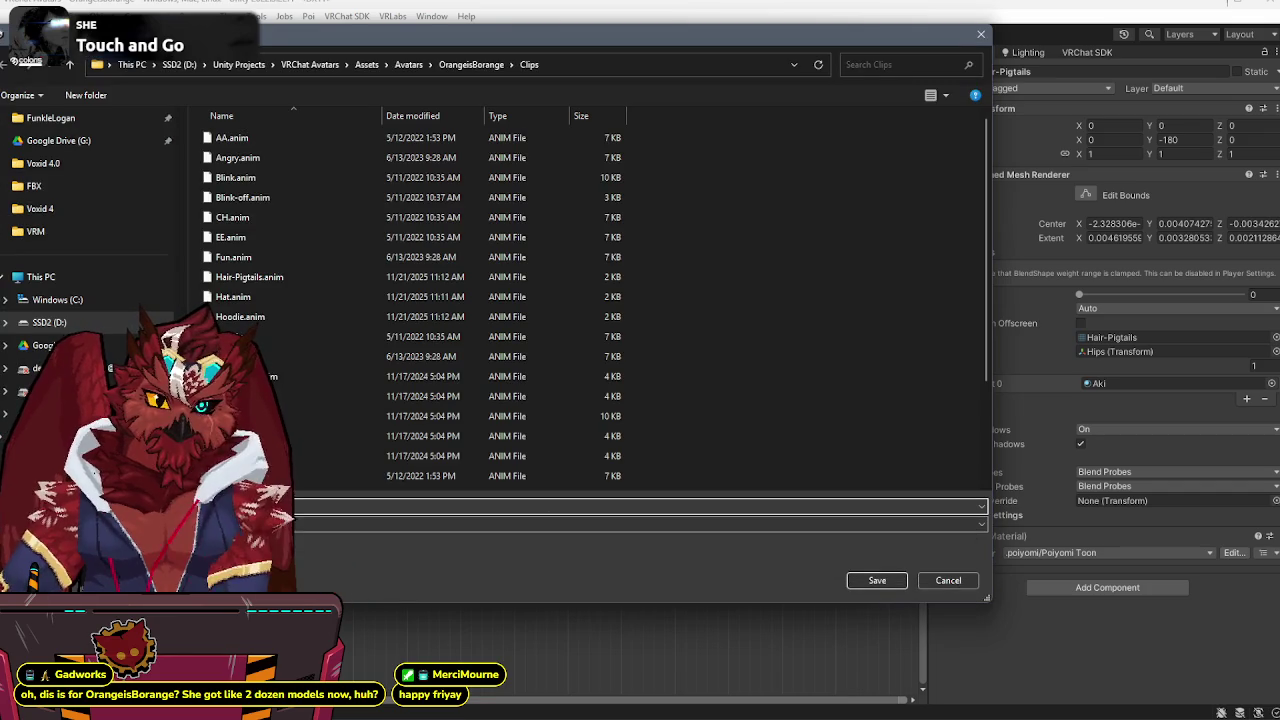
- Record a Hair-Down clip that turns Hair-Down on, then start a clip for the Body mesh
{"action": "key", "text": "Return"}
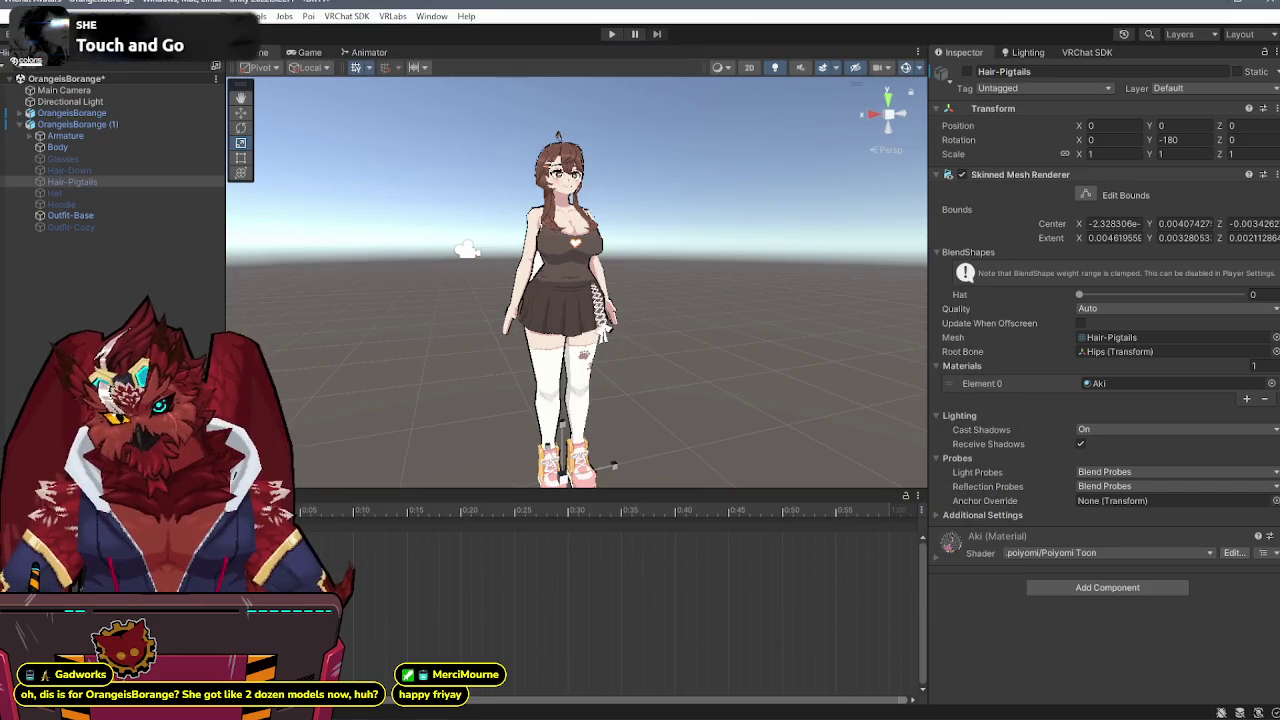
{"action": "left_click", "coordinate": [90, 170]}
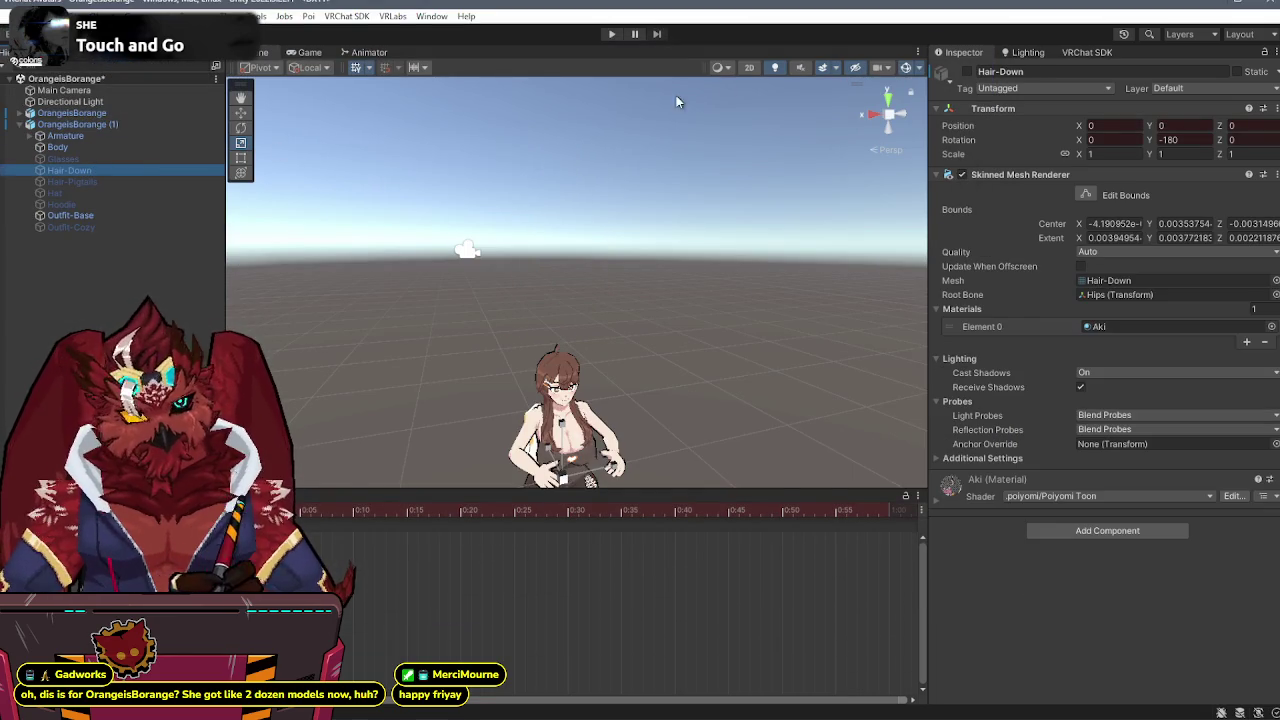
{"action": "left_click", "coordinate": [968, 72]}
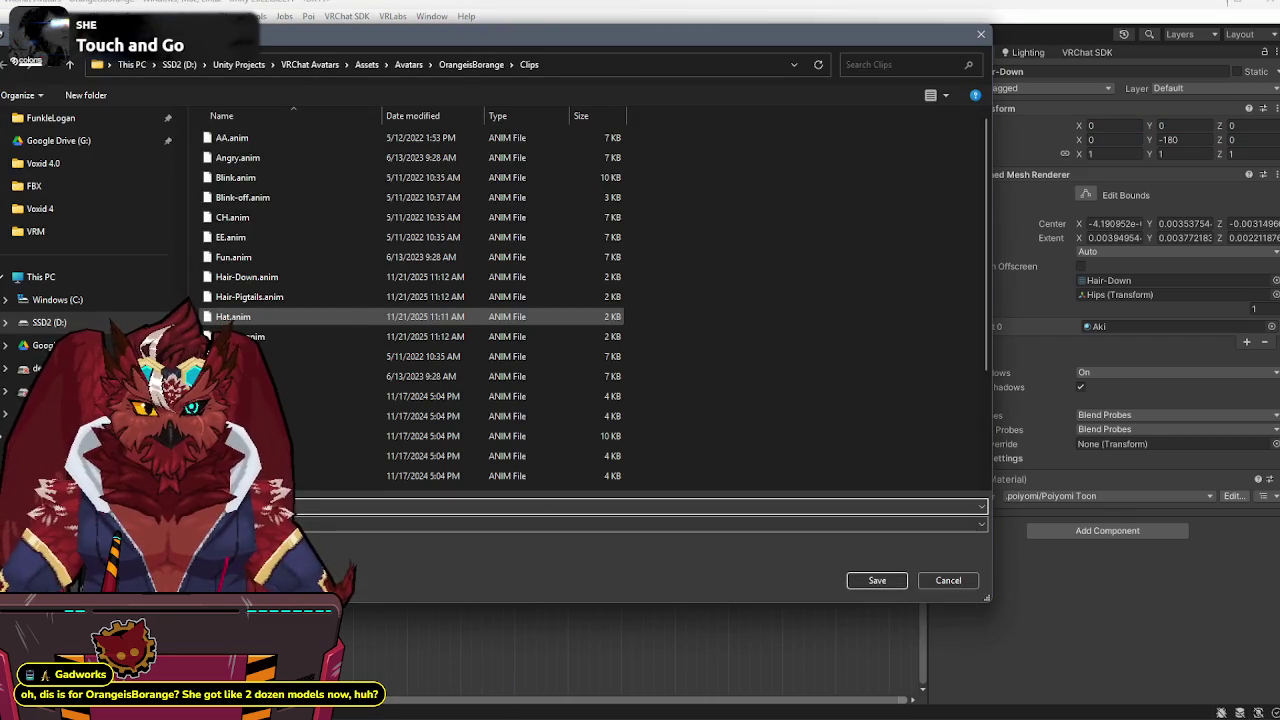
{"action": "key", "text": "Escape"}
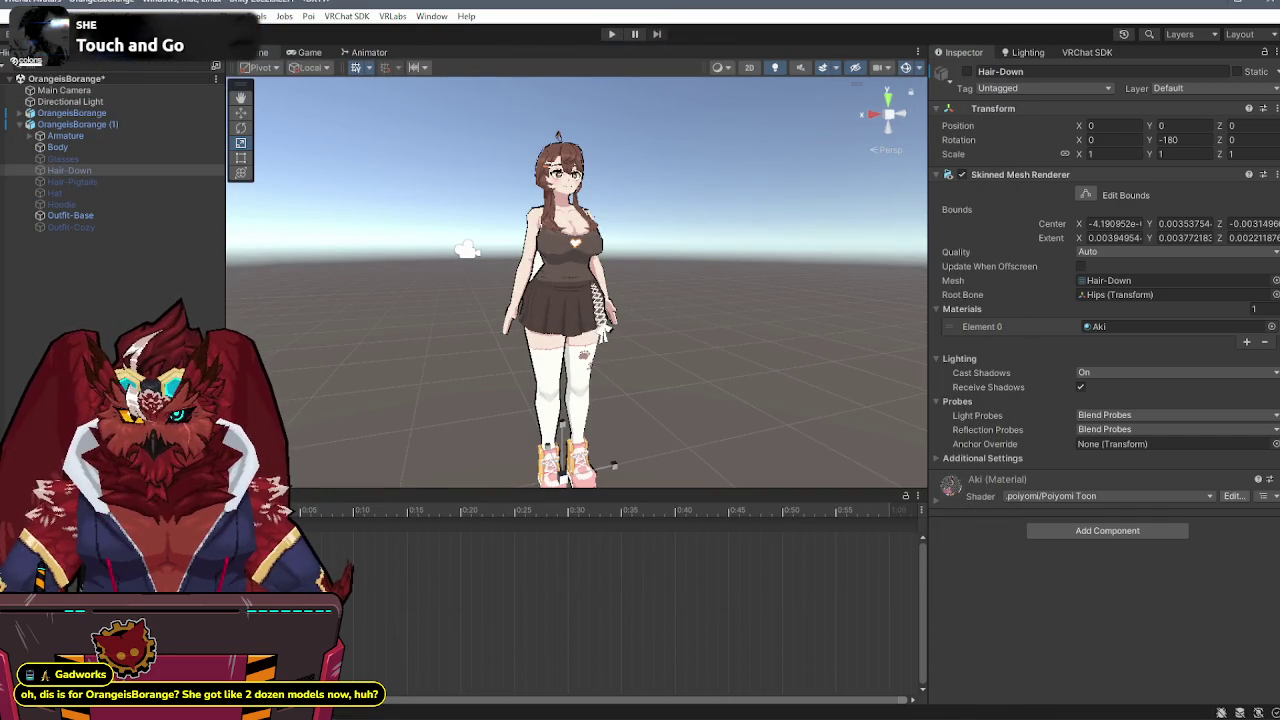
{"action": "left_click", "coordinate": [57, 147]}
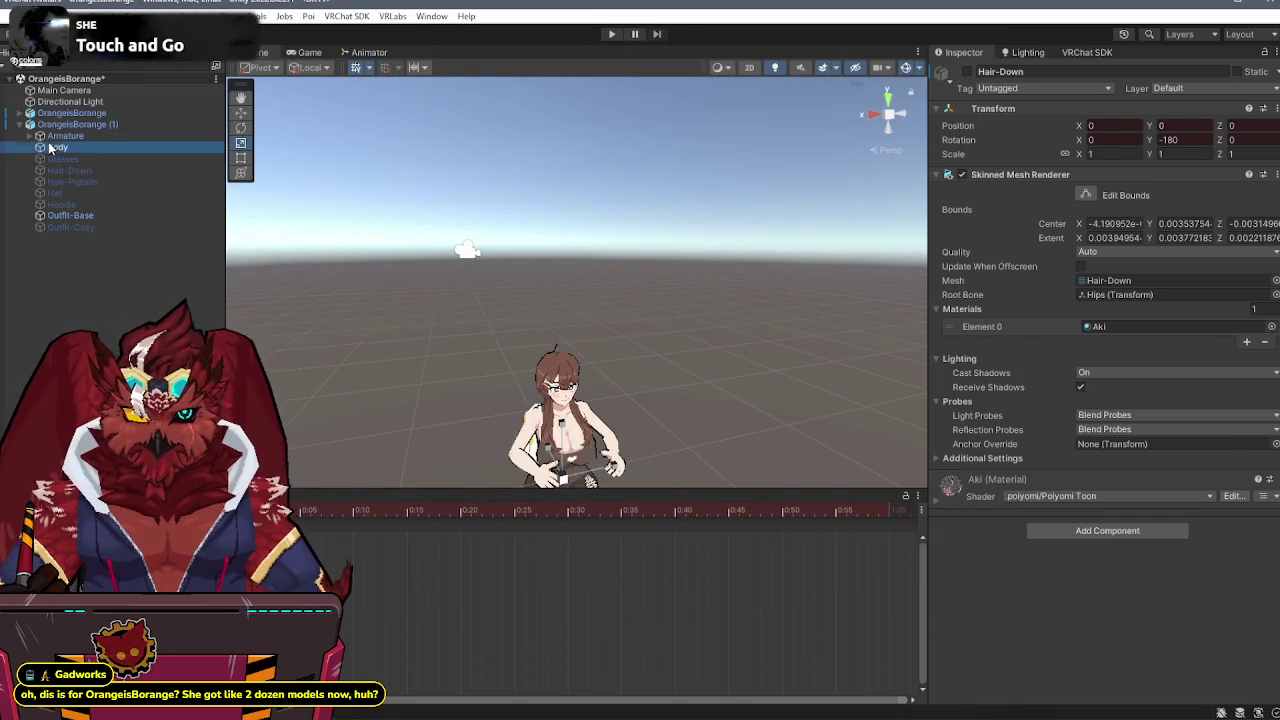
- Record the cozy outfit: Pink and Sleeves blend shapes 100, Outfit-Base off, Outfit-Cozy on
{"action": "scroll", "coordinate": [1020, 432], "scroll_direction": "down", "scroll_amount": 15}
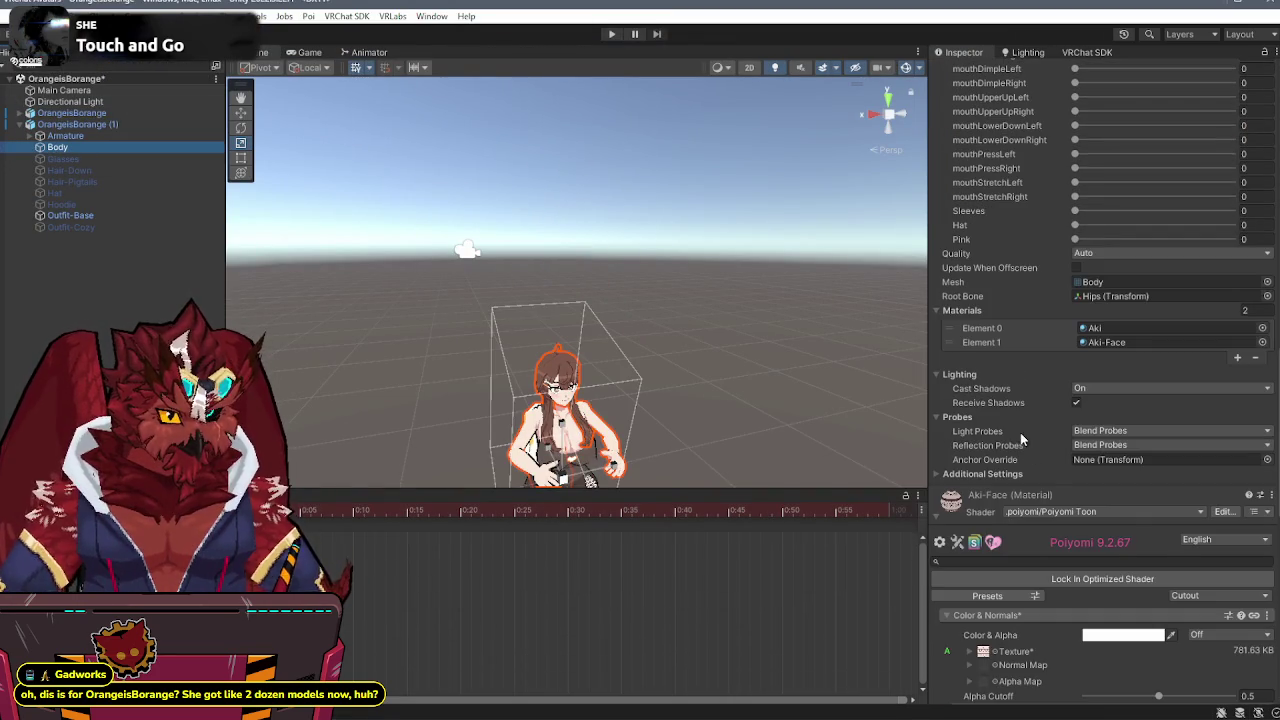
{"action": "left_click_drag", "start_coordinate": [1075, 239], "coordinate": [1236, 239]}
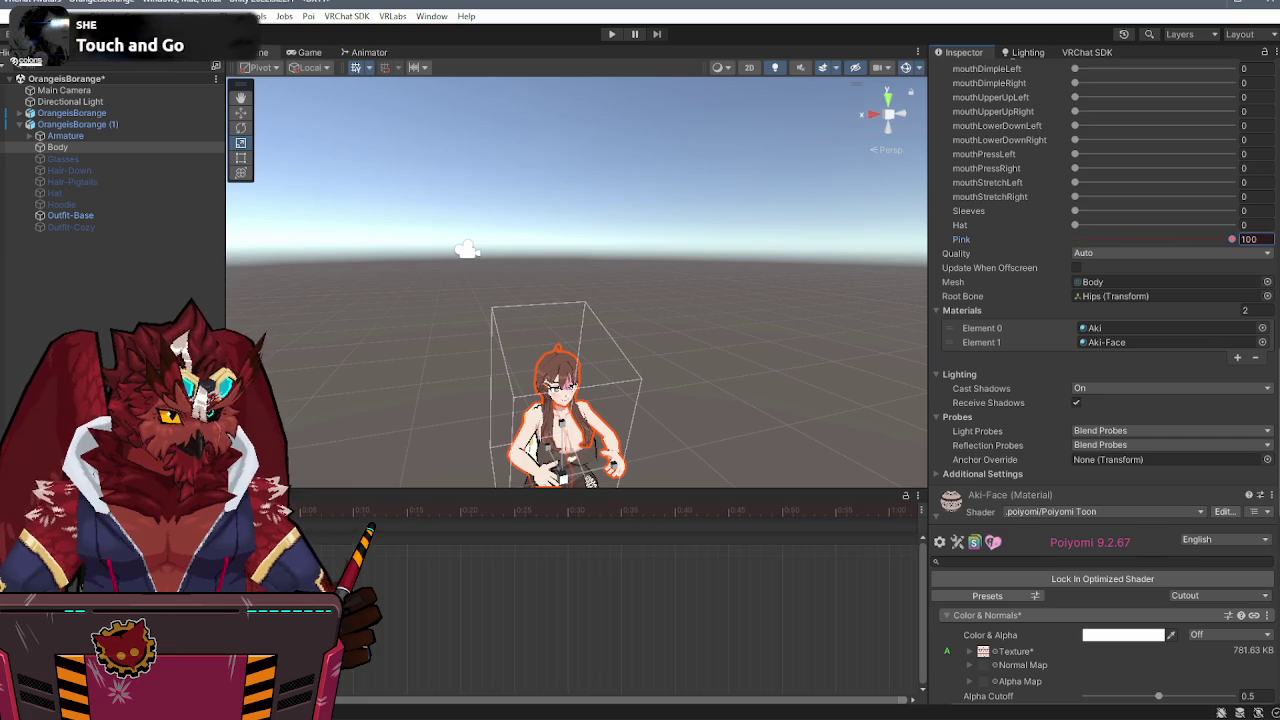
{"action": "left_click_drag", "start_coordinate": [1081, 210], "coordinate": [1236, 210]}
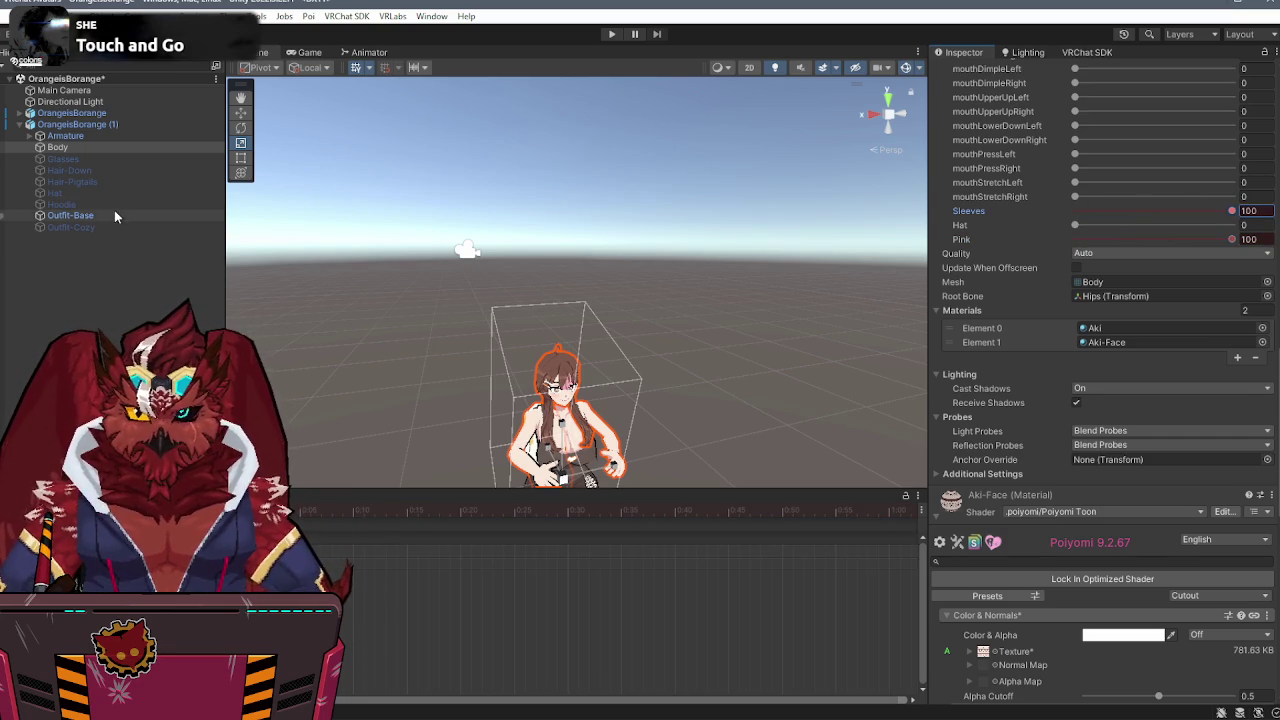
{"action": "left_click", "coordinate": [114, 213]}
{"action": "left_click", "coordinate": [967, 72]}
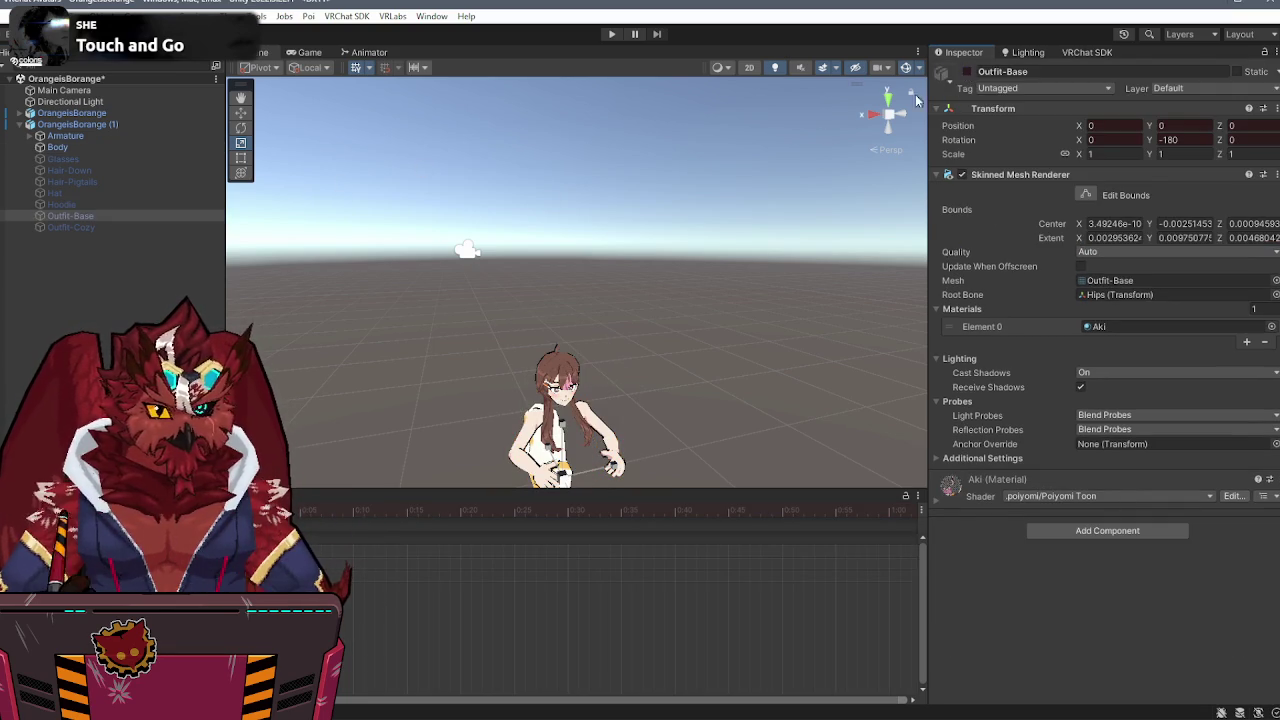
{"action": "left_click", "coordinate": [80, 227]}
{"action": "left_click", "coordinate": [967, 72]}
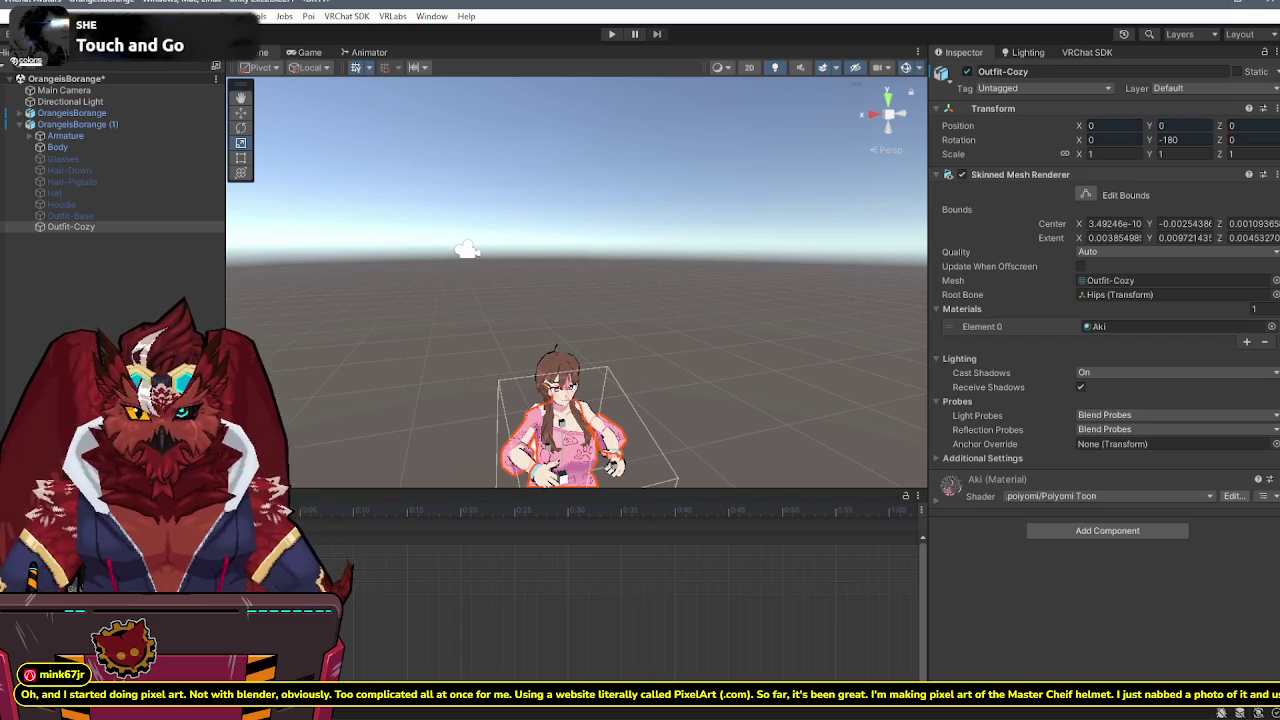
- End the recording, save another new clip, and select Glasses
{"action": "key", "text": "ctrl+z"}
{"action": "key", "text": "ctrl+z"}
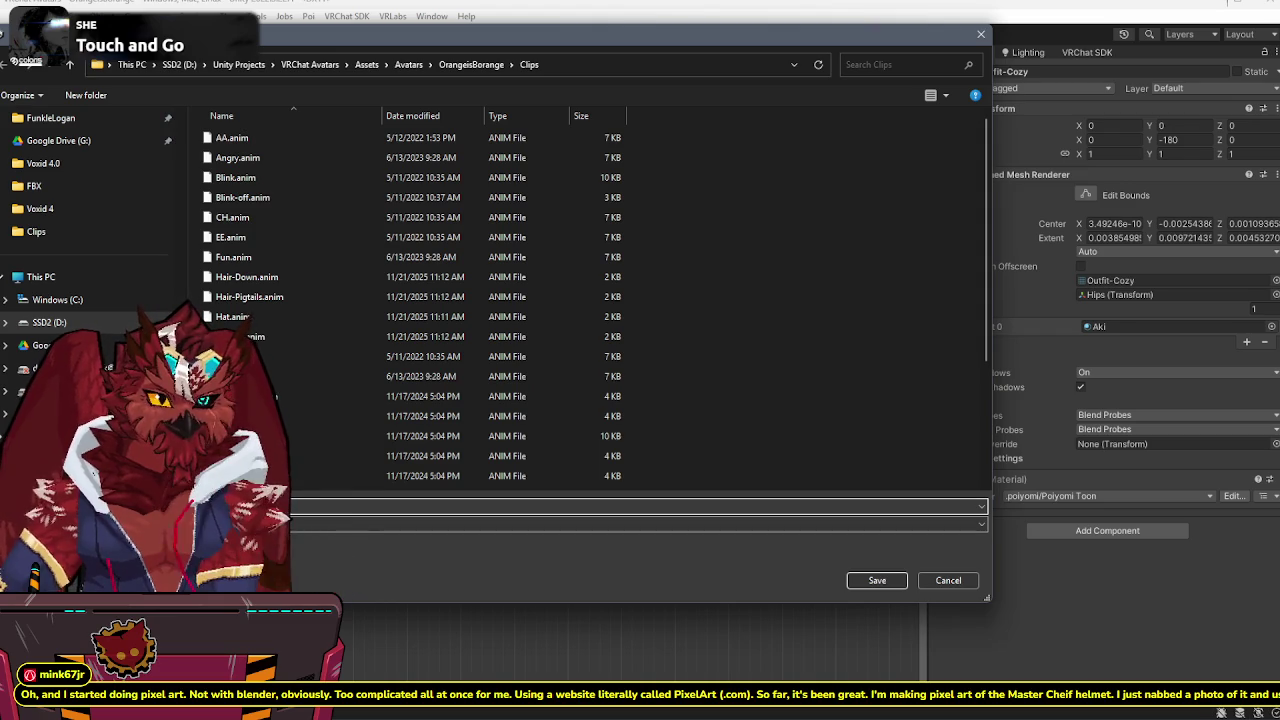
{"action": "key", "text": "Escape"}
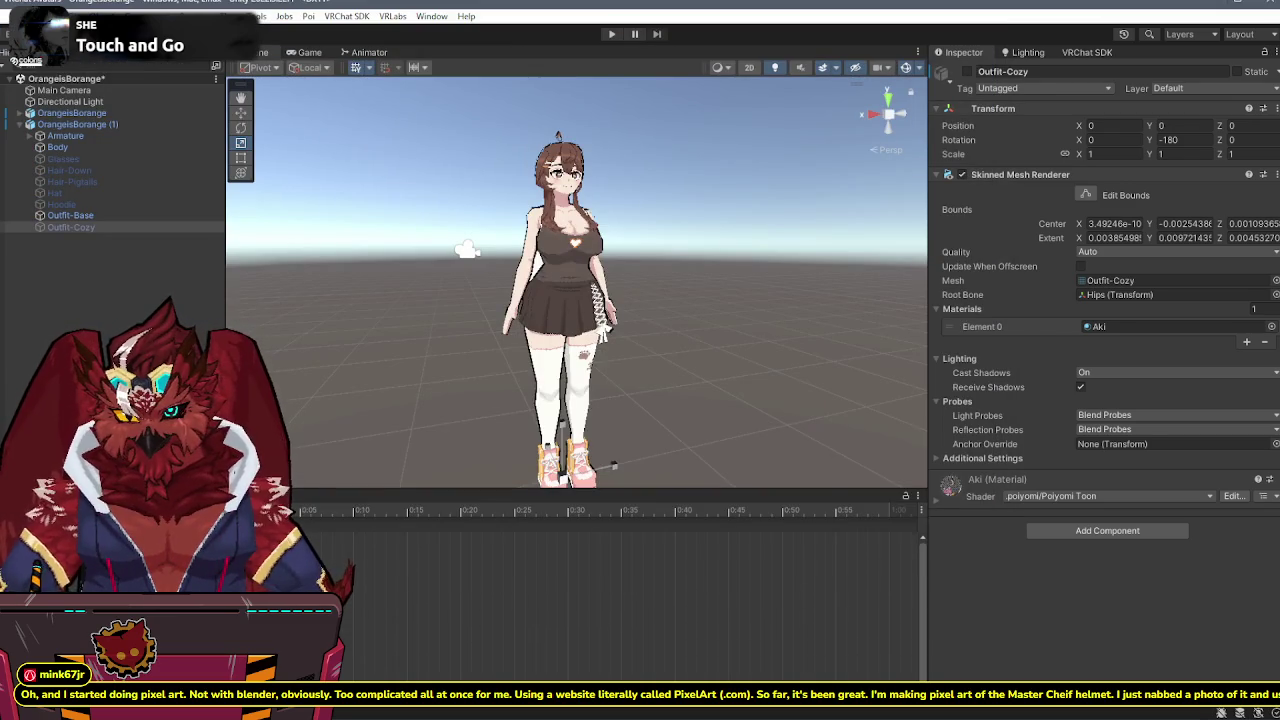
{"action": "left_click", "coordinate": [86, 158]}
- Toggle the Glasses object on and off, then show the Project folders
{"action": "left_click", "coordinate": [966, 72]}
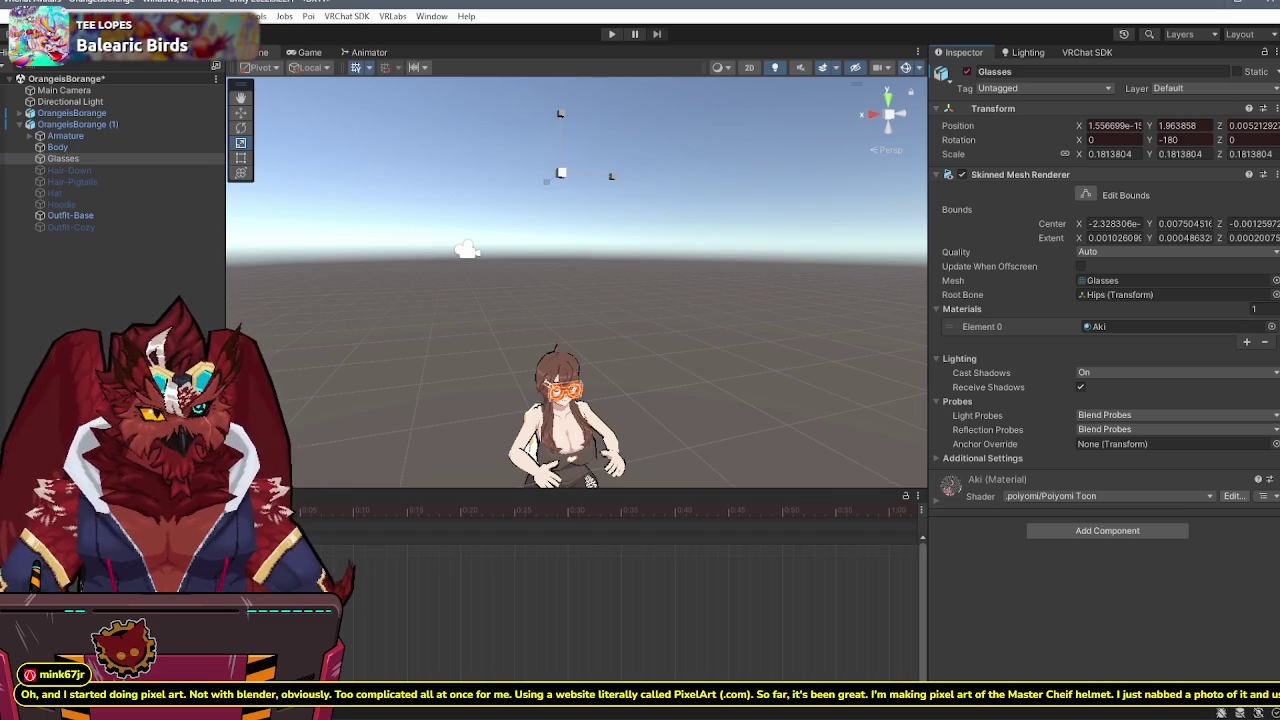
{"action": "left_click", "coordinate": [966, 72]}
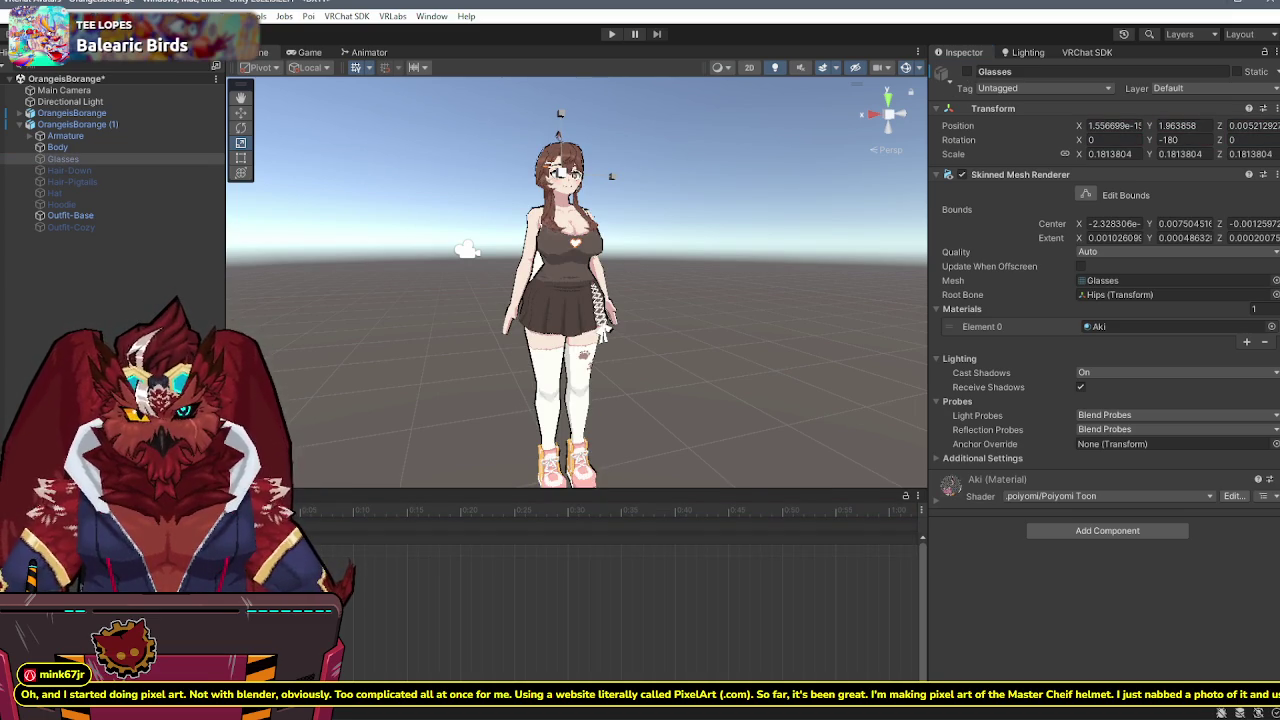
{"action": "left_click", "coordinate": [262, 497]}
- Switch to the Move tool and set the handle to Center, then back to Pivot
{"action": "key", "text": "w"}
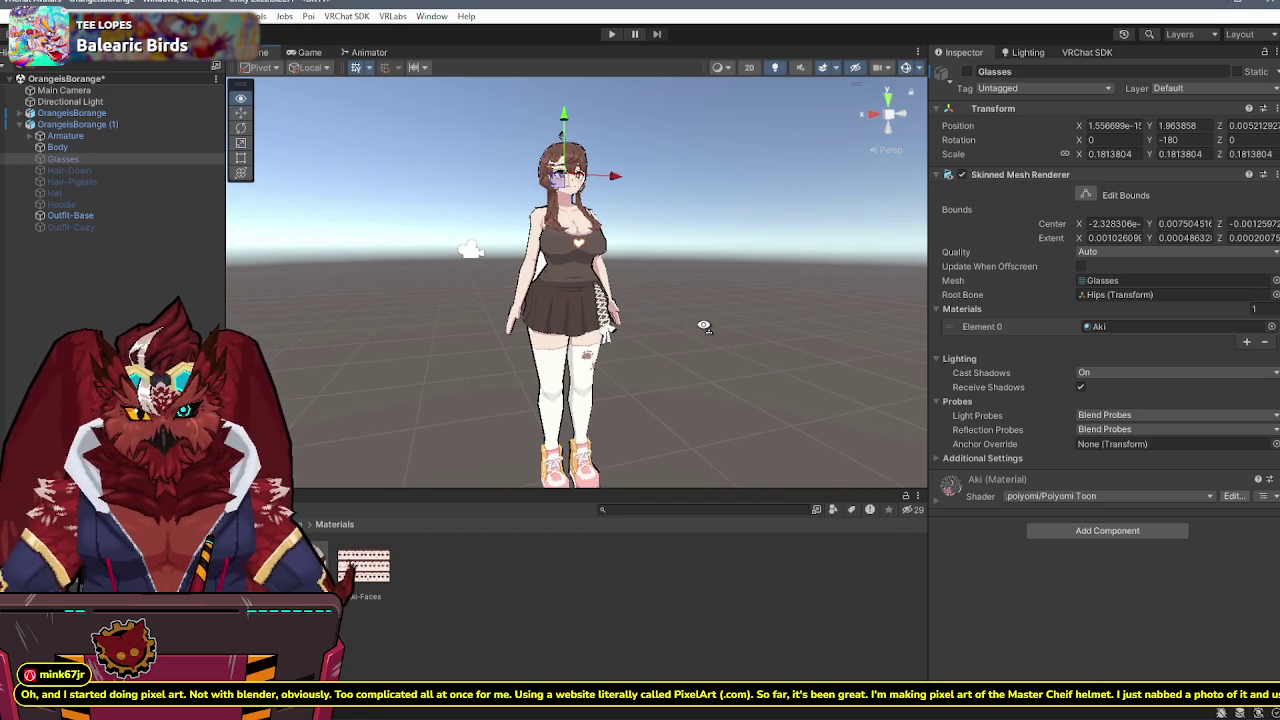
{"action": "left_click", "coordinate": [262, 67]}
{"action": "left_click", "coordinate": [268, 83]}
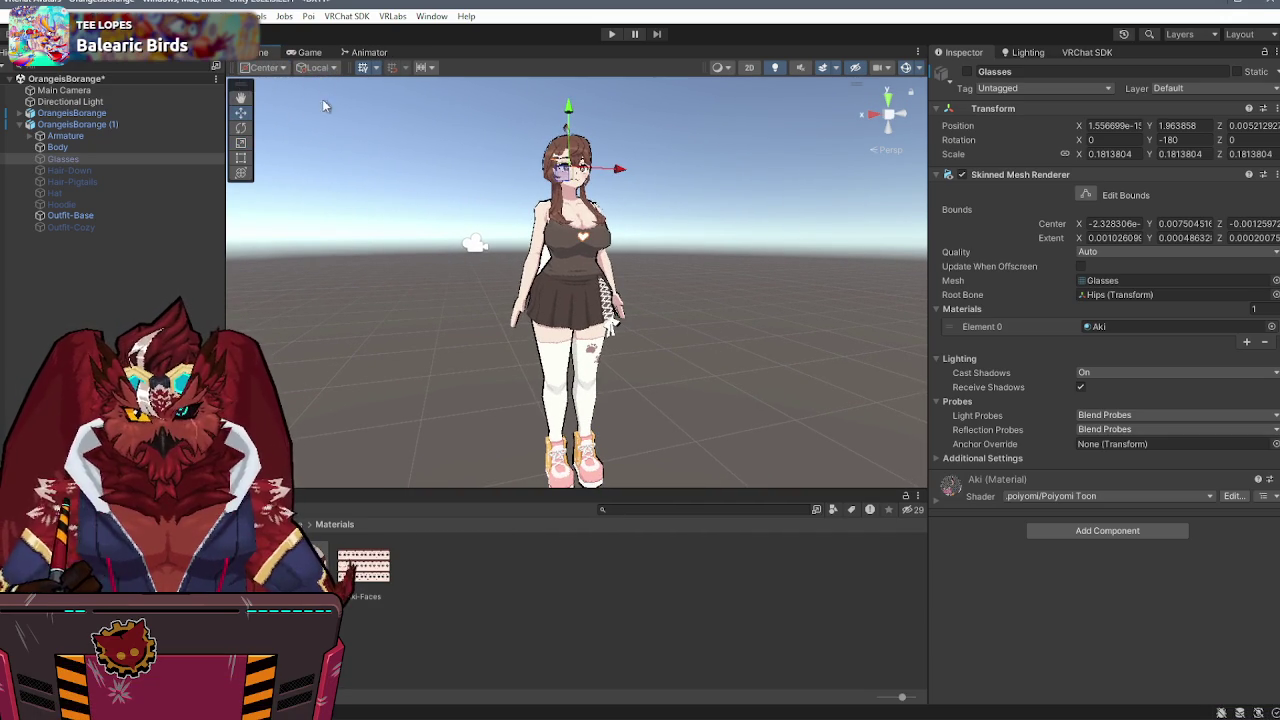
{"action": "left_click", "coordinate": [262, 67]}
{"action": "left_click", "coordinate": [268, 83]}
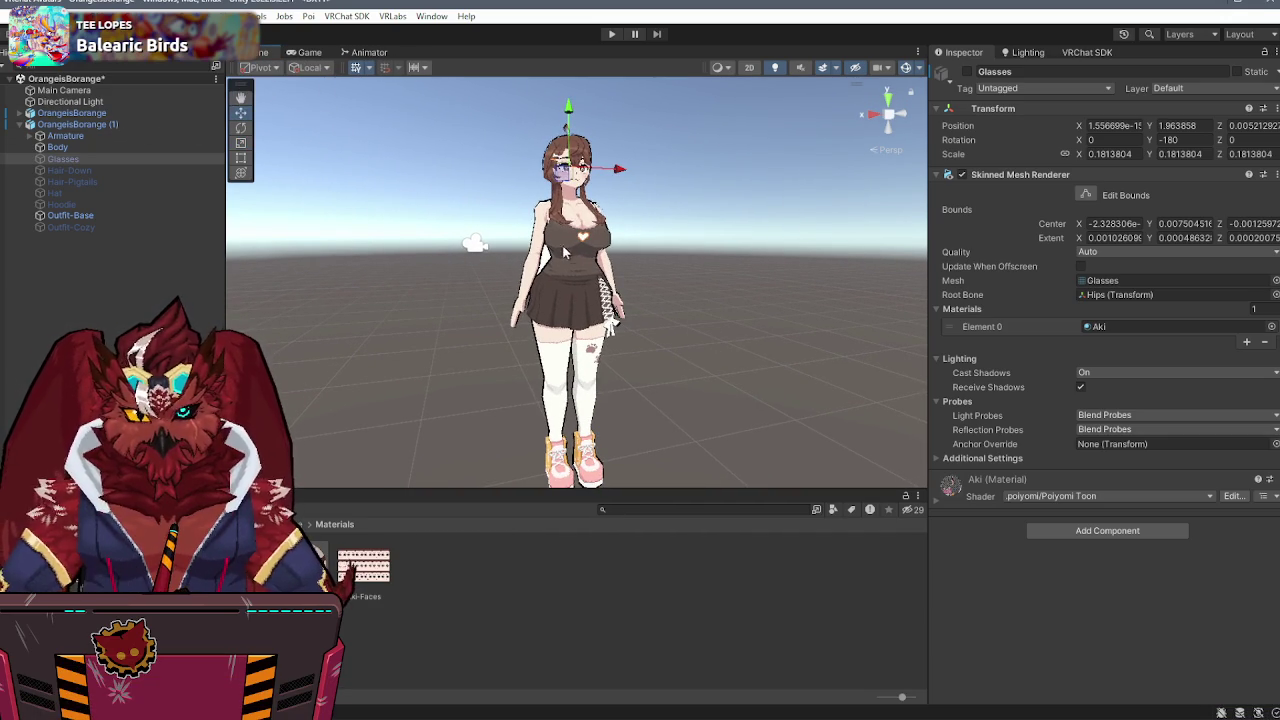
- Delete the duplicate OrangeisBorange (1) and select the original OrangeisBorange
{"action": "left_click", "coordinate": [101, 121]}
{"action": "key", "text": "Delete"}
{"action": "left_click", "coordinate": [105, 115]}
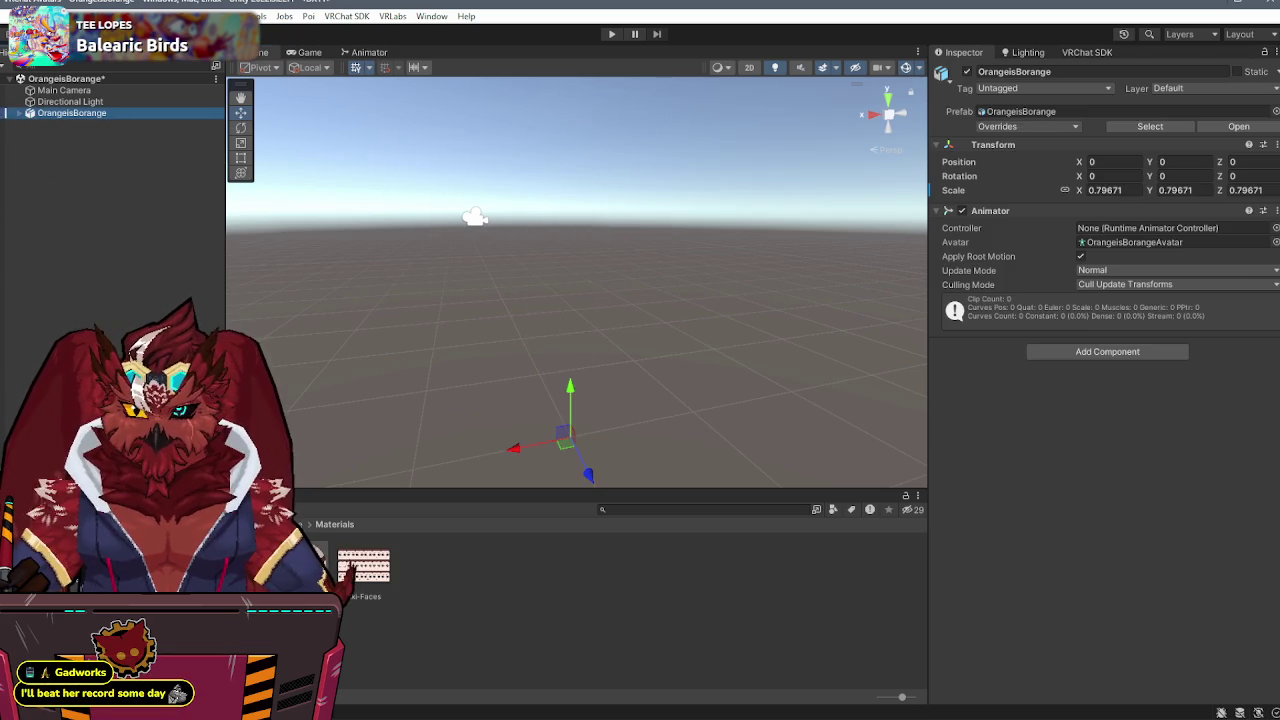
- Add a VRC Avatar Descriptor component to OrangeisBorange via the vrca search
{"action": "scroll", "coordinate": [675, 211], "scroll_direction": "up", "scroll_amount": 5}
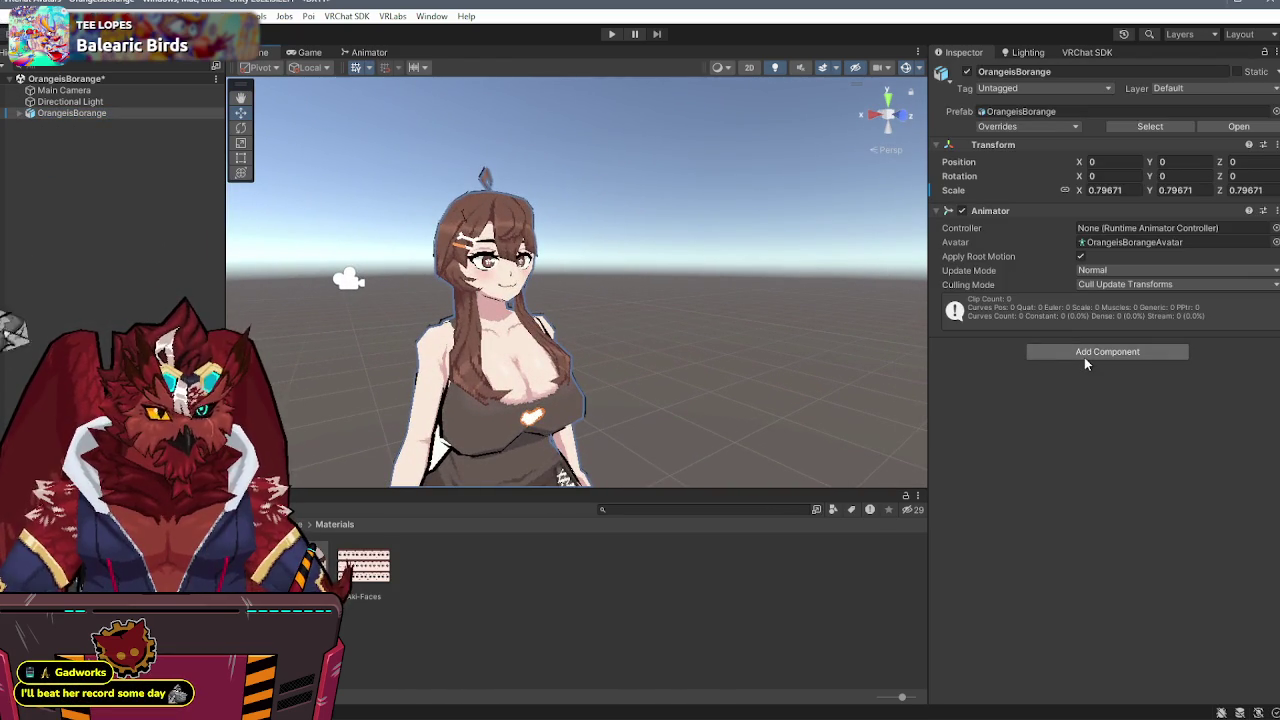
{"action": "left_click", "coordinate": [1084, 357]}
{"action": "type", "text": "vrca"}
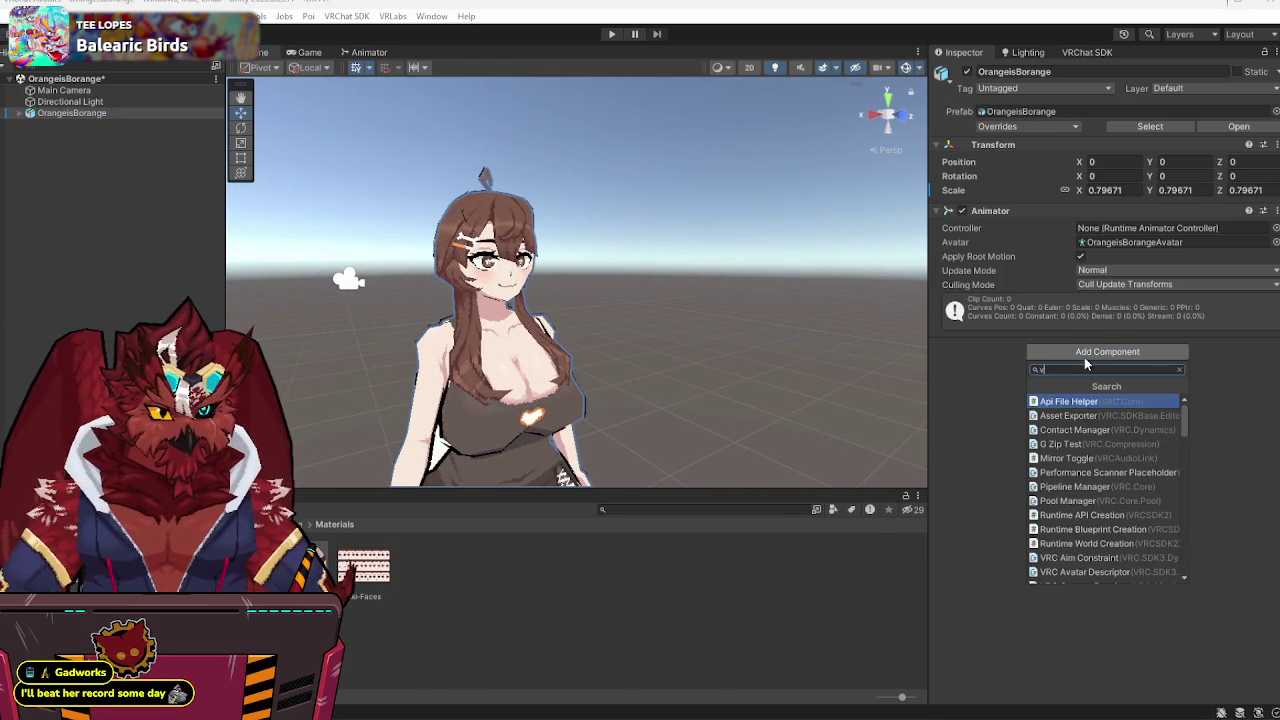
{"action": "left_click", "coordinate": [1078, 430]}
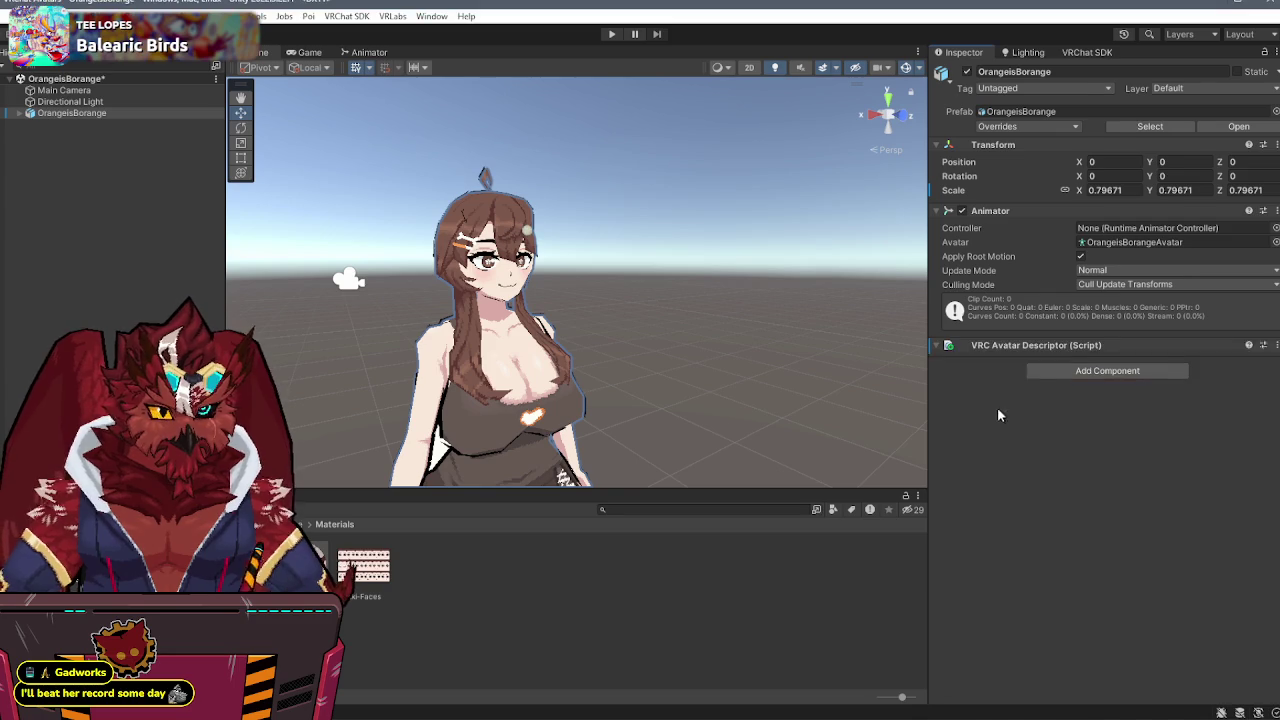
- Move the avatar's view position onto its eyes at Y 1.54109
{"action": "mouse_move", "coordinate": [698, 316]}
{"action": "left_mouse_down"}
{"action": "mouse_move", "coordinate": [768, 291]}
{"action": "mouse_move", "coordinate": [840, 287]}
{"action": "left_mouse_up"}
{"action": "left_click", "coordinate": [1254, 391]}
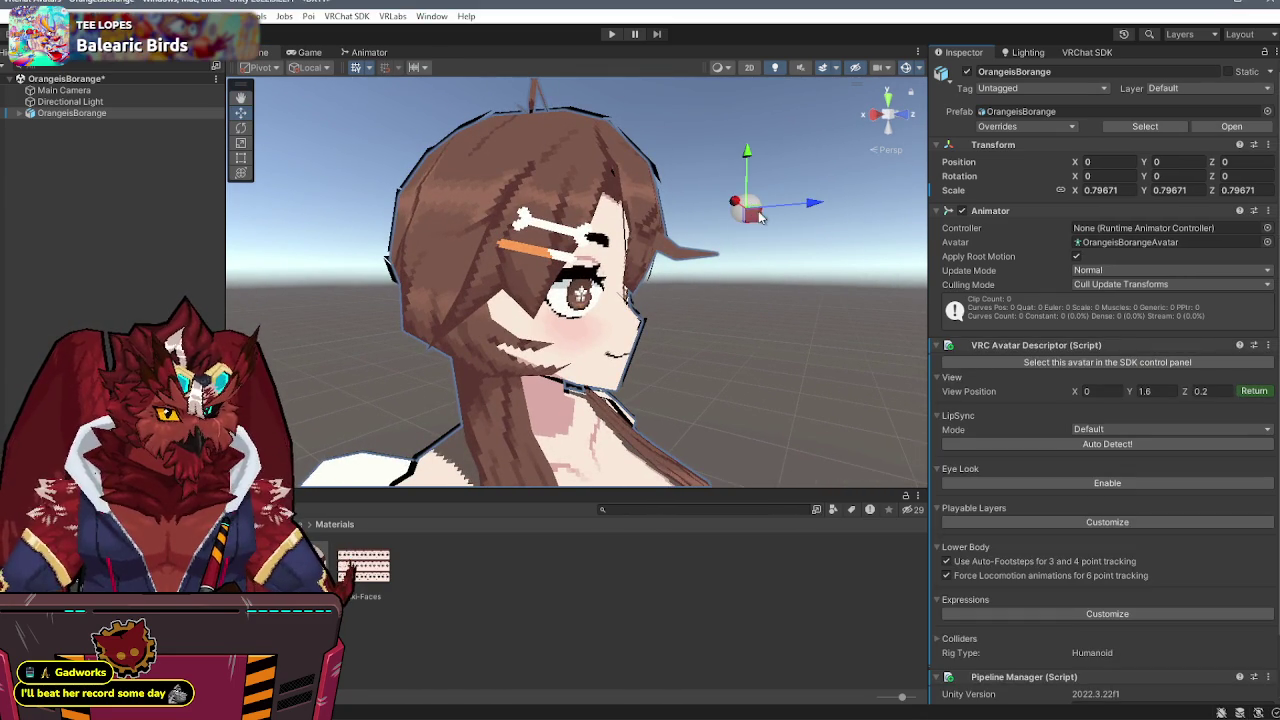
{"action": "left_click_drag", "start_coordinate": [748, 212], "coordinate": [617, 304]}
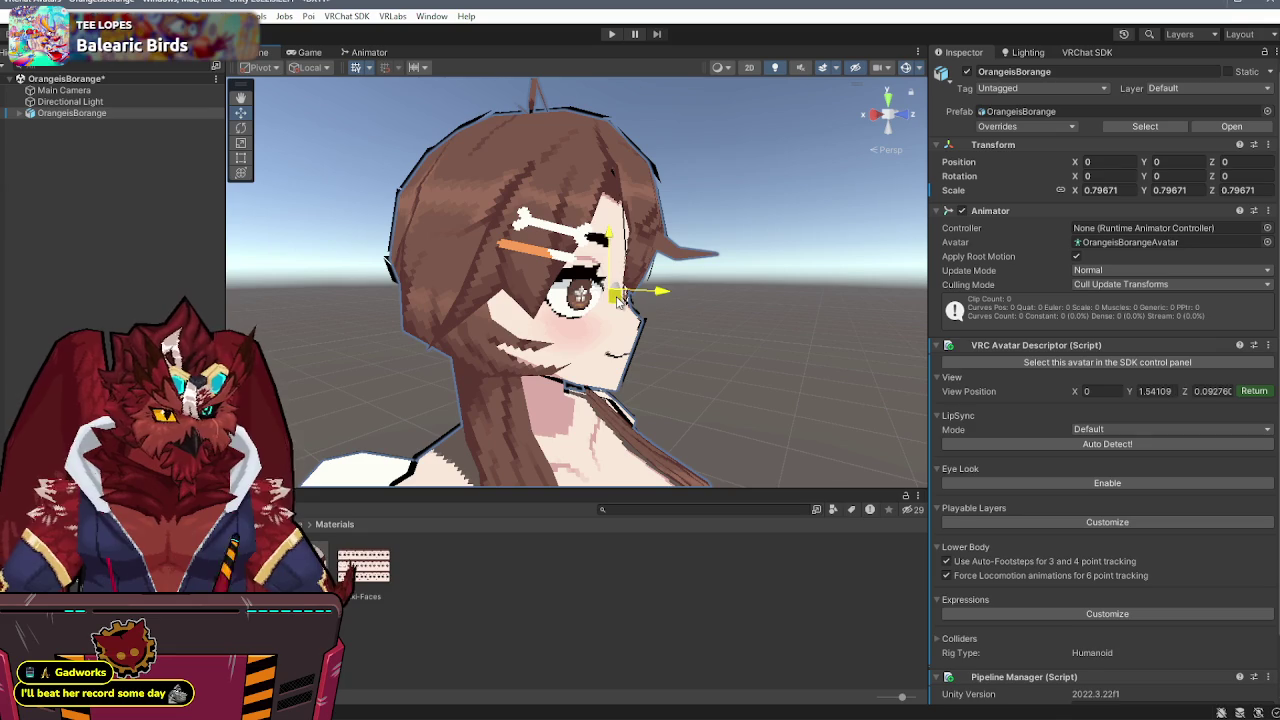
{"action": "left_click", "coordinate": [1255, 391]}
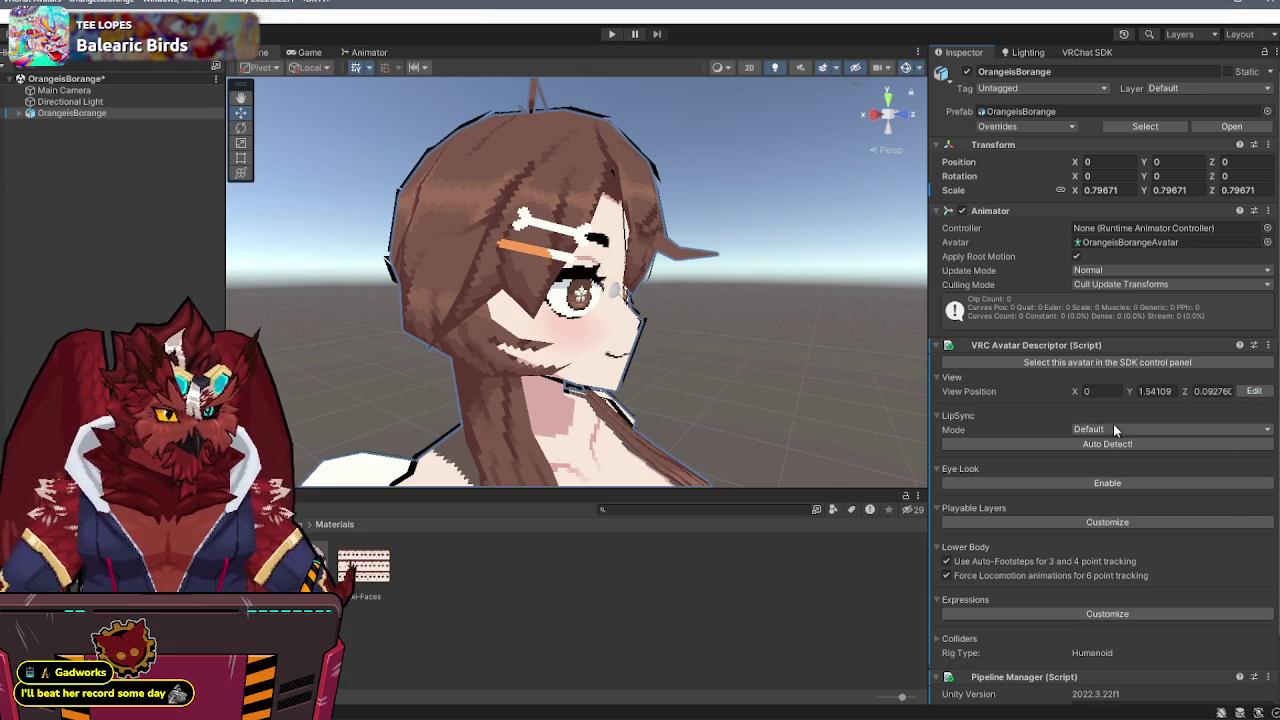
- Enable eye look and assign Eye.L and Eye.R as the left and right eye bones
{"action": "left_click", "coordinate": [1115, 429]}
{"action": "left_click", "coordinate": [1098, 469]}
{"action": "left_click", "coordinate": [19, 113], "text": "alt"}
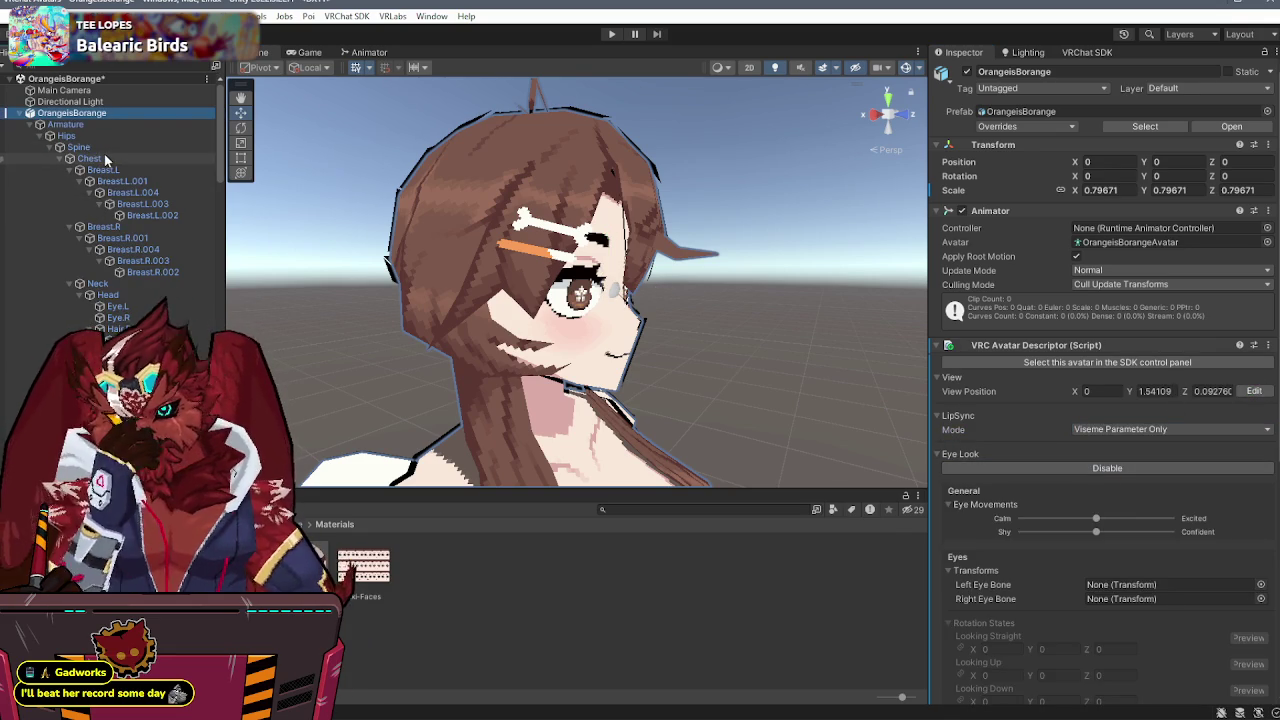
{"action": "mouse_move", "coordinate": [118, 310]}
{"action": "left_mouse_down"}
{"action": "mouse_move", "coordinate": [1163, 597]}
{"action": "mouse_move", "coordinate": [1157, 571]}
{"action": "mouse_move", "coordinate": [1159, 584]}
{"action": "left_mouse_up"}
{"action": "mouse_move", "coordinate": [118, 317]}
{"action": "left_mouse_down"}
{"action": "mouse_move", "coordinate": [1150, 429]}
{"action": "mouse_move", "coordinate": [1150, 600]}
{"action": "left_mouse_up"}
- In a framed front view, rotate the eyes upward for the Looking Up pose
{"action": "left_click", "coordinate": [899, 115]}
{"action": "scroll", "coordinate": [791, 124], "scroll_direction": "up", "scroll_amount": 5}
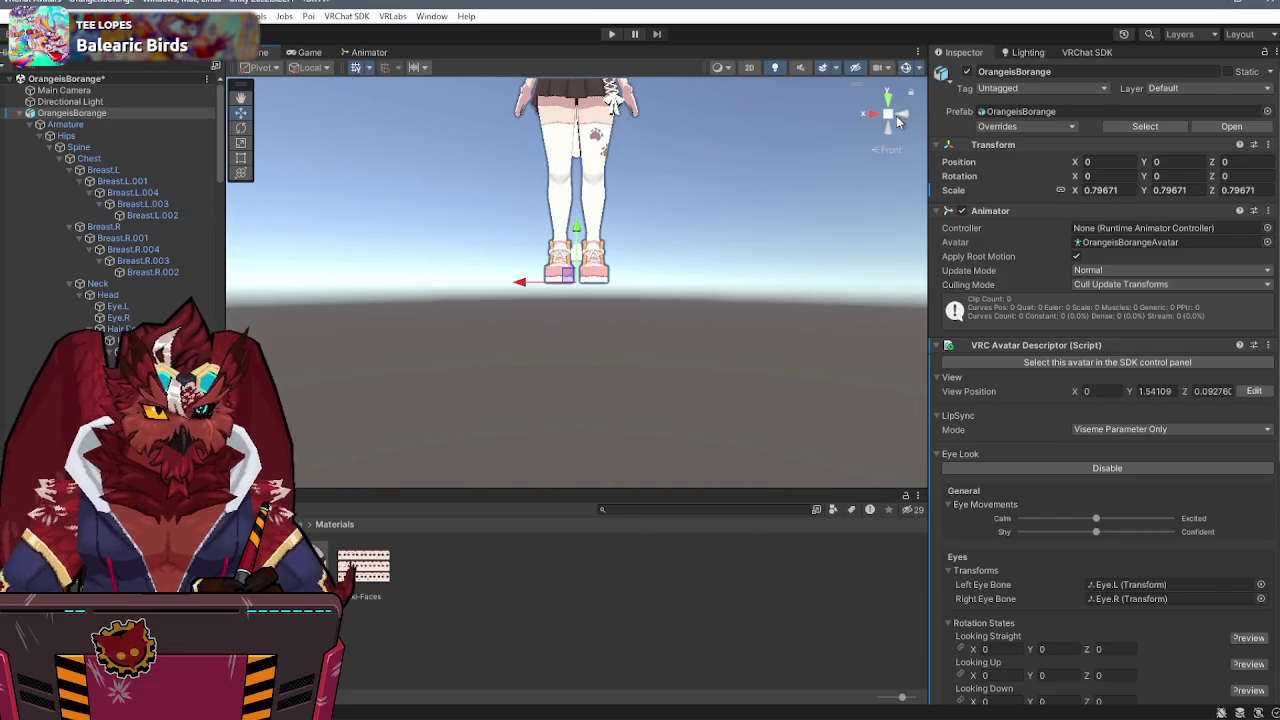
{"action": "key", "text": "f"}
{"action": "scroll", "coordinate": [755, 145], "scroll_direction": "up", "scroll_amount": 10}
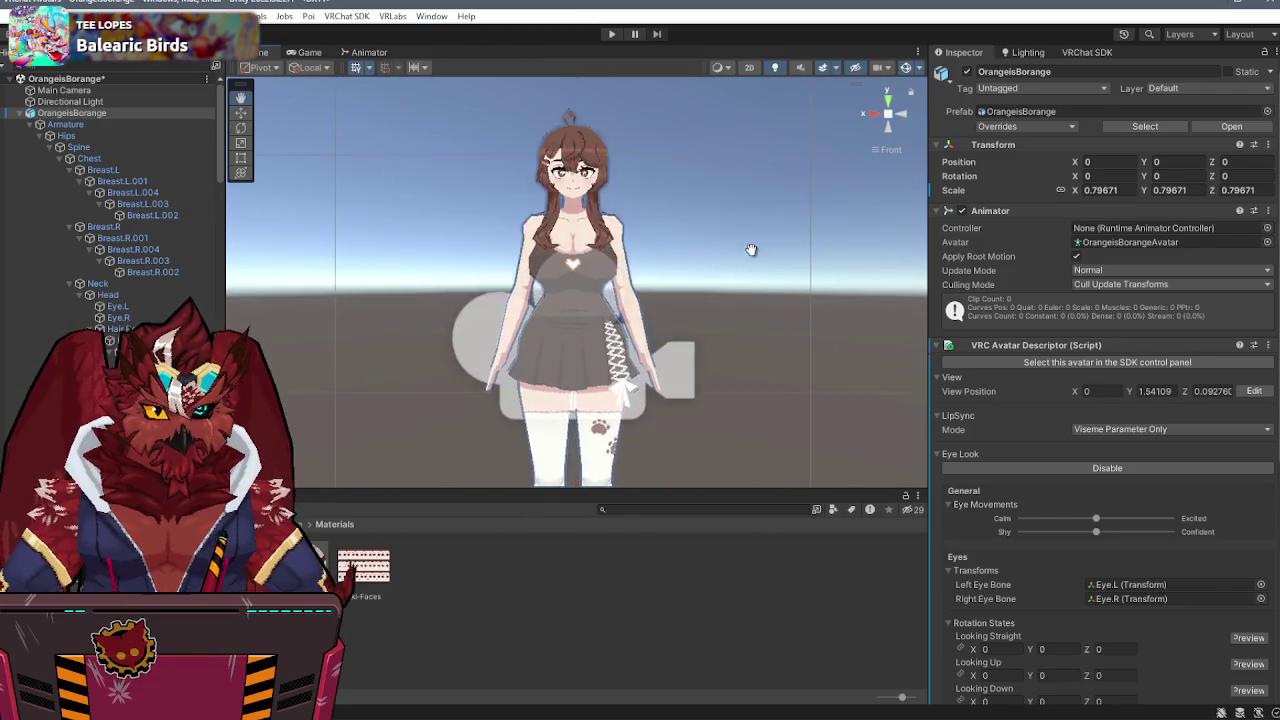
{"action": "scroll", "coordinate": [740, 296], "scroll_direction": "up", "scroll_amount": 5}
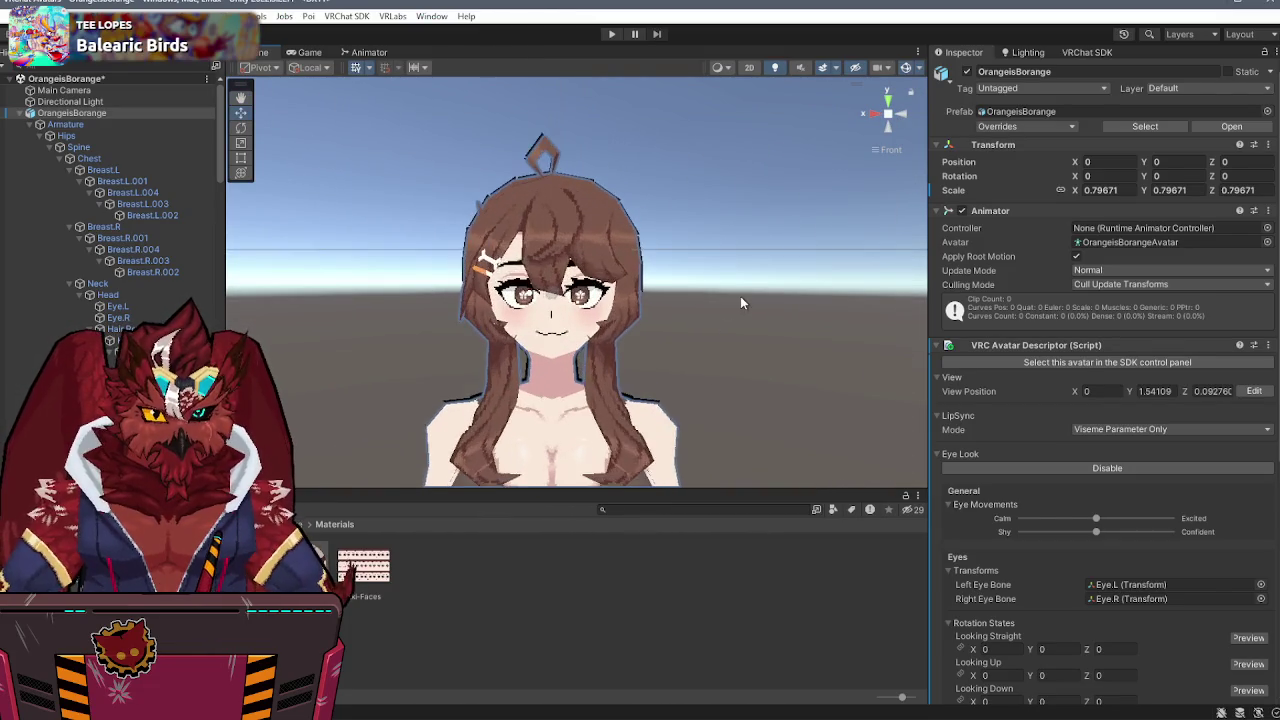
{"action": "scroll", "coordinate": [1205, 630], "scroll_direction": "down", "scroll_amount": 1}
{"action": "scroll", "coordinate": [1203, 627], "scroll_direction": "down", "scroll_amount": 3}
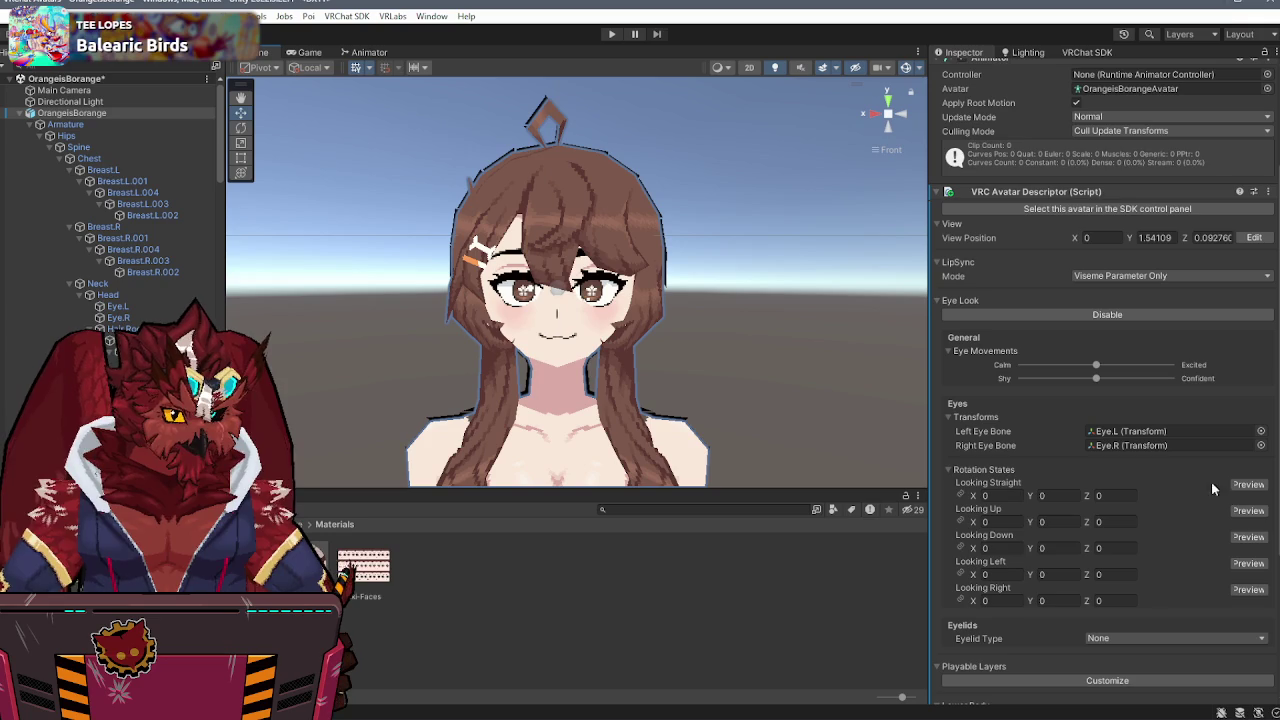
{"action": "left_click", "coordinate": [1248, 484]}
{"action": "left_click", "coordinate": [1248, 510]}
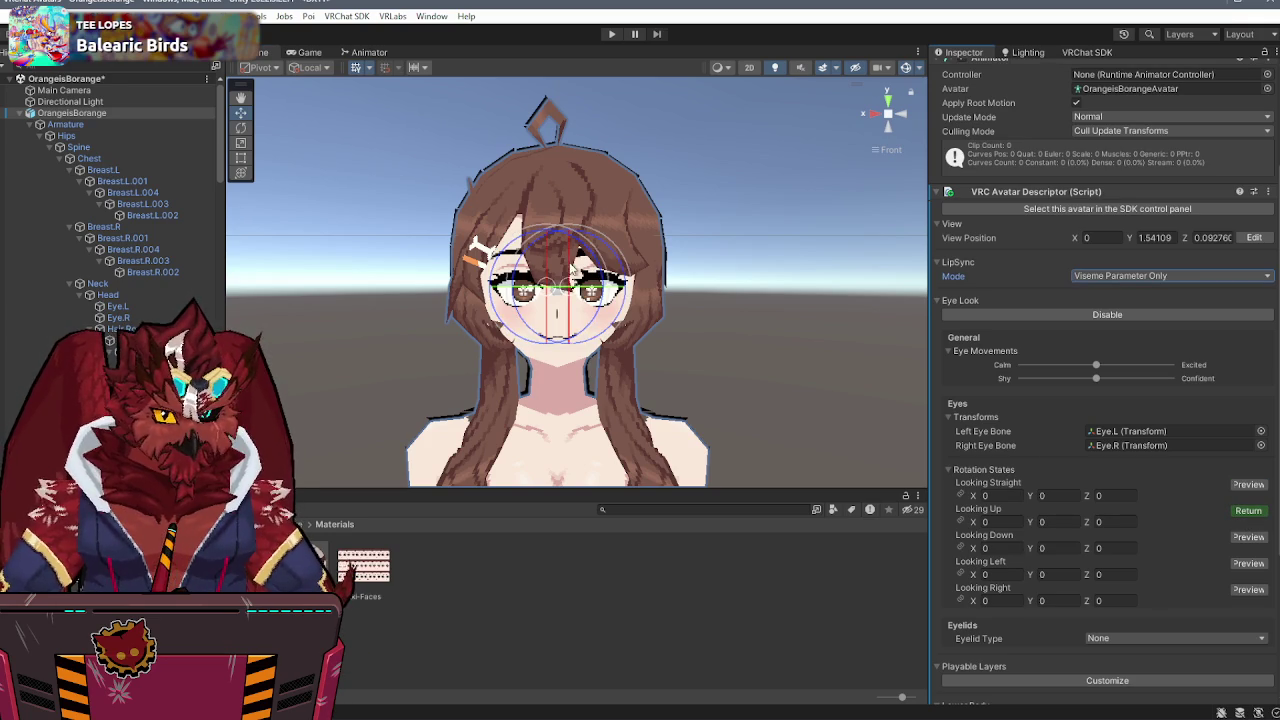
{"action": "left_click_drag", "start_coordinate": [558, 250], "coordinate": [570, 268]}
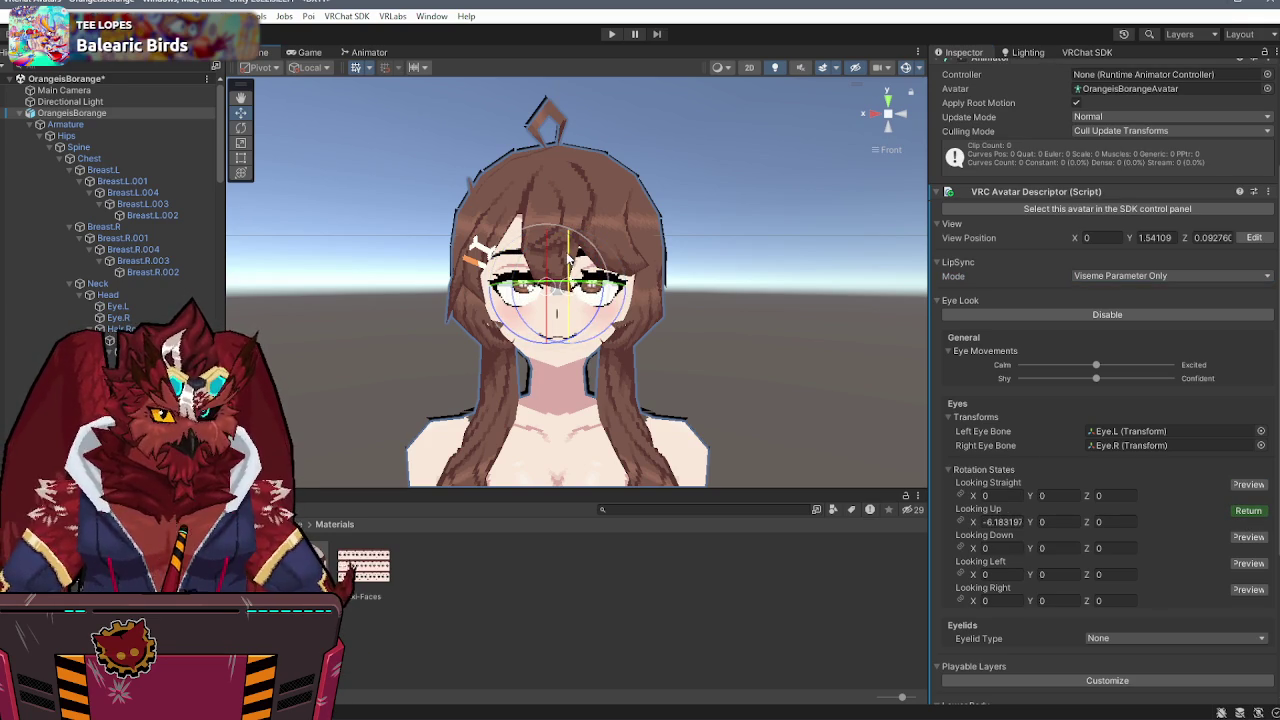
{"action": "left_click", "coordinate": [1248, 511]}
- Rotate the eyes down for Looking Down and reduce the Looking Up angle
{"action": "left_click", "coordinate": [1248, 537]}
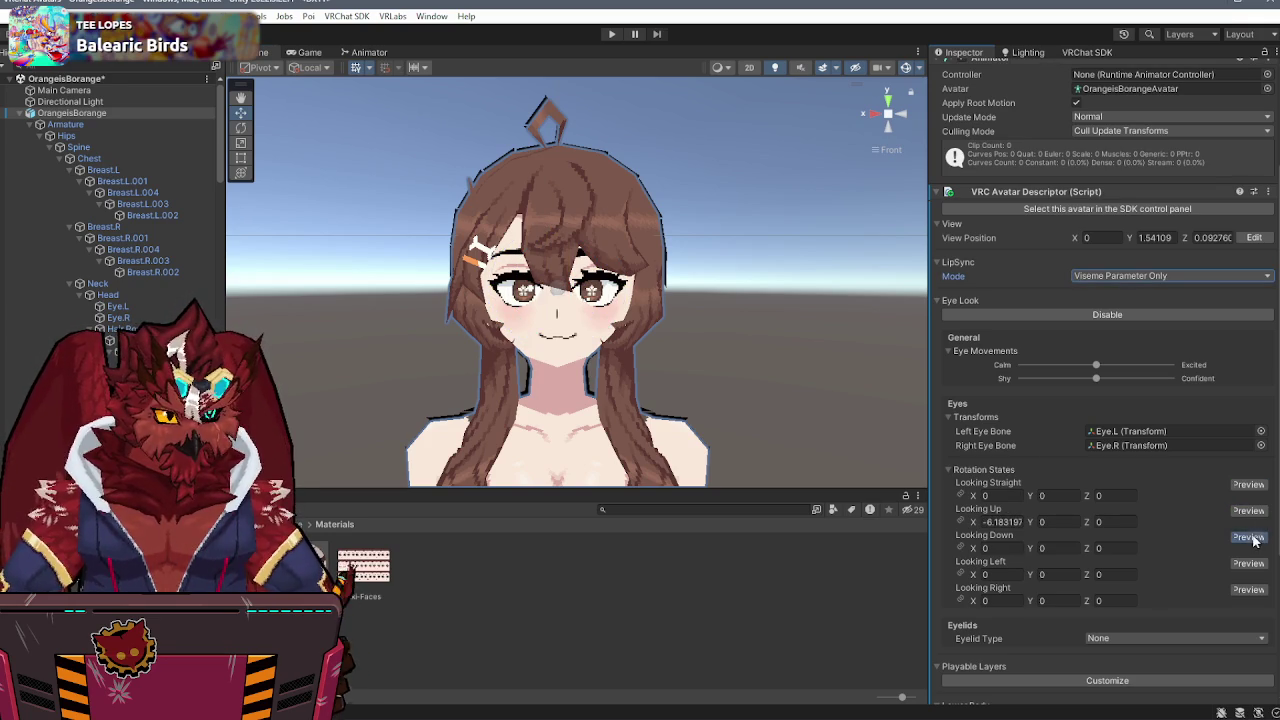
{"action": "left_click_drag", "start_coordinate": [568, 262], "coordinate": [576, 278]}
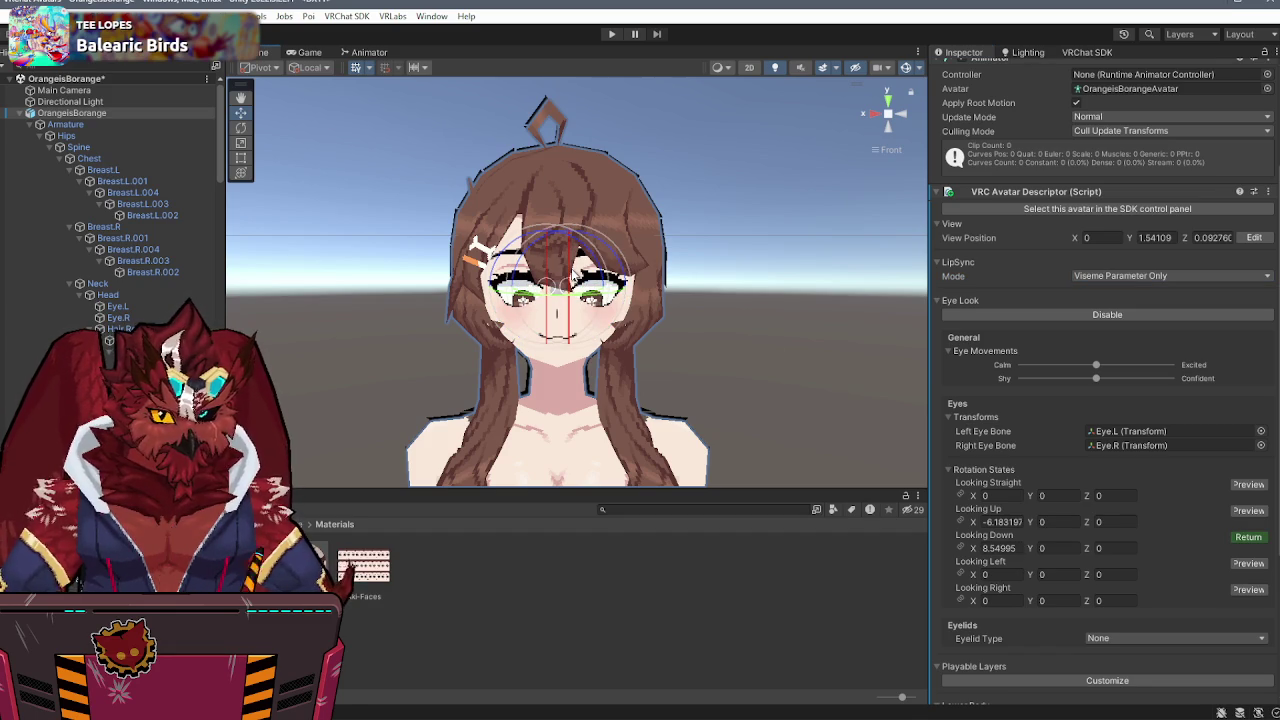
{"action": "left_click", "coordinate": [1248, 511]}
{"action": "left_click_drag", "start_coordinate": [580, 253], "coordinate": [580, 250]}
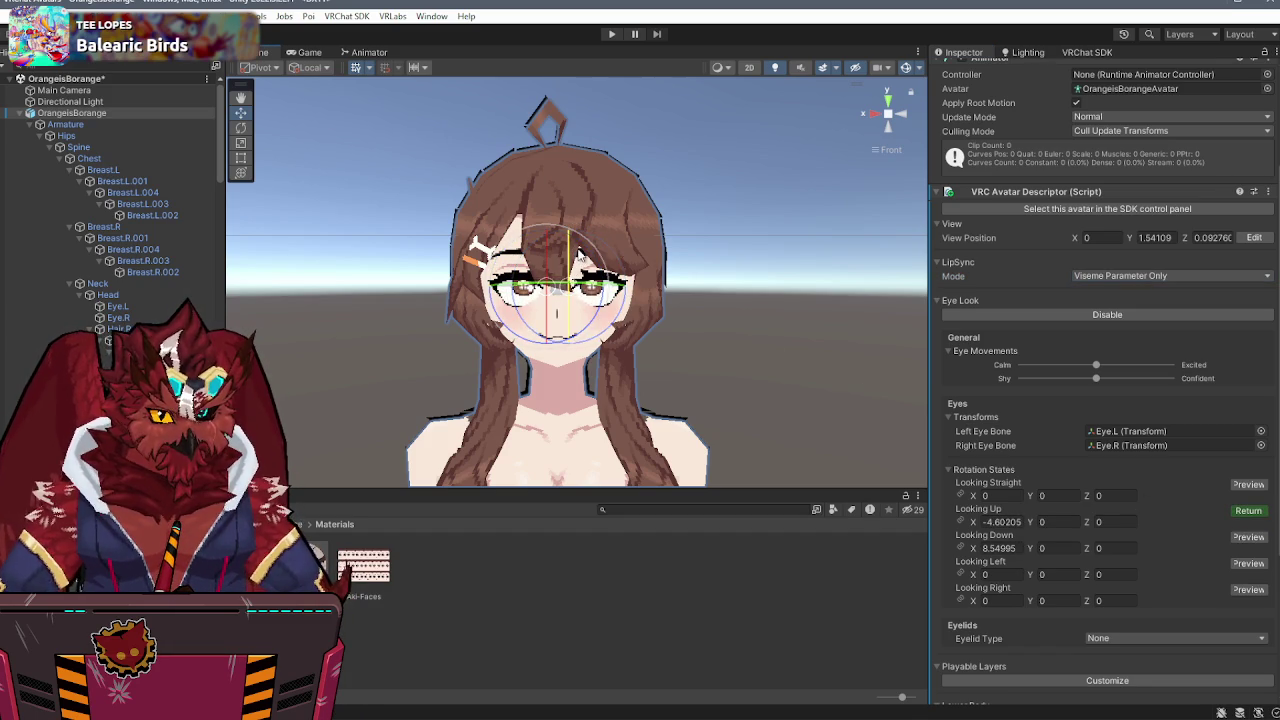
- Set Looking Left sideways and give Looking Right the same value made positive
{"action": "left_click", "coordinate": [1248, 564]}
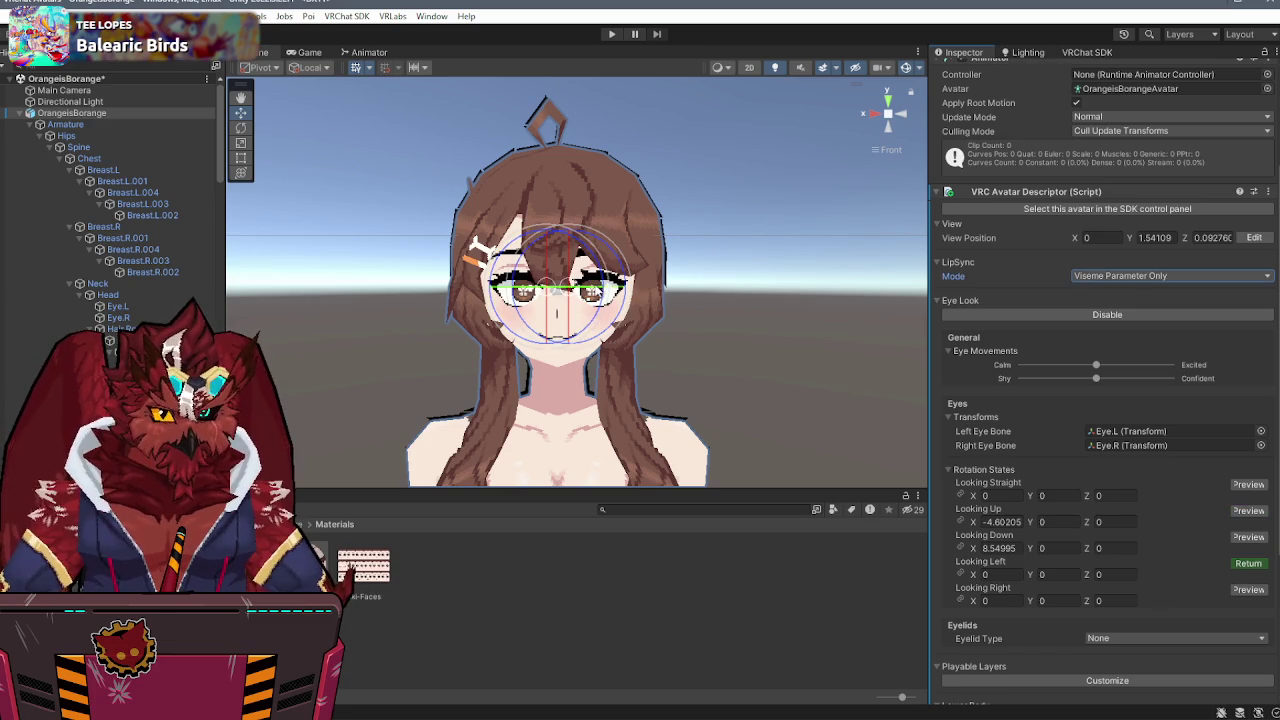
{"action": "left_click_drag", "start_coordinate": [560, 290], "coordinate": [592, 290]}
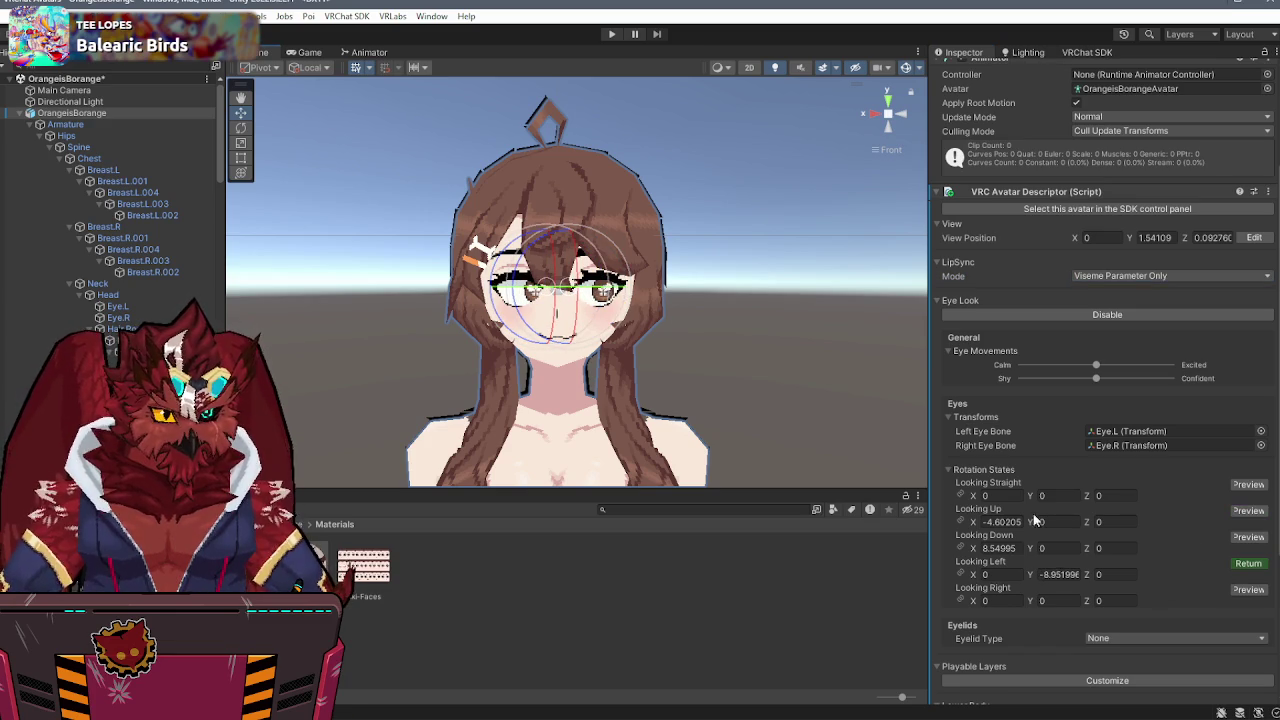
{"action": "key", "text": "ctrl+c"}
{"action": "left_click", "coordinate": [1059, 600]}
{"action": "key", "text": "ctrl+v"}
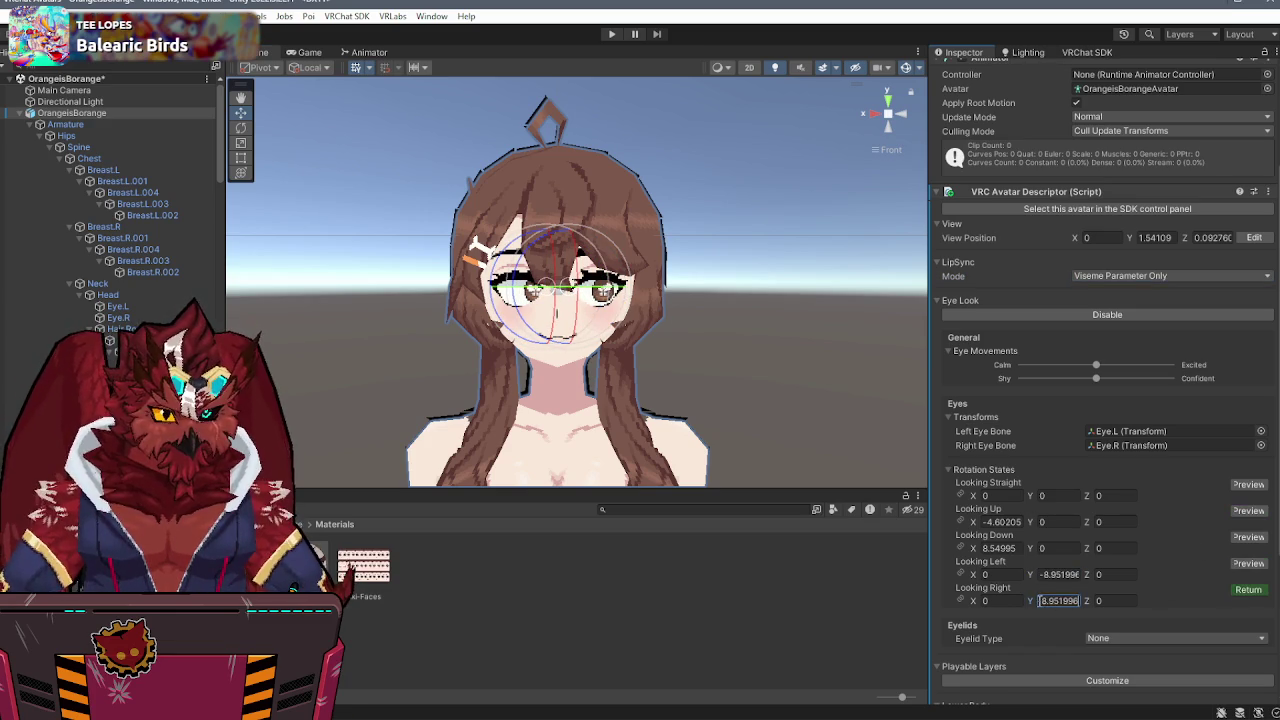
{"action": "key", "text": "Home"}
{"action": "key", "text": "Delete"}
{"action": "left_click", "coordinate": [1248, 589]}
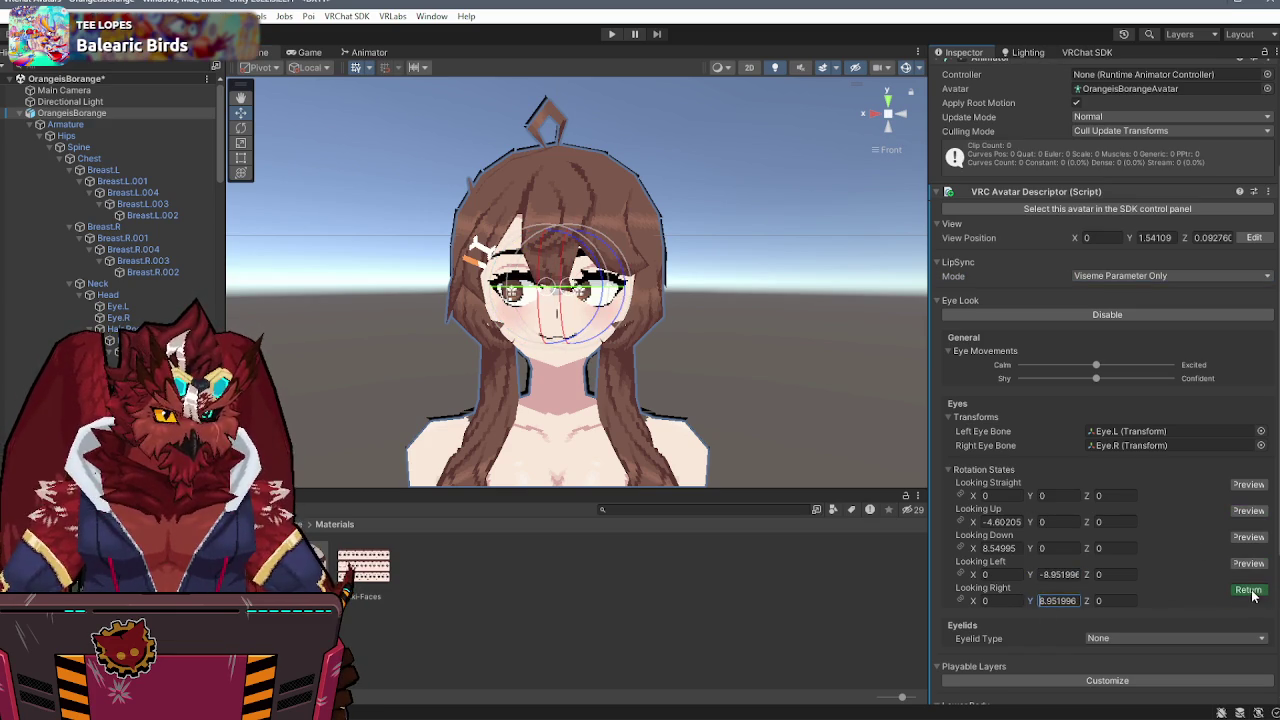
- Assign the FX controller as FX layer plus the expressions menu and parameters
{"action": "scroll", "coordinate": [1126, 623], "scroll_direction": "down", "scroll_amount": 4}
{"action": "left_click", "coordinate": [1096, 525]}
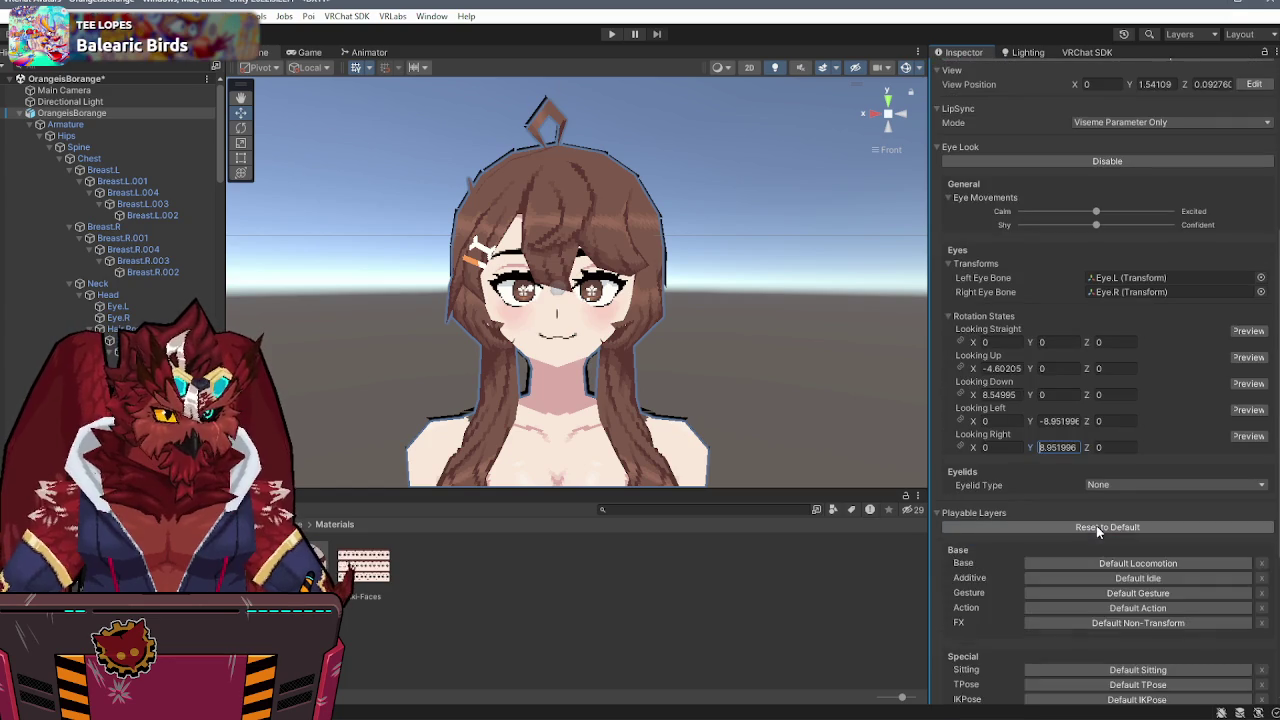
{"action": "scroll", "coordinate": [1095, 527], "scroll_direction": "down", "scroll_amount": 5}
{"action": "left_click", "coordinate": [1087, 430]}
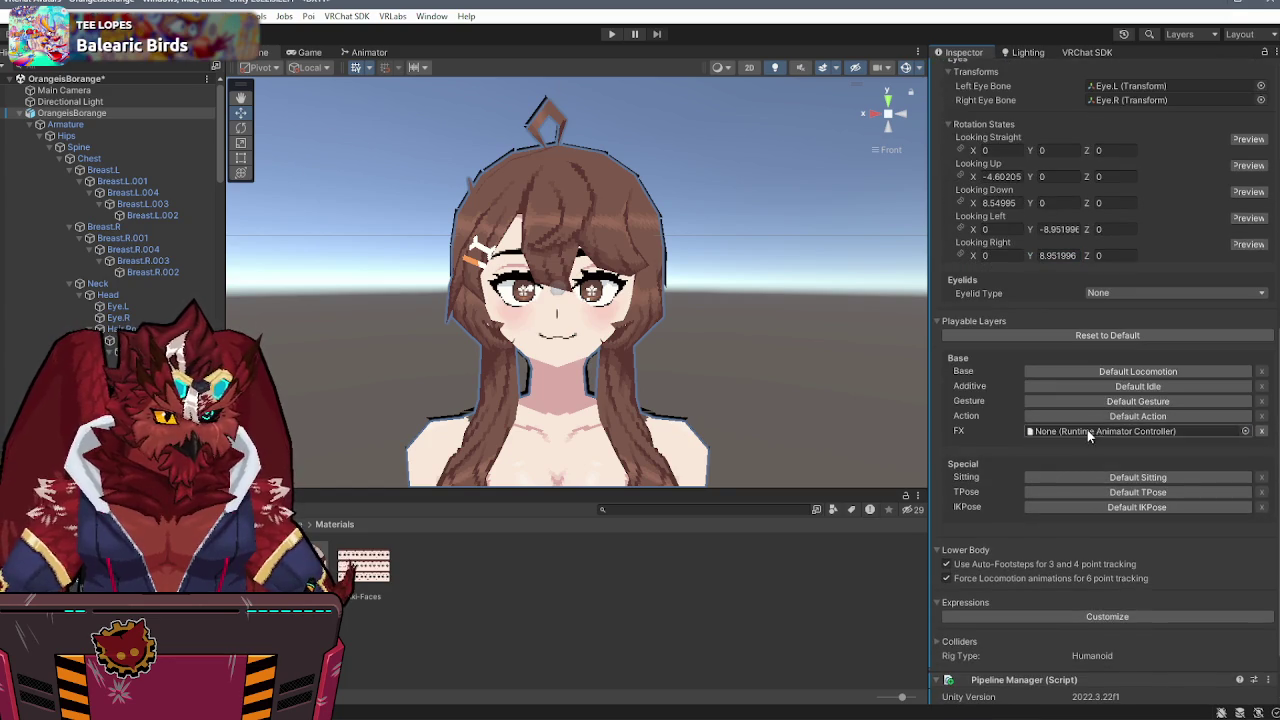
{"action": "left_click", "coordinate": [1100, 617]}
{"action": "left_click", "coordinate": [150, 560]}
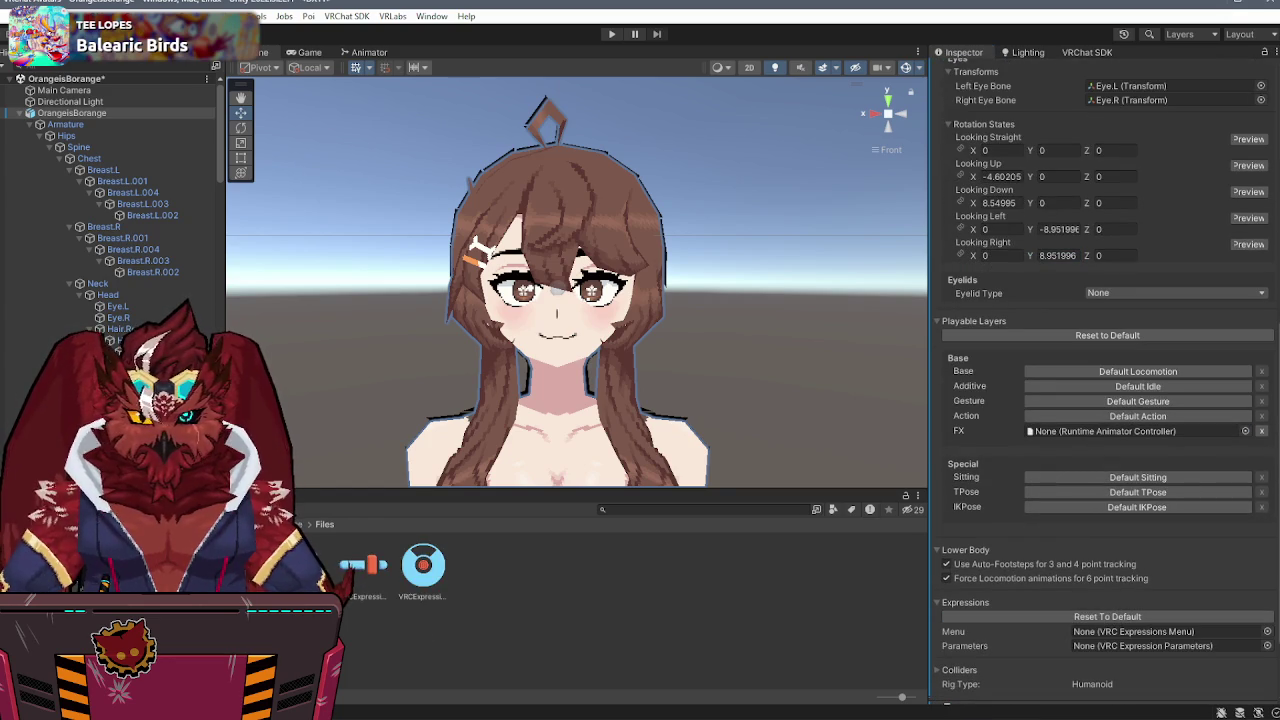
{"action": "left_click_drag", "start_coordinate": [363, 565], "coordinate": [1097, 438]}
{"action": "mouse_move", "coordinate": [424, 563]}
{"action": "left_mouse_down"}
{"action": "mouse_move", "coordinate": [1072, 590]}
{"action": "mouse_move", "coordinate": [1151, 634]}
{"action": "mouse_move", "coordinate": [1145, 650]}
{"action": "mouse_move", "coordinate": [1014, 634]}
{"action": "mouse_move", "coordinate": [1140, 632]}
{"action": "left_mouse_up"}
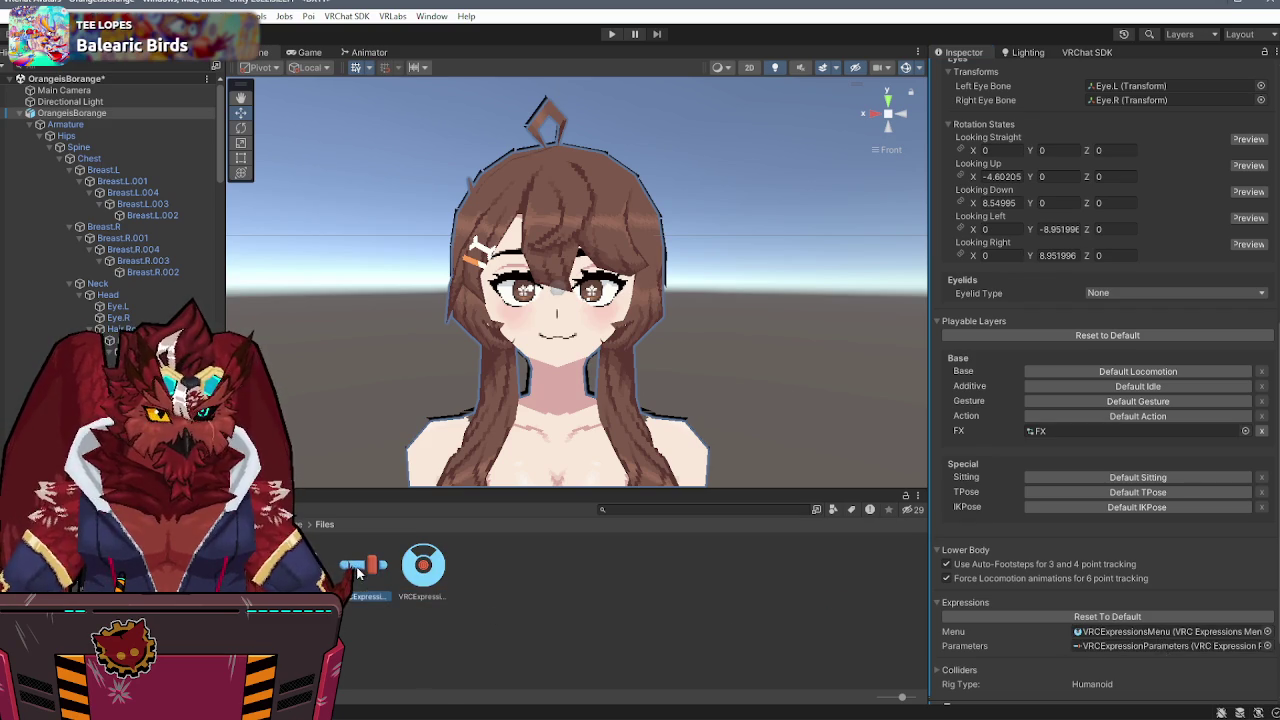
{"action": "left_click", "coordinate": [360, 568]}
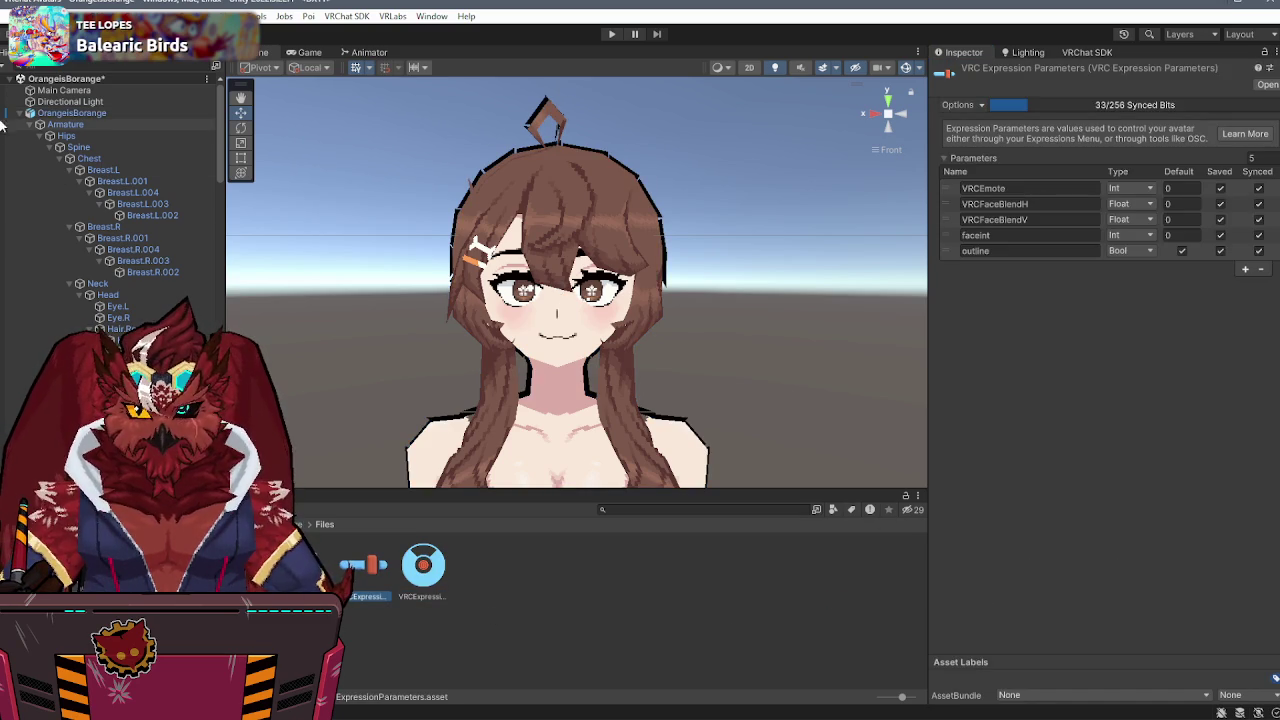
- Add a Bool expression parameter named glasses, defaulting to off
{"action": "left_click", "coordinate": [34, 124]}
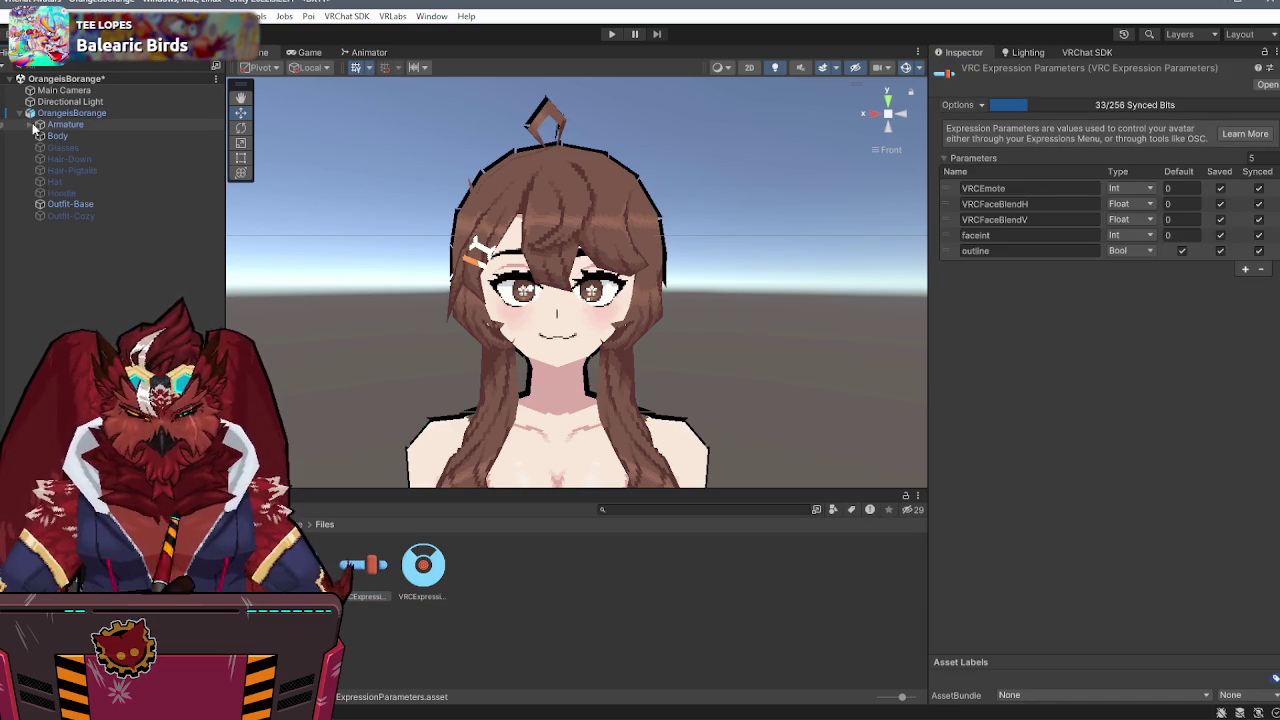
{"action": "left_click", "coordinate": [1246, 269]}
{"action": "left_click", "coordinate": [1073, 265]}
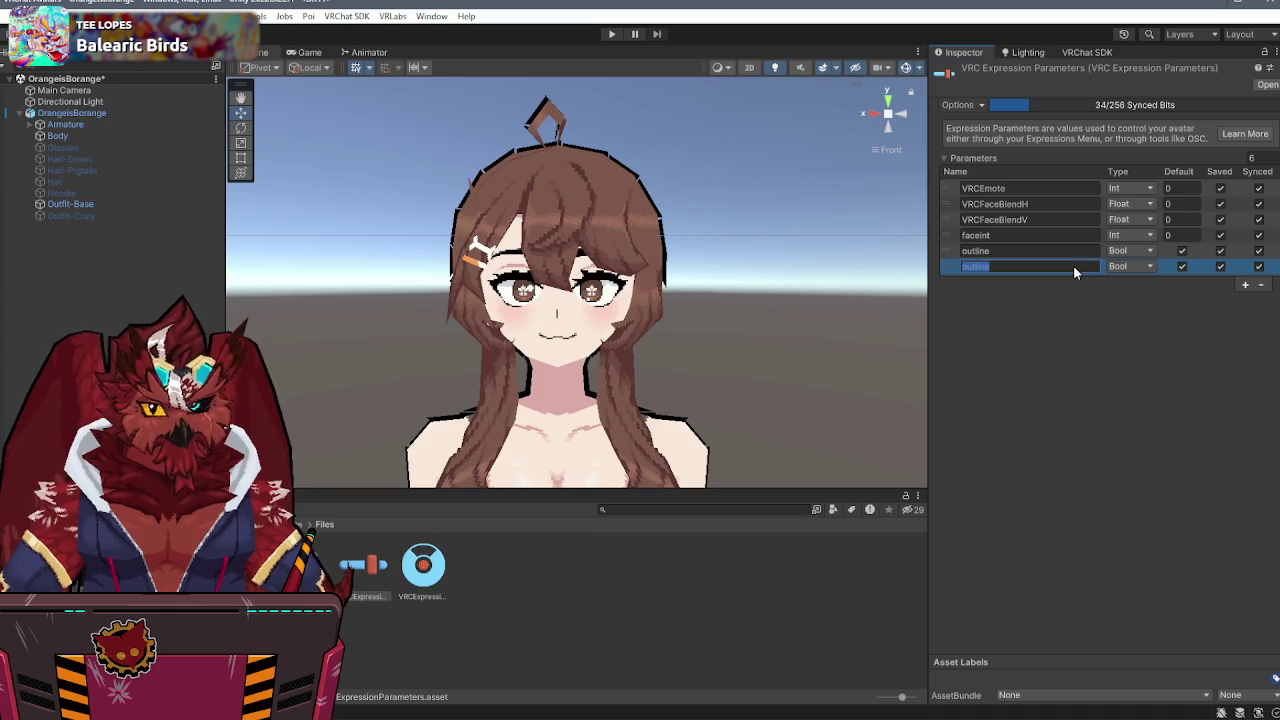
{"action": "type", "text": "glasses"}
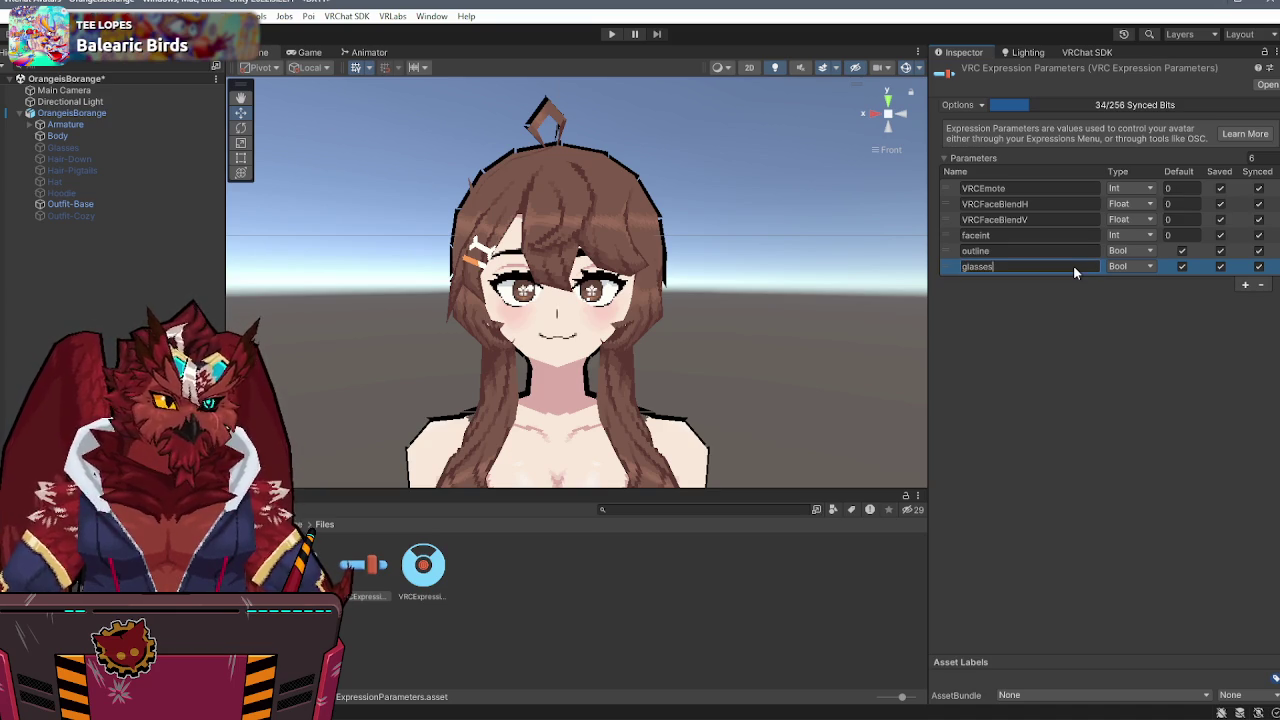
{"action": "left_click", "coordinate": [1182, 266]}
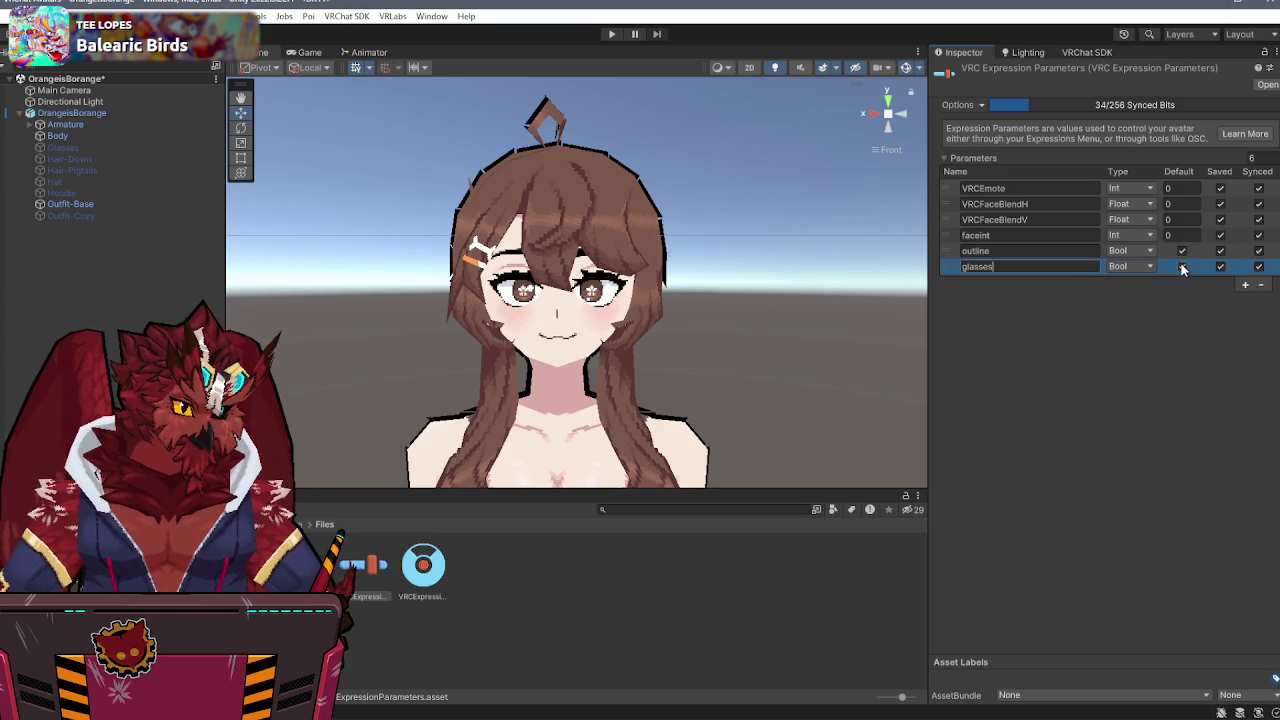
- Add a Bool expression parameter named hoodie, defaulting to on
{"action": "left_click", "coordinate": [1245, 284]}
{"action": "left_click", "coordinate": [1022, 284]}
{"action": "type", "text": "hoo"}
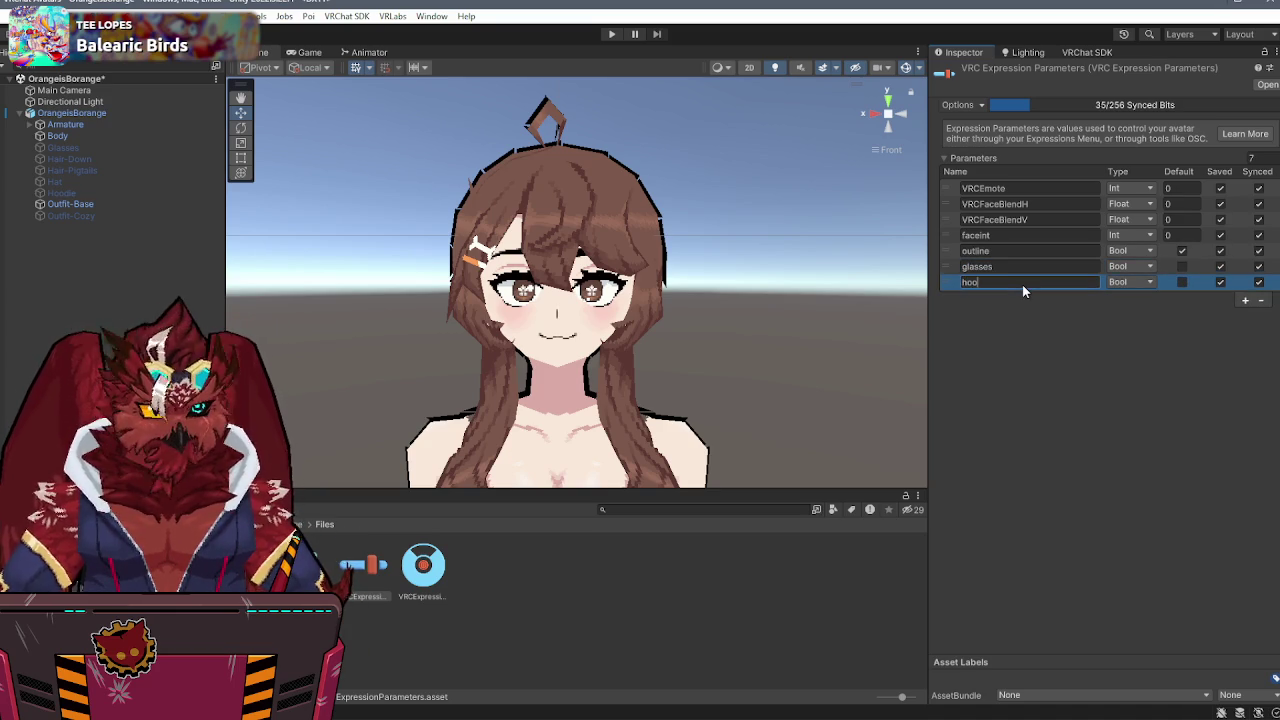
{"action": "type", "text": "die"}
{"action": "key", "text": "Return"}
{"action": "left_click", "coordinate": [1182, 282]}
- Add a Bool expression parameter named hat, defaulting to on
{"action": "left_click", "coordinate": [1245, 300]}
{"action": "left_click", "coordinate": [1071, 292]}
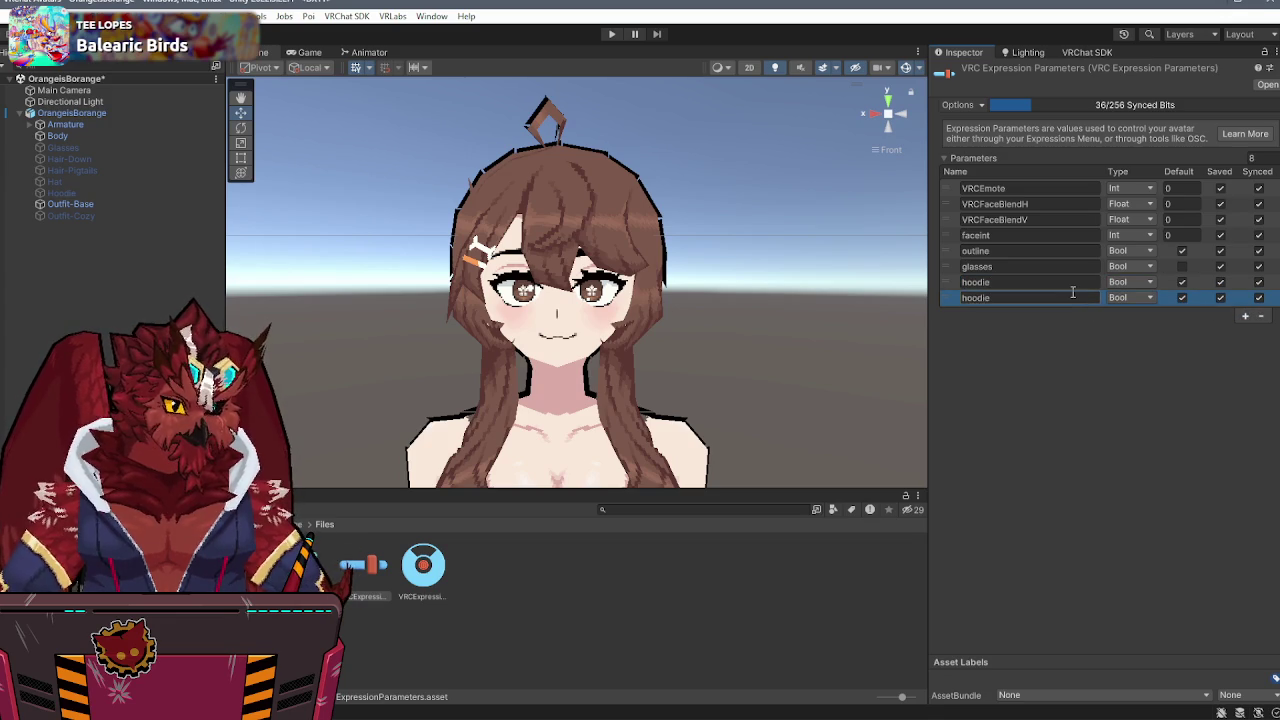
{"action": "type", "text": "hat"}
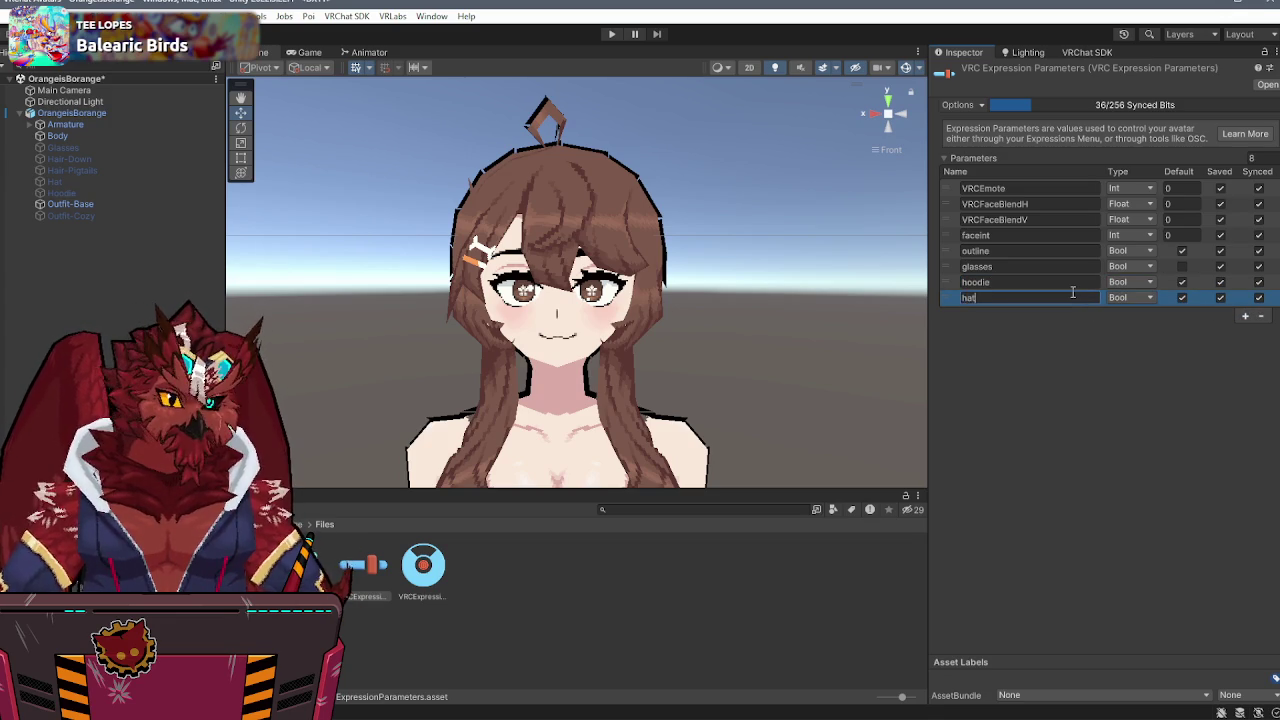
{"action": "type", "text": "at"}
{"action": "left_click", "coordinate": [1081, 400]}
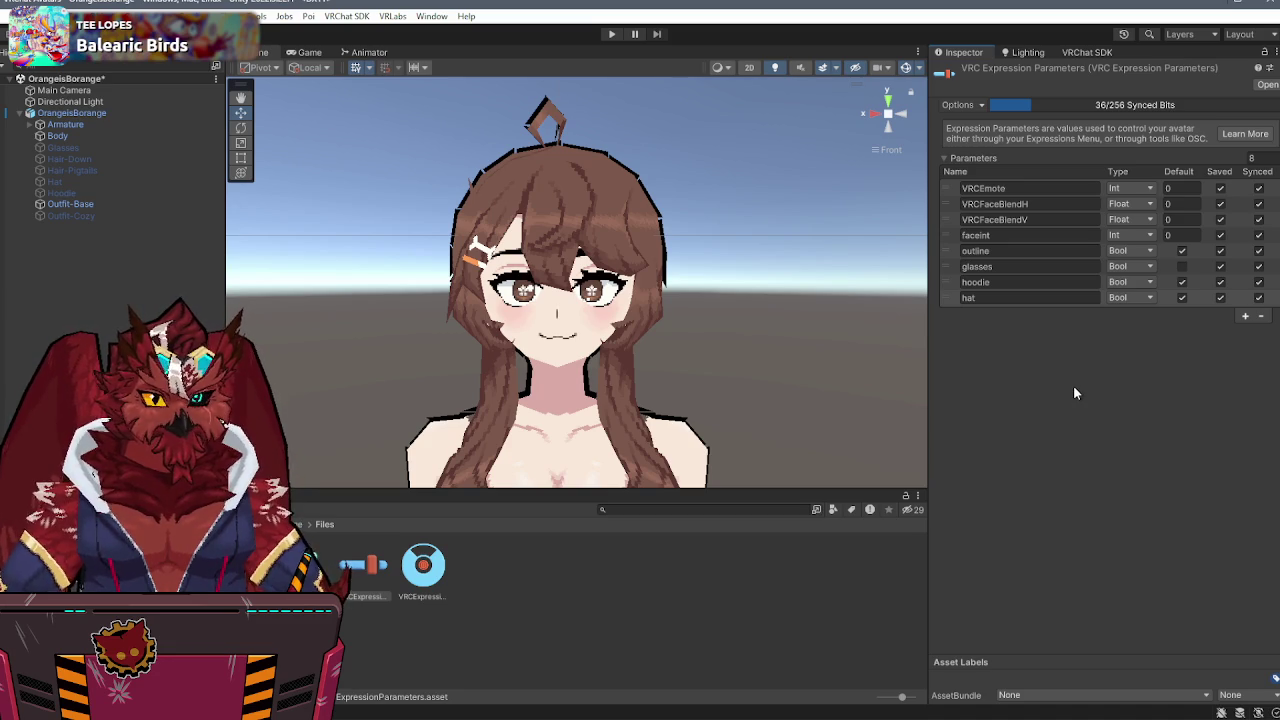
{"action": "left_click", "coordinate": [1186, 298]}
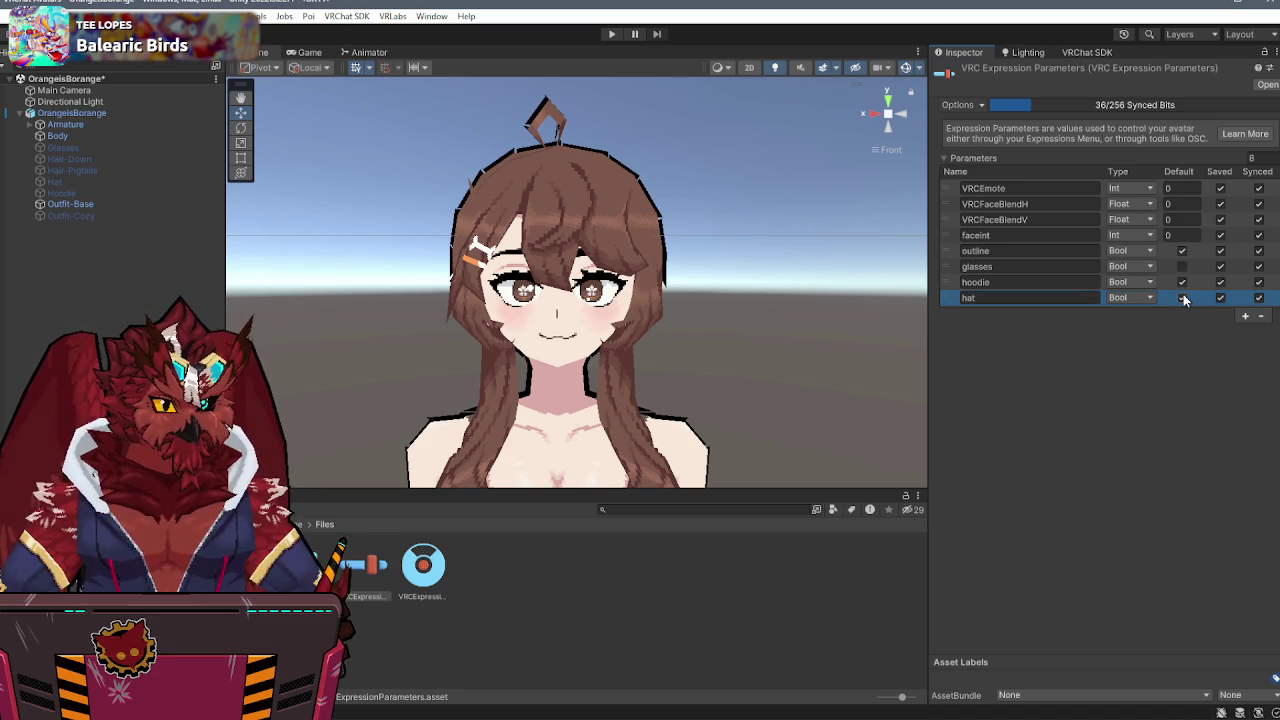
{"action": "left_click", "coordinate": [1182, 298]}
- Add Int expression parameters outfit and hair with default value 1
{"action": "left_click", "coordinate": [1245, 316]}
{"action": "left_click", "coordinate": [1057, 313]}
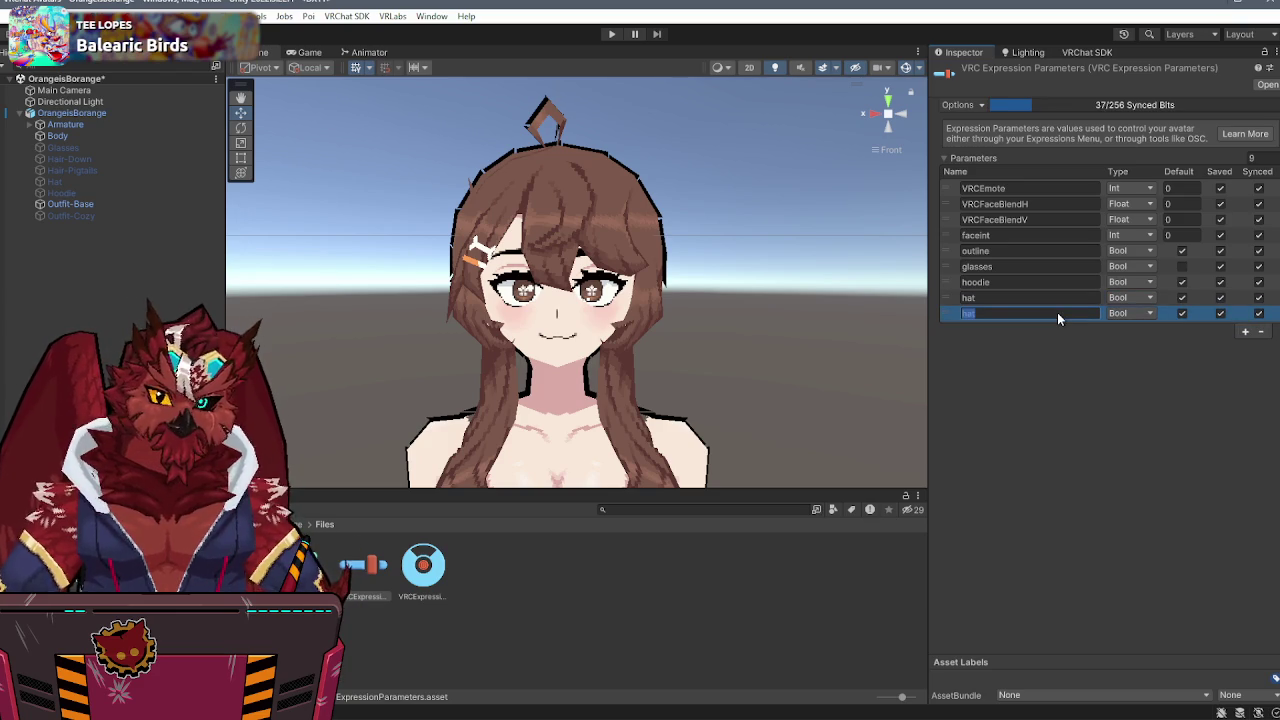
{"action": "type", "text": "outfit"}
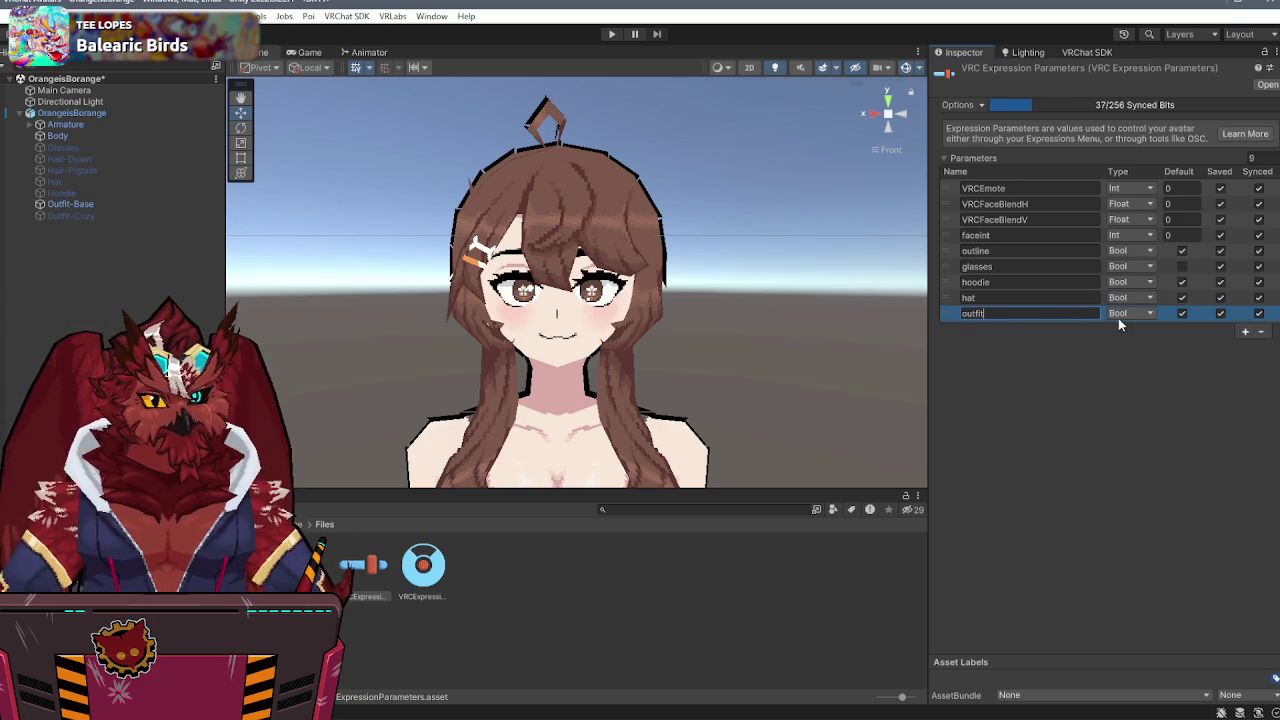
{"action": "left_click", "coordinate": [1118, 318]}
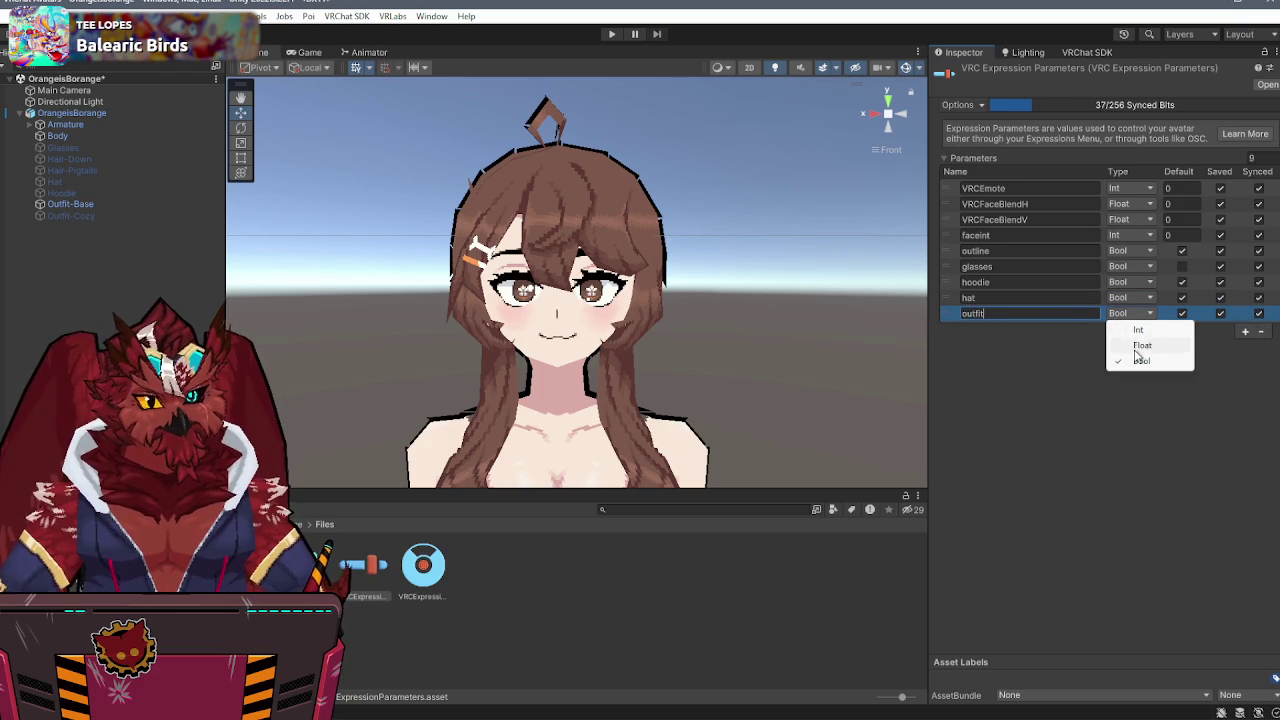
{"action": "left_click", "coordinate": [1147, 331]}
{"action": "left_click", "coordinate": [1192, 314]}
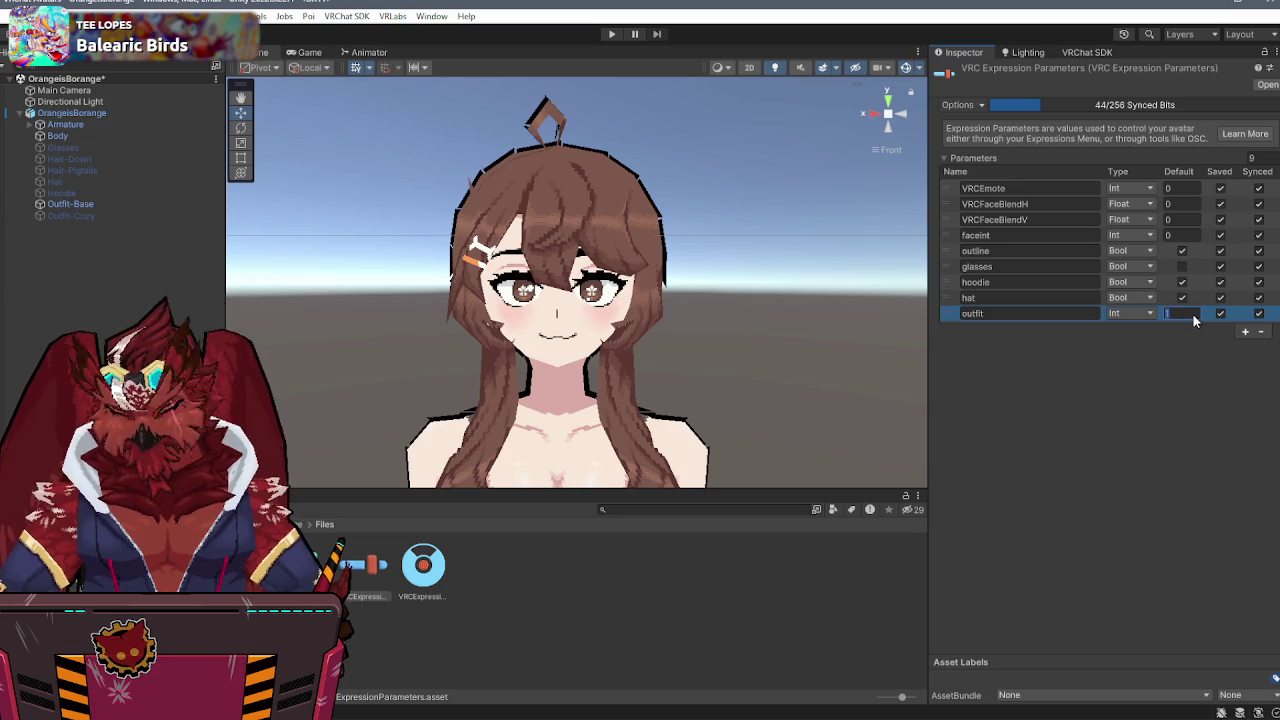
{"action": "left_click", "coordinate": [1157, 370]}
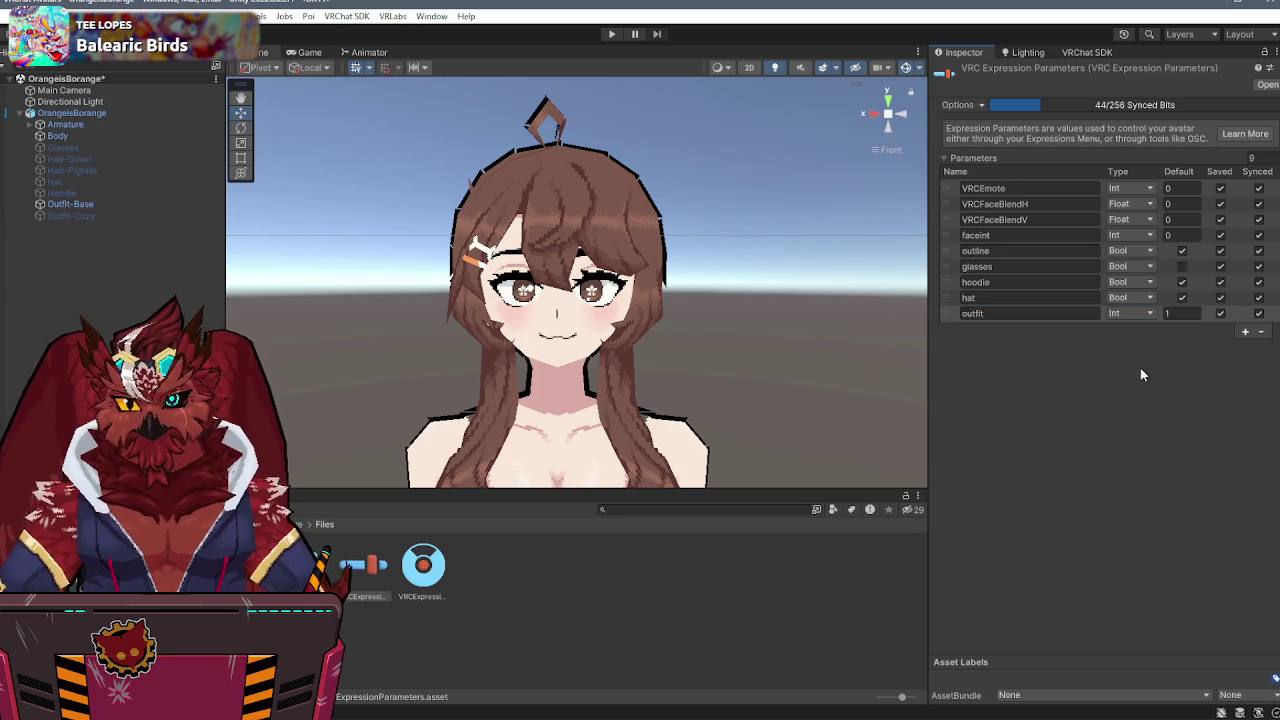
{"action": "left_click", "coordinate": [1245, 331]}
{"action": "left_click", "coordinate": [988, 330]}
{"action": "type", "text": "hair"}
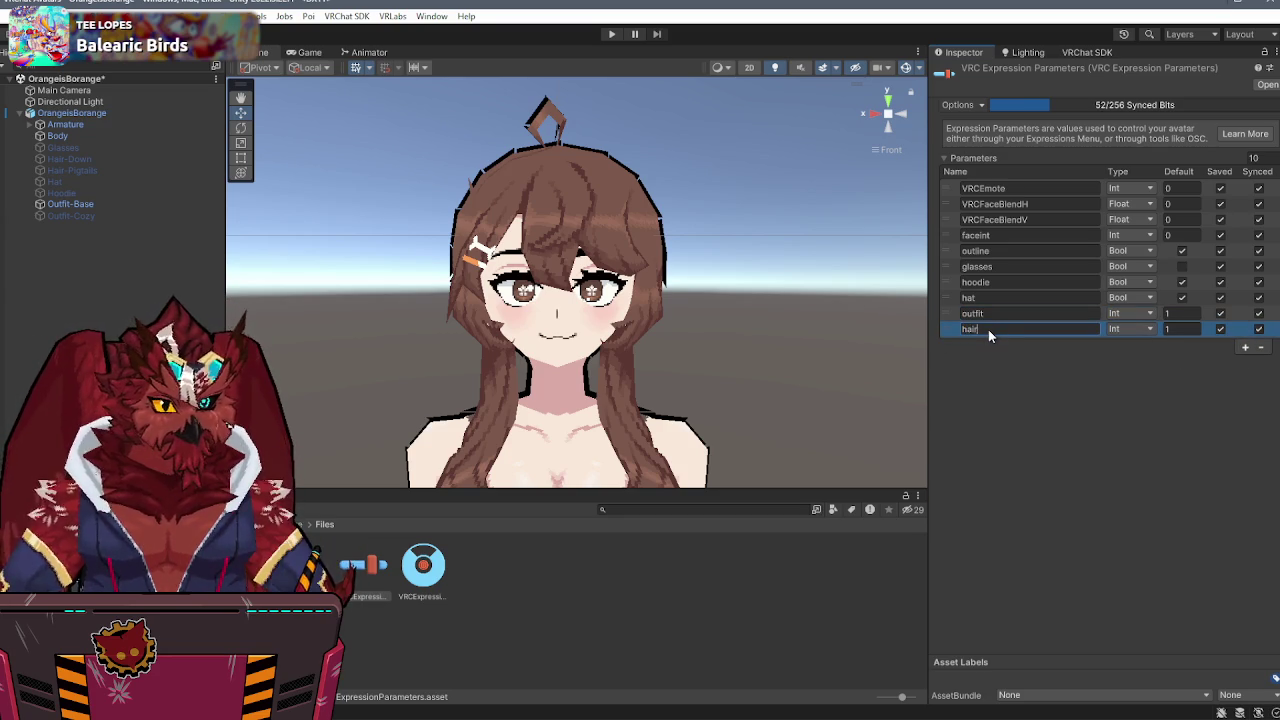
{"action": "left_click", "coordinate": [1122, 396]}
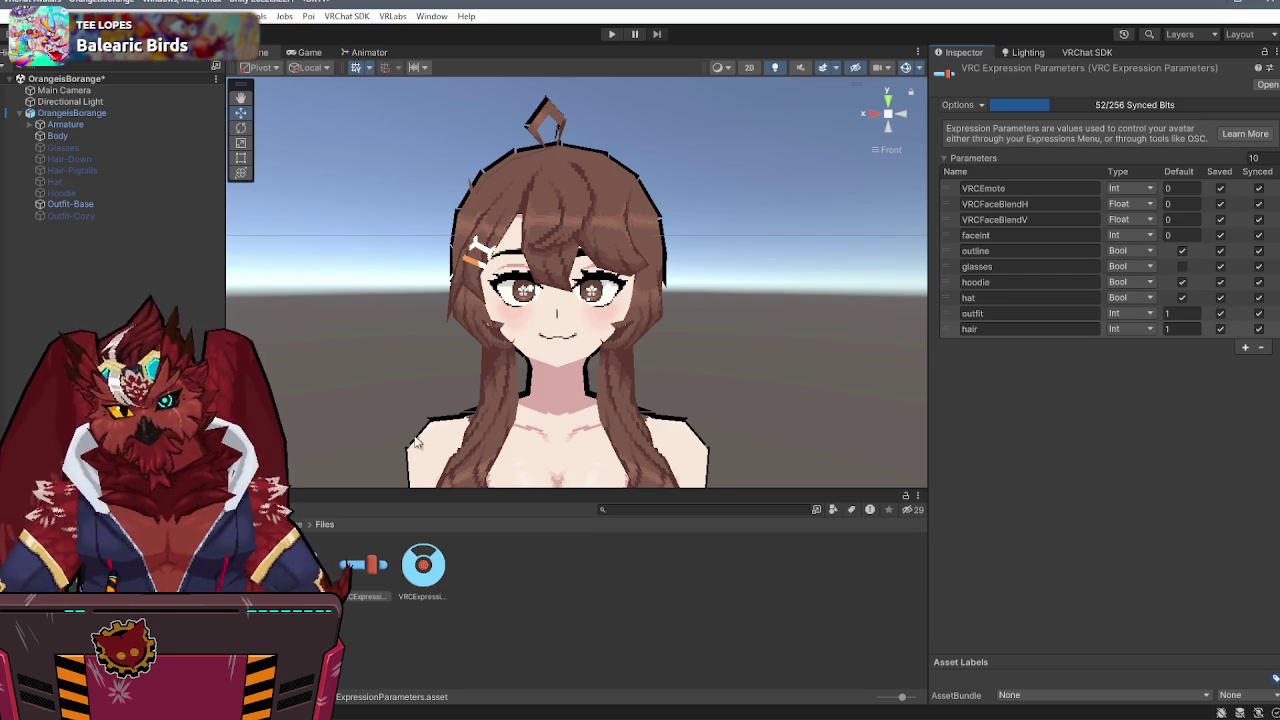
- Open the FX animator controller and add Bool parameters hoodie and hat
{"action": "double_click", "coordinate": [307, 565]}
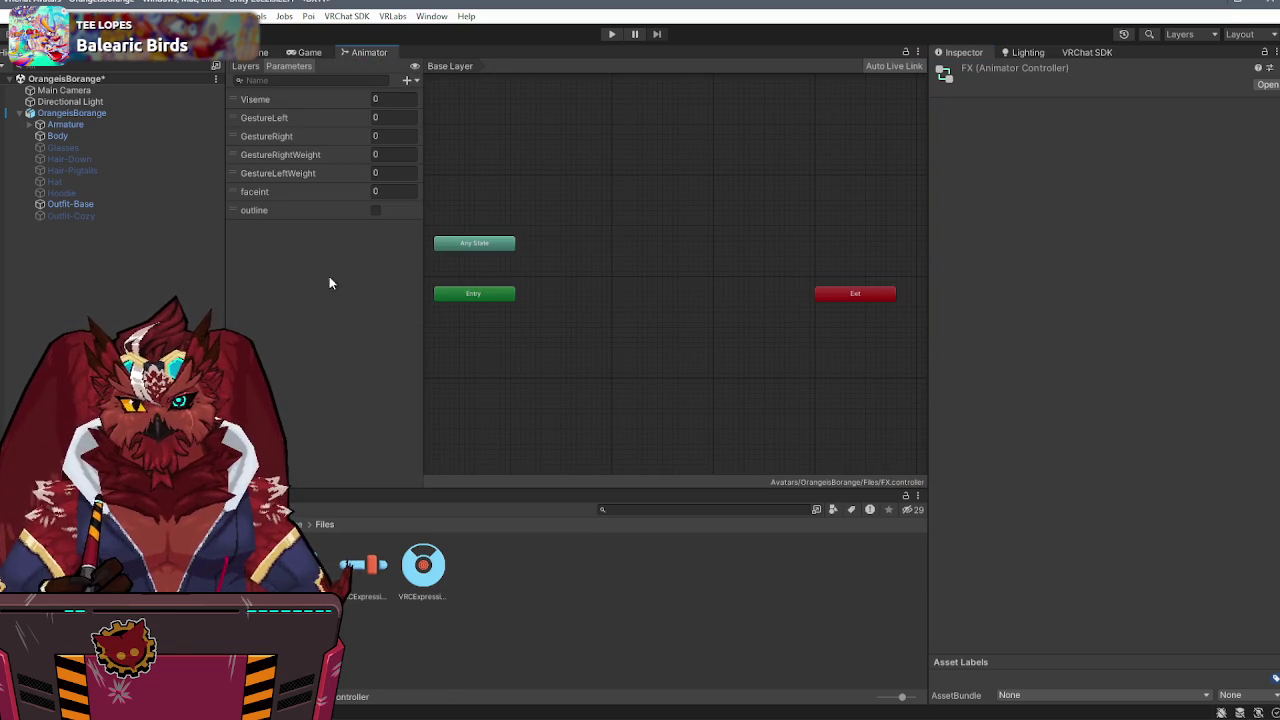
{"action": "left_click", "coordinate": [412, 83]}
{"action": "left_click", "coordinate": [363, 565]}
{"action": "left_click", "coordinate": [363, 565]}
{"action": "left_click", "coordinate": [407, 80]}
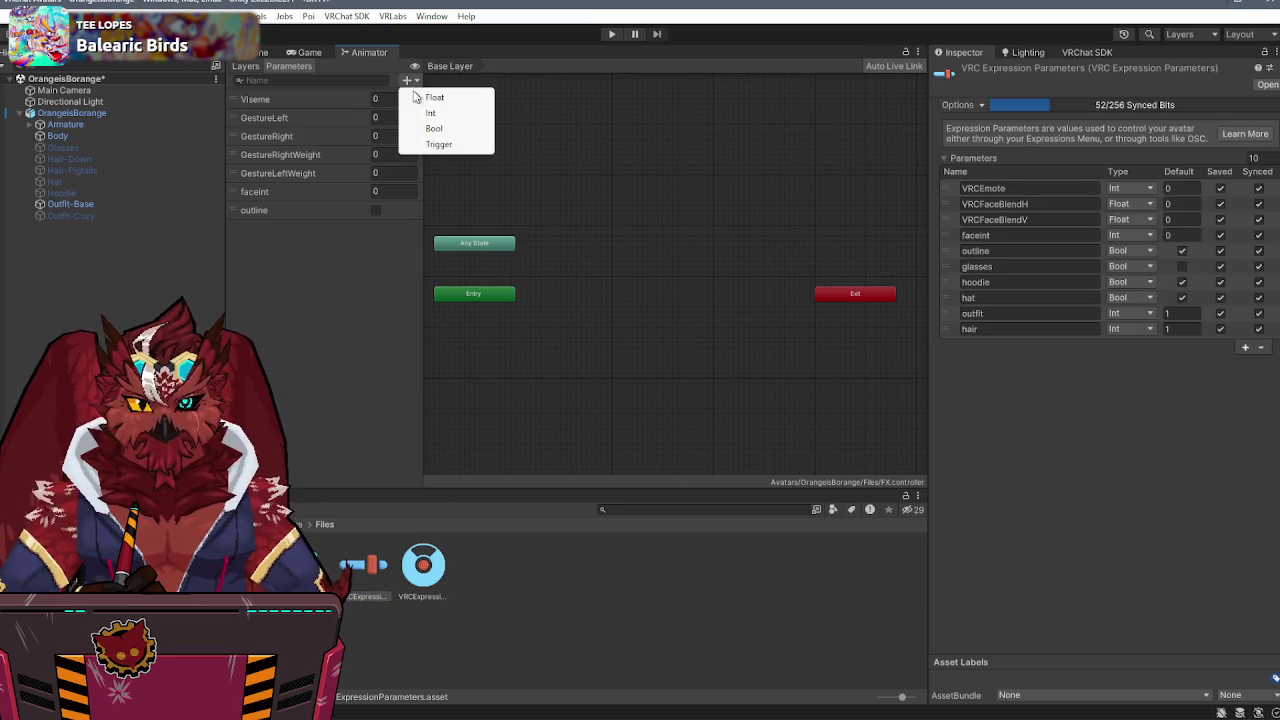
{"action": "left_click", "coordinate": [436, 126]}
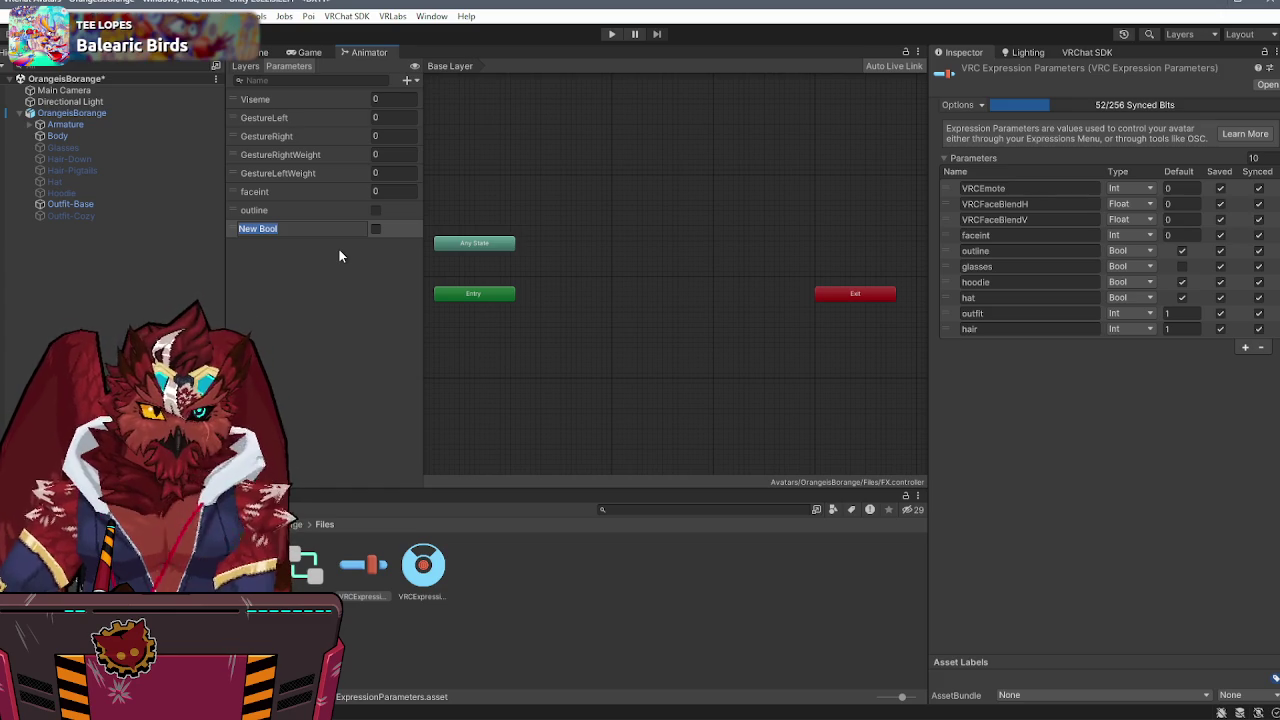
{"action": "type", "text": "hoodie"}
{"action": "key", "text": "Return"}
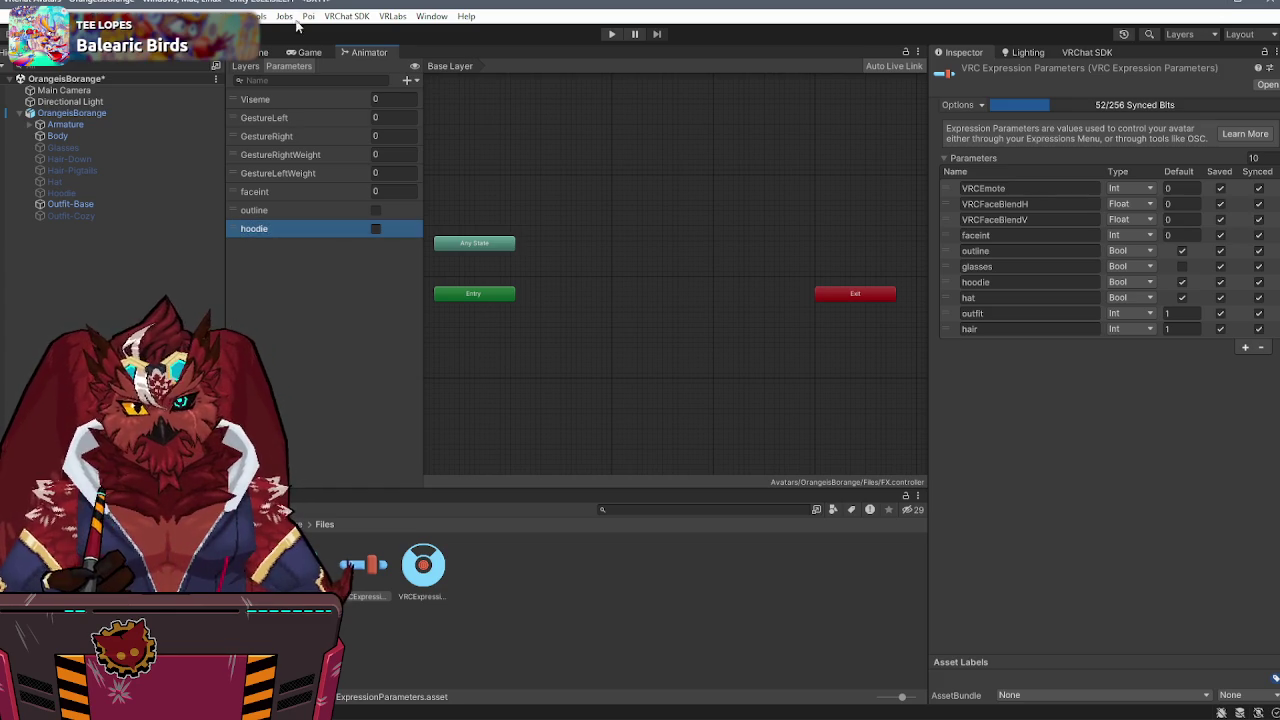
{"action": "left_click", "coordinate": [409, 80]}
{"action": "left_click", "coordinate": [440, 125]}
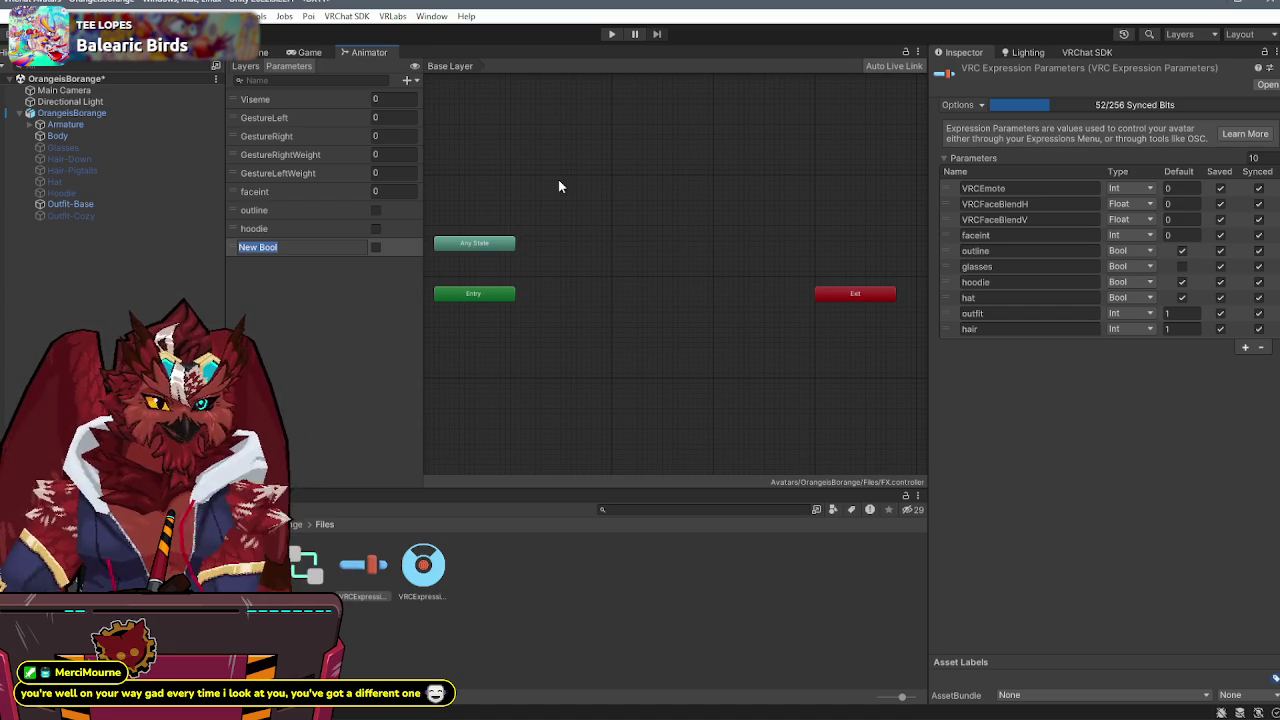
{"action": "type", "text": "hat"}
{"action": "key", "text": "Return"}
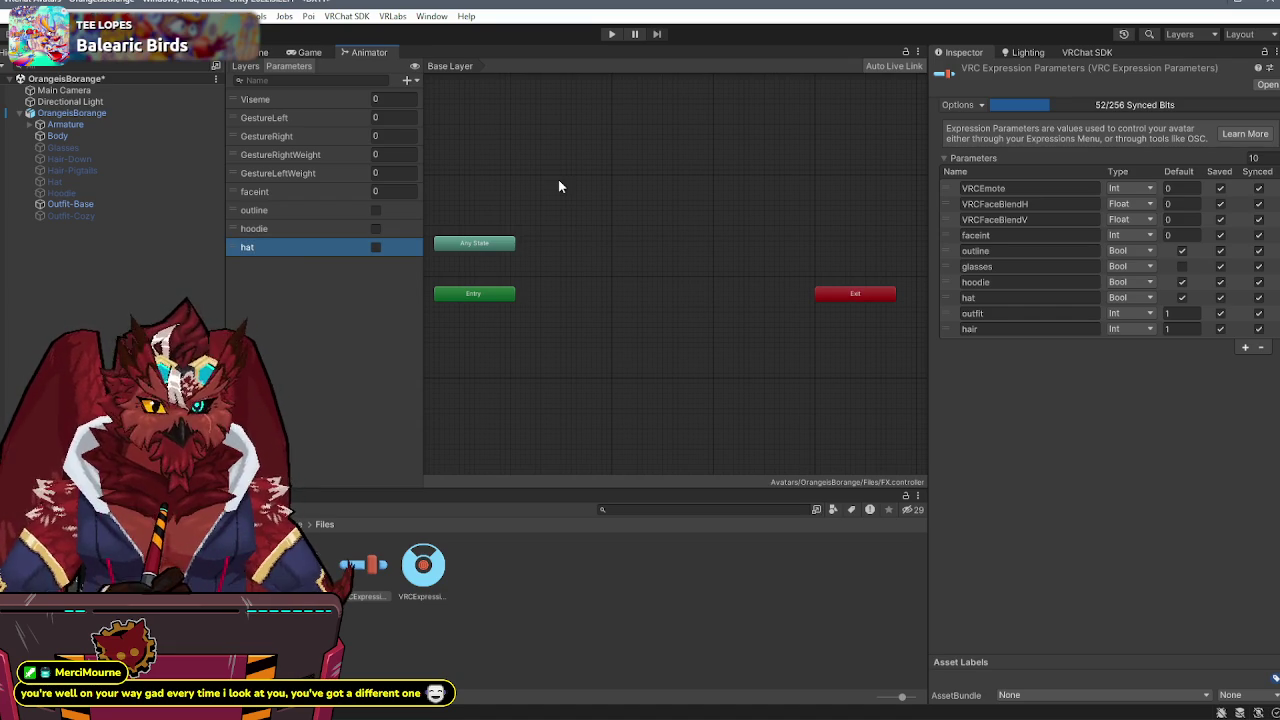
- Add Int parameters outfit and hair to the FX controller
{"action": "left_click", "coordinate": [408, 80]}
{"action": "left_click", "coordinate": [445, 108]}
{"action": "type", "text": "ou"}
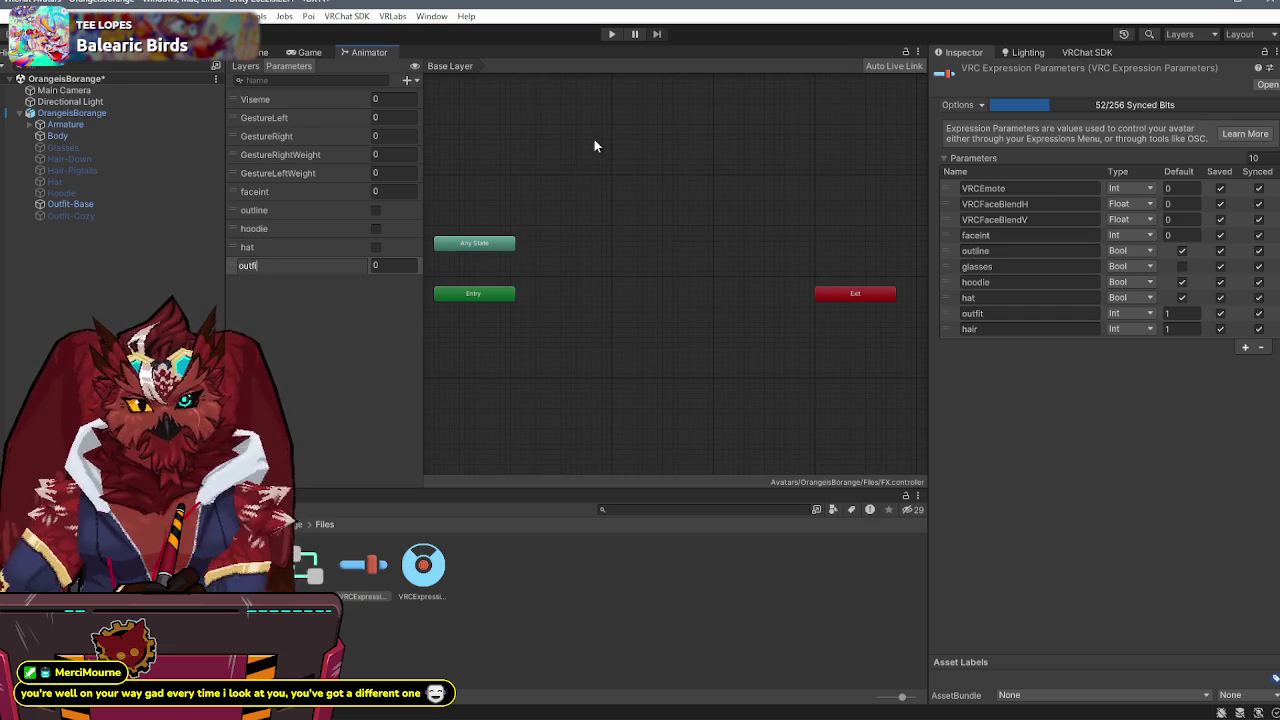
{"action": "type", "text": "tfi"}
{"action": "key", "text": "Return"}
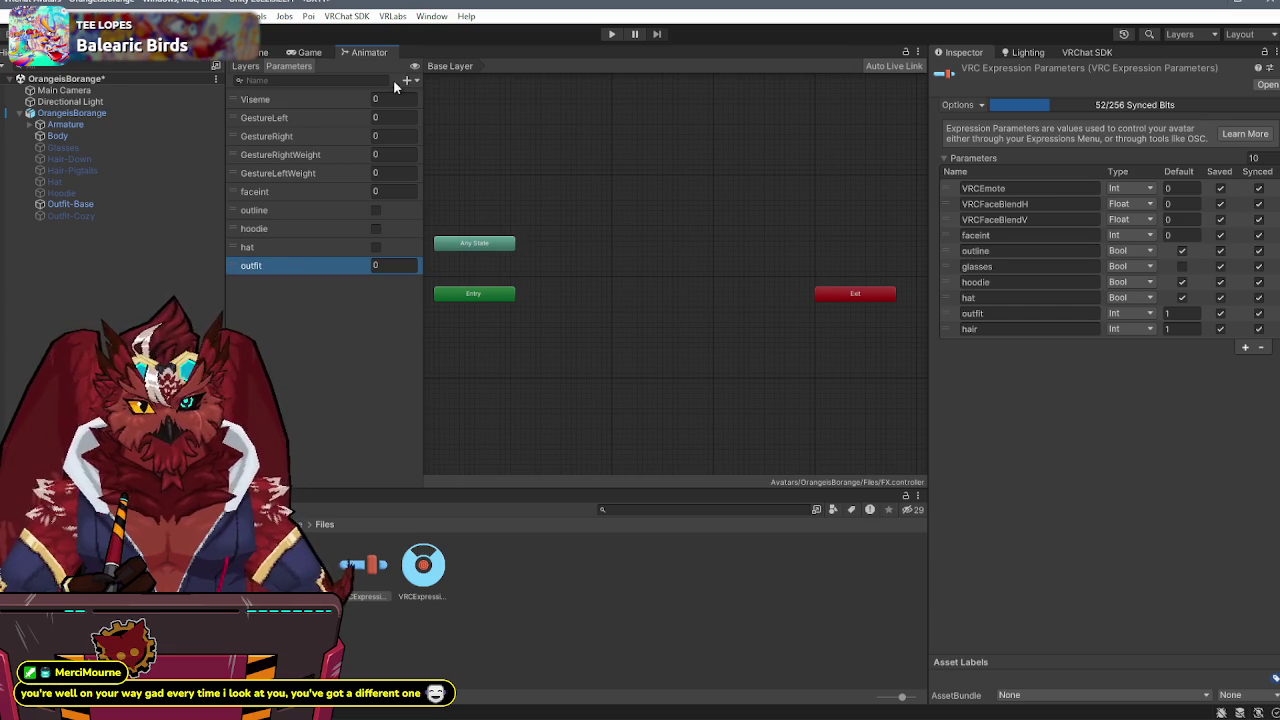
{"action": "left_click", "coordinate": [407, 80]}
{"action": "left_click", "coordinate": [436, 115]}
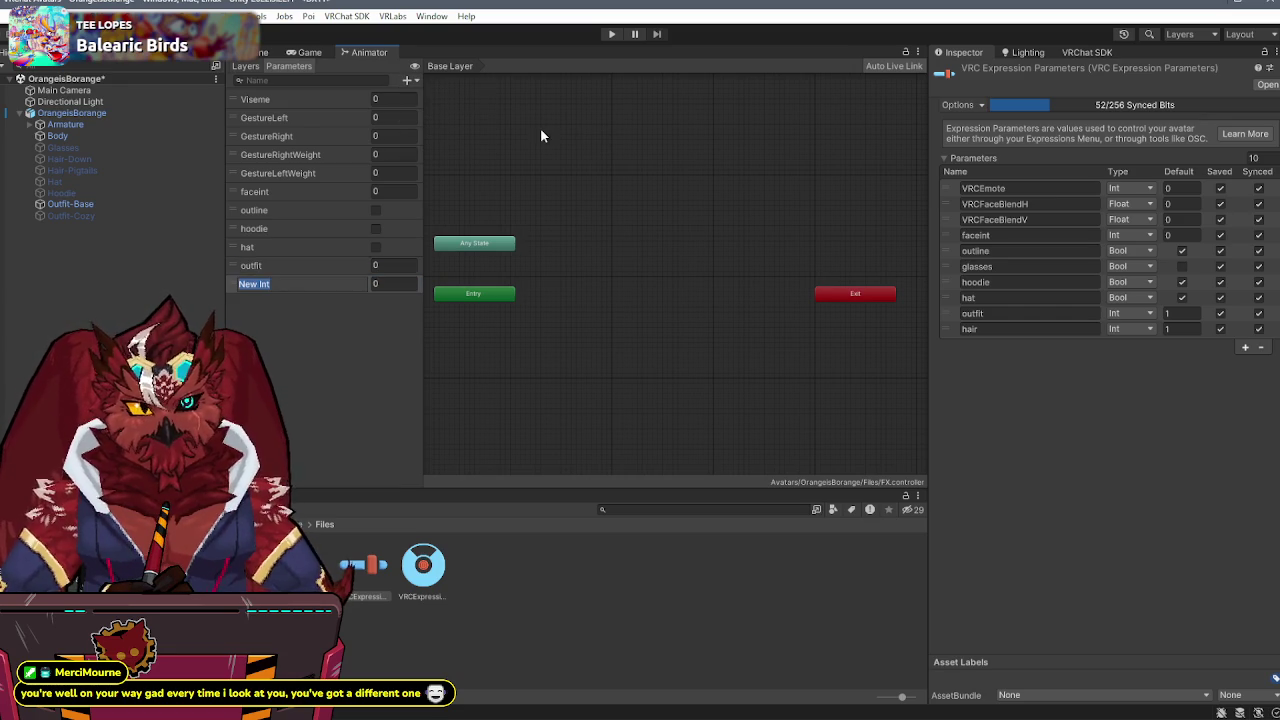
{"action": "type", "text": "hair"}
{"action": "key", "text": "Return"}
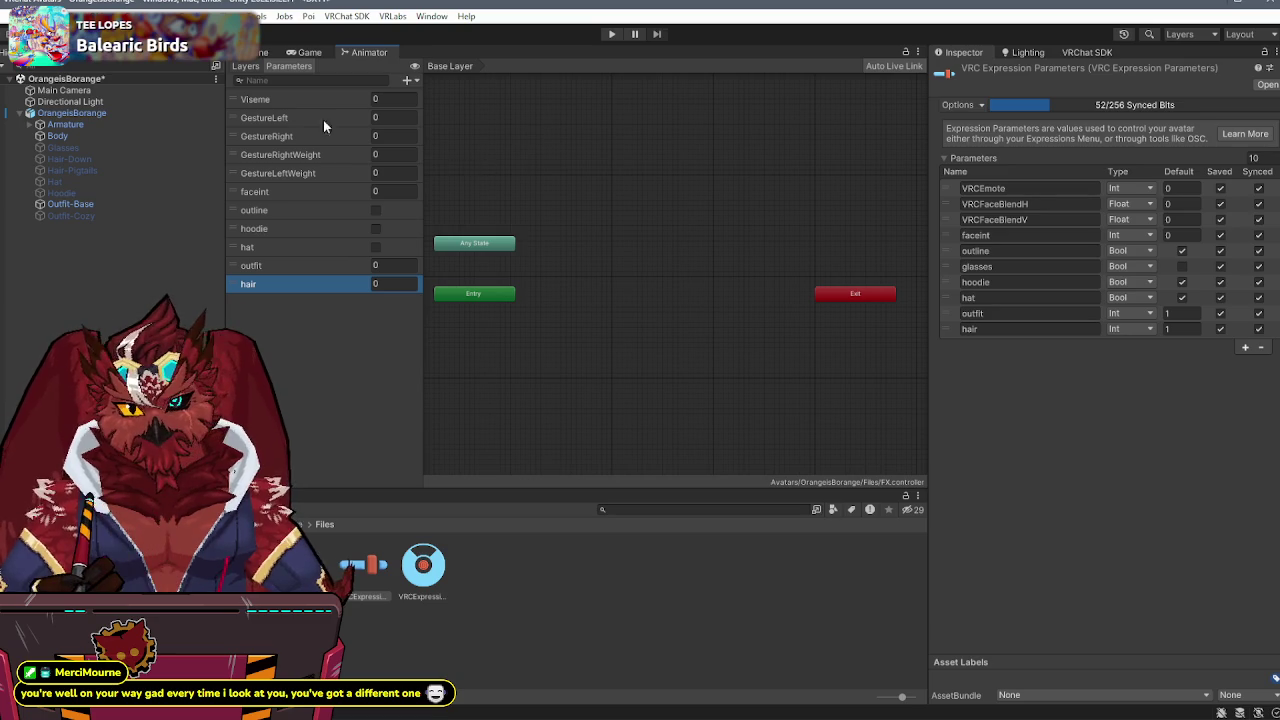
{"action": "left_click", "coordinate": [245, 66]}
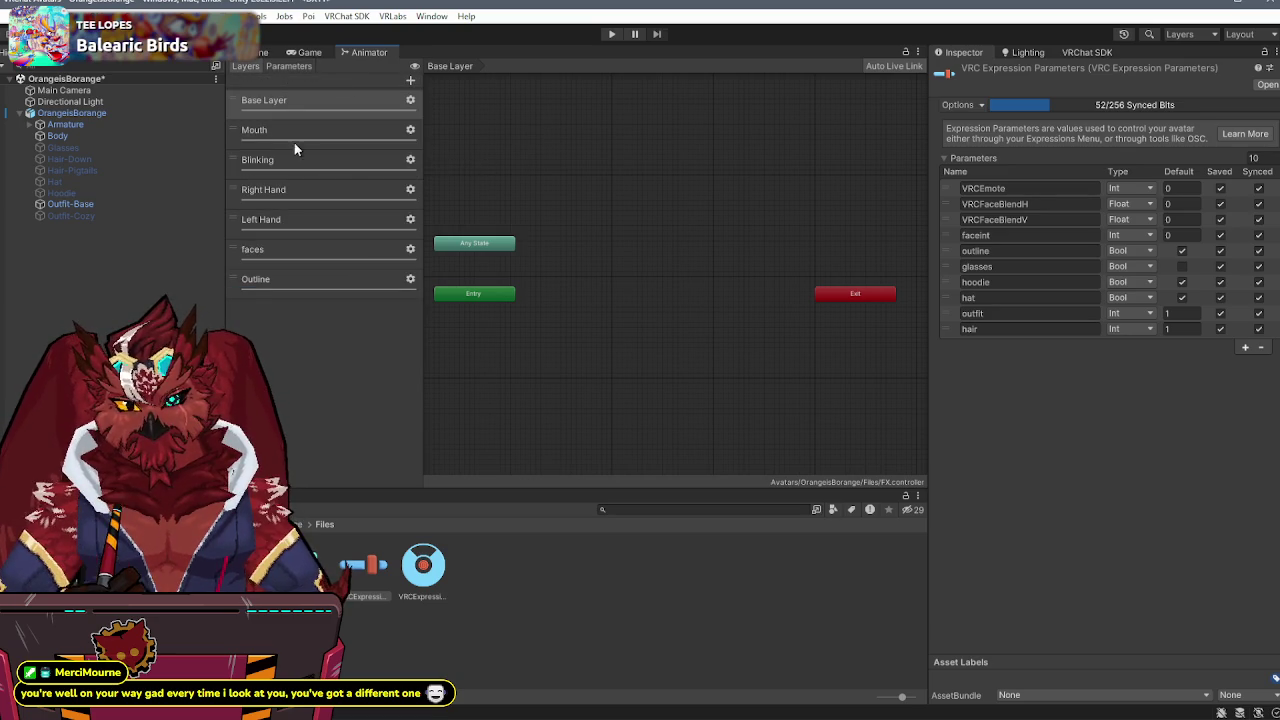
- Add a new layer named Glasses to the FX animator controller
{"action": "left_click", "coordinate": [410, 81]}
{"action": "type", "text": "Gl"}
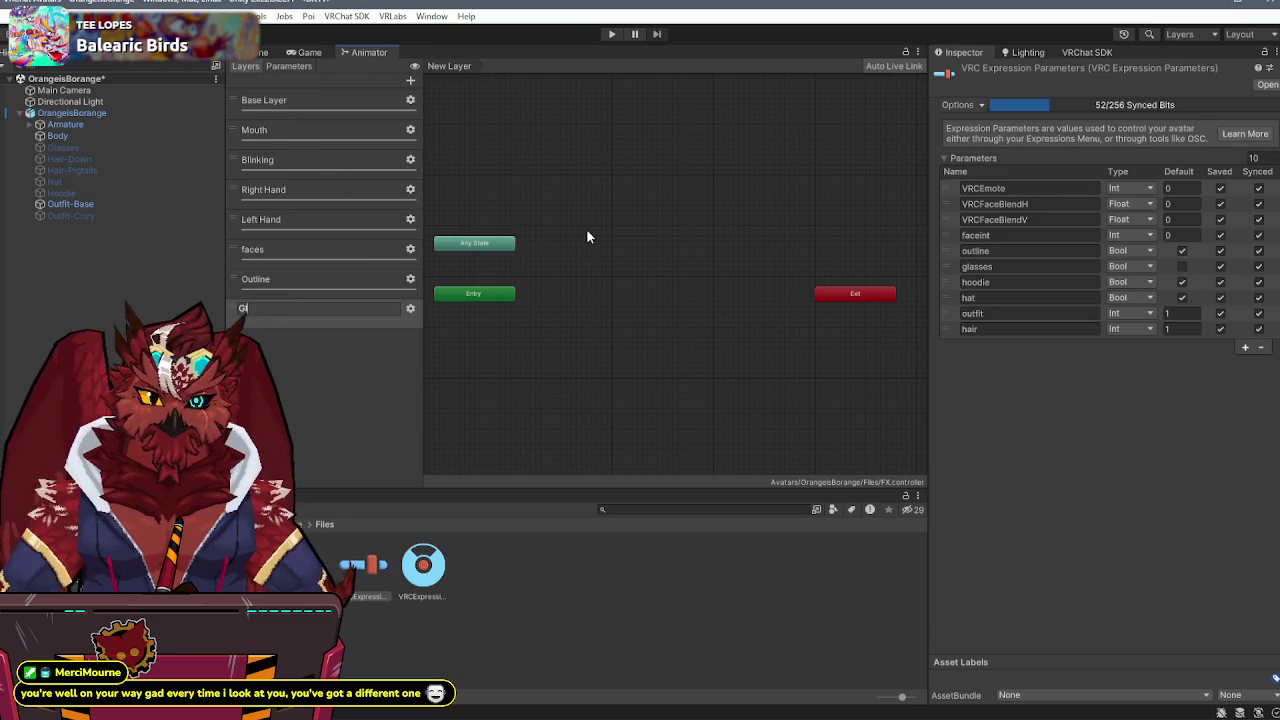
{"action": "type", "text": "asses"}
{"action": "key", "text": "Return"}
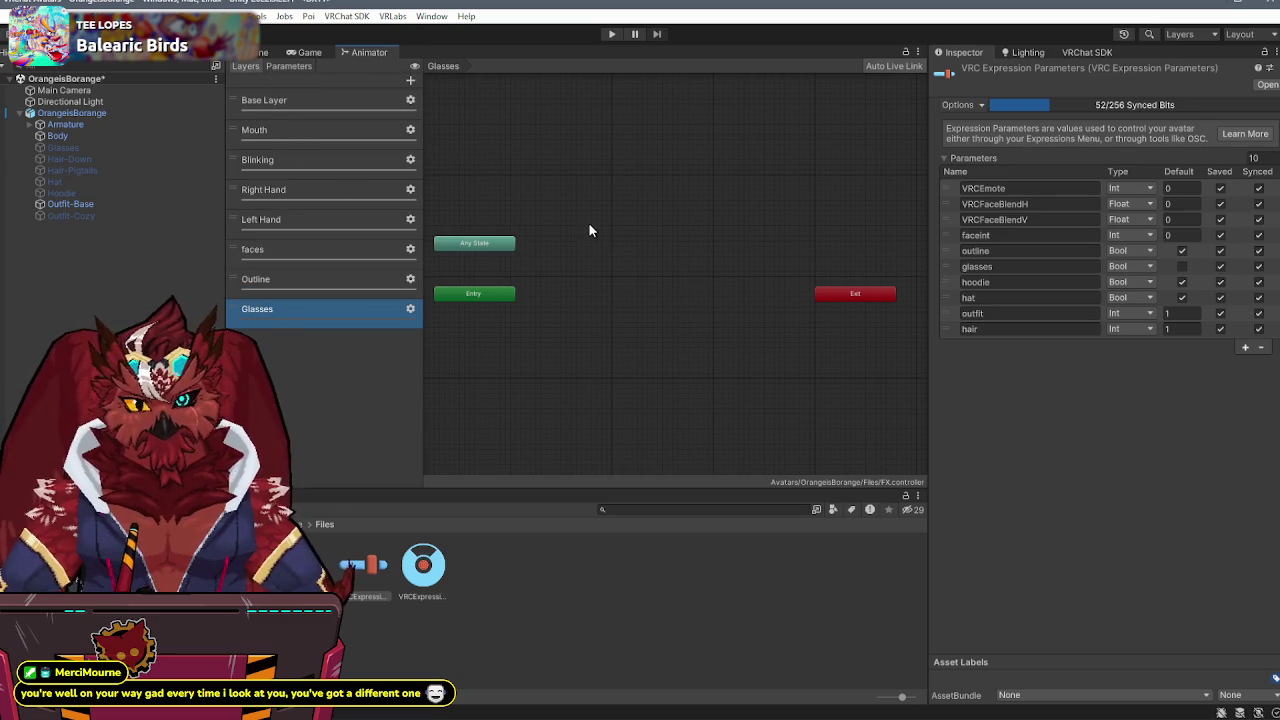
{"action": "left_click", "coordinate": [410, 309]}
{"action": "left_click", "coordinate": [689, 267]}
- Add a Hoodie layer, then rename it to Outfits
{"action": "left_click", "coordinate": [410, 81]}
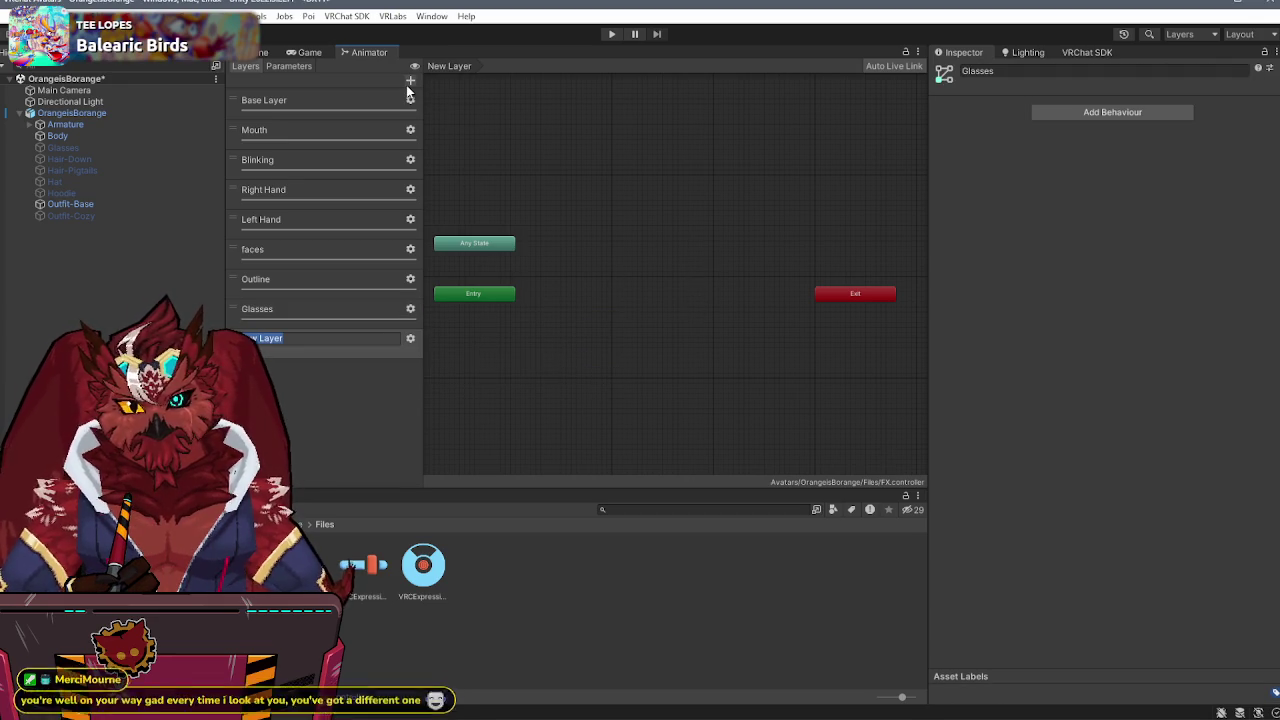
{"action": "type", "text": "Hoodie"}
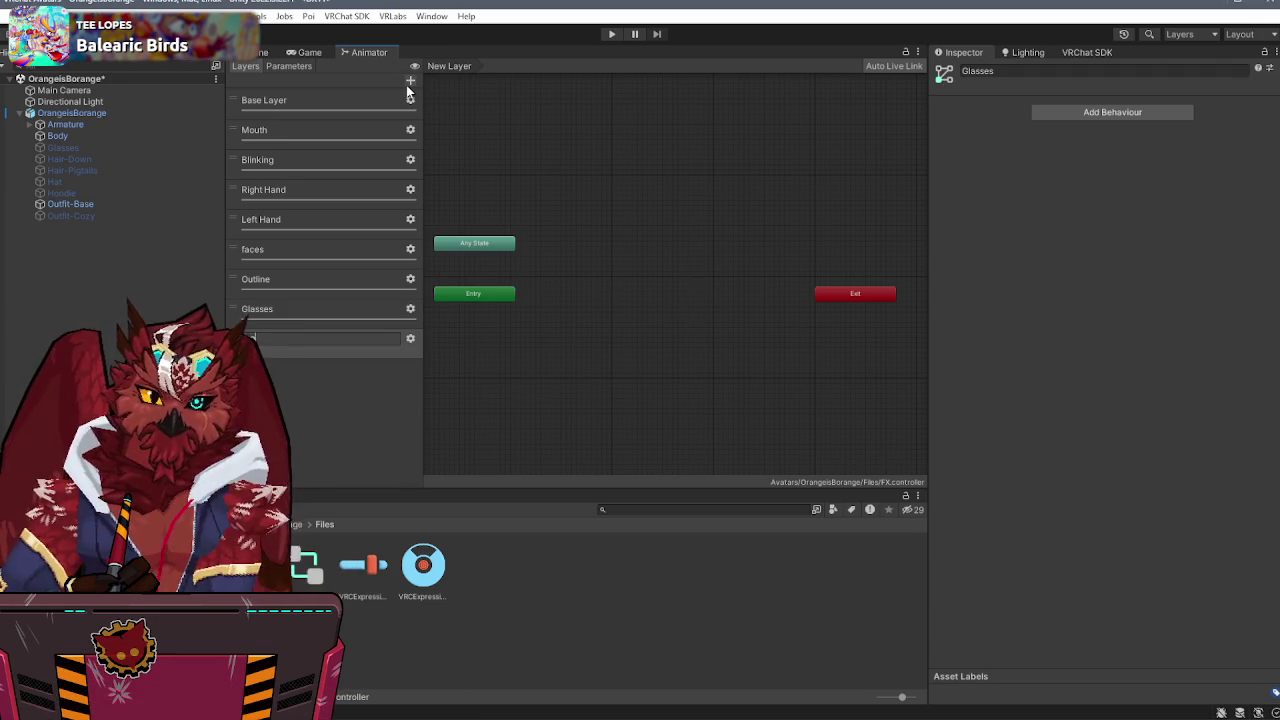
{"action": "key", "text": "Return"}
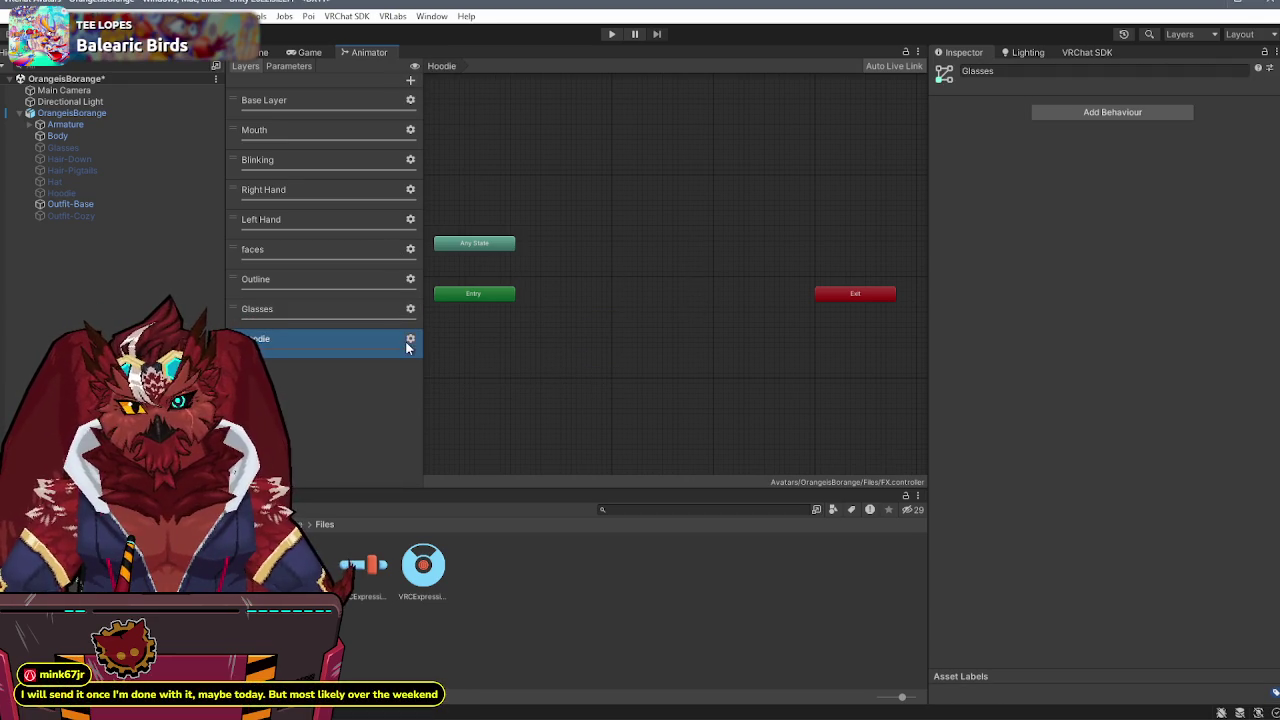
{"action": "left_click", "coordinate": [410, 339]}
{"action": "left_click", "coordinate": [659, 334]}
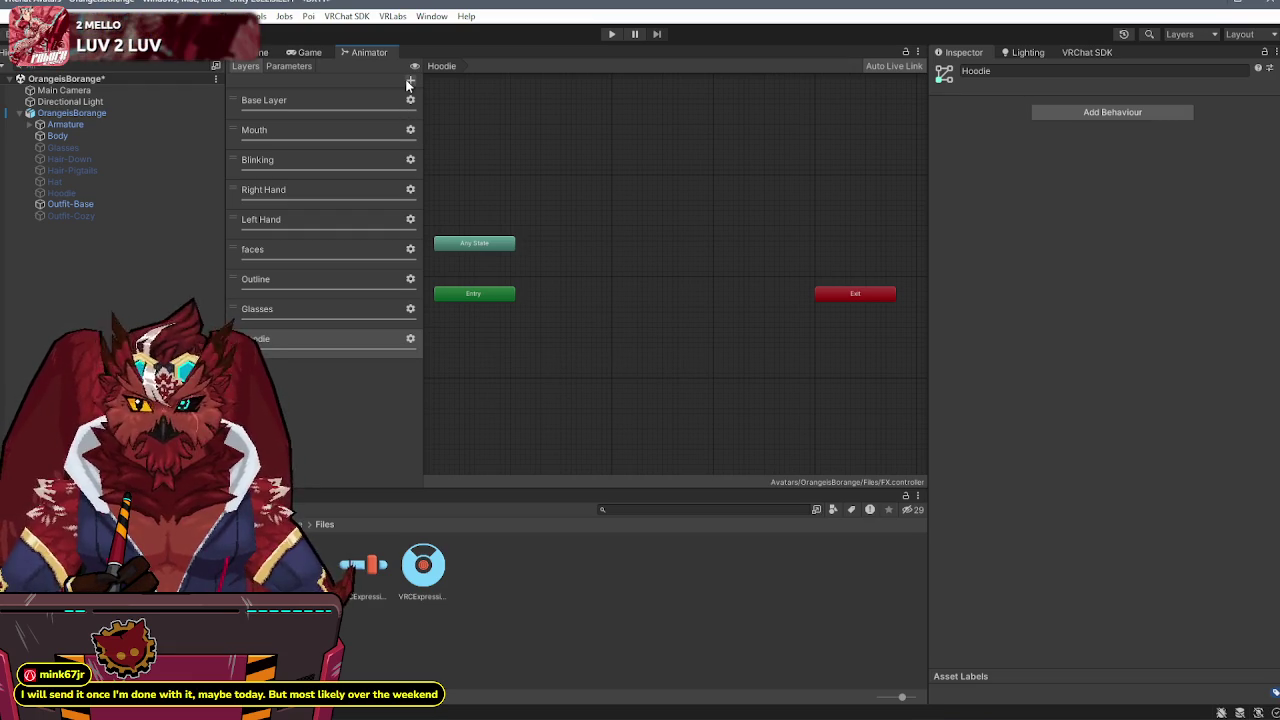
{"action": "double_click", "coordinate": [258, 338]}
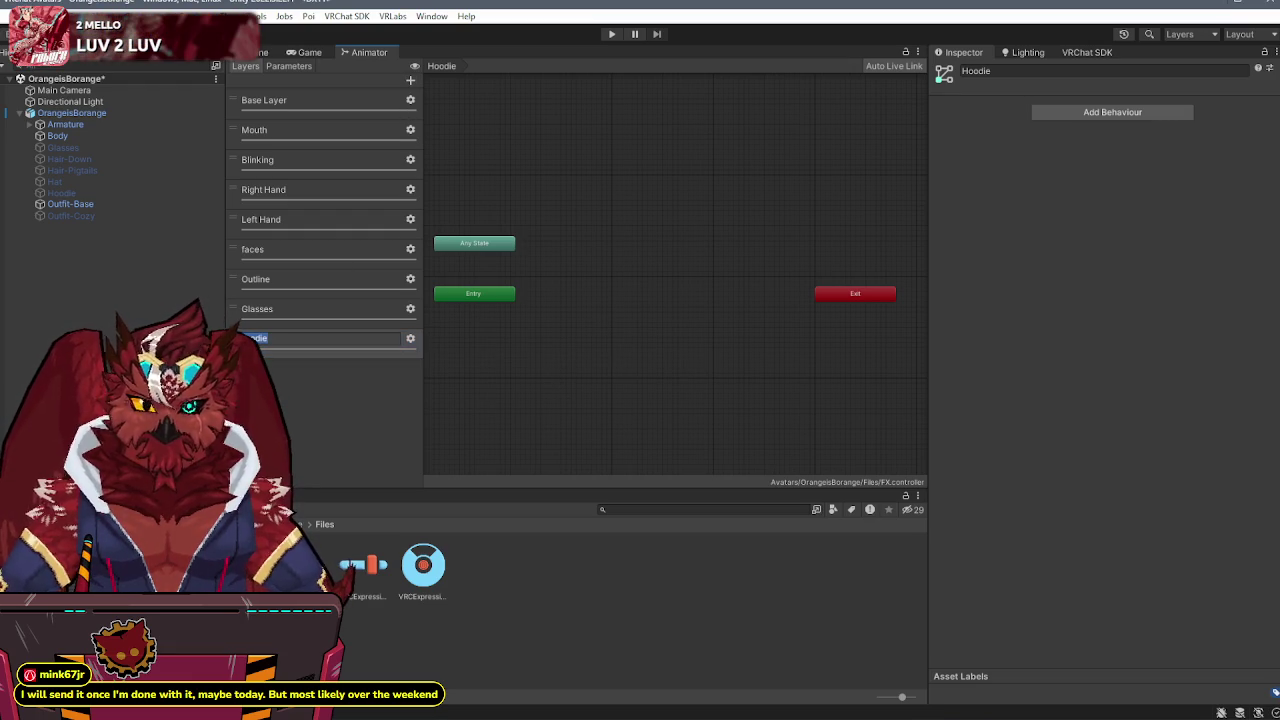
{"action": "key", "text": "BackSpace"}
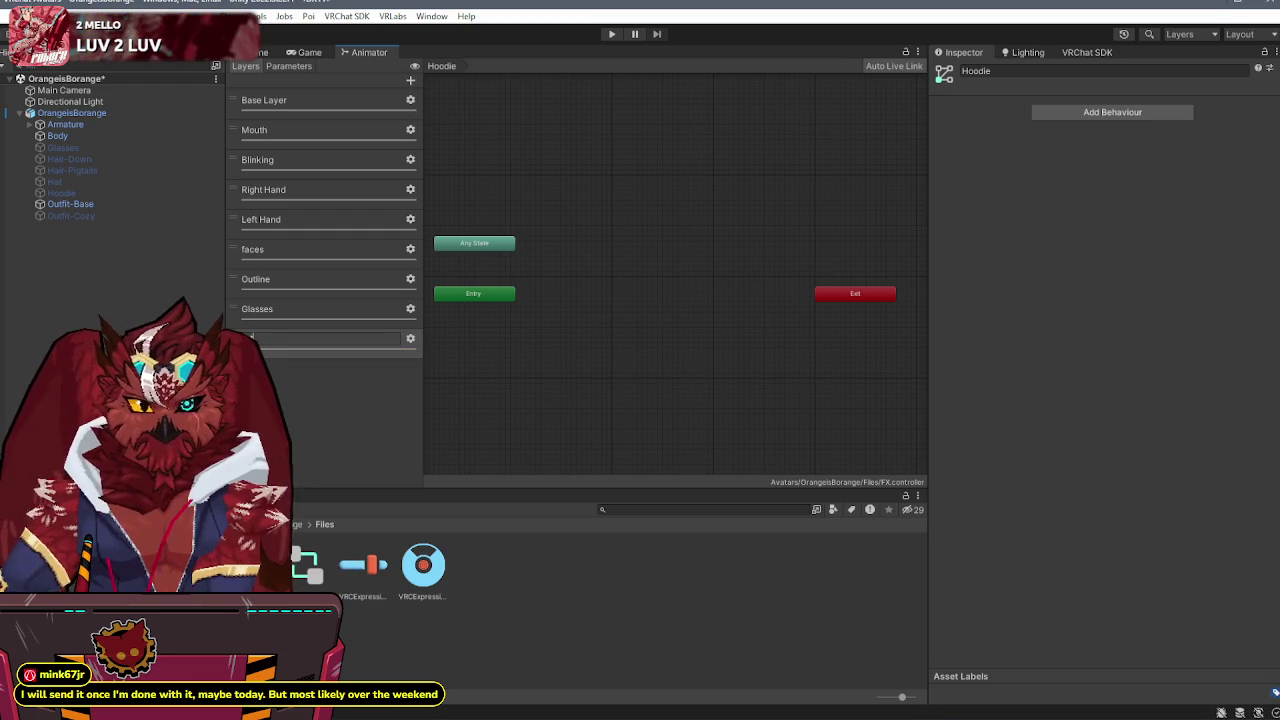
{"action": "type", "text": "Outfits"}
{"action": "key", "text": "Return"}
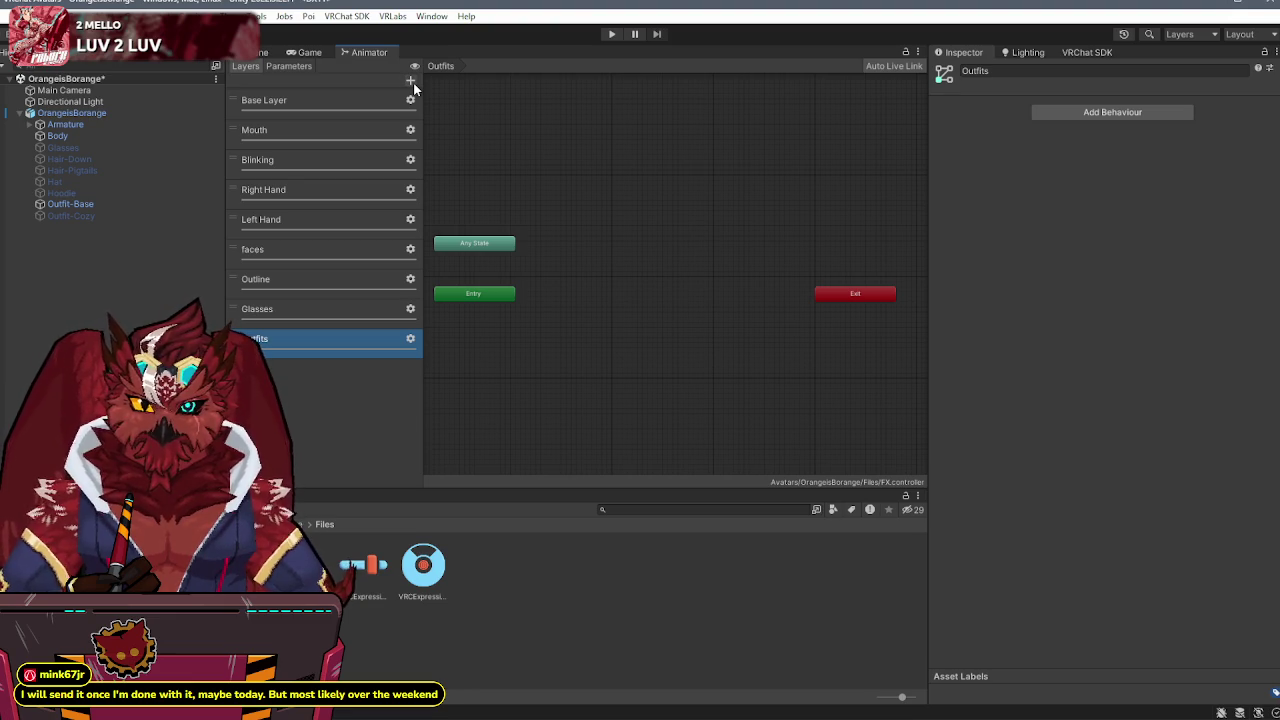
- Add another layer named hat below Outfits
{"action": "left_click", "coordinate": [410, 81]}
{"action": "type", "text": "hat"}
{"action": "key", "text": "Return"}
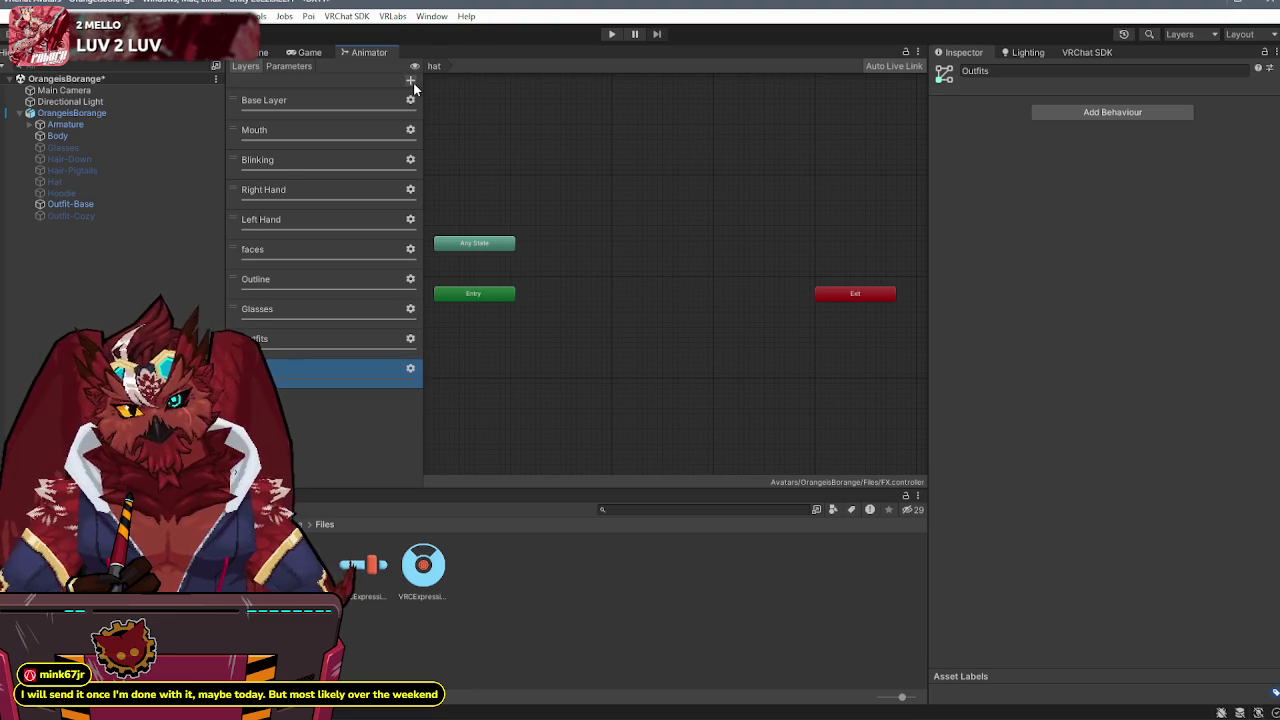
{"action": "left_click", "coordinate": [410, 371]}
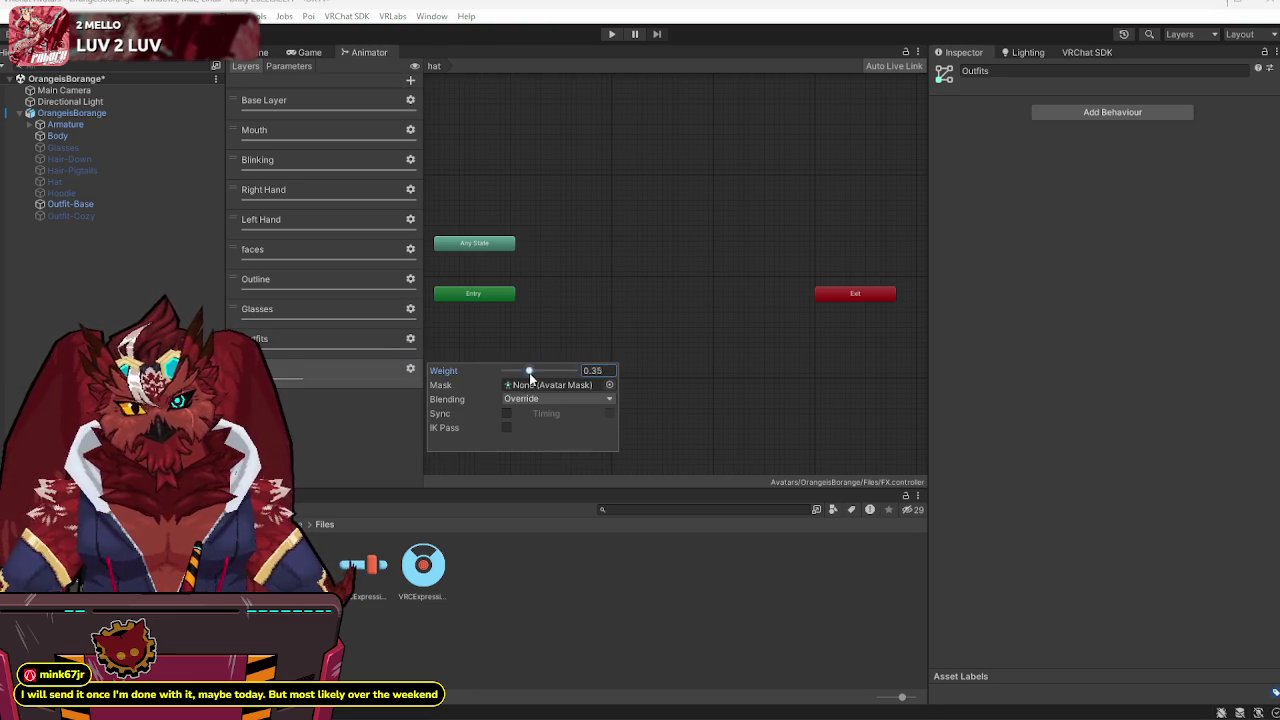
{"action": "left_click", "coordinate": [726, 362]}
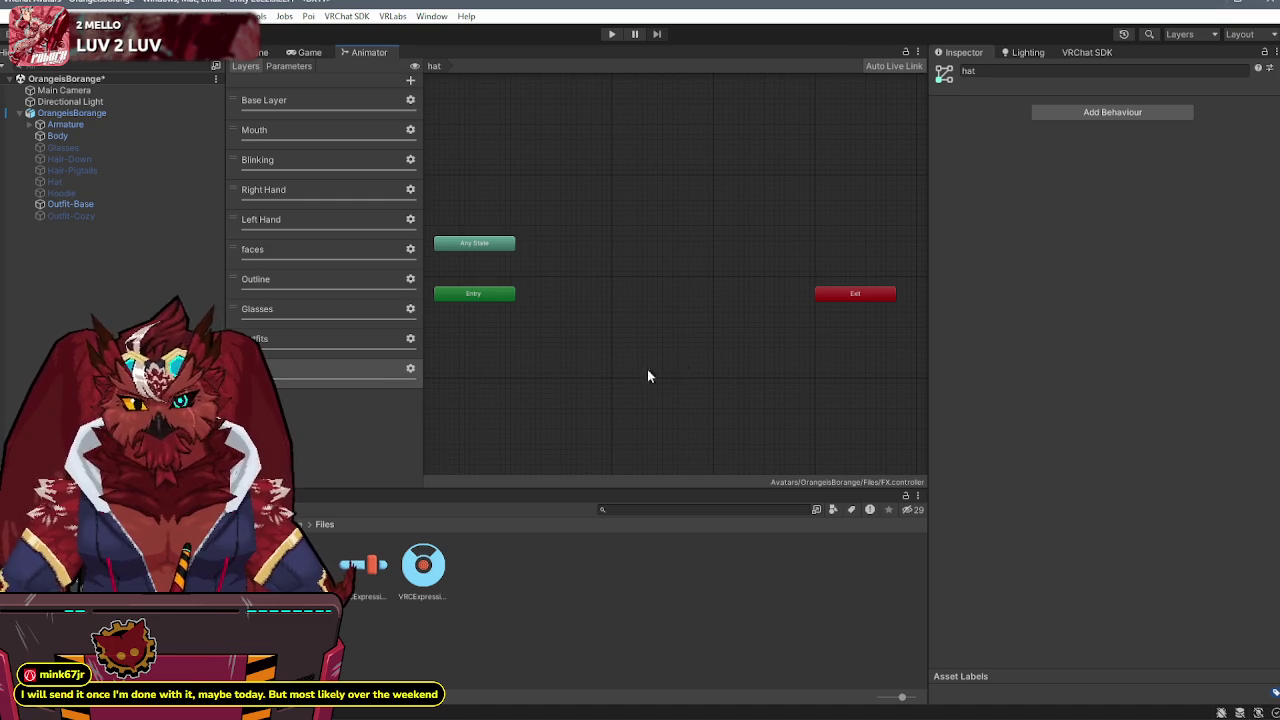
{"action": "right_click", "coordinate": [626, 346]}
- In the hat layer, create an empty default state and add the Hat clip as a state
{"action": "mouse_move", "coordinate": [789, 349]}
{"action": "left_click", "coordinate": [866, 349]}
{"action": "left_click_drag", "start_coordinate": [698, 351], "coordinate": [628, 283]}
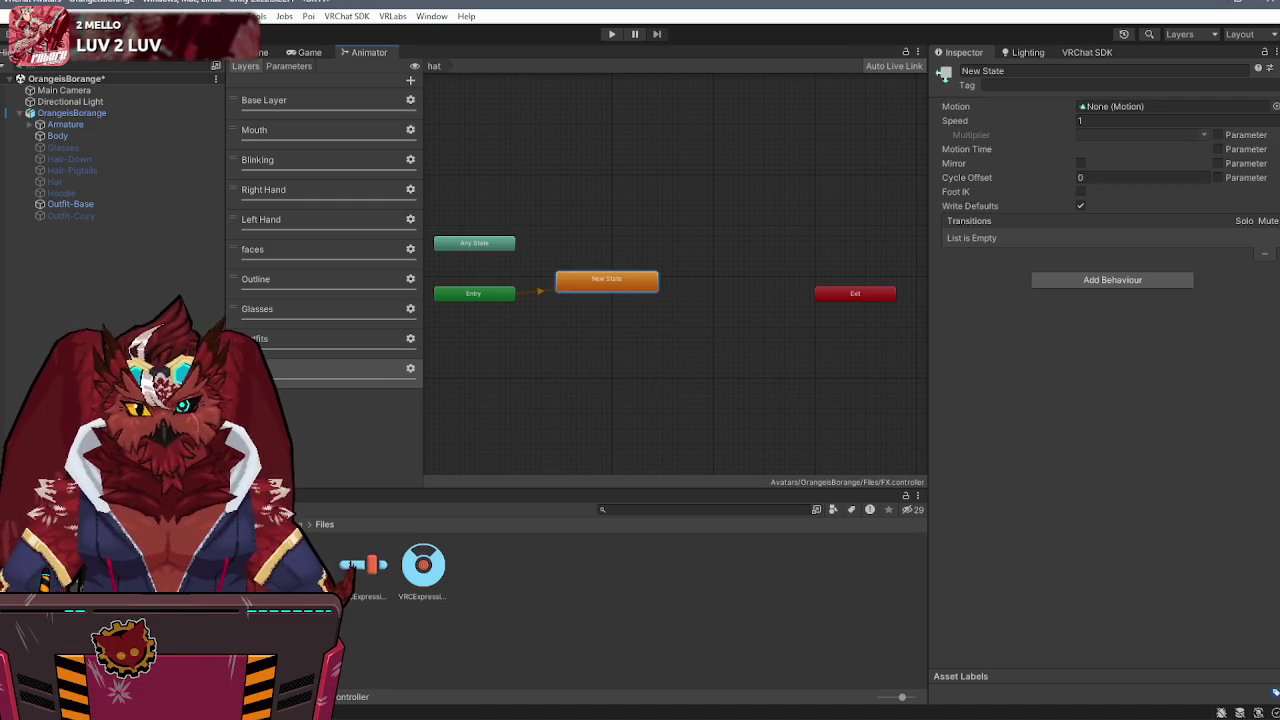
{"action": "double_click", "coordinate": [310, 565]}
{"action": "left_click_drag", "start_coordinate": [878, 568], "coordinate": [610, 367]}
- Make transitions from New State to Hat and from Hat back to New State
{"action": "right_click", "coordinate": [622, 289]}
{"action": "left_click", "coordinate": [667, 293]}
{"action": "left_click", "coordinate": [629, 366]}
{"action": "left_click_drag", "start_coordinate": [627, 373], "coordinate": [602, 348]}
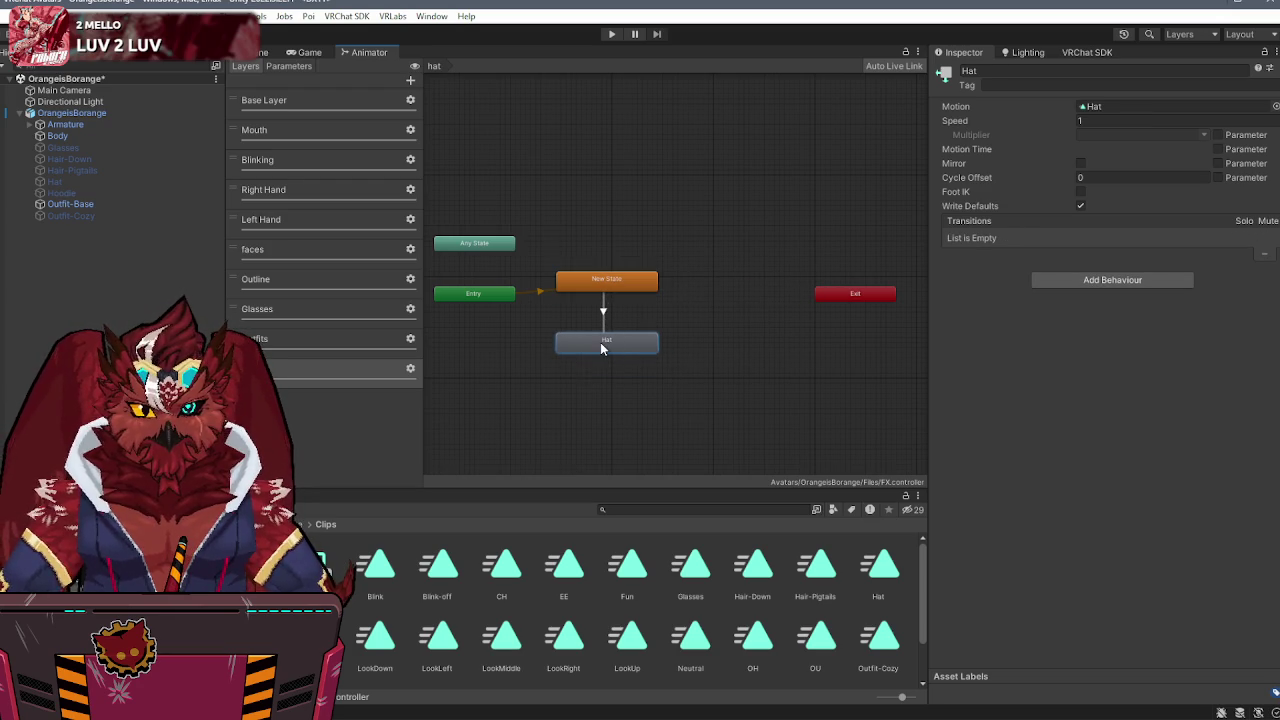
{"action": "right_click", "coordinate": [602, 348]}
{"action": "left_click", "coordinate": [626, 352]}
{"action": "left_click", "coordinate": [622, 284]}
- Give the New State→Hat transition no exit time, duration 0 and a hat condition
{"action": "left_click", "coordinate": [605, 312]}
{"action": "left_click", "coordinate": [1070, 206]}
{"action": "left_click", "coordinate": [958, 221]}
{"action": "left_click", "coordinate": [1070, 262]}
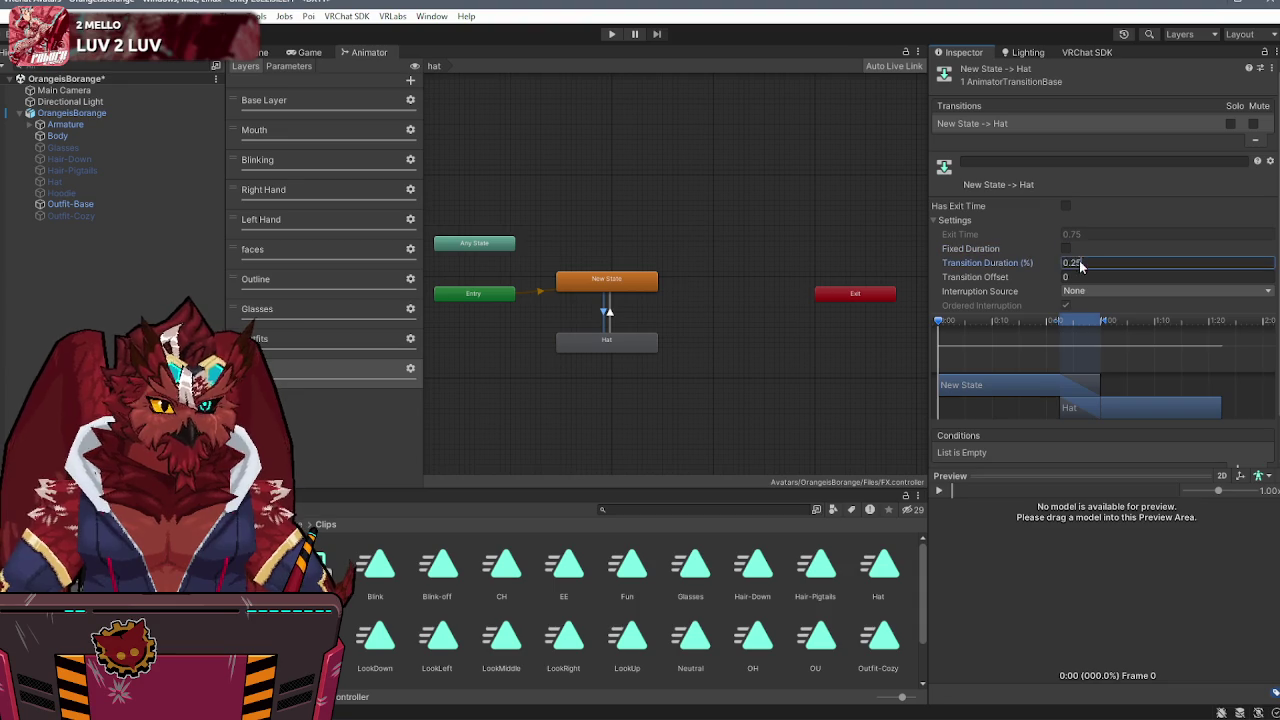
{"action": "type", "text": "0"}
{"action": "key", "text": "Return"}
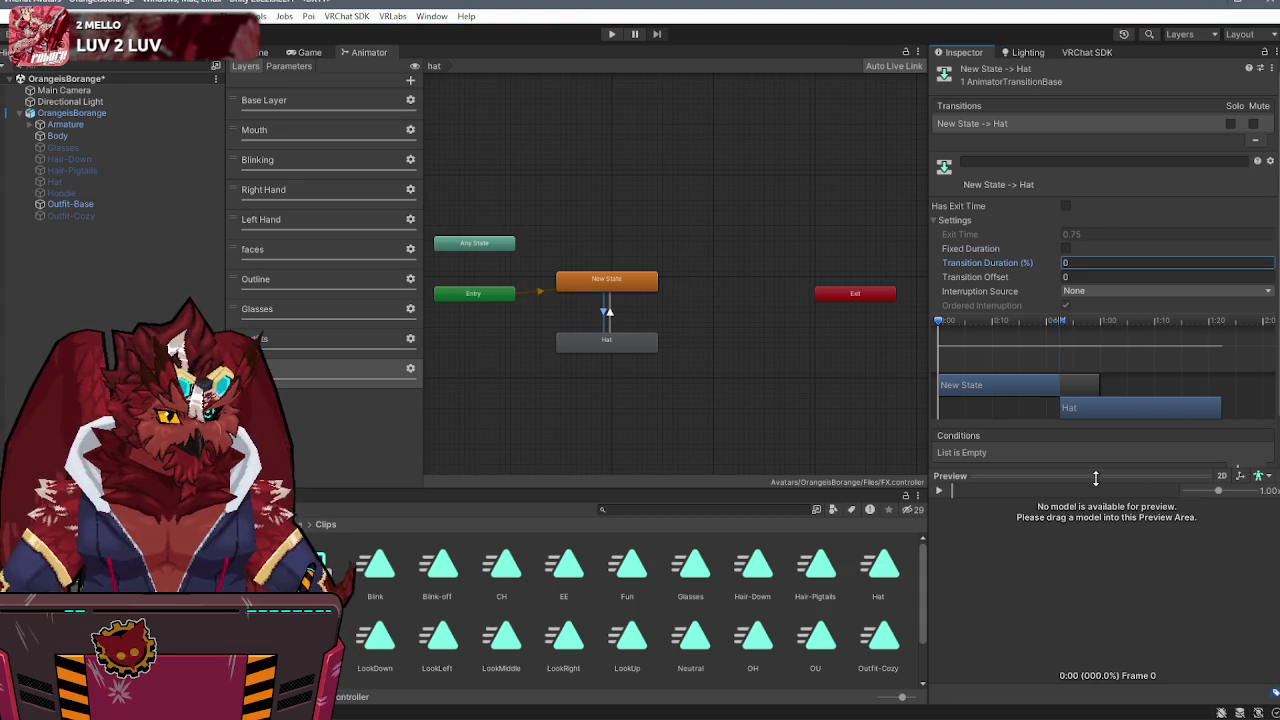
{"action": "left_click", "coordinate": [1238, 469]}
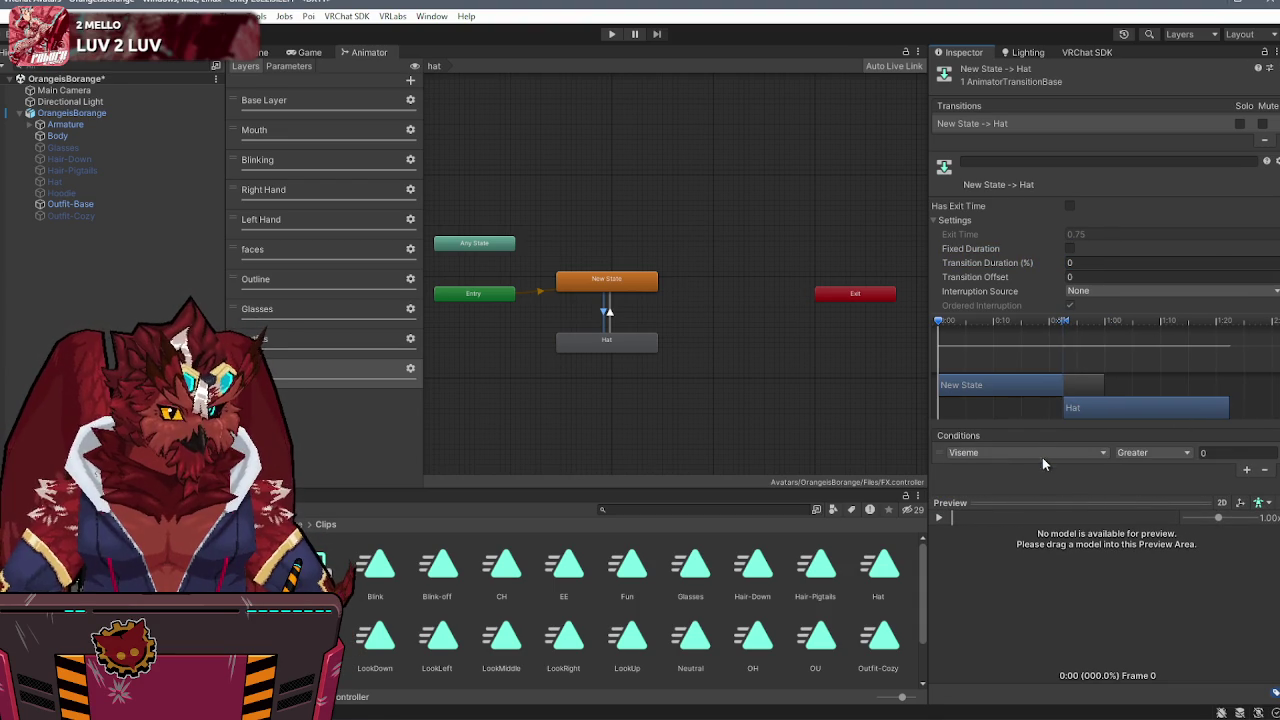
{"action": "left_click", "coordinate": [1043, 455]}
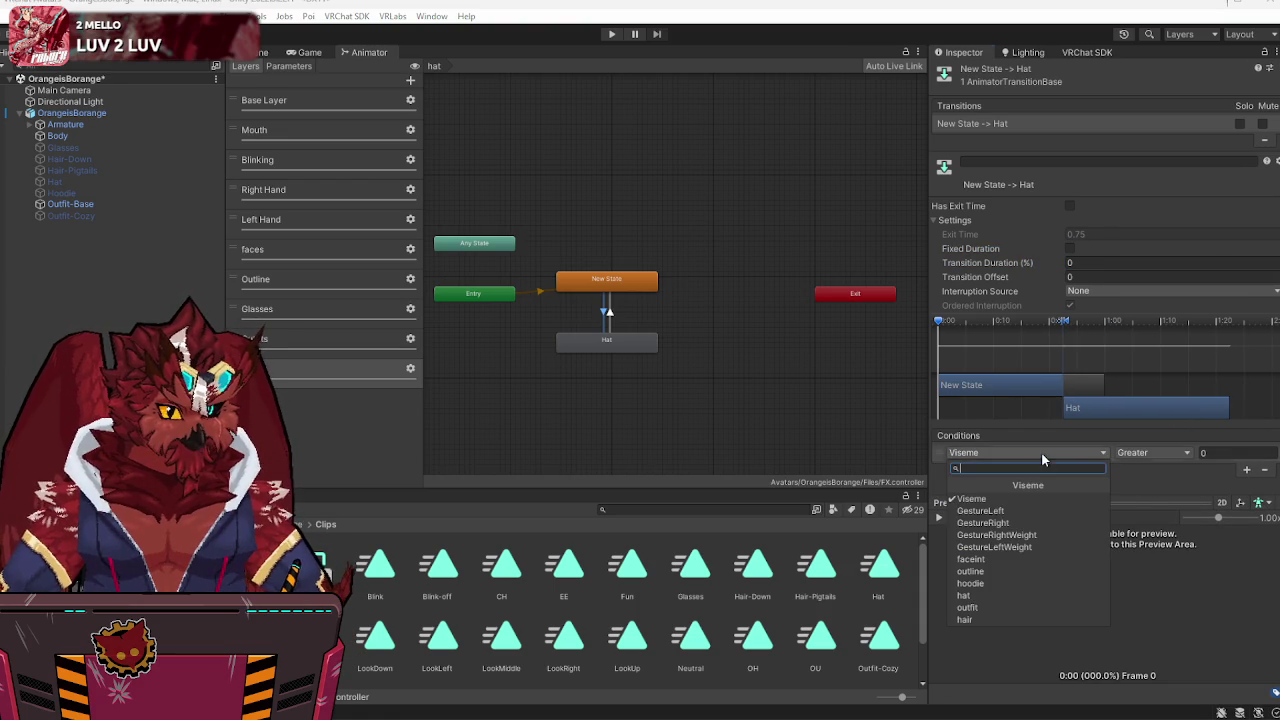
{"action": "left_click", "coordinate": [985, 595]}
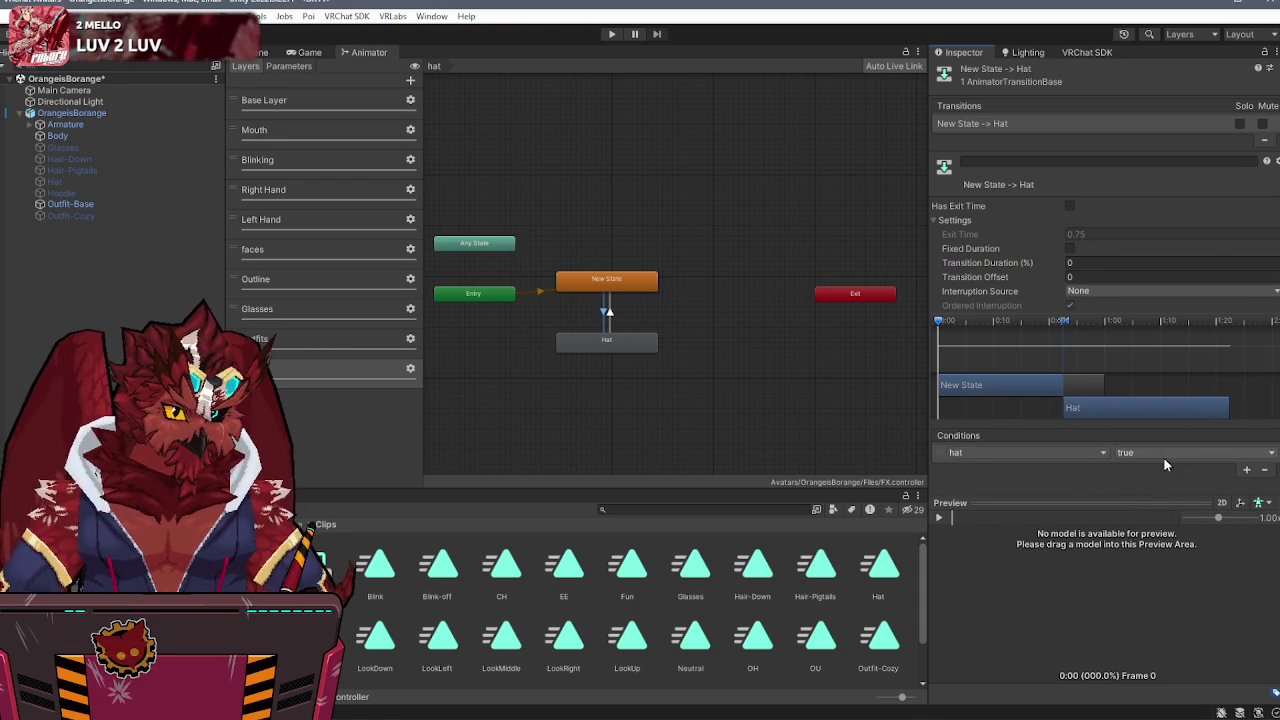
- Copy those settings onto the Hat→New State transition and set its condition to hat false
{"action": "right_click", "coordinate": [1026, 126]}
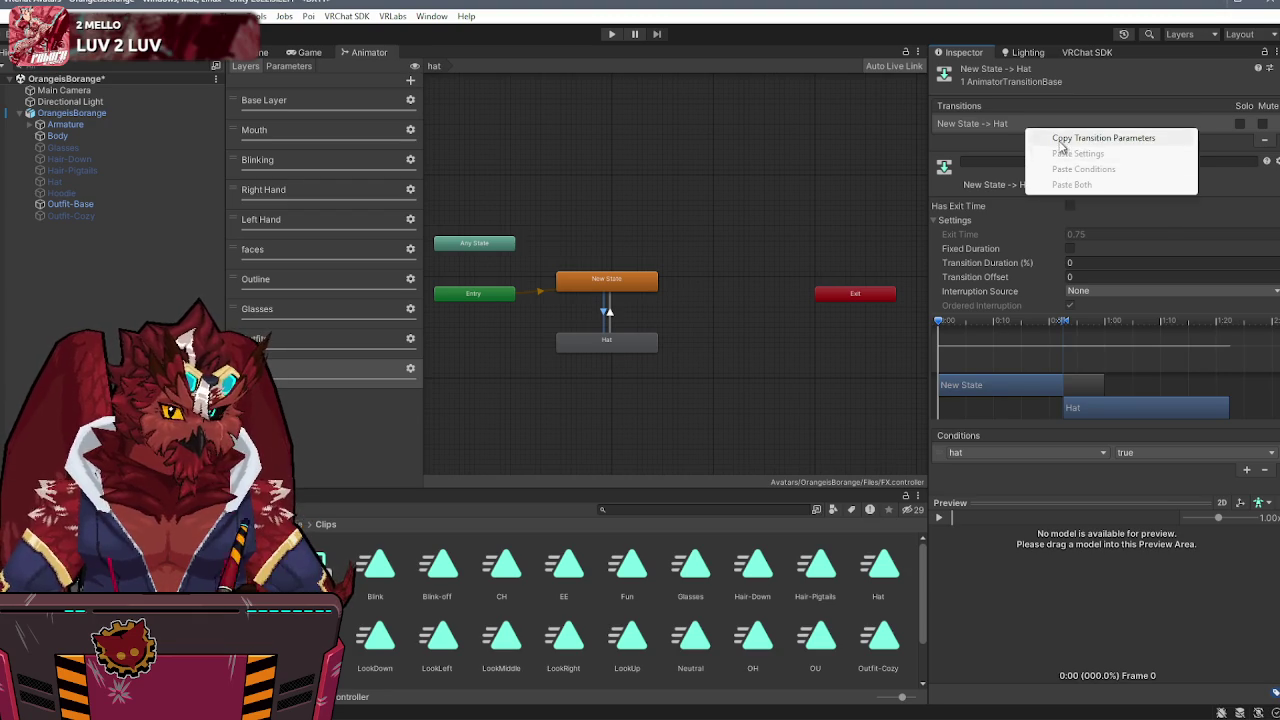
{"action": "left_click", "coordinate": [1110, 137]}
{"action": "left_click", "coordinate": [610, 312]}
{"action": "right_click", "coordinate": [1060, 130]}
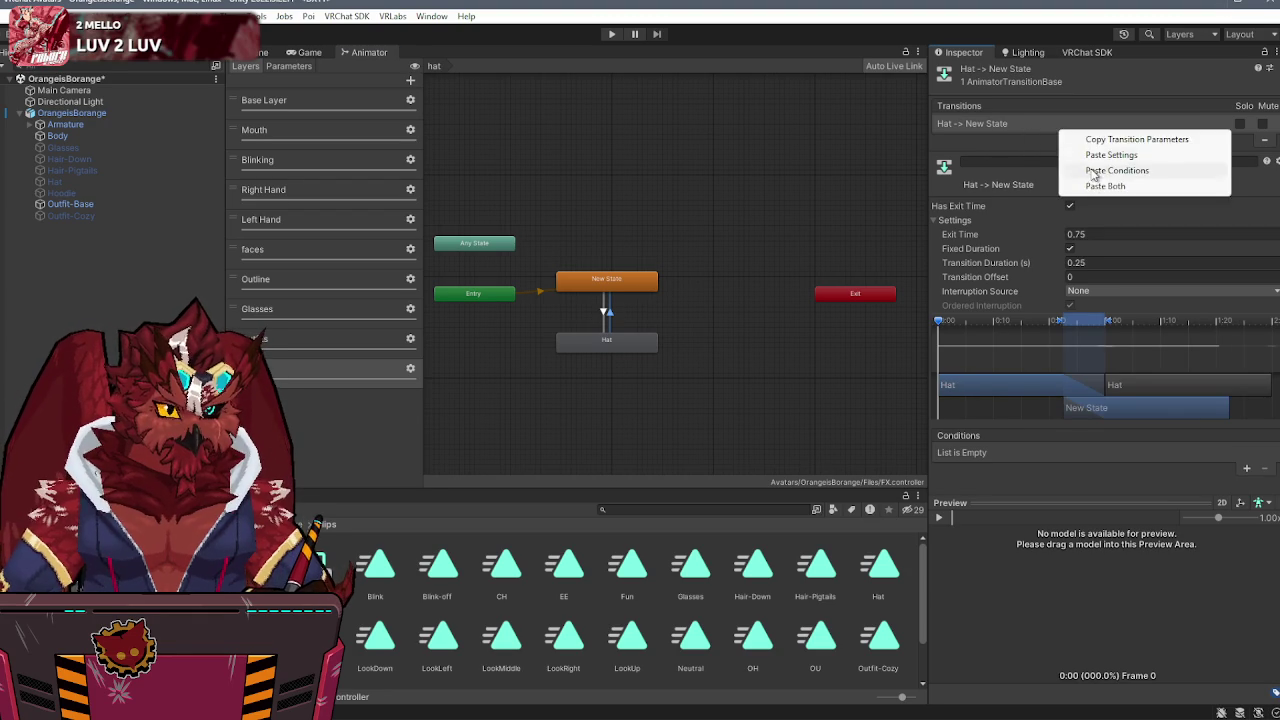
{"action": "left_click", "coordinate": [1092, 186]}
{"action": "left_click", "coordinate": [1148, 452]}
{"action": "left_click", "coordinate": [1148, 466]}
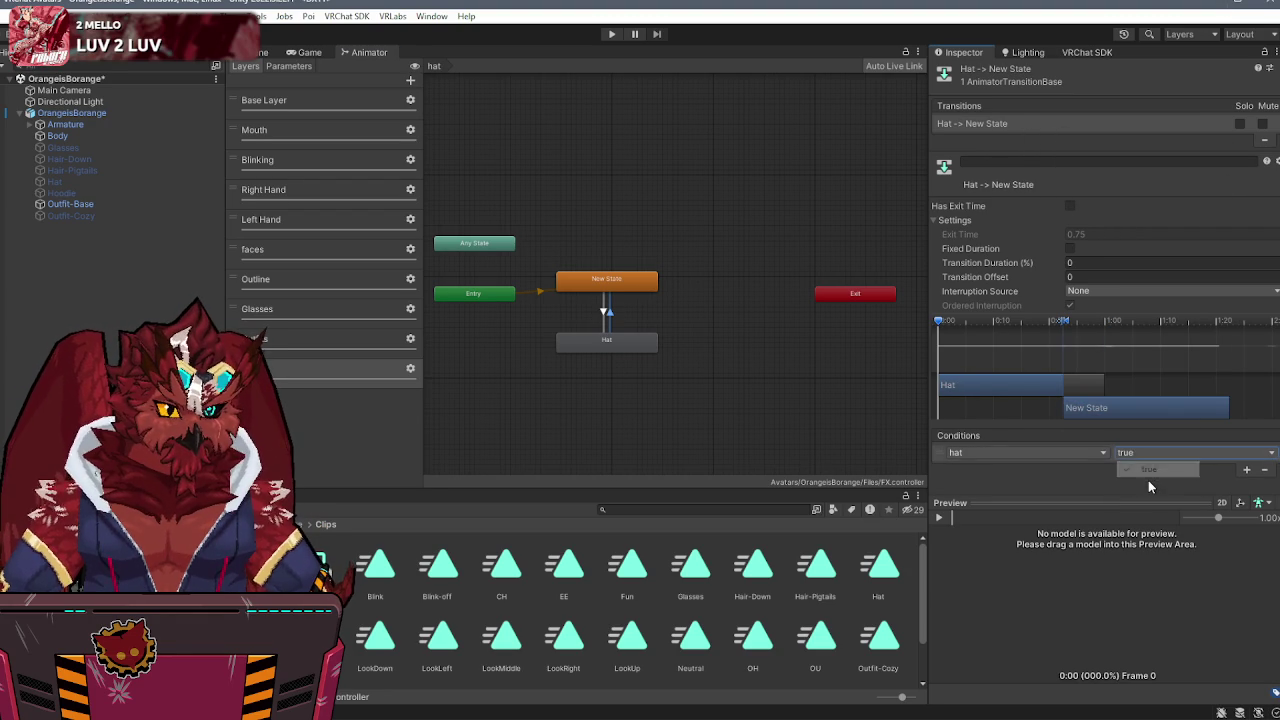
{"action": "left_click", "coordinate": [1148, 452]}
{"action": "left_click", "coordinate": [1150, 466]}
{"action": "left_click", "coordinate": [1150, 452]}
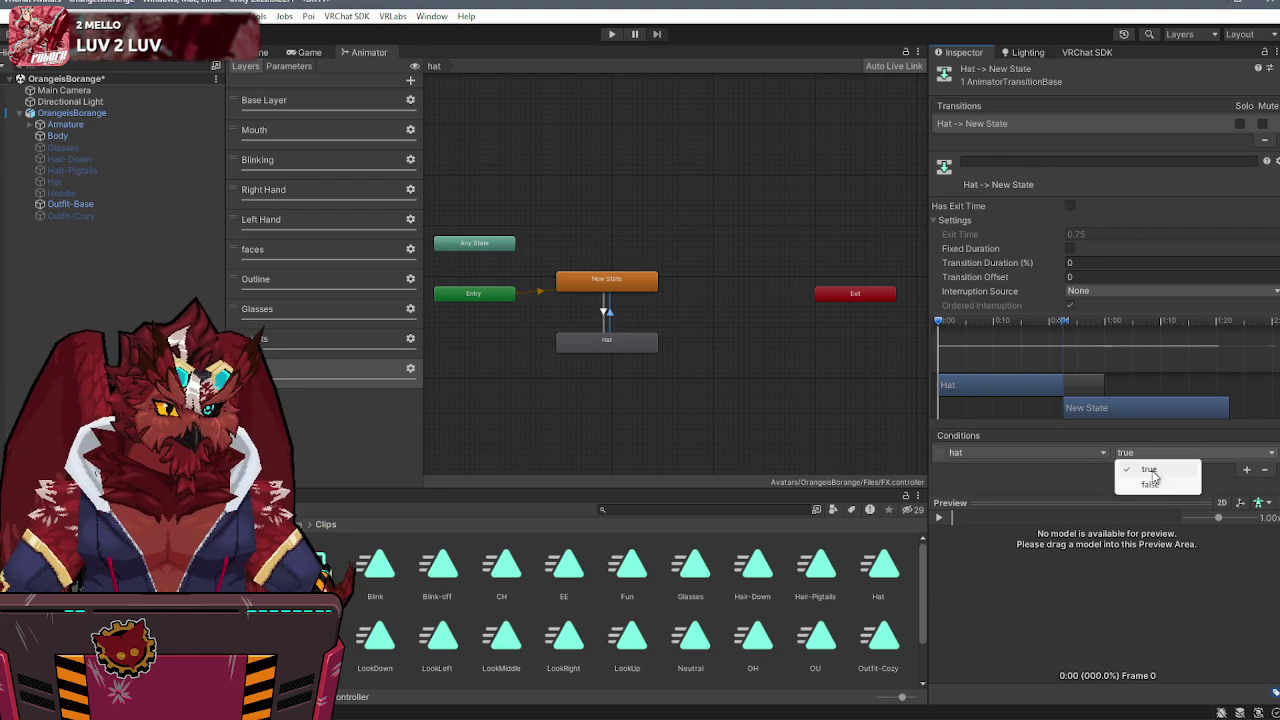
{"action": "left_click", "coordinate": [1152, 485]}
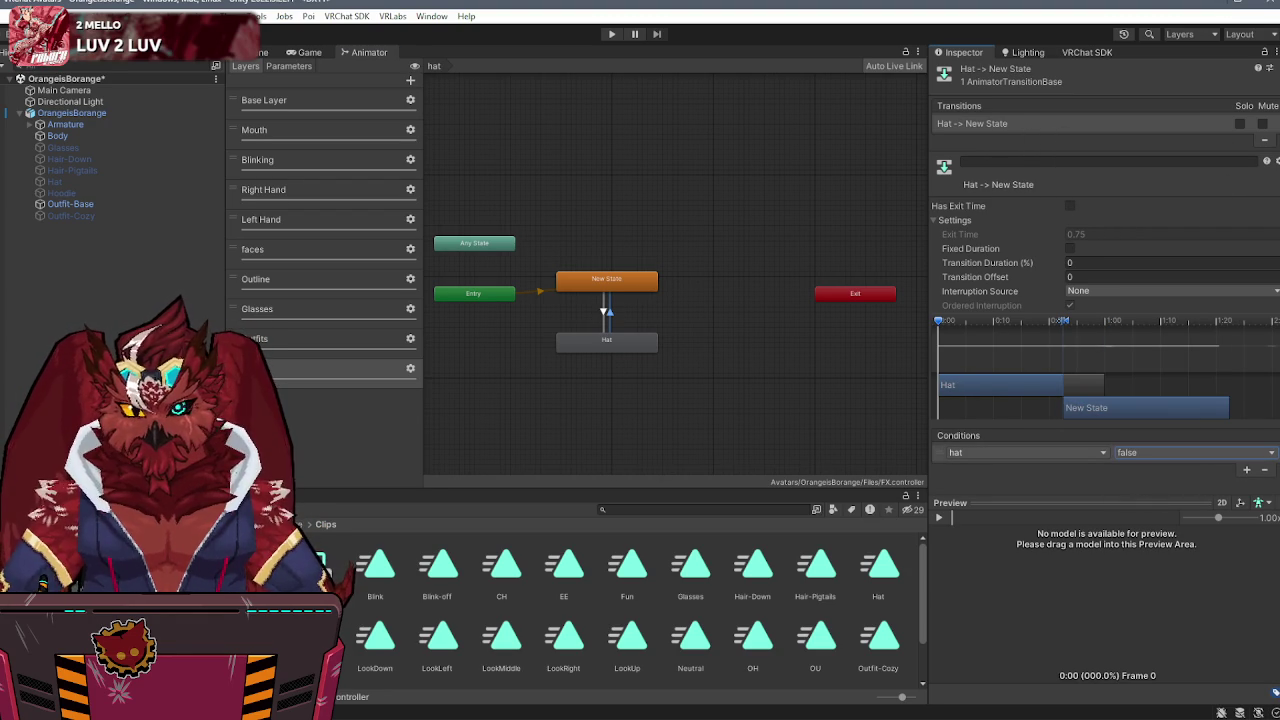
{"action": "right_click", "coordinate": [374, 572]}
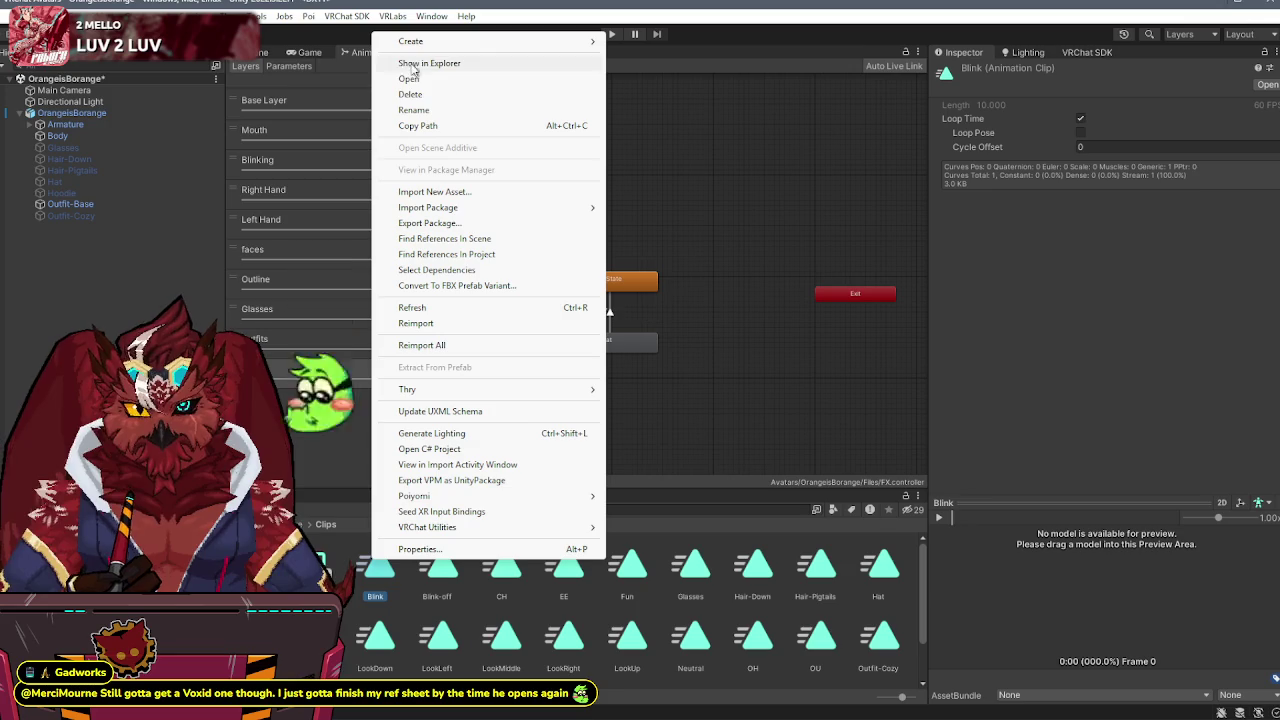
- Select the AA and Angry clip files with their .meta files in Explorer, then close it and select OrangeisBorange
{"action": "left_click", "coordinate": [437, 63]}
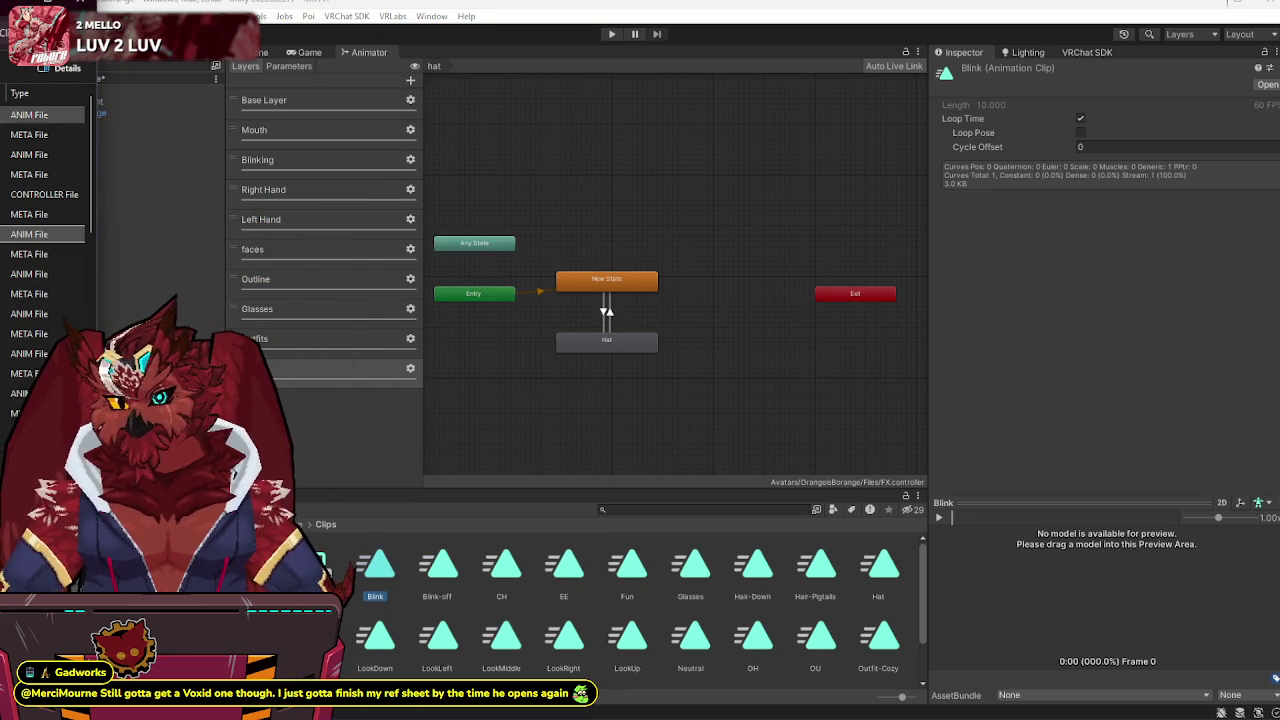
{"action": "mouse_move", "coordinate": [0, 10]}
{"action": "left_mouse_down"}
{"action": "mouse_move", "coordinate": [653, 110]}
{"action": "mouse_move", "coordinate": [633, 86]}
{"action": "left_mouse_up"}
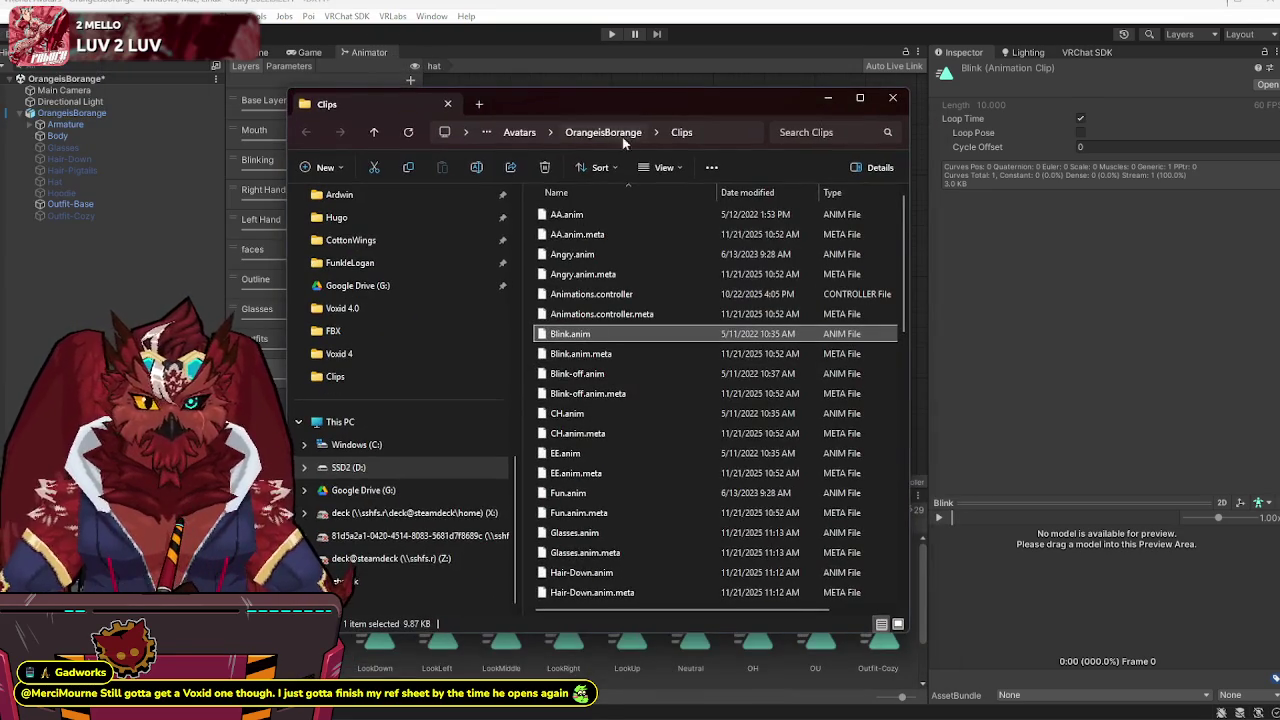
{"action": "left_click", "coordinate": [570, 214]}
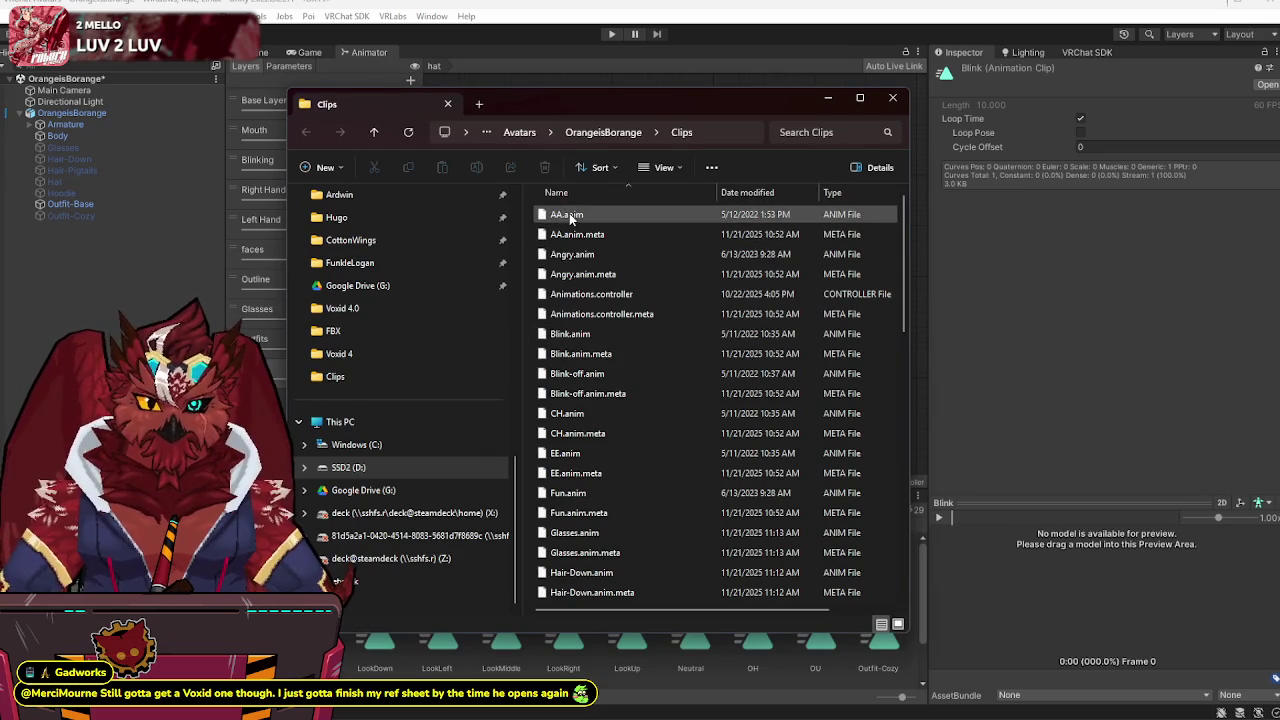
{"action": "left_click", "coordinate": [577, 234], "text": "shift"}
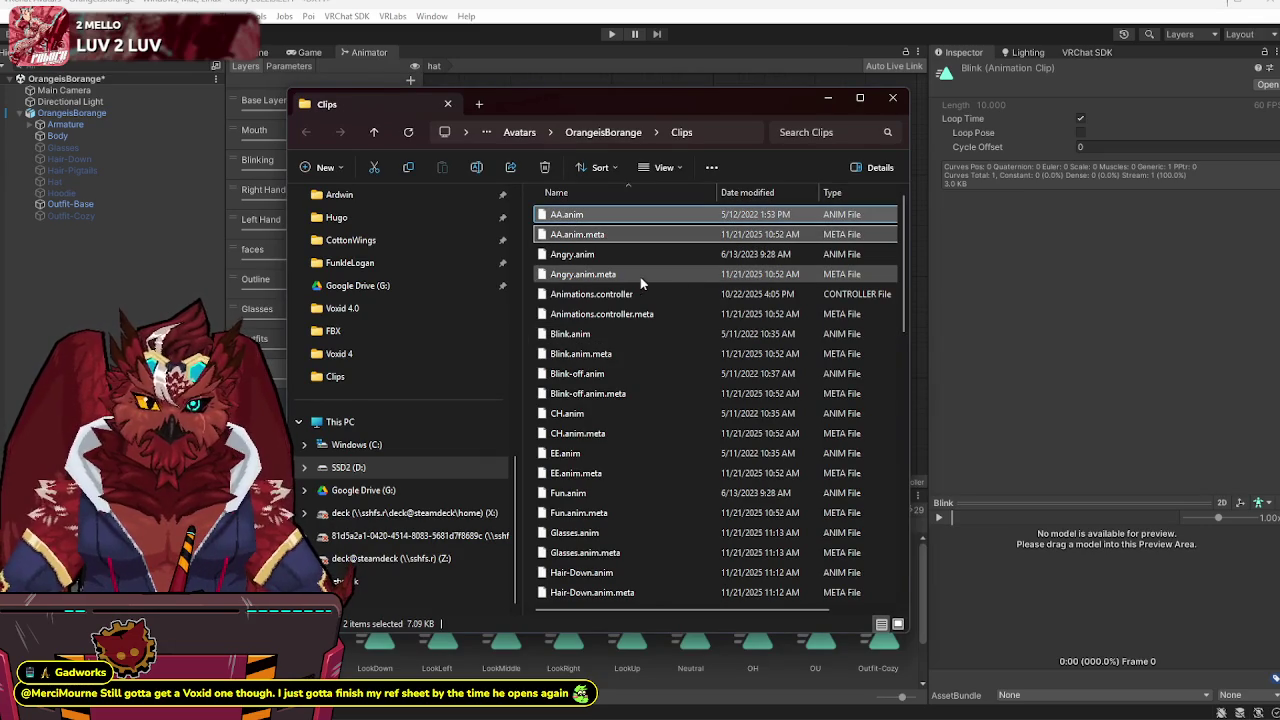
{"action": "left_click", "coordinate": [620, 256], "text": "shift"}
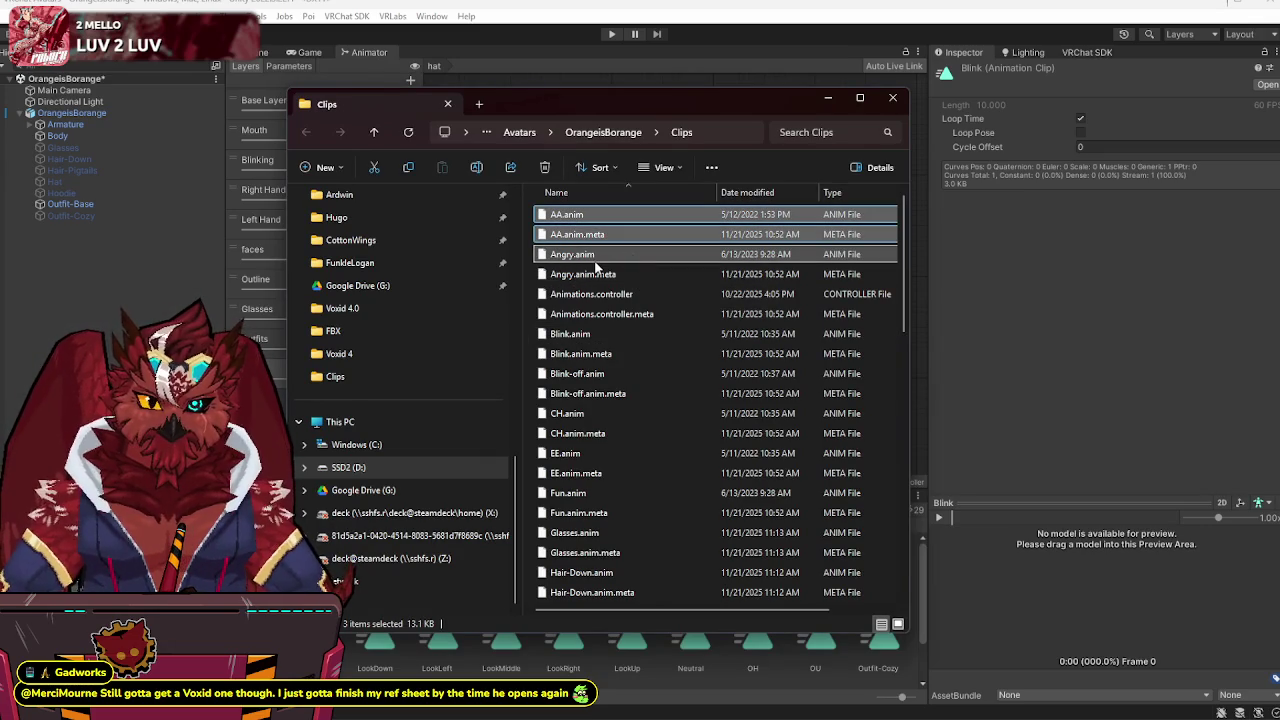
{"action": "left_click", "coordinate": [590, 276], "text": "shift"}
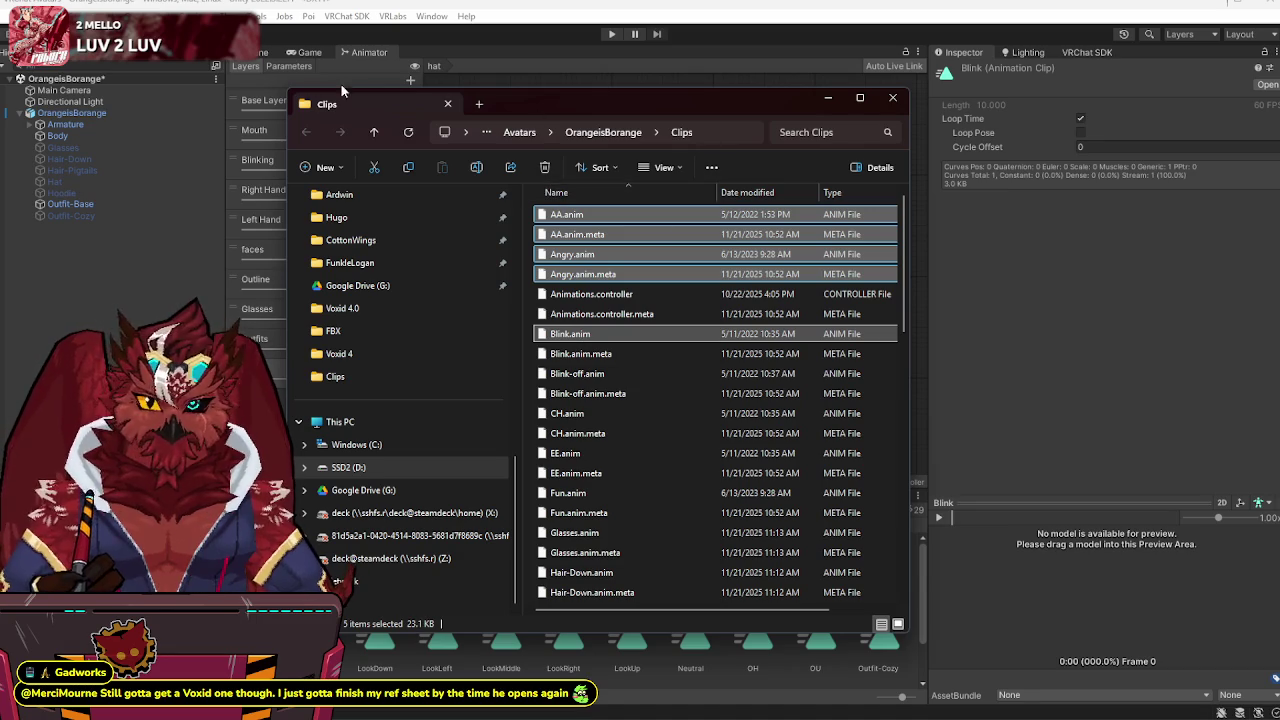
{"action": "left_click", "coordinate": [252, 52]}
{"action": "left_click", "coordinate": [72, 113]}
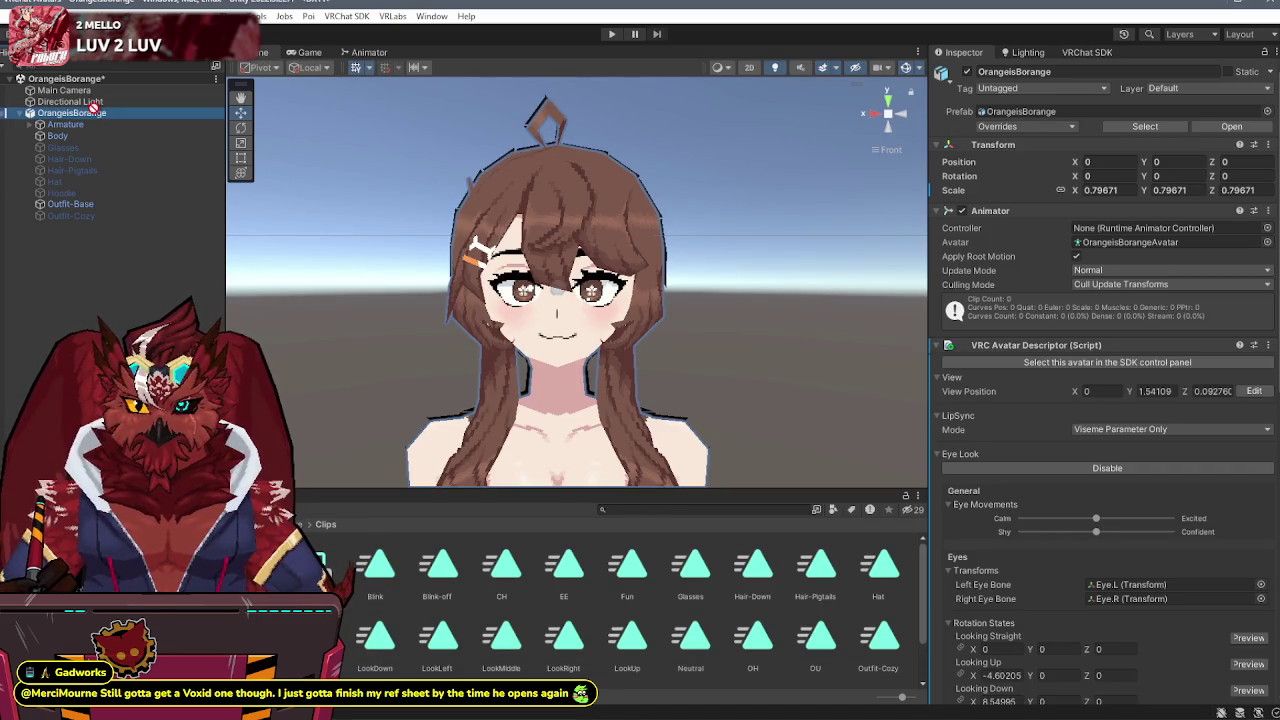
- In the Animation window, cancel the new-clip dialog, load an existing face clip, and select the Body mesh
{"action": "key", "text": "ctrl+6"}
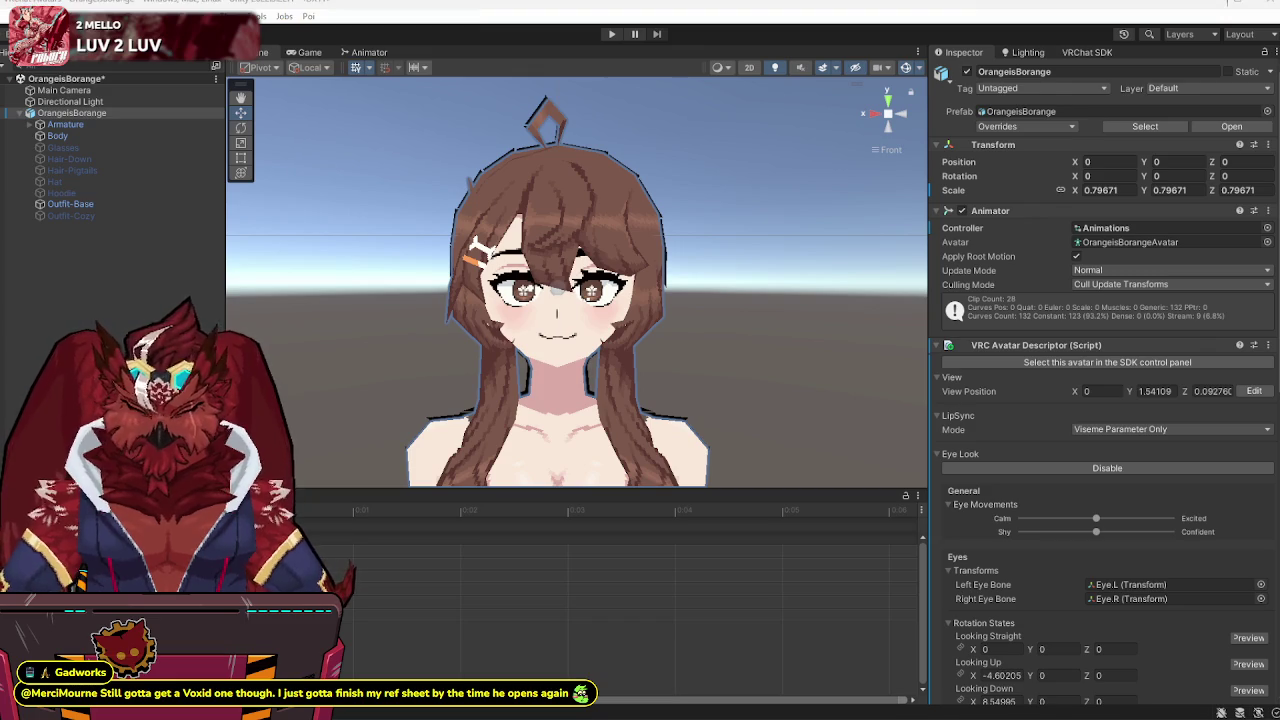
{"action": "left_click", "coordinate": [280, 510]}
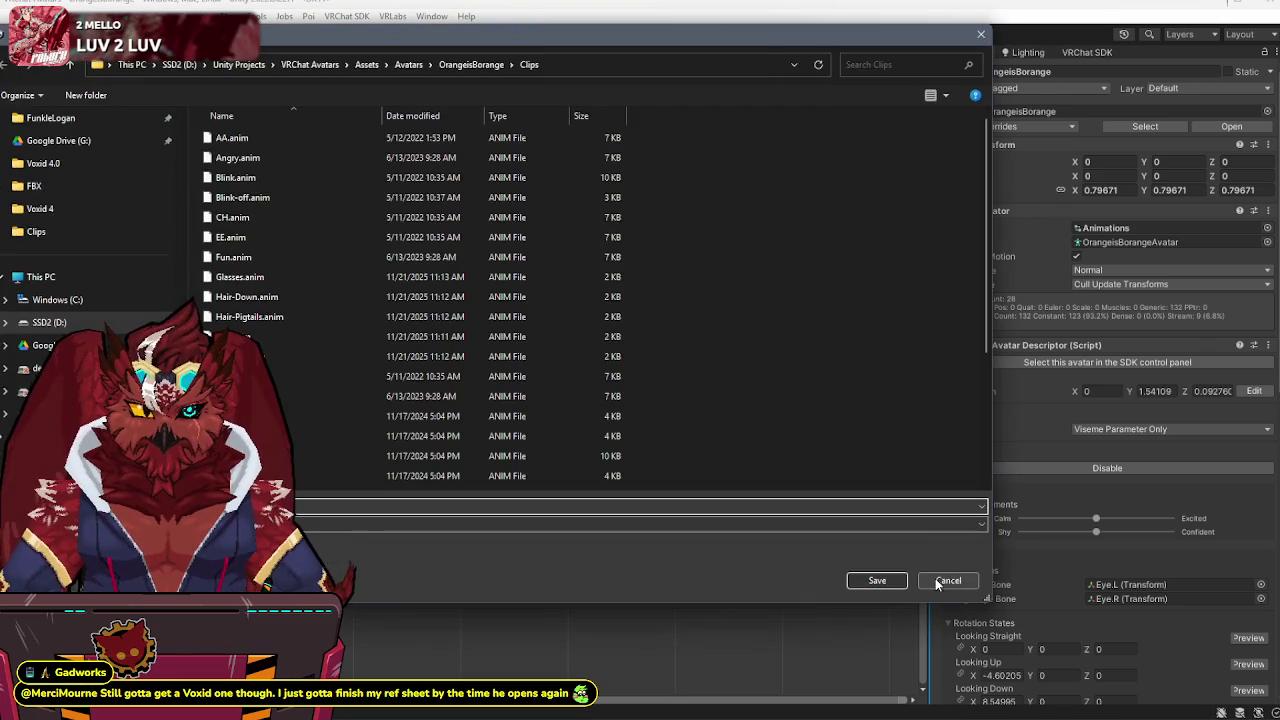
{"action": "left_click", "coordinate": [937, 581]}
{"action": "left_click", "coordinate": [60, 527]}
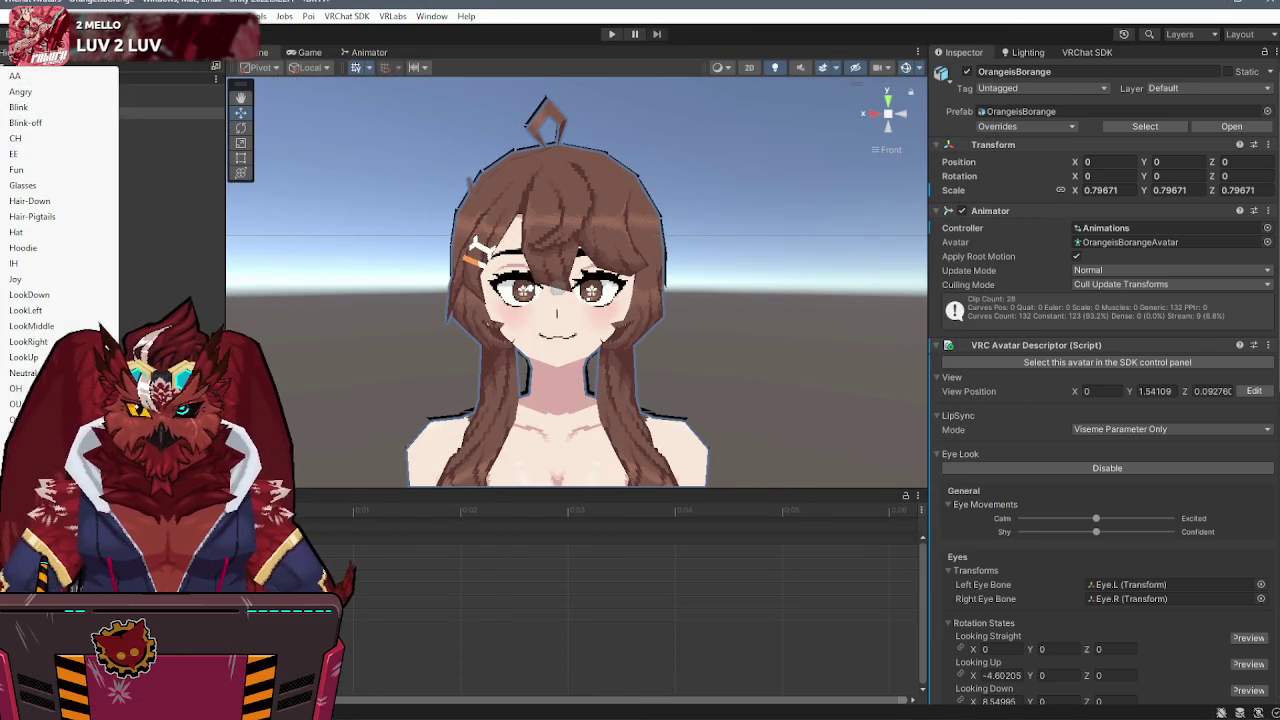
{"action": "left_click", "coordinate": [29, 112]}
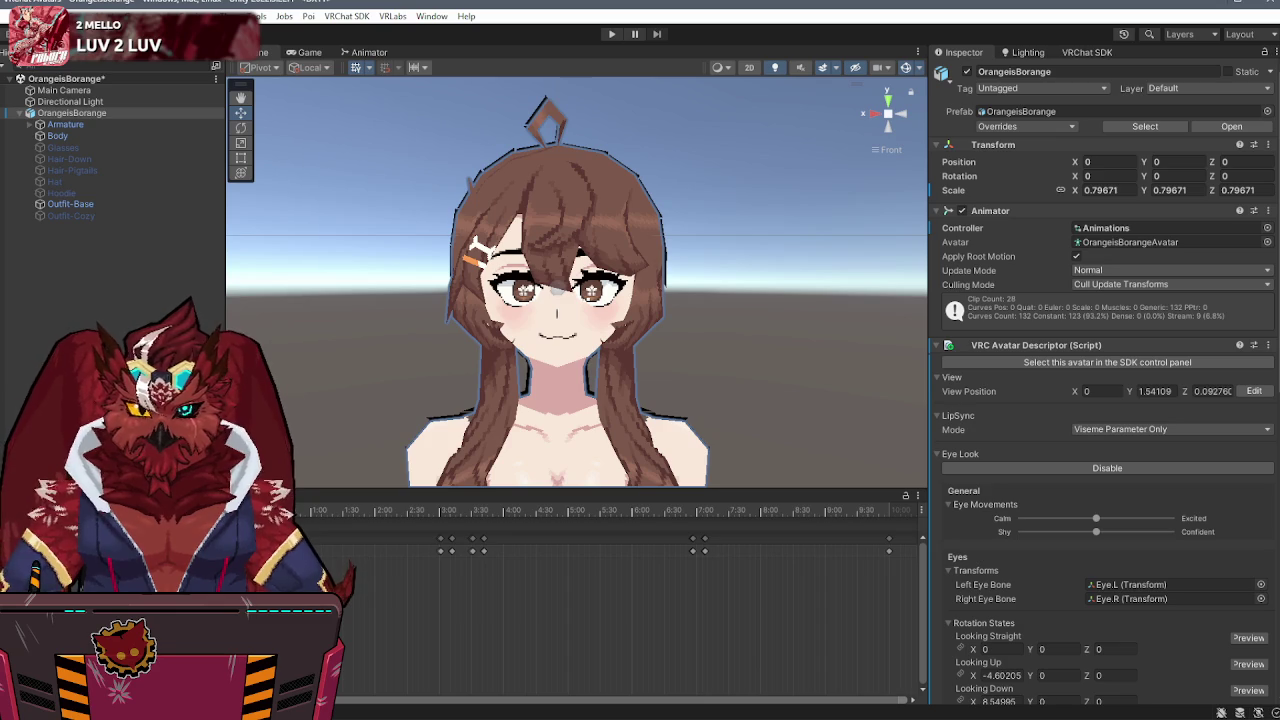
{"action": "mouse_move", "coordinate": [640, 260]}
{"action": "left_mouse_down"}
{"action": "mouse_move", "coordinate": [634, 328]}
{"action": "mouse_move", "coordinate": [664, 313]}
{"action": "left_mouse_up"}
{"action": "left_click", "coordinate": [135, 135]}
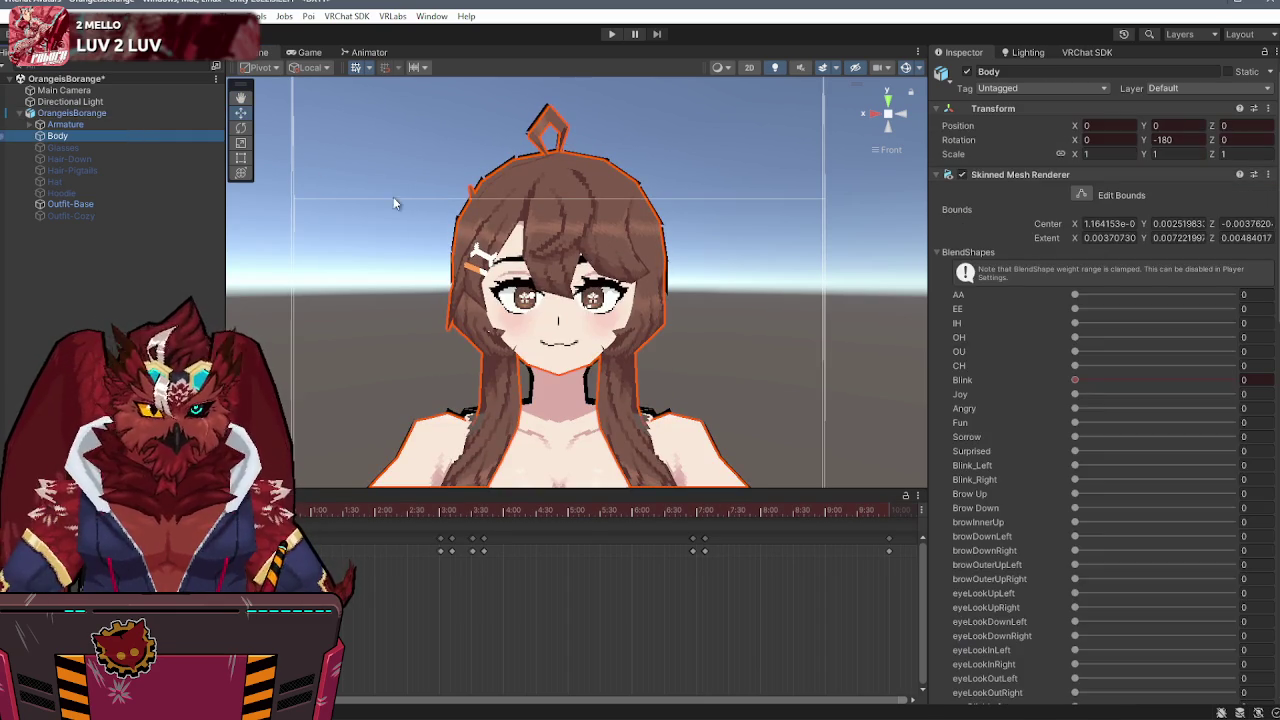
- Expand the Aki-Face main texture settings and enter Offset X 0, Offset Y 0.5
{"action": "left_click", "coordinate": [937, 252]}
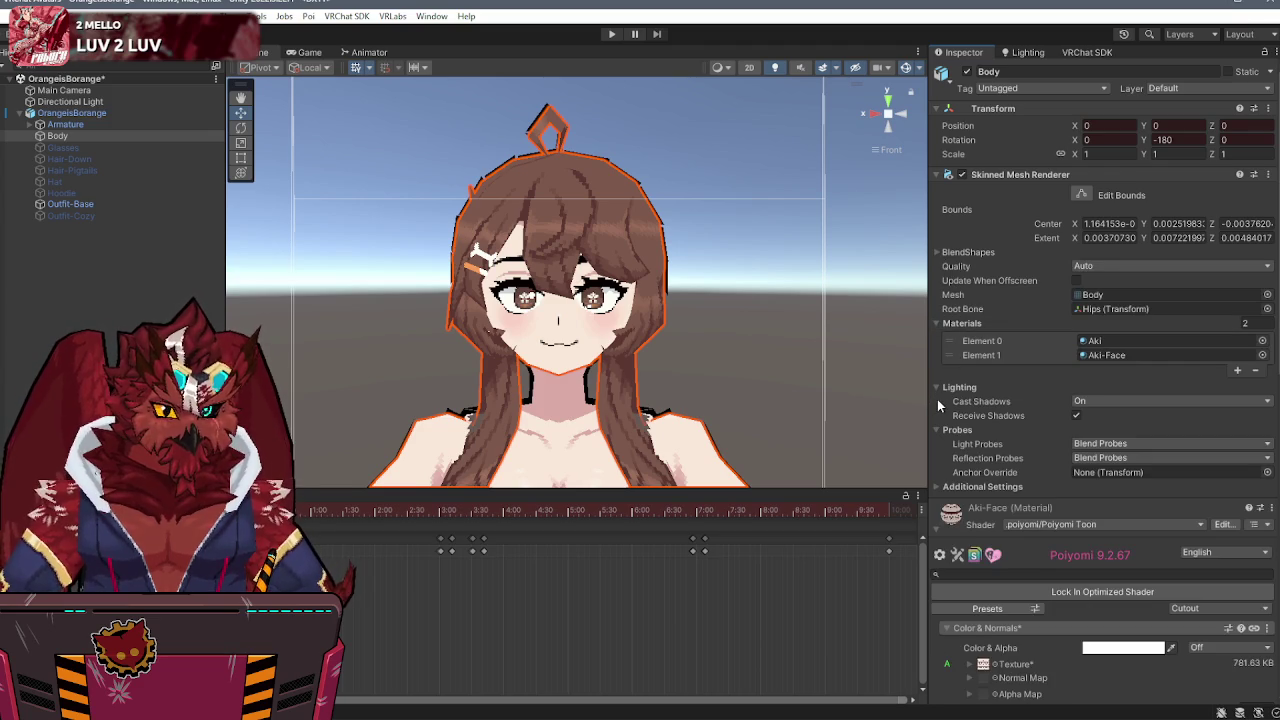
{"action": "left_click", "coordinate": [935, 527]}
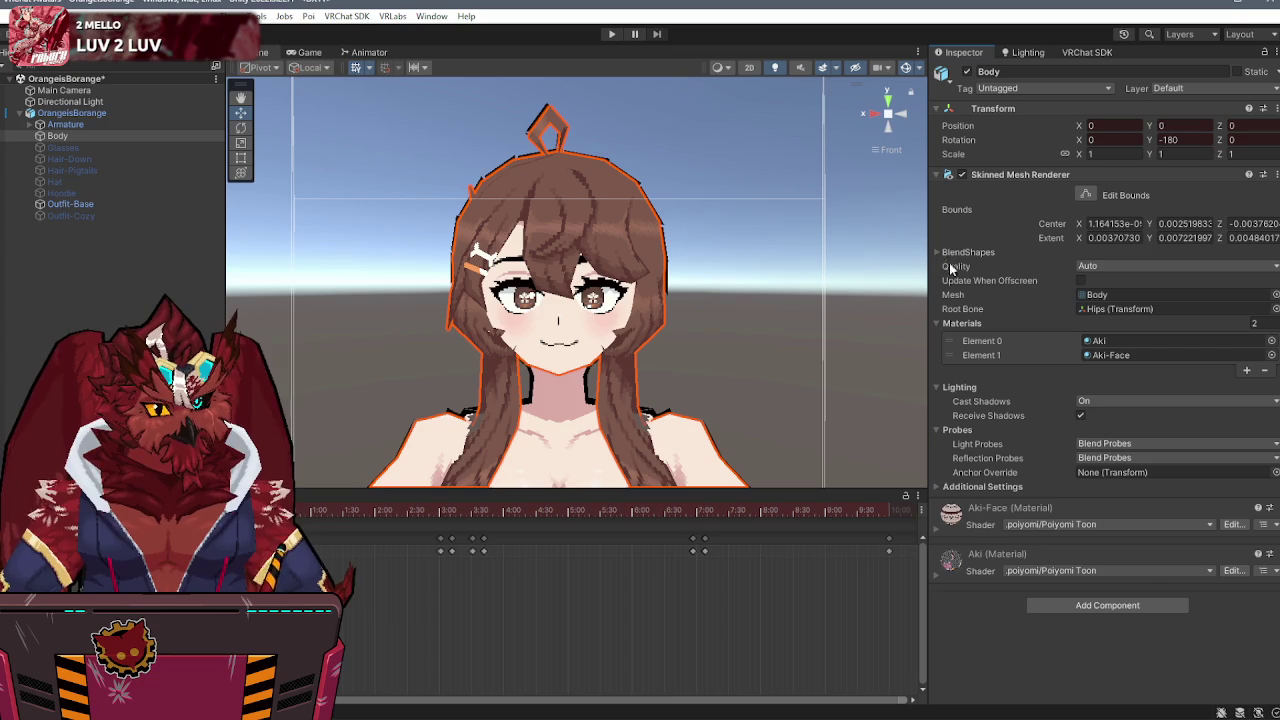
{"action": "left_click", "coordinate": [934, 531]}
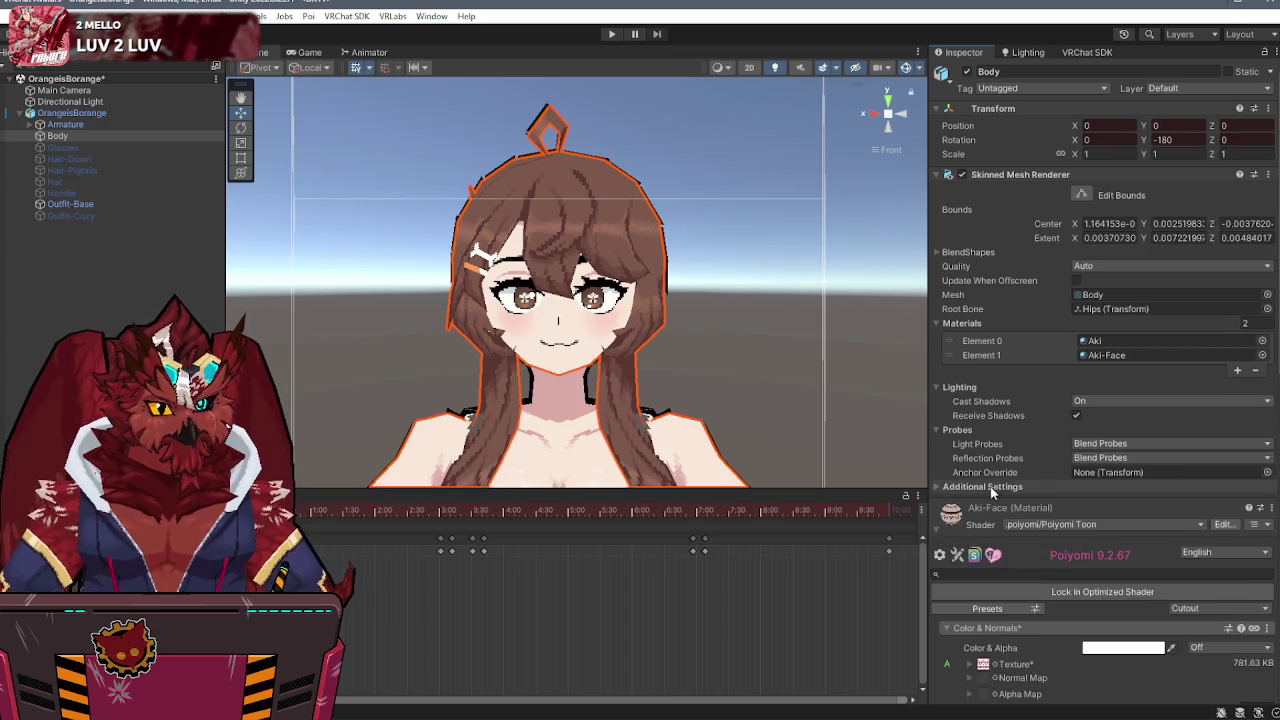
{"action": "scroll", "coordinate": [995, 485], "scroll_direction": "down", "scroll_amount": 4}
{"action": "left_click", "coordinate": [966, 477]}
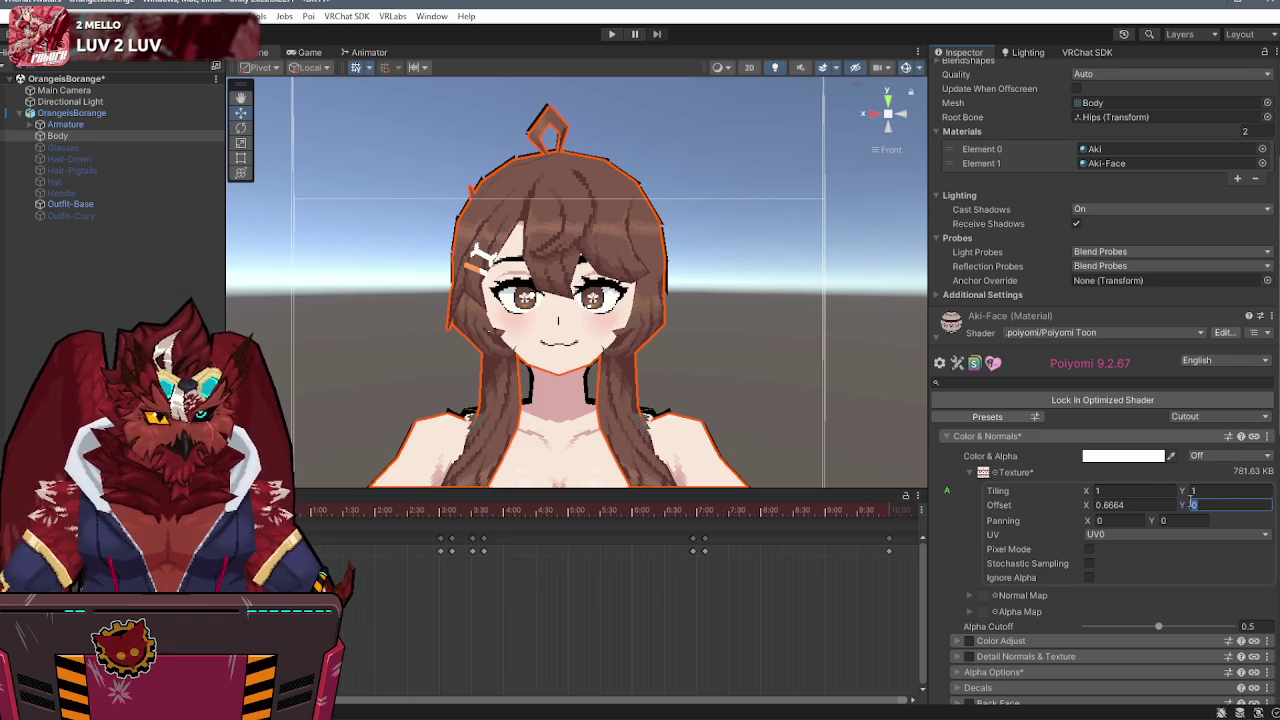
{"action": "left_click", "coordinate": [1147, 504]}
{"action": "type", "text": "0"}
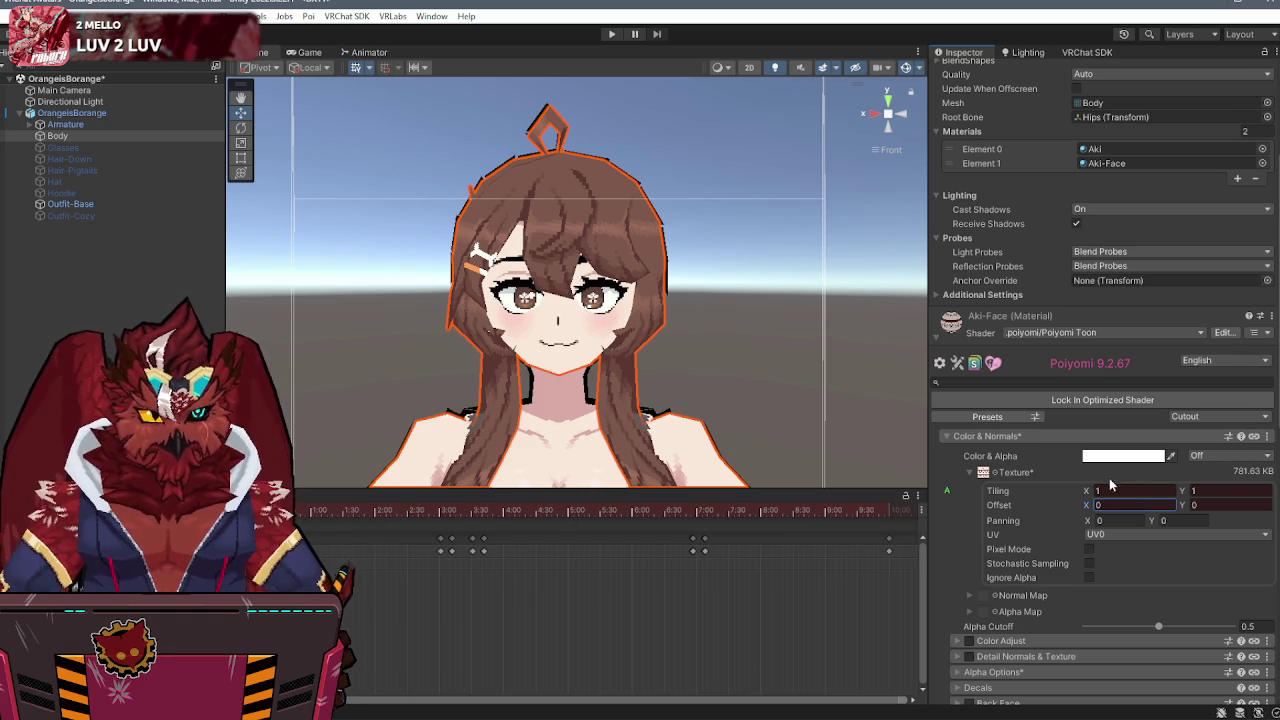
{"action": "left_click", "coordinate": [1224, 504]}
{"action": "type", "text": ".5"}
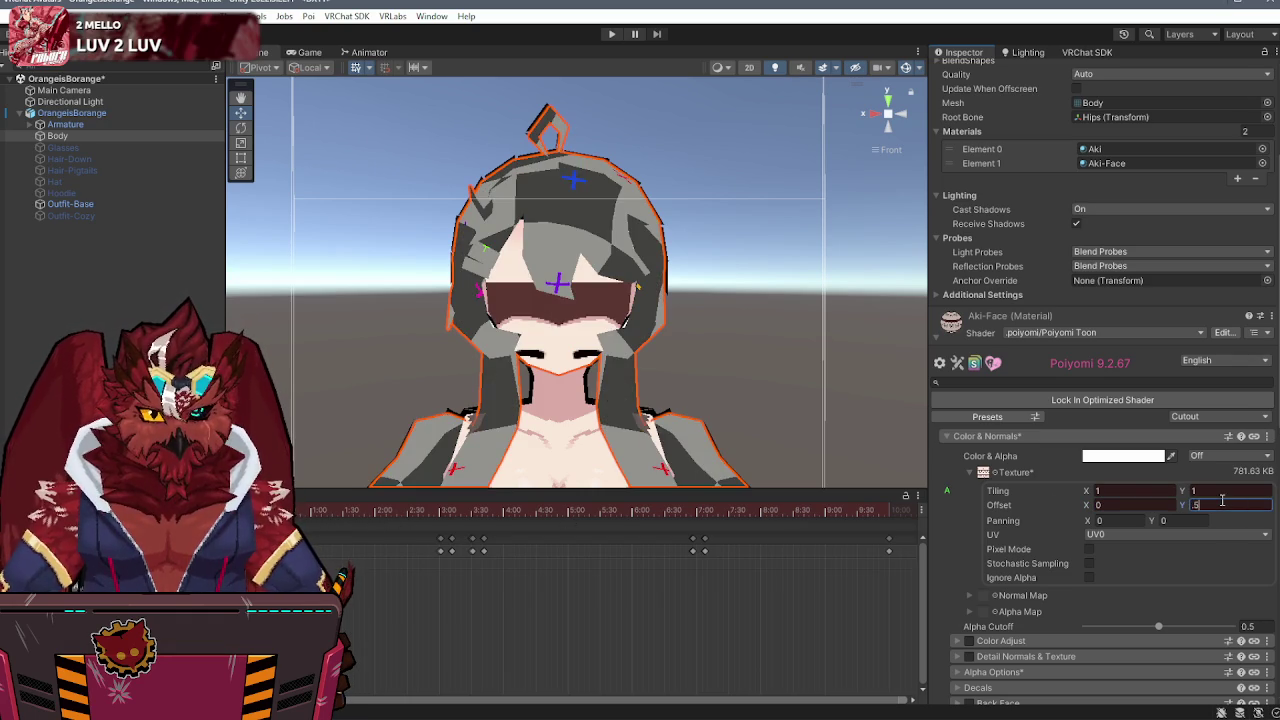
{"action": "key", "text": "Return"}
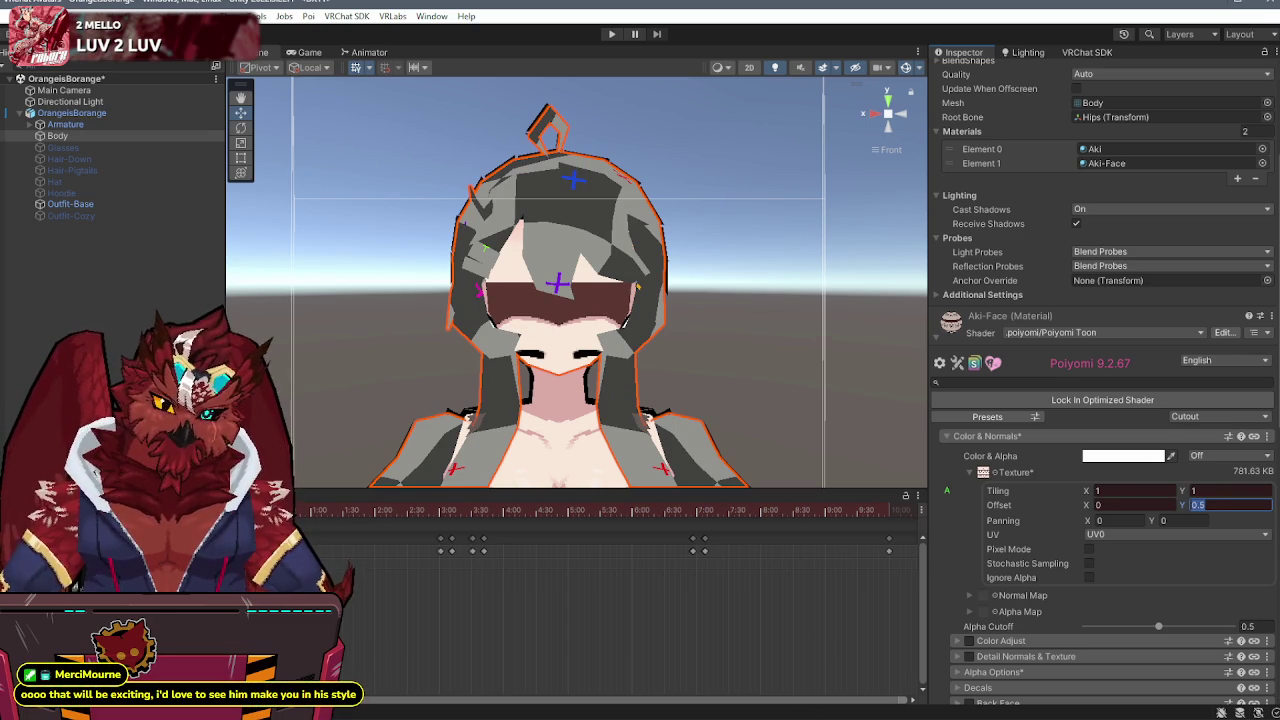
- Compute 100 × 3, then 100 ÷ 3 = 33.333…, in Calculator and close it
{"action": "left_click", "coordinate": [807, 269]}
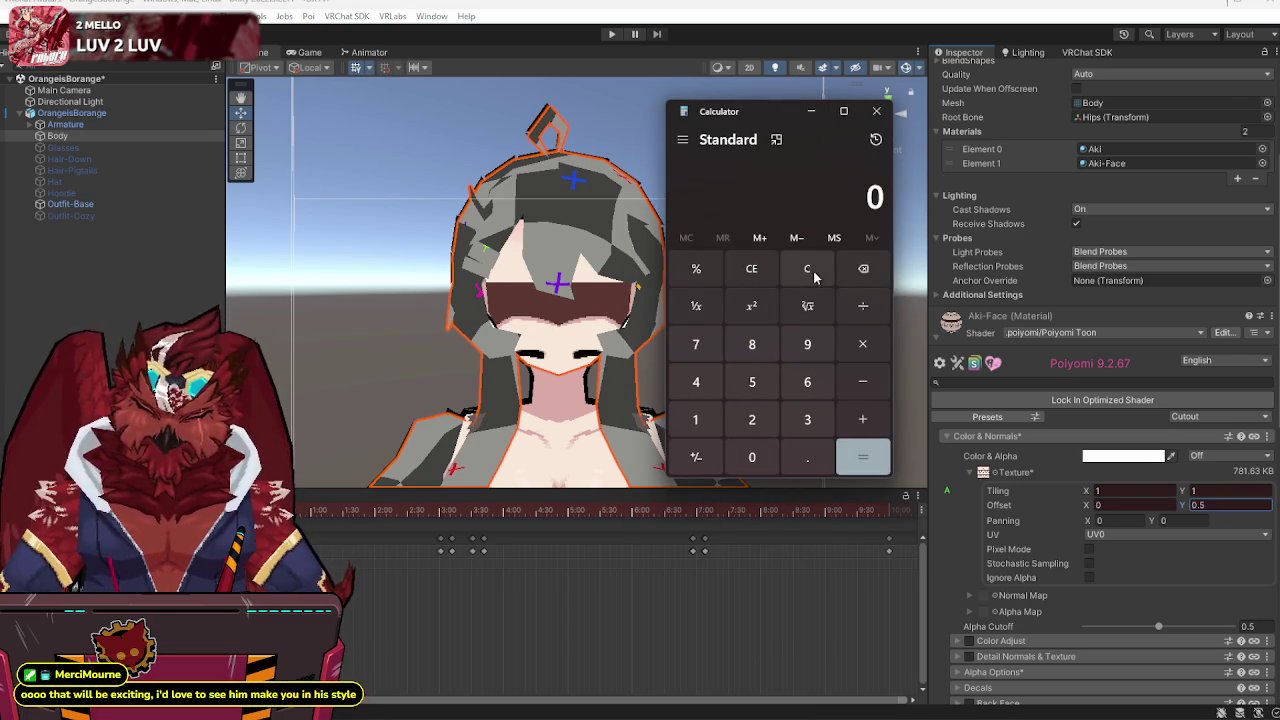
{"action": "type", "text": "100"}
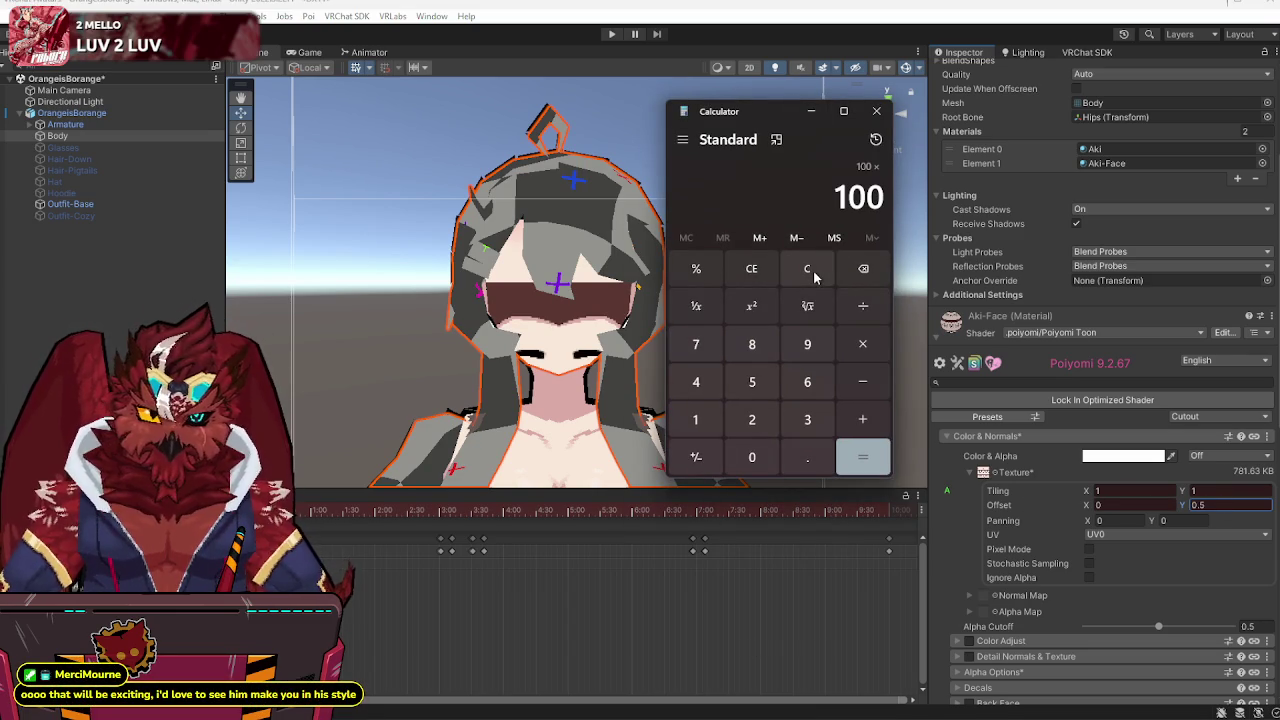
{"action": "type", "text": "*3"}
{"action": "key", "text": "Return"}
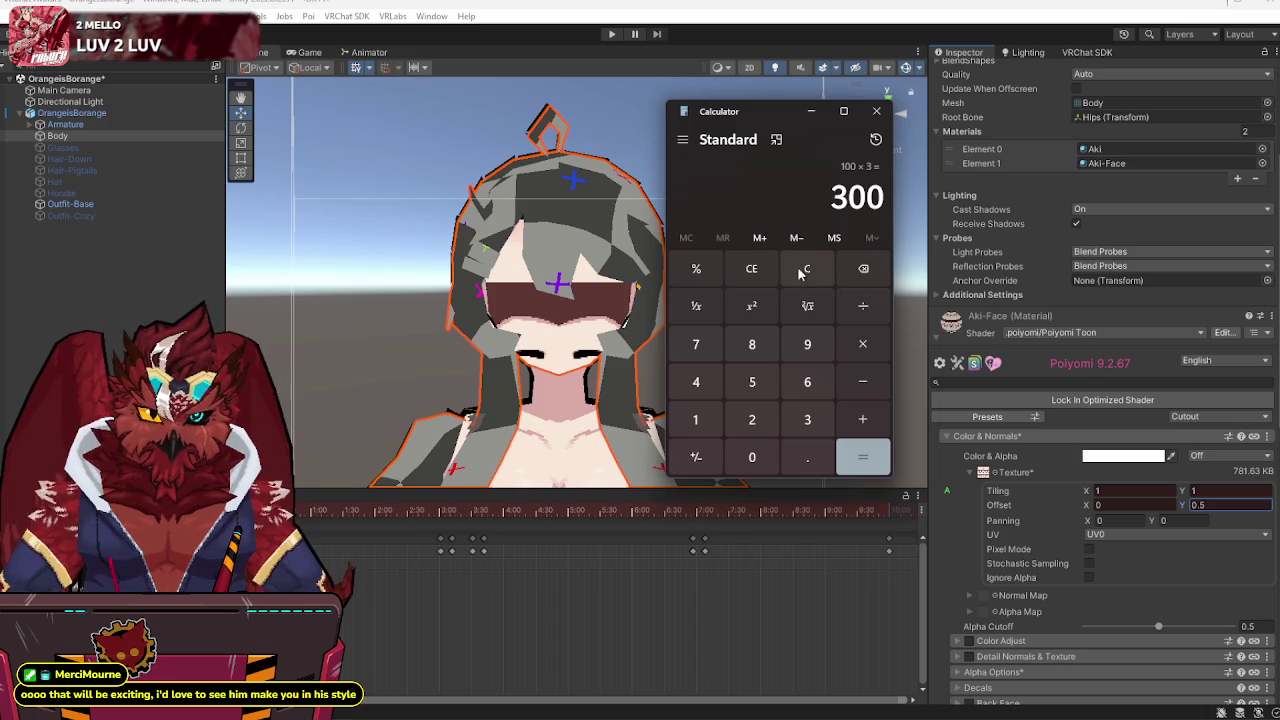
{"action": "left_click", "coordinate": [805, 270]}
{"action": "type", "text": "100/3"}
{"action": "key", "text": "Return"}
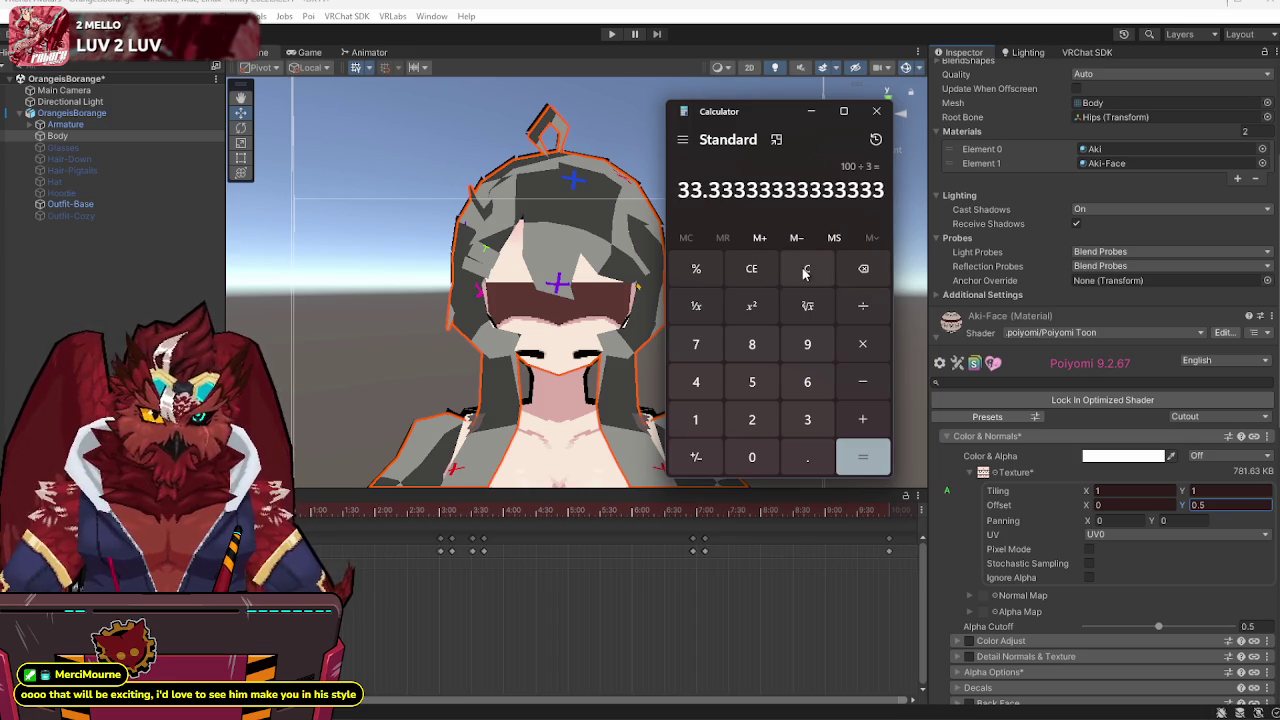
{"action": "left_click", "coordinate": [876, 111]}
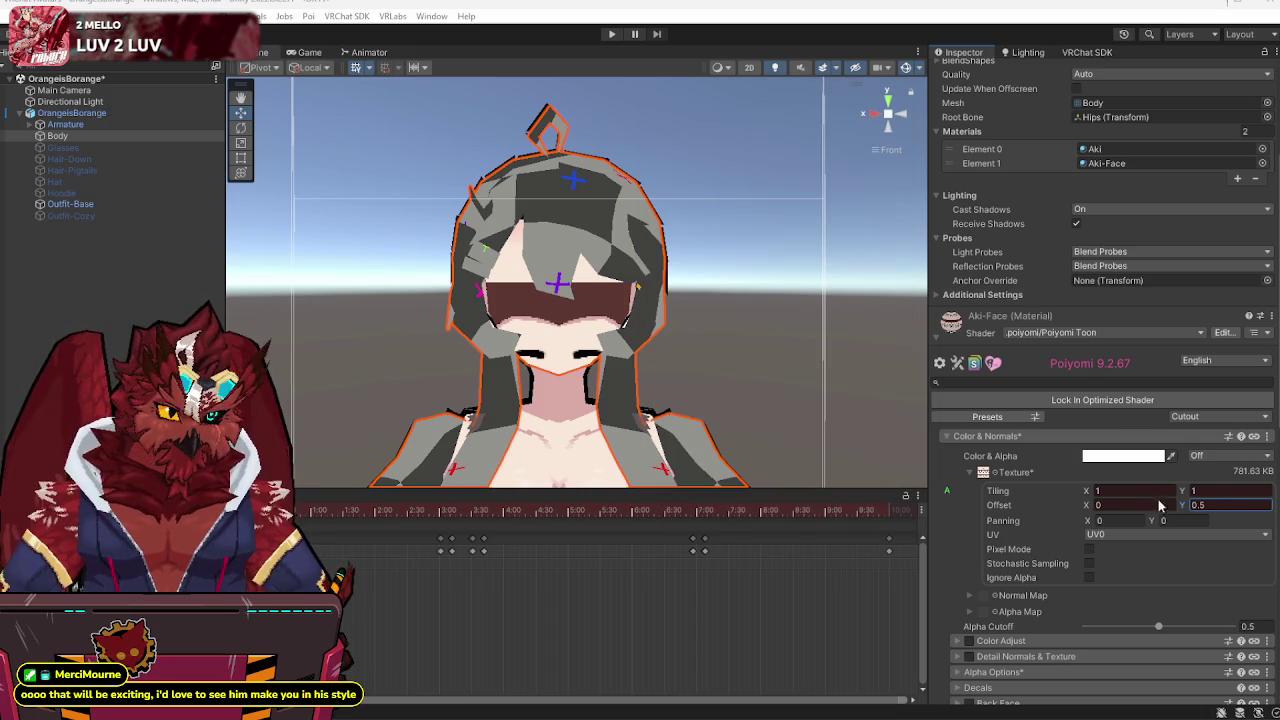
- Enter -0.3333 as the Aki-Face texture Offset Y to show closed eyes
{"action": "double_click", "coordinate": [1213, 505]}
{"action": "type", "text": ".33"}
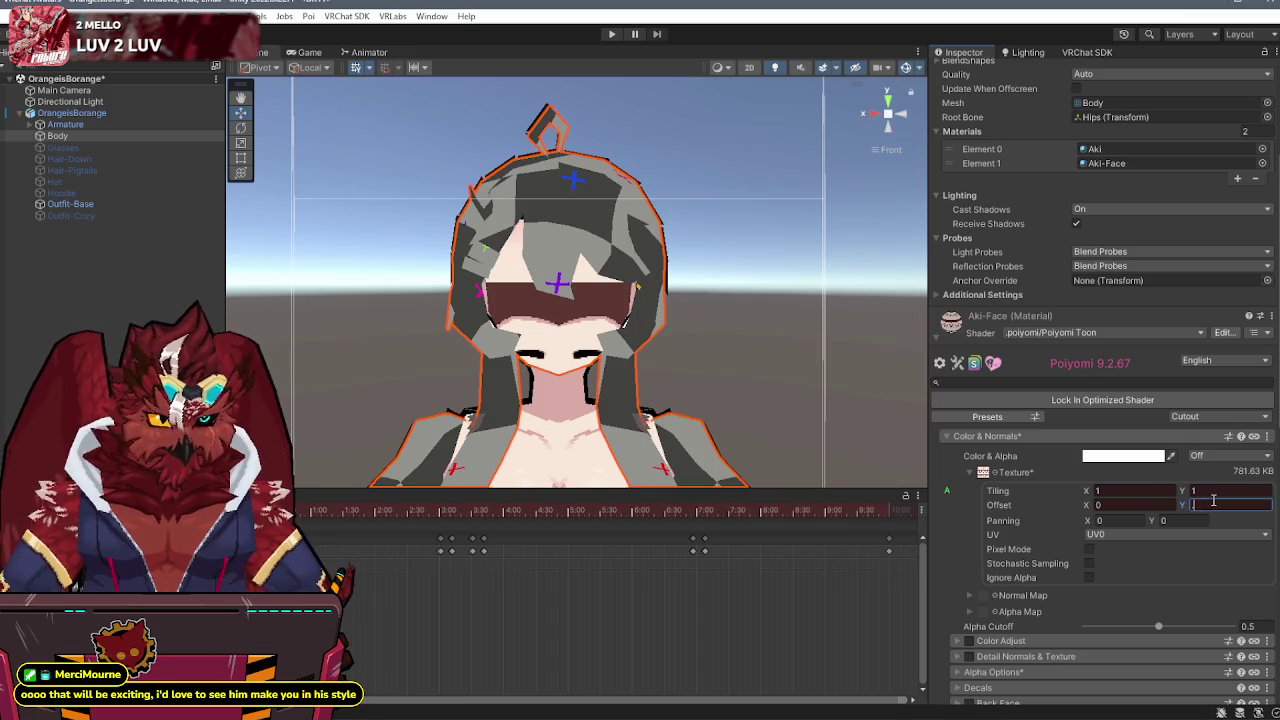
{"action": "type", "text": "33"}
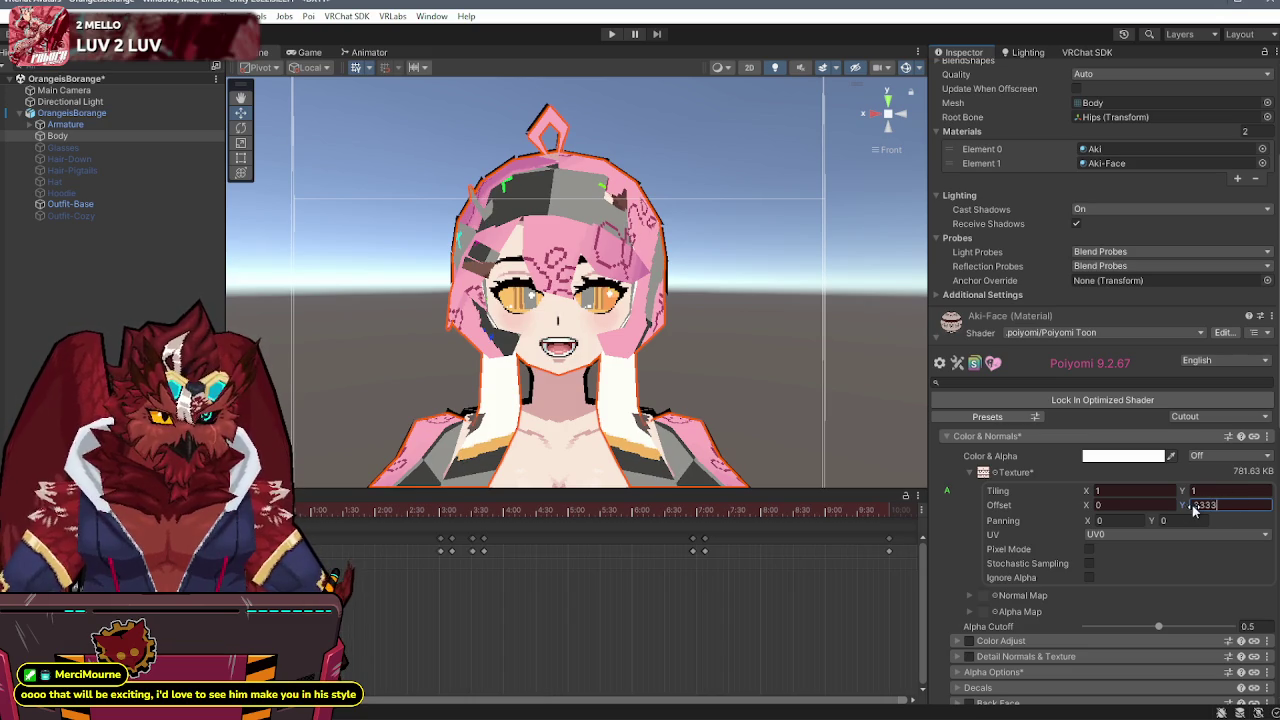
{"action": "type", "text": "-0"}
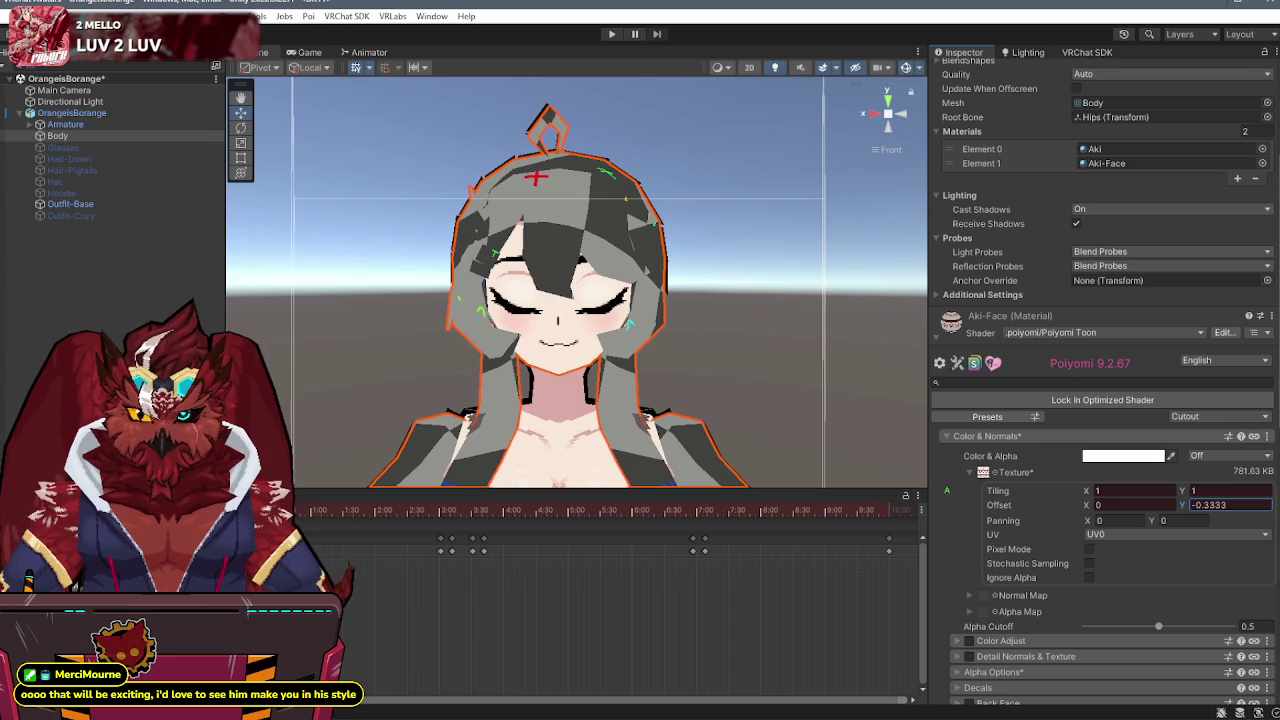
{"action": "key", "text": "Return"}
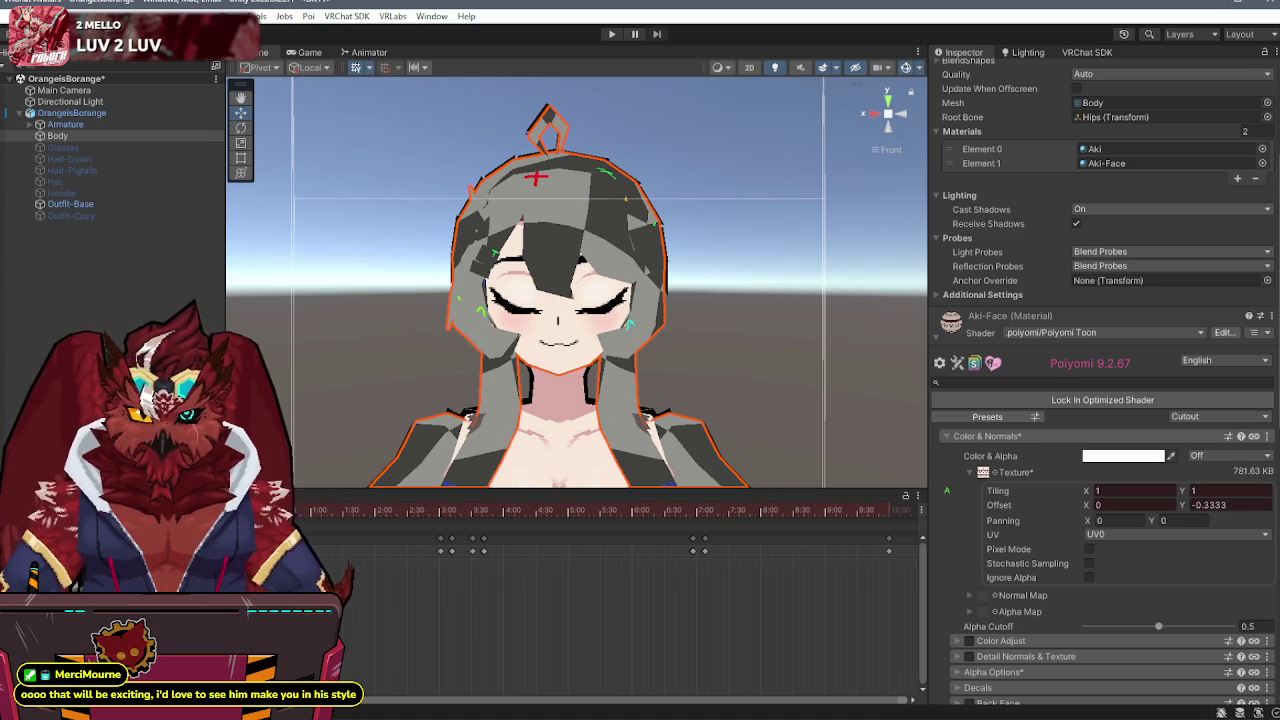
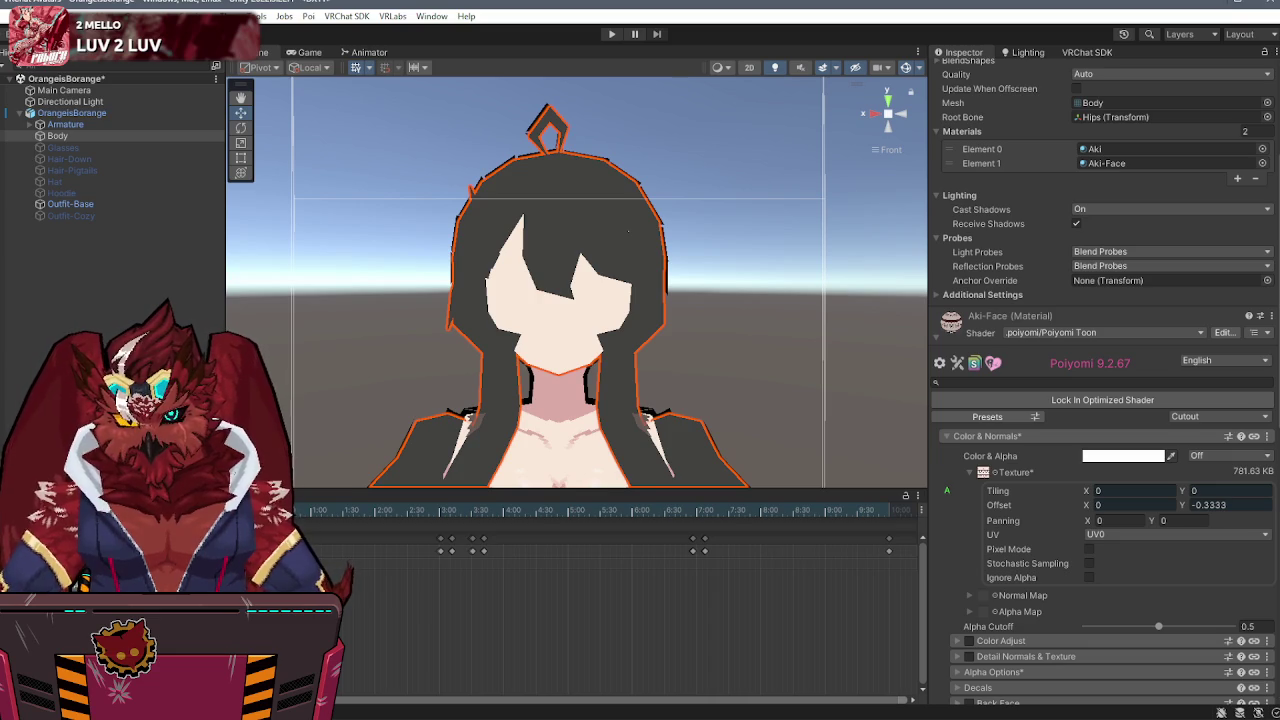
- Expand the face material's texture settings and set its tiling X to 1
{"action": "scroll", "coordinate": [390, 584], "scroll_direction": "up", "scroll_amount": 8}
{"action": "scroll", "coordinate": [390, 584], "scroll_direction": "up", "scroll_amount": 6}
{"action": "scroll", "coordinate": [320, 560], "scroll_direction": "up", "scroll_amount": 5}
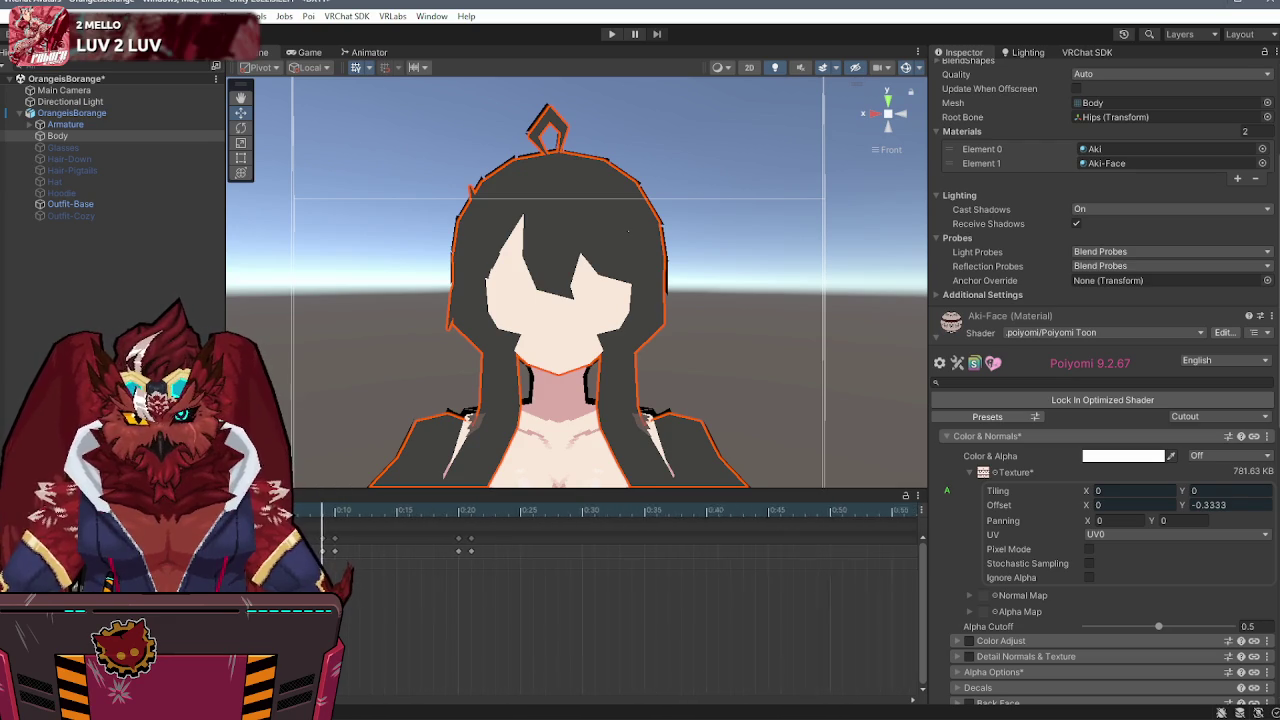
{"action": "scroll", "coordinate": [408, 590], "scroll_direction": "up", "scroll_amount": 1}
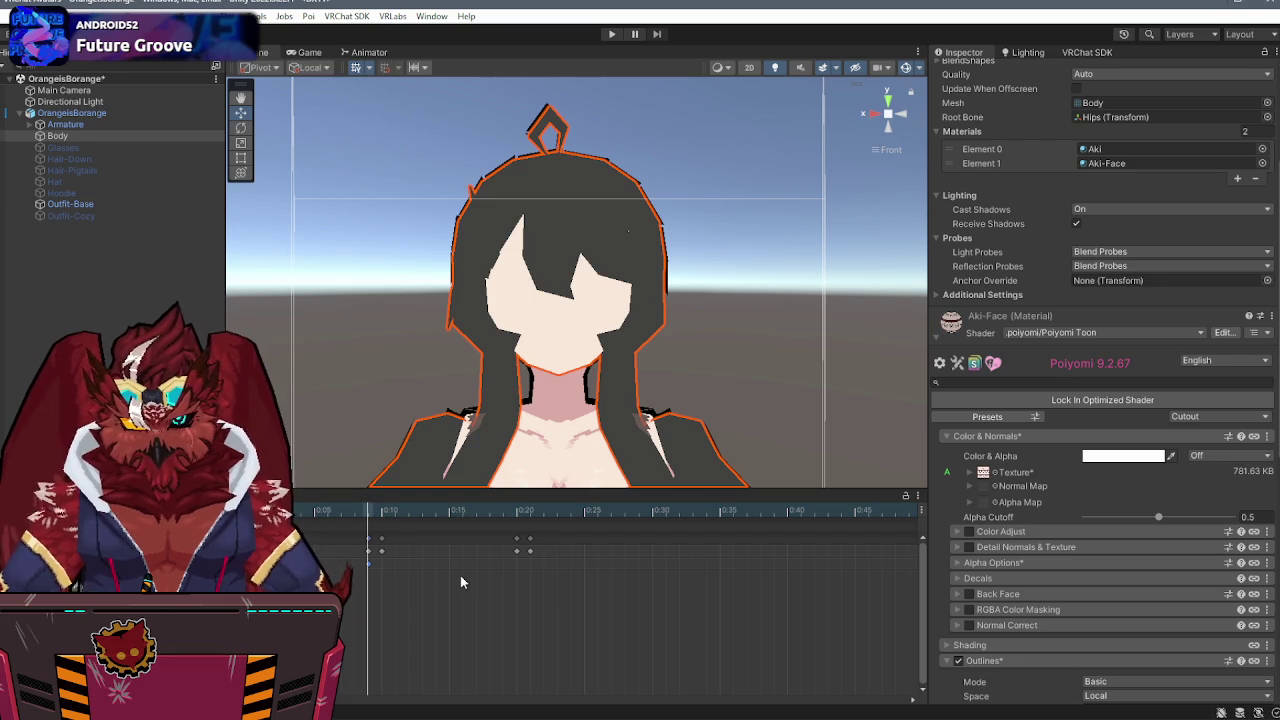
{"action": "left_click", "coordinate": [970, 473]}
{"action": "left_click", "coordinate": [1131, 490]}
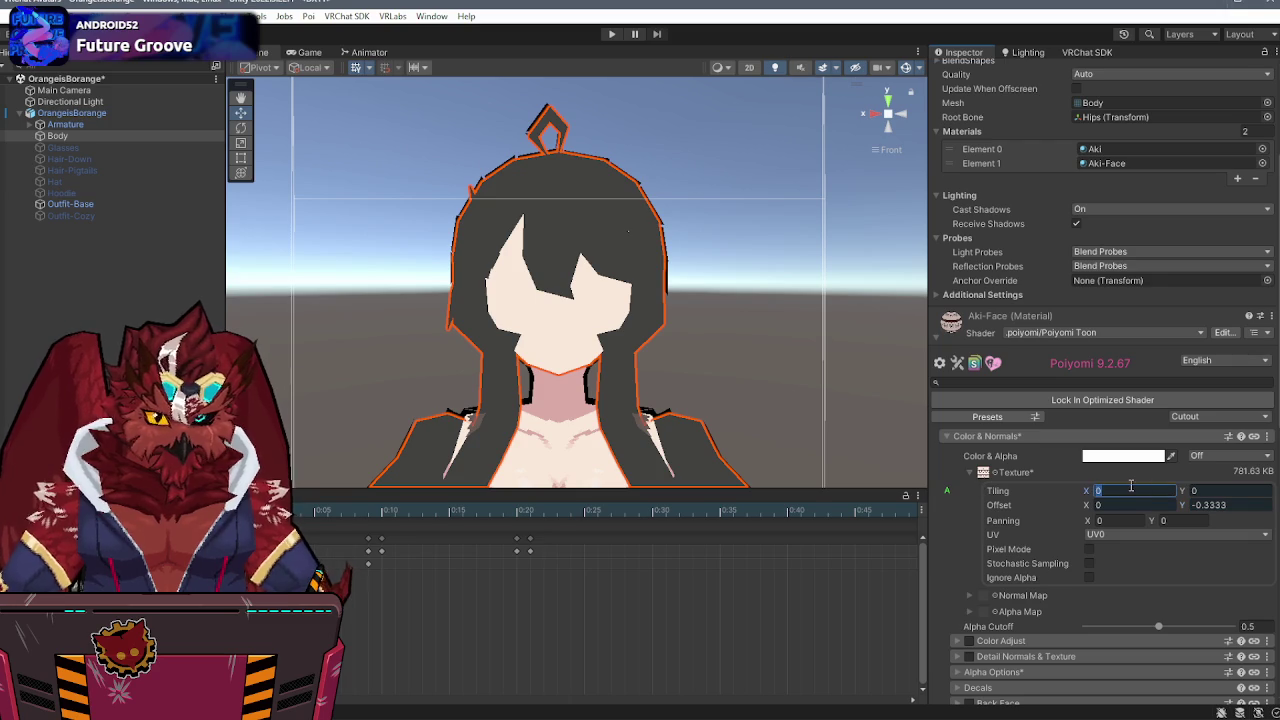
{"action": "type", "text": "1"}
{"action": "key", "text": "Return"}
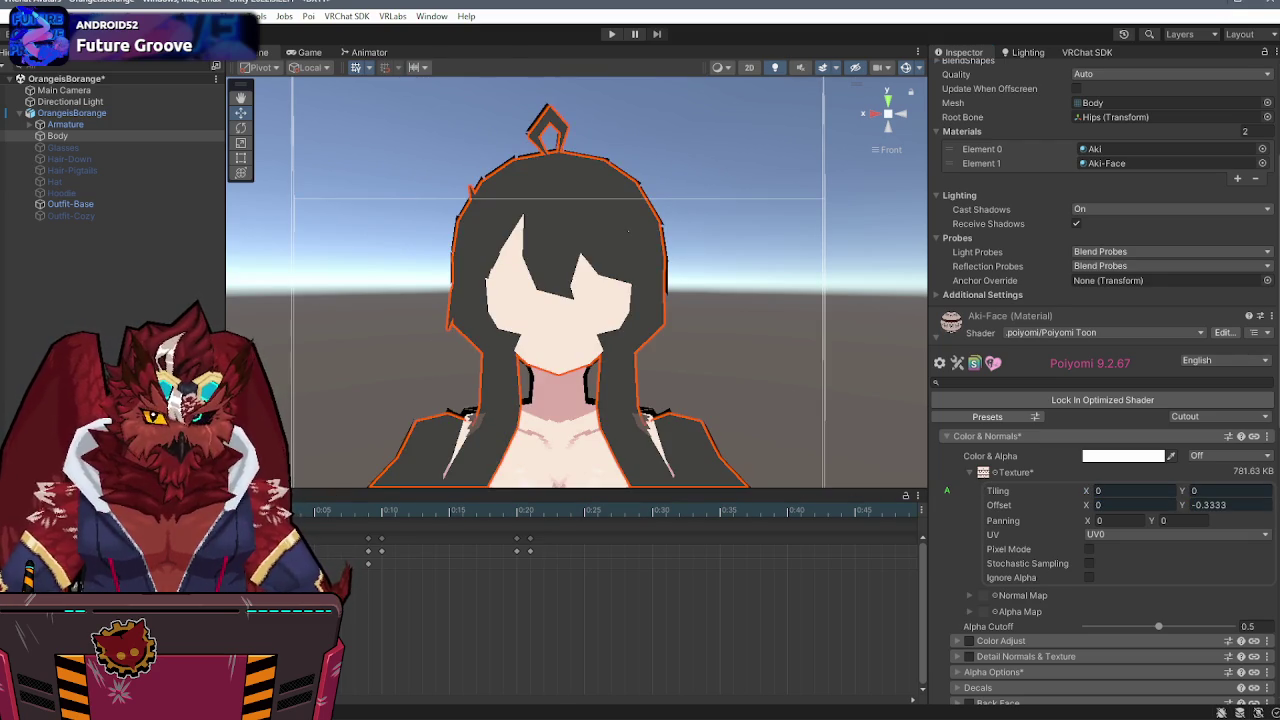
- With Record enabled, key the face texture tiling X and Y at 1
{"action": "left_click", "coordinate": [262, 497]}
{"action": "left_click", "coordinate": [1119, 491]}
{"action": "type", "text": "1"}
{"action": "left_click", "coordinate": [1214, 489]}
{"action": "type", "text": "1"}
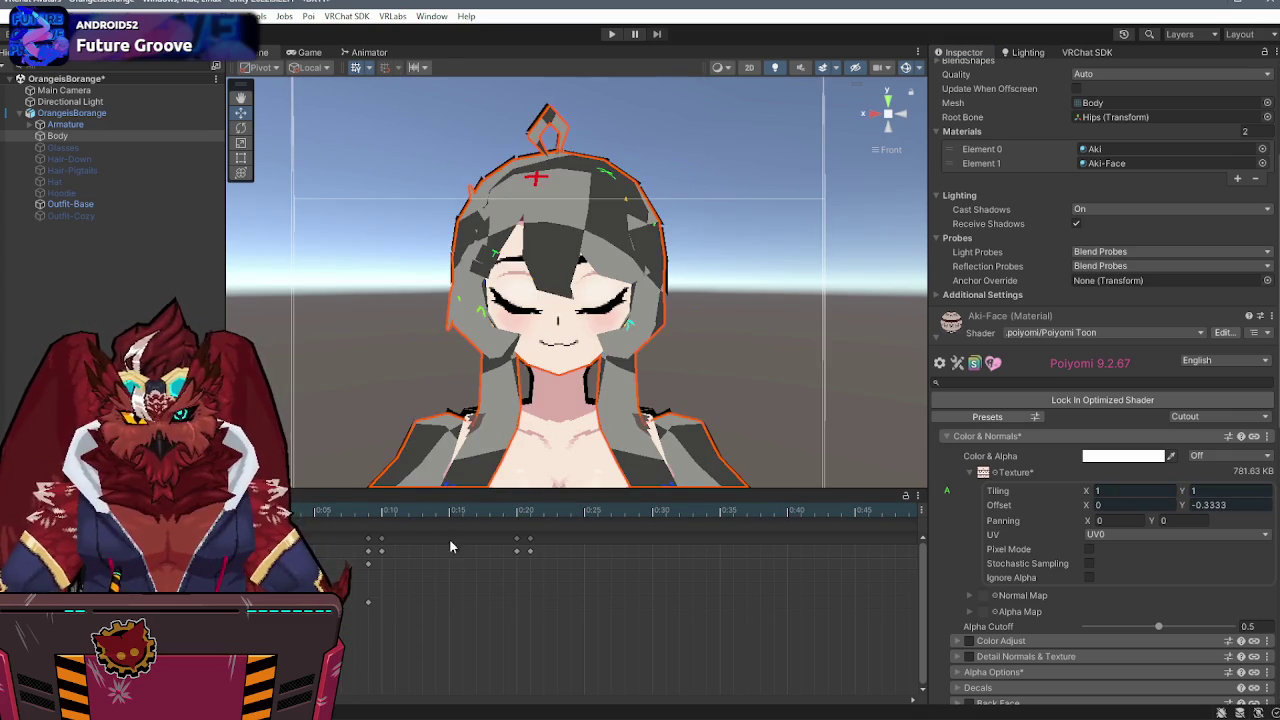
- Move the playhead to the 0:10 frame and key the texture offset Y at 0
{"action": "mouse_move", "coordinate": [338, 515]}
{"action": "left_mouse_down"}
{"action": "mouse_move", "coordinate": [381, 515]}
{"action": "mouse_move", "coordinate": [365, 515]}
{"action": "left_mouse_up"}
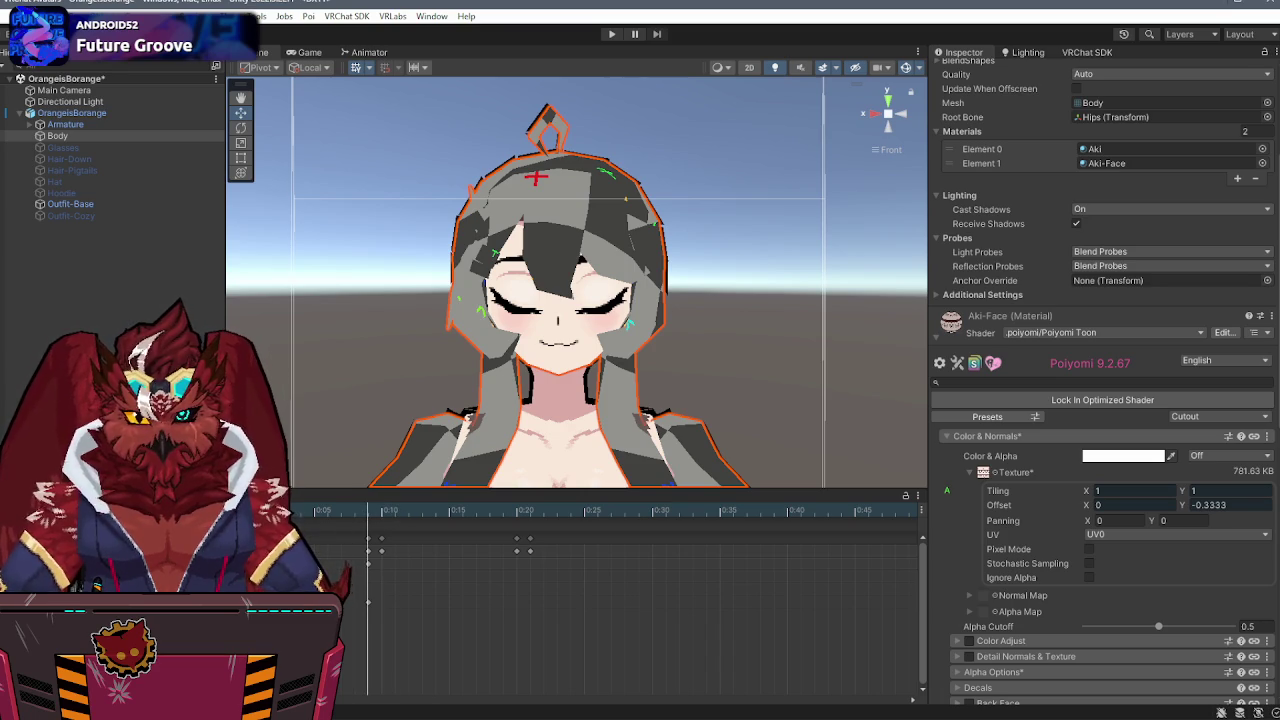
{"action": "left_click_drag", "start_coordinate": [372, 510], "coordinate": [384, 515]}
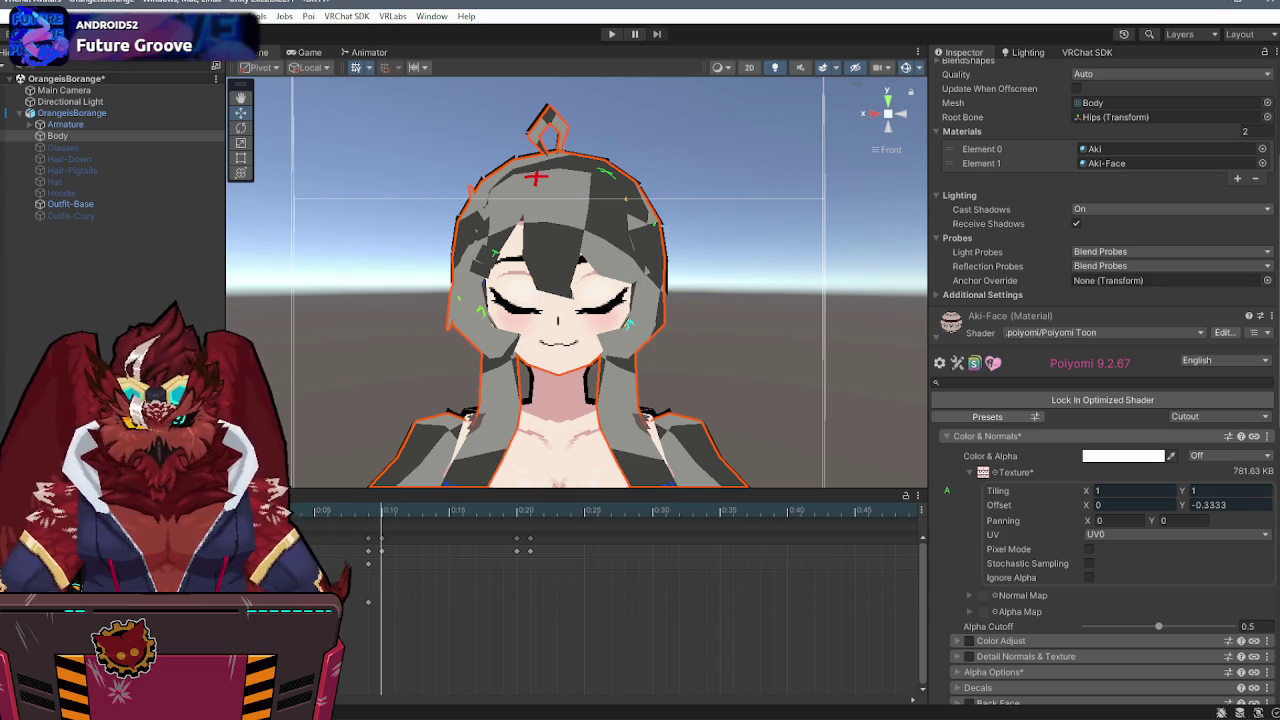
{"action": "type", "text": "0"}
{"action": "key", "text": "Return"}
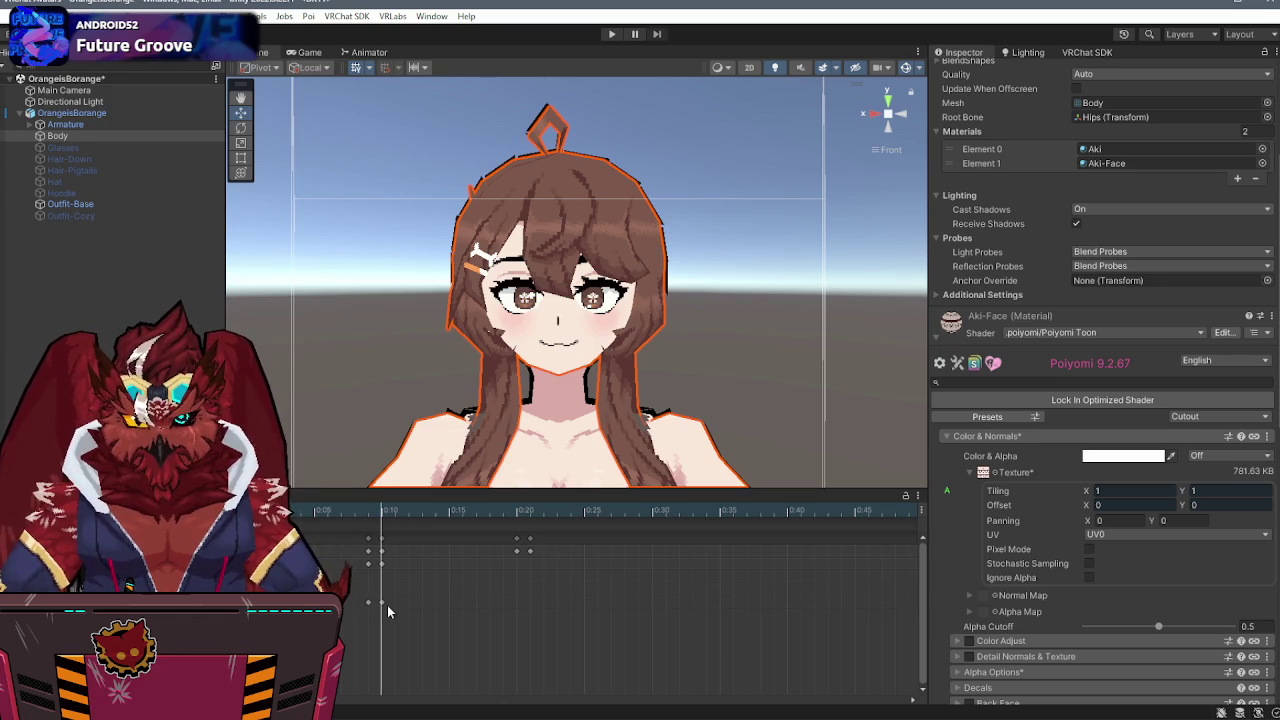
- Shift the new keyframes later on the timeline and park the playhead just past 0:20
{"action": "left_click_drag", "start_coordinate": [380, 603], "coordinate": [435, 603]}
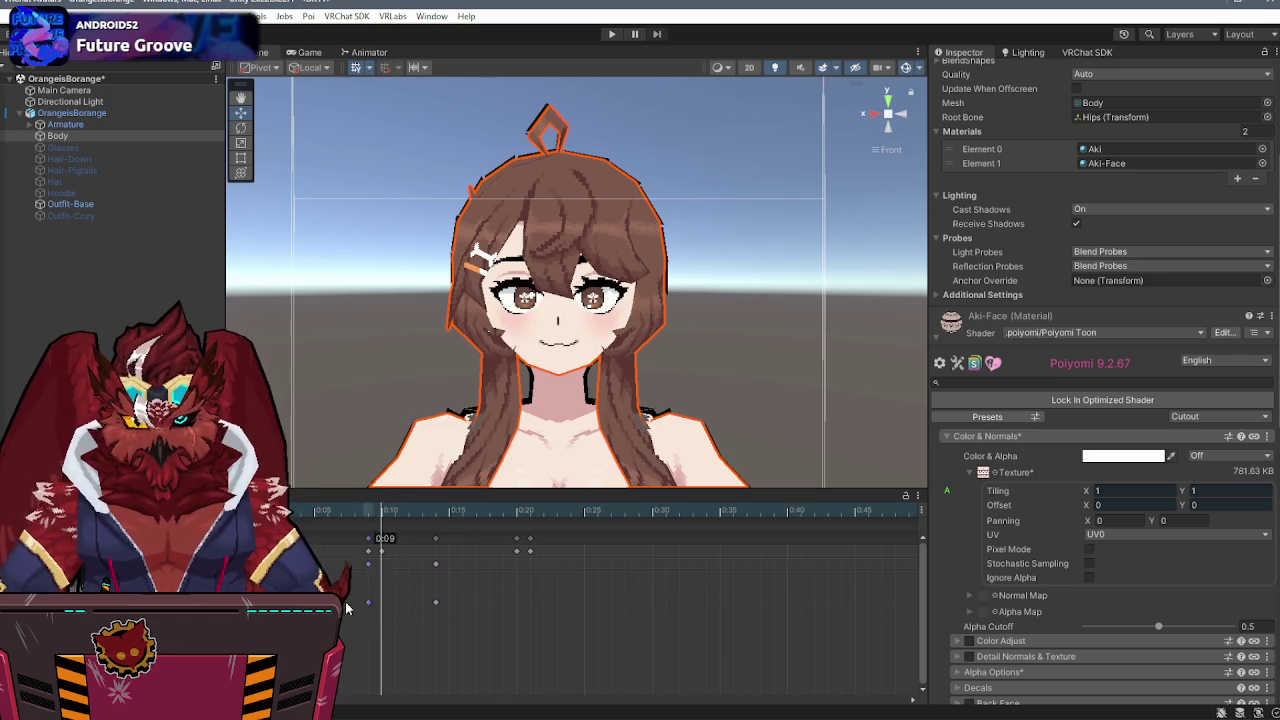
{"action": "left_click", "coordinate": [357, 600]}
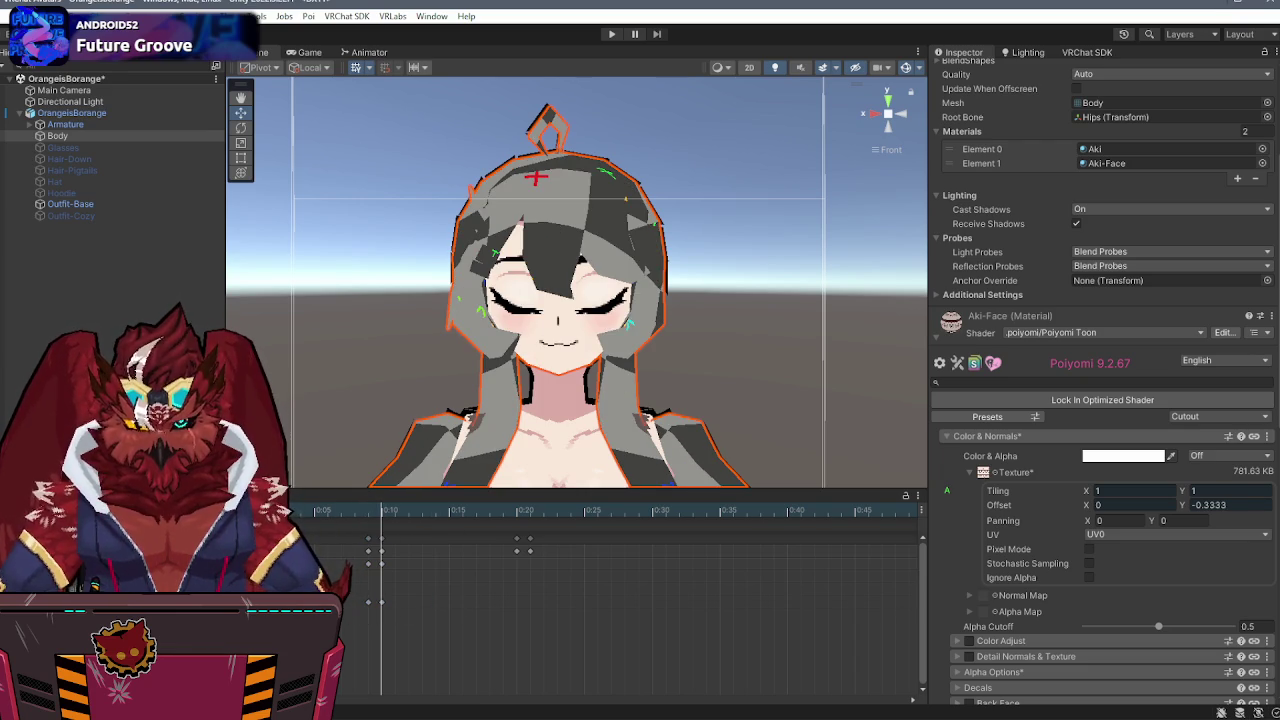
{"action": "mouse_move", "coordinate": [345, 568]}
{"action": "left_mouse_down"}
{"action": "mouse_move", "coordinate": [388, 632]}
{"action": "mouse_move", "coordinate": [416, 632]}
{"action": "mouse_move", "coordinate": [372, 608]}
{"action": "mouse_move", "coordinate": [383, 601]}
{"action": "left_mouse_up"}
{"action": "left_click", "coordinate": [385, 614]}
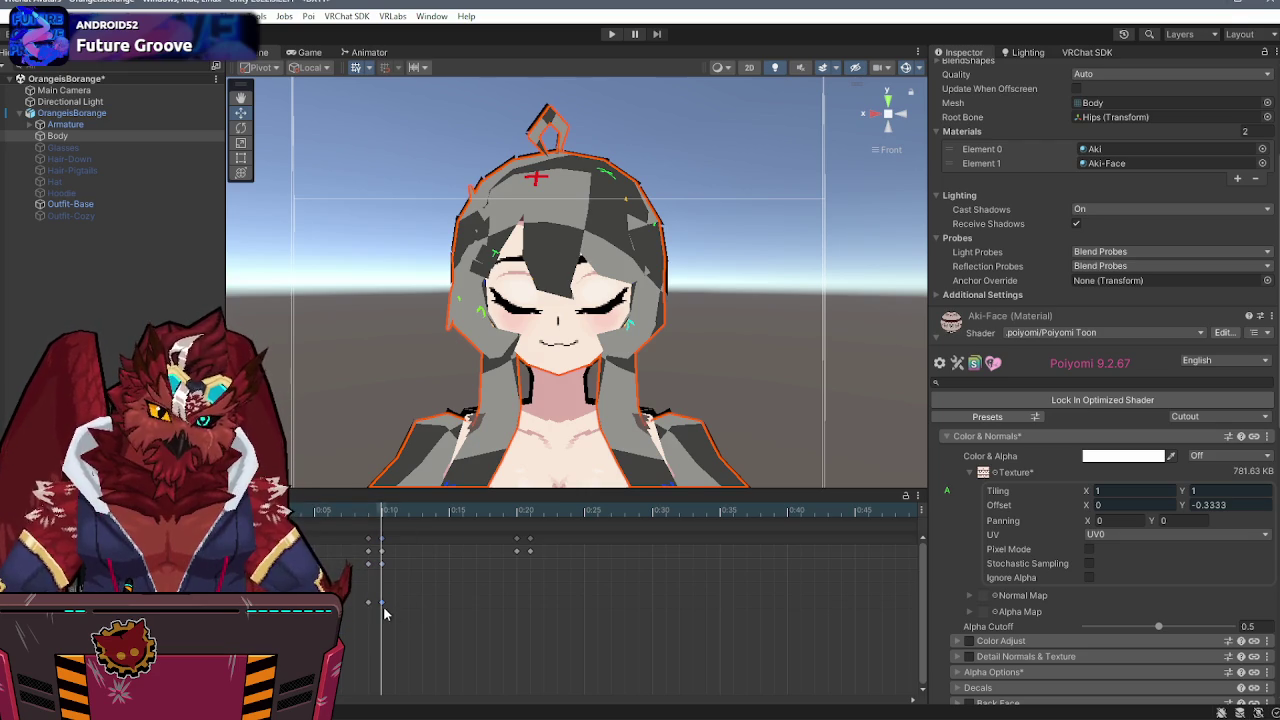
{"action": "left_click_drag", "start_coordinate": [500, 520], "coordinate": [516, 520]}
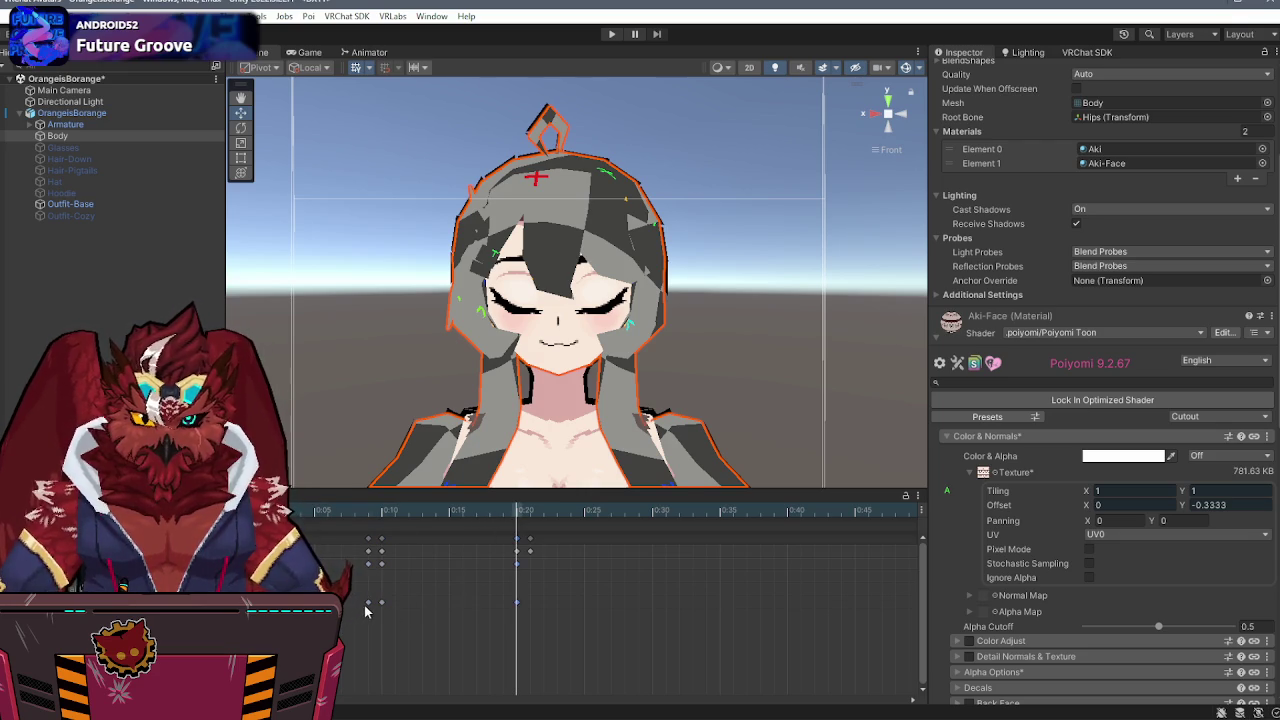
{"action": "left_click", "coordinate": [532, 512]}
- Scrub between the start, 0:10 and 0:20 keys to compare closed-eye and open-eyed faces
{"action": "scroll", "coordinate": [560, 601], "scroll_direction": "down", "scroll_amount": 10}
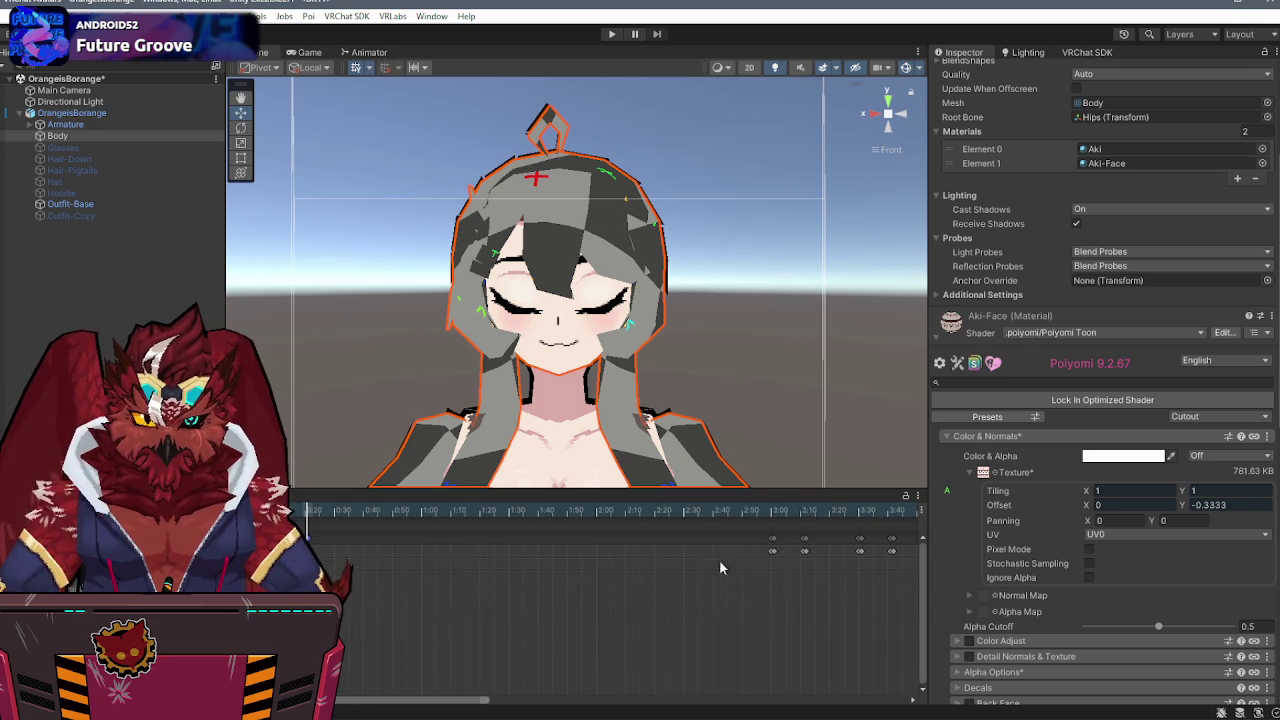
{"action": "scroll", "coordinate": [541, 593], "scroll_direction": "up", "scroll_amount": 3}
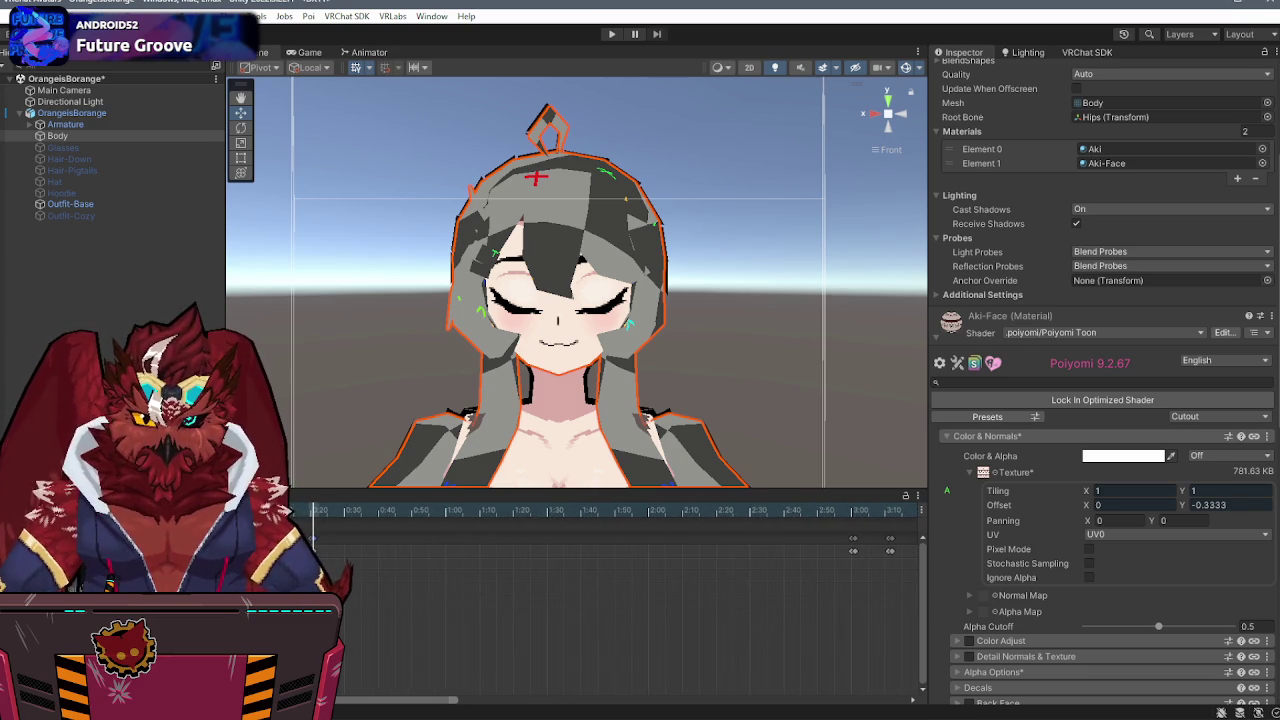
{"action": "scroll", "coordinate": [327, 529], "scroll_direction": "up", "scroll_amount": 2}
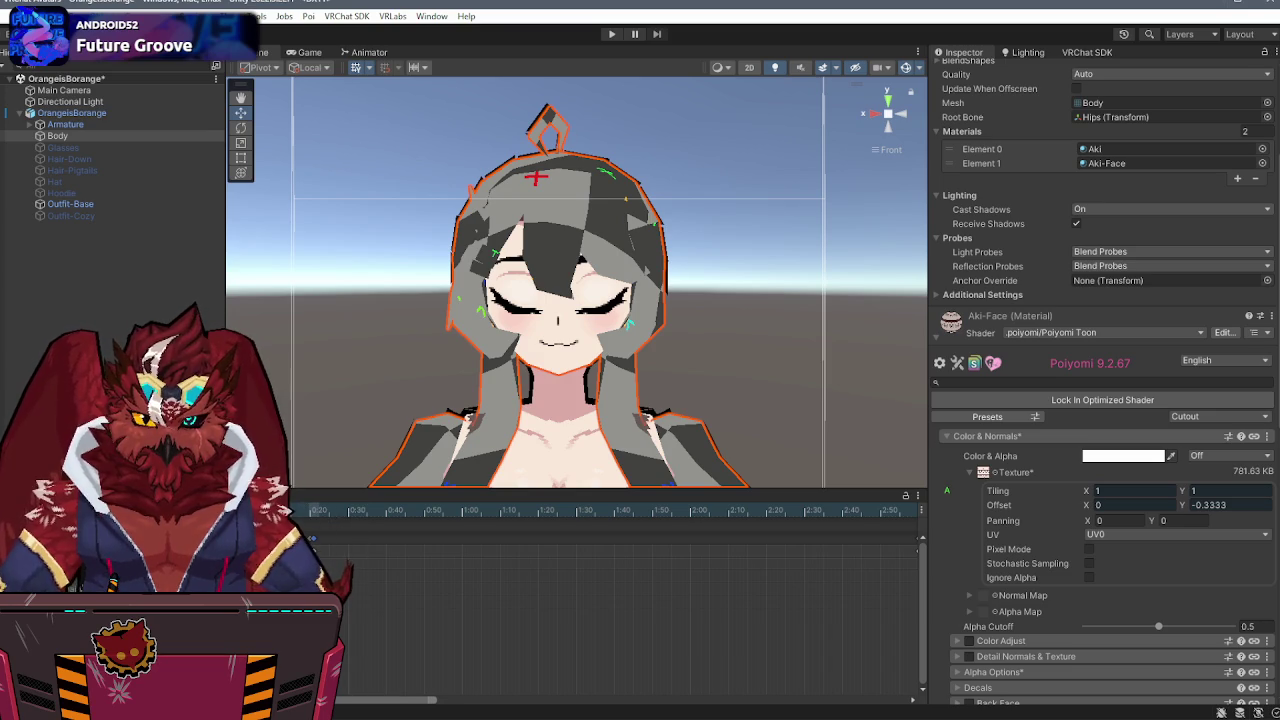
{"action": "scroll", "coordinate": [330, 560], "scroll_direction": "up", "scroll_amount": 10}
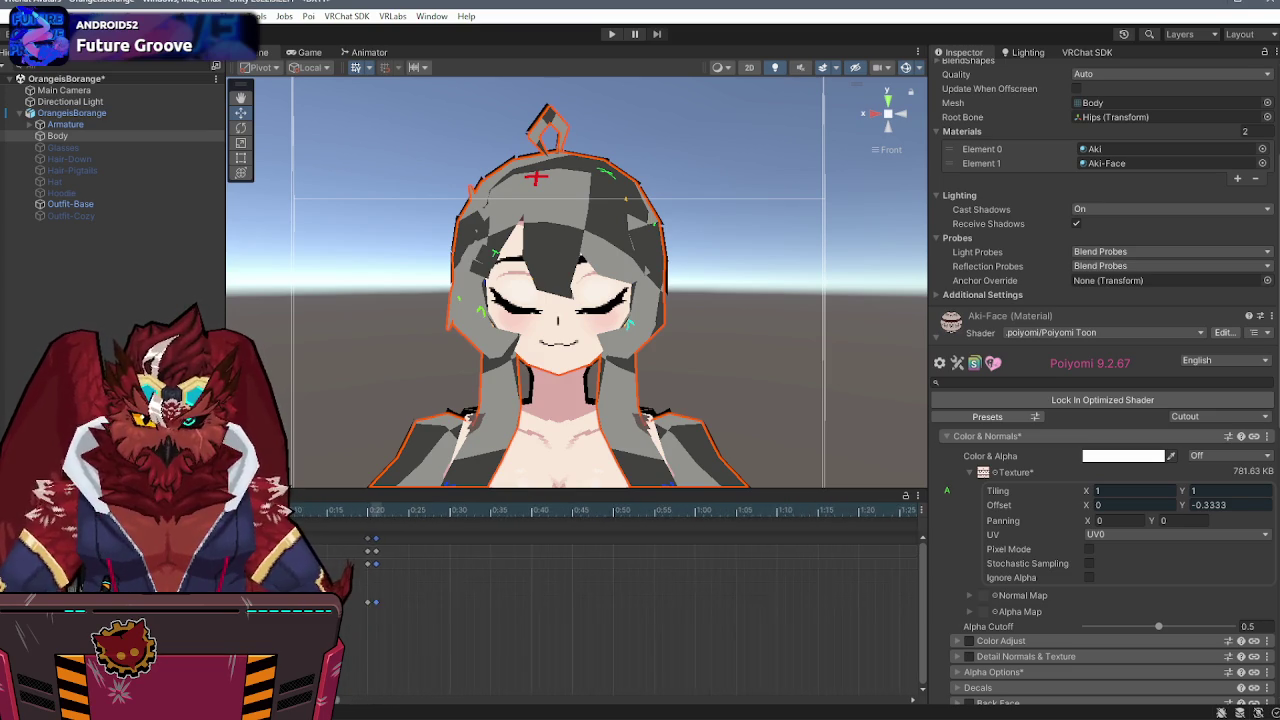
{"action": "scroll", "coordinate": [325, 565], "scroll_direction": "up", "scroll_amount": 5}
{"action": "scroll", "coordinate": [460, 600], "scroll_direction": "up", "scroll_amount": 4}
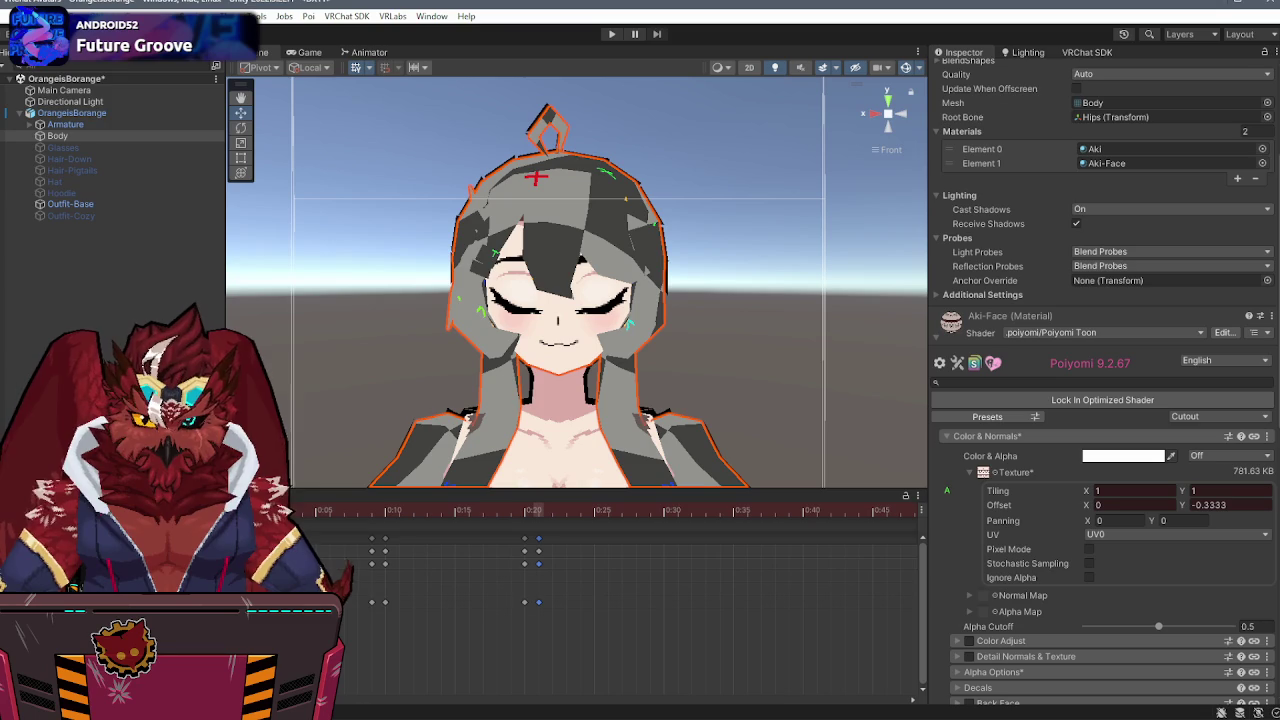
{"action": "left_click", "coordinate": [372, 514]}
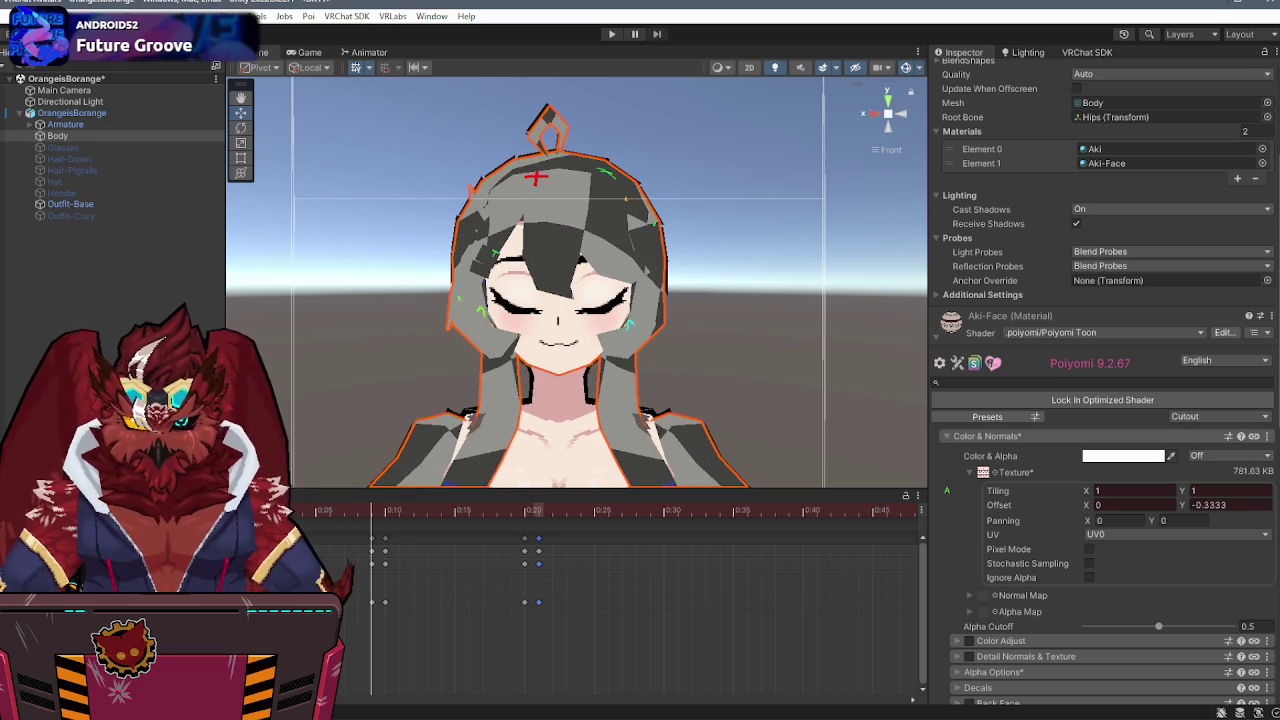
{"action": "left_click", "coordinate": [385, 512]}
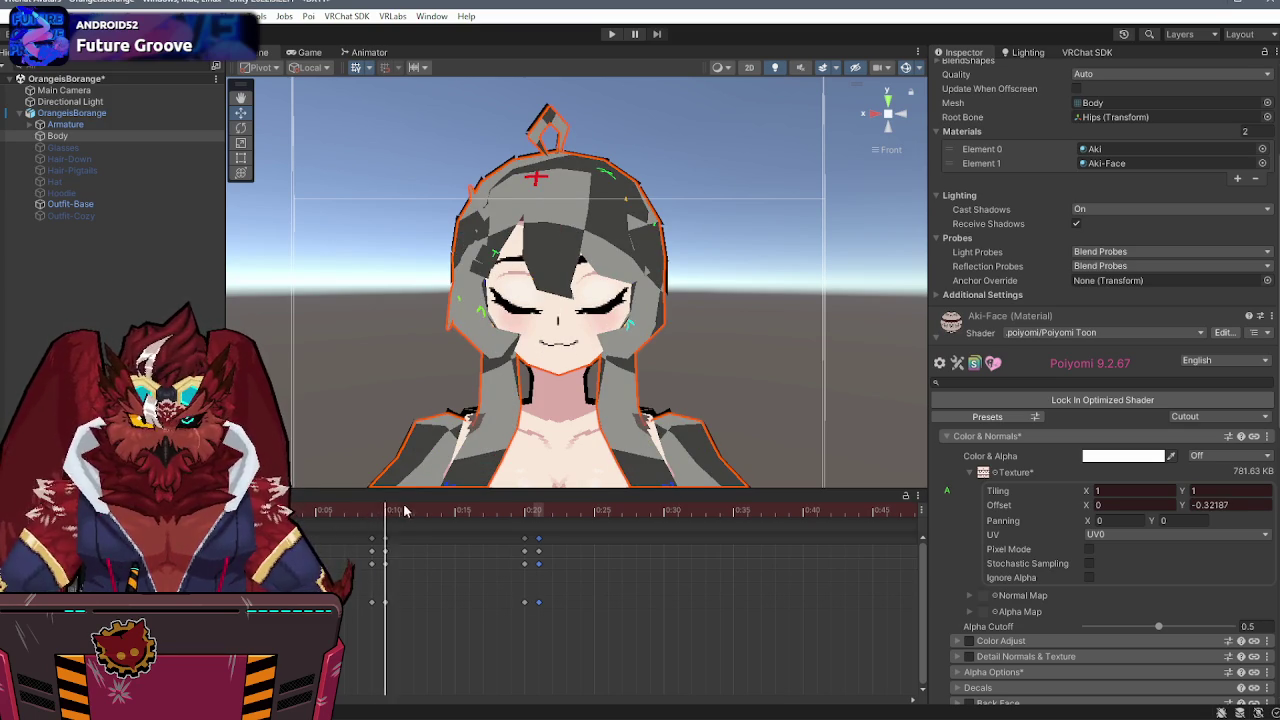
{"action": "left_click_drag", "start_coordinate": [454, 510], "coordinate": [366, 522]}
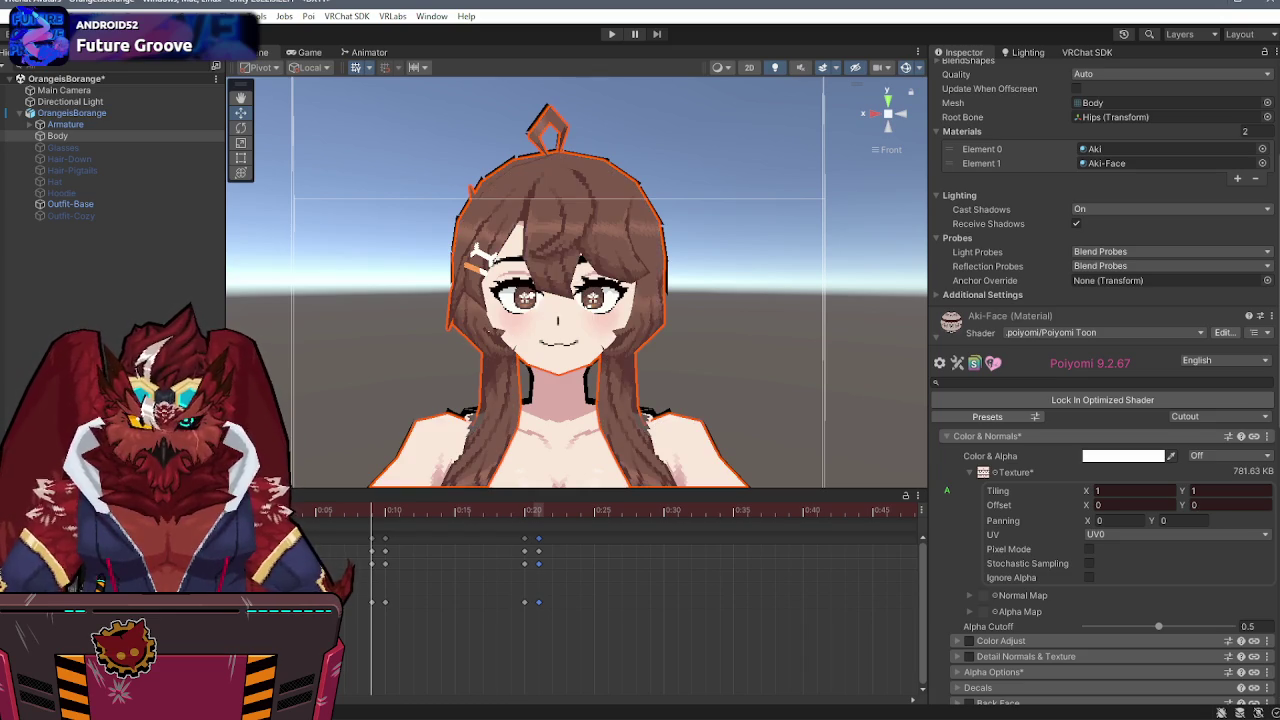
{"action": "left_click", "coordinate": [399, 511]}
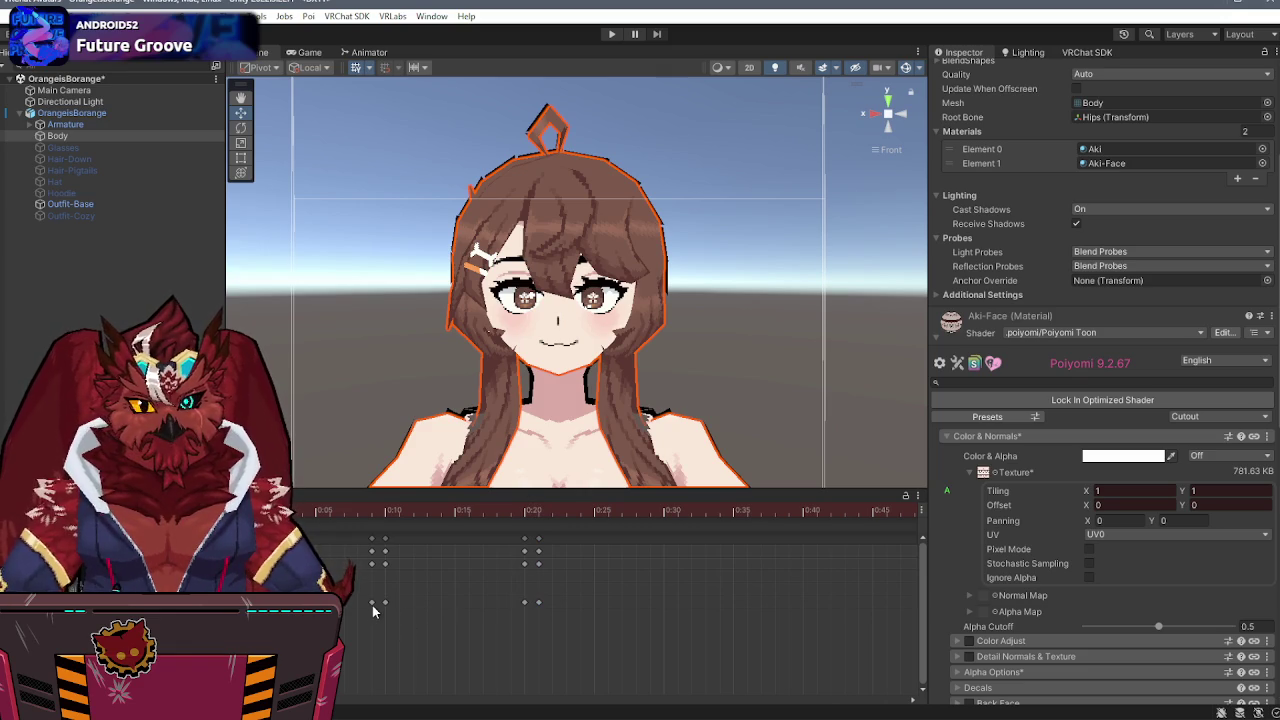
{"action": "mouse_move", "coordinate": [346, 646]}
{"action": "left_mouse_down"}
{"action": "mouse_move", "coordinate": [589, 580]}
{"action": "mouse_move", "coordinate": [590, 558]}
{"action": "left_mouse_up"}
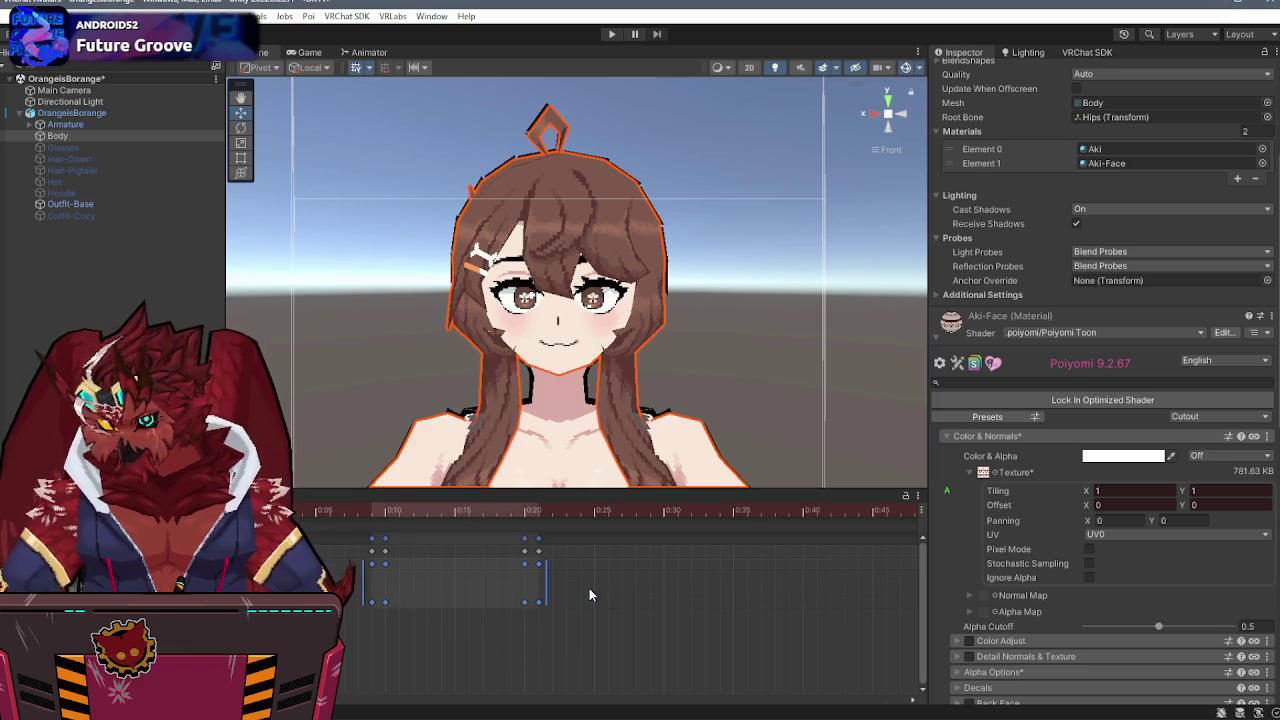
- Preview the face near 0:20 and select the keyframes at 0:08 and 0:20
{"action": "left_click", "coordinate": [618, 590]}
{"action": "scroll", "coordinate": [705, 576], "scroll_direction": "down", "scroll_amount": 3}
{"action": "mouse_move", "coordinate": [436, 512]}
{"action": "left_mouse_down"}
{"action": "mouse_move", "coordinate": [452, 514]}
{"action": "mouse_move", "coordinate": [447, 540]}
{"action": "mouse_move", "coordinate": [471, 567]}
{"action": "left_mouse_up"}
{"action": "left_click_drag", "start_coordinate": [440, 638], "coordinate": [332, 532]}
{"action": "scroll", "coordinate": [743, 565], "scroll_direction": "down", "scroll_amount": 5}
{"action": "scroll", "coordinate": [563, 599], "scroll_direction": "right", "scroll_amount": 5}
{"action": "scroll", "coordinate": [604, 566], "scroll_direction": "up", "scroll_amount": 3}
{"action": "scroll", "coordinate": [602, 567], "scroll_direction": "up", "scroll_amount": 3}
- Select and scrub the keyframes from 3:00 to 3:30 to preview the blink
{"action": "mouse_move", "coordinate": [552, 513]}
{"action": "left_mouse_down"}
{"action": "mouse_move", "coordinate": [643, 610]}
{"action": "mouse_move", "coordinate": [515, 612]}
{"action": "left_mouse_up"}
{"action": "scroll", "coordinate": [424, 563], "scroll_direction": "right", "scroll_amount": 3}
{"action": "left_click_drag", "start_coordinate": [358, 509], "coordinate": [596, 510]}
{"action": "scroll", "coordinate": [457, 591], "scroll_direction": "right", "scroll_amount": 4}
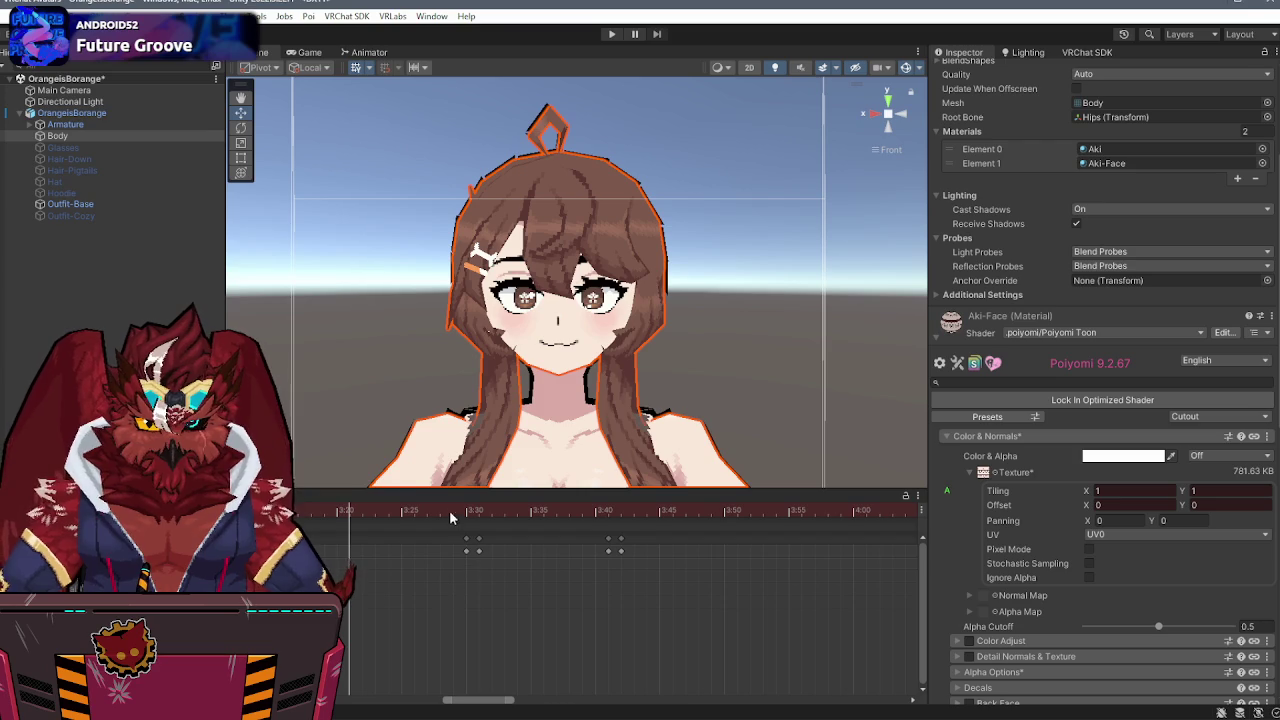
{"action": "mouse_move", "coordinate": [455, 545]}
{"action": "left_mouse_down"}
{"action": "mouse_move", "coordinate": [612, 606]}
{"action": "mouse_move", "coordinate": [655, 596]}
{"action": "left_mouse_up"}
{"action": "scroll", "coordinate": [557, 582], "scroll_direction": "right", "scroll_amount": 4}
{"action": "scroll", "coordinate": [729, 566], "scroll_direction": "down", "scroll_amount": 5}
{"action": "scroll", "coordinate": [471, 616], "scroll_direction": "right", "scroll_amount": 5}
{"action": "scroll", "coordinate": [721, 584], "scroll_direction": "right", "scroll_amount": 6}
- Scrub the playhead from about 6:55 to 7:26 to review the later frames
{"action": "left_click", "coordinate": [527, 511]}
{"action": "mouse_move", "coordinate": [527, 511]}
{"action": "left_mouse_down"}
{"action": "mouse_move", "coordinate": [430, 511]}
{"action": "mouse_move", "coordinate": [700, 511]}
{"action": "mouse_move", "coordinate": [642, 507]}
{"action": "left_mouse_up"}
{"action": "scroll", "coordinate": [743, 567], "scroll_direction": "down", "scroll_amount": 2}
{"action": "scroll", "coordinate": [750, 567], "scroll_direction": "right", "scroll_amount": 8}
{"action": "scroll", "coordinate": [643, 525], "scroll_direction": "up", "scroll_amount": 2}
{"action": "scroll", "coordinate": [645, 548], "scroll_direction": "up", "scroll_amount": 2}
{"action": "scroll", "coordinate": [643, 548], "scroll_direction": "left", "scroll_amount": 10}
- Select the avatar root and Body's keyframes at 7:05, then show the Clips folder
{"action": "left_click", "coordinate": [527, 546]}
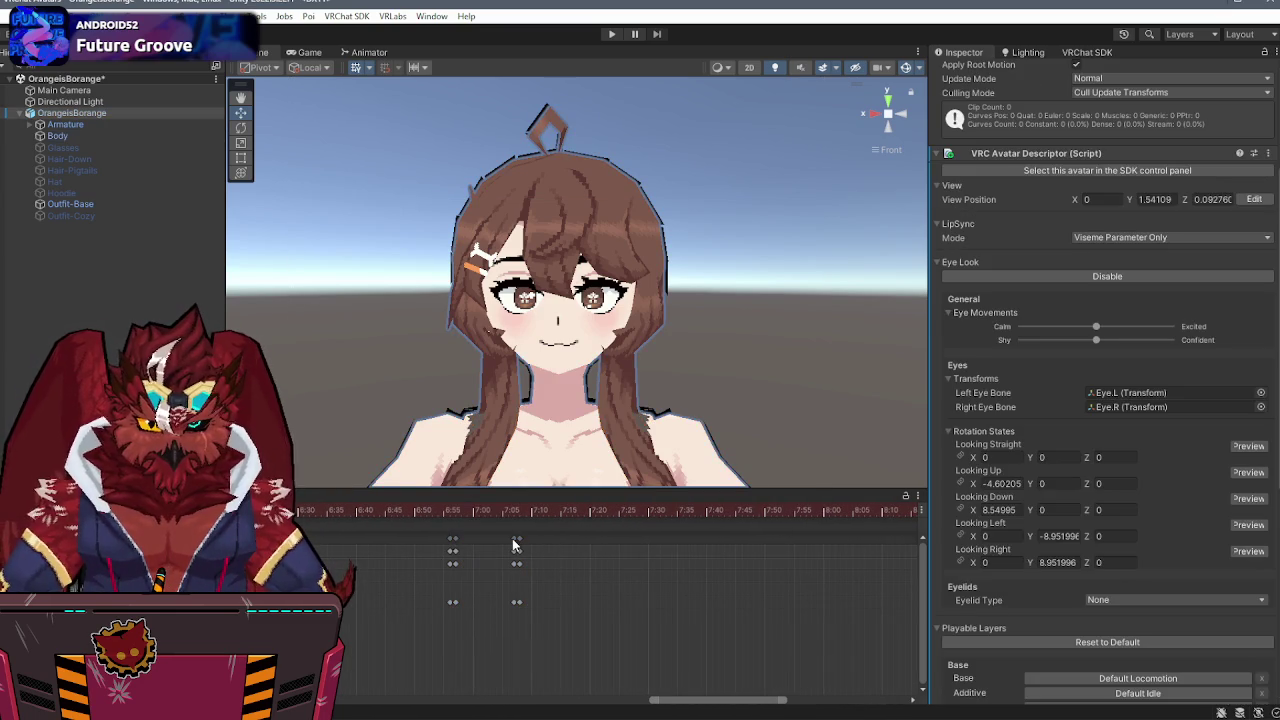
{"action": "left_click", "coordinate": [518, 603]}
{"action": "scroll", "coordinate": [803, 597], "scroll_direction": "right", "scroll_amount": 10}
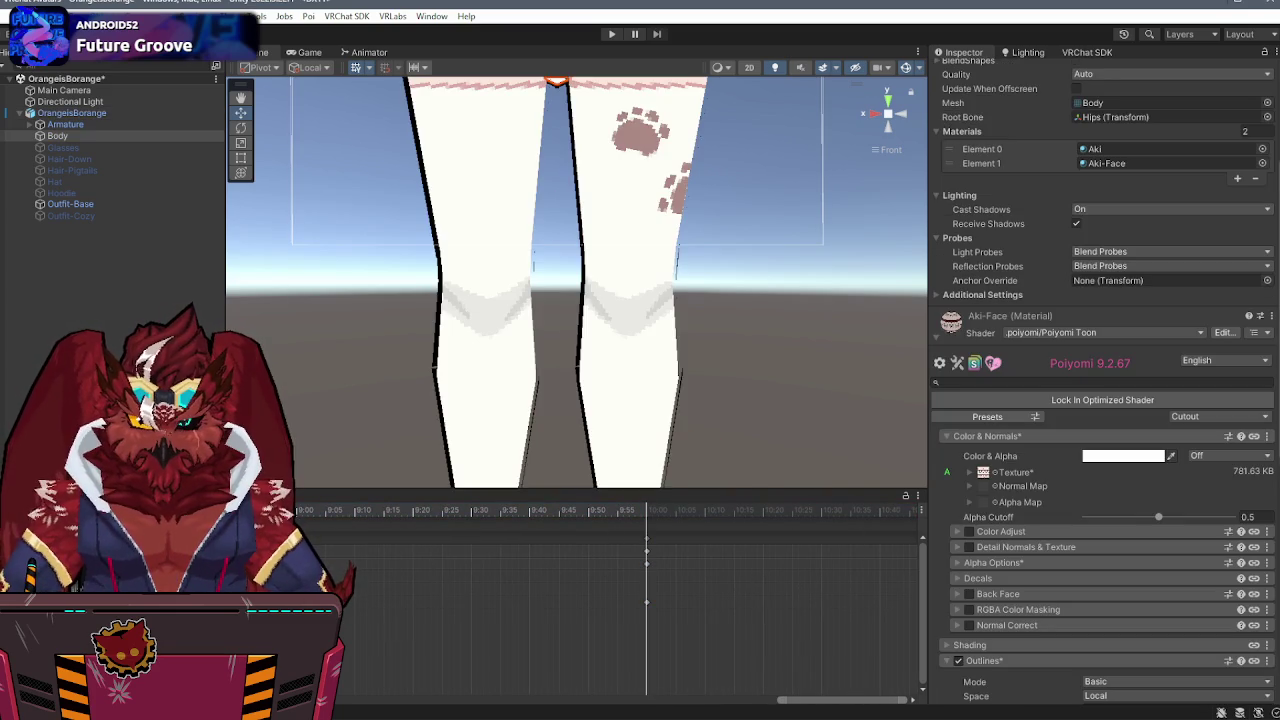
{"action": "left_click", "coordinate": [260, 496]}
- Orbit around the whole avatar, save the scene with Ctrl+S, and go to the Files folder
{"action": "scroll", "coordinate": [803, 130], "scroll_direction": "down", "scroll_amount": 8}
{"action": "mouse_move", "coordinate": [754, 167]}
{"action": "left_mouse_down"}
{"action": "mouse_move", "coordinate": [808, 220]}
{"action": "mouse_move", "coordinate": [830, 185]}
{"action": "left_mouse_up"}
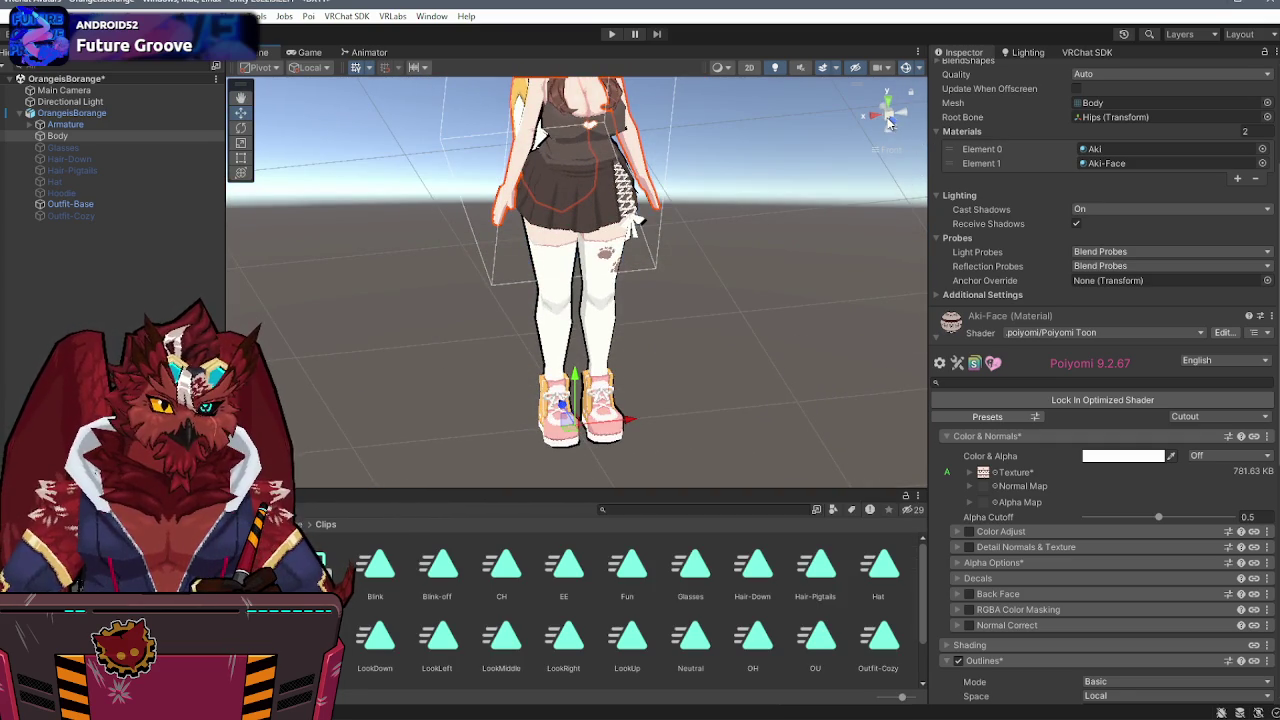
{"action": "scroll", "coordinate": [726, 188], "scroll_direction": "down", "scroll_amount": 5}
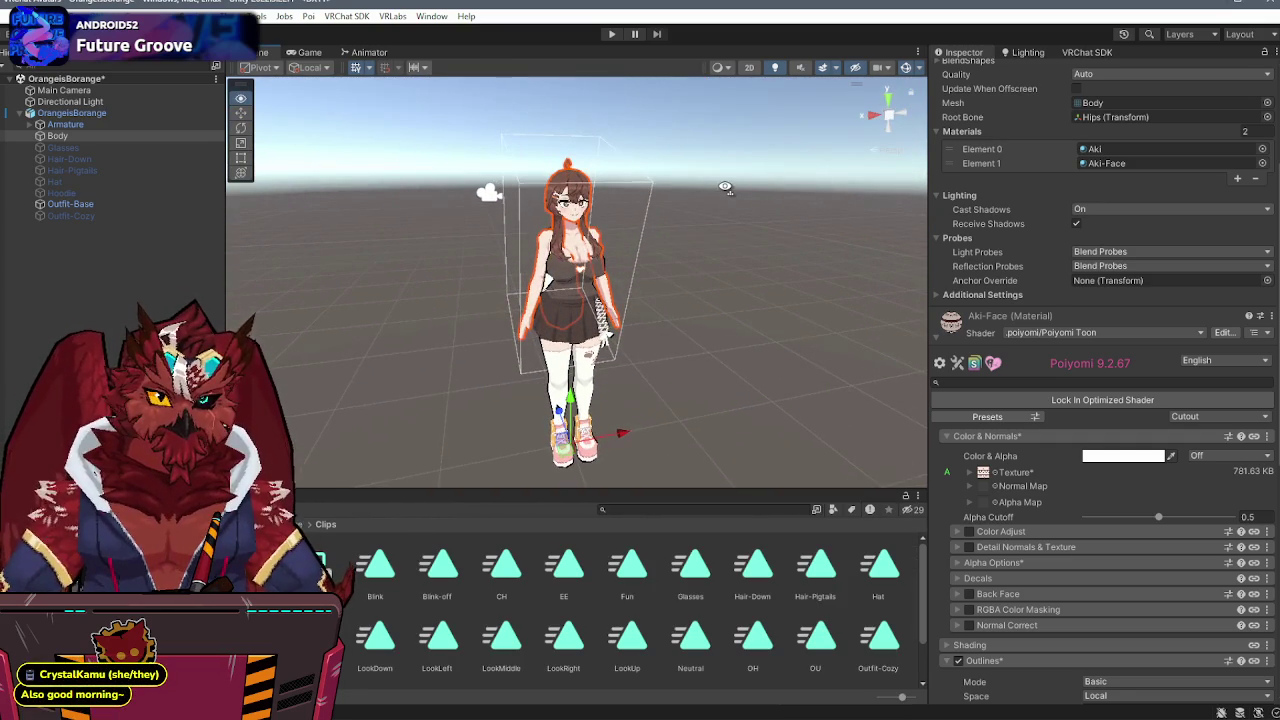
{"action": "left_click_drag", "start_coordinate": [690, 208], "coordinate": [699, 237]}
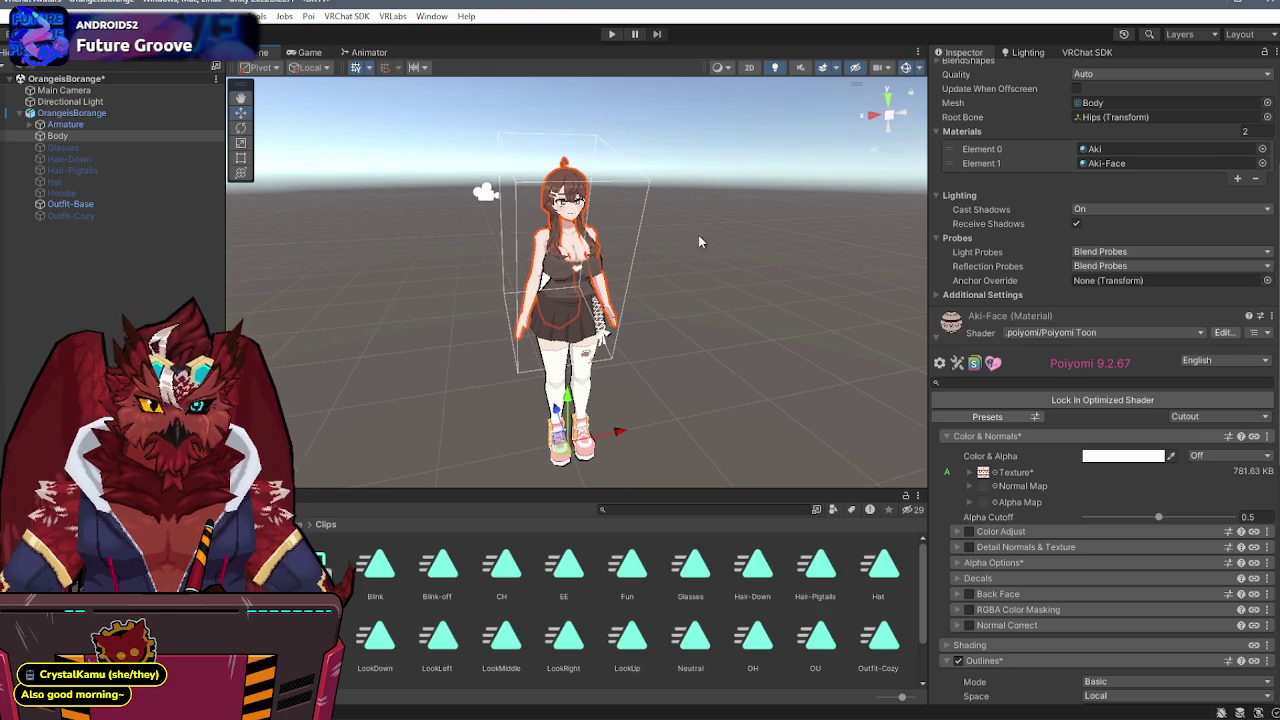
{"action": "key", "text": "ctrl+s"}
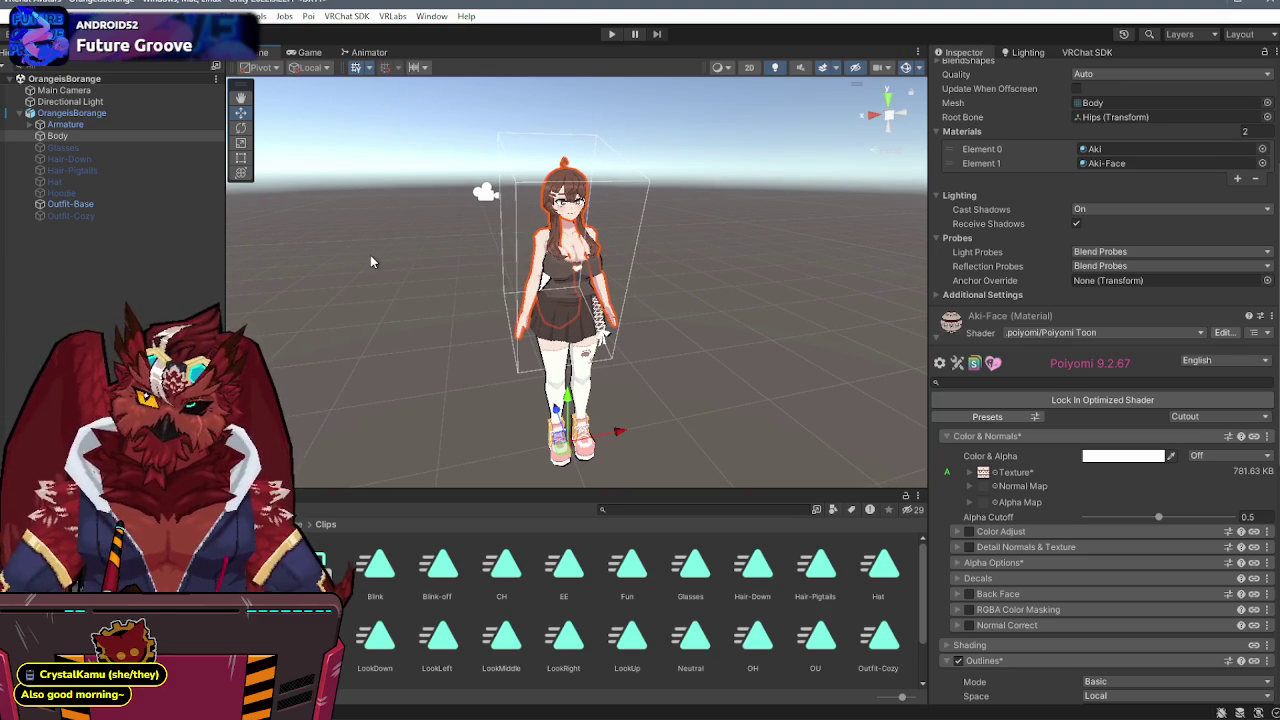
{"action": "left_click", "coordinate": [150, 560]}
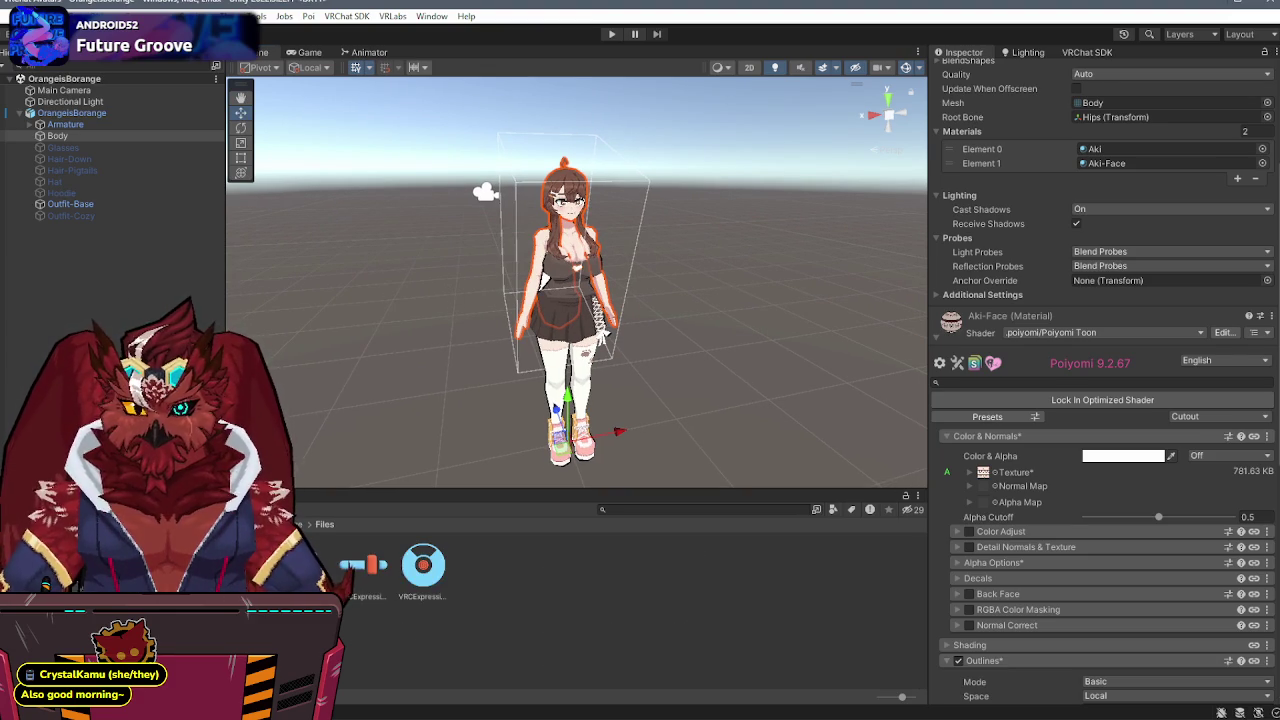
- Open the FX controller and check which clip the Blinking layer's Blink state plays
{"action": "double_click", "coordinate": [305, 565]}
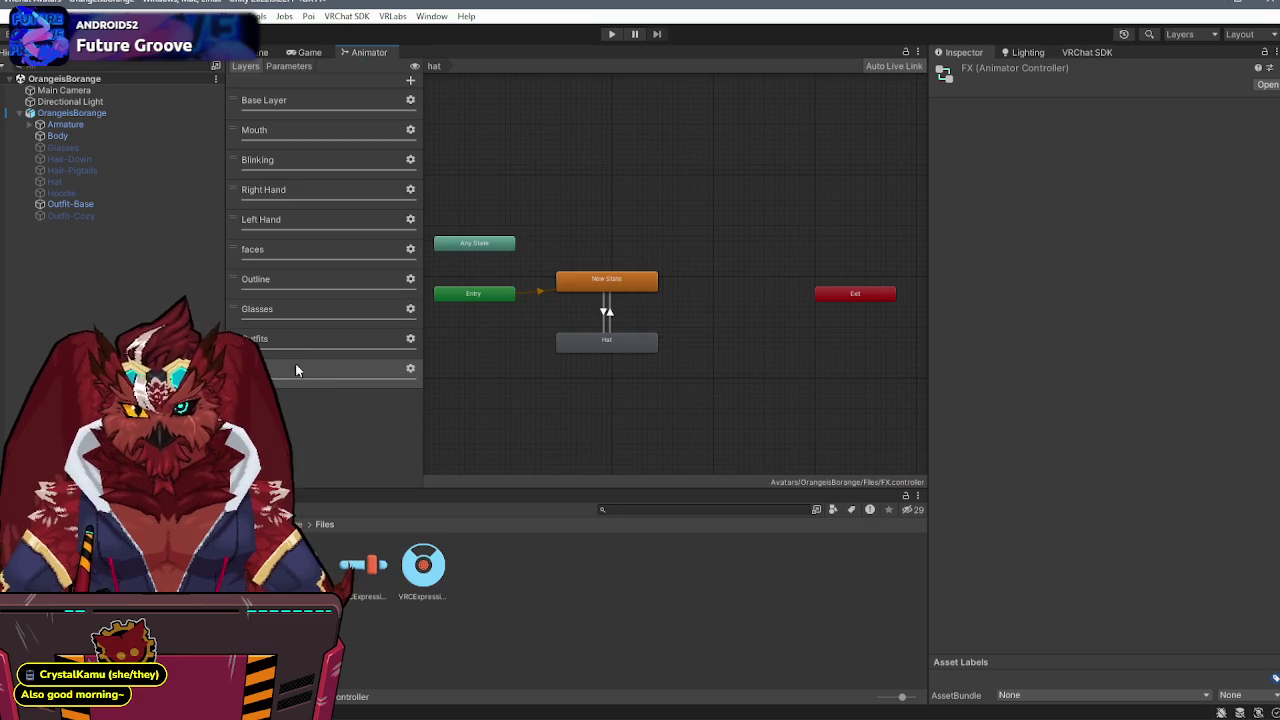
{"action": "left_click", "coordinate": [288, 159]}
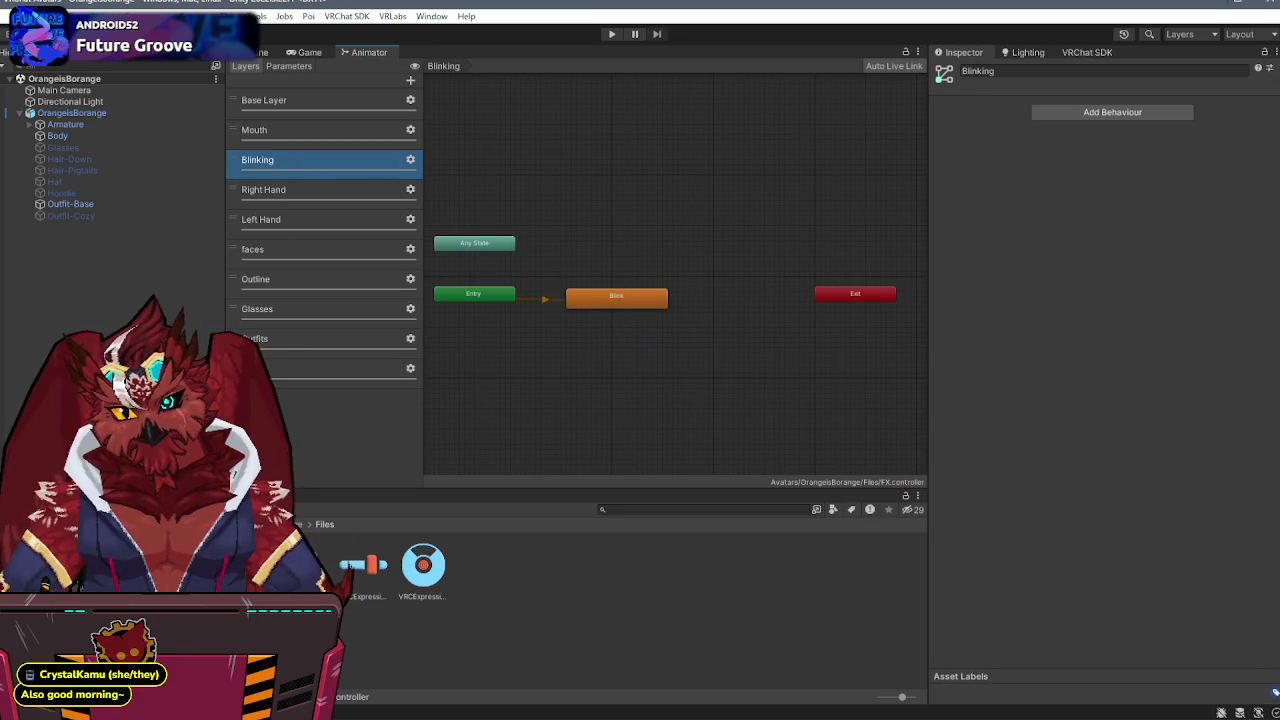
{"action": "left_click", "coordinate": [150, 548]}
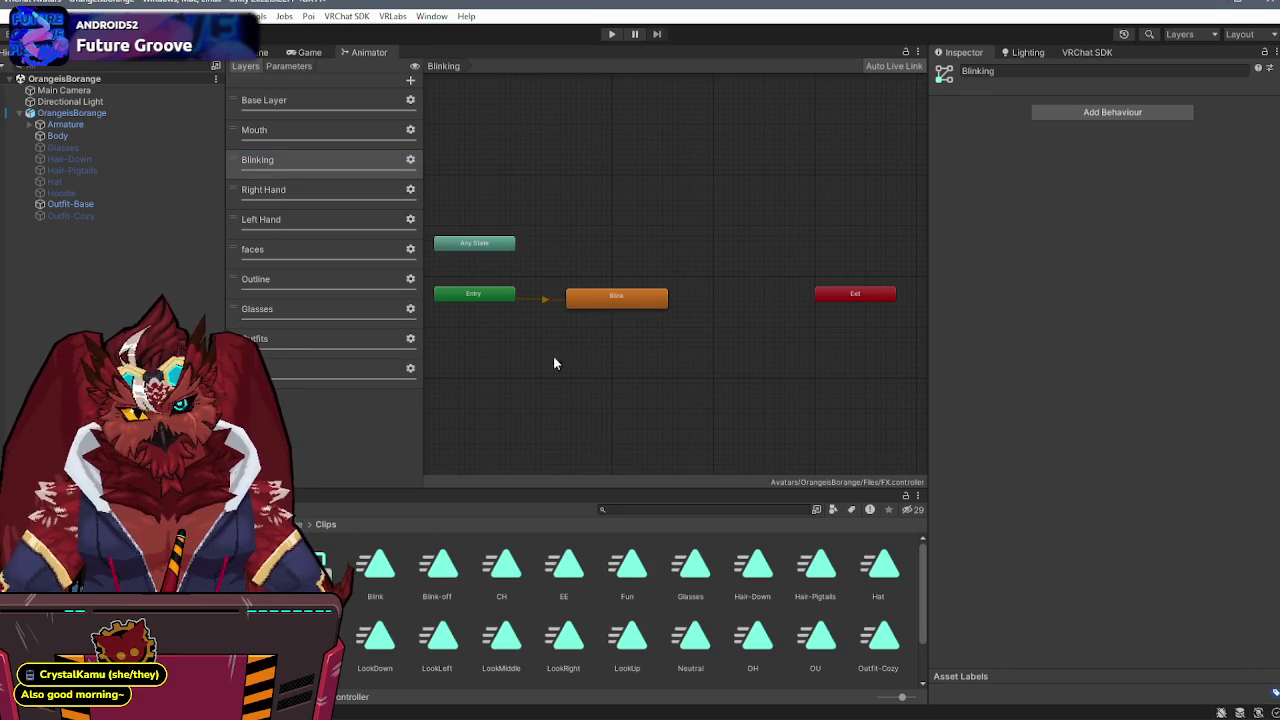
{"action": "left_click", "coordinate": [594, 298]}
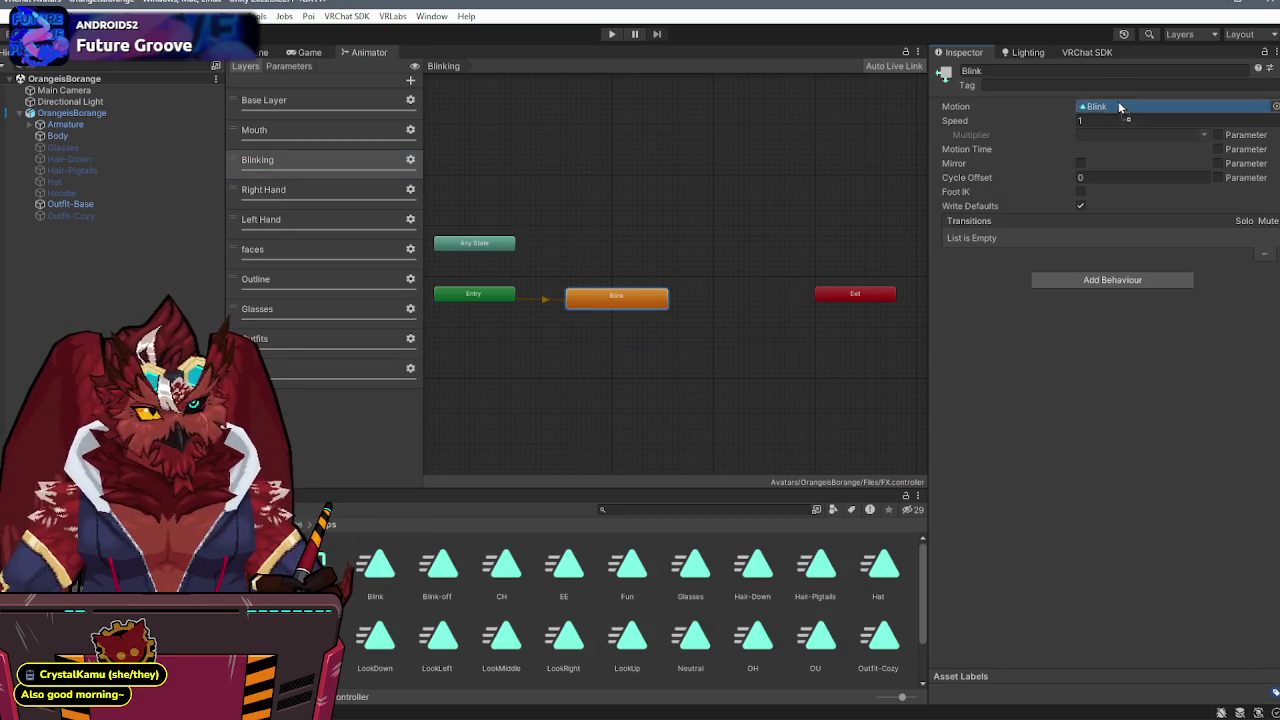
- Check the clips of the Mouth layer's pp, ff, th, dd and kk visemes, then go to Explorer
{"action": "left_click", "coordinate": [348, 137]}
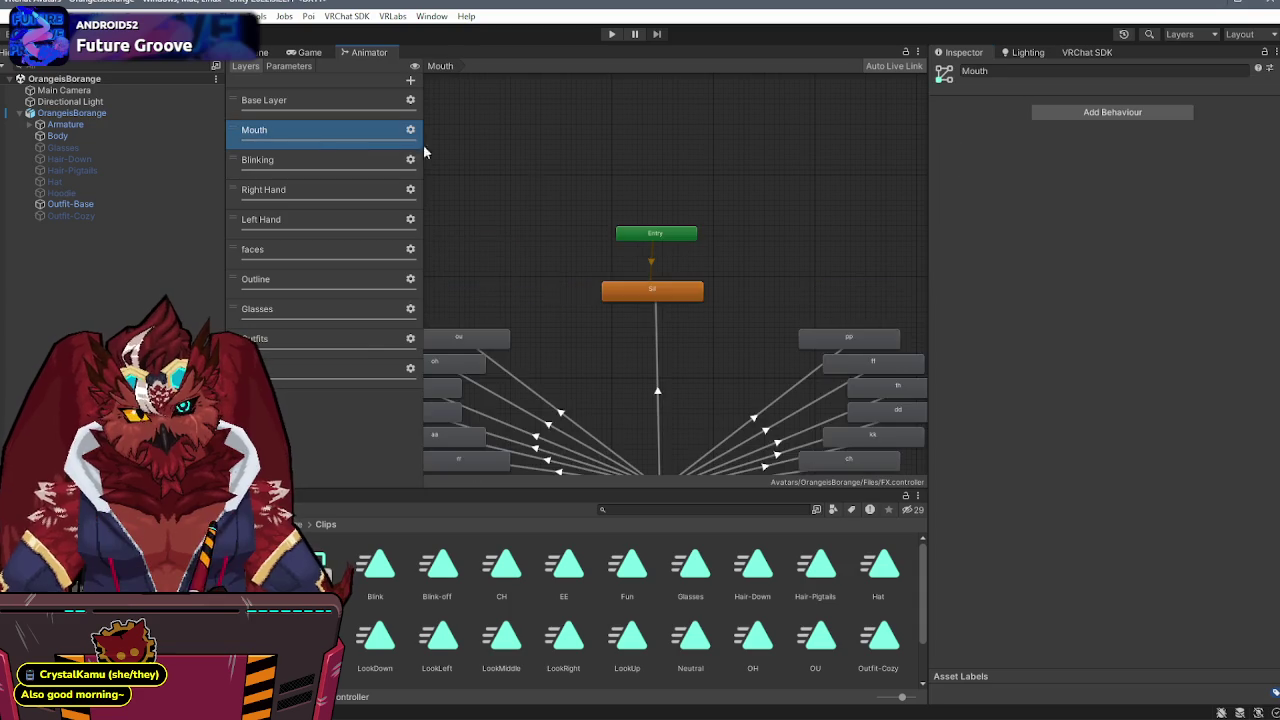
{"action": "left_click_drag", "start_coordinate": [710, 244], "coordinate": [628, 126]}
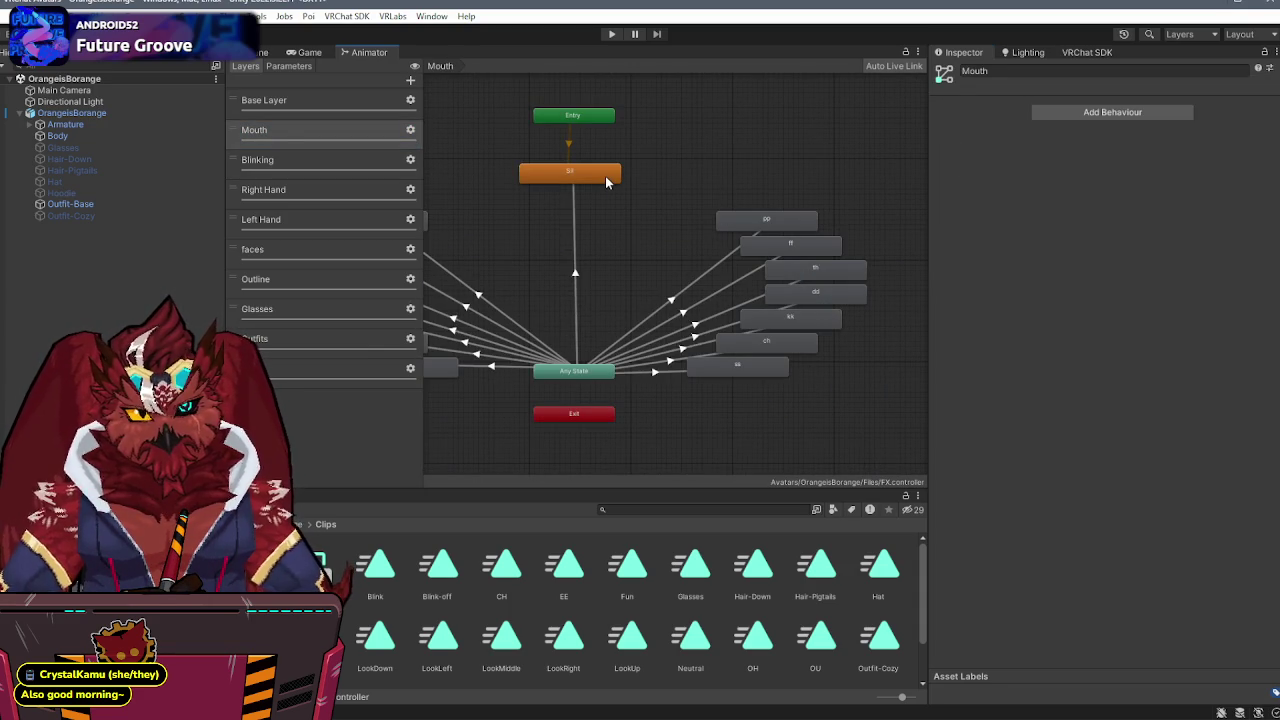
{"action": "left_click", "coordinate": [735, 221]}
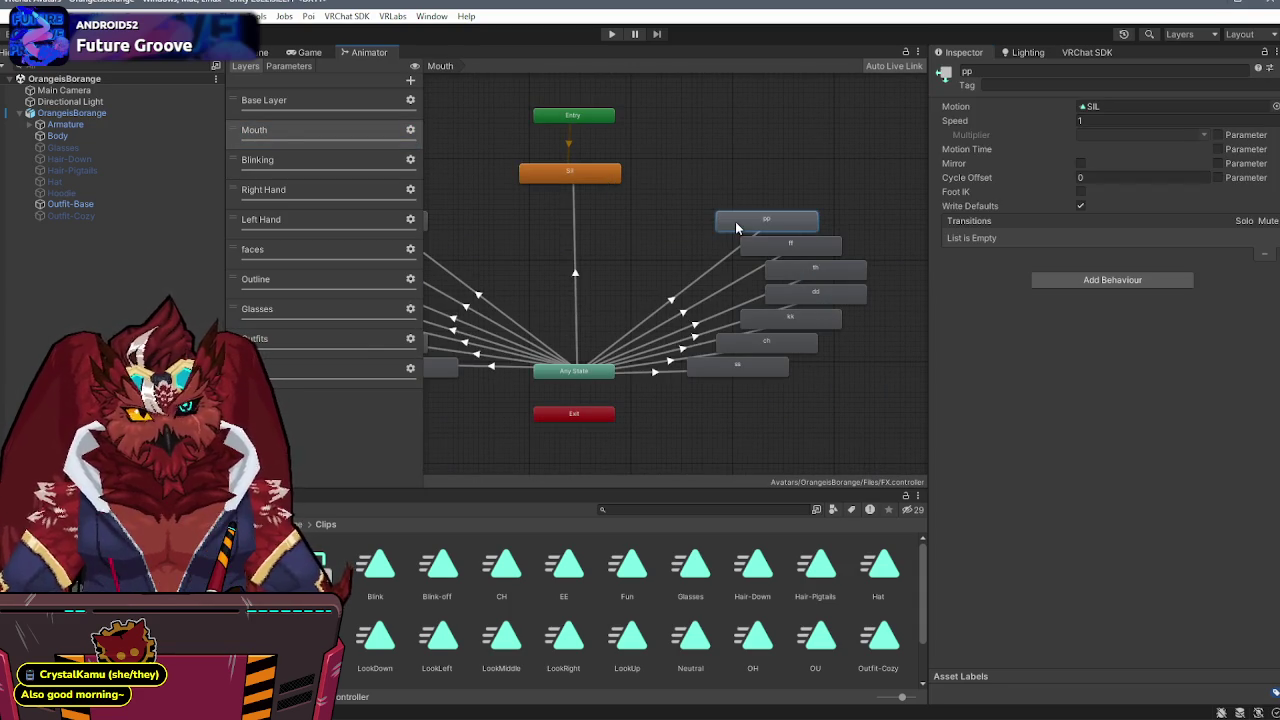
{"action": "left_click", "coordinate": [805, 248]}
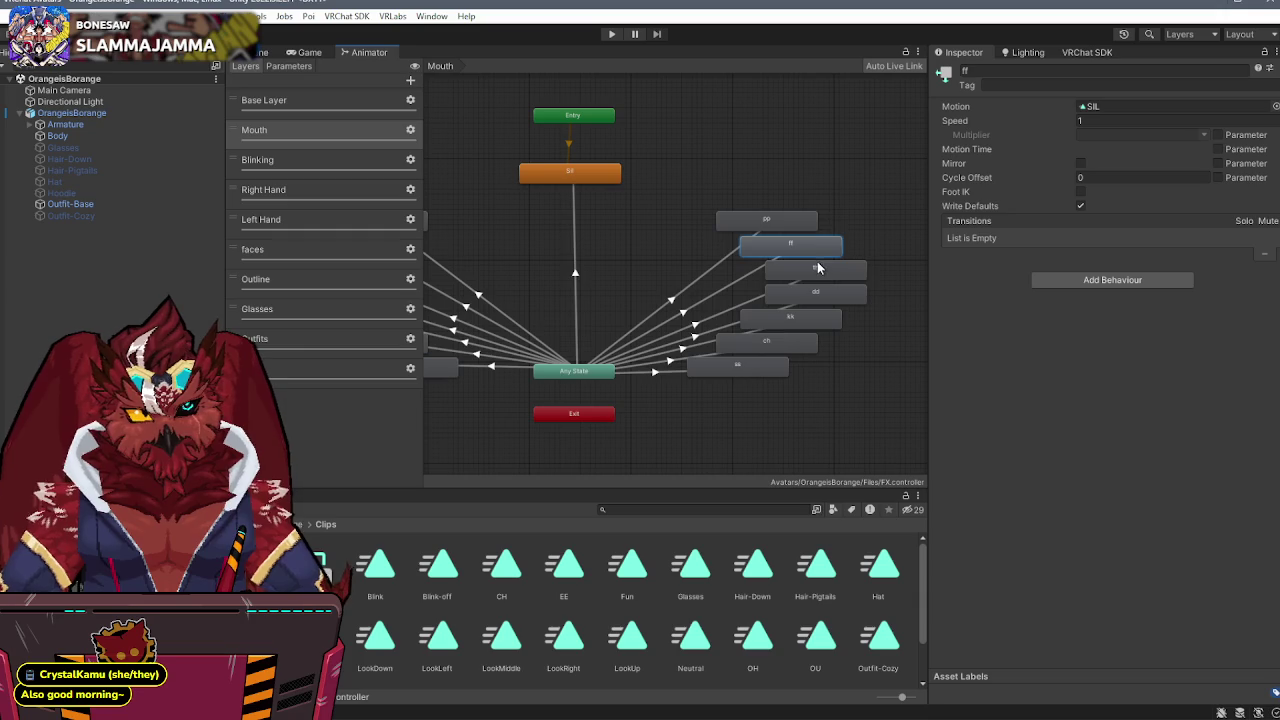
{"action": "left_click", "coordinate": [817, 268]}
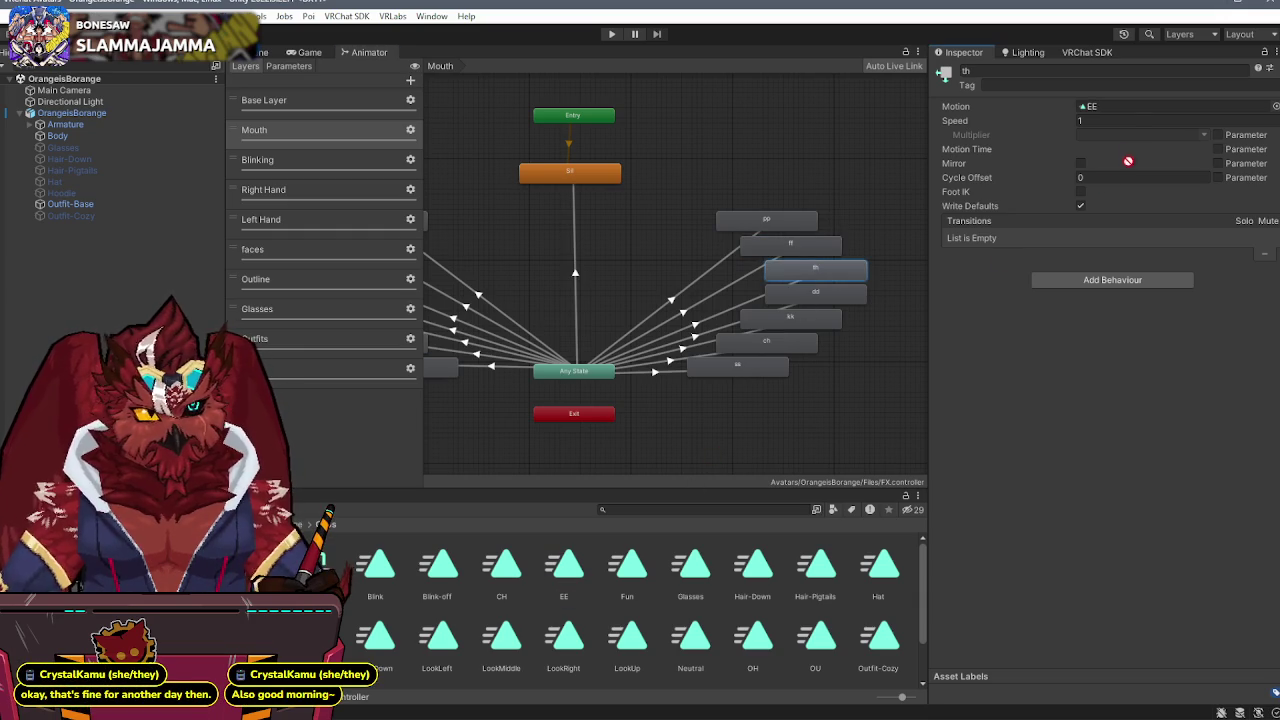
{"action": "left_click", "coordinate": [841, 294]}
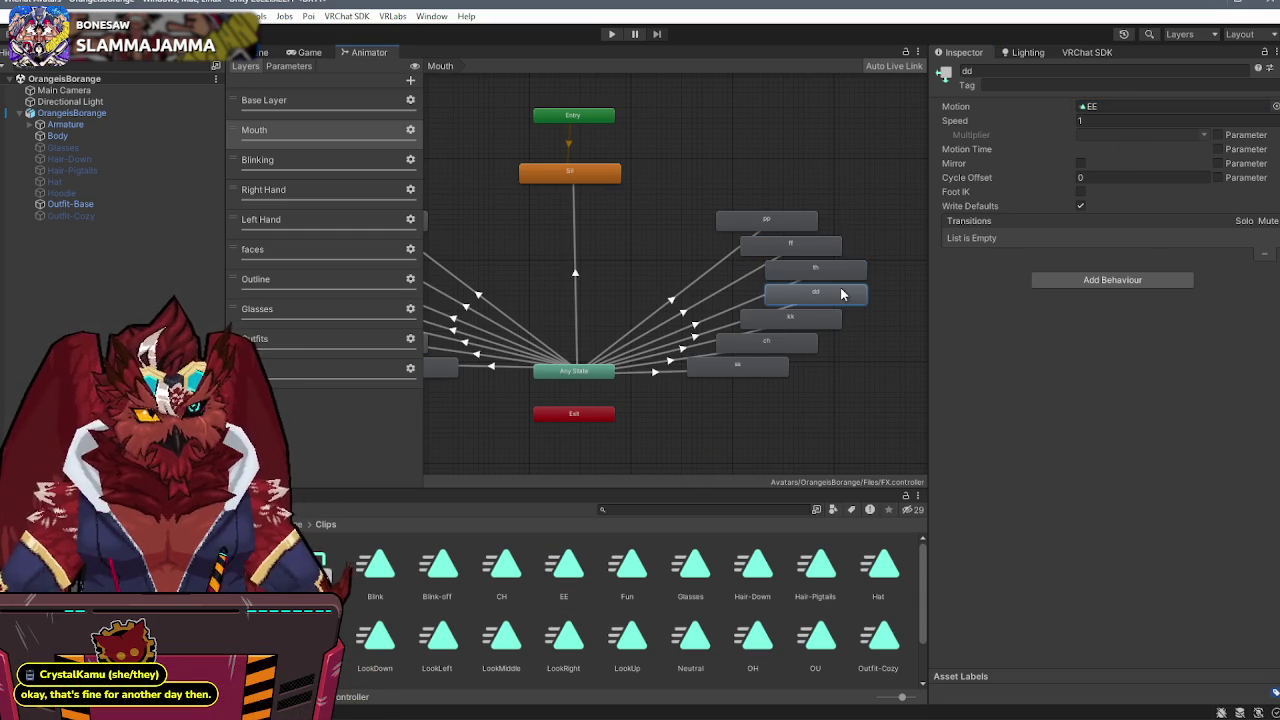
{"action": "left_click", "coordinate": [788, 320]}
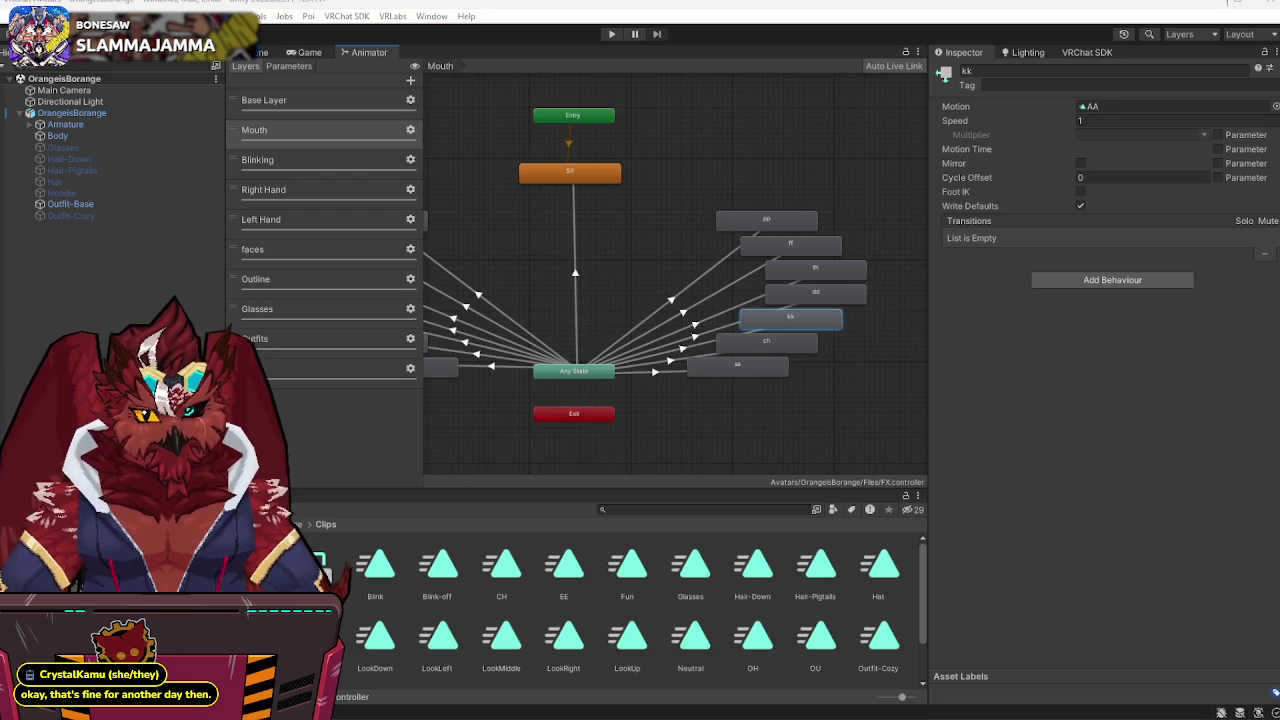
{"action": "key", "text": "alt+Tab"}
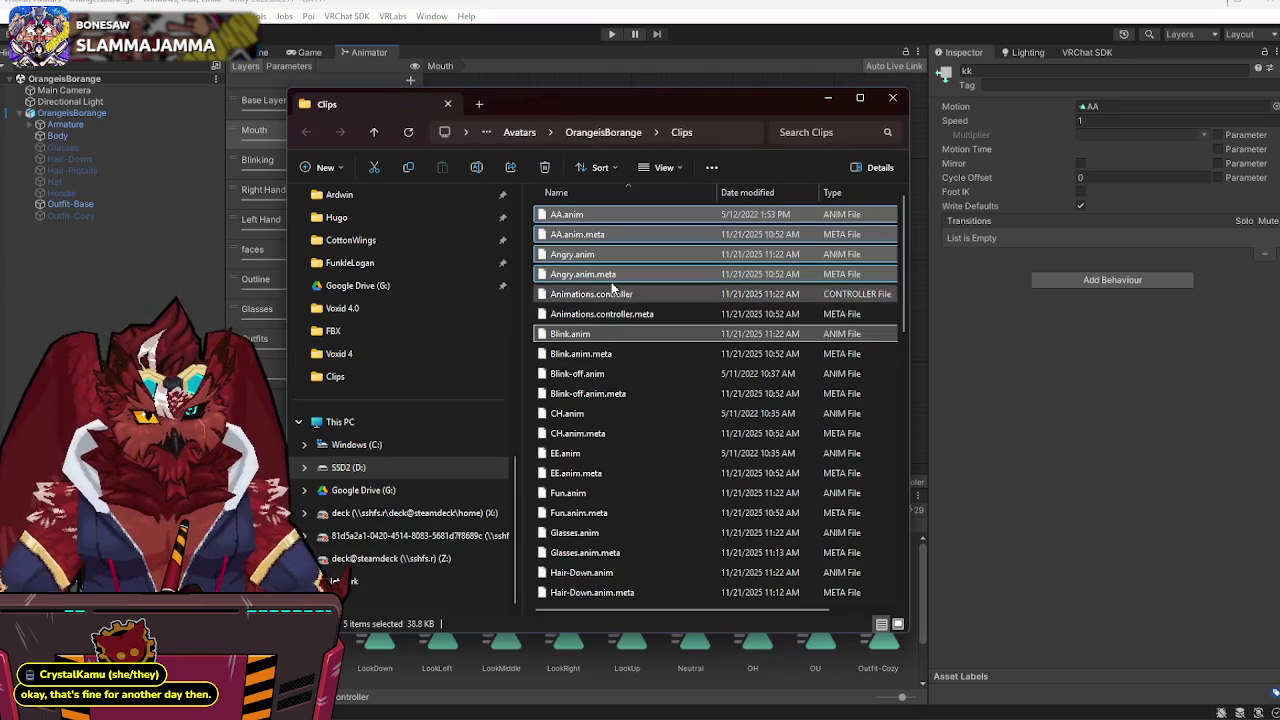
- Start selecting clips: Blink.anim.meta plus CH.anim and EE.anim with their meta files
{"action": "left_click", "coordinate": [578, 354], "text": "ctrl"}
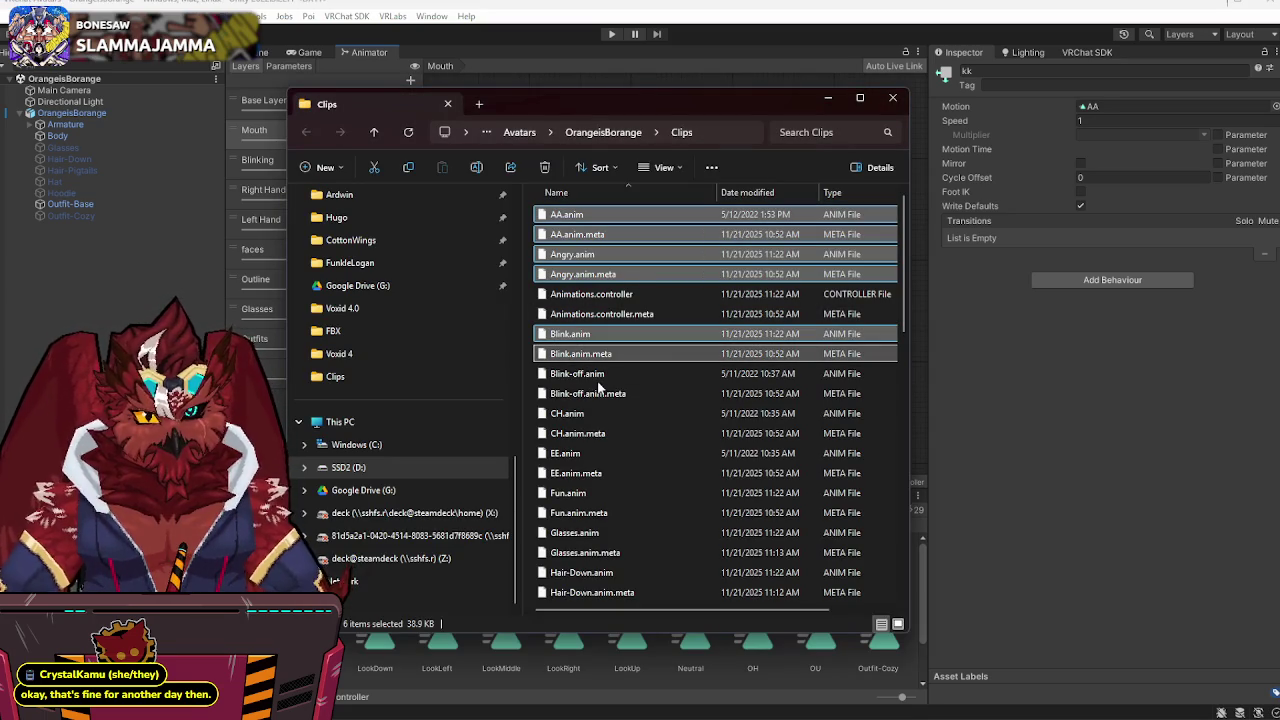
{"action": "left_click", "coordinate": [572, 419], "text": "ctrl"}
{"action": "left_click", "coordinate": [568, 436], "text": "ctrl"}
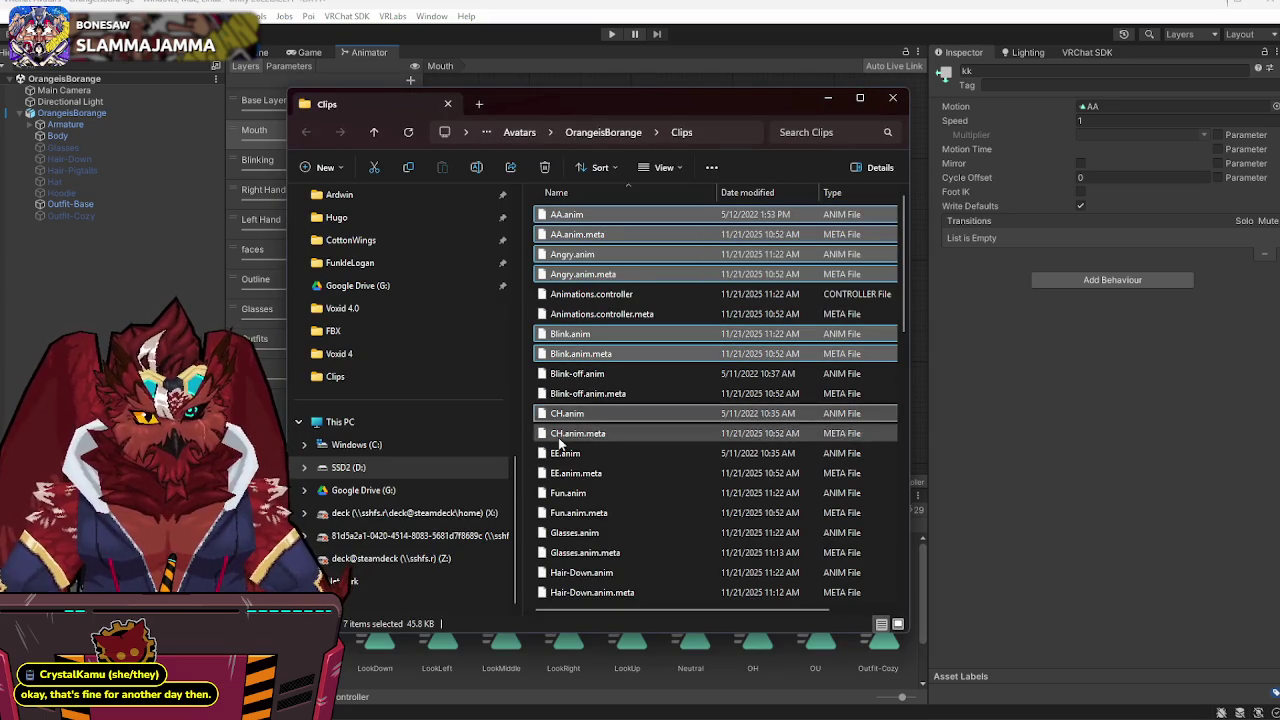
{"action": "left_click", "coordinate": [562, 455], "text": "ctrl"}
{"action": "left_click", "coordinate": [600, 474], "text": "ctrl"}
{"action": "scroll", "coordinate": [628, 474], "scroll_direction": "down", "scroll_amount": 3}
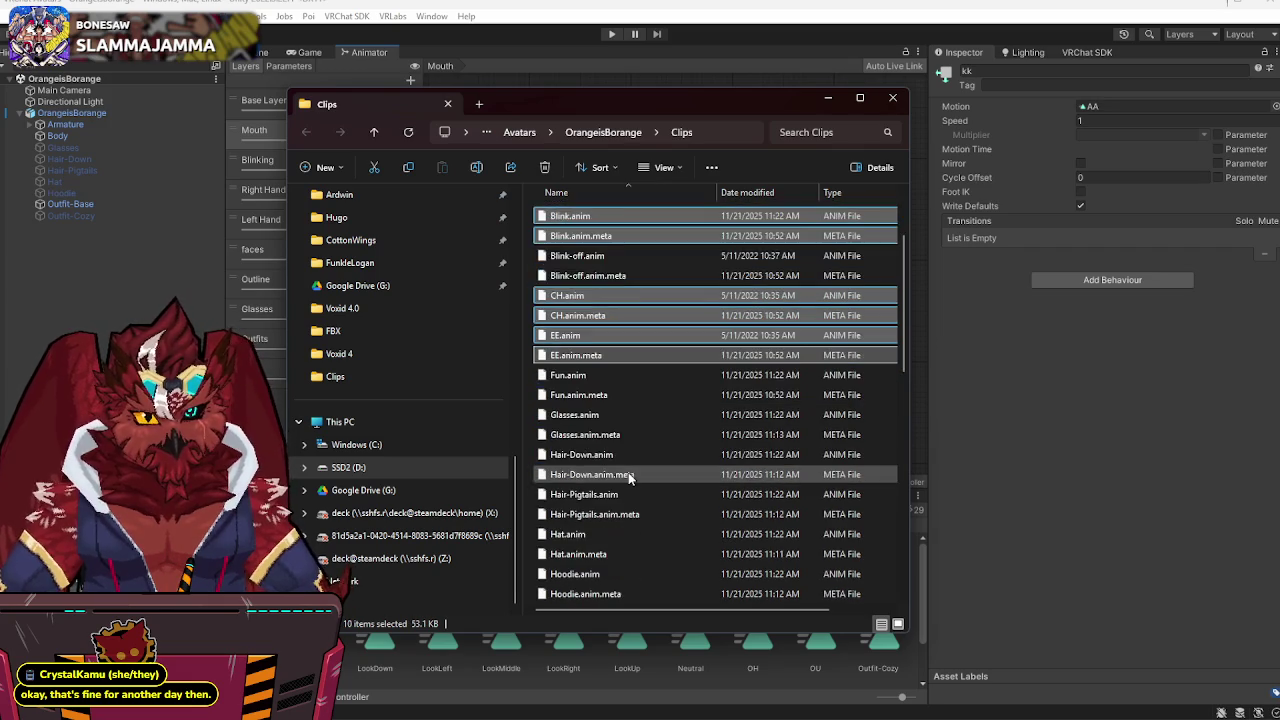
{"action": "scroll", "coordinate": [628, 472], "scroll_direction": "down", "scroll_amount": 2}
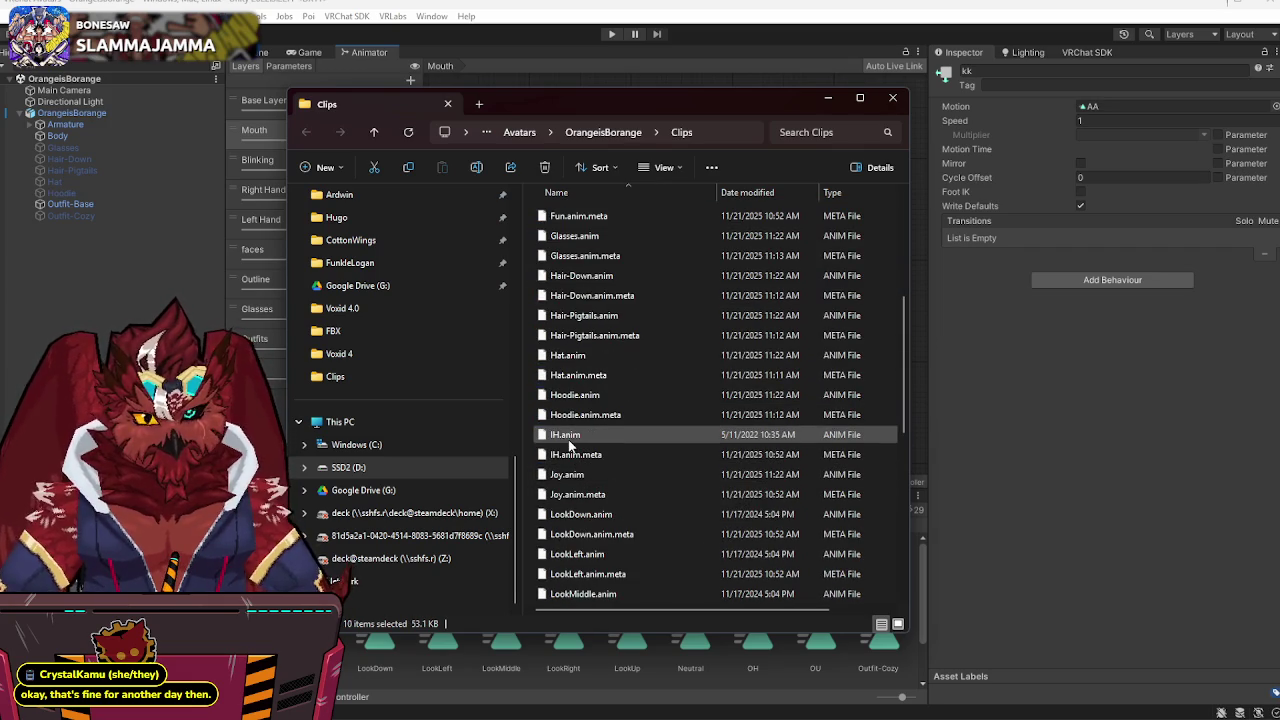
{"action": "scroll", "coordinate": [569, 445], "scroll_direction": "up", "scroll_amount": 2}
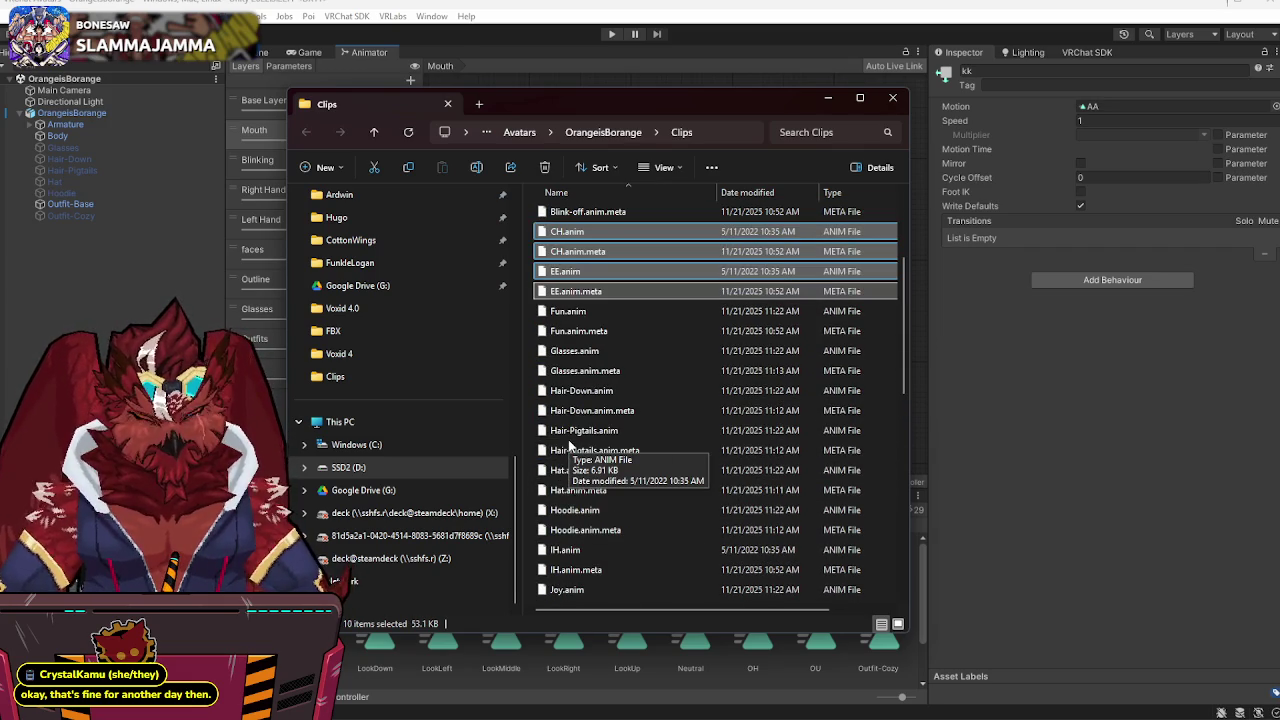
{"action": "scroll", "coordinate": [569, 445], "scroll_direction": "up", "scroll_amount": 3}
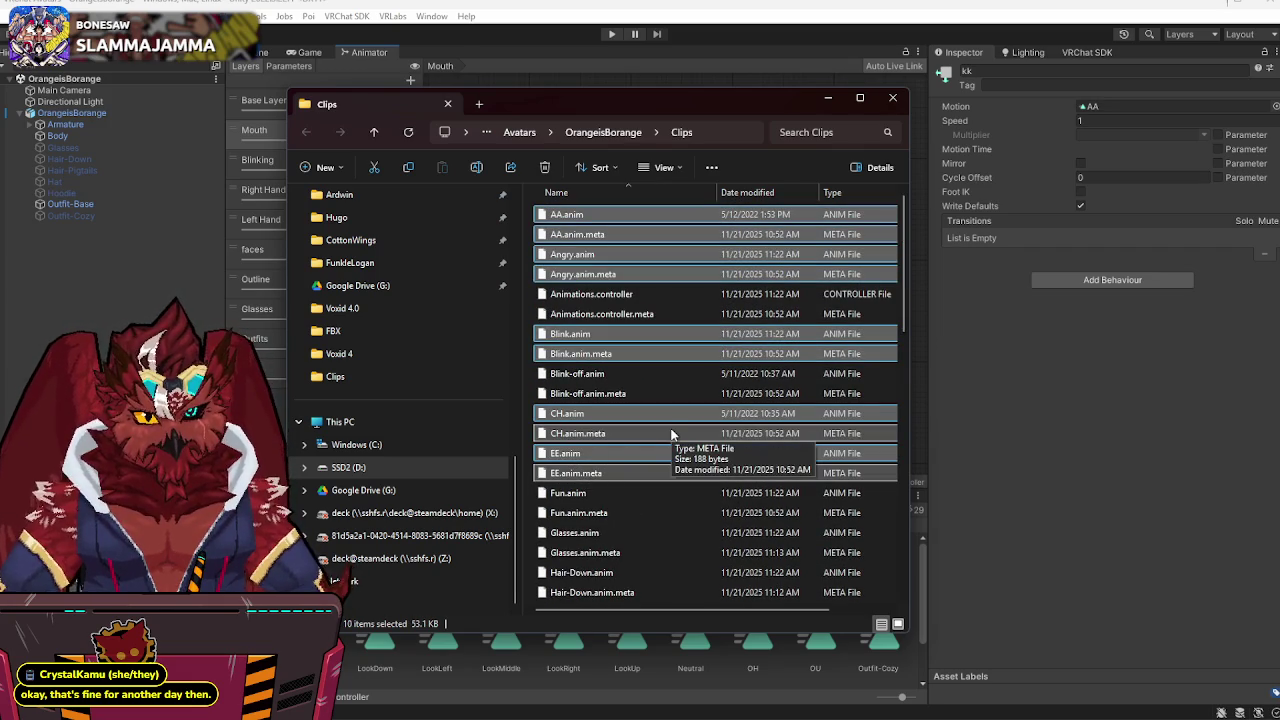
- Restart the selection with Blink.anim and add the Angry, Fun and Joy clips with their metas
{"action": "left_click", "coordinate": [574, 336]}
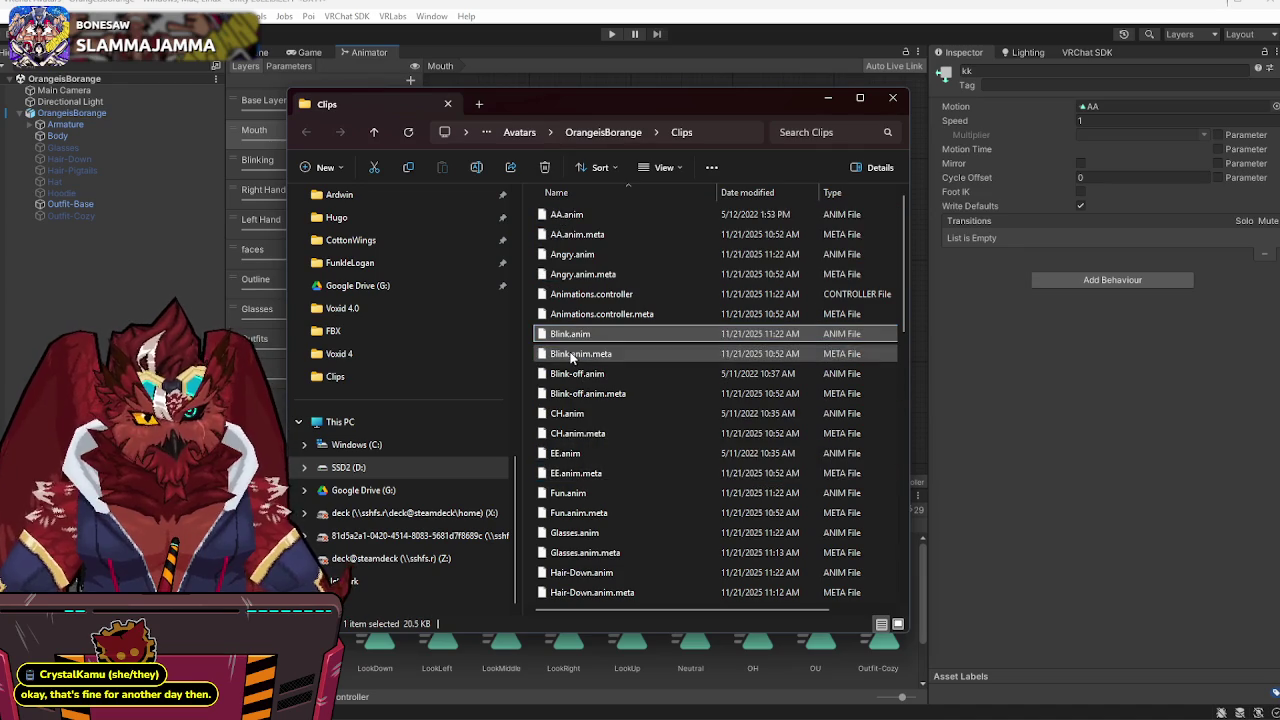
{"action": "left_click", "coordinate": [573, 336], "text": "ctrl"}
{"action": "left_click", "coordinate": [575, 254], "text": "ctrl"}
{"action": "left_click", "coordinate": [580, 274], "text": "ctrl"}
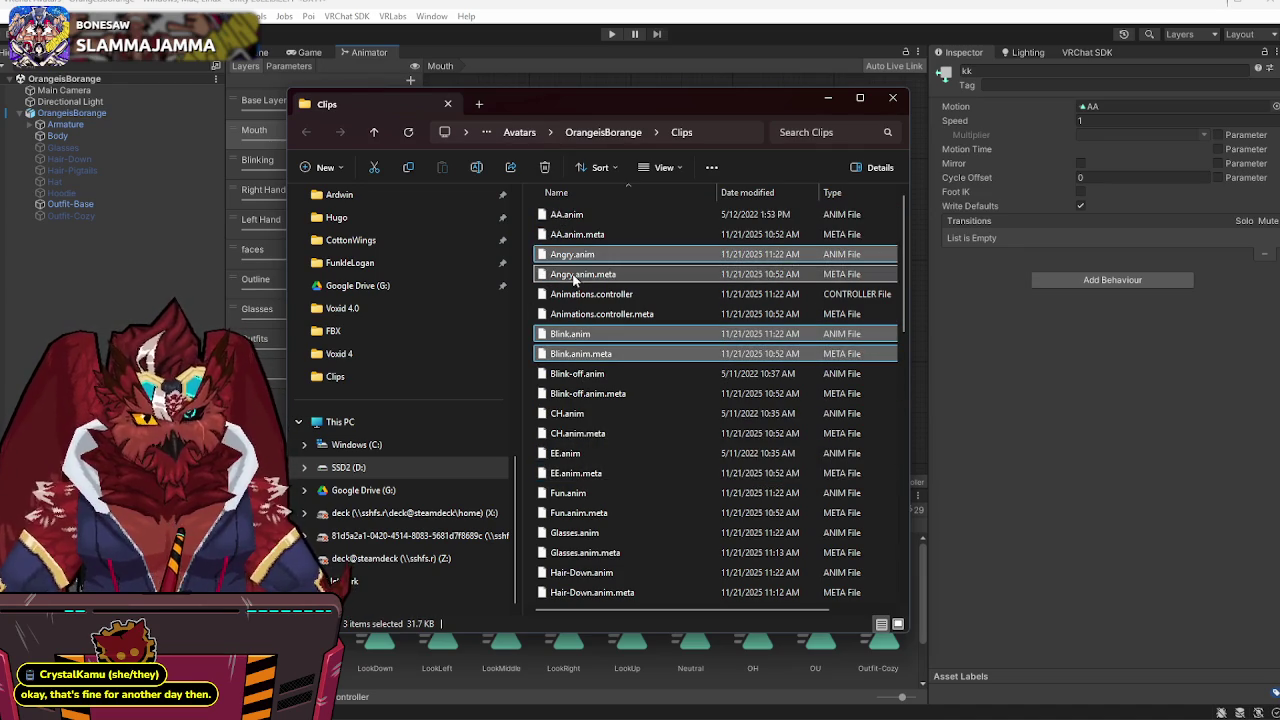
{"action": "scroll", "coordinate": [578, 410], "scroll_direction": "down", "scroll_amount": 2}
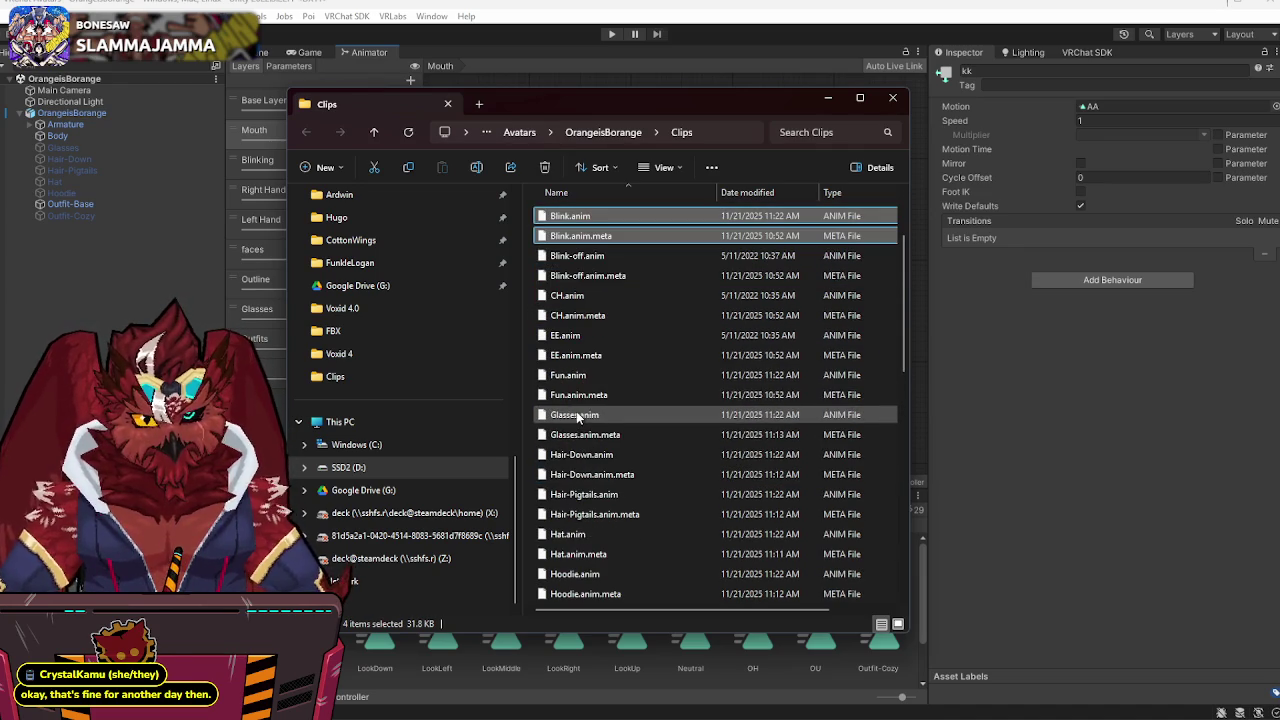
{"action": "left_click", "coordinate": [581, 376], "text": "ctrl"}
{"action": "left_click", "coordinate": [585, 396], "text": "ctrl"}
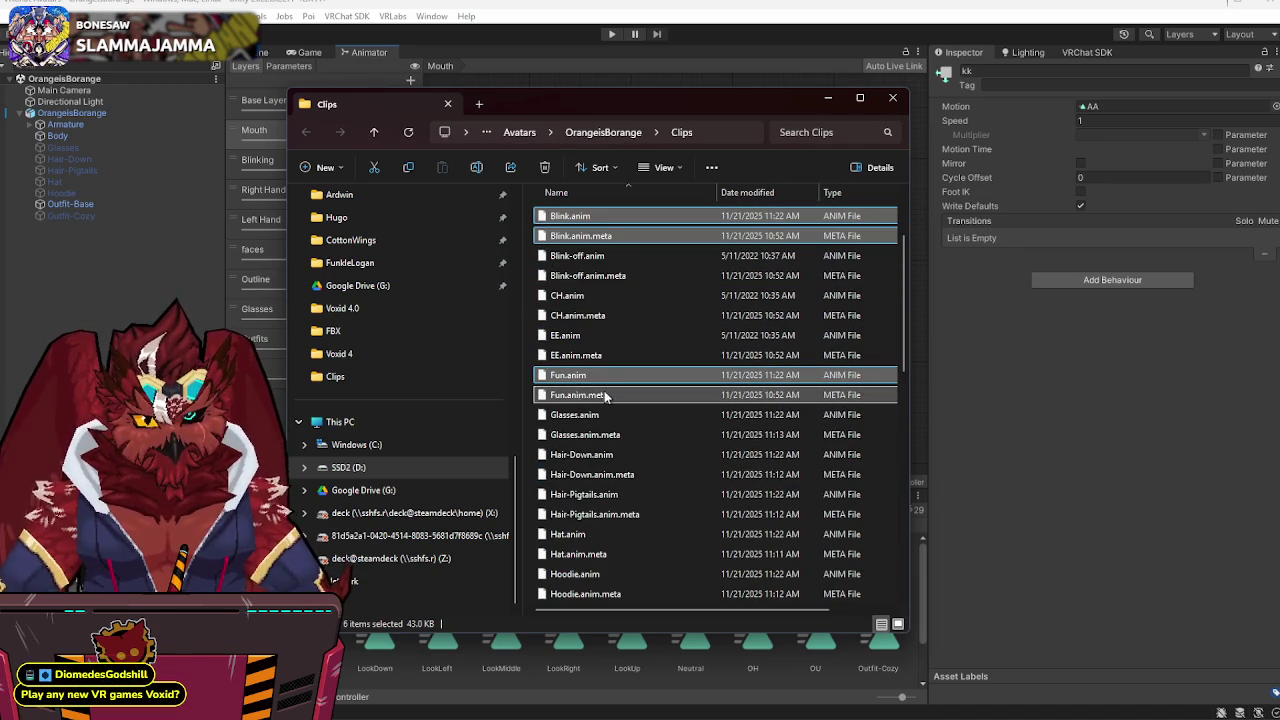
{"action": "scroll", "coordinate": [605, 397], "scroll_direction": "down", "scroll_amount": 2}
{"action": "scroll", "coordinate": [612, 399], "scroll_direction": "down", "scroll_amount": 1}
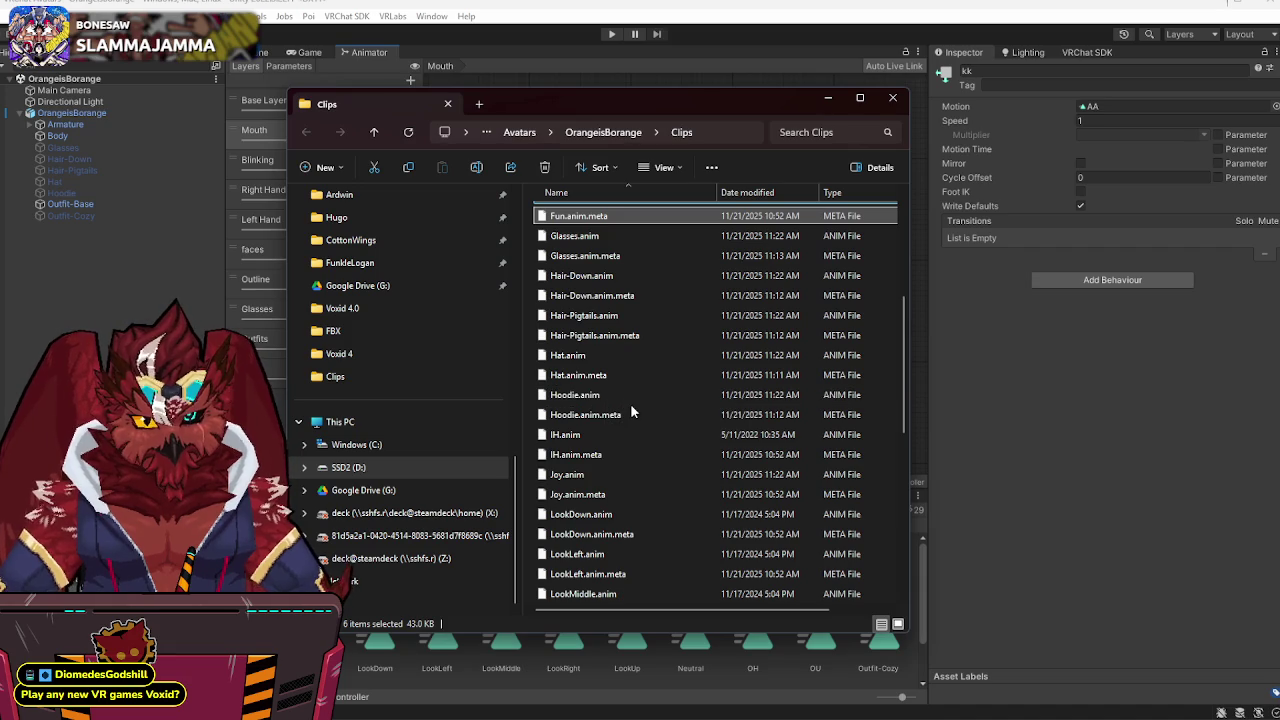
{"action": "scroll", "coordinate": [630, 403], "scroll_direction": "down", "scroll_amount": 1}
{"action": "left_click", "coordinate": [607, 414], "text": "ctrl"}
{"action": "left_click", "coordinate": [612, 434], "text": "ctrl"}
- Add the Neutral, Sorrow and Surprised clips and copy all 14 selected files
{"action": "scroll", "coordinate": [617, 421], "scroll_direction": "down", "scroll_amount": 5}
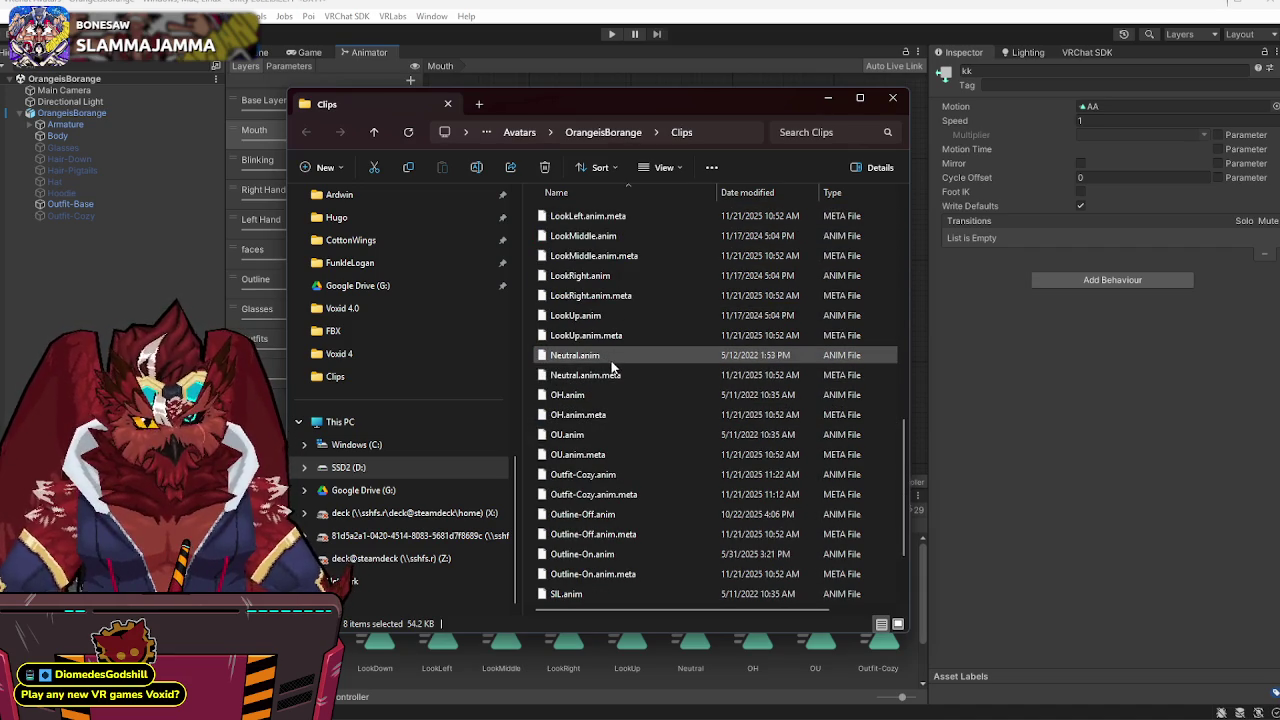
{"action": "left_click", "coordinate": [612, 356], "text": "ctrl"}
{"action": "left_click", "coordinate": [612, 375], "text": "ctrl"}
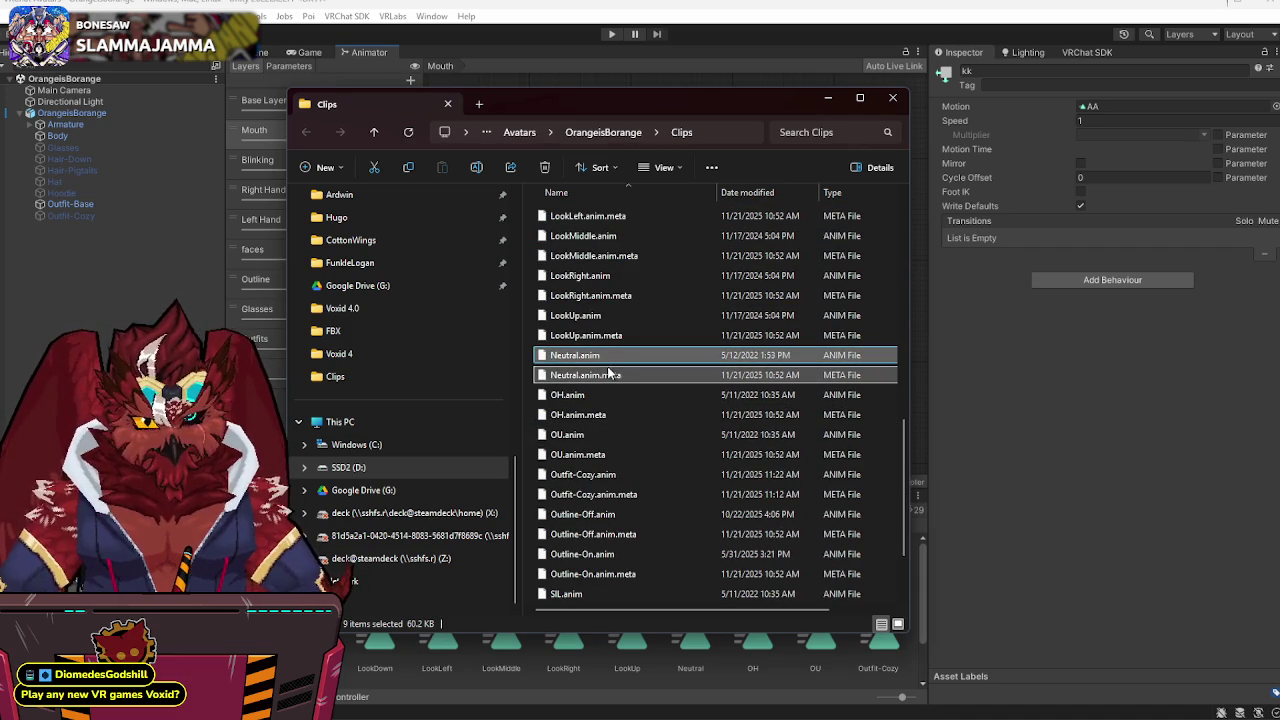
{"action": "scroll", "coordinate": [618, 414], "scroll_direction": "down", "scroll_amount": 2}
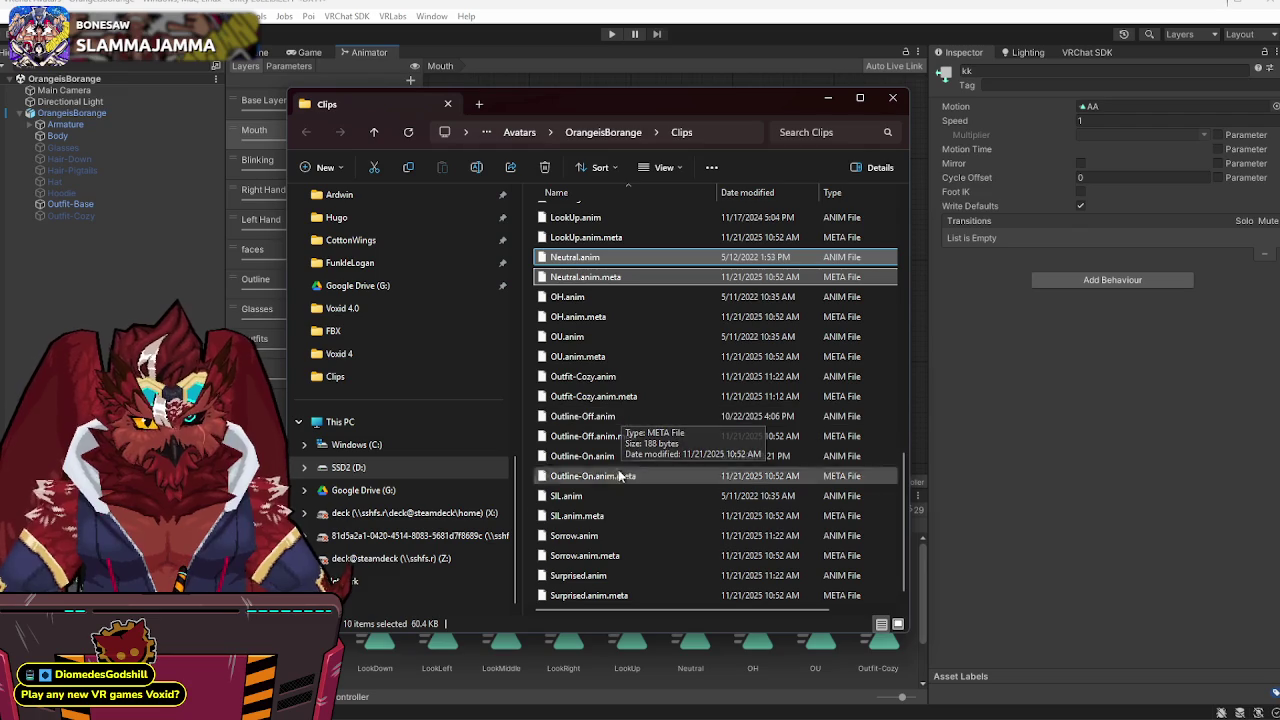
{"action": "left_click", "coordinate": [595, 536], "text": "ctrl"}
{"action": "left_click", "coordinate": [595, 556], "text": "ctrl"}
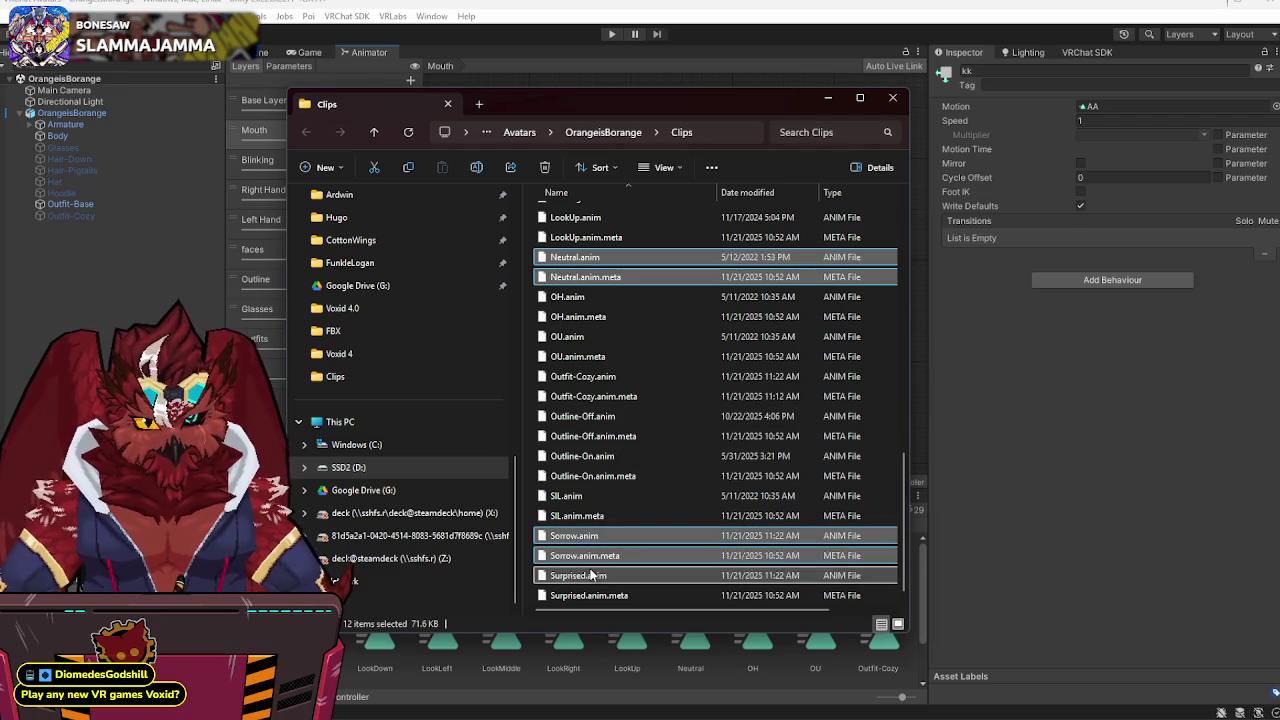
{"action": "left_click", "coordinate": [593, 576], "text": "ctrl"}
{"action": "left_click", "coordinate": [590, 596], "text": "ctrl"}
{"action": "key", "text": "ctrl+c"}
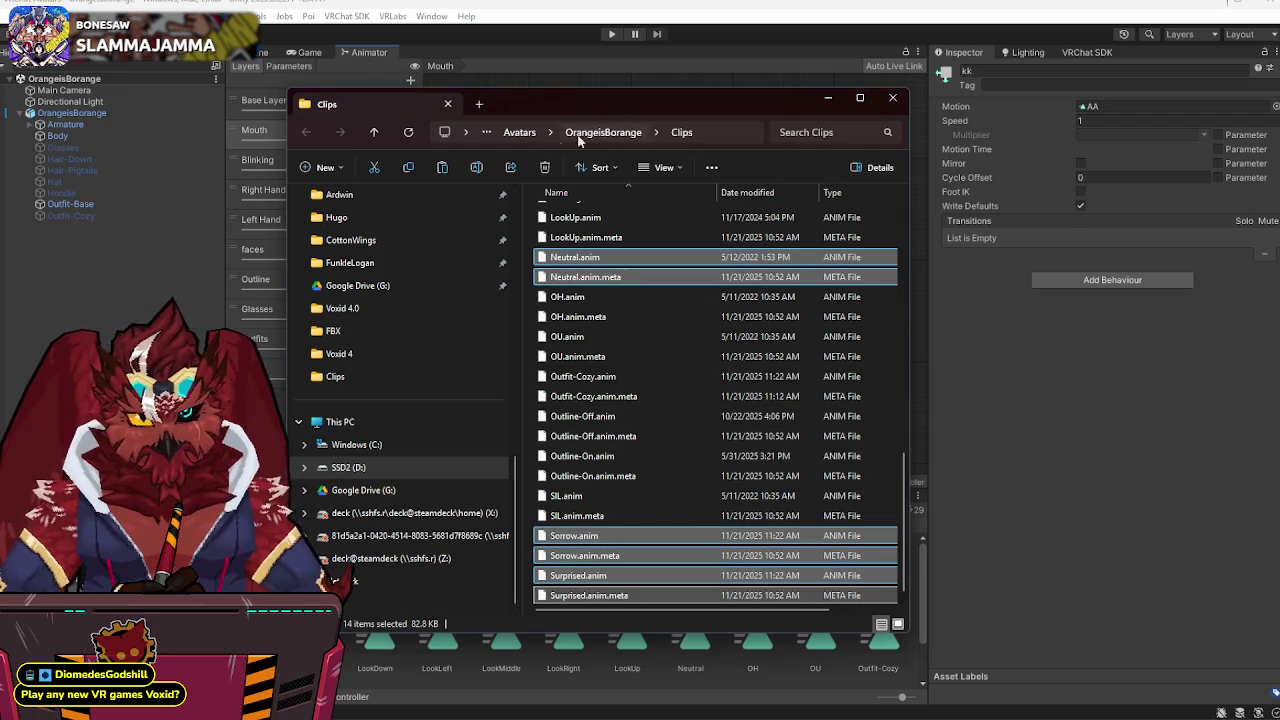
- Paste the clips into Avatars > Avatar-Basics > Clips, replacing the existing files
{"action": "left_click", "coordinate": [590, 134]}
{"action": "left_click", "coordinate": [587, 136]}
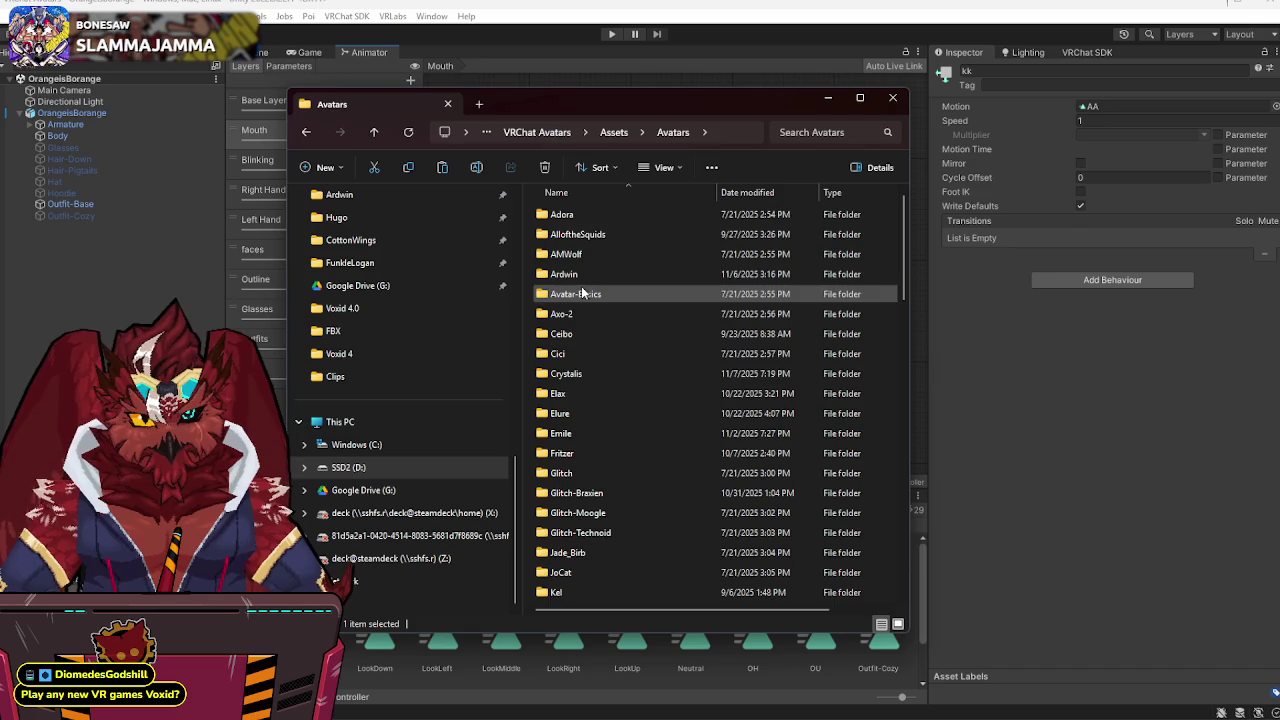
{"action": "double_click", "coordinate": [581, 286]}
{"action": "double_click", "coordinate": [577, 218]}
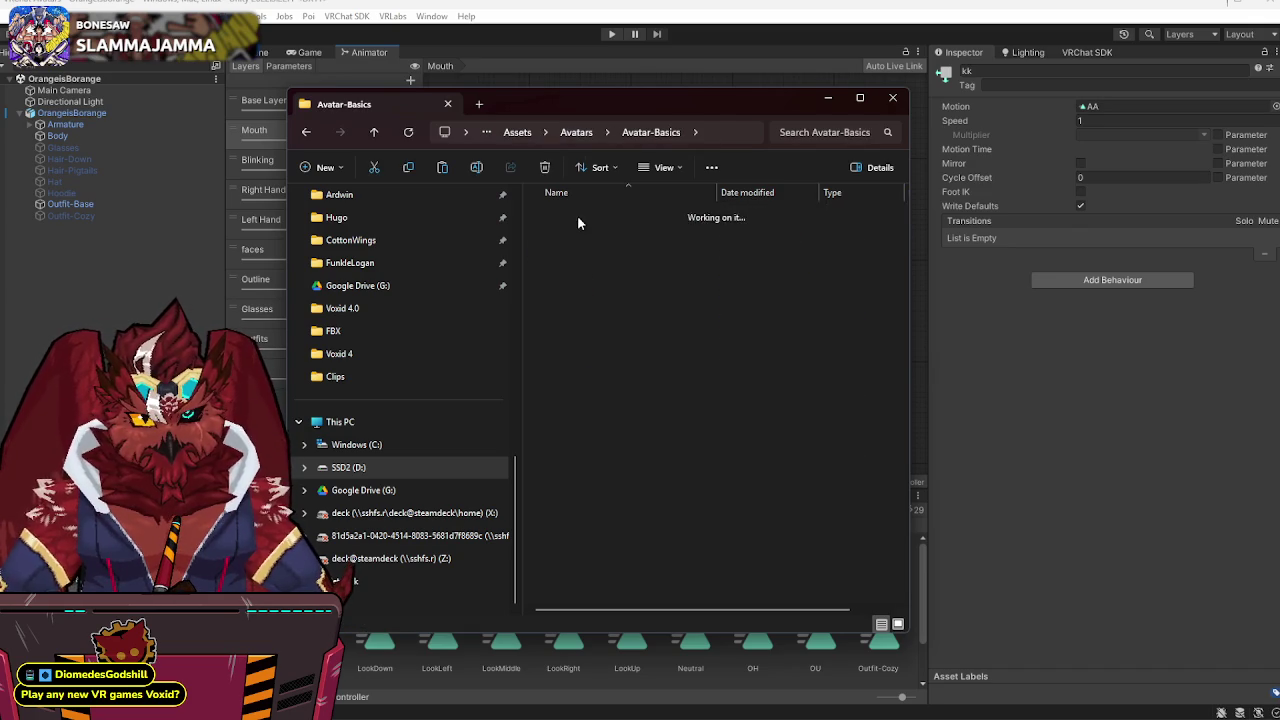
{"action": "key", "text": "ctrl+v"}
{"action": "left_click", "coordinate": [449, 238]}
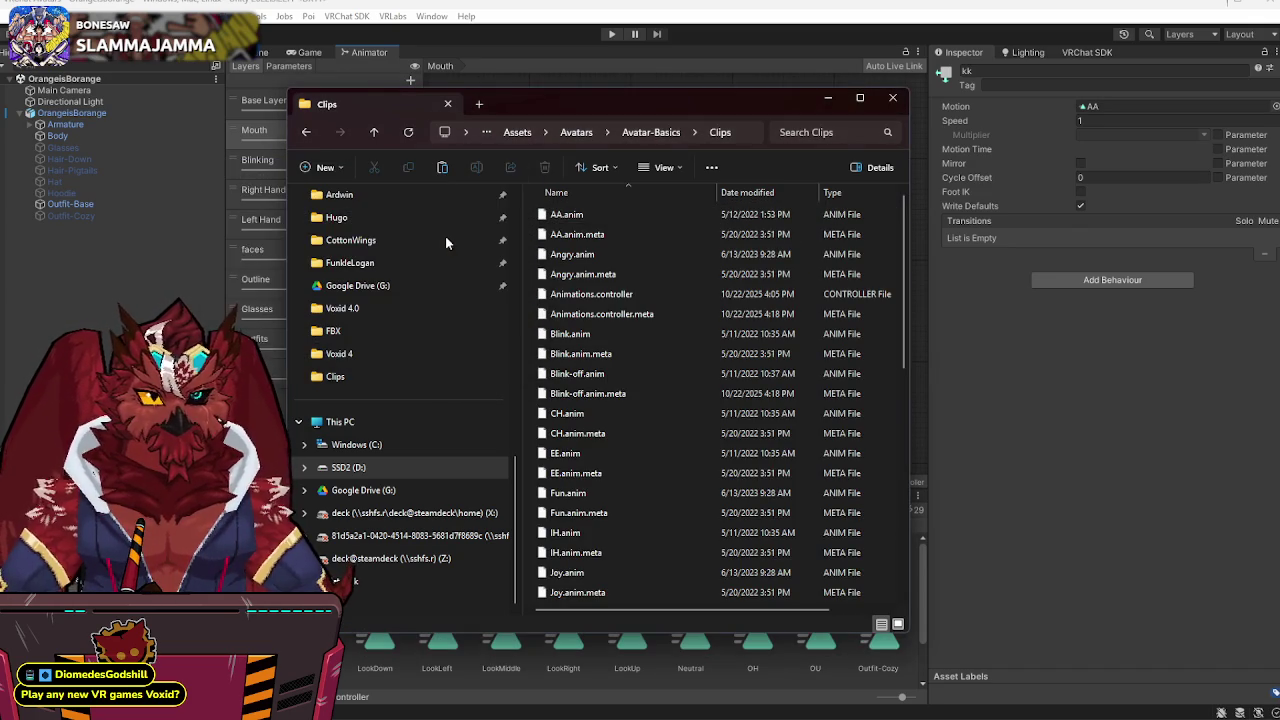
{"action": "left_click", "coordinate": [757, 8]}
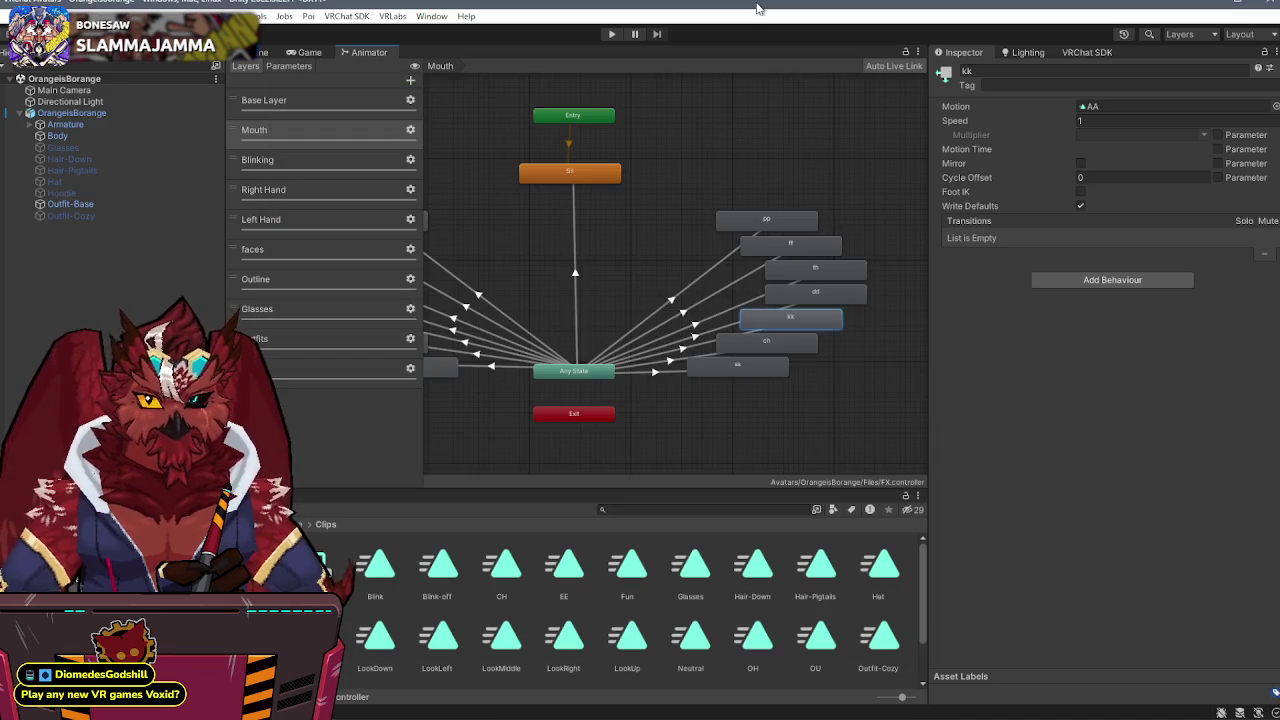
- Pan the Animator graph slightly, then switch to the Scene view showing the brown-haired avatar
{"action": "left_click_drag", "start_coordinate": [653, 231], "coordinate": [738, 226]}
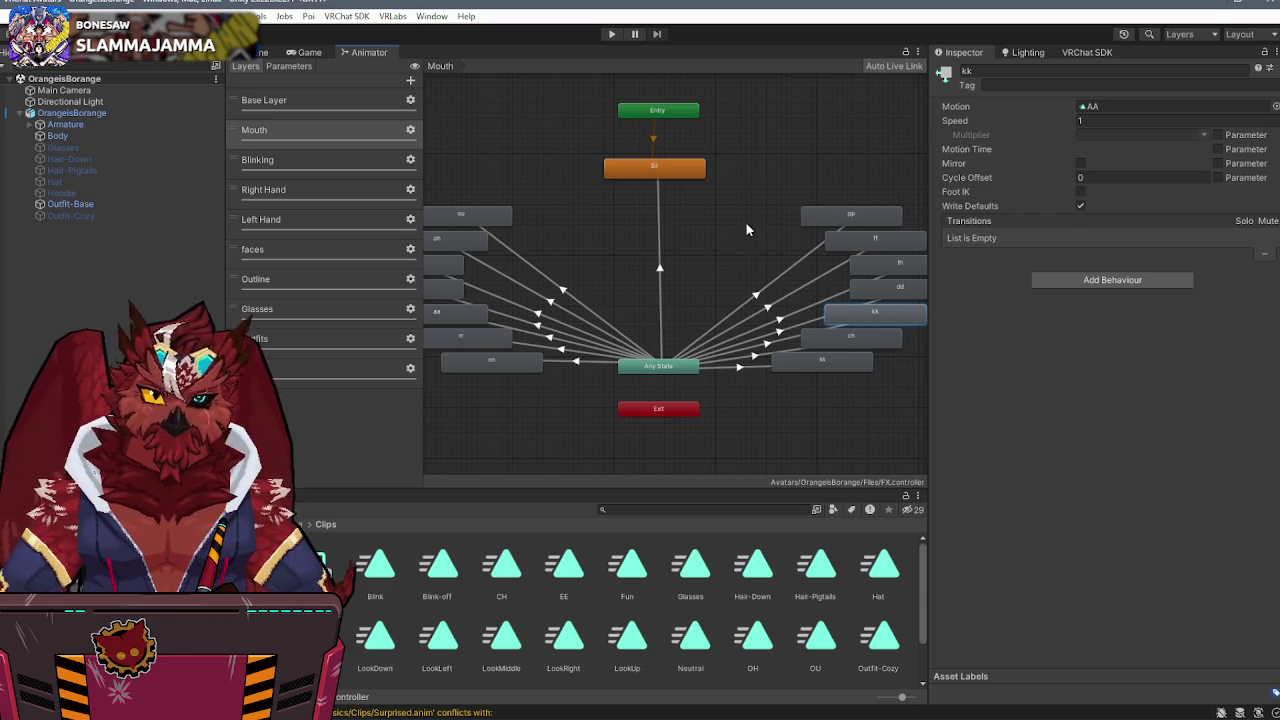
{"action": "left_click_drag", "start_coordinate": [746, 229], "coordinate": [761, 250]}
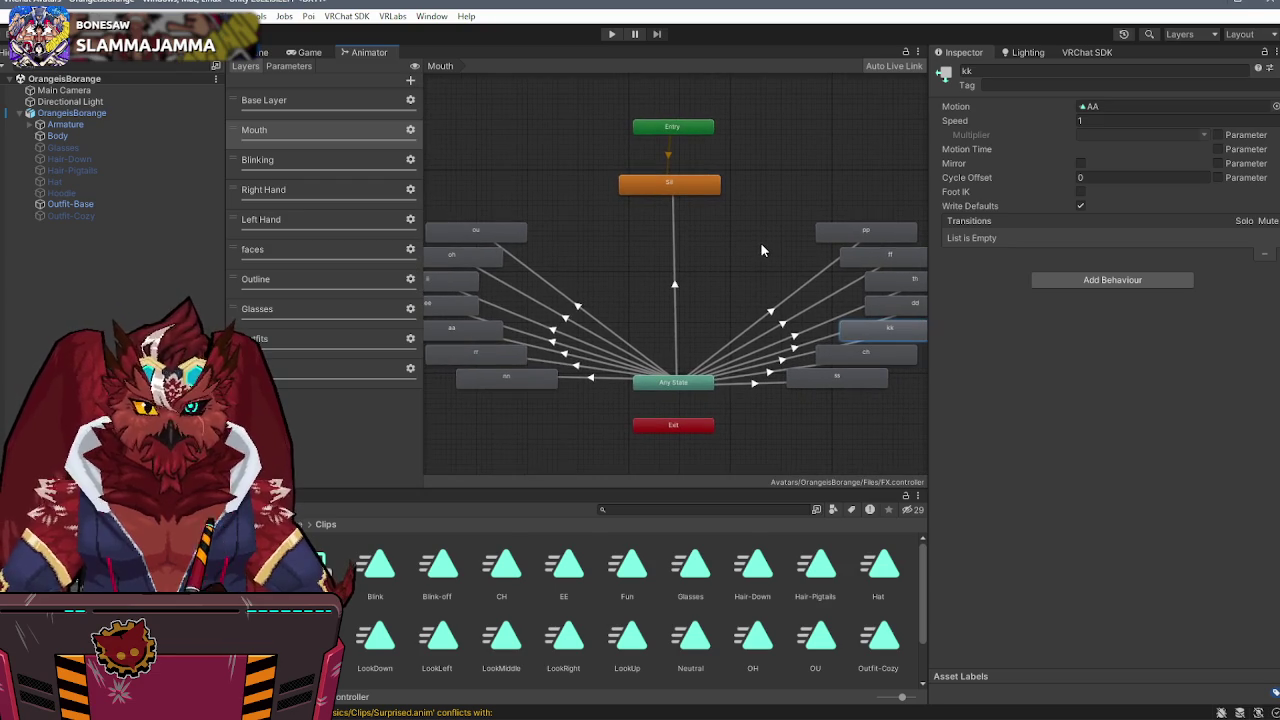
{"action": "left_click", "coordinate": [262, 52]}
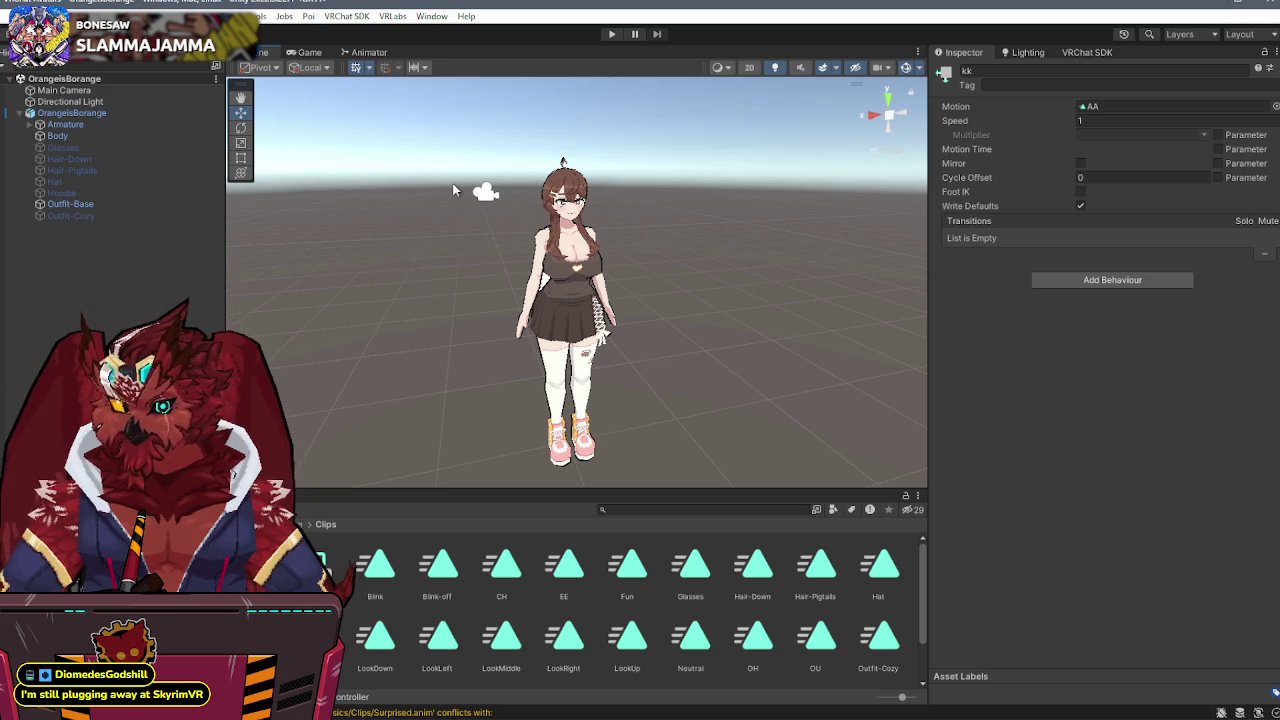
- Open the Blind Melon Radio playlist in Spotify and start it playing
{"action": "key", "text": "alt+Tab"}
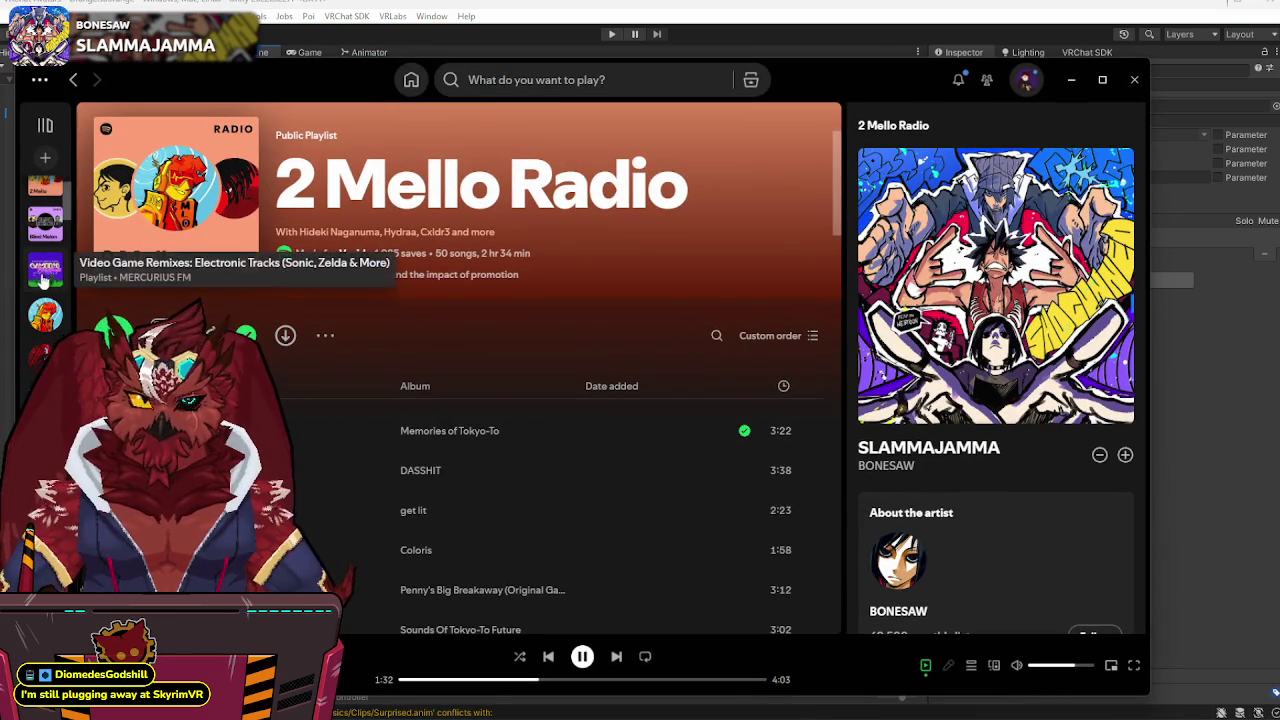
{"action": "scroll", "coordinate": [44, 270], "scroll_direction": "up", "scroll_amount": 1}
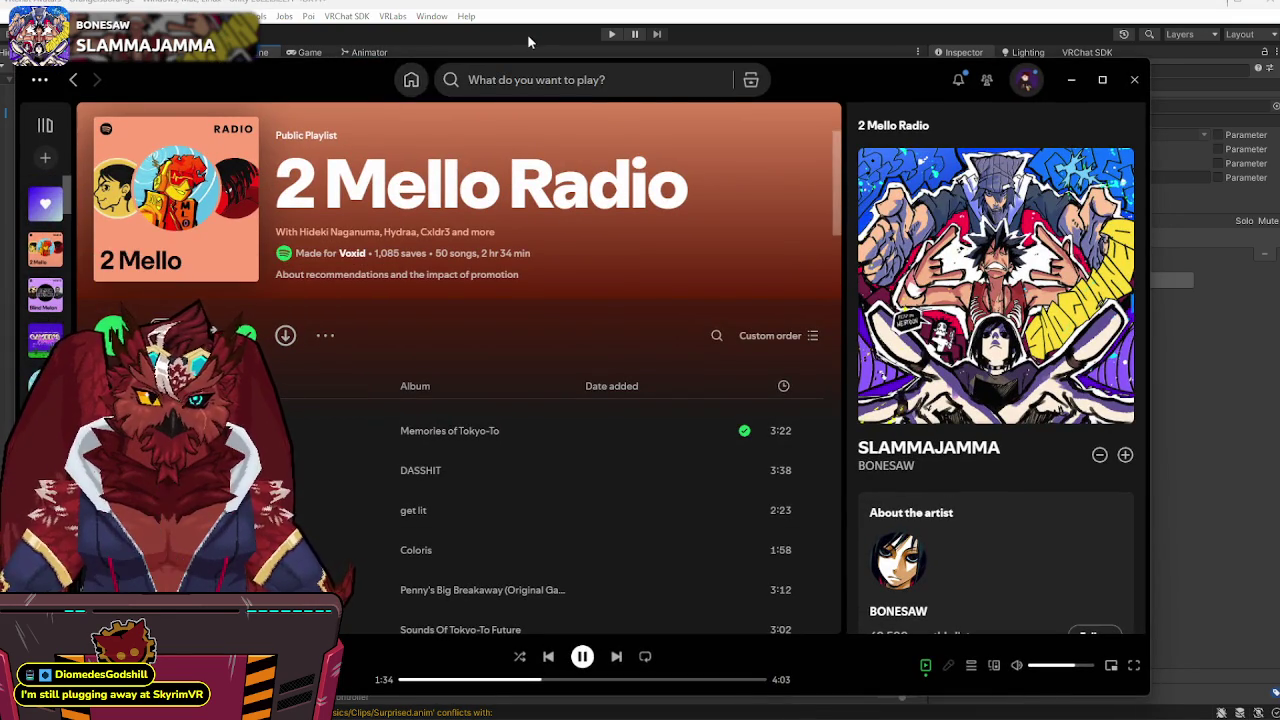
{"action": "left_click", "coordinate": [528, 34]}
{"action": "key", "text": "alt+Tab"}
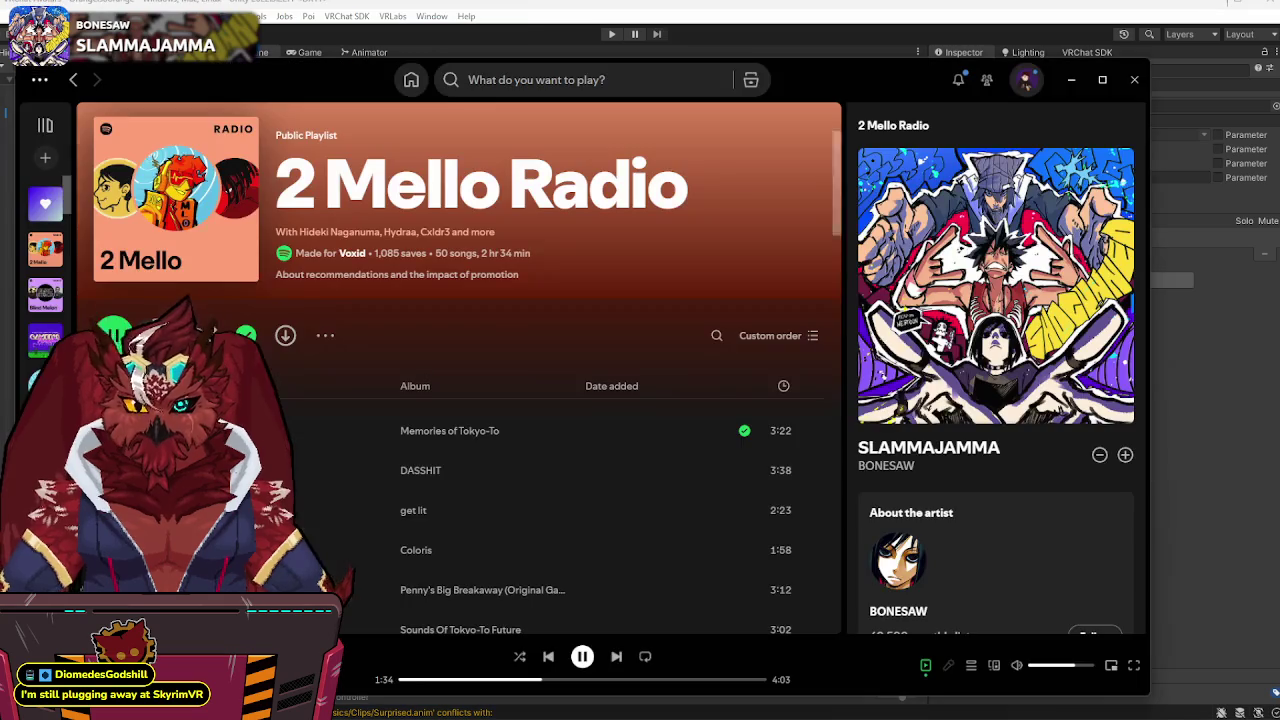
{"action": "left_click", "coordinate": [54, 306]}
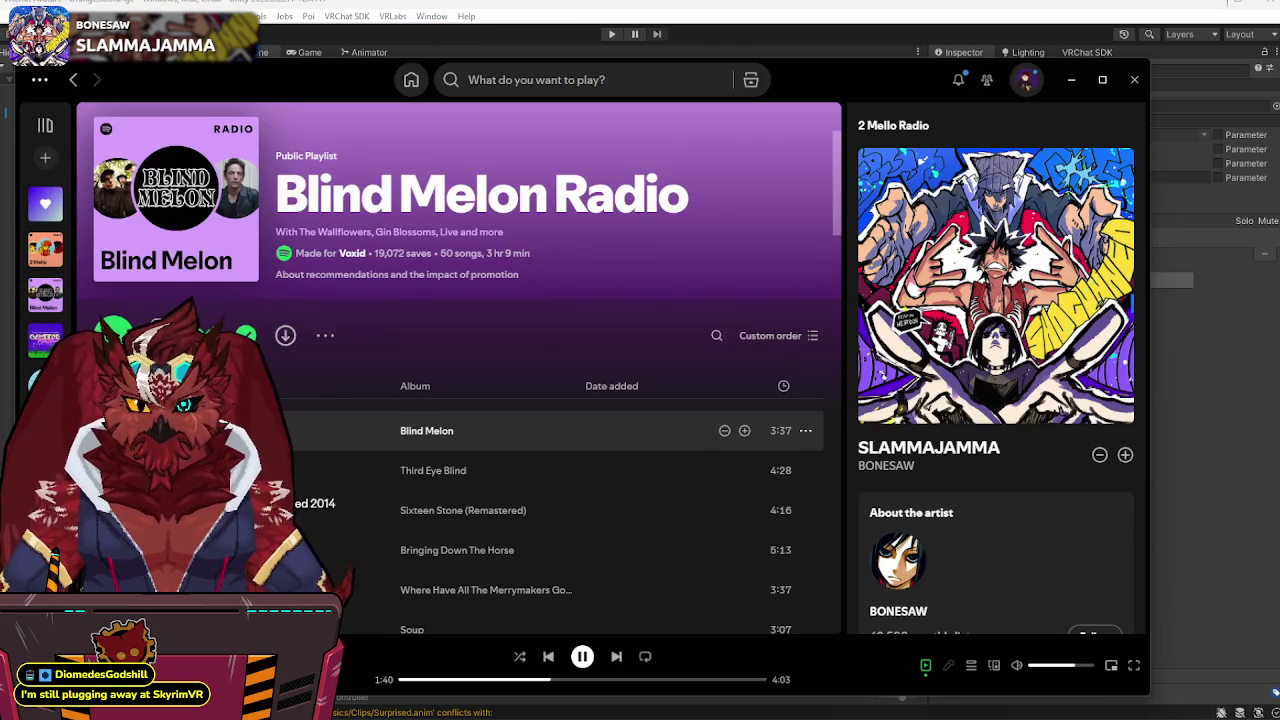
{"action": "double_click", "coordinate": [300, 430]}
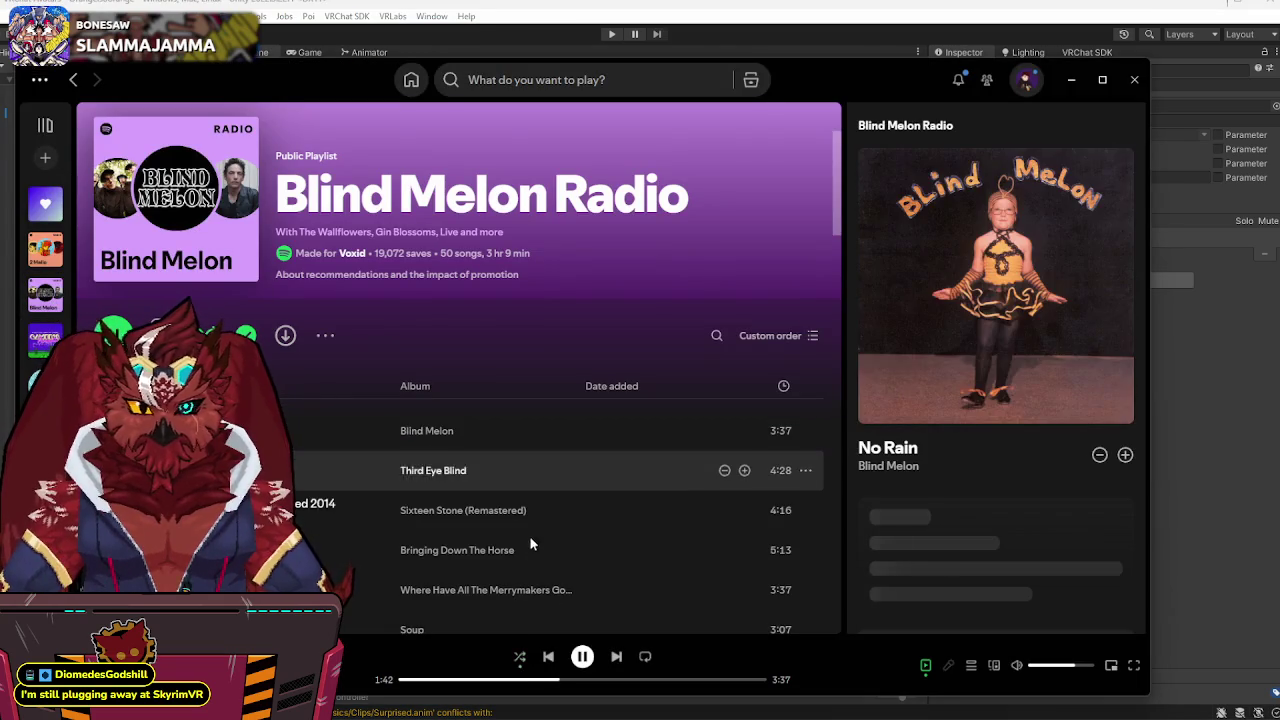
- Skip through Little Things, Never There, Big Me and Every Morning, return to Pinch Me, and minimize Spotify
{"action": "left_click", "coordinate": [616, 657]}
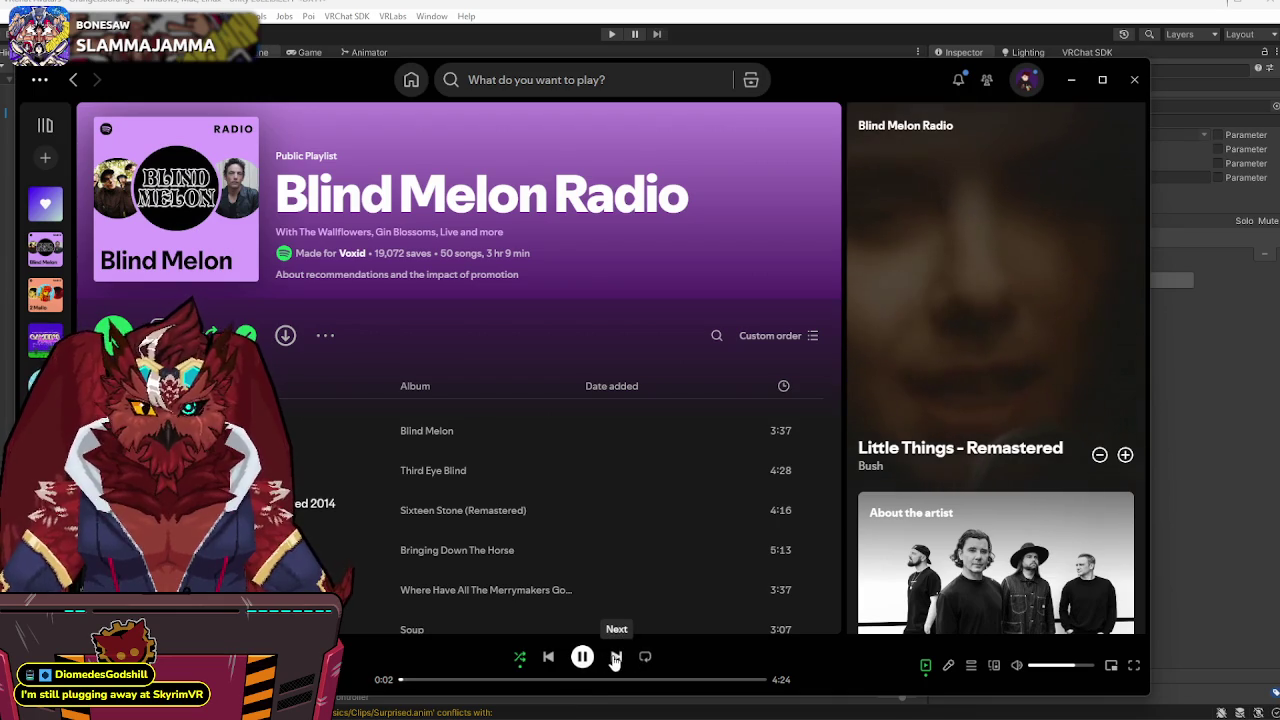
{"action": "left_click", "coordinate": [616, 657]}
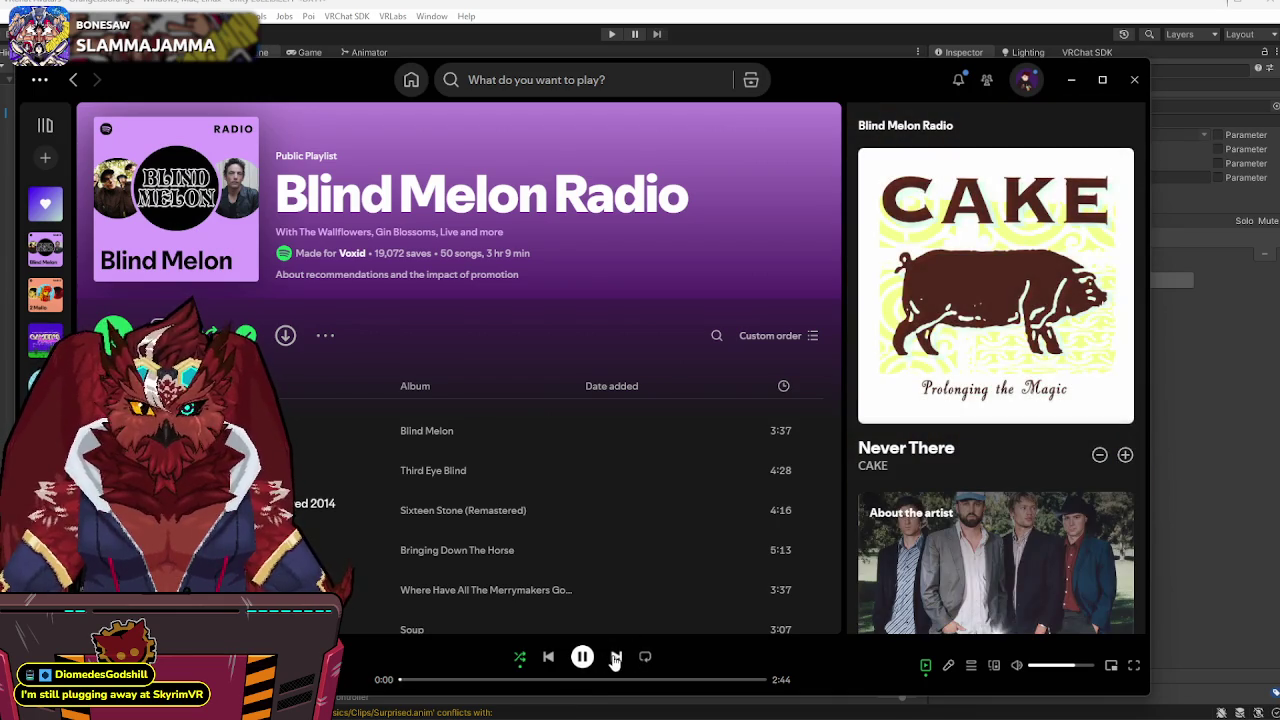
{"action": "left_click", "coordinate": [616, 657]}
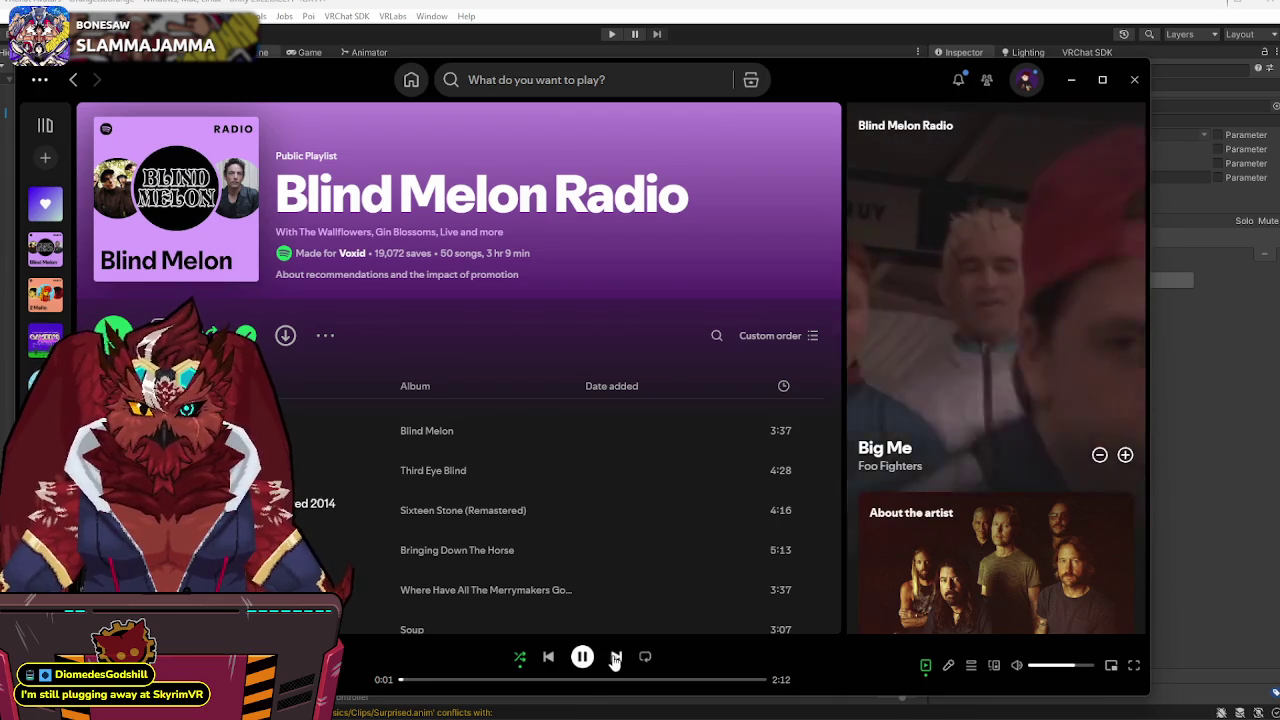
{"action": "left_click", "coordinate": [616, 657]}
{"action": "left_click", "coordinate": [616, 658]}
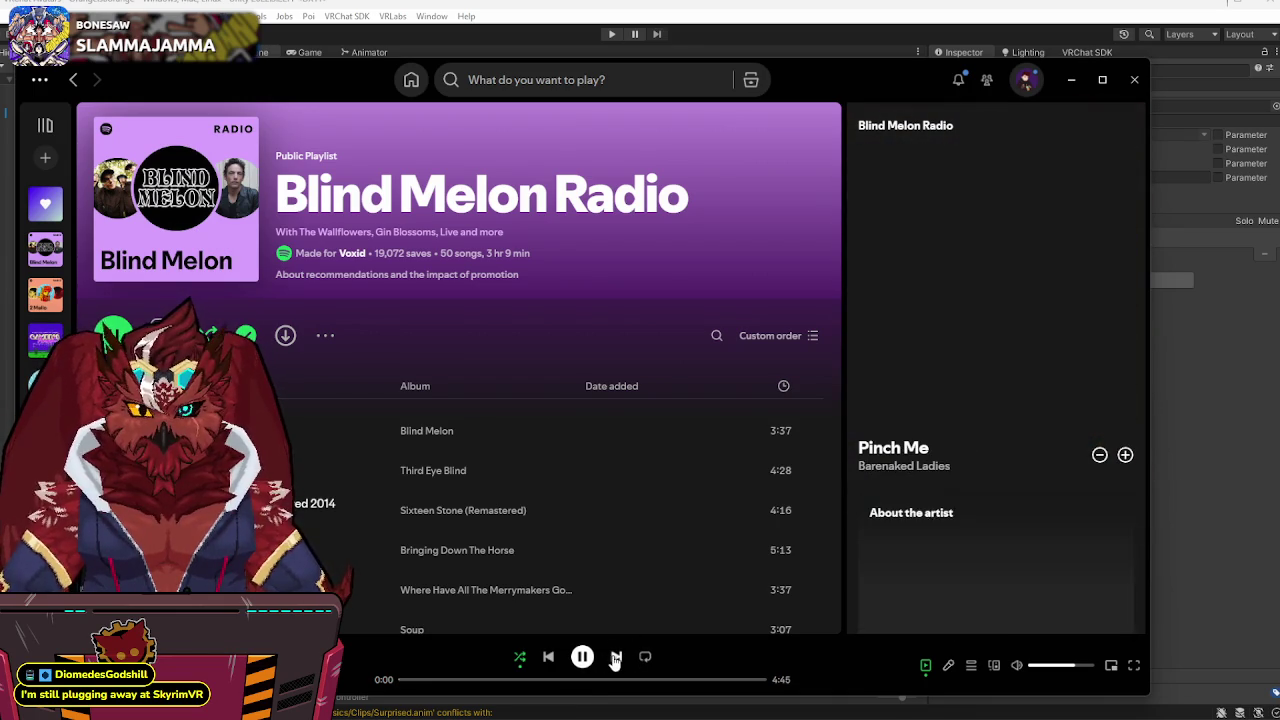
{"action": "left_click", "coordinate": [616, 658]}
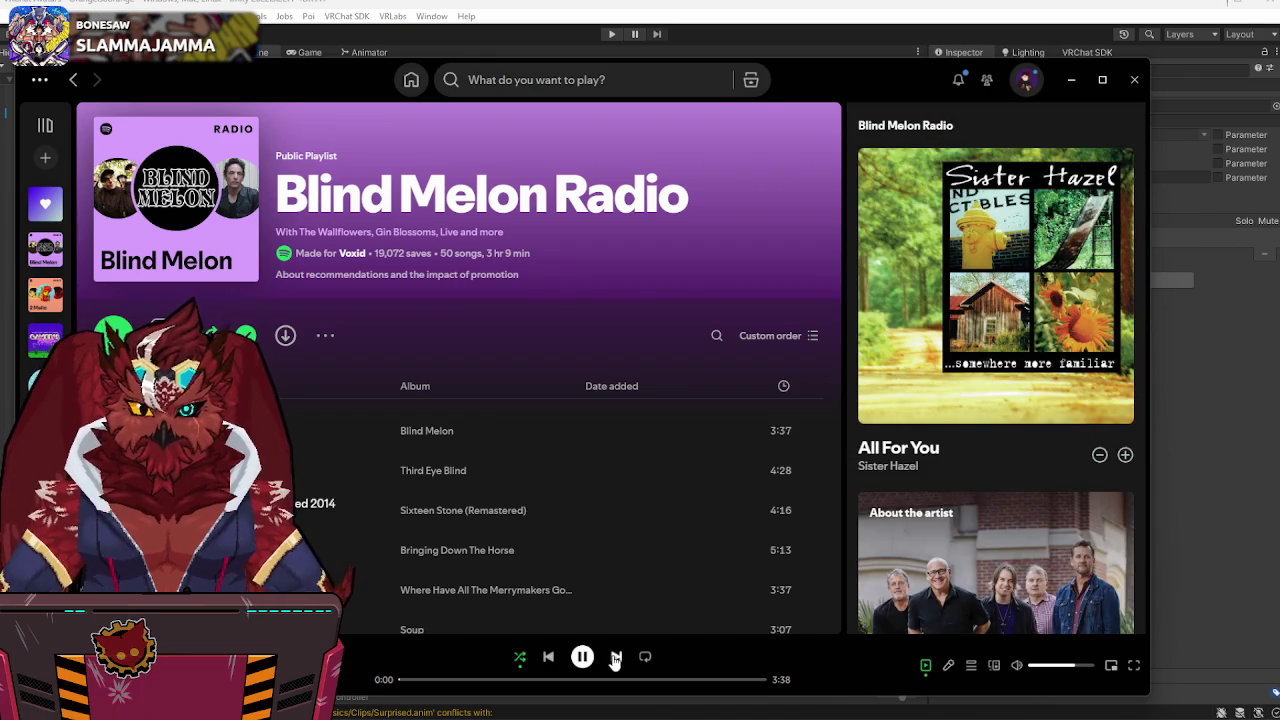
{"action": "left_click", "coordinate": [548, 657]}
{"action": "left_click", "coordinate": [1071, 79]}
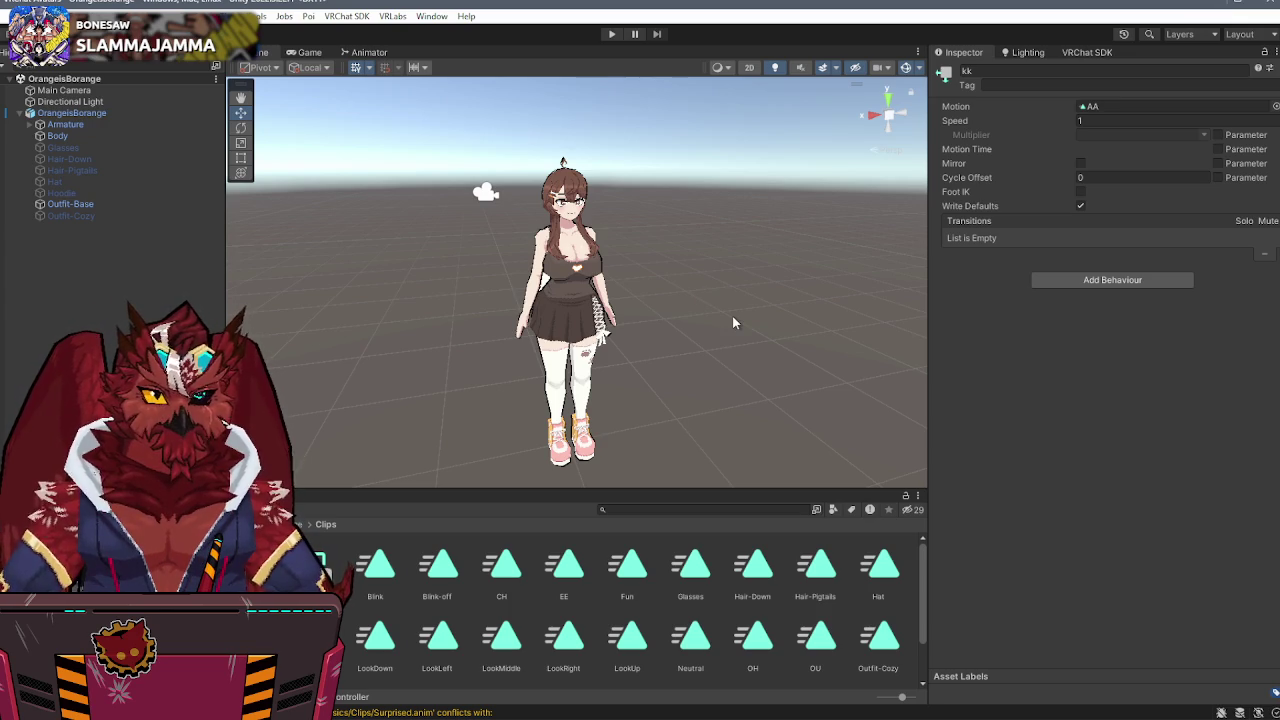
- Open the FX controller from the Files folder and view the Blinking, Right Hand and Glasses layers
{"action": "left_click_drag", "start_coordinate": [733, 322], "coordinate": [735, 328], "text": "alt"}
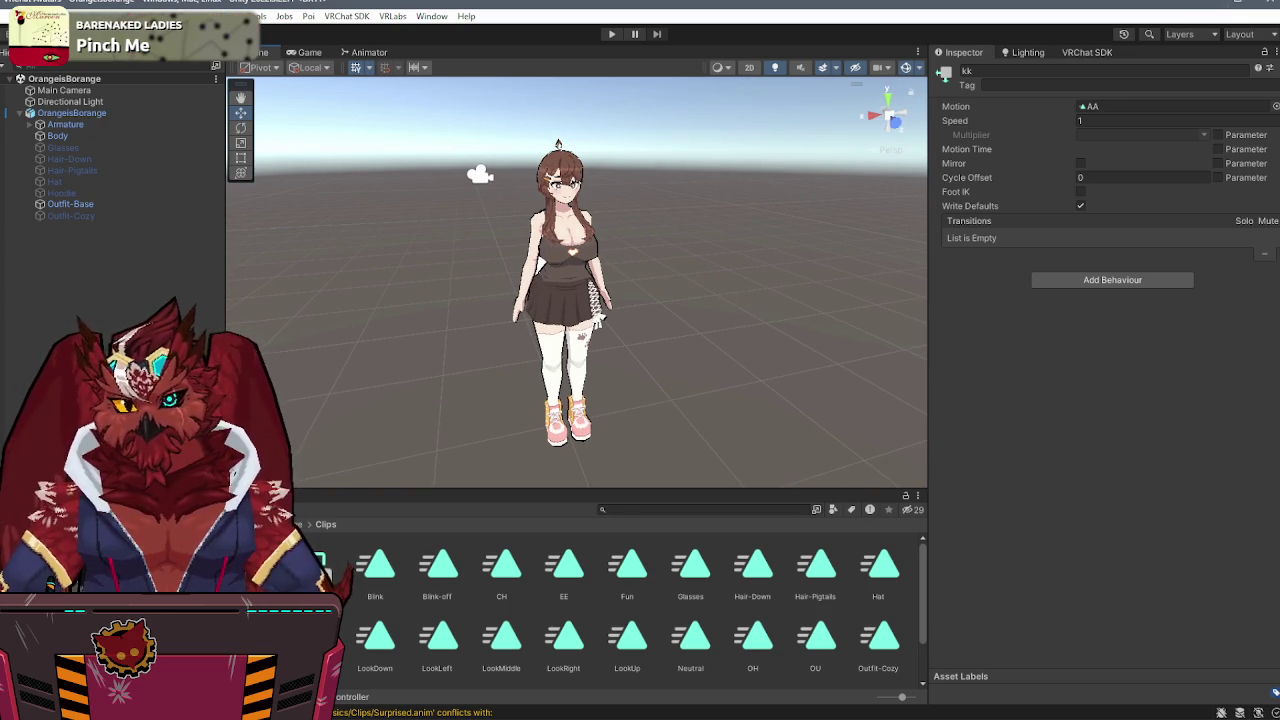
{"action": "left_click", "coordinate": [200, 600]}
{"action": "double_click", "coordinate": [300, 565]}
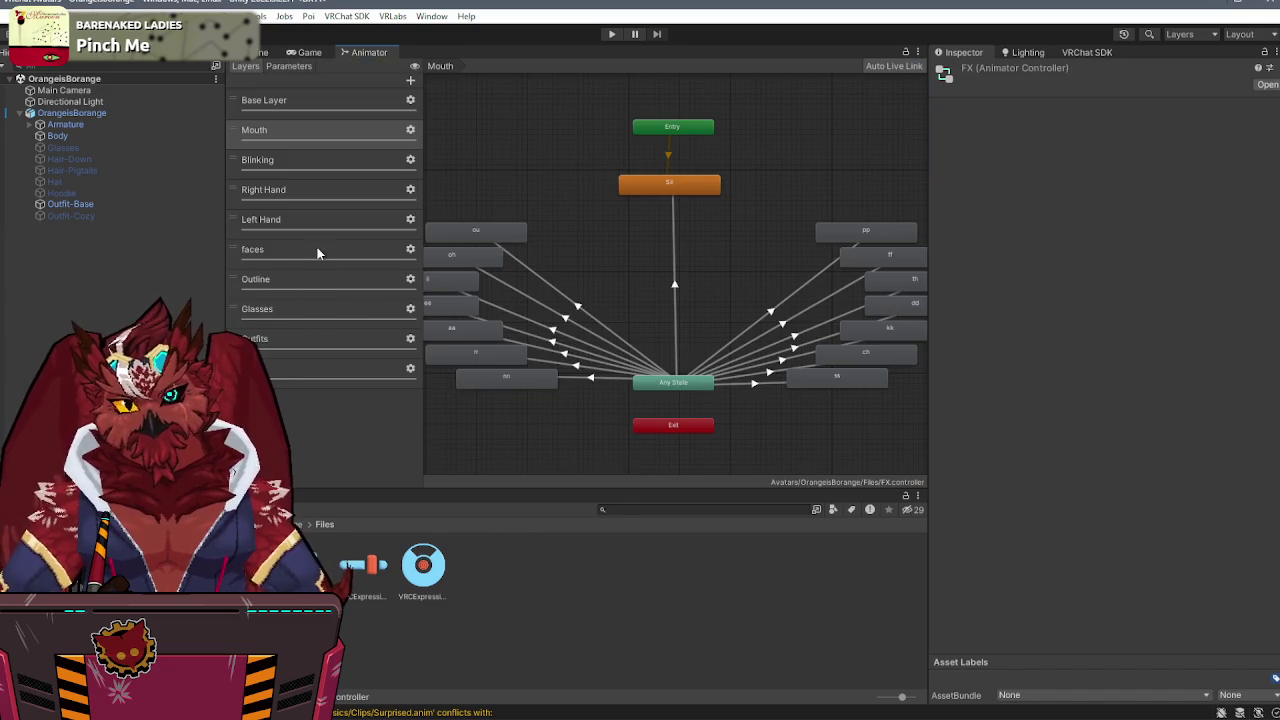
{"action": "left_click", "coordinate": [330, 172]}
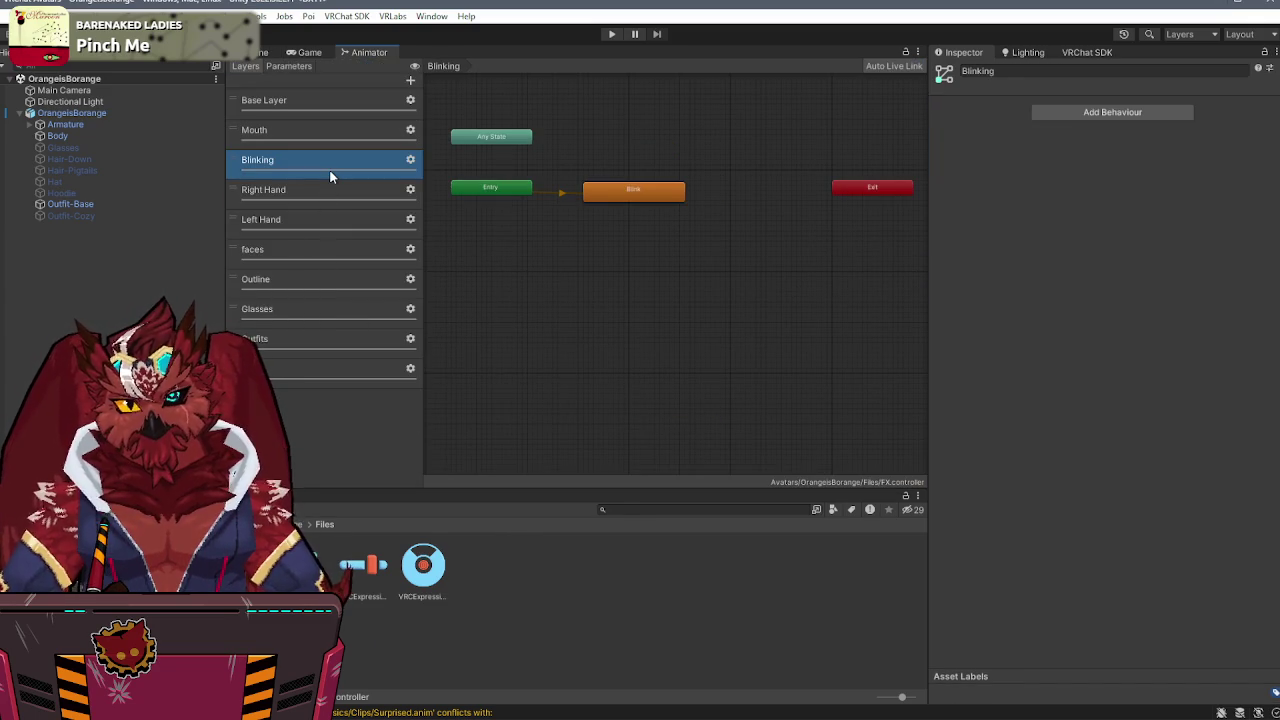
{"action": "left_click", "coordinate": [326, 200]}
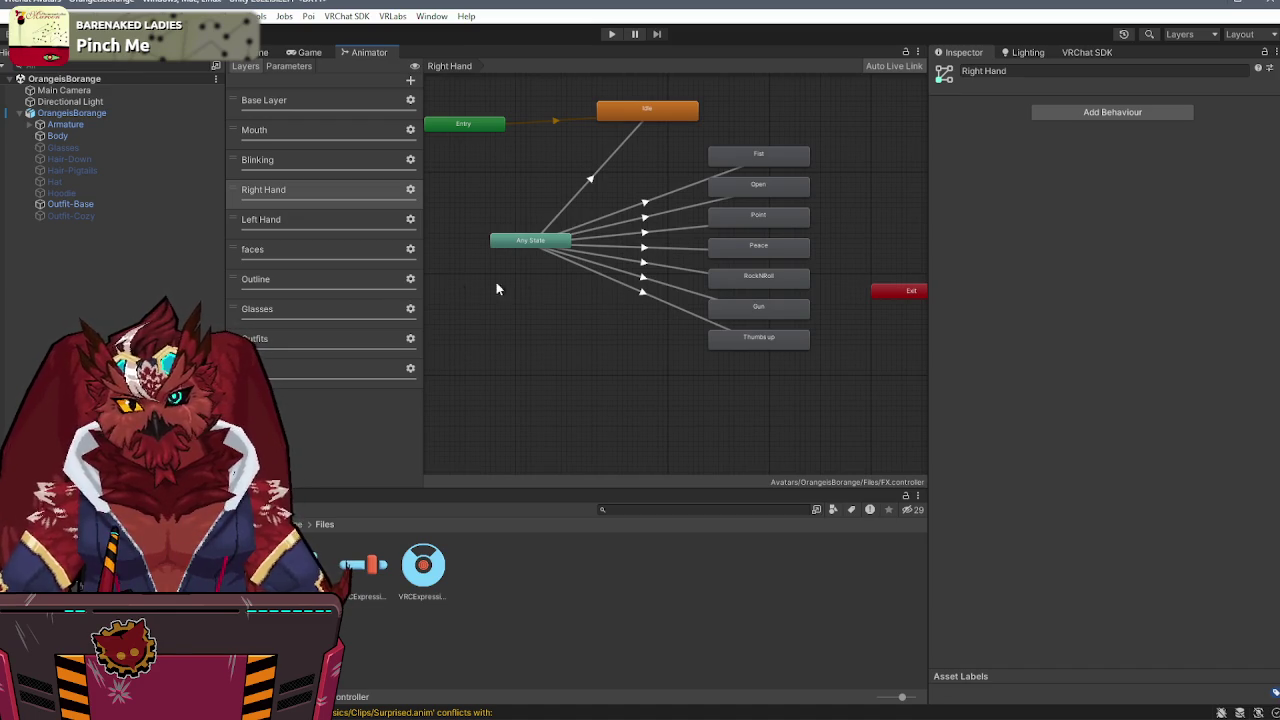
{"action": "left_click", "coordinate": [323, 308]}
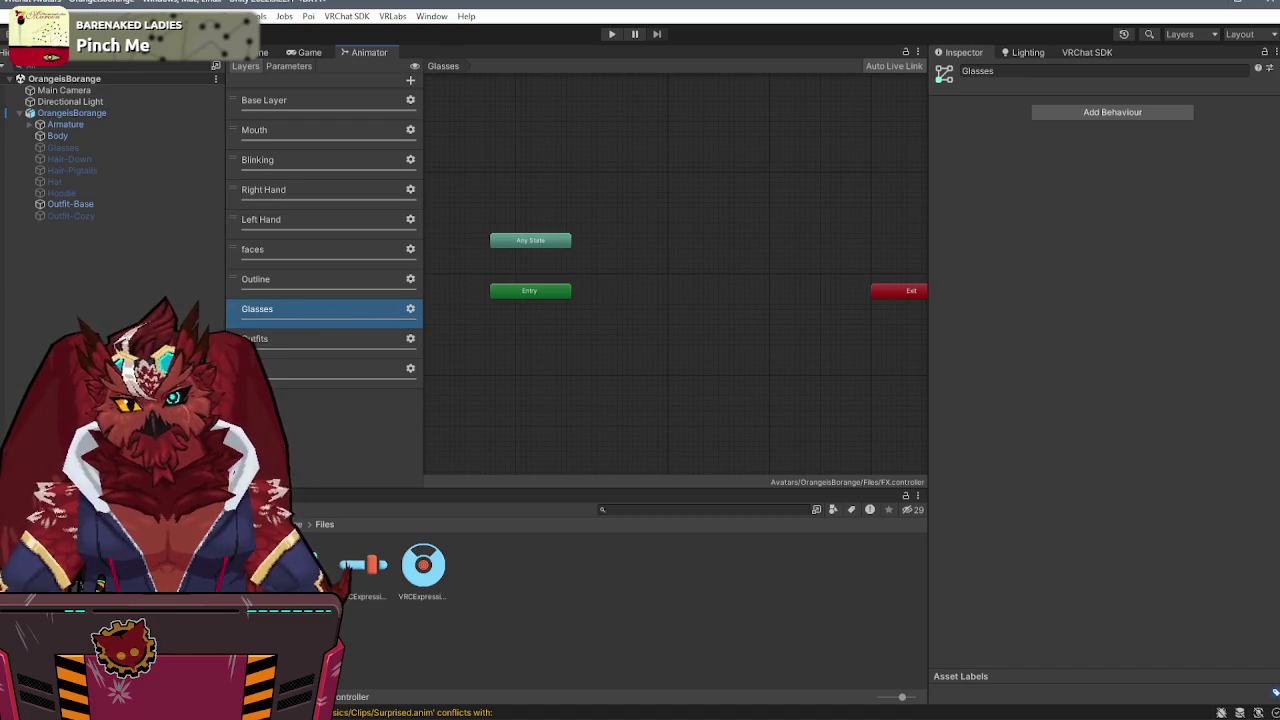
{"action": "right_click", "coordinate": [638, 314]}
- Add an empty New State to the Glasses layer and connect a transition from it to Glasses
{"action": "mouse_move", "coordinate": [700, 323]}
{"action": "left_click", "coordinate": [851, 320]}
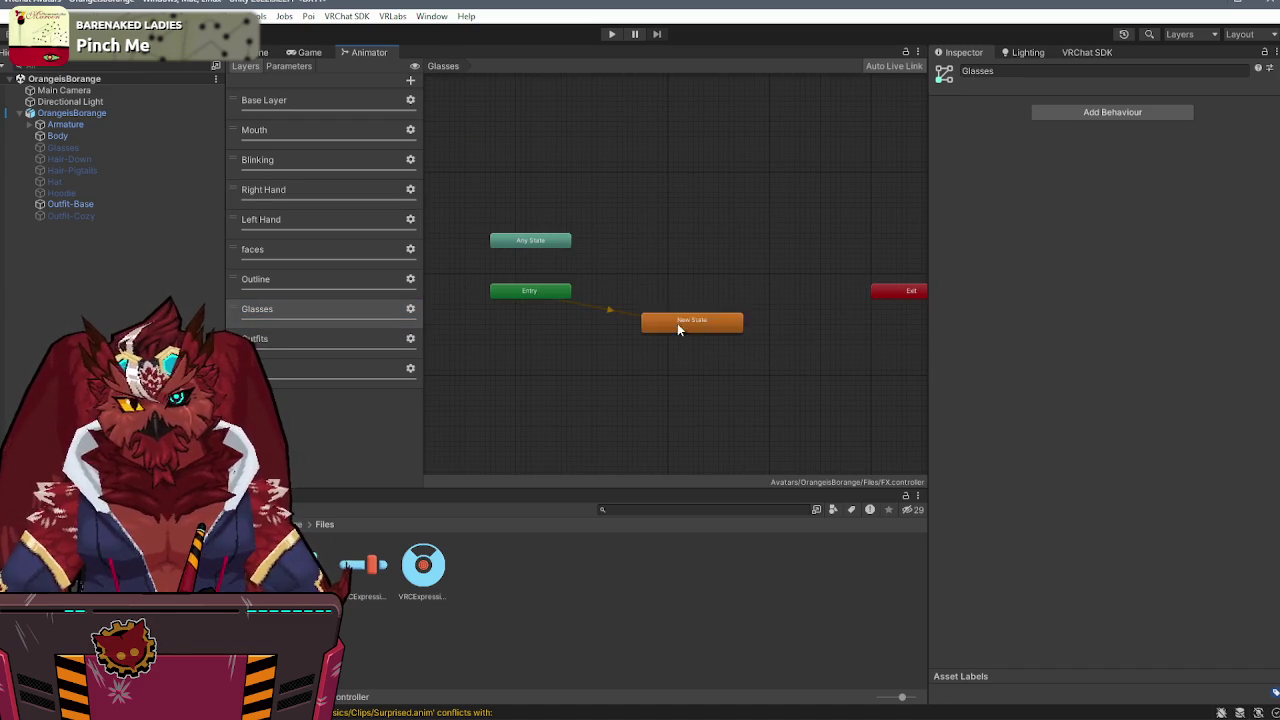
{"action": "left_click_drag", "start_coordinate": [693, 322], "coordinate": [683, 252]}
{"action": "double_click", "coordinate": [303, 565]}
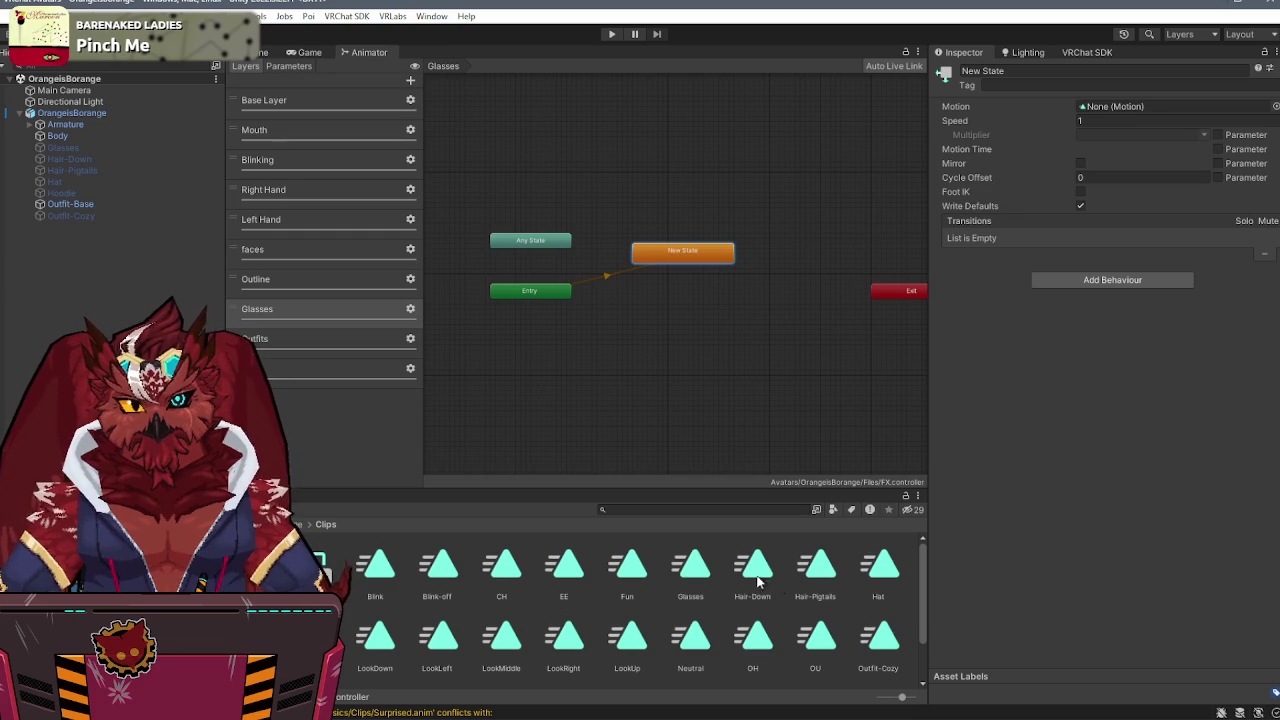
{"action": "right_click", "coordinate": [657, 251]}
{"action": "left_click", "coordinate": [690, 260]}
{"action": "left_click", "coordinate": [683, 363]}
- Paste the copied settings onto New State→Glasses and add a new Bool parameter for glasses
{"action": "right_click", "coordinate": [686, 364]}
{"action": "key", "text": "Escape"}
{"action": "left_click", "coordinate": [700, 251]}
{"action": "left_click", "coordinate": [690, 318]}
{"action": "right_click", "coordinate": [1046, 123]}
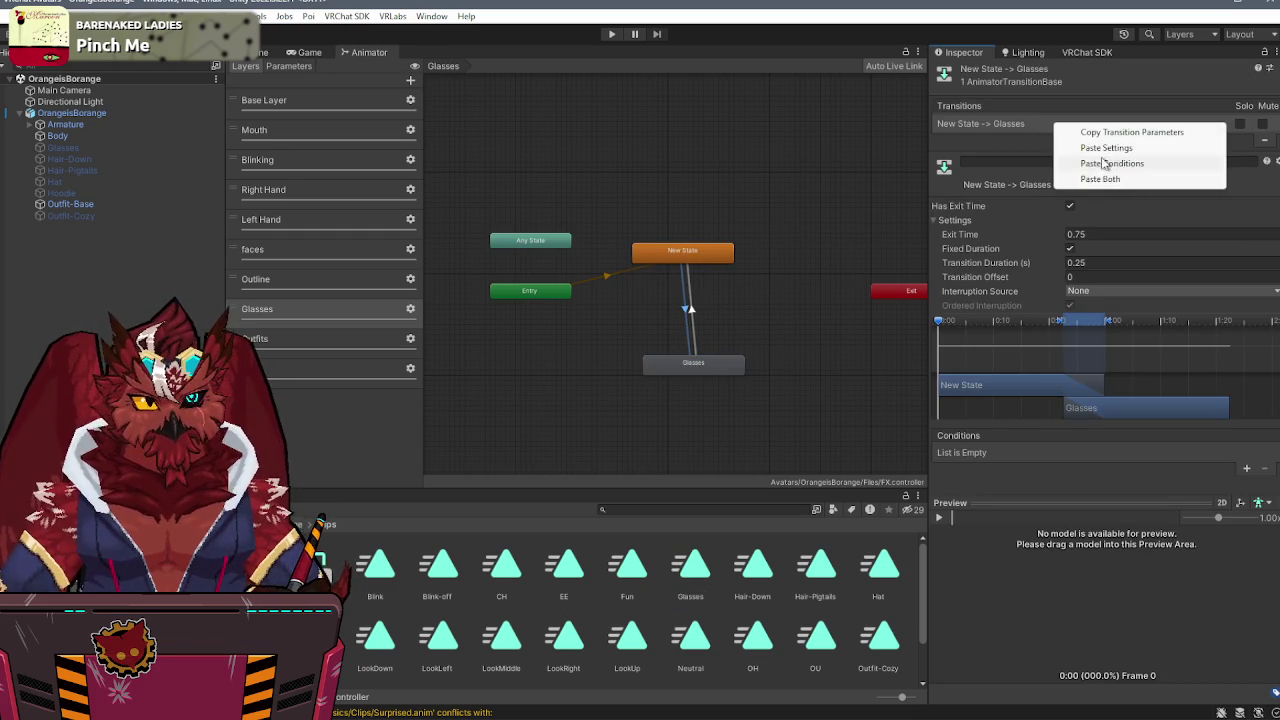
{"action": "left_click", "coordinate": [1095, 175]}
{"action": "left_click", "coordinate": [1084, 455]}
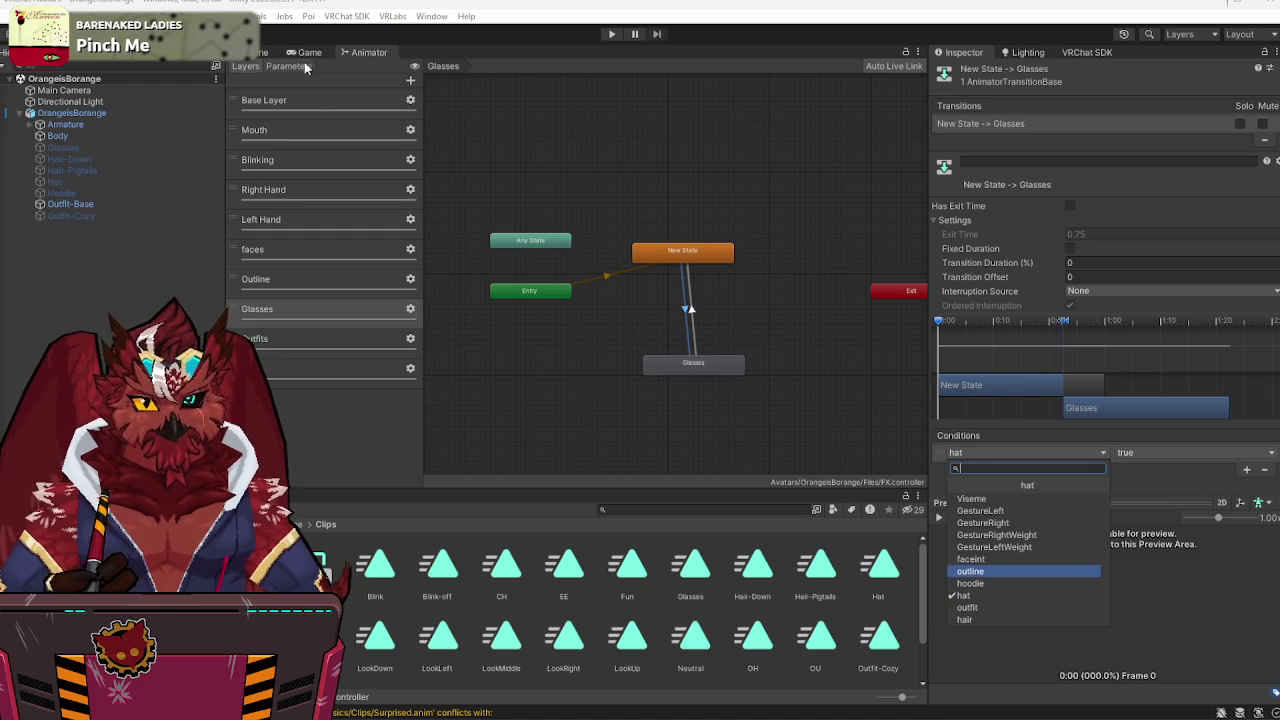
{"action": "left_click", "coordinate": [343, 70]}
{"action": "left_click", "coordinate": [407, 80]}
{"action": "left_click", "coordinate": [426, 124]}
{"action": "type", "text": "glasses"}
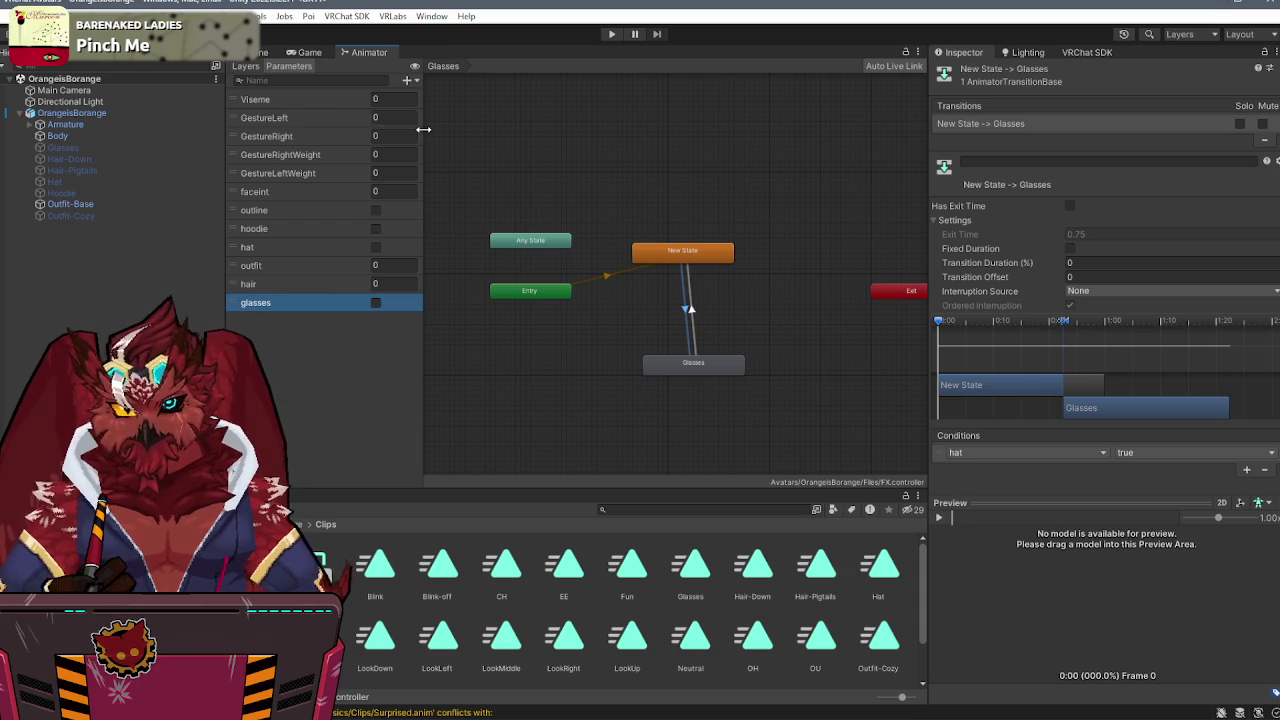
- Make the New State→Glasses condition use glasses instead of hat, then copy the transition
{"action": "left_click", "coordinate": [245, 66]}
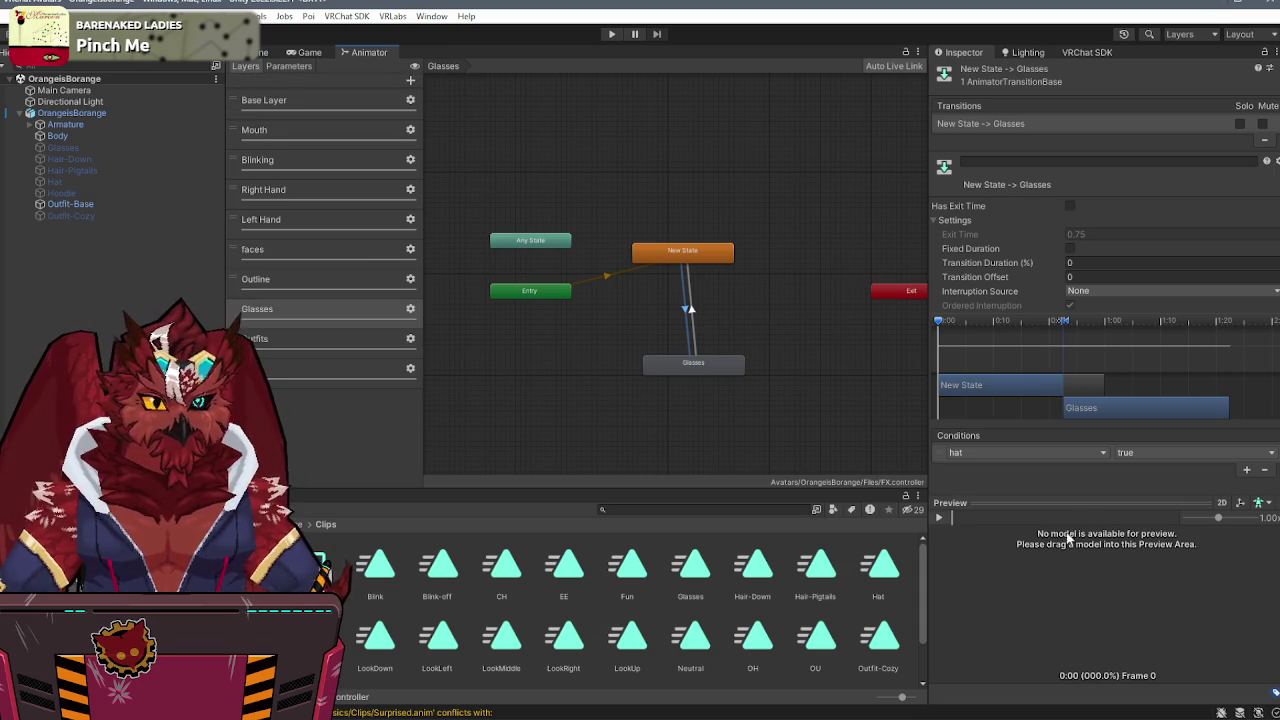
{"action": "left_click", "coordinate": [1081, 453]}
{"action": "left_click", "coordinate": [991, 630]}
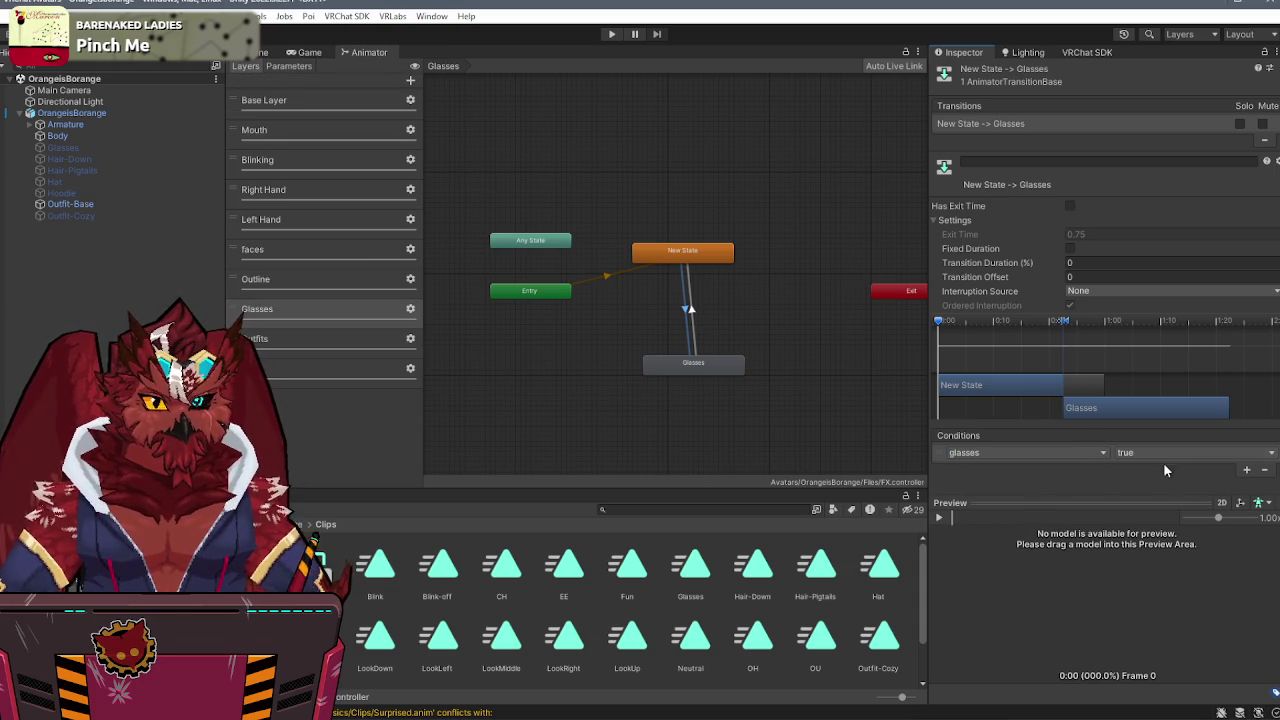
{"action": "right_click", "coordinate": [1036, 127]}
{"action": "left_click", "coordinate": [1097, 138]}
- Paste onto the Glasses→New State transition with condition glasses false, then view the Outfits layer
{"action": "left_click", "coordinate": [686, 300]}
{"action": "right_click", "coordinate": [1036, 122]}
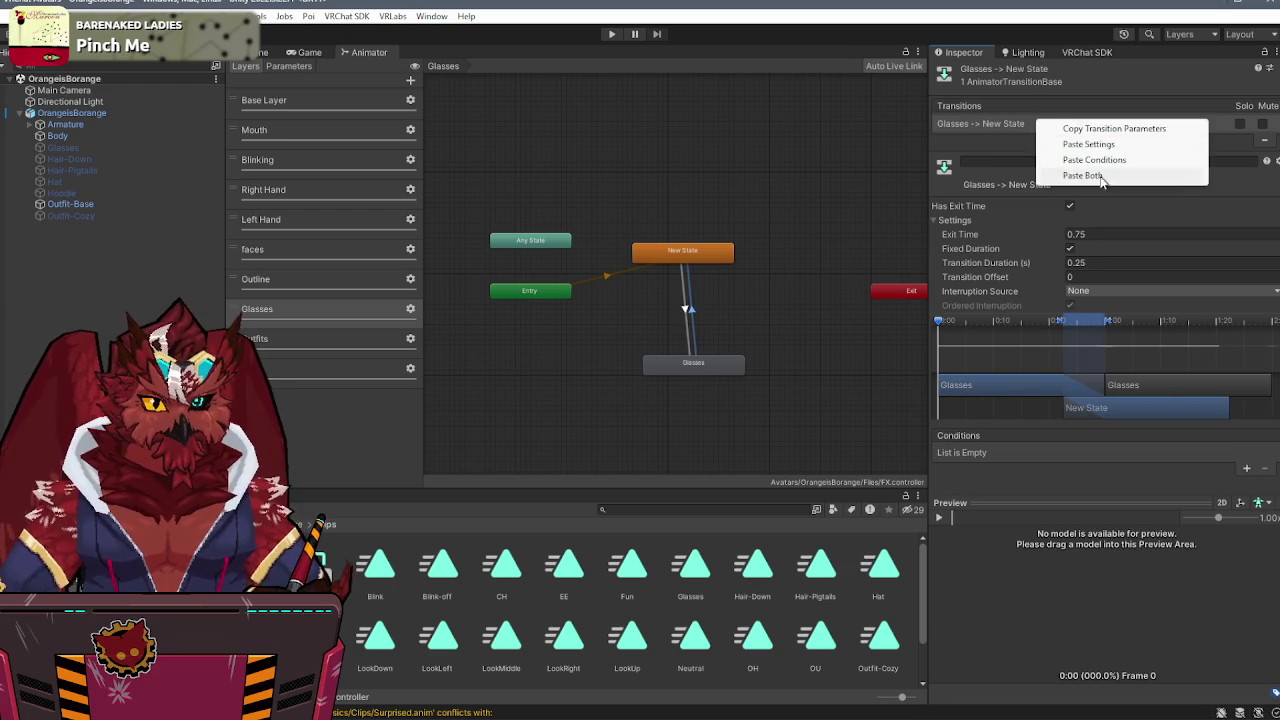
{"action": "left_click", "coordinate": [1101, 176]}
{"action": "left_click", "coordinate": [1184, 456]}
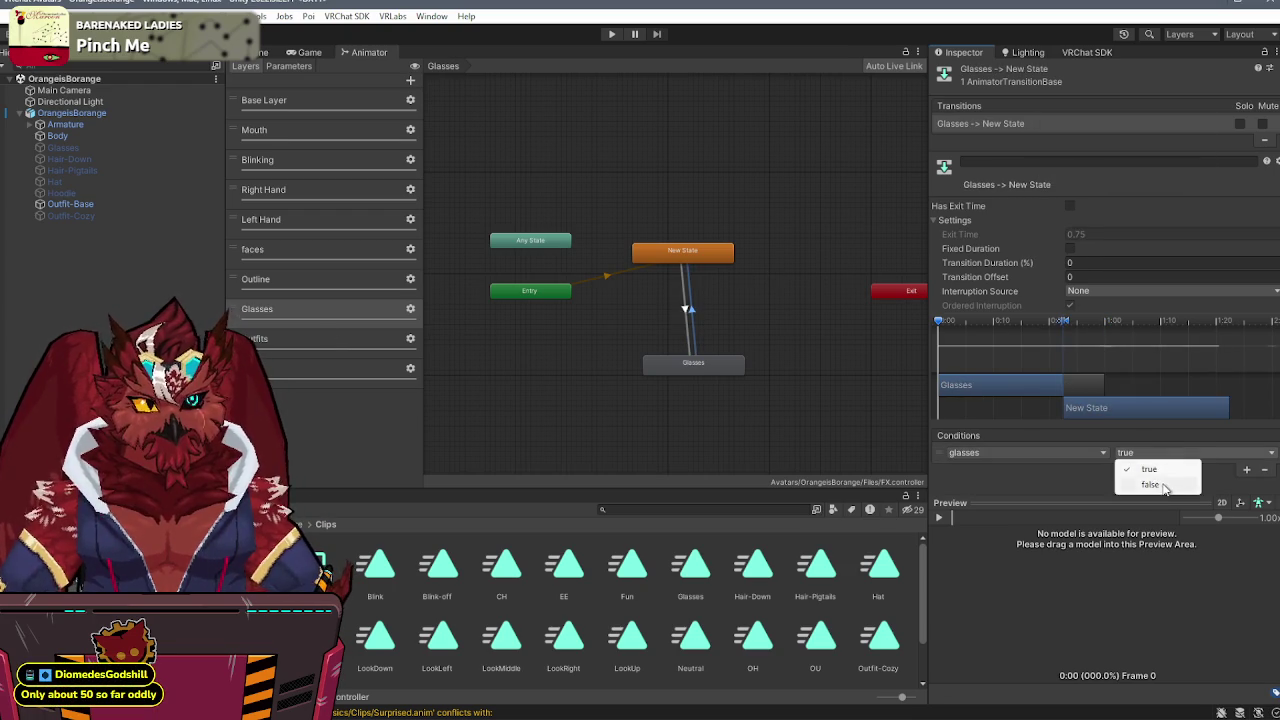
{"action": "left_click", "coordinate": [1163, 485]}
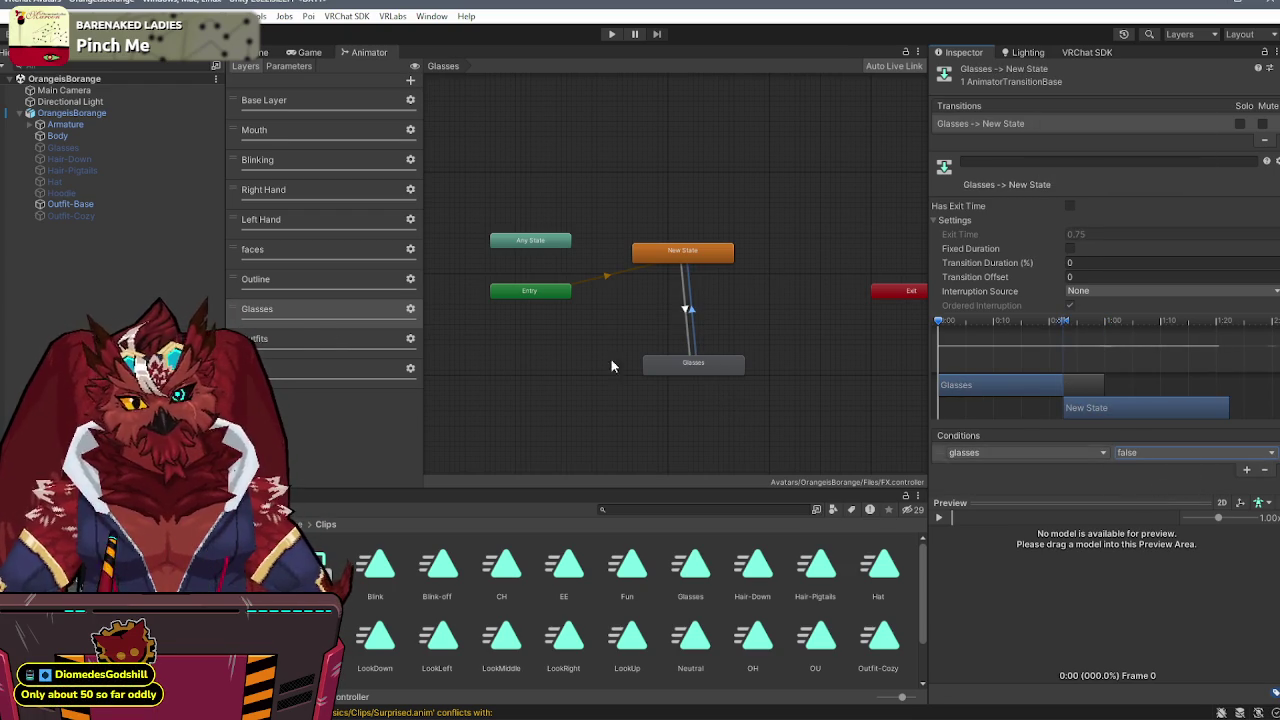
{"action": "left_click", "coordinate": [301, 338]}
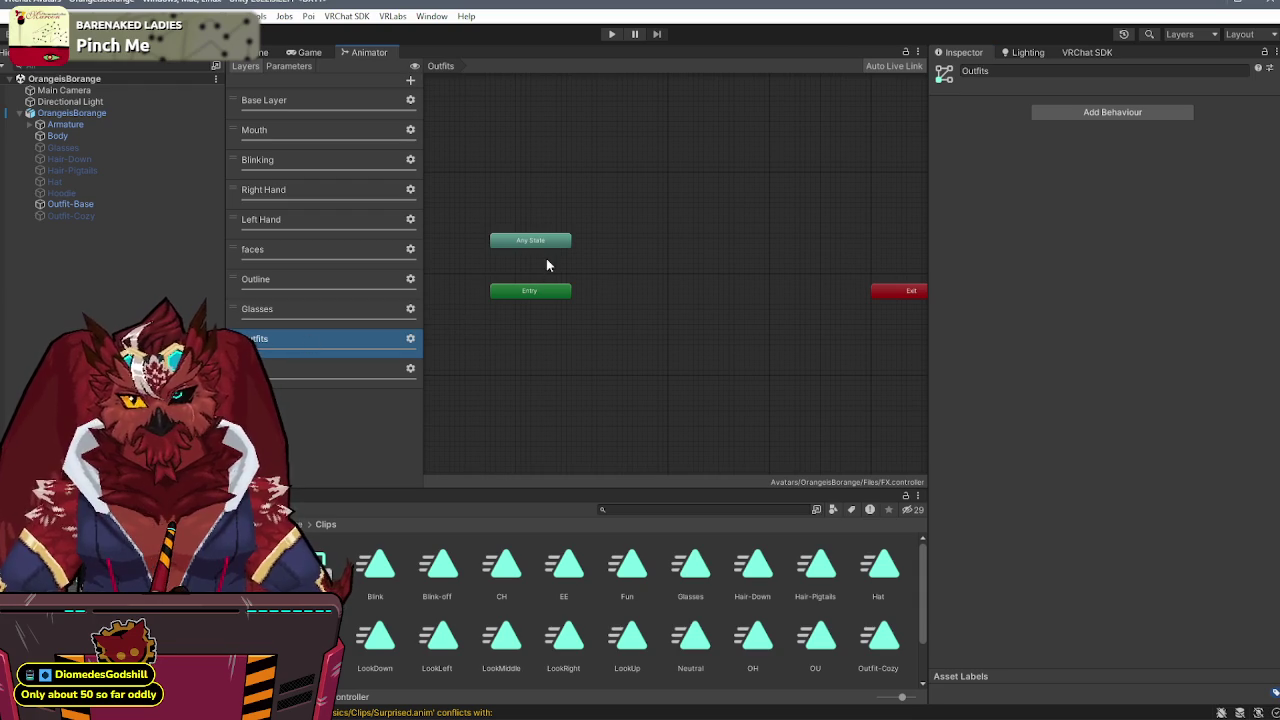
- Add an empty state beside Entry in the Outfits layer and name it Default
{"action": "right_click", "coordinate": [644, 218]}
{"action": "mouse_move", "coordinate": [700, 223]}
{"action": "left_click", "coordinate": [921, 231]}
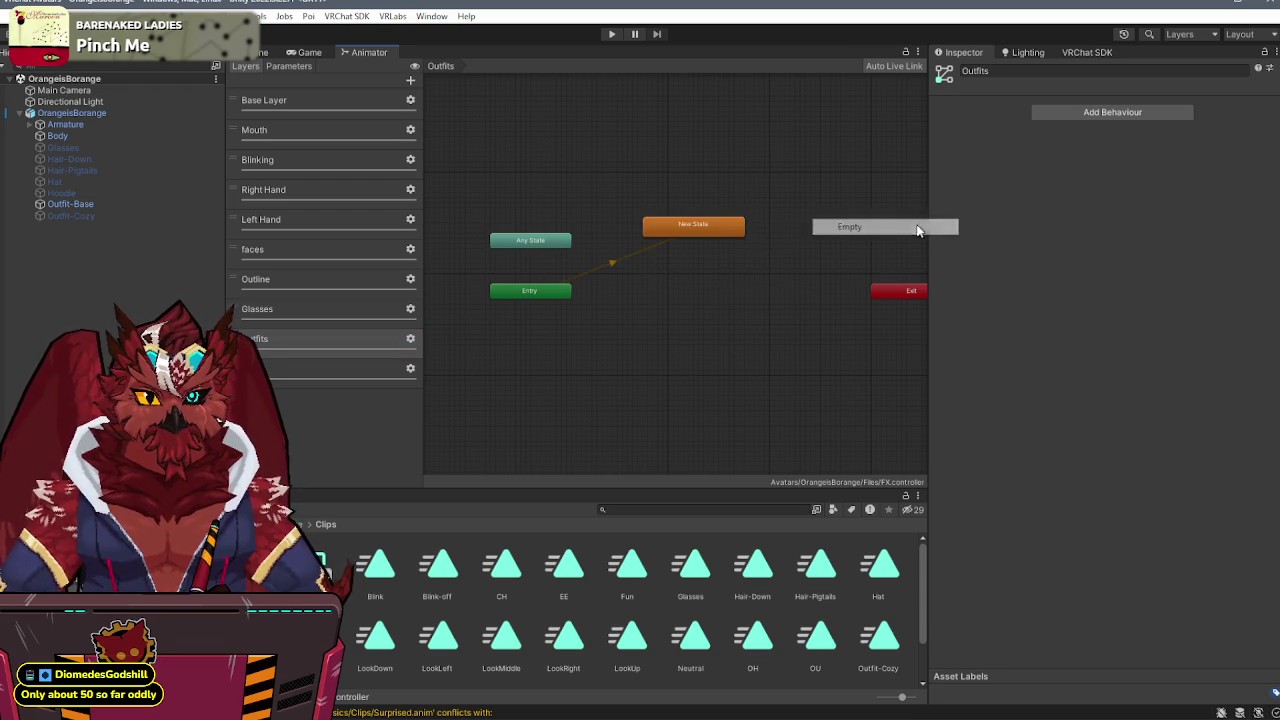
{"action": "left_click_drag", "start_coordinate": [703, 248], "coordinate": [680, 306]}
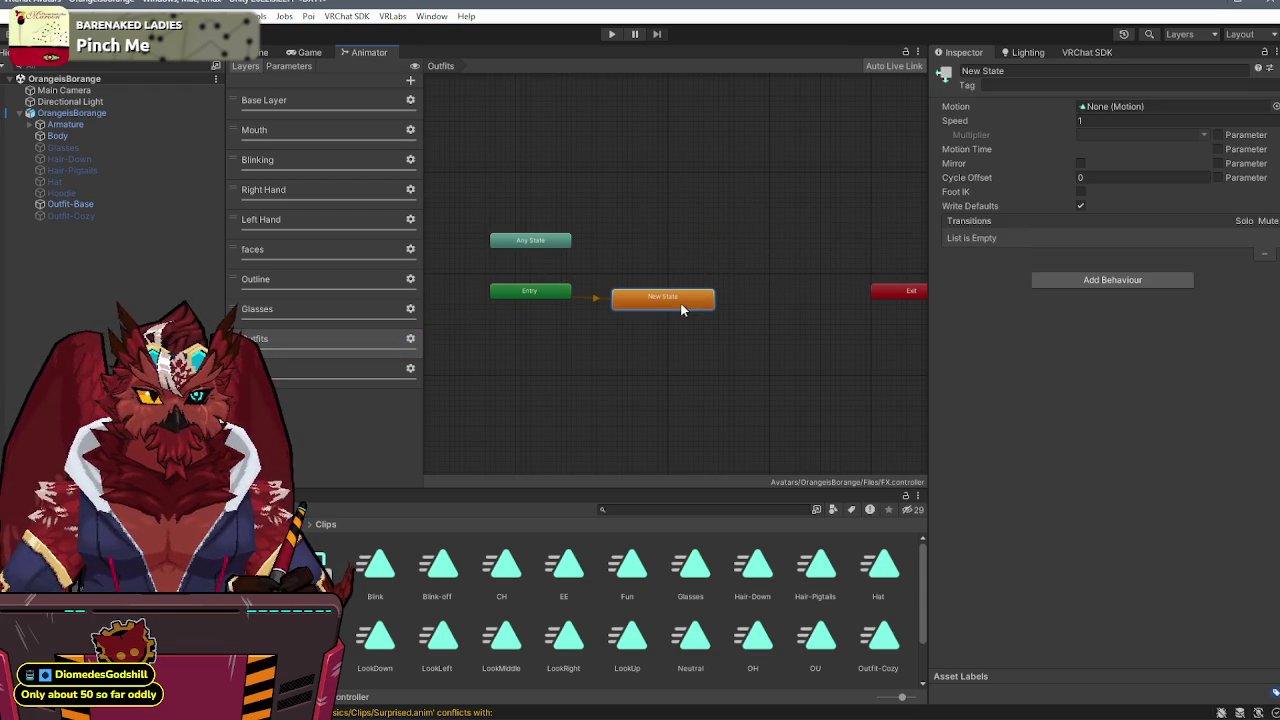
{"action": "left_click", "coordinate": [1024, 70]}
{"action": "type", "text": "Default"}
{"action": "key", "text": "Return"}
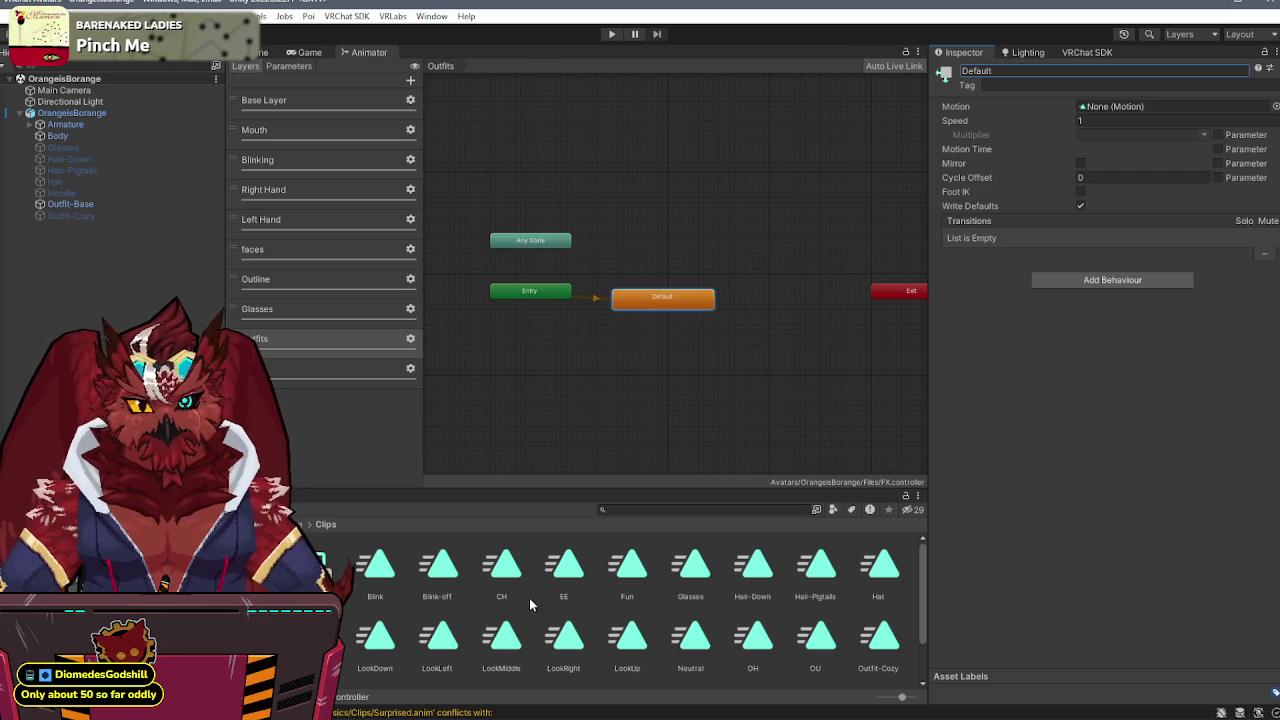
- Create an Outfit-Cozy state from the Outfit-Cozy animation clip
{"action": "scroll", "coordinate": [640, 575], "scroll_direction": "down", "scroll_amount": 2}
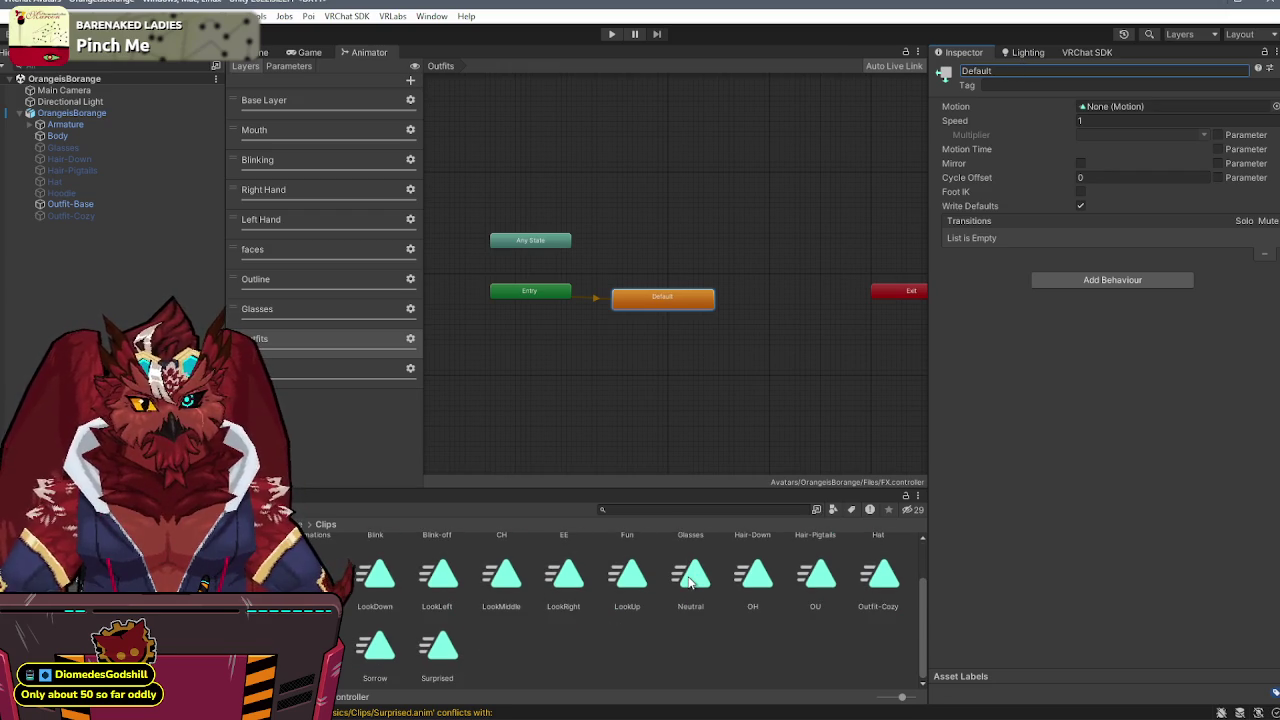
{"action": "mouse_move", "coordinate": [880, 580]}
{"action": "left_mouse_down"}
{"action": "mouse_move", "coordinate": [707, 140]}
{"action": "mouse_move", "coordinate": [686, 221]}
{"action": "mouse_move", "coordinate": [620, 191]}
{"action": "mouse_move", "coordinate": [635, 227]}
{"action": "left_mouse_up"}
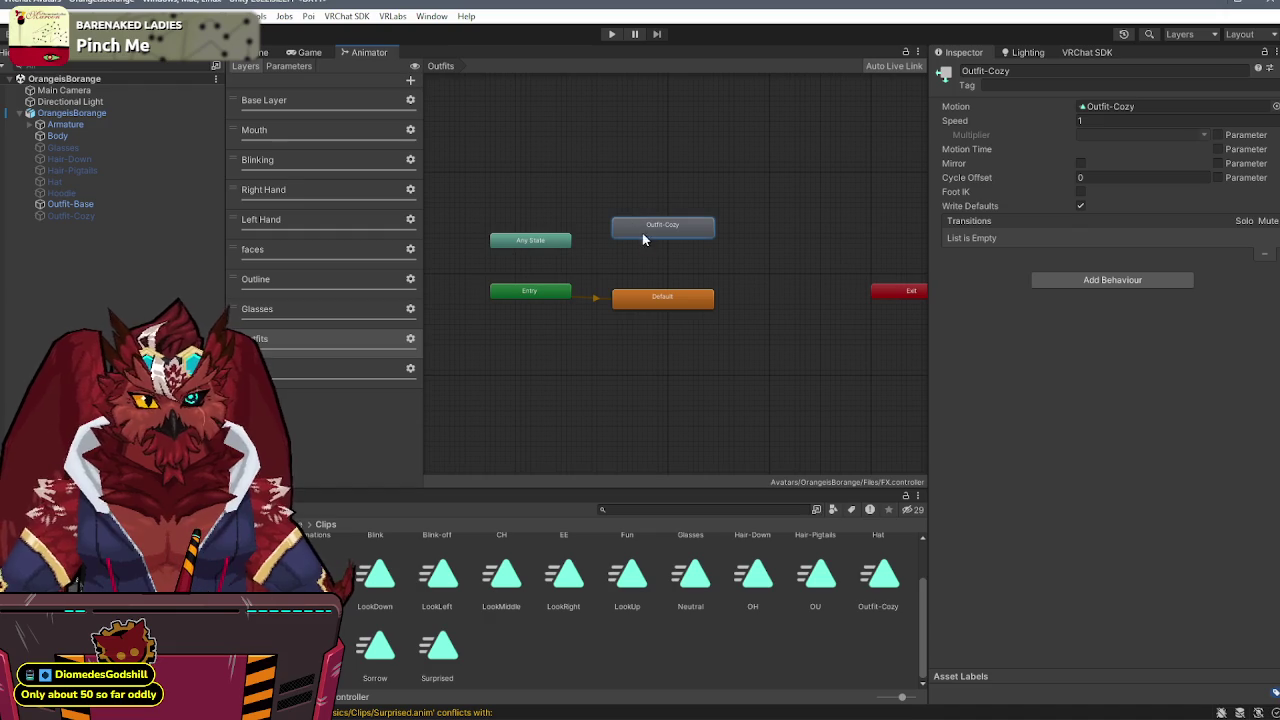
{"action": "right_click", "coordinate": [652, 297]}
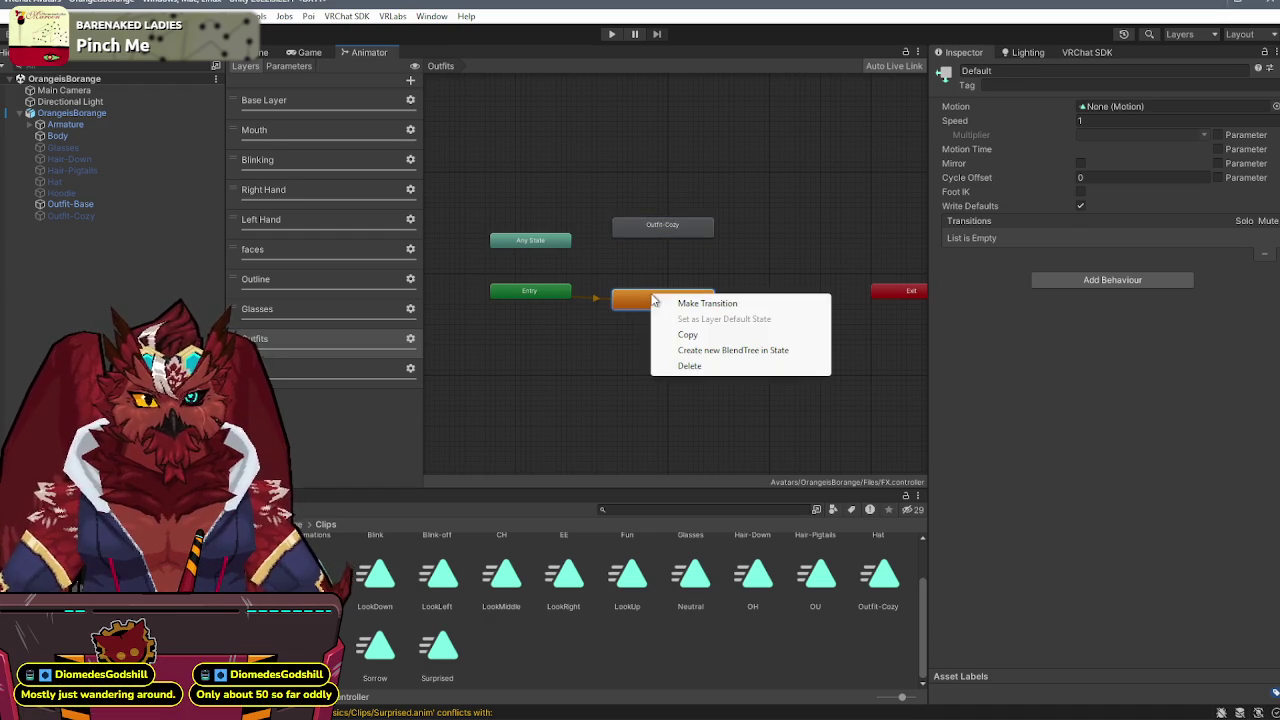
- Draw trial transitions between Default and Outfit-Cozy, undoing the last change
{"action": "left_click", "coordinate": [707, 303]}
{"action": "left_click", "coordinate": [695, 225]}
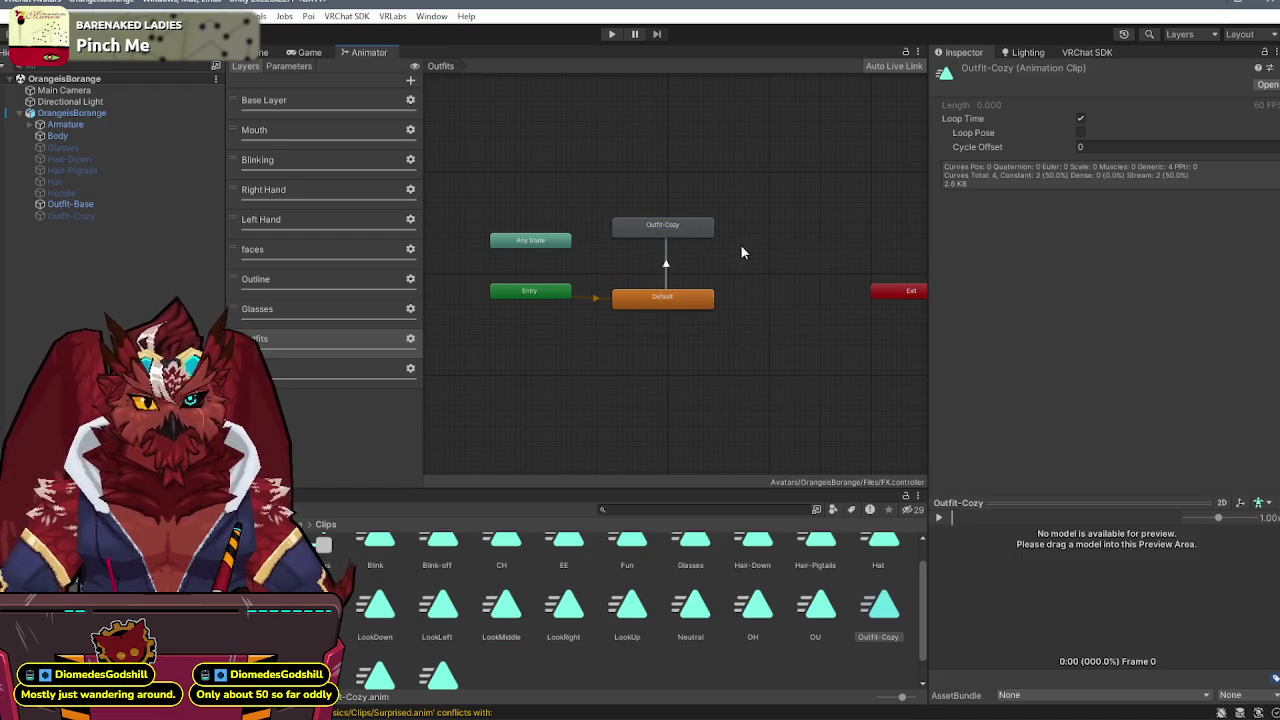
{"action": "mouse_move", "coordinate": [687, 228]}
{"action": "left_mouse_down"}
{"action": "mouse_move", "coordinate": [802, 228]}
{"action": "mouse_move", "coordinate": [741, 224]}
{"action": "left_mouse_up"}
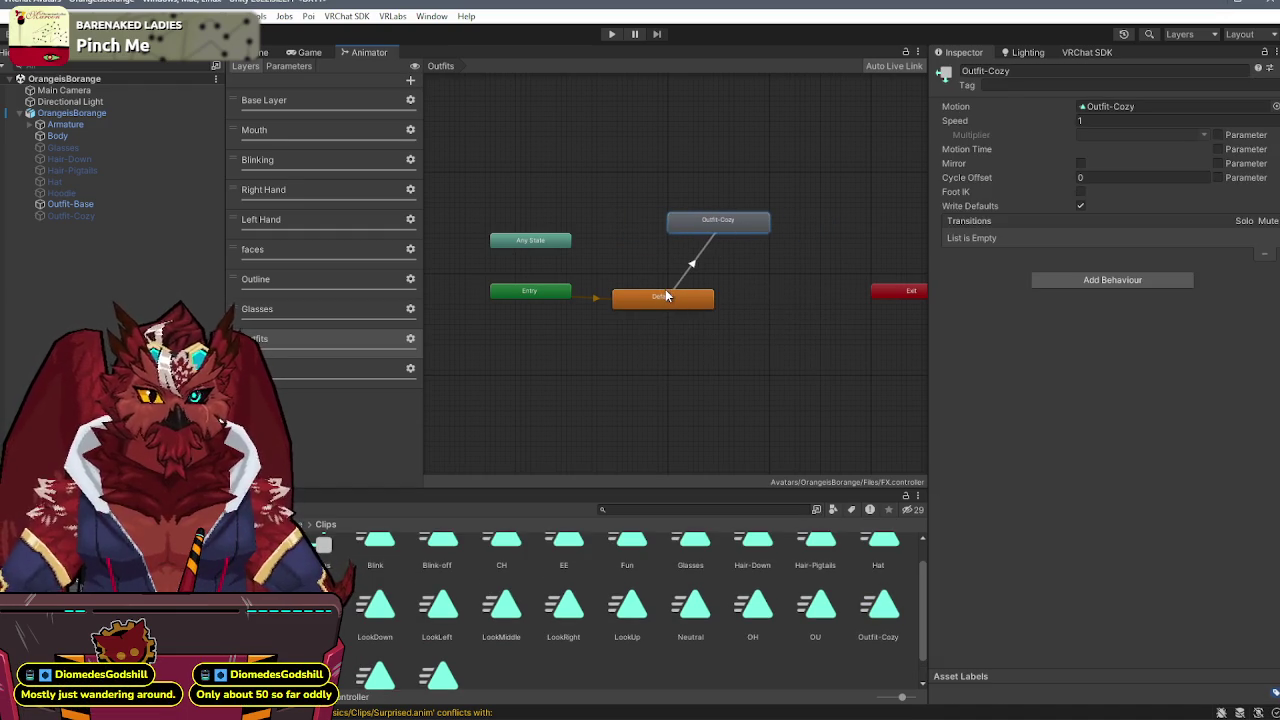
{"action": "right_click", "coordinate": [724, 223]}
{"action": "left_click", "coordinate": [734, 232]}
{"action": "left_click", "coordinate": [668, 305]}
{"action": "left_click", "coordinate": [692, 261]}
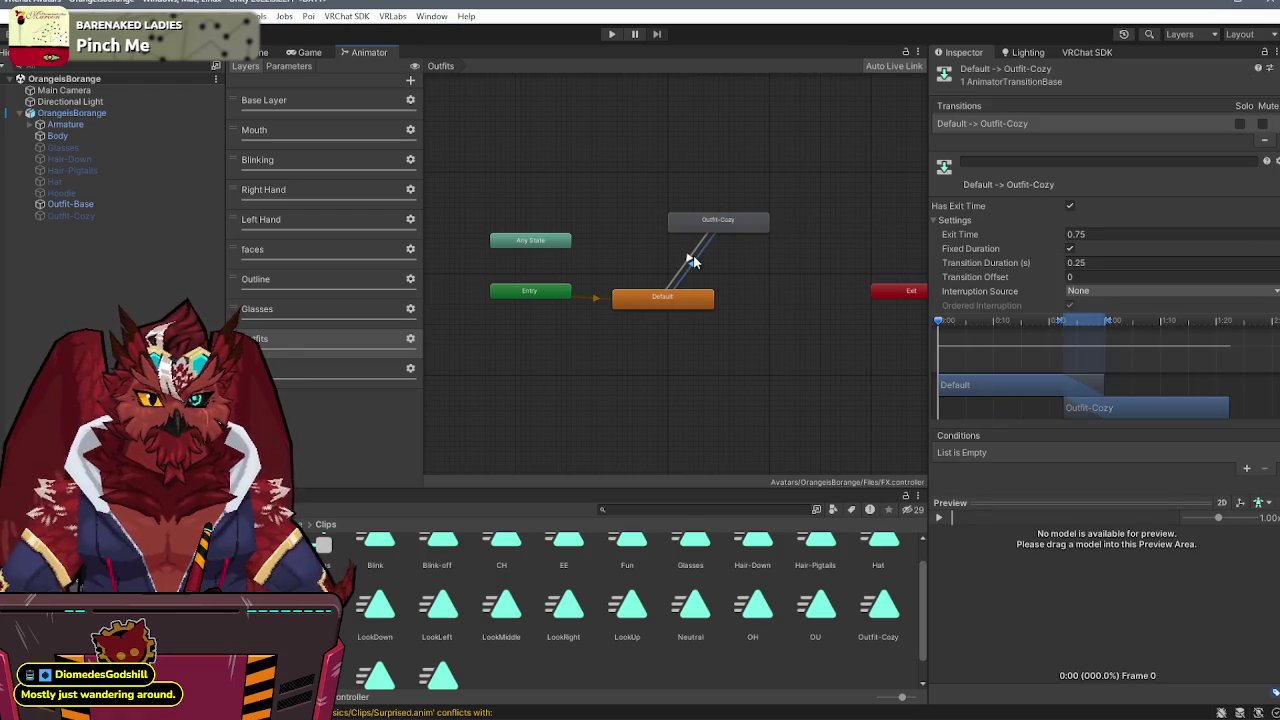
{"action": "key", "text": "ctrl+z"}
{"action": "key", "text": "ctrl+z"}
{"action": "key", "text": "ctrl+z"}
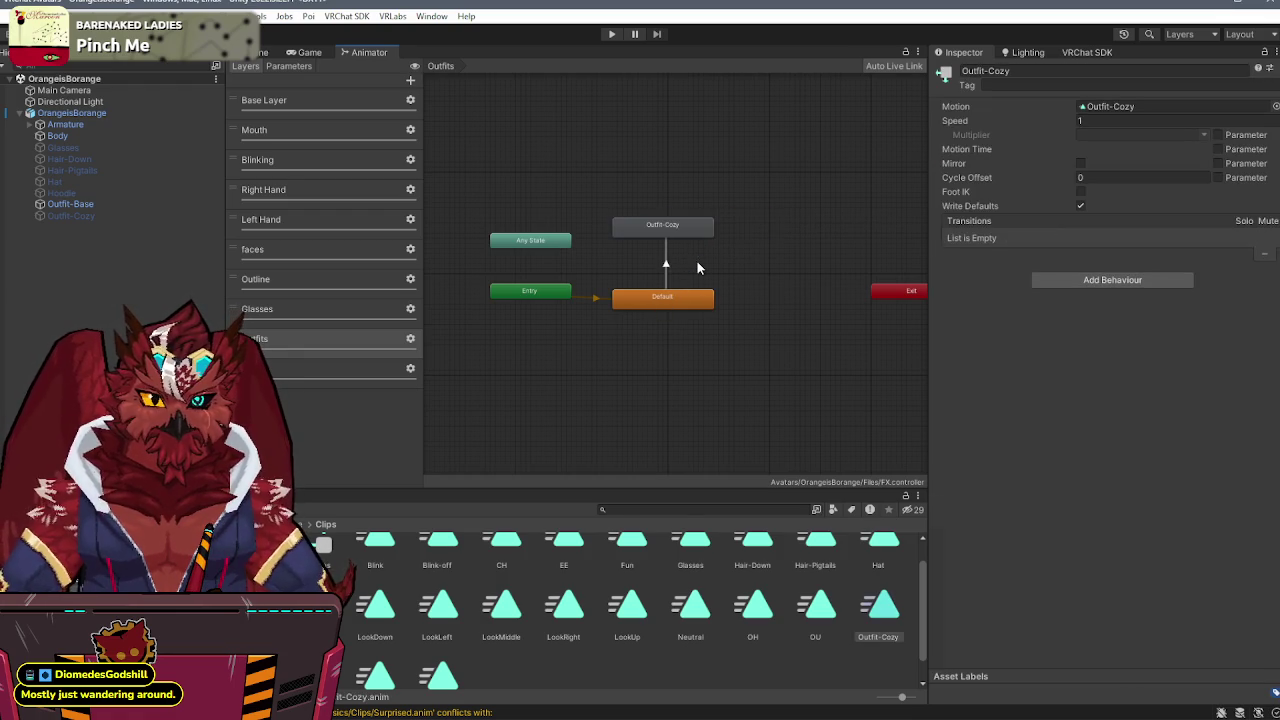
- Make transitions from Any State to Default and to Outfit-Cozy, then select the Default one
{"action": "right_click", "coordinate": [551, 241]}
{"action": "left_click", "coordinate": [598, 253]}
{"action": "left_click", "coordinate": [686, 300]}
{"action": "right_click", "coordinate": [545, 242]}
{"action": "left_click", "coordinate": [598, 253]}
{"action": "left_click", "coordinate": [662, 228]}
{"action": "left_click_drag", "start_coordinate": [660, 242], "coordinate": [690, 232]}
{"action": "left_click", "coordinate": [615, 283]}
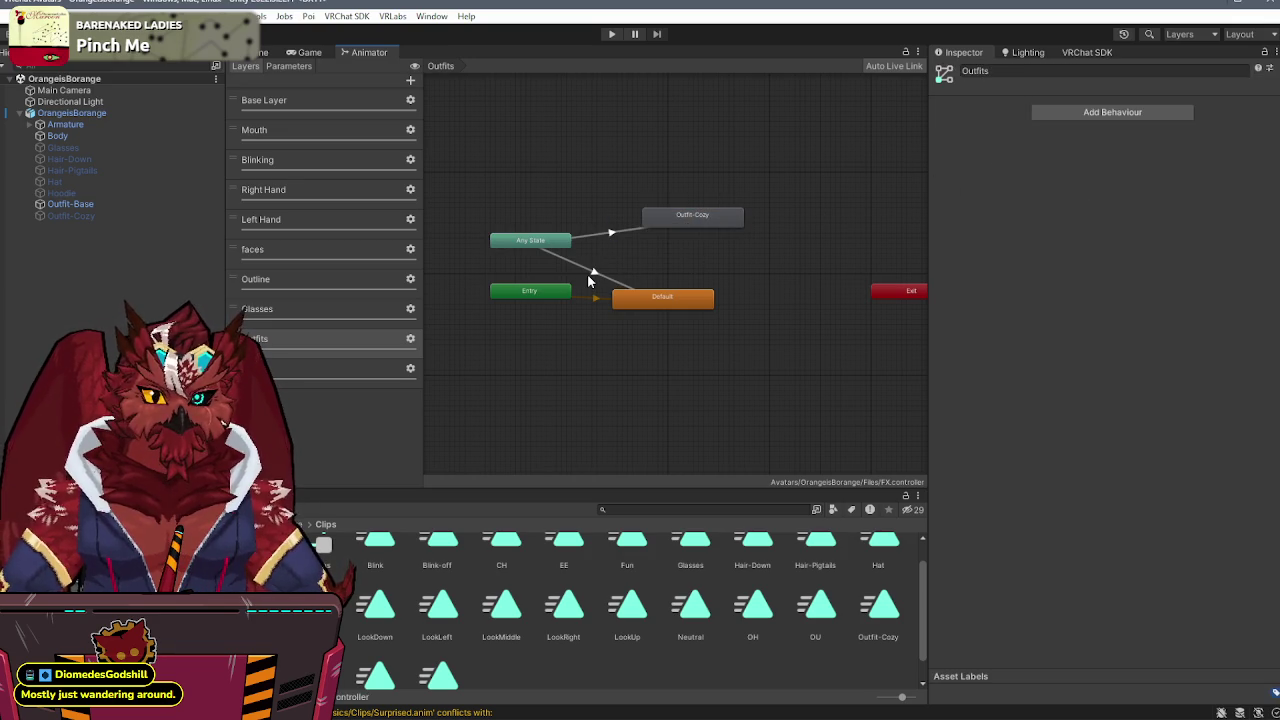
{"action": "left_click", "coordinate": [595, 273]}
- Paste settings onto Any State→Default and set its condition to outfit Equals 1
{"action": "right_click", "coordinate": [1005, 126]}
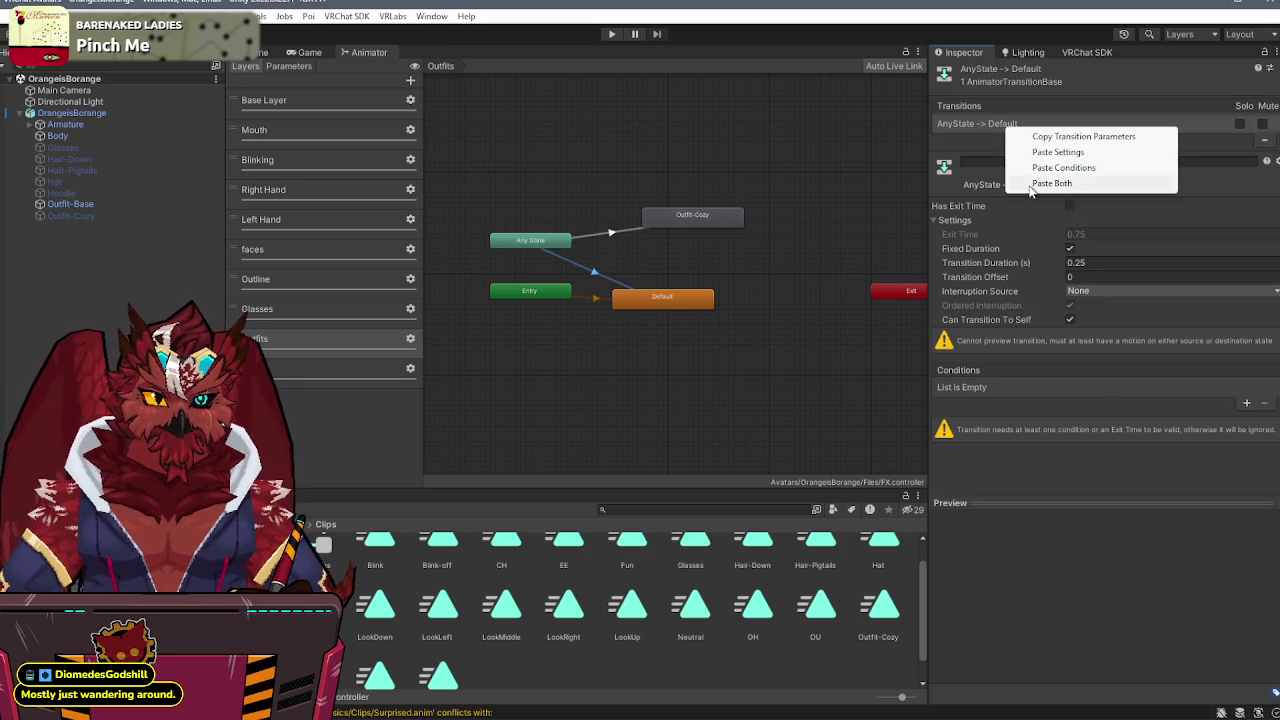
{"action": "left_click", "coordinate": [1060, 183]}
{"action": "left_click", "coordinate": [1024, 387]}
{"action": "left_click", "coordinate": [985, 532]}
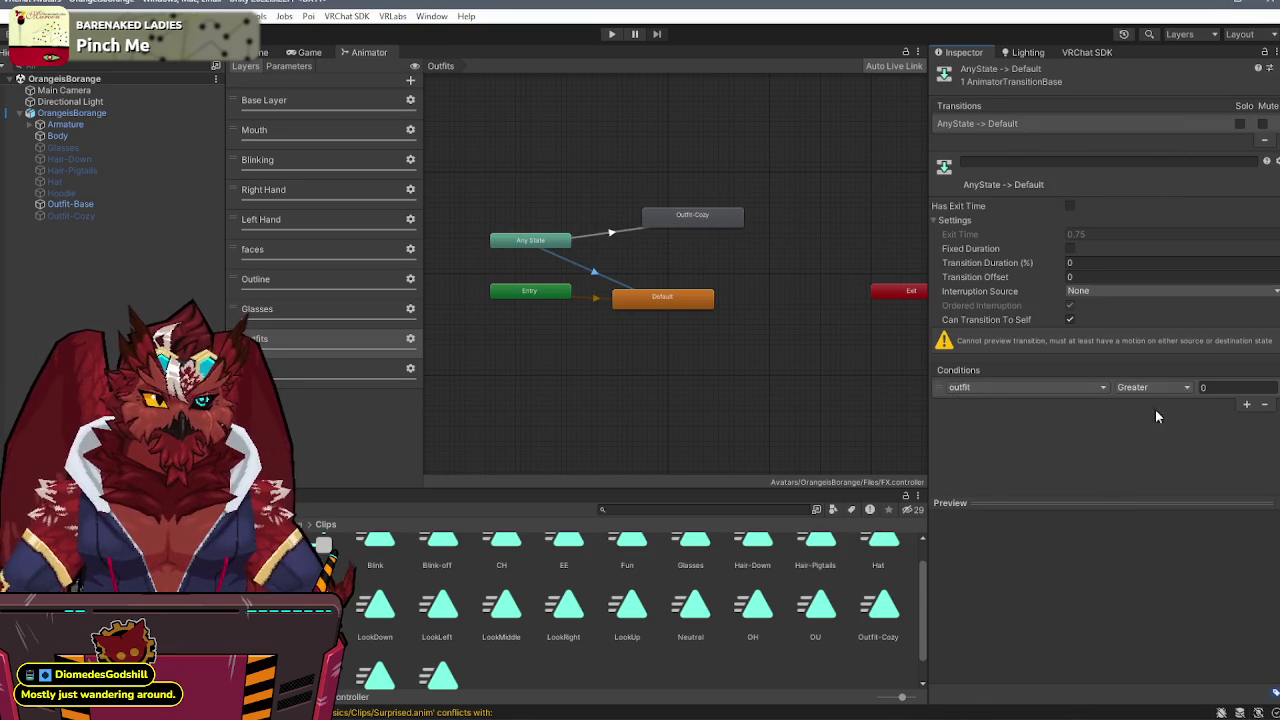
{"action": "left_click", "coordinate": [1171, 387]}
{"action": "left_click", "coordinate": [1140, 449]}
{"action": "left_click", "coordinate": [1230, 387]}
{"action": "type", "text": "1"}
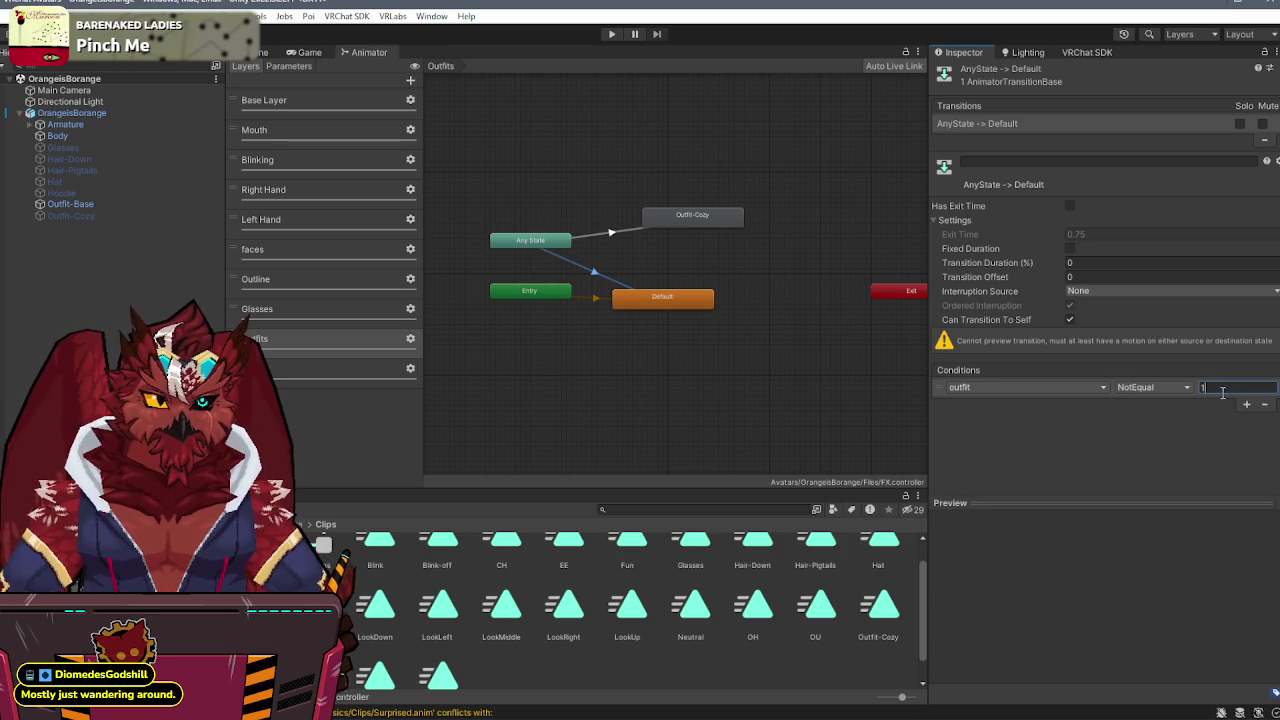
{"action": "left_click", "coordinate": [1175, 387]}
{"action": "left_click", "coordinate": [1157, 434]}
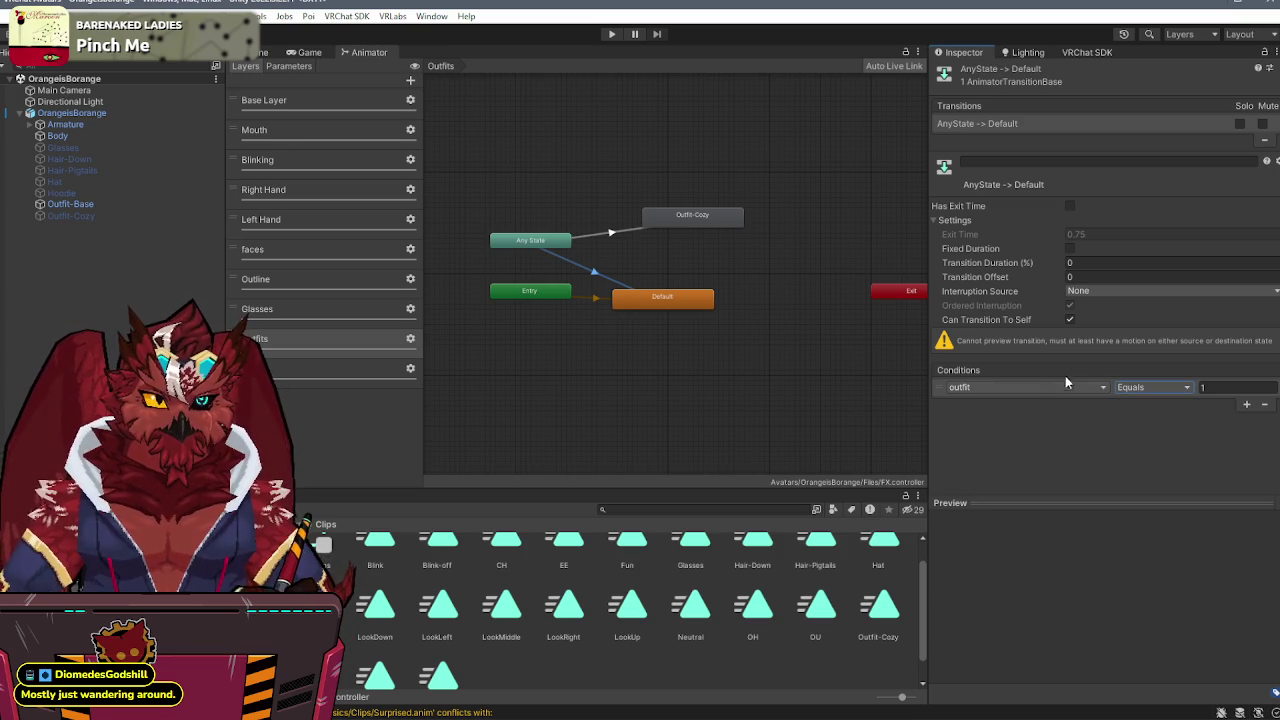
- Paste settings onto Any State→Outfit-Cozy with outfit value 2, then view the hat layer
{"action": "right_click", "coordinate": [1061, 128]}
{"action": "left_click", "coordinate": [632, 241]}
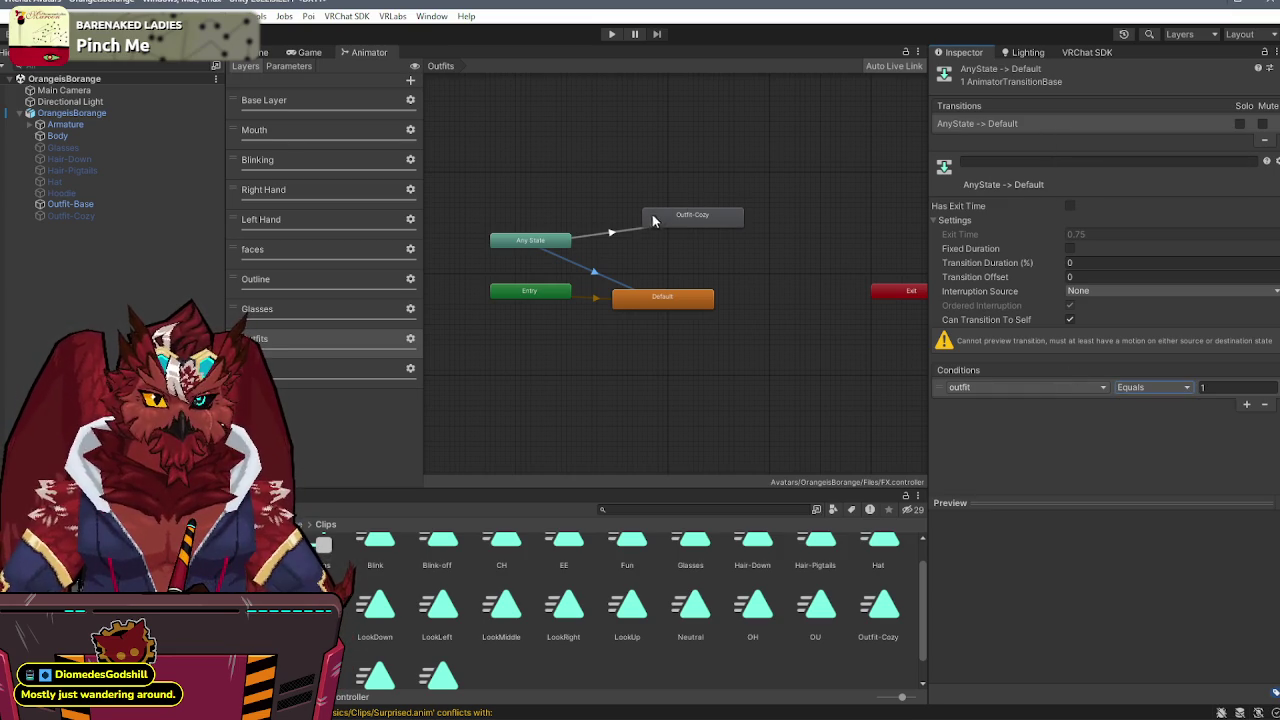
{"action": "left_click", "coordinate": [620, 232]}
{"action": "right_click", "coordinate": [1100, 124]}
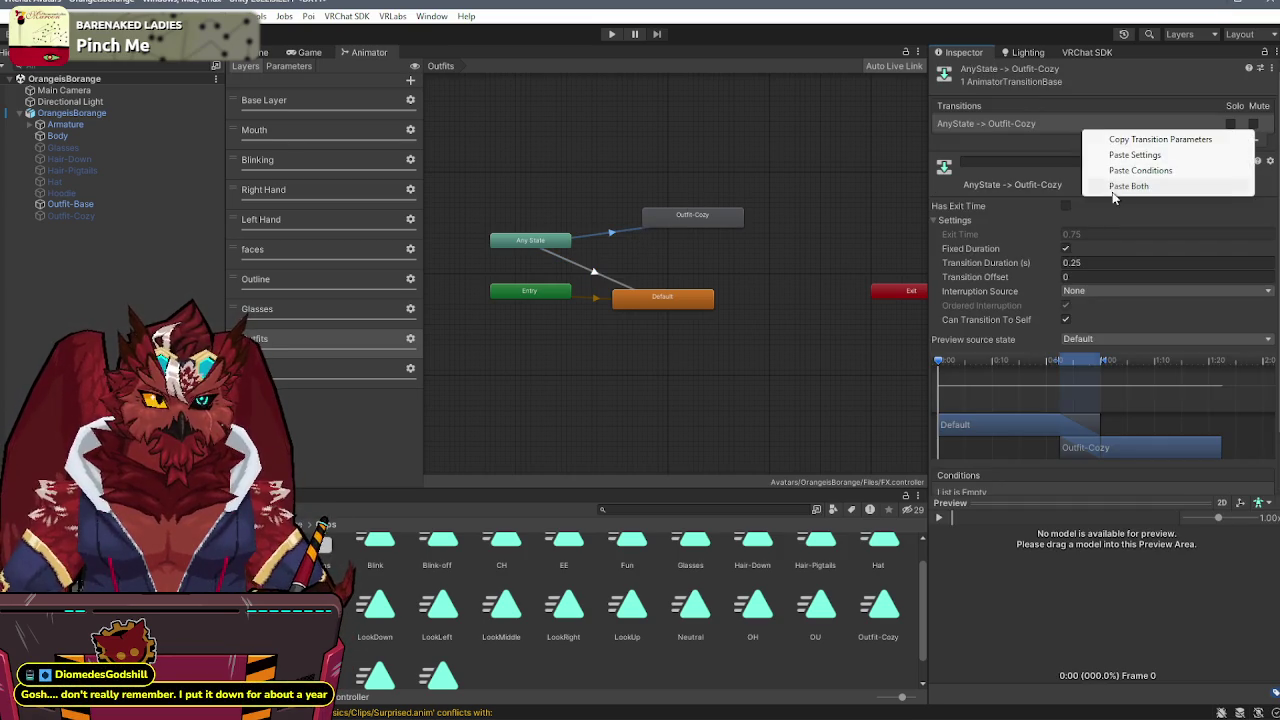
{"action": "left_click", "coordinate": [1130, 183]}
{"action": "left_click", "coordinate": [1200, 492]}
{"action": "type", "text": "2"}
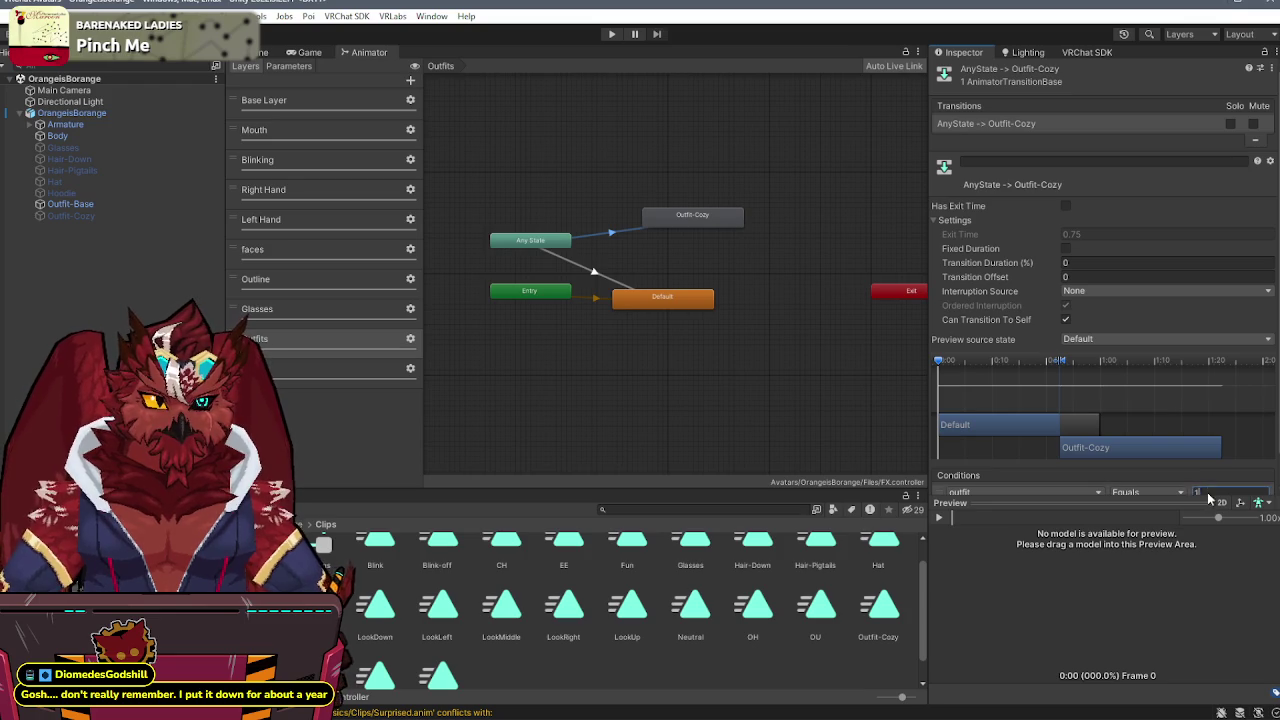
{"action": "left_click_drag", "start_coordinate": [1128, 505], "coordinate": [1120, 560]}
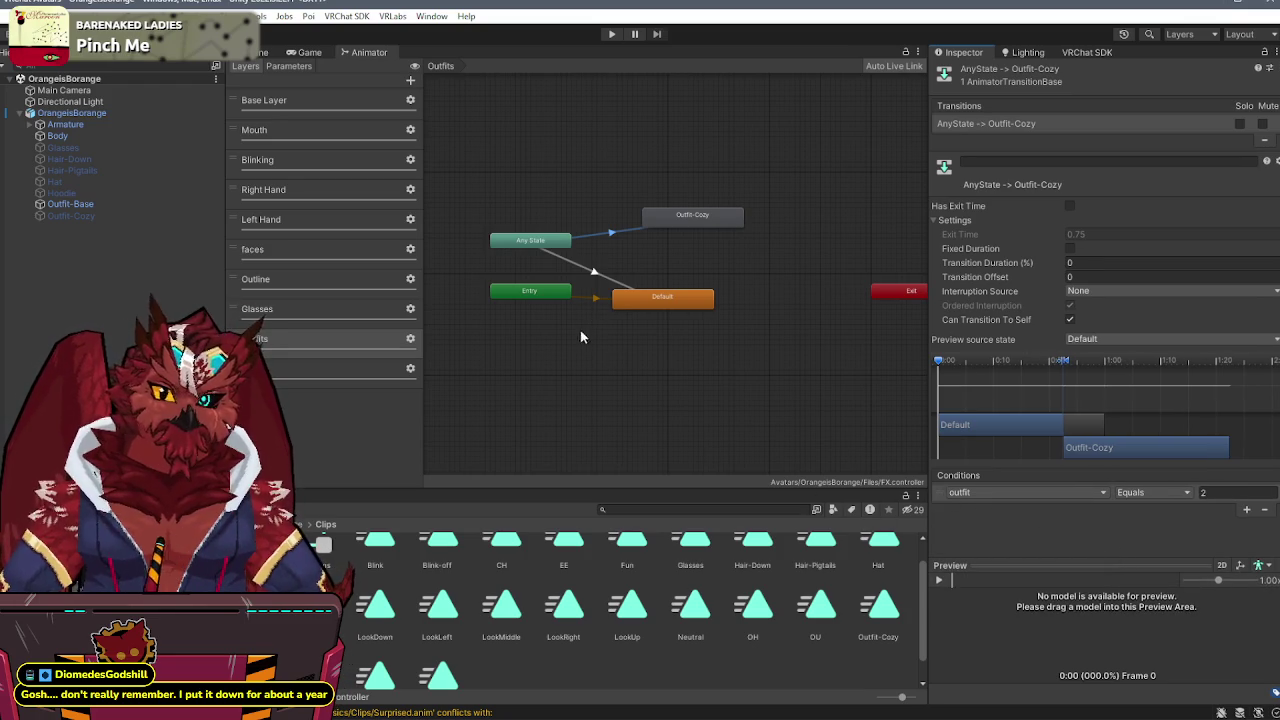
{"action": "left_click", "coordinate": [295, 376]}
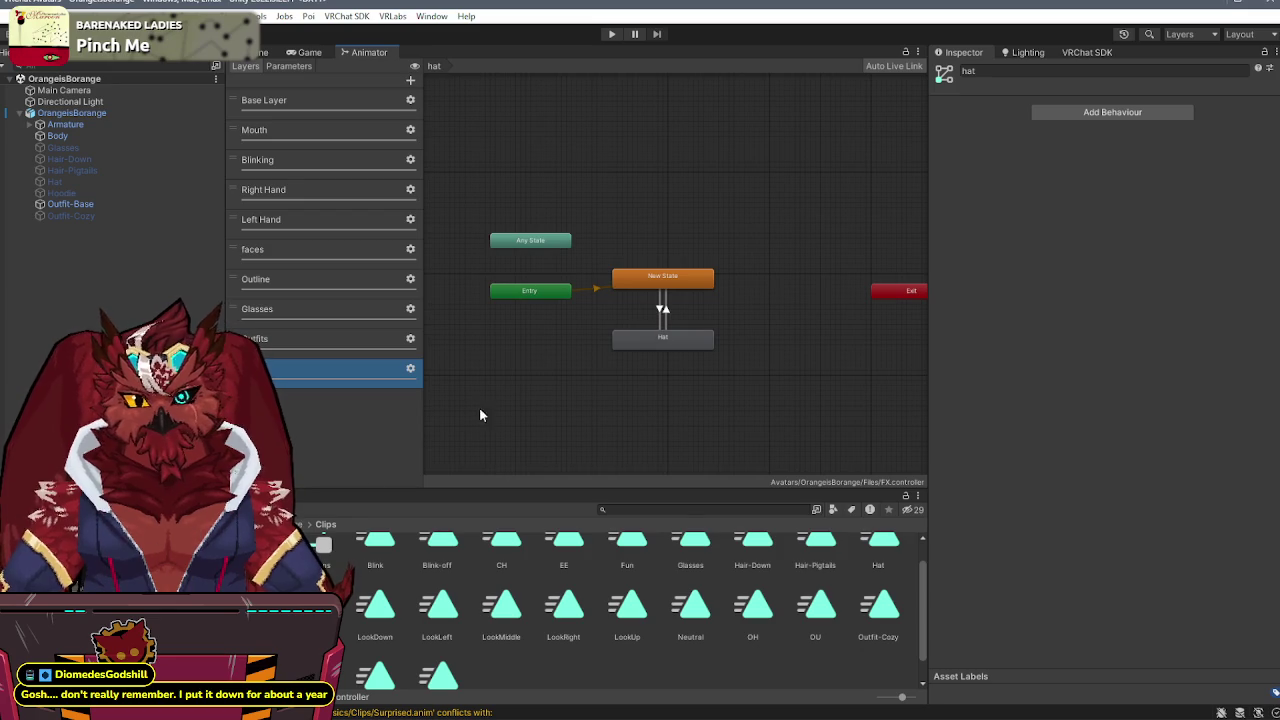
- Search Steam for 'sky', view the Skyrim VR, Special Edition and original Skyrim pages, then minimize Steam
{"action": "key", "text": "alt+Tab"}
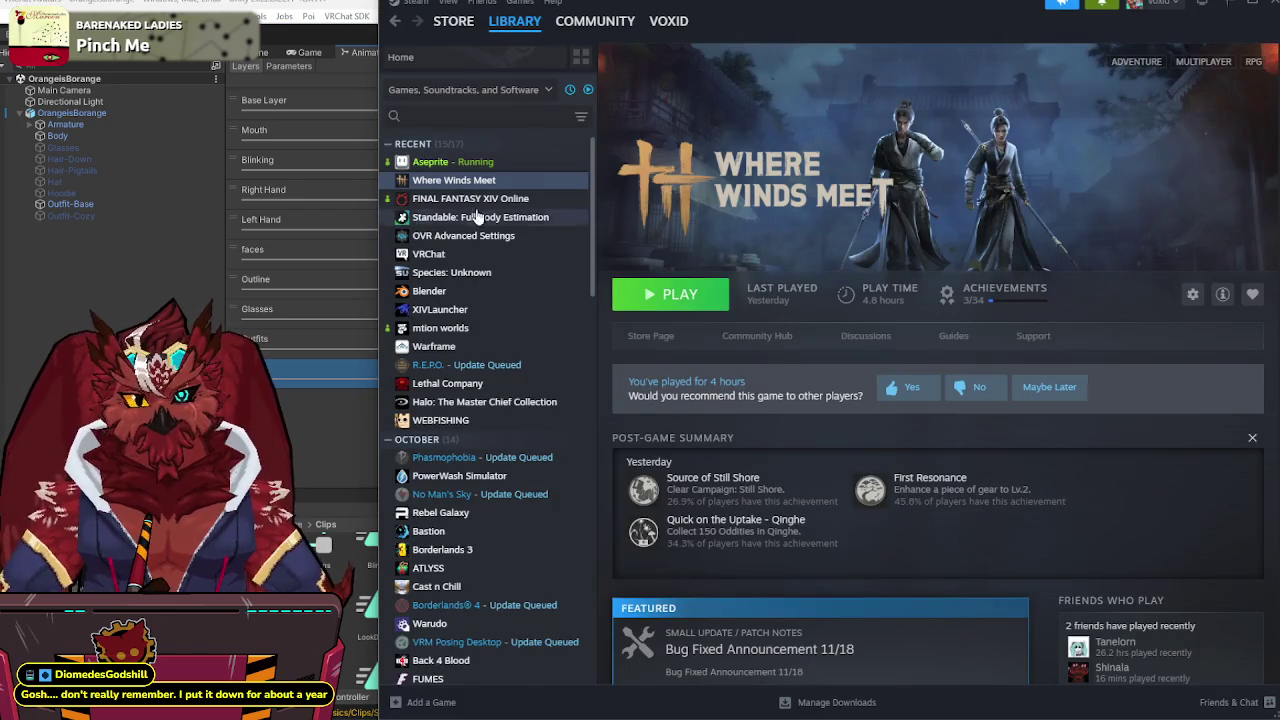
{"action": "left_click", "coordinate": [482, 125]}
{"action": "type", "text": "sky"}
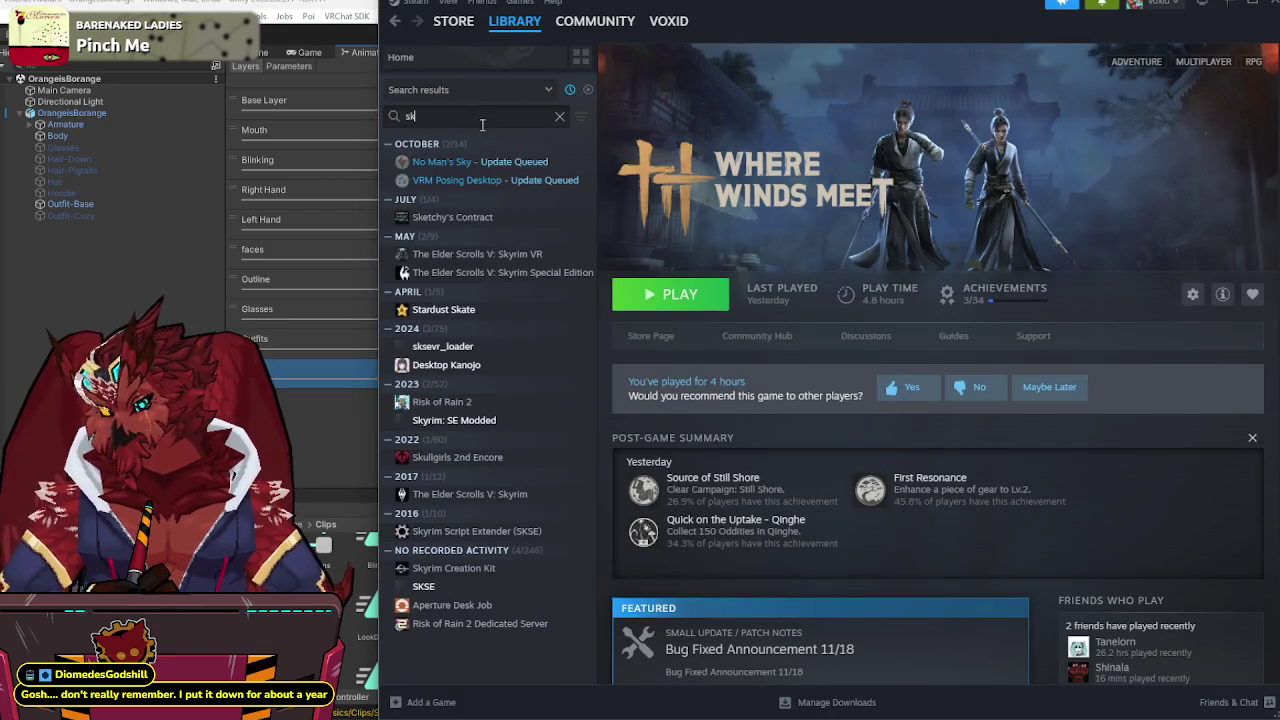
{"action": "left_click", "coordinate": [505, 200]}
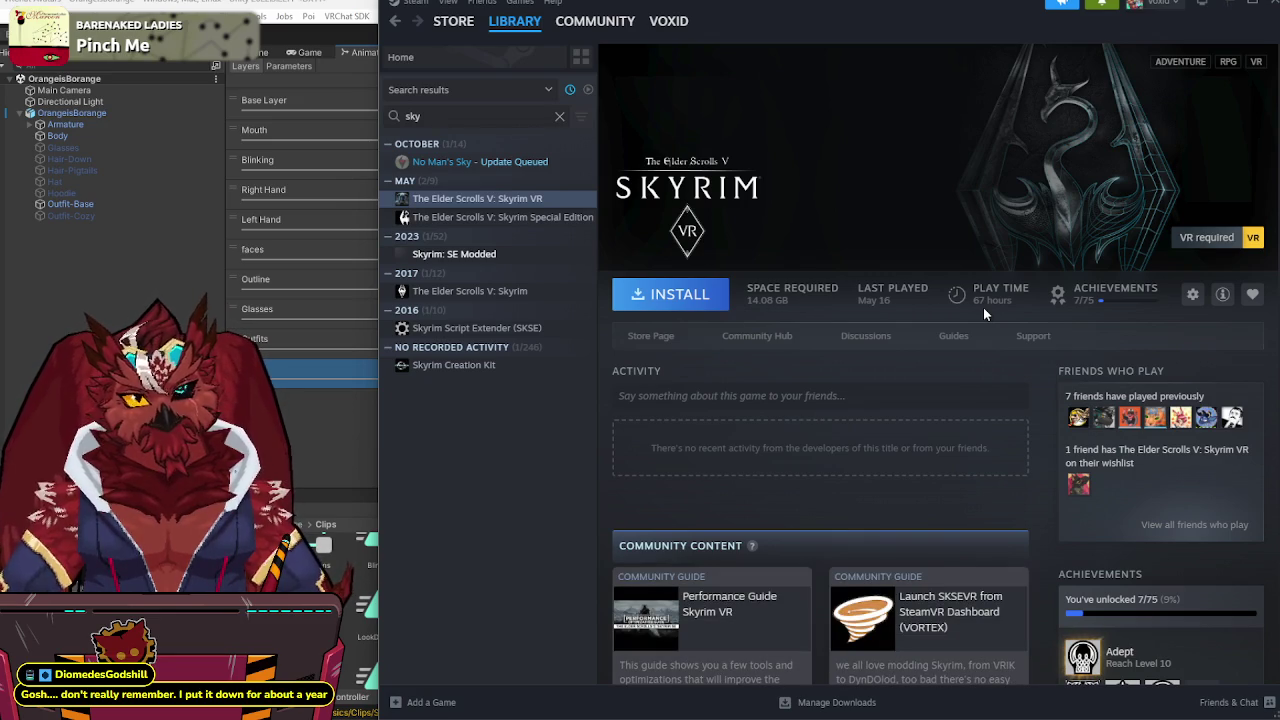
{"action": "left_click", "coordinate": [562, 228]}
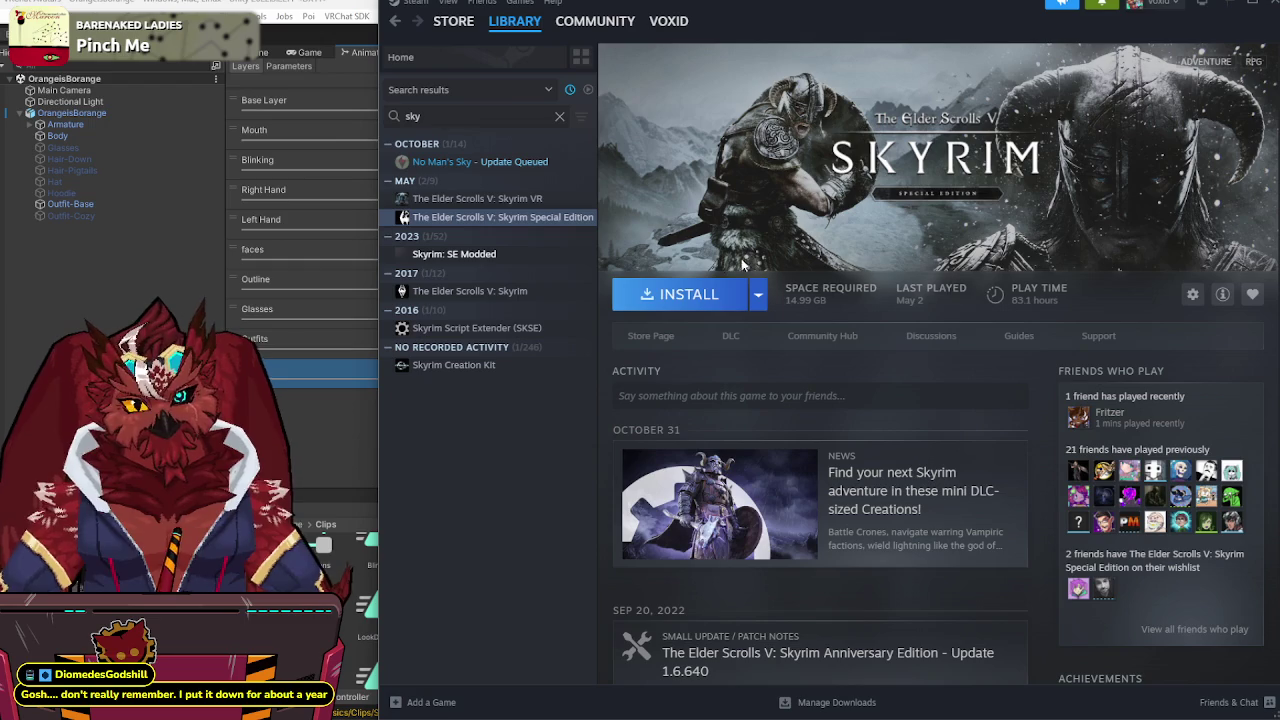
{"action": "left_click", "coordinate": [512, 291]}
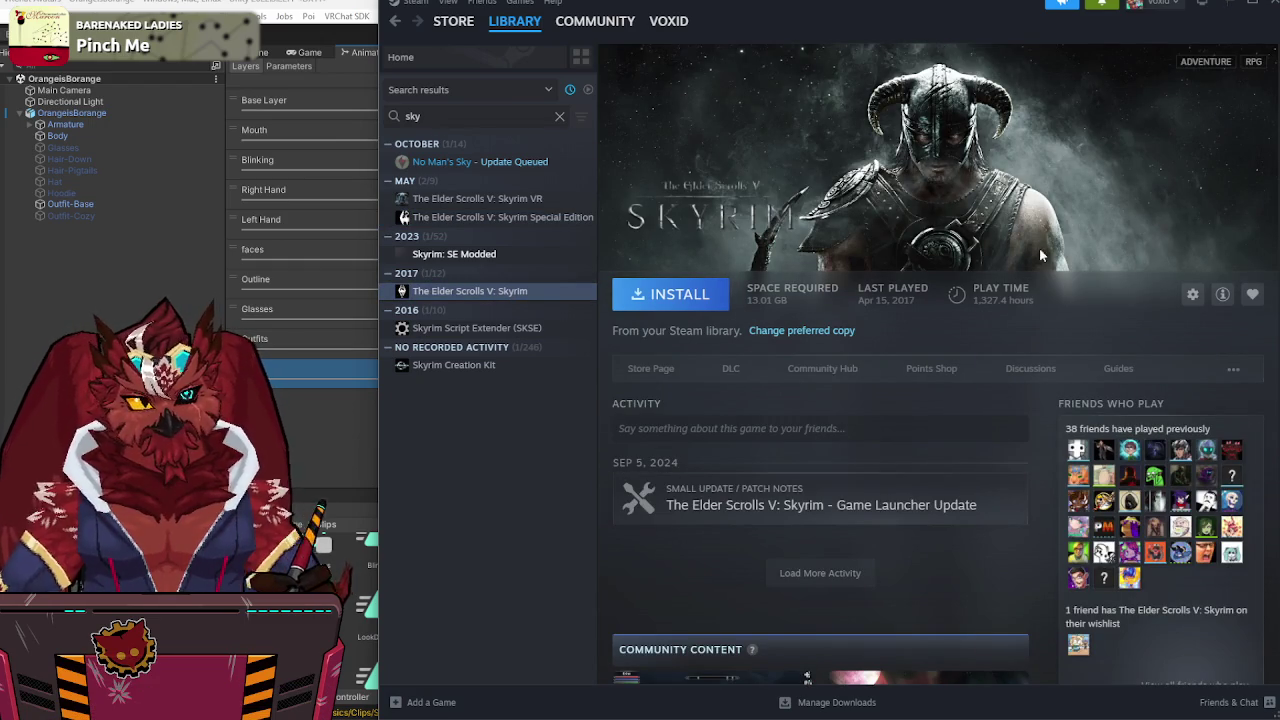
{"action": "left_click", "coordinate": [1224, 3]}
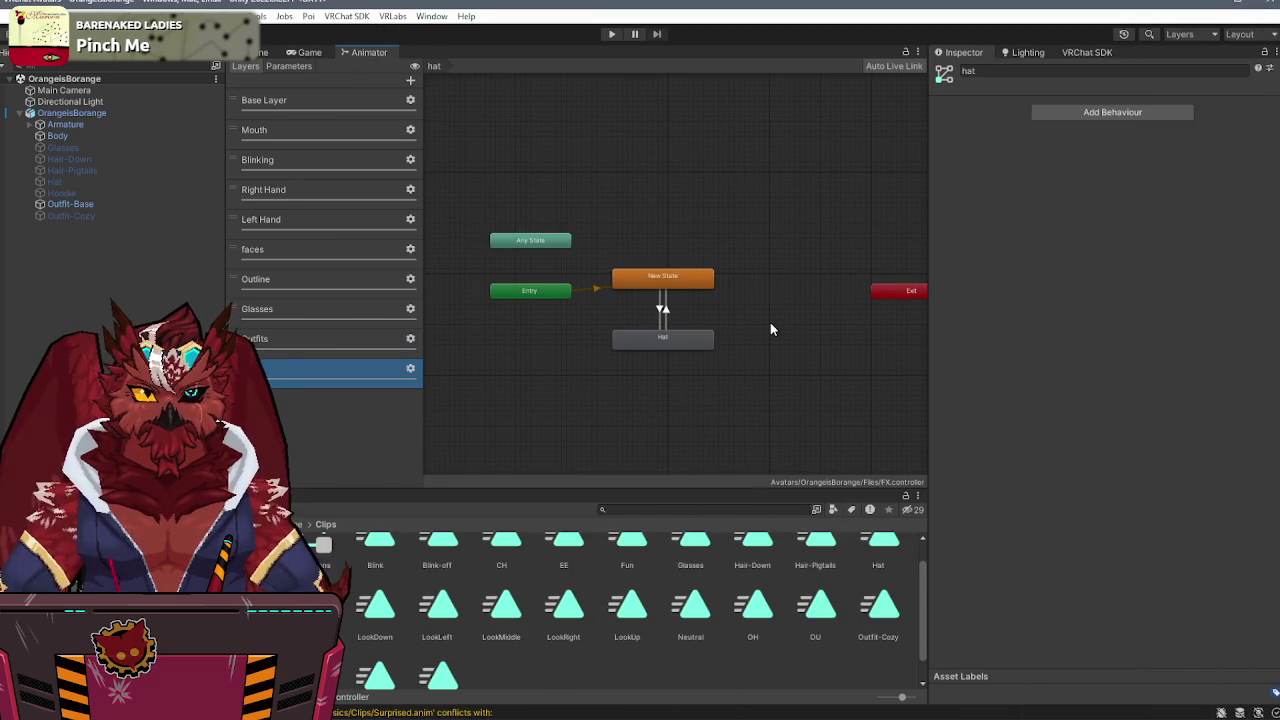
- Check the New State→Hat transition, then step through Outline, Glasses and hat layers back to Outfits
{"action": "left_click", "coordinate": [668, 315]}
{"action": "left_click", "coordinate": [658, 310]}
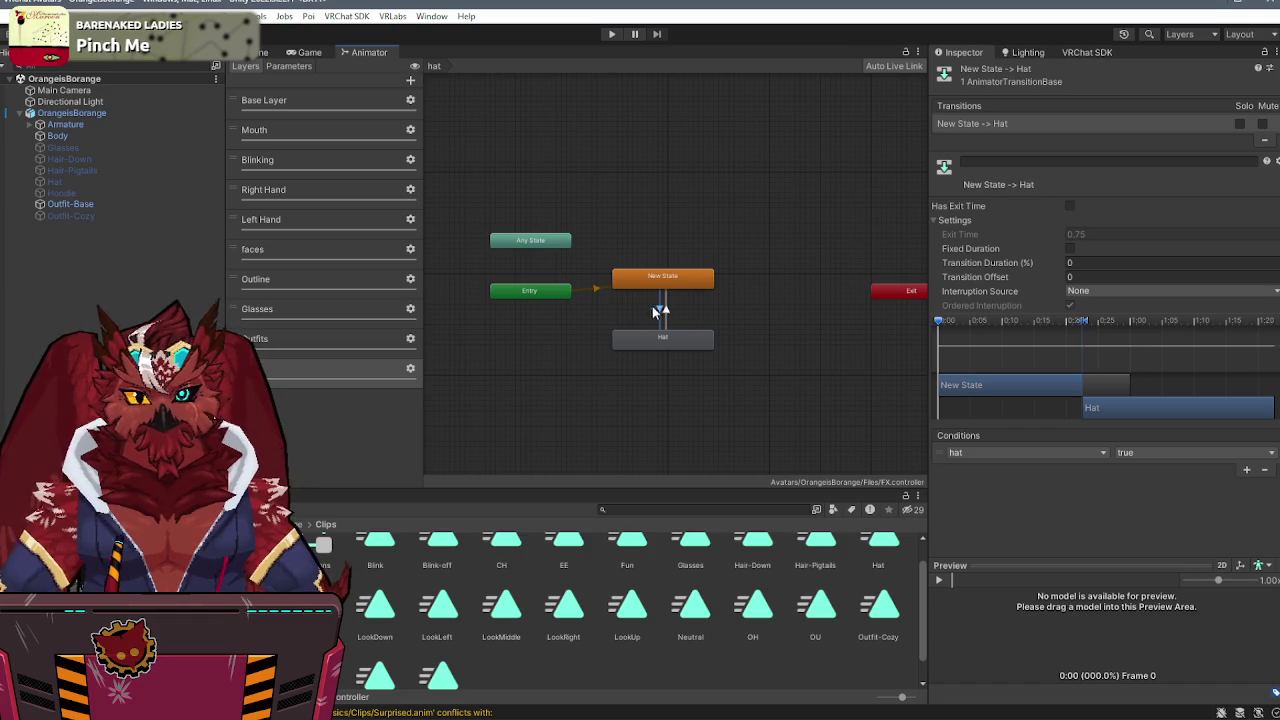
{"action": "left_click", "coordinate": [291, 287]}
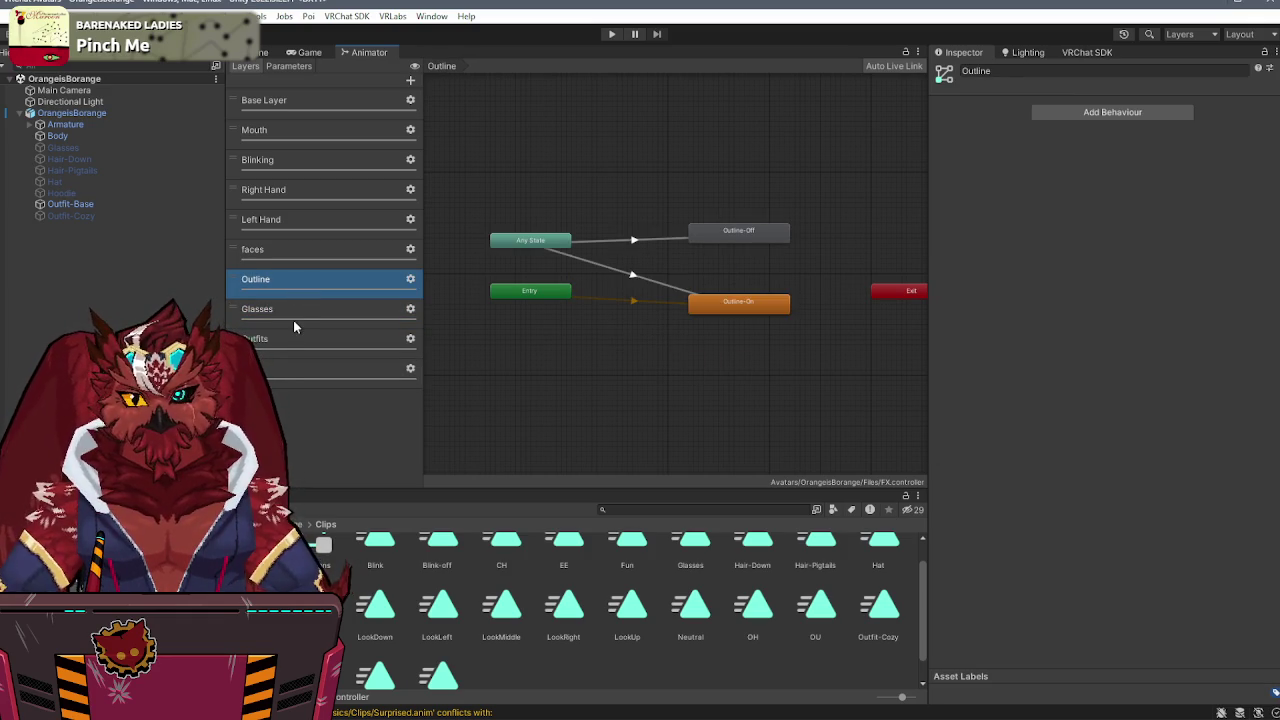
{"action": "left_click", "coordinate": [293, 320]}
{"action": "left_click", "coordinate": [293, 334]}
{"action": "left_click", "coordinate": [294, 376]}
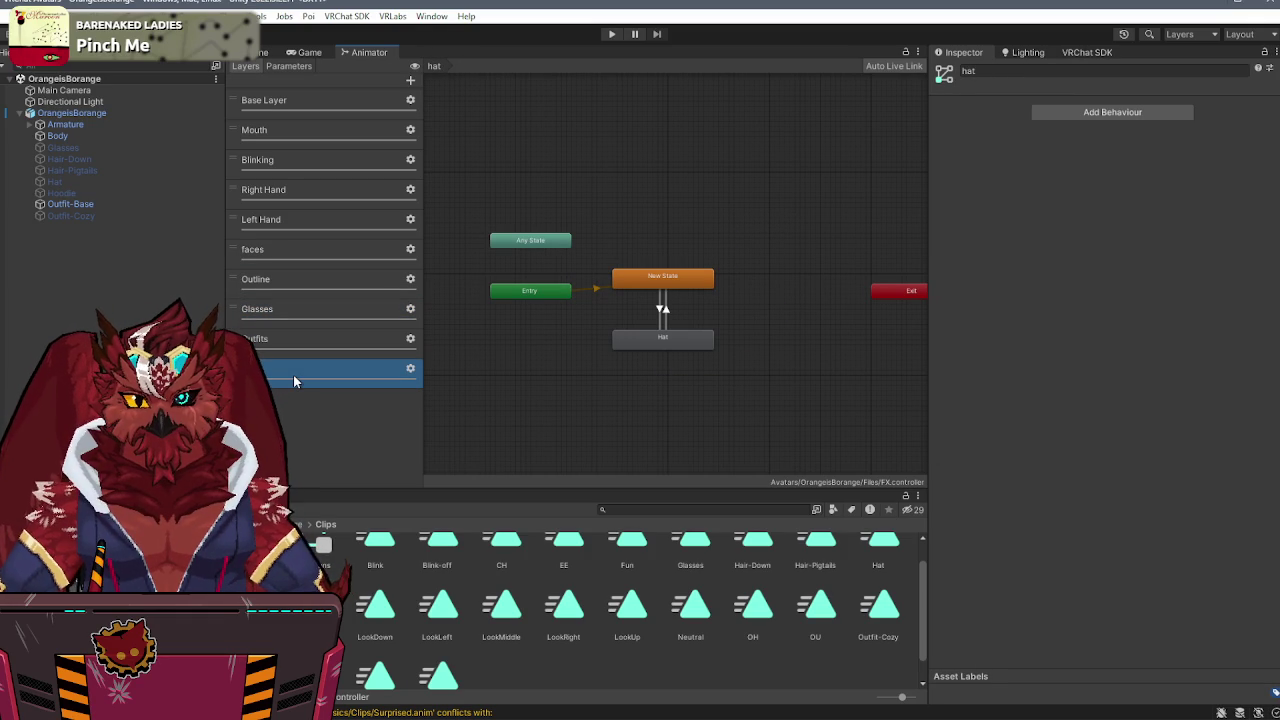
{"action": "left_click", "coordinate": [338, 340]}
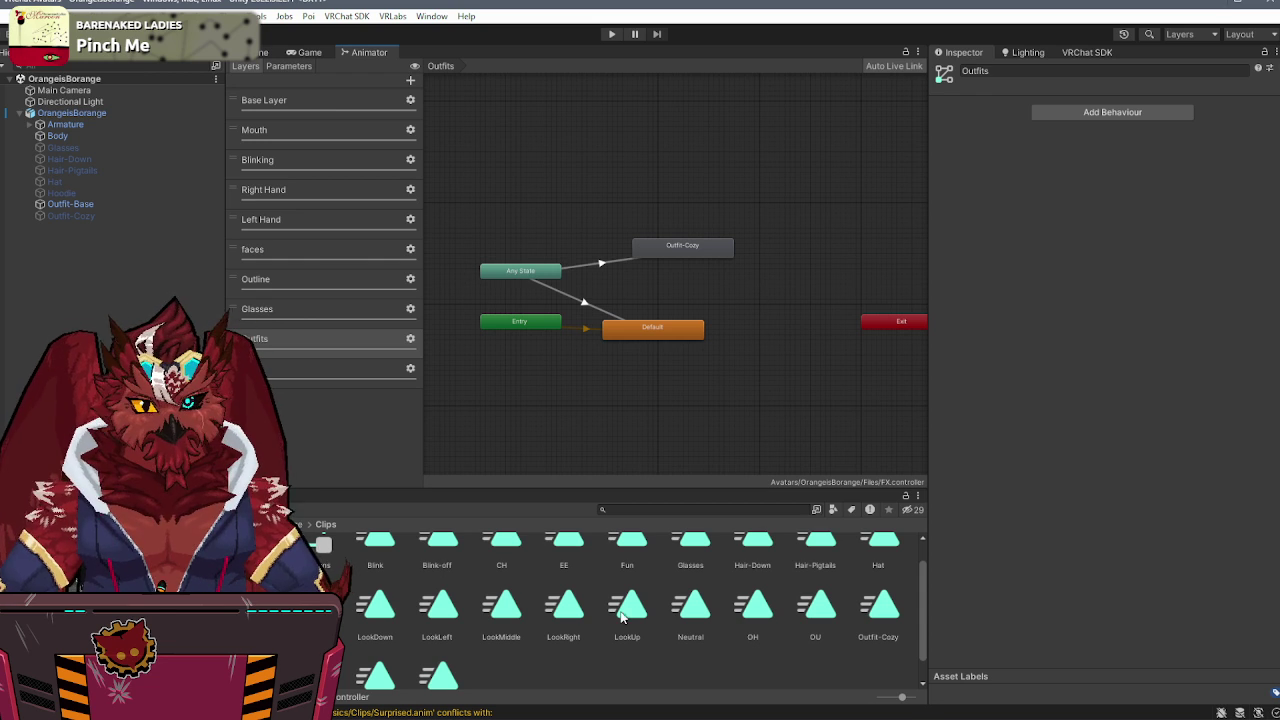
- Add a Hoodie state from its clip and draw a transition to it from Default
{"action": "mouse_move", "coordinate": [313, 605]}
{"action": "left_mouse_down"}
{"action": "mouse_move", "coordinate": [754, 394]}
{"action": "mouse_move", "coordinate": [757, 277]}
{"action": "mouse_move", "coordinate": [724, 306]}
{"action": "mouse_move", "coordinate": [809, 294]}
{"action": "mouse_move", "coordinate": [771, 296]}
{"action": "left_mouse_up"}
{"action": "right_click", "coordinate": [672, 330]}
{"action": "left_click", "coordinate": [710, 339]}
{"action": "left_click", "coordinate": [752, 307]}
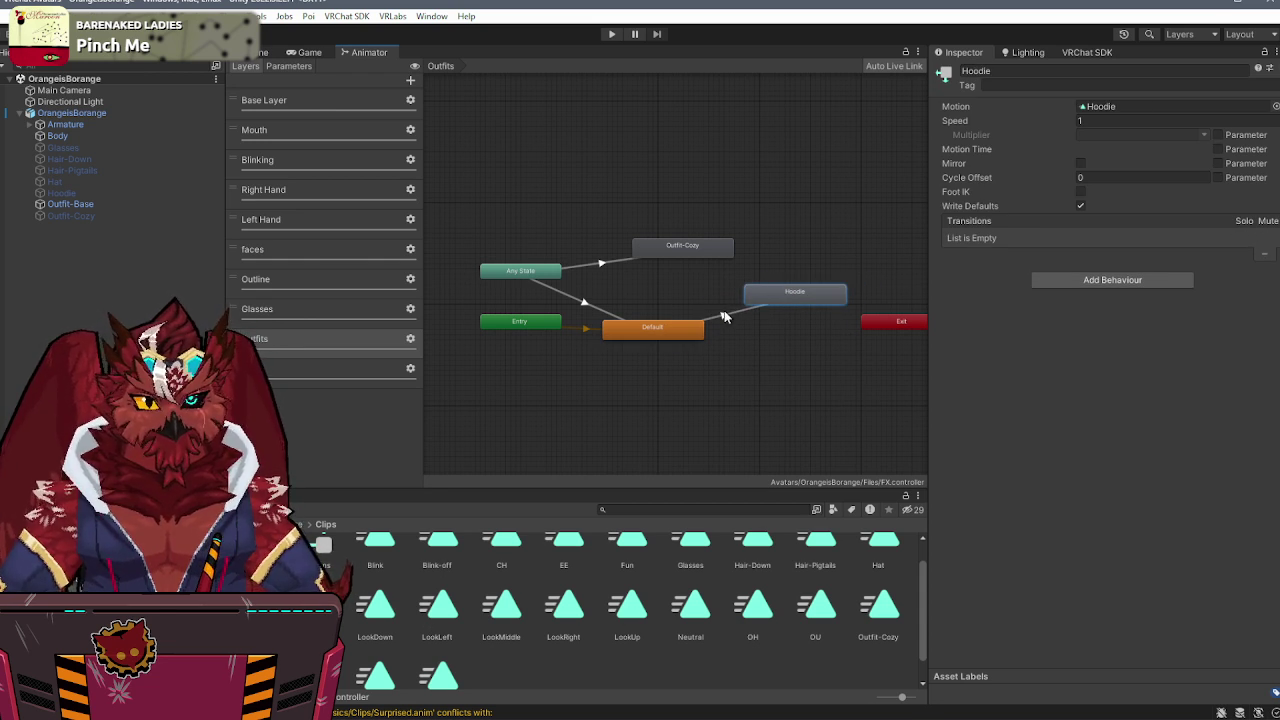
- Paste settings onto Default→Hoodie, use the hoodie condition, and place Hoodie below Default
{"action": "left_click", "coordinate": [729, 318]}
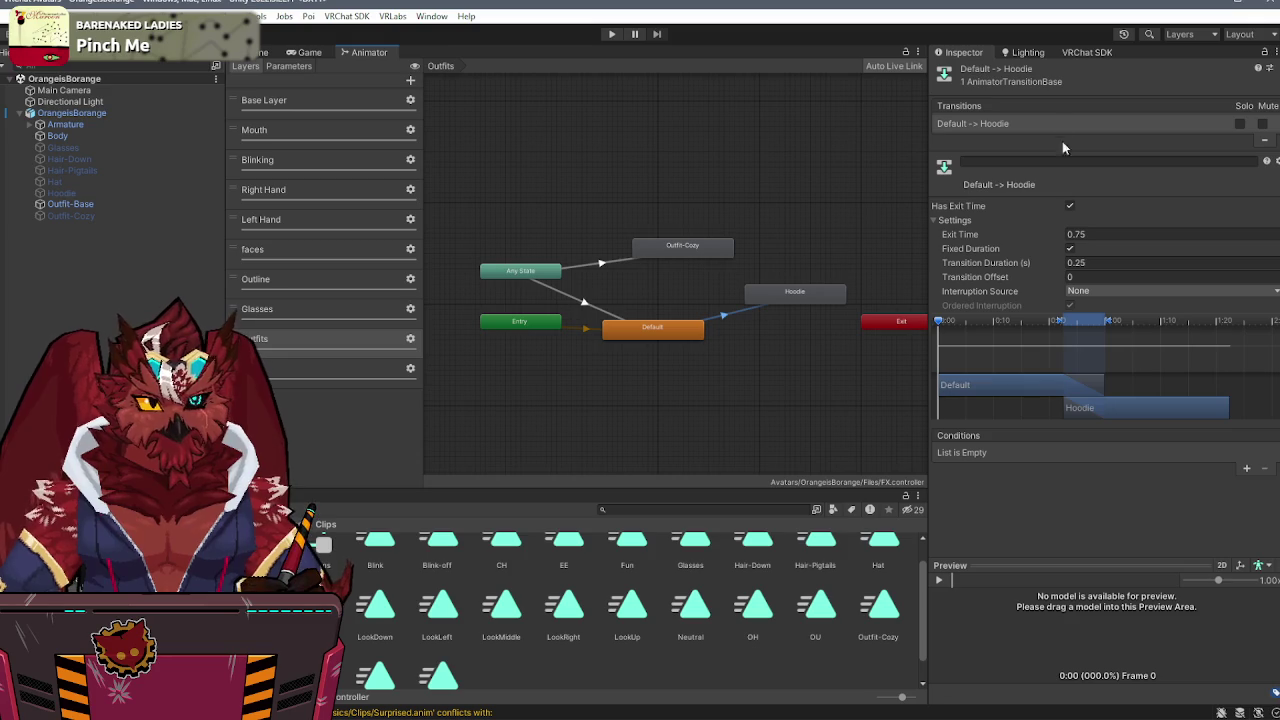
{"action": "right_click", "coordinate": [1060, 122]}
{"action": "left_click", "coordinate": [1080, 176]}
{"action": "left_click", "coordinate": [993, 455]}
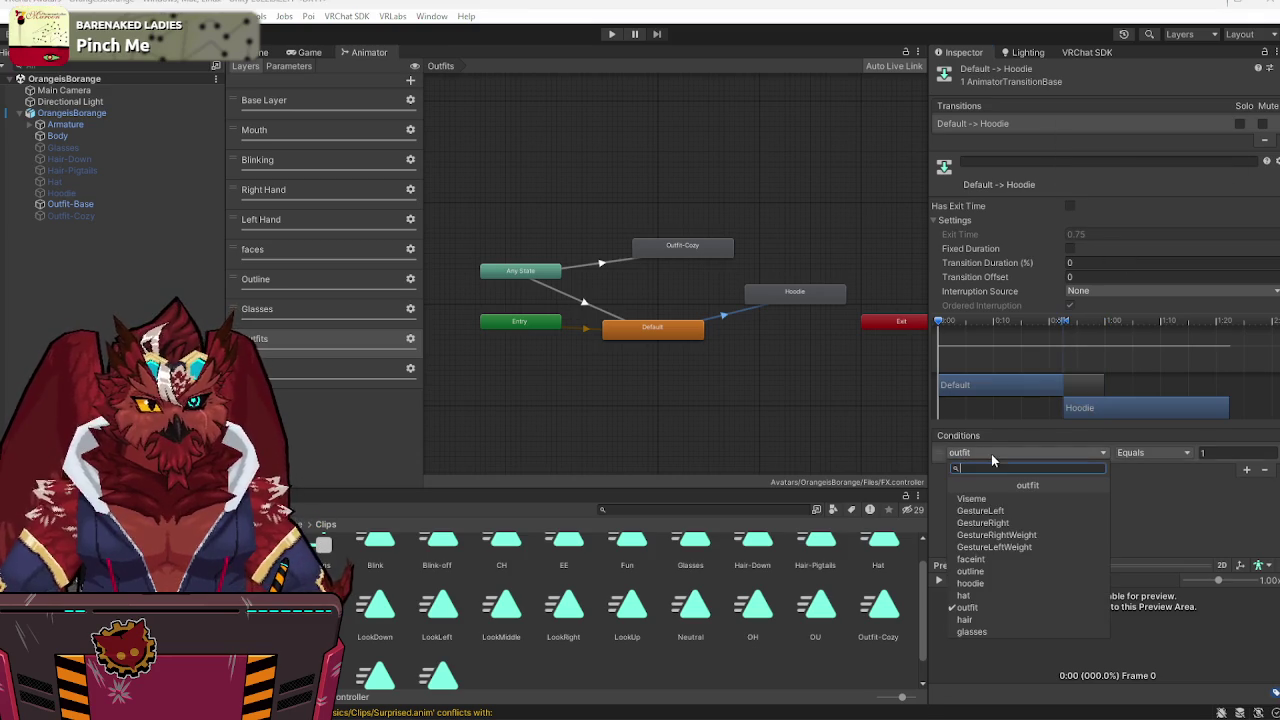
{"action": "left_click", "coordinate": [968, 583]}
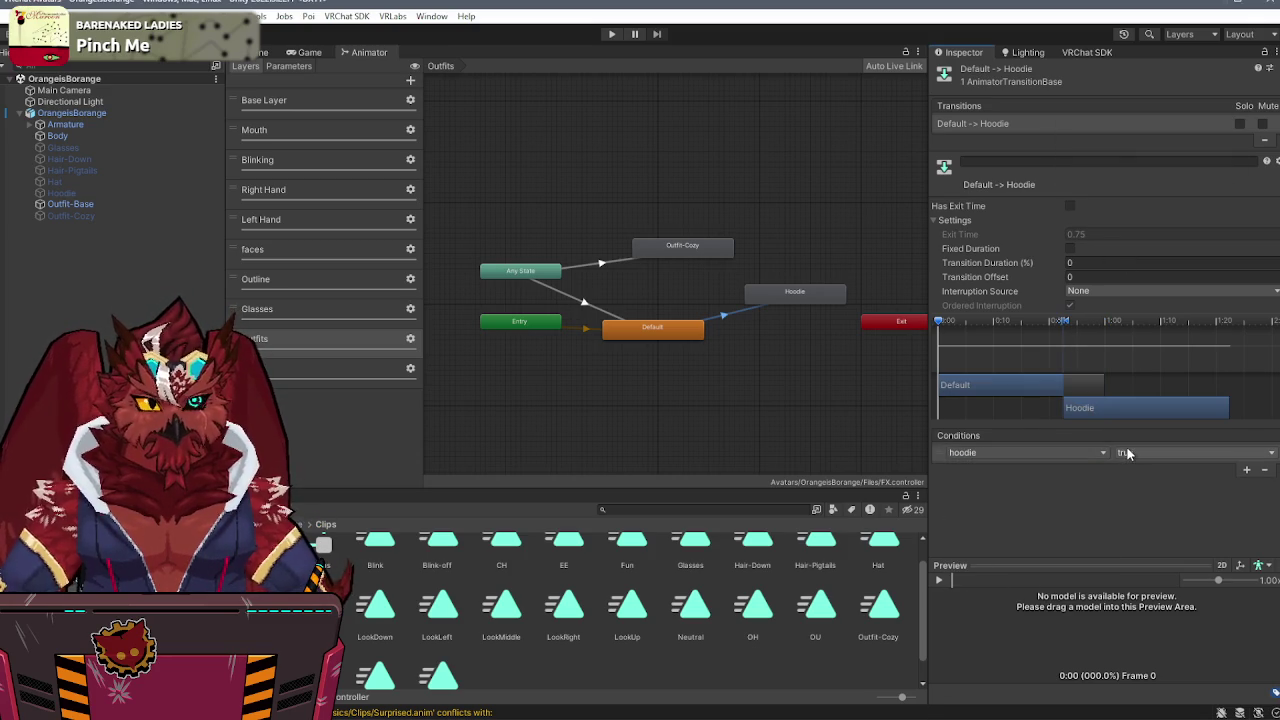
{"action": "mouse_move", "coordinate": [813, 307]}
{"action": "left_mouse_down"}
{"action": "mouse_move", "coordinate": [692, 434]}
{"action": "mouse_move", "coordinate": [650, 392]}
{"action": "left_mouse_up"}
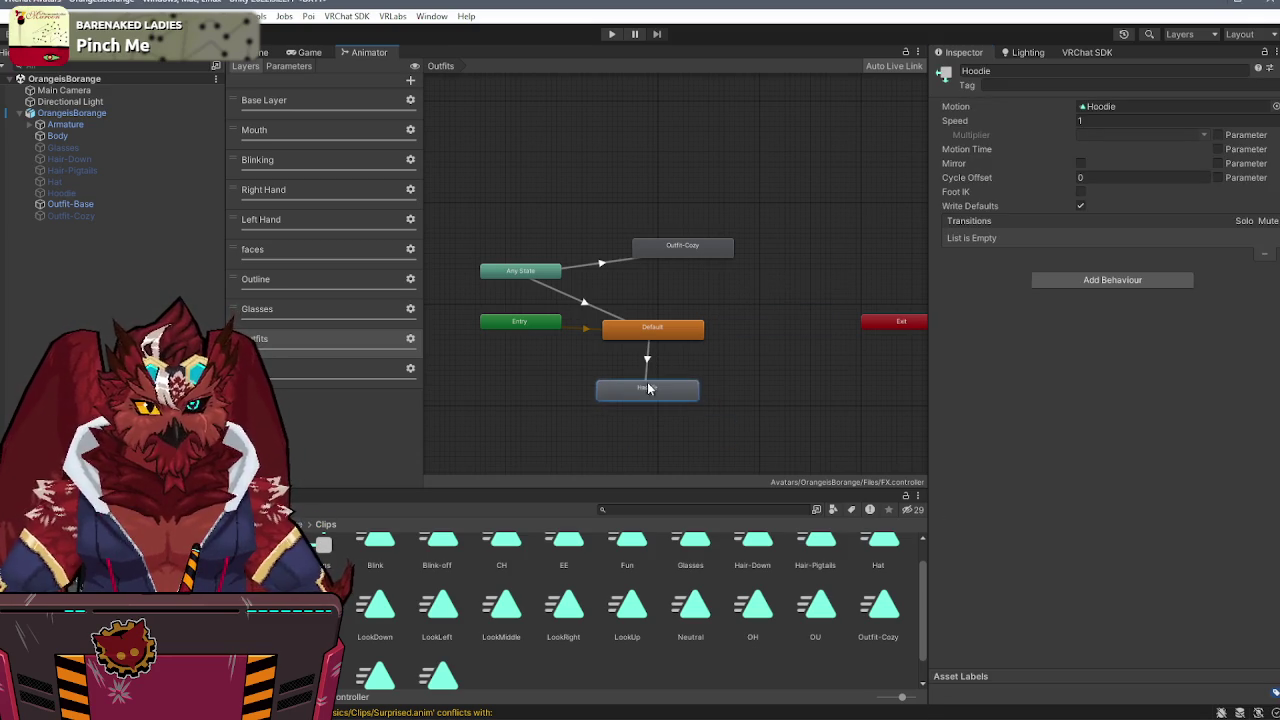
{"action": "left_click", "coordinate": [660, 340]}
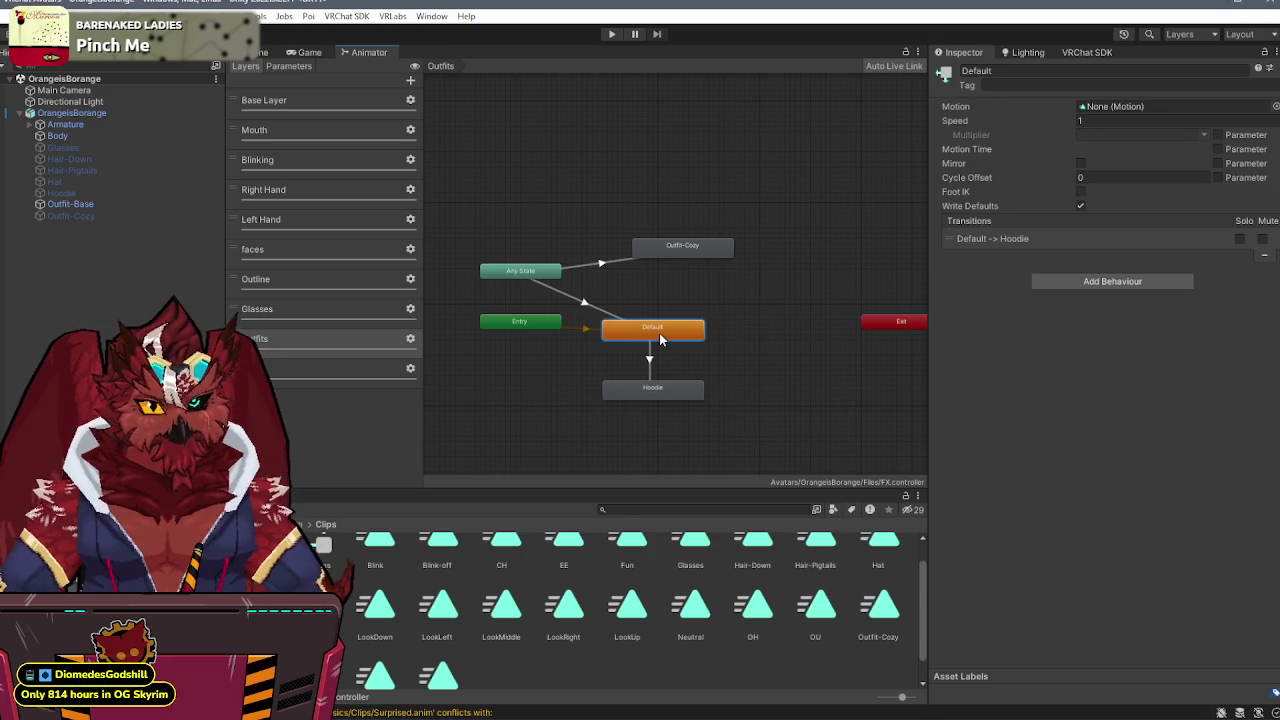
{"action": "left_click", "coordinate": [655, 369]}
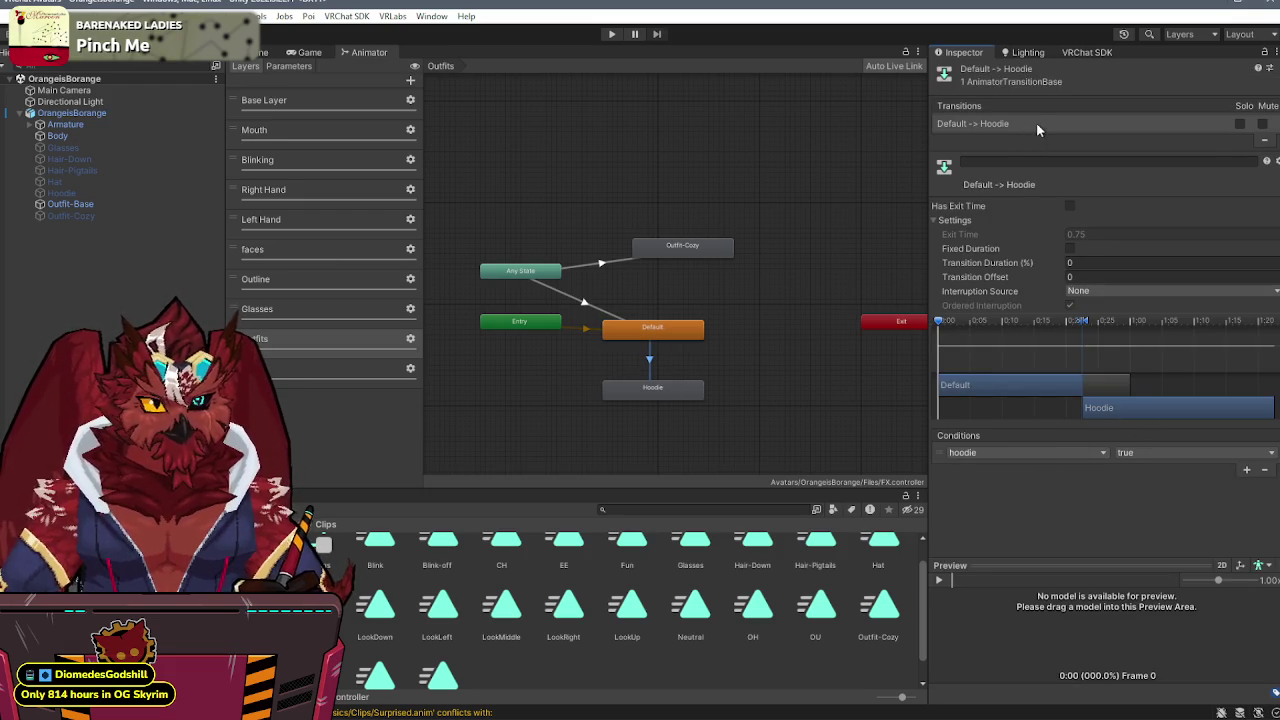
- Make a Hoodie→Default transition with pasted settings and condition hoodie false
{"action": "right_click", "coordinate": [703, 390]}
{"action": "left_click", "coordinate": [740, 397]}
{"action": "left_click", "coordinate": [655, 333]}
{"action": "left_click", "coordinate": [652, 360]}
{"action": "right_click", "coordinate": [1060, 123]}
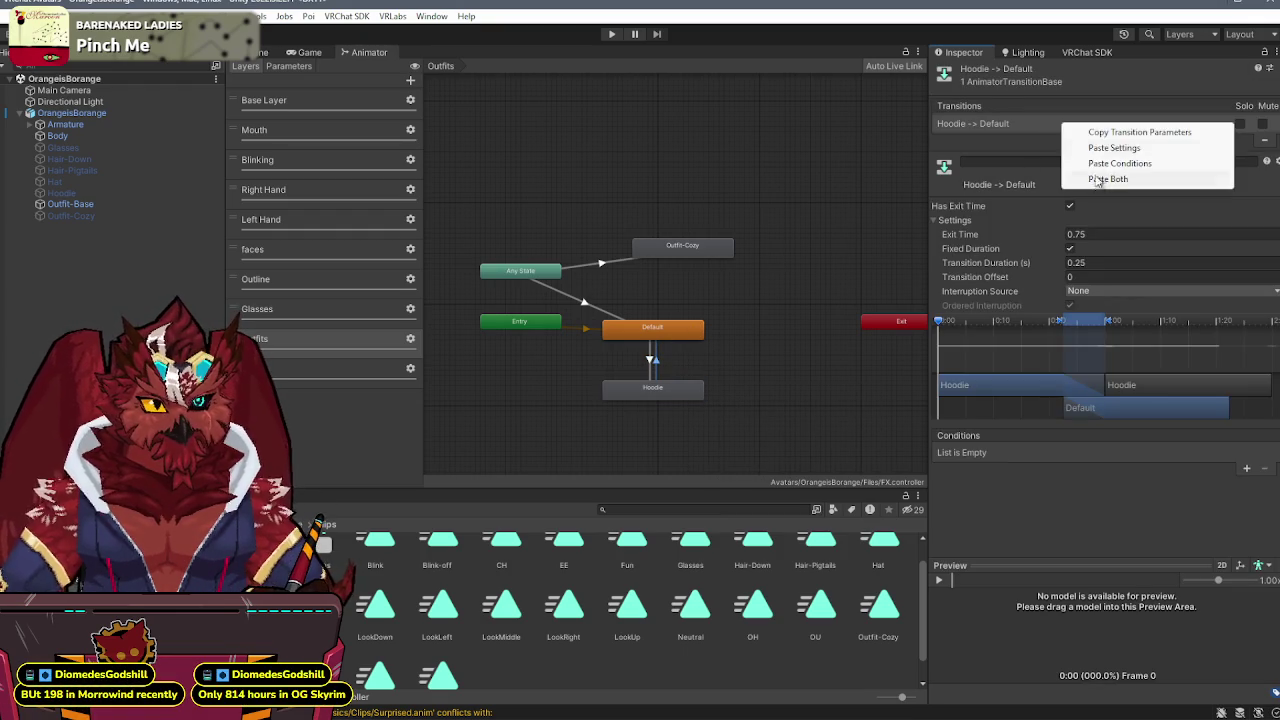
{"action": "left_click", "coordinate": [1100, 182]}
{"action": "left_click", "coordinate": [1135, 456]}
{"action": "left_click", "coordinate": [1146, 486]}
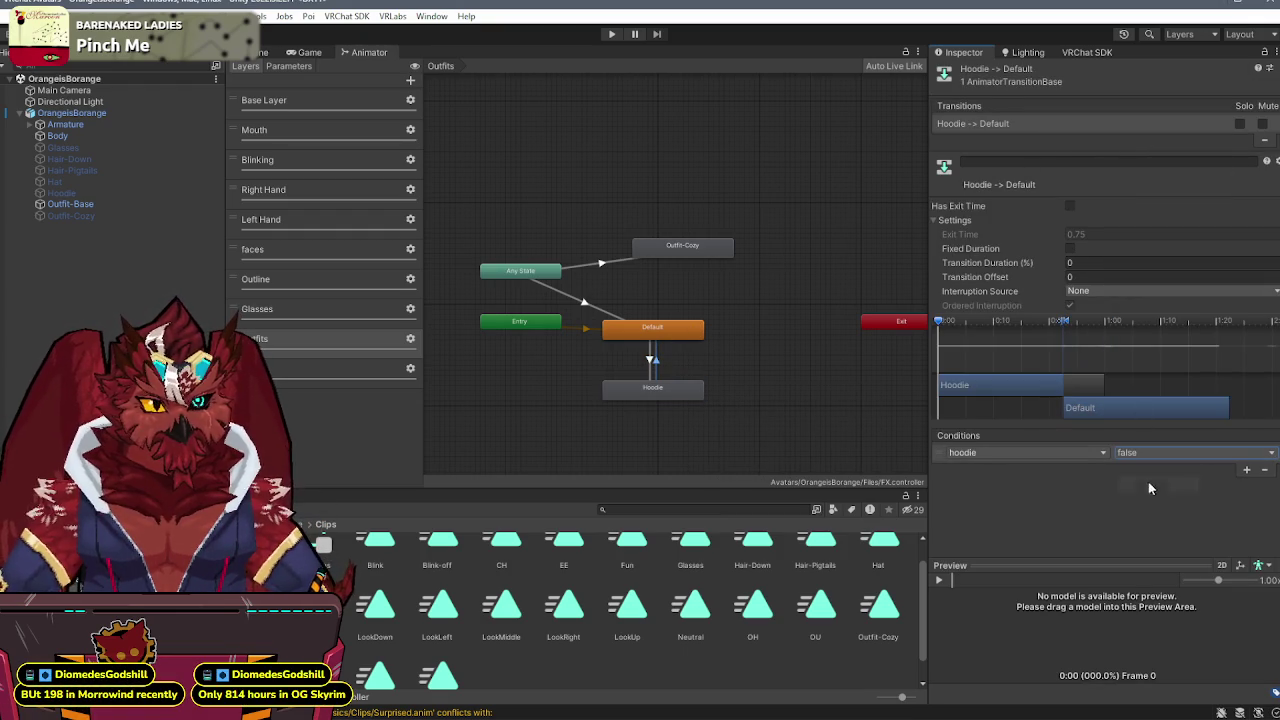
- Start another transition from the Hoodie state
{"action": "left_click", "coordinate": [683, 395]}
{"action": "right_click", "coordinate": [681, 393]}
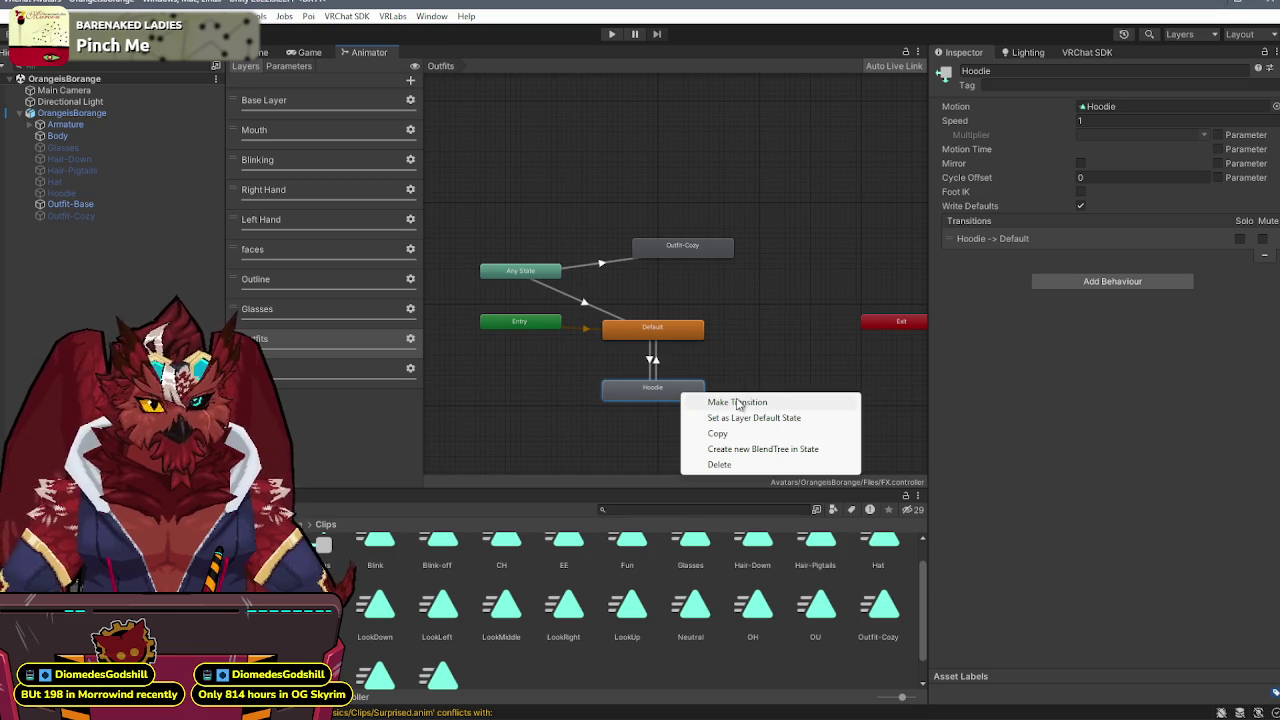
{"action": "left_click", "coordinate": [737, 403]}
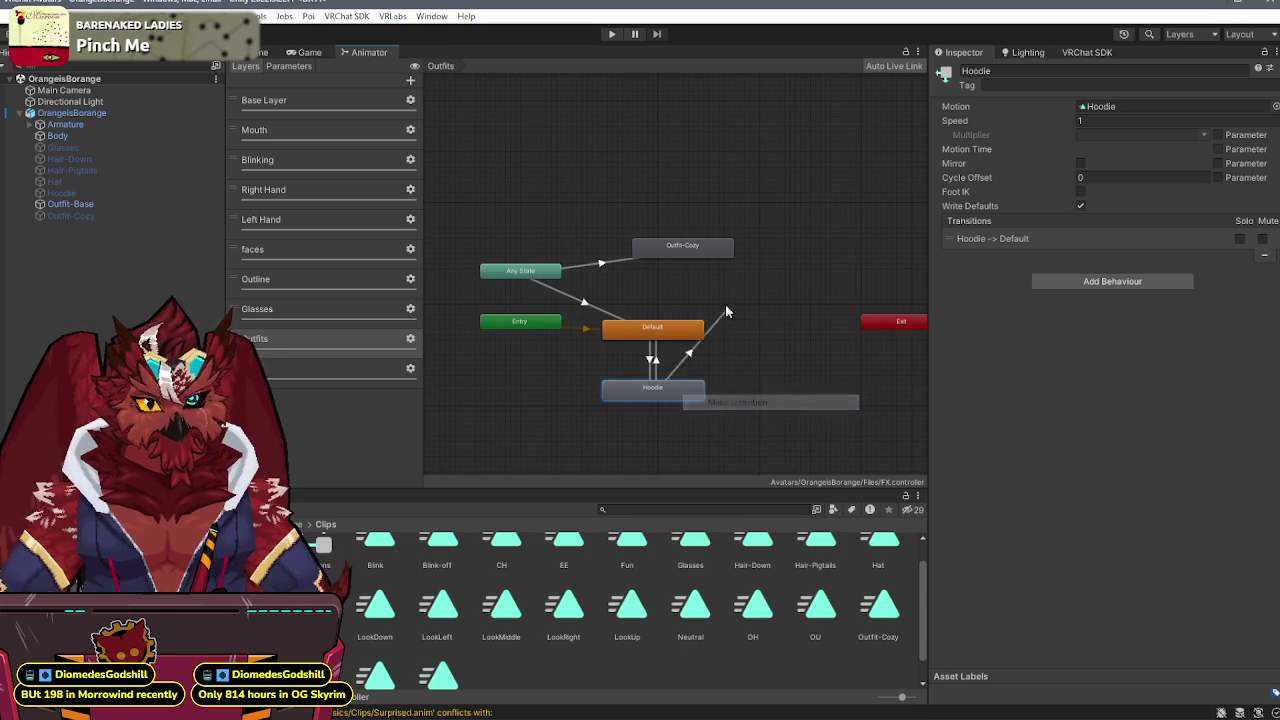
- Connect Hoodie to Outfit-Cozy with pasted settings and condition outfit Equals 2
{"action": "left_click", "coordinate": [712, 246]}
{"action": "left_click", "coordinate": [1000, 252]}
{"action": "right_click", "coordinate": [1031, 133]}
{"action": "left_click", "coordinate": [1090, 182]}
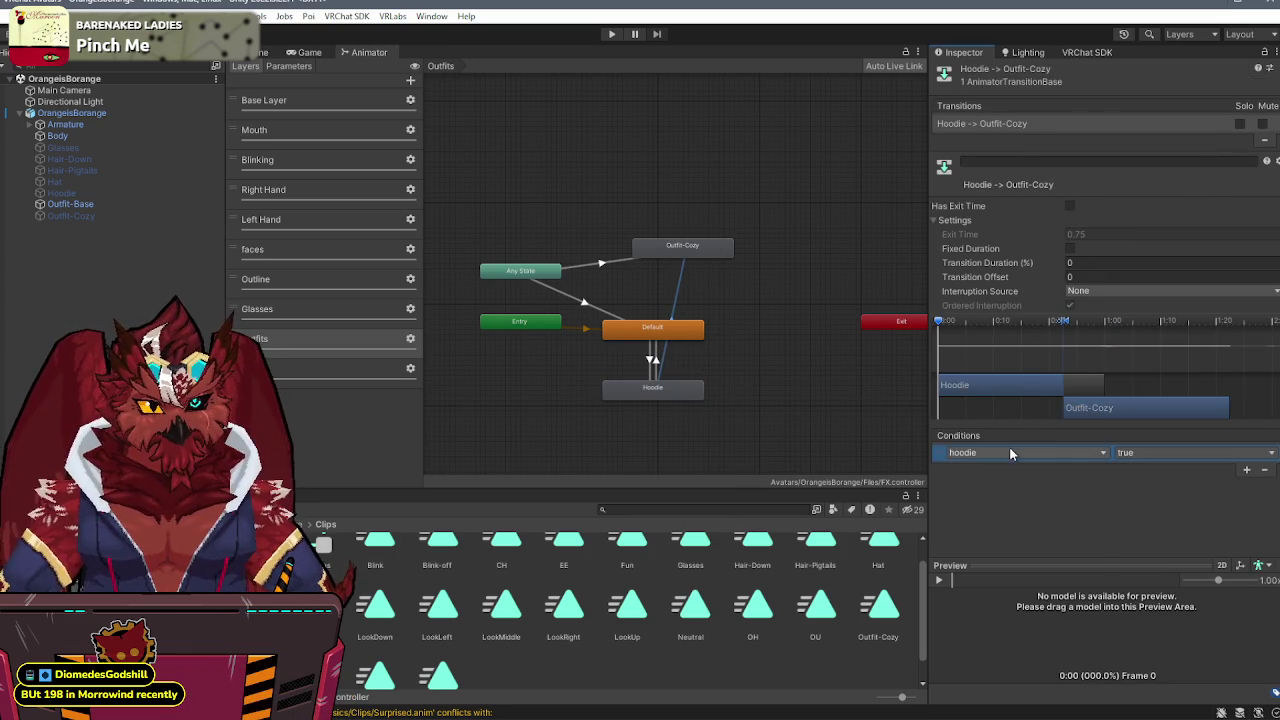
{"action": "left_click", "coordinate": [1010, 452]}
{"action": "left_click", "coordinate": [985, 610]}
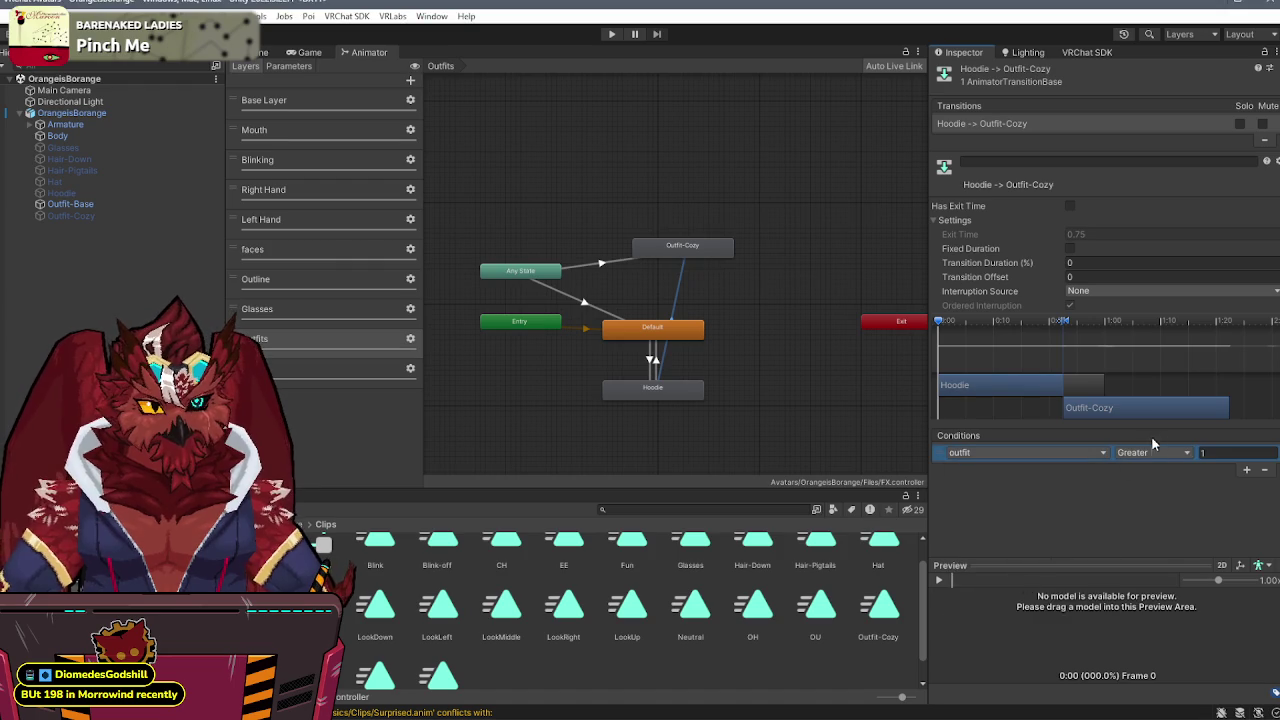
{"action": "left_click", "coordinate": [1152, 452]}
{"action": "left_click", "coordinate": [1151, 497]}
{"action": "type", "text": "2"}
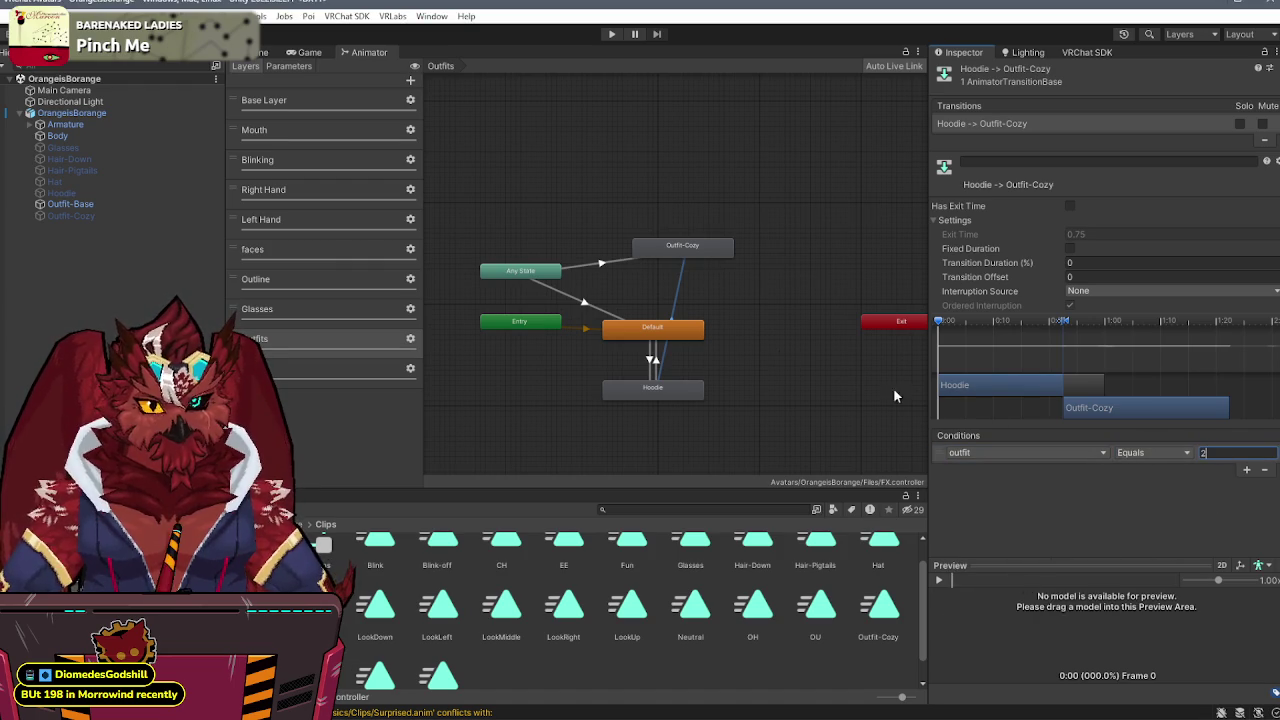
- Delete the Hoodie→Outfit-Cozy transition and return to the Scene view of the avatar
{"action": "left_click", "coordinate": [604, 264]}
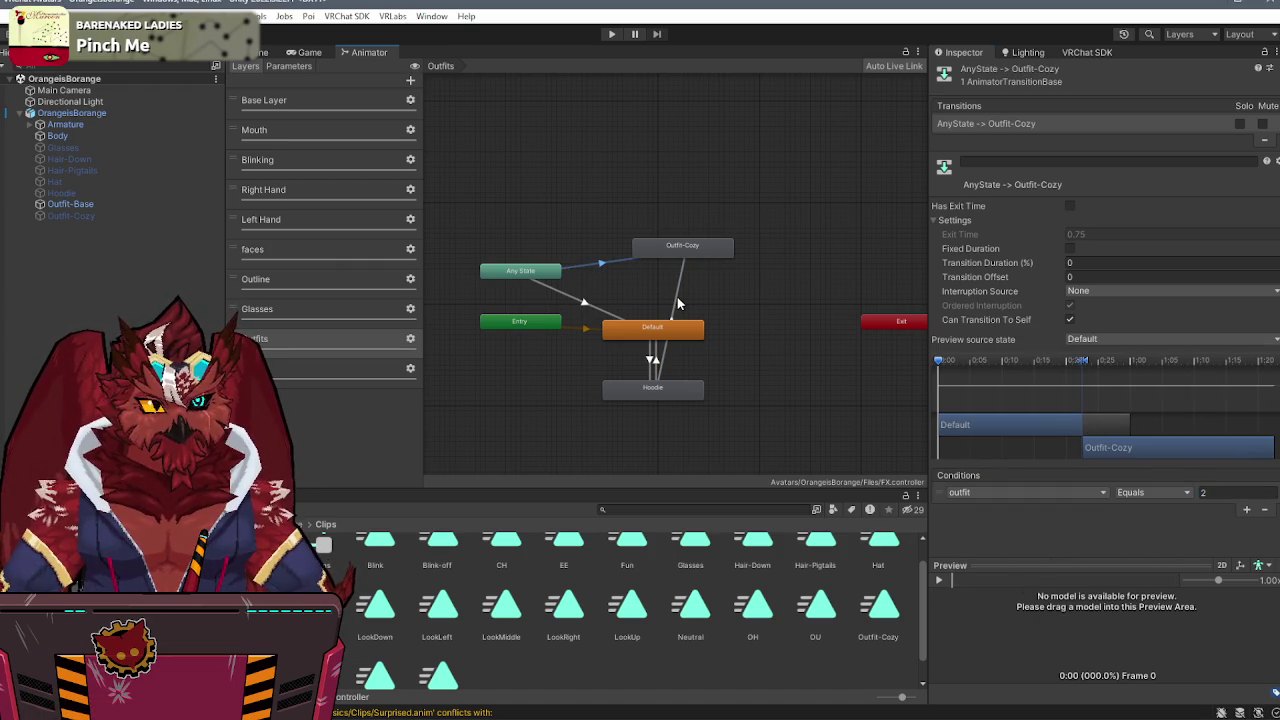
{"action": "left_click", "coordinate": [677, 303]}
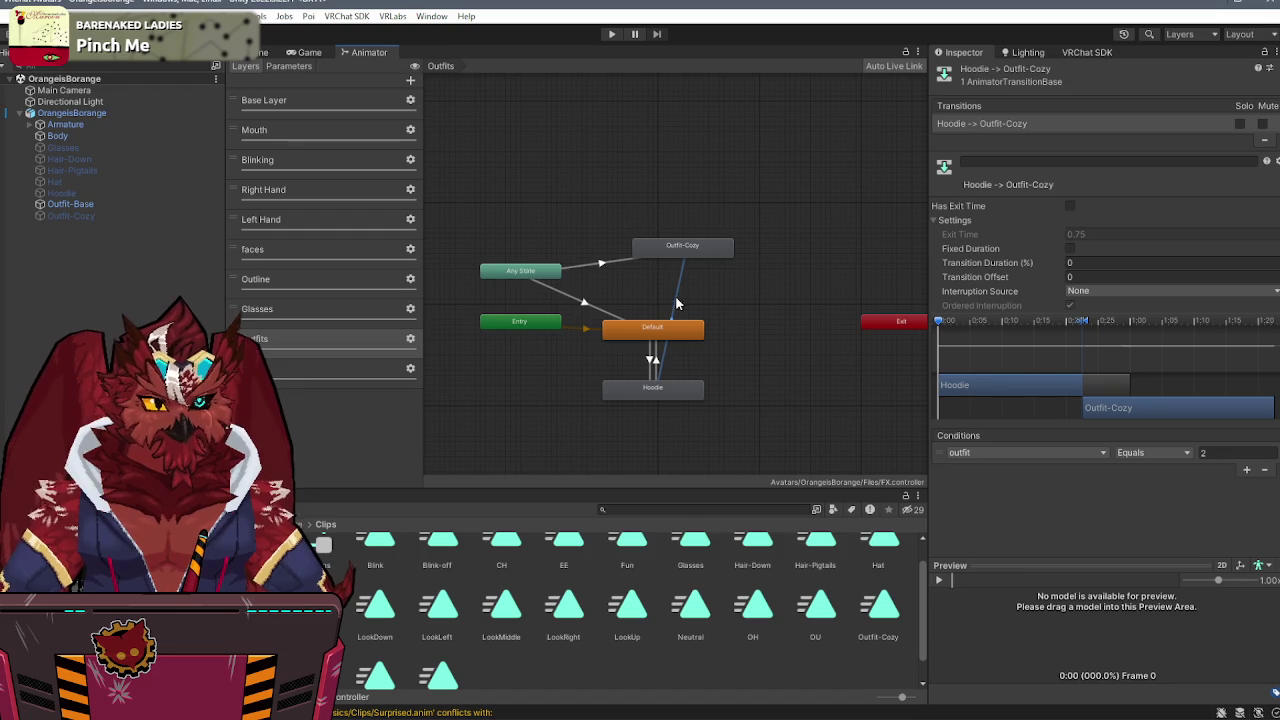
{"action": "key", "text": "Delete"}
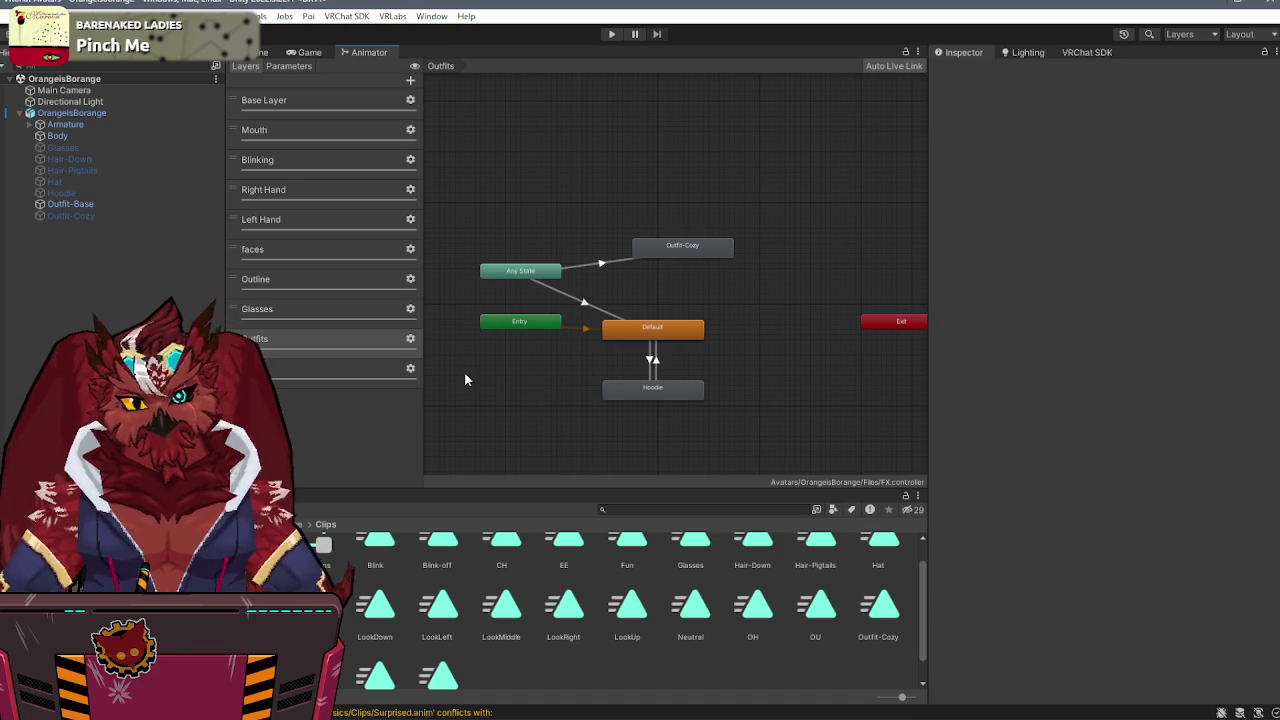
{"action": "scroll", "coordinate": [448, 550], "scroll_direction": "up", "scroll_amount": 2}
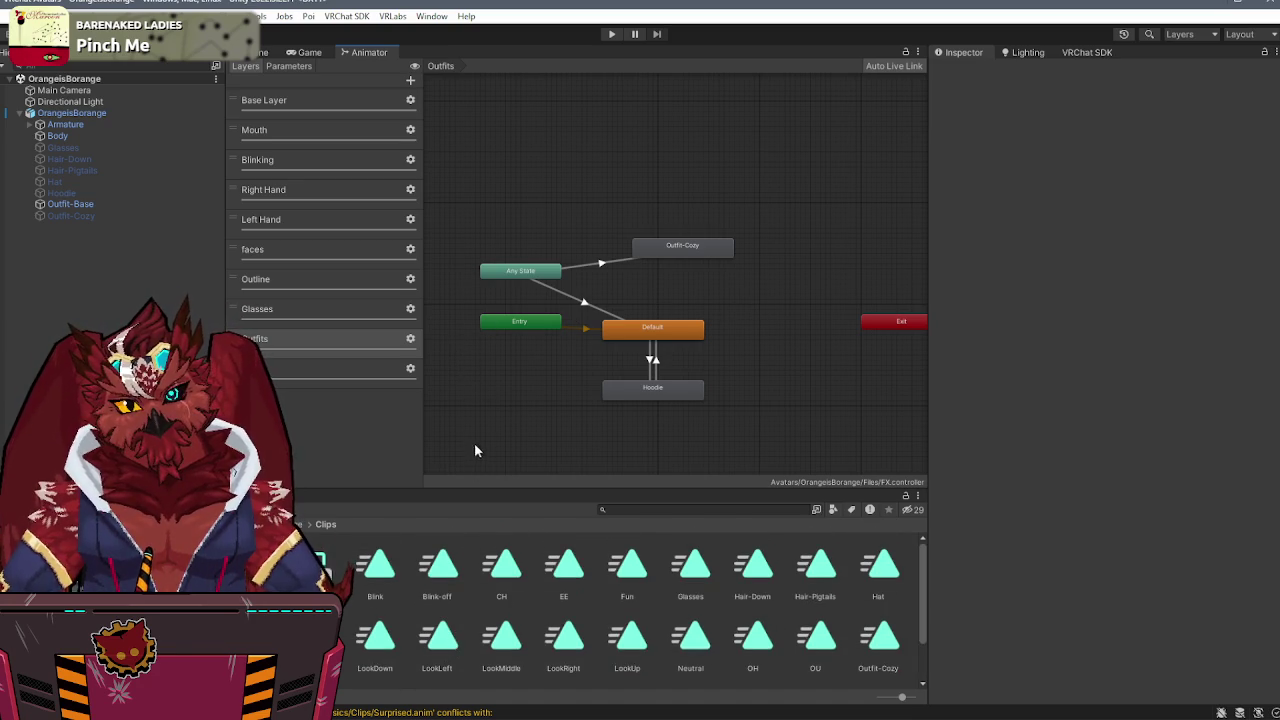
{"action": "left_click", "coordinate": [258, 52]}
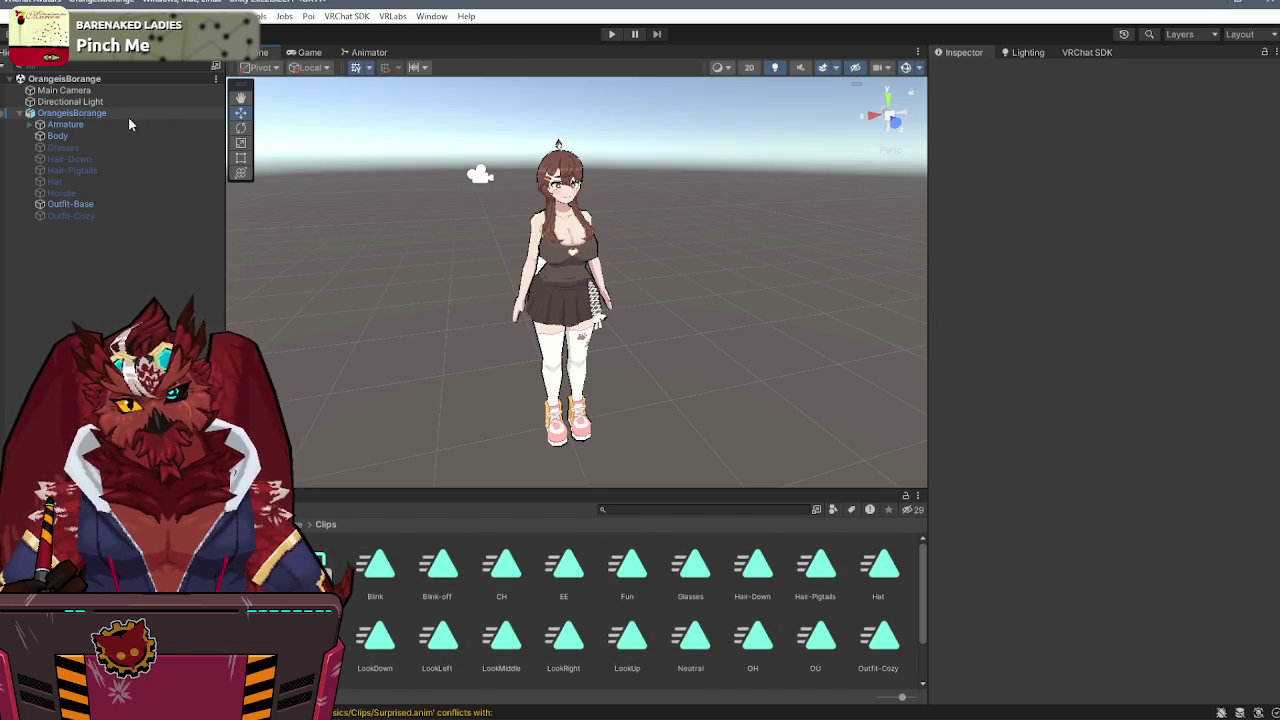
- Select OrangeisBorange and open its VRCExpressionParameters and expressions menu assets from the Files folder
{"action": "left_click", "coordinate": [72, 113]}
{"action": "scroll", "coordinate": [983, 458], "scroll_direction": "down", "scroll_amount": 5}
{"action": "scroll", "coordinate": [983, 458], "scroll_direction": "down", "scroll_amount": 8}
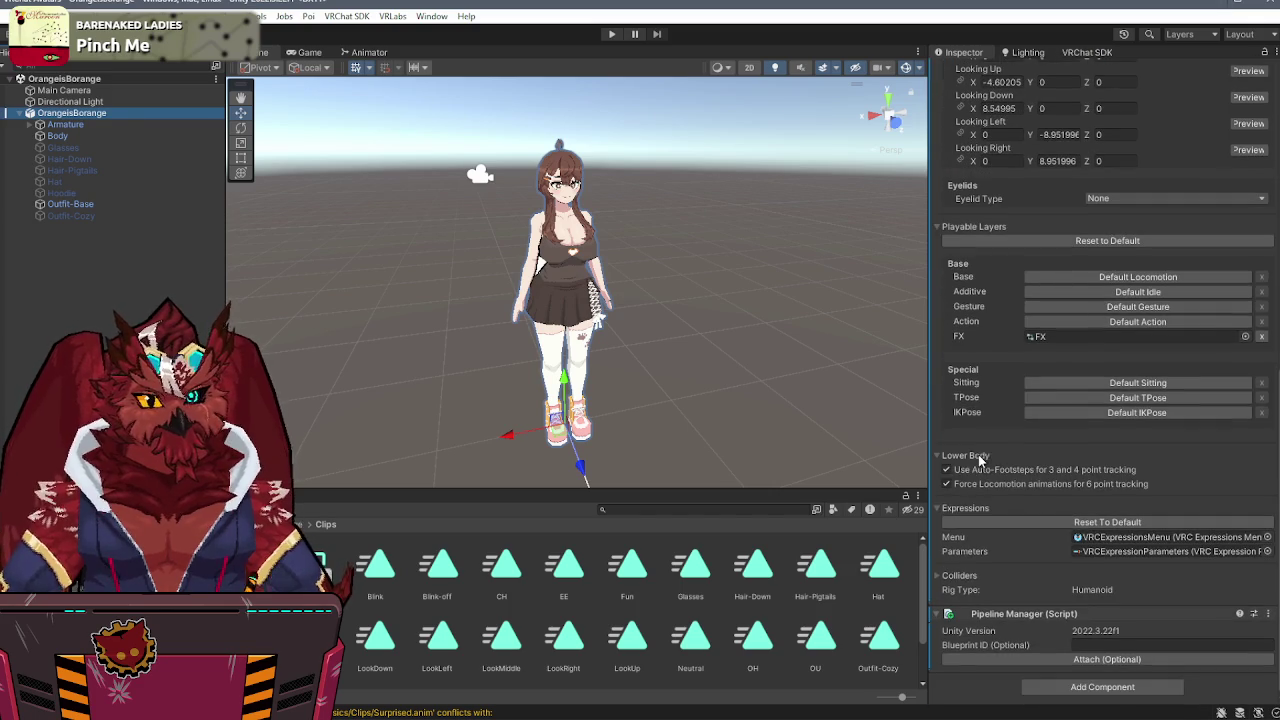
{"action": "left_click", "coordinate": [1170, 537]}
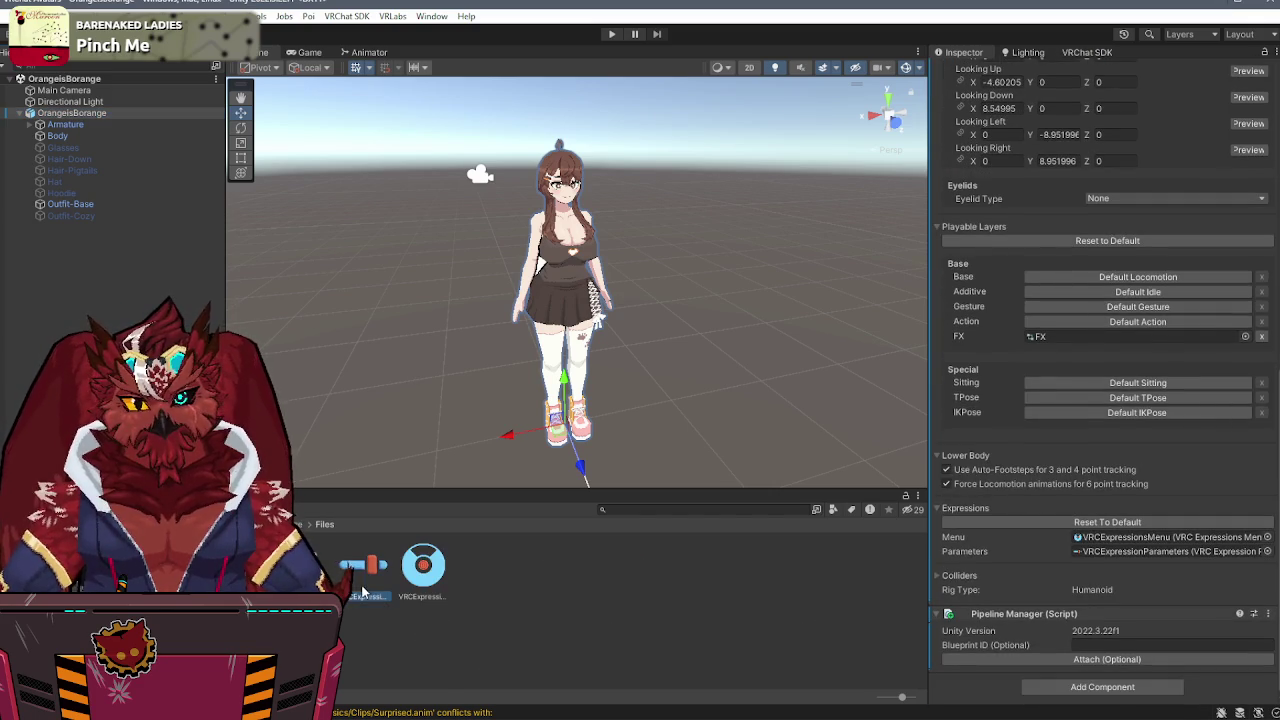
{"action": "left_click", "coordinate": [363, 570]}
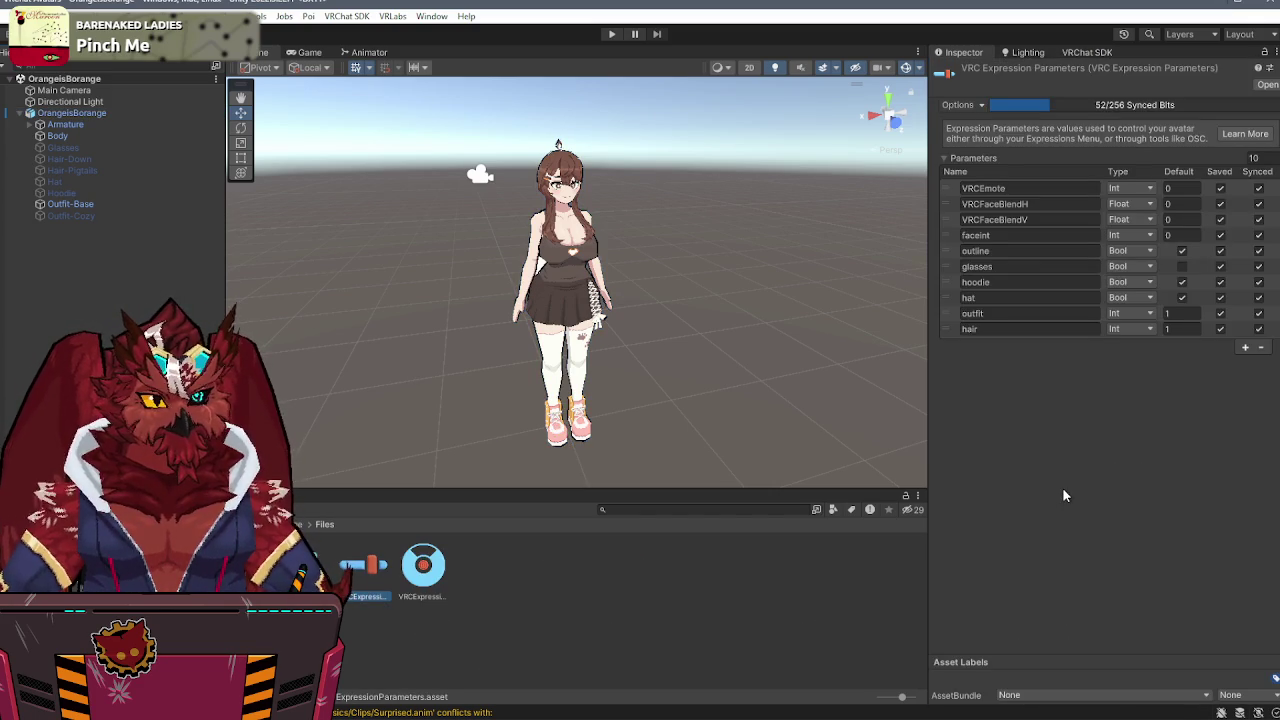
{"action": "left_click", "coordinate": [433, 567]}
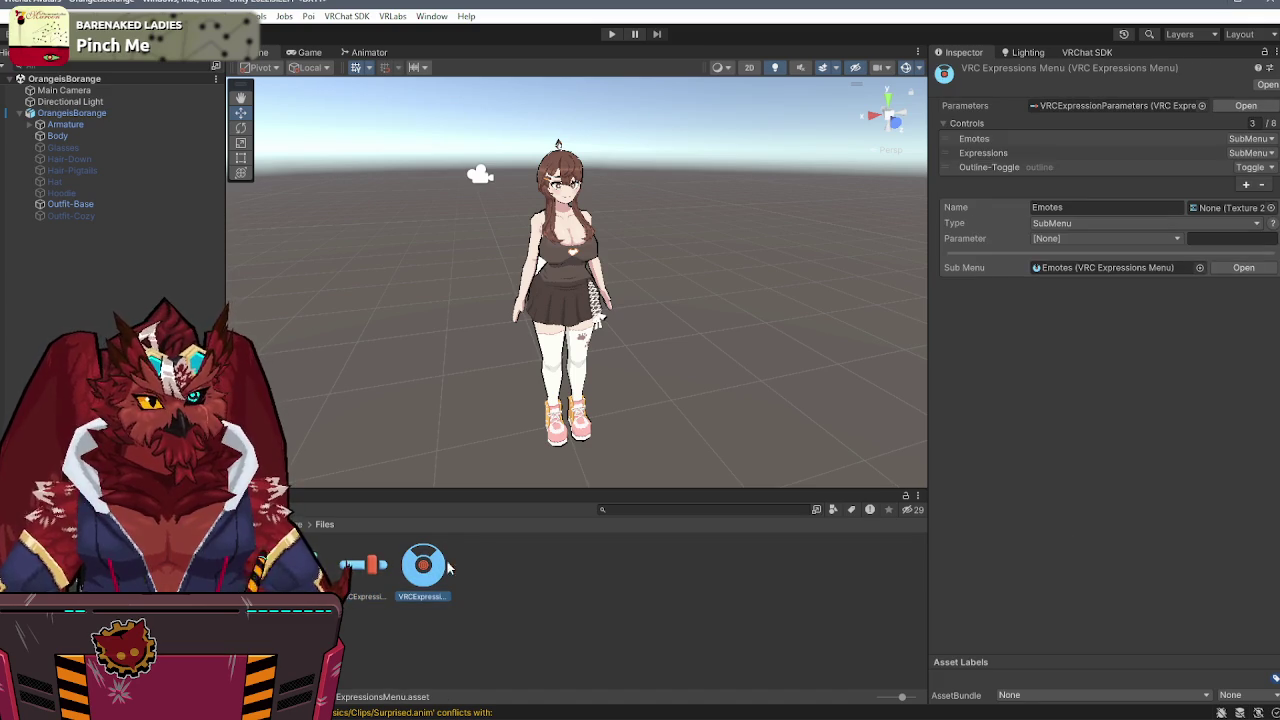
- Add a fifth menu control named Outfits as a Sub Menu with parameter None
{"action": "left_click", "coordinate": [1245, 184]}
{"action": "left_click", "coordinate": [1088, 222]}
{"action": "type", "text": "Outfits"}
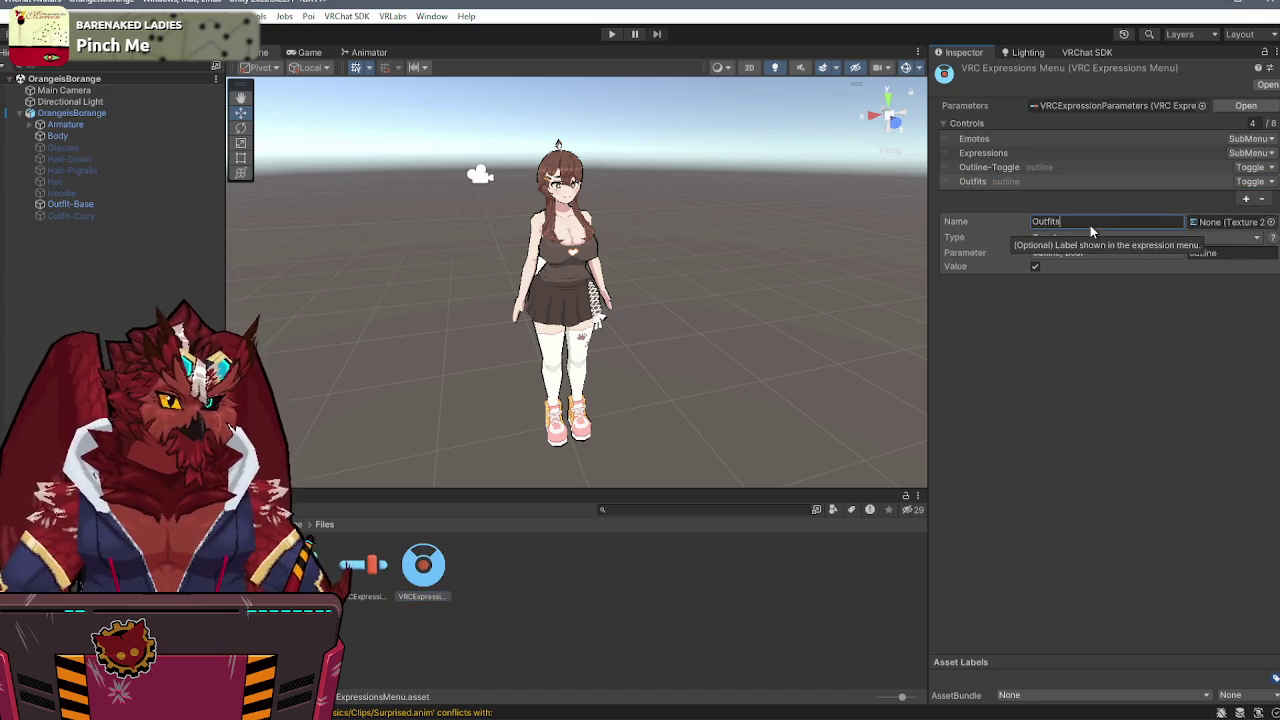
{"action": "left_click", "coordinate": [1045, 351]}
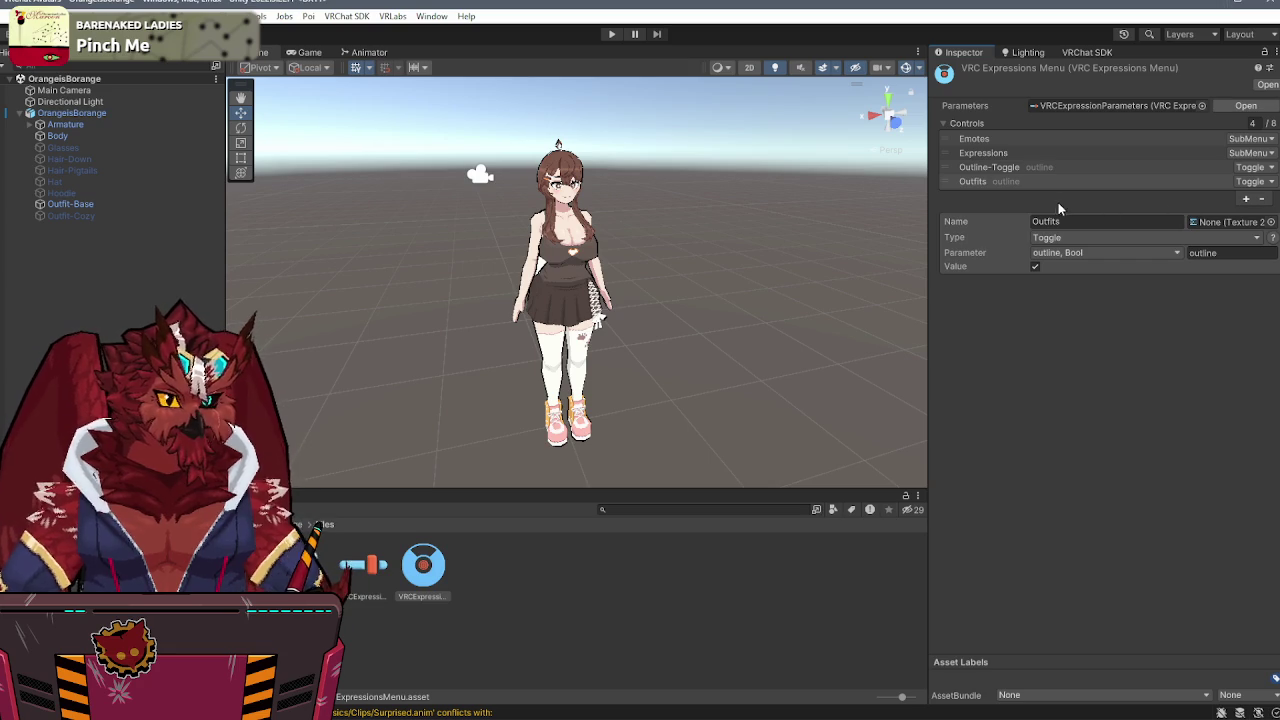
{"action": "left_click", "coordinate": [1106, 236]}
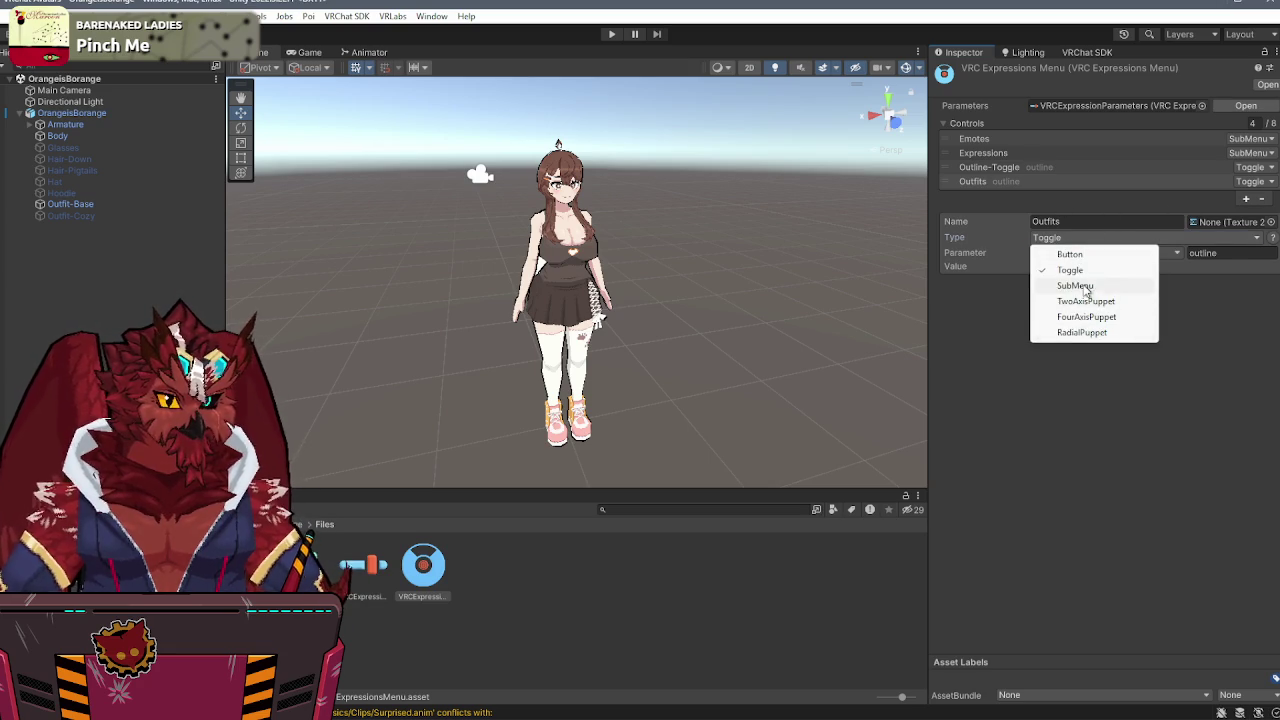
{"action": "left_click", "coordinate": [1075, 286]}
{"action": "left_click", "coordinate": [1072, 253]}
{"action": "left_click", "coordinate": [1070, 268]}
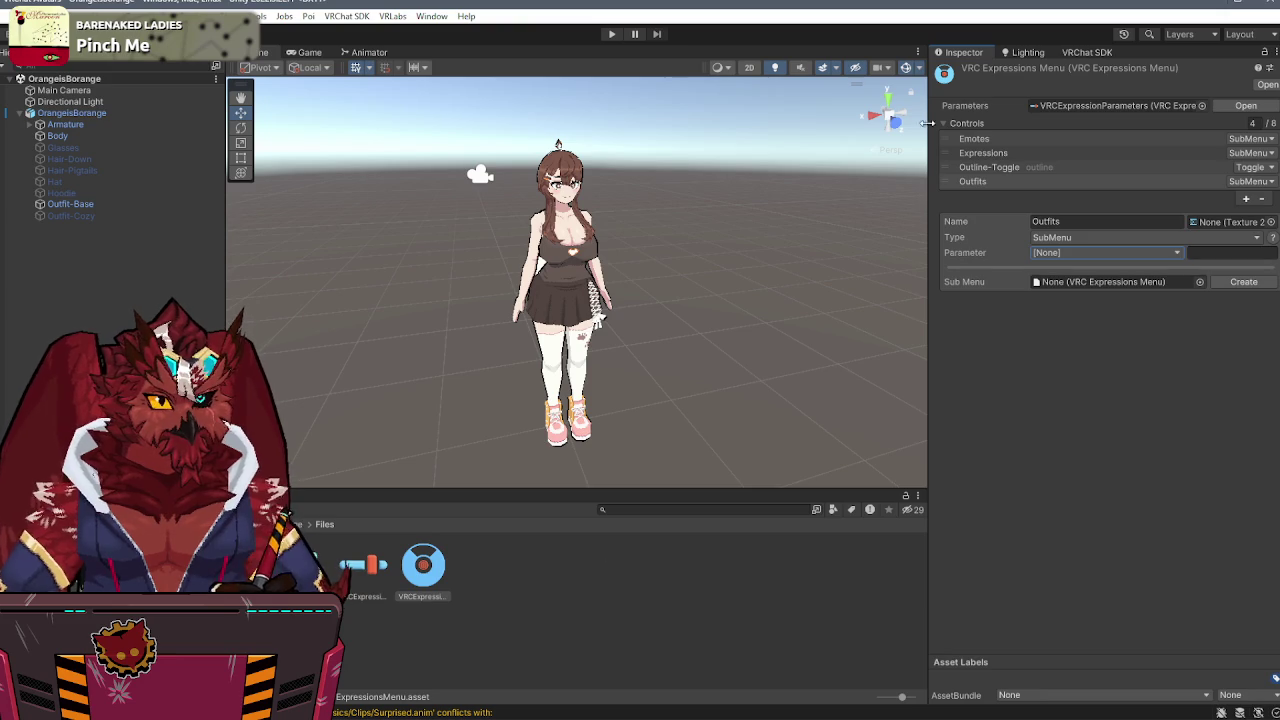
- Rename it Cozy Outfit and make it a Toggle driven by outfit with value 2
{"action": "left_click", "coordinate": [1134, 218]}
{"action": "type", "text": "Coz"}
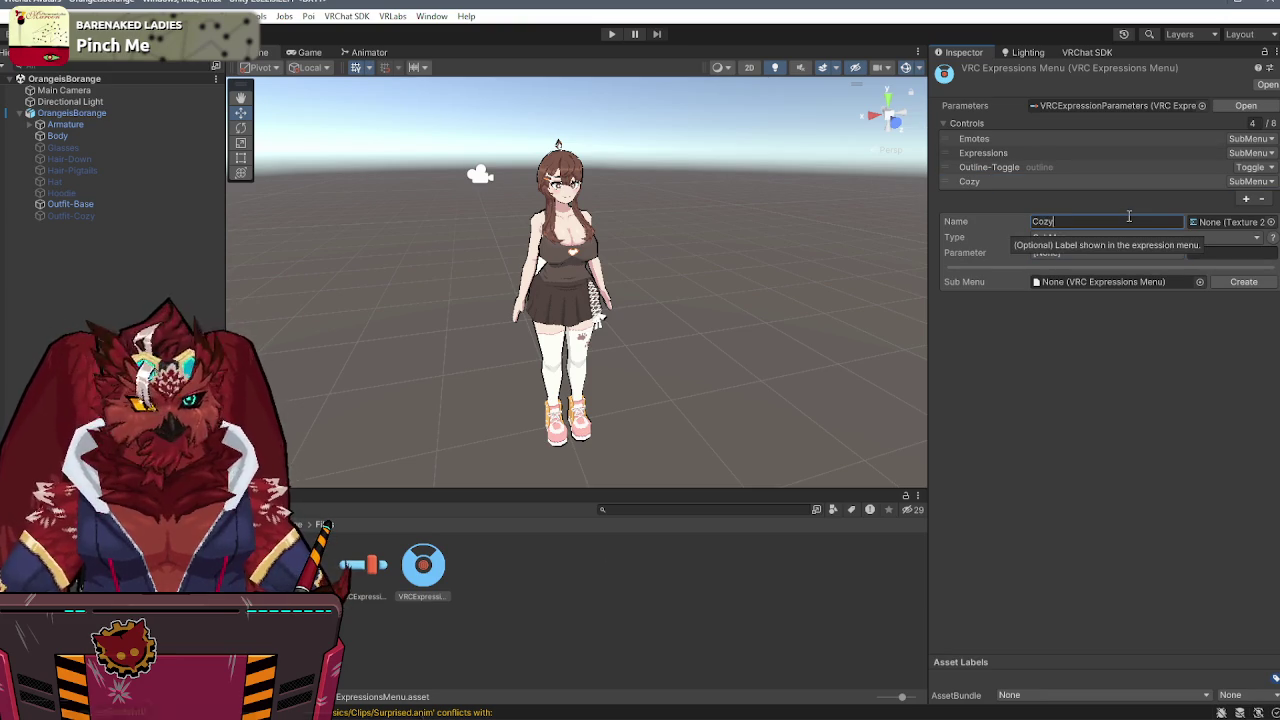
{"action": "type", "text": "y Outfit"}
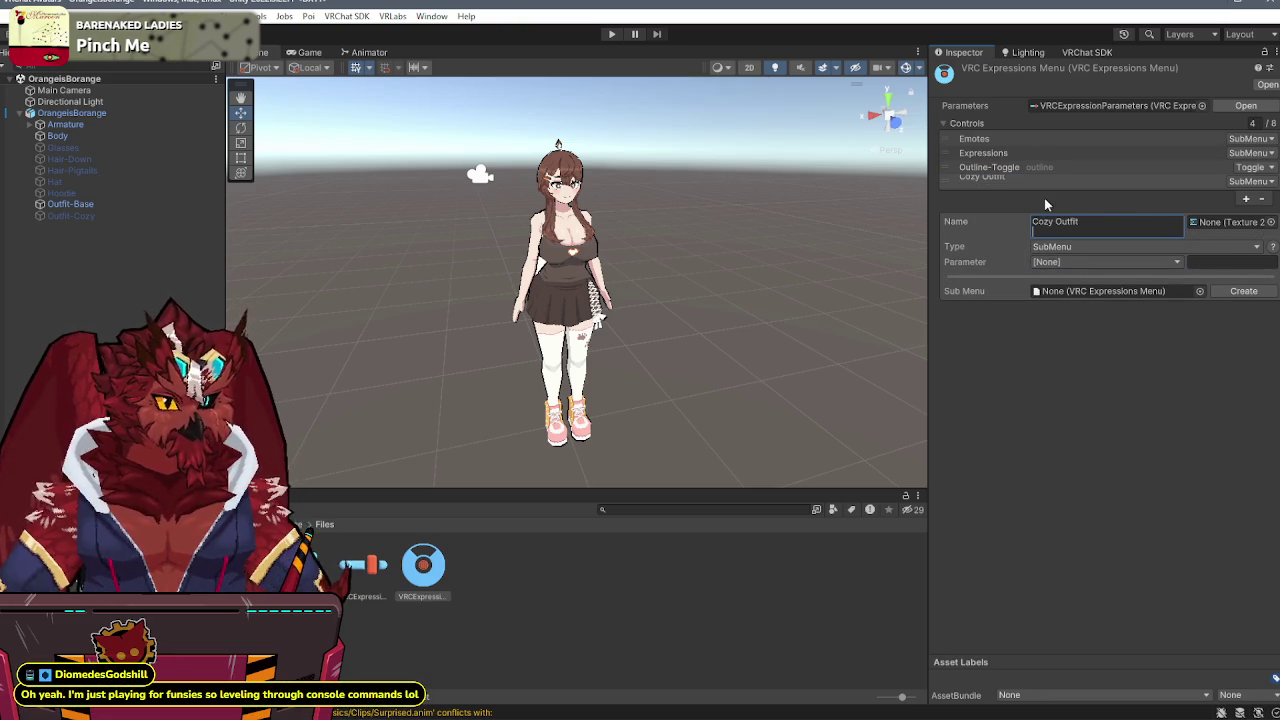
{"action": "left_click", "coordinate": [1089, 239]}
{"action": "left_click", "coordinate": [1072, 270]}
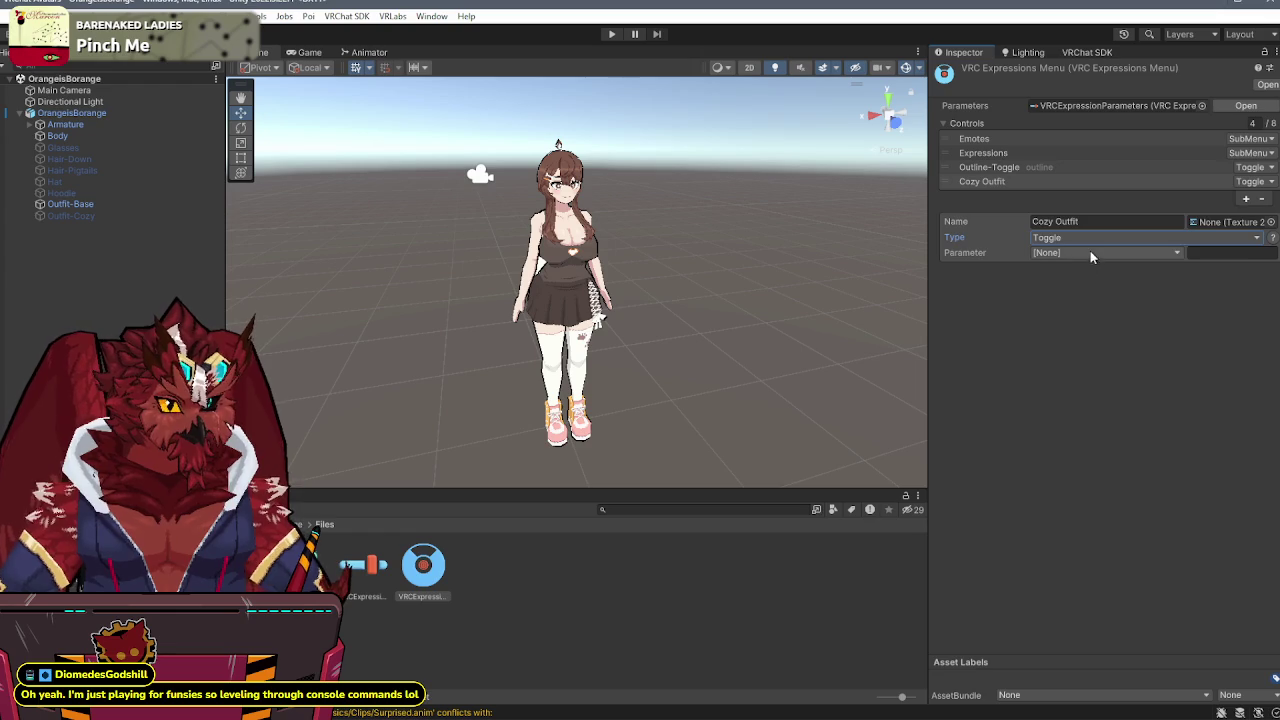
{"action": "left_click", "coordinate": [1090, 252]}
{"action": "left_click", "coordinate": [1074, 410]}
{"action": "left_click", "coordinate": [1240, 268]}
{"action": "type", "text": "2"}
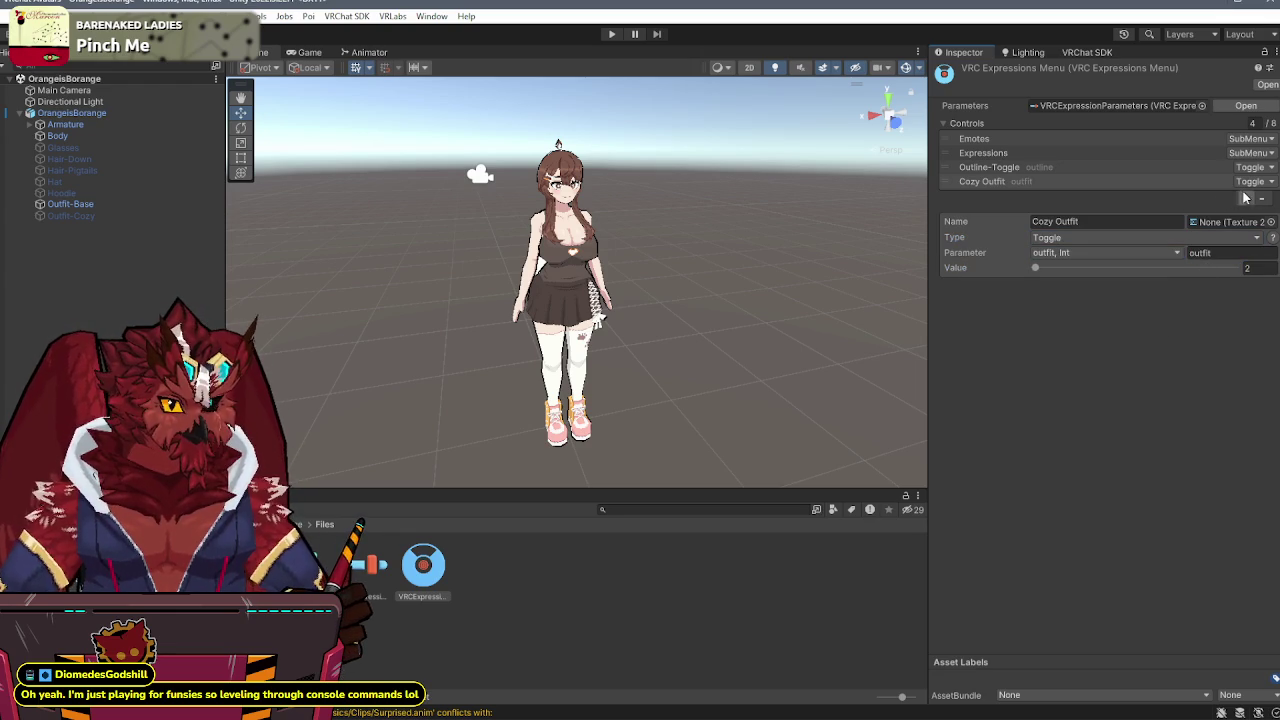
- Add another control and name it Hoodie
{"action": "left_click", "coordinate": [1245, 198]}
{"action": "left_click", "coordinate": [1122, 236]}
{"action": "type", "text": "Hoodie"}
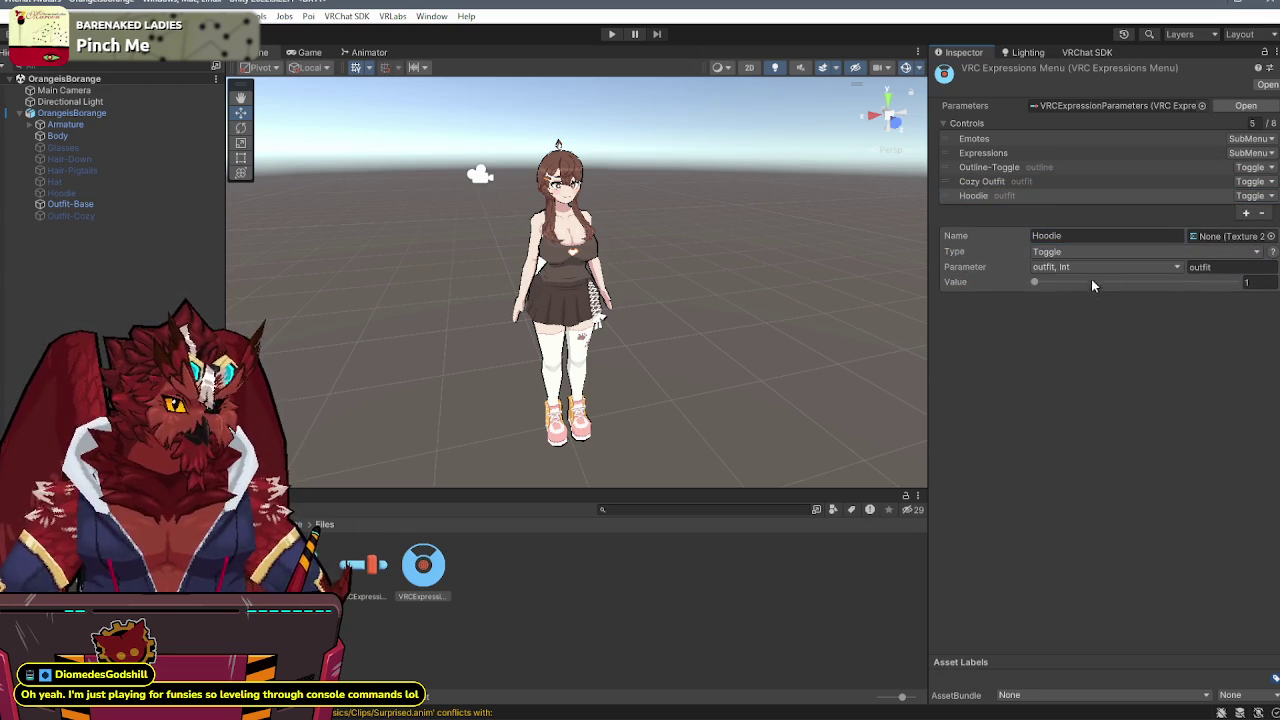
- Drive the Hoodie toggle with hoodie, and add a Hat toggle driven by hat
{"action": "left_click", "coordinate": [1082, 268]}
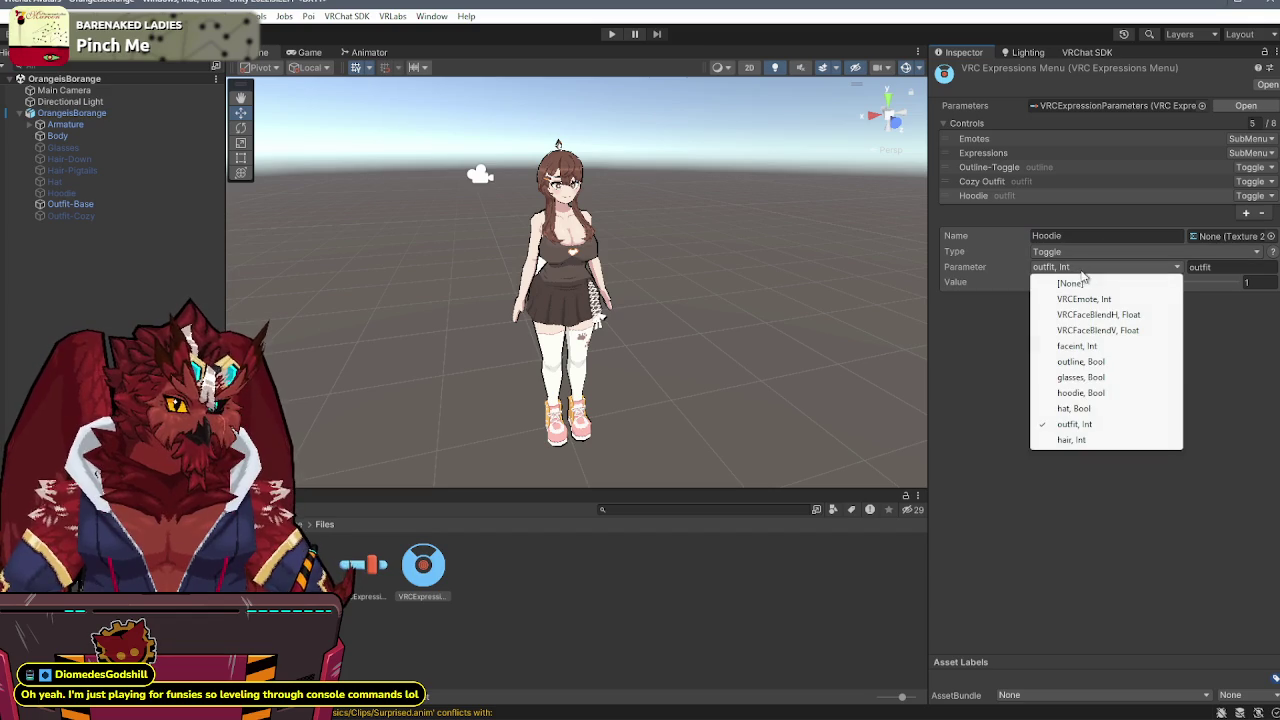
{"action": "left_click", "coordinate": [1082, 393]}
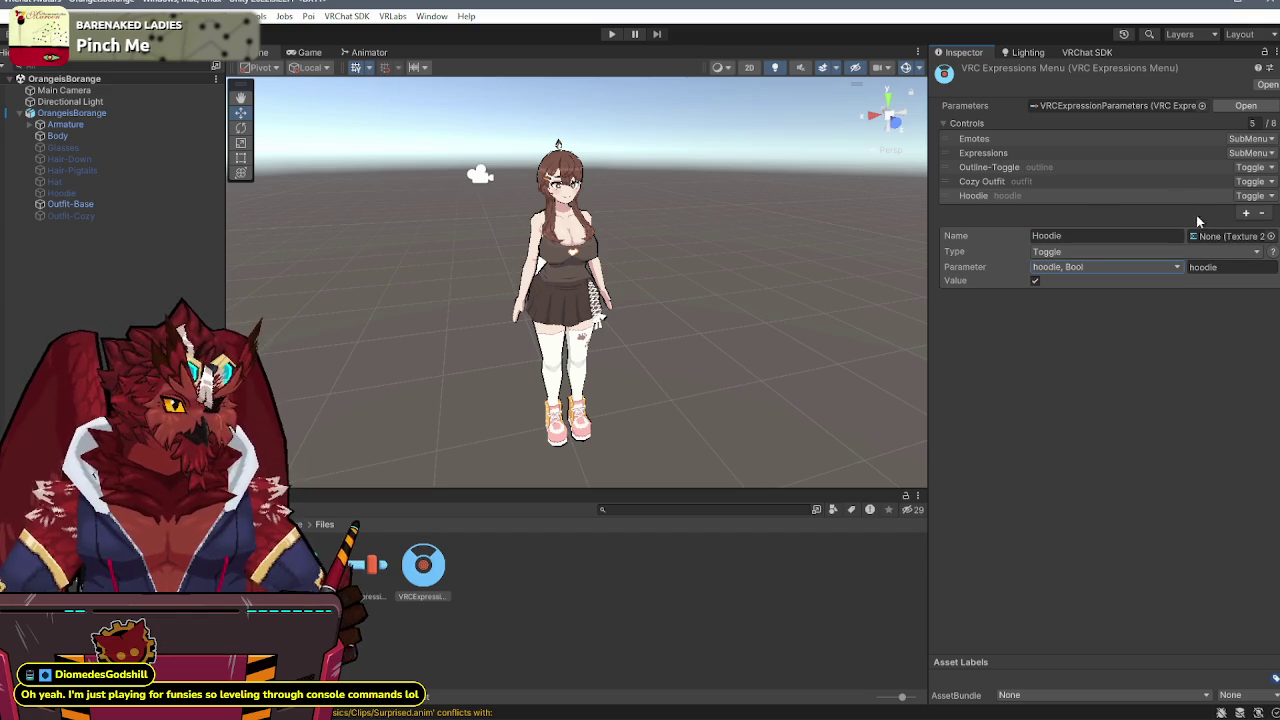
{"action": "left_click", "coordinate": [1245, 213]}
{"action": "left_click", "coordinate": [1093, 249]}
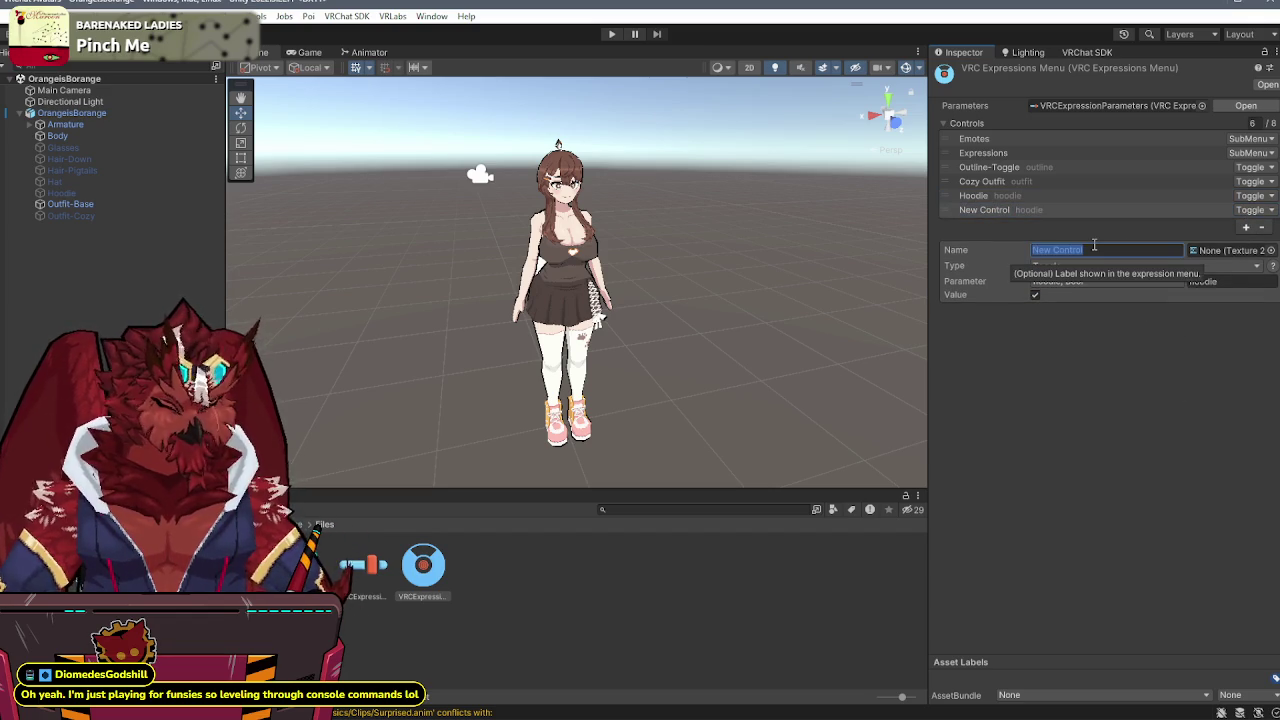
{"action": "type", "text": "Hat"}
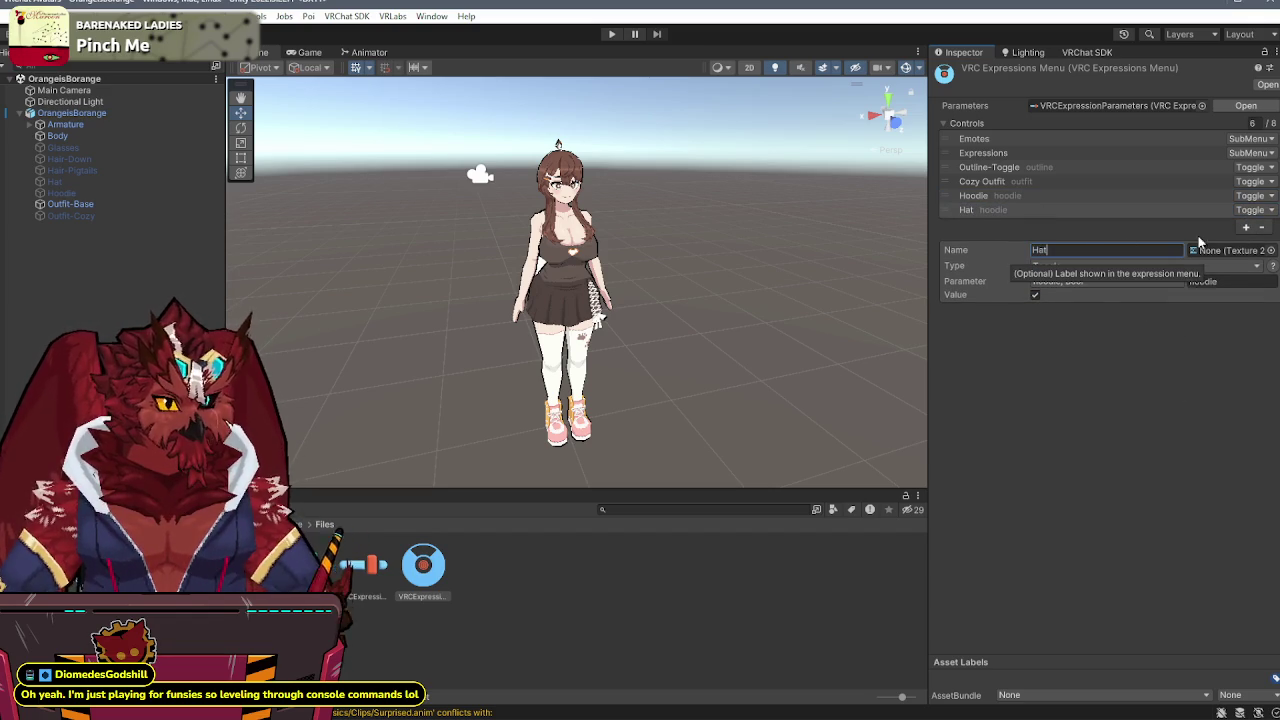
{"action": "left_click", "coordinate": [1105, 284]}
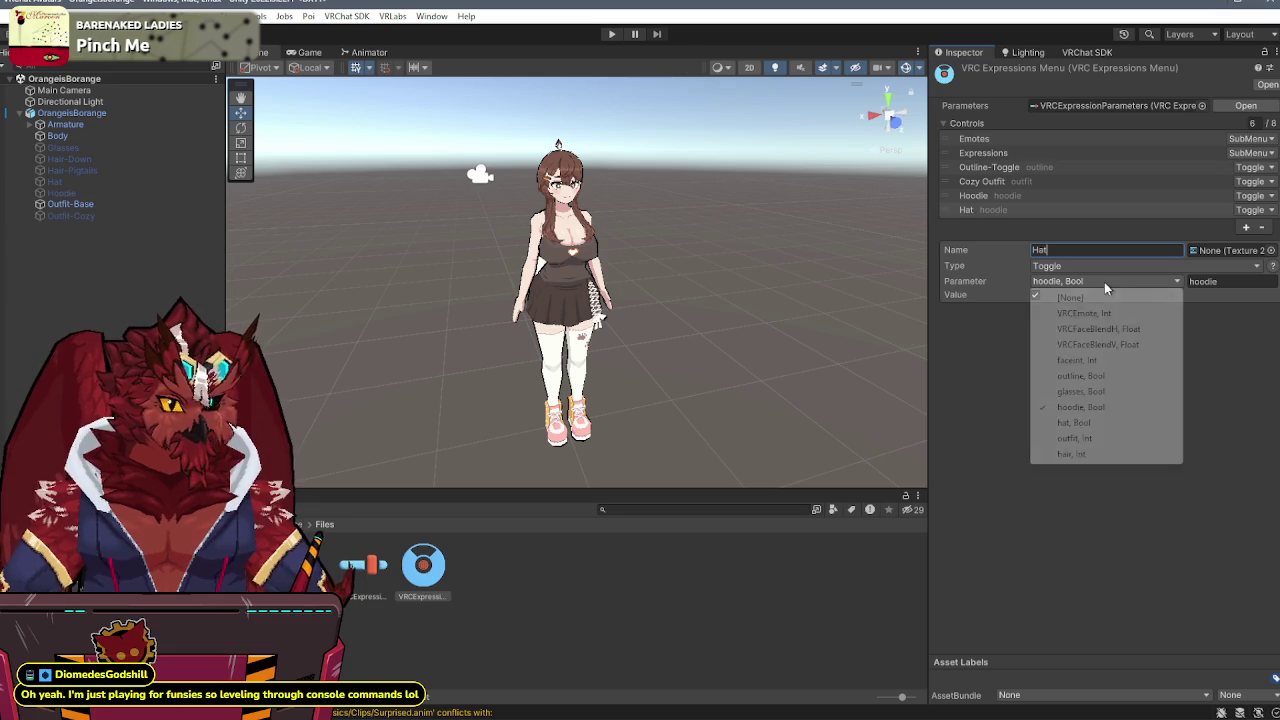
{"action": "left_click", "coordinate": [1075, 422]}
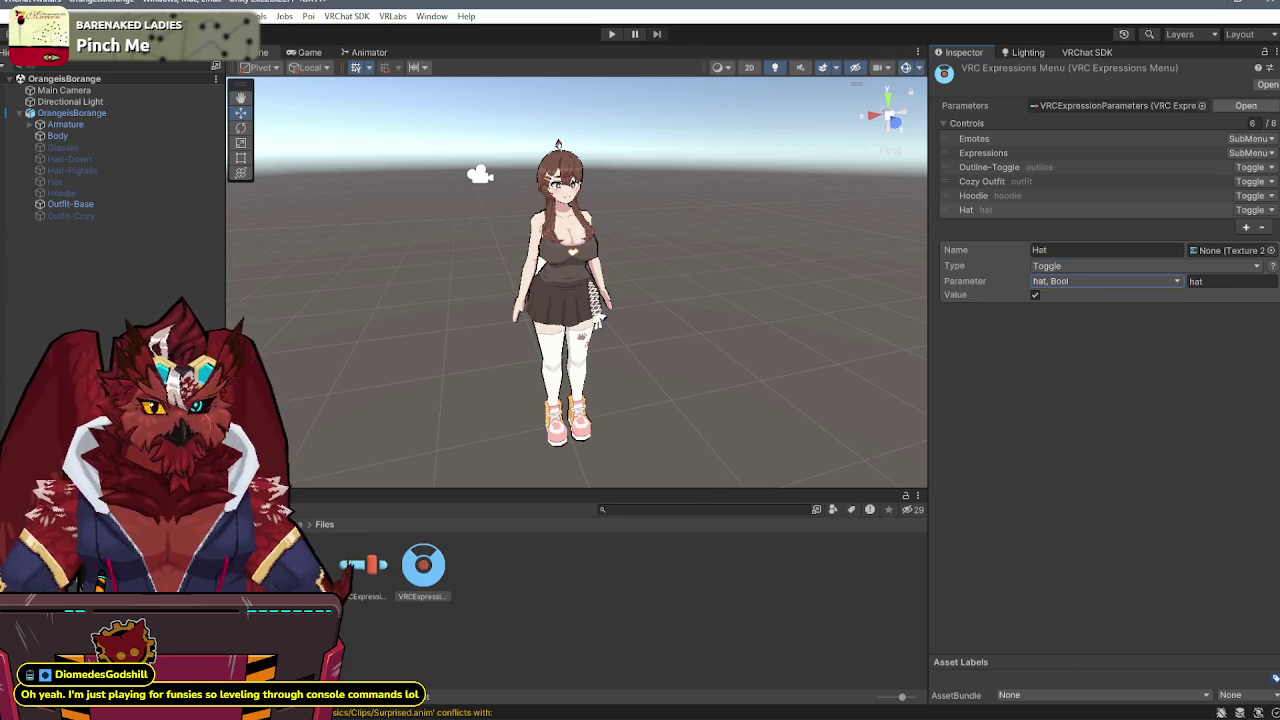
- Check the hat layer in the FX controller, then add a seventh menu control
{"action": "double_click", "coordinate": [300, 565]}
{"action": "left_click", "coordinate": [279, 370]}
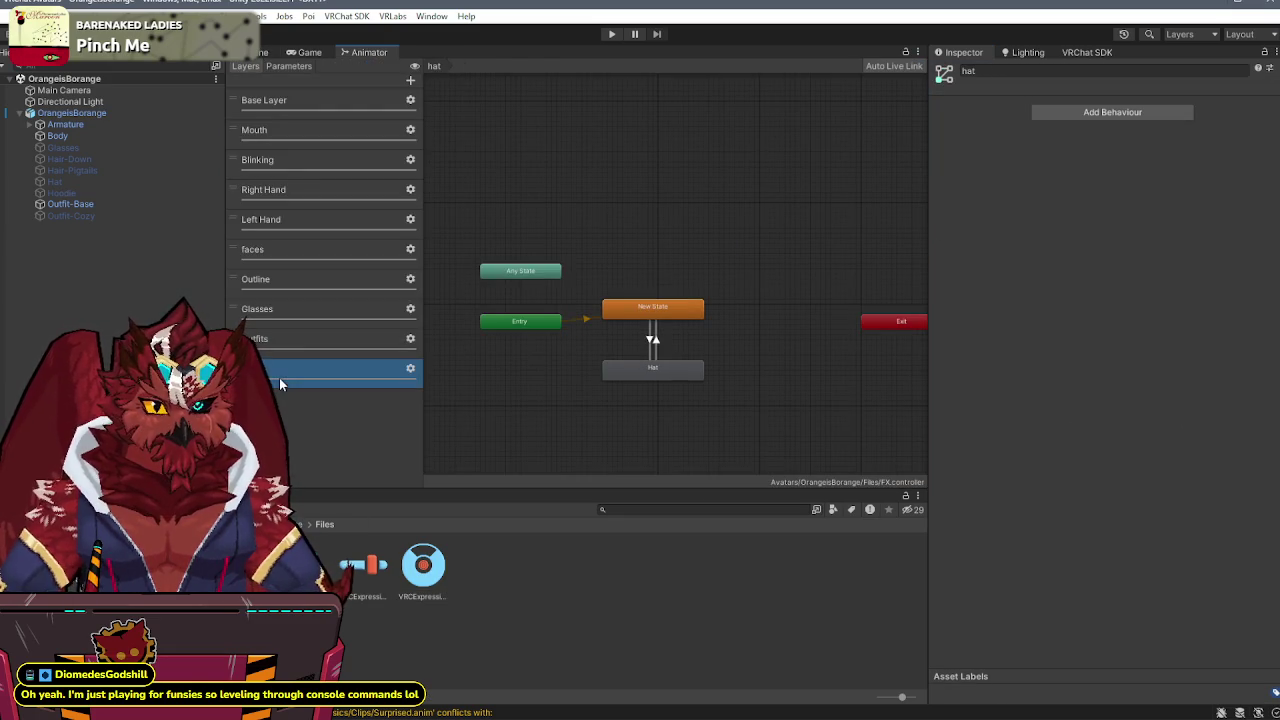
{"action": "left_click", "coordinate": [244, 55]}
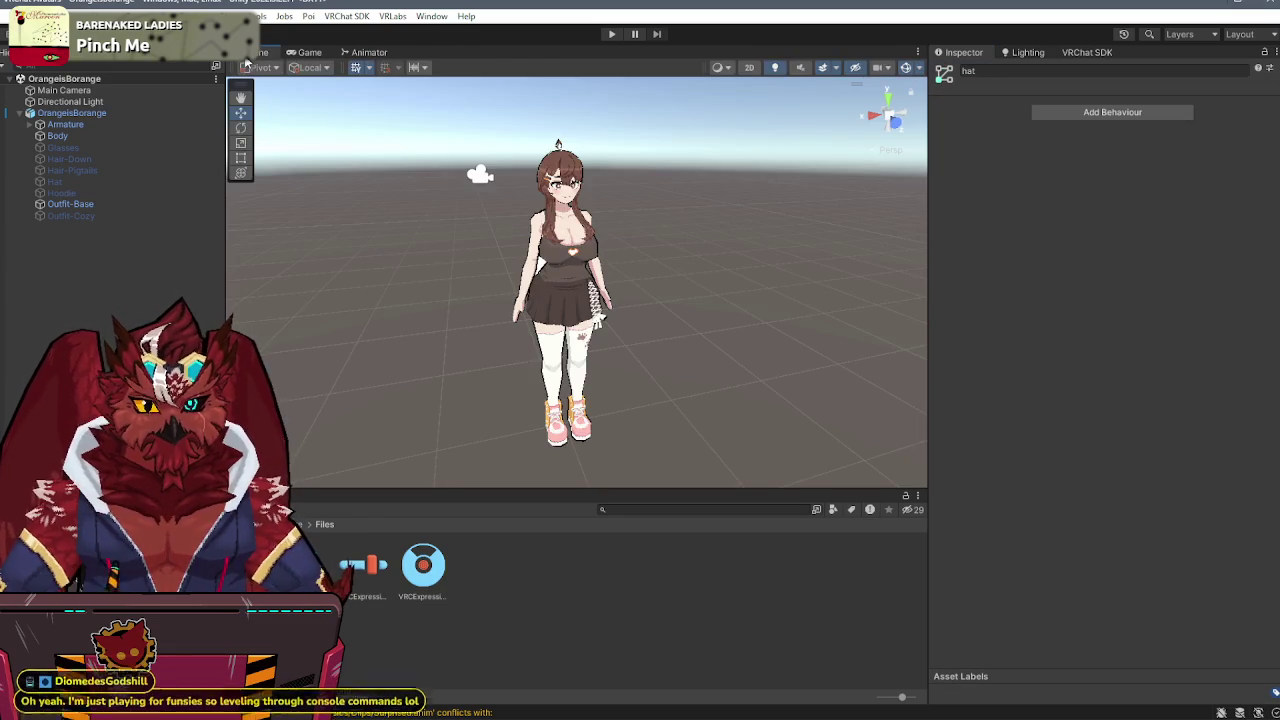
{"action": "left_click", "coordinate": [422, 566]}
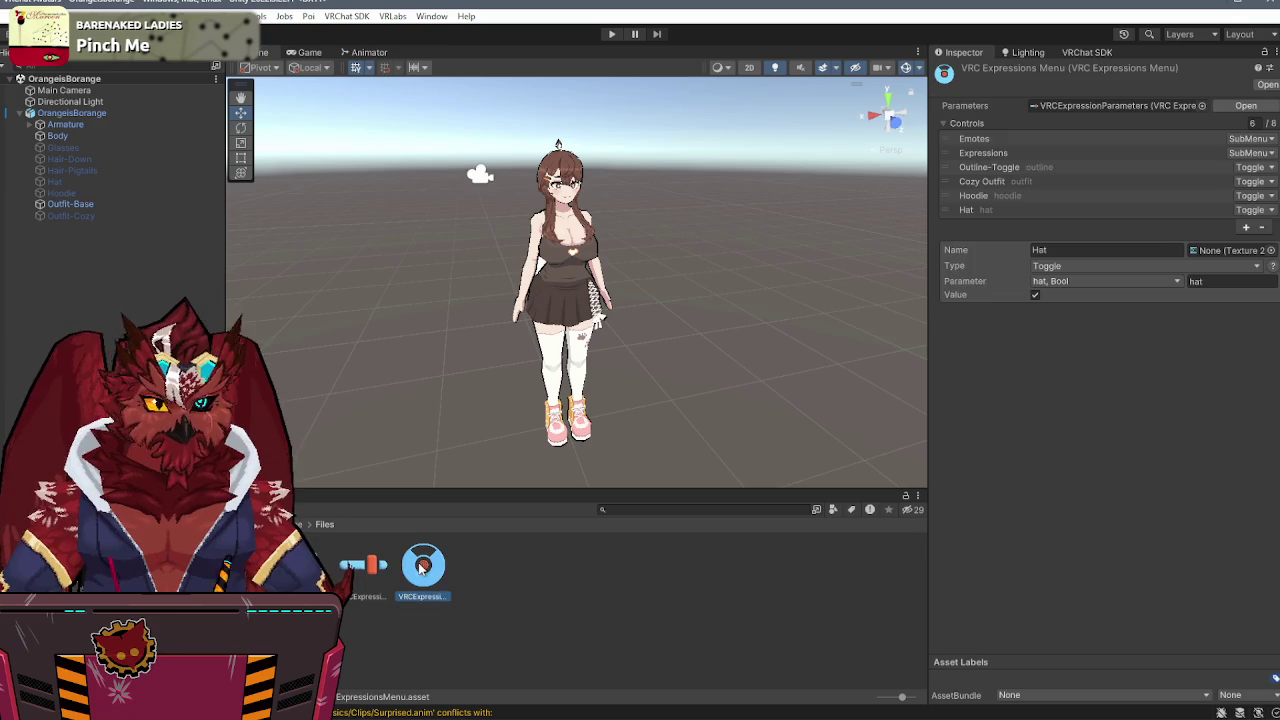
{"action": "left_click", "coordinate": [1245, 227]}
{"action": "left_click", "coordinate": [1129, 265]}
- Name the new control Glasses, drive it with the glasses parameter, and add an eighth control
{"action": "type", "text": "Glas"}
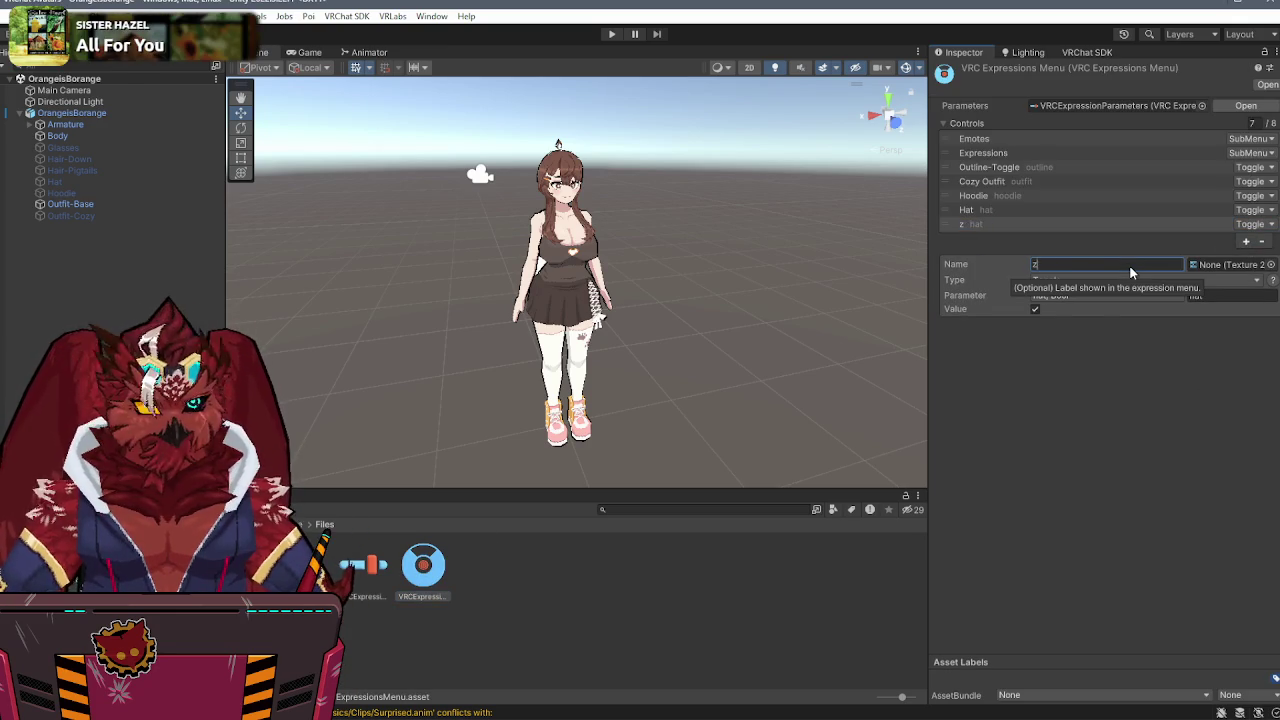
{"action": "type", "text": "es"}
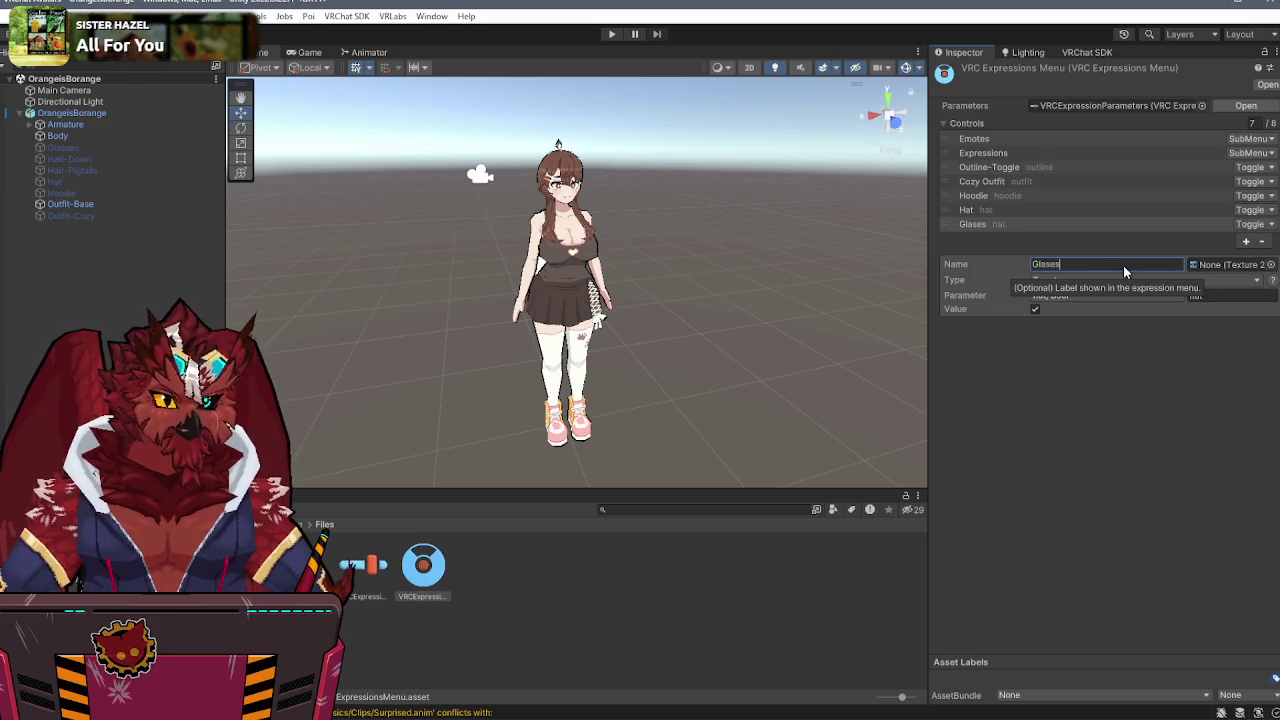
{"action": "key", "text": "BackSpace"}
{"action": "key", "text": "BackSpace"}
{"action": "type", "text": "ses"}
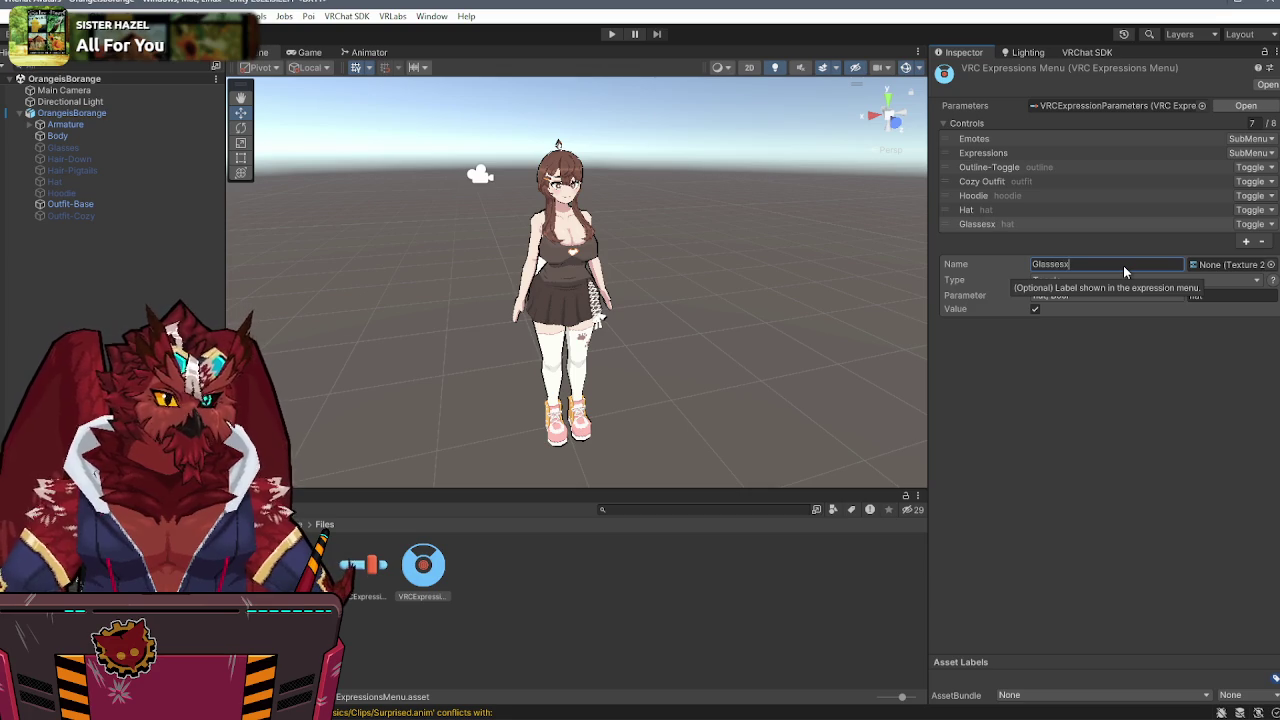
{"action": "left_click", "coordinate": [1085, 295]}
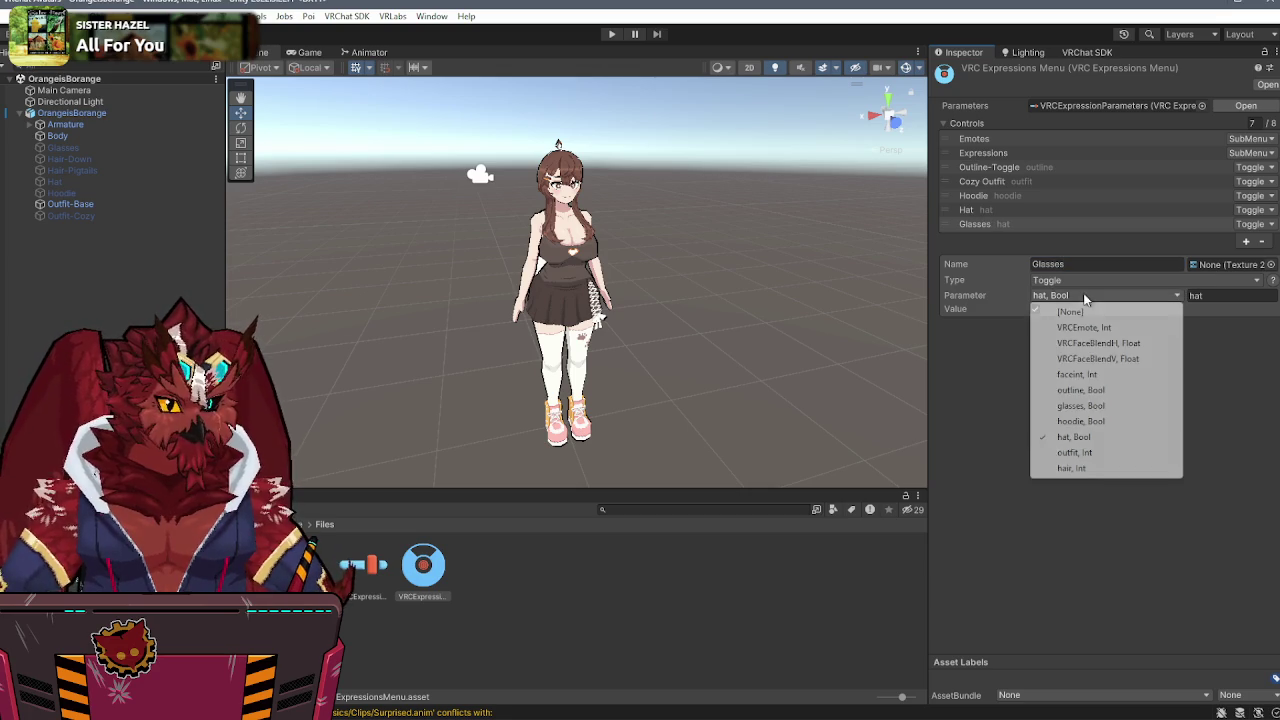
{"action": "left_click", "coordinate": [1085, 406]}
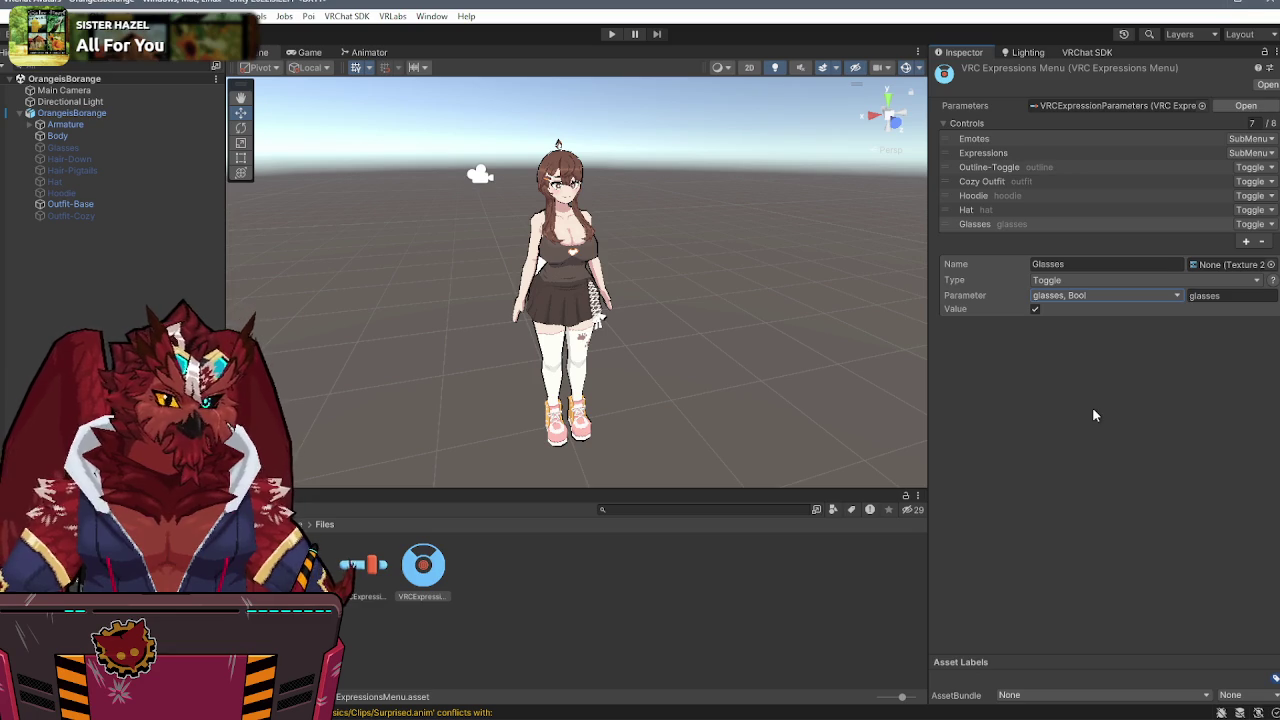
{"action": "left_click", "coordinate": [1245, 241]}
- Name the eighth control Hair and make it a Sub Menu control
{"action": "left_click", "coordinate": [1088, 276]}
{"action": "type", "text": "Hair"}
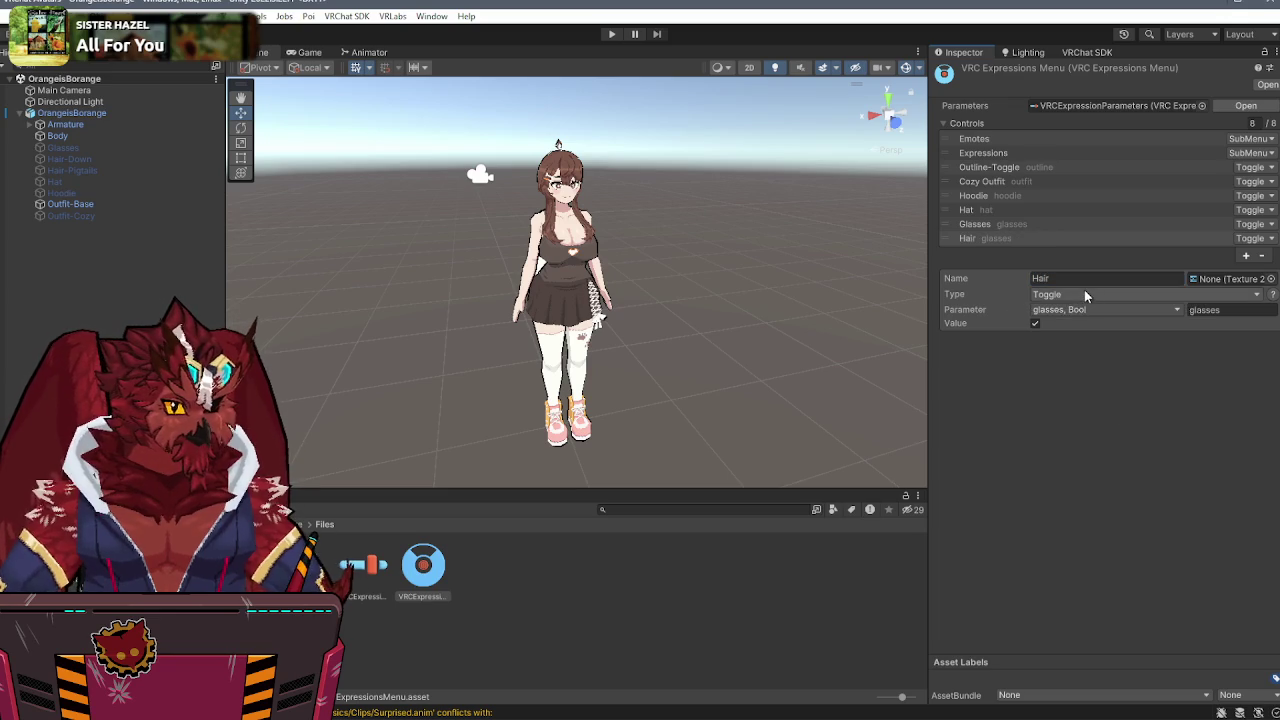
{"action": "left_click", "coordinate": [1089, 295]}
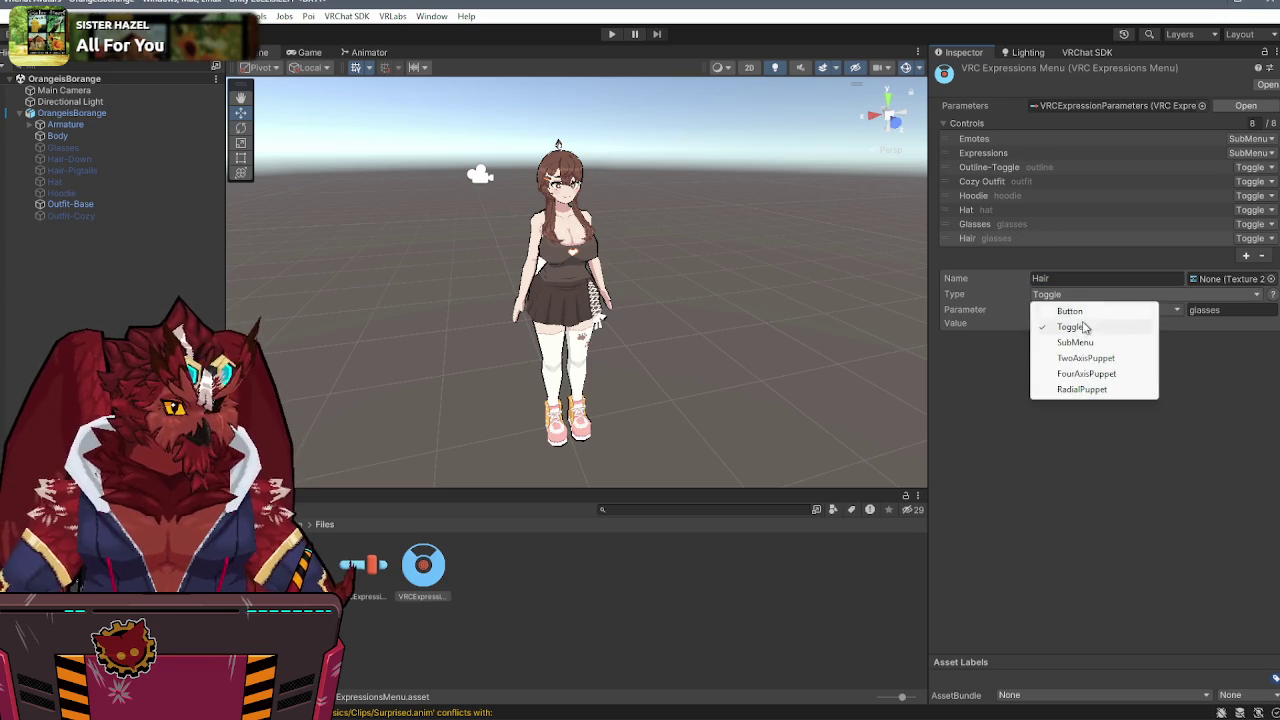
{"action": "left_click", "coordinate": [1083, 345]}
{"action": "left_click", "coordinate": [1081, 312]}
{"action": "left_click", "coordinate": [1068, 341]}
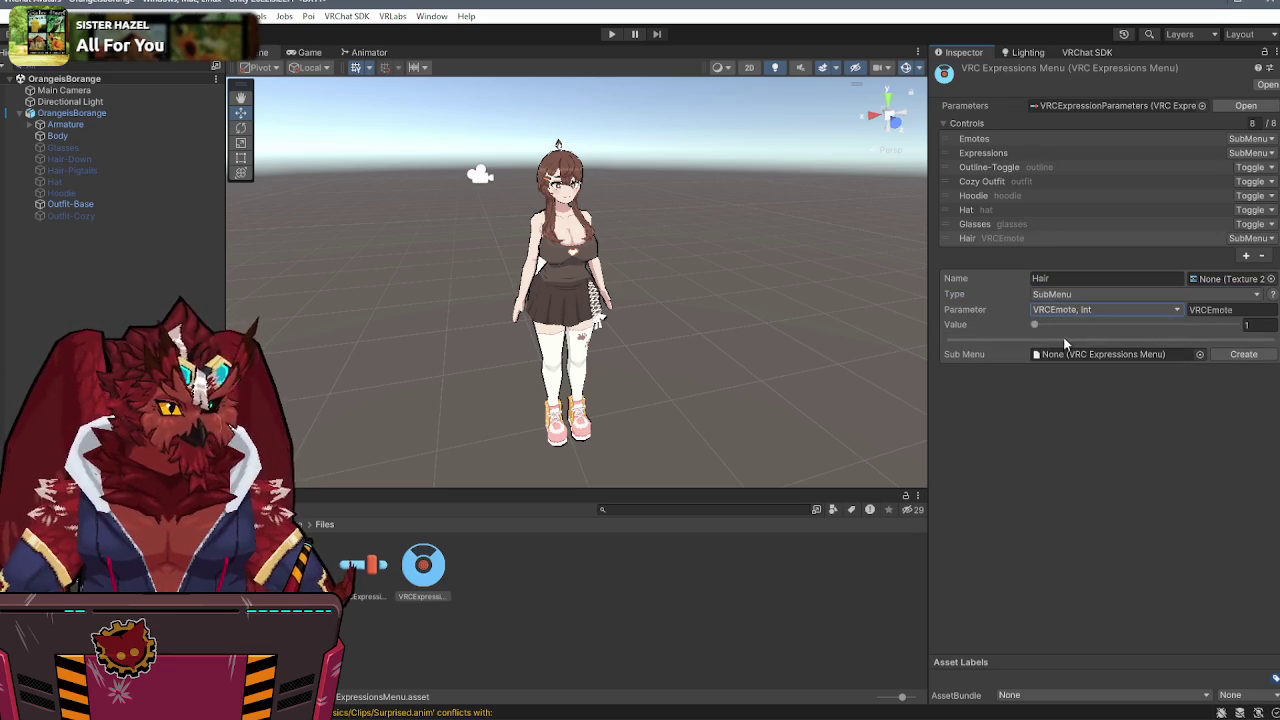
{"action": "left_click", "coordinate": [1078, 313]}
{"action": "left_click", "coordinate": [1090, 324]}
- Create a new expressions menu asset named Hair, assign it as Hair's submenu, and open it
{"action": "right_click", "coordinate": [473, 602]}
{"action": "mouse_move", "coordinate": [513, 88]}
{"action": "mouse_move", "coordinate": [760, 34]}
{"action": "mouse_move", "coordinate": [930, 34]}
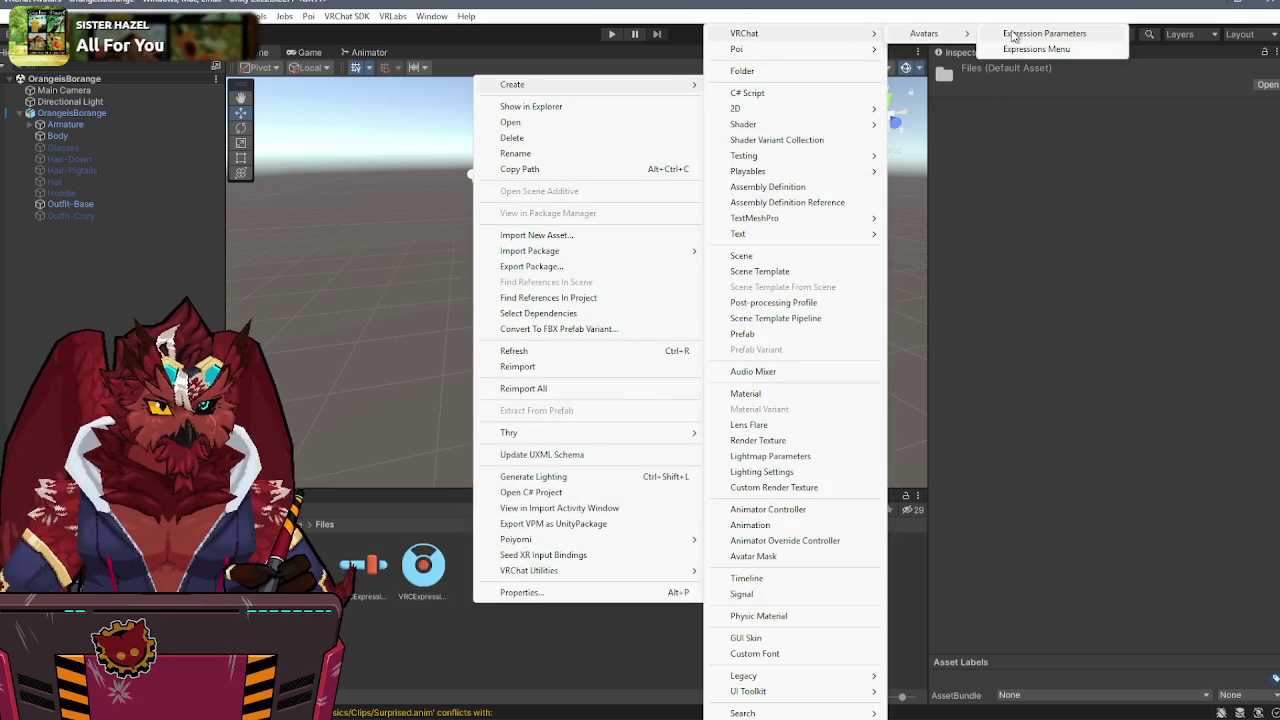
{"action": "left_click", "coordinate": [1035, 49]}
{"action": "type", "text": "Hair"}
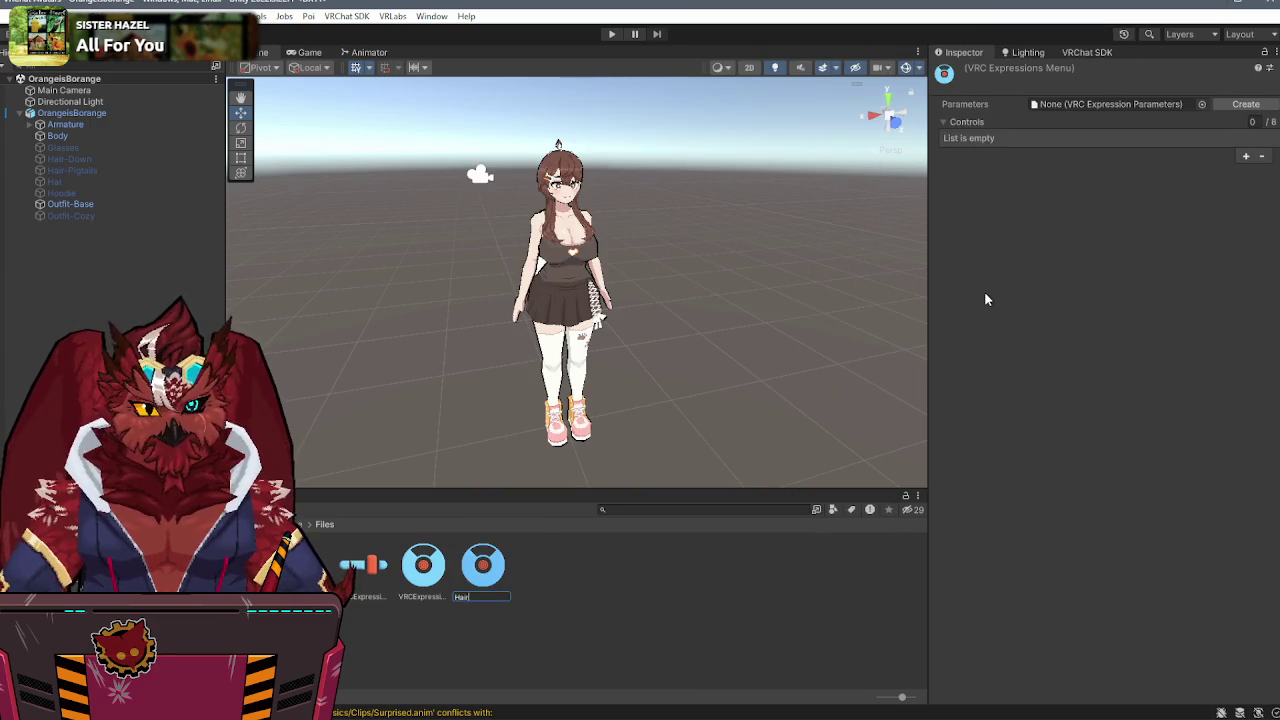
{"action": "key", "text": "Return"}
{"action": "left_click", "coordinate": [483, 568]}
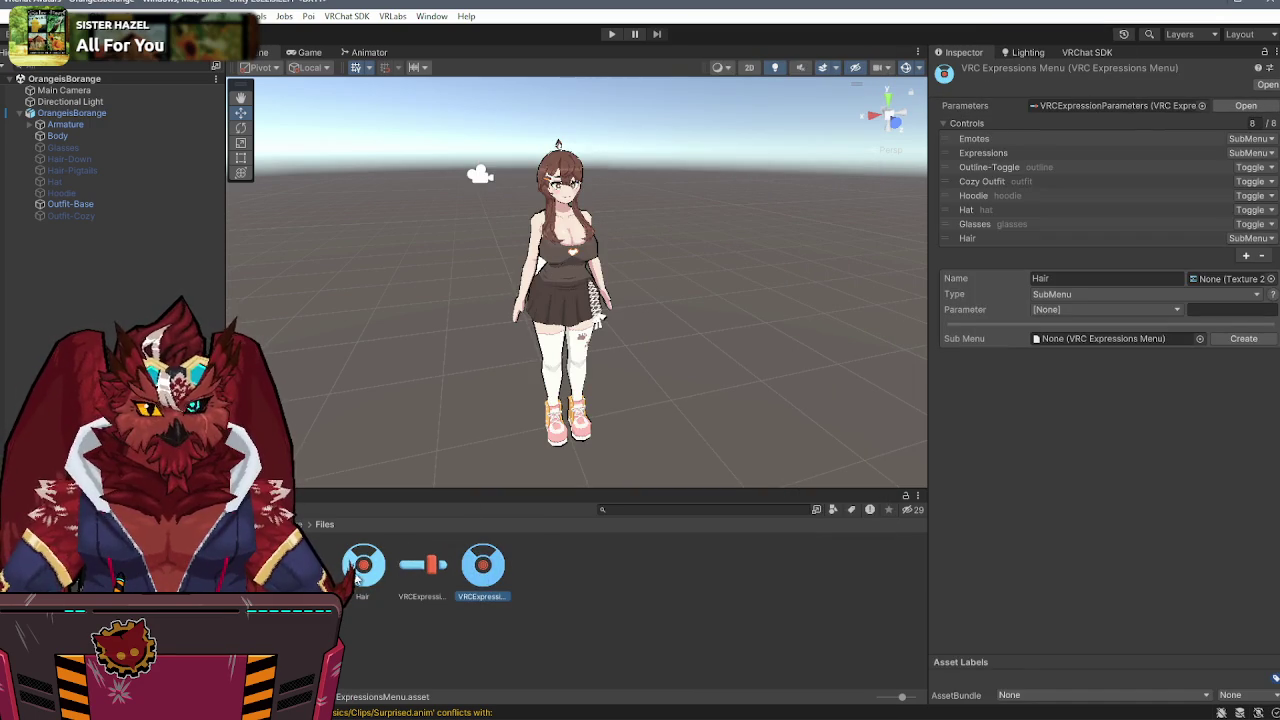
{"action": "mouse_move", "coordinate": [363, 568]}
{"action": "left_mouse_down"}
{"action": "mouse_move", "coordinate": [1104, 323]}
{"action": "mouse_move", "coordinate": [1104, 339]}
{"action": "left_mouse_up"}
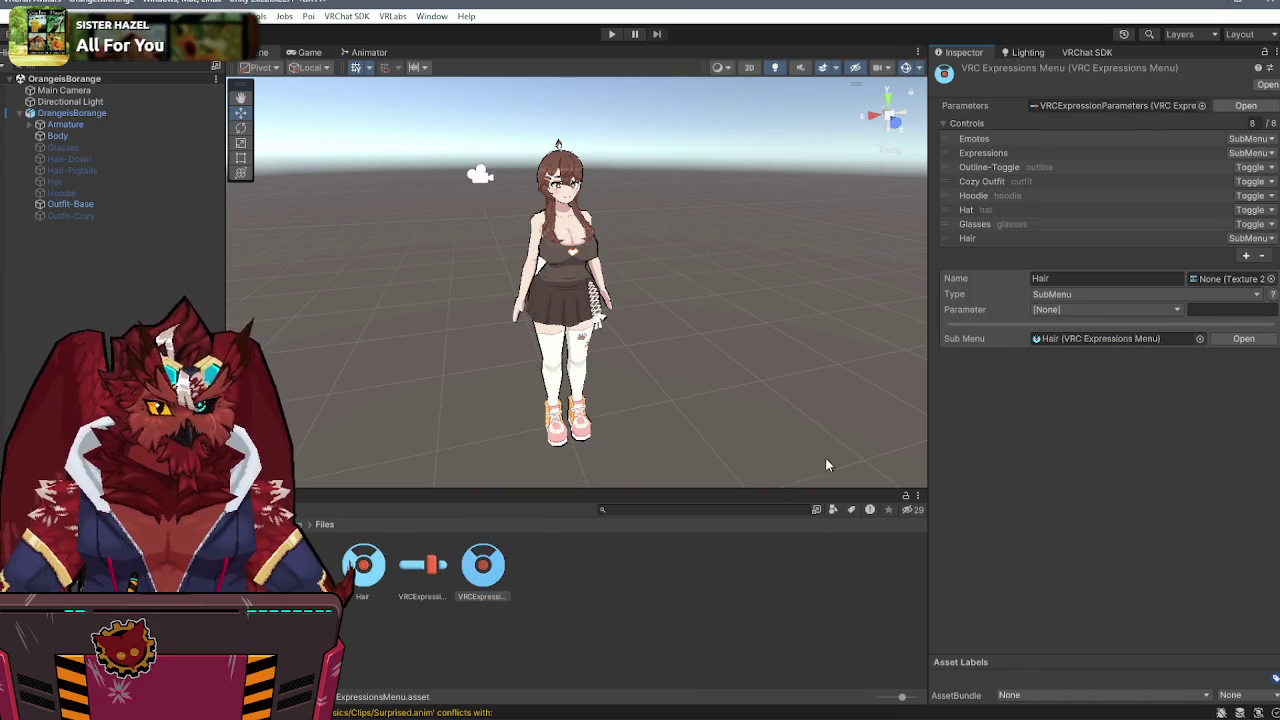
{"action": "left_click", "coordinate": [378, 591]}
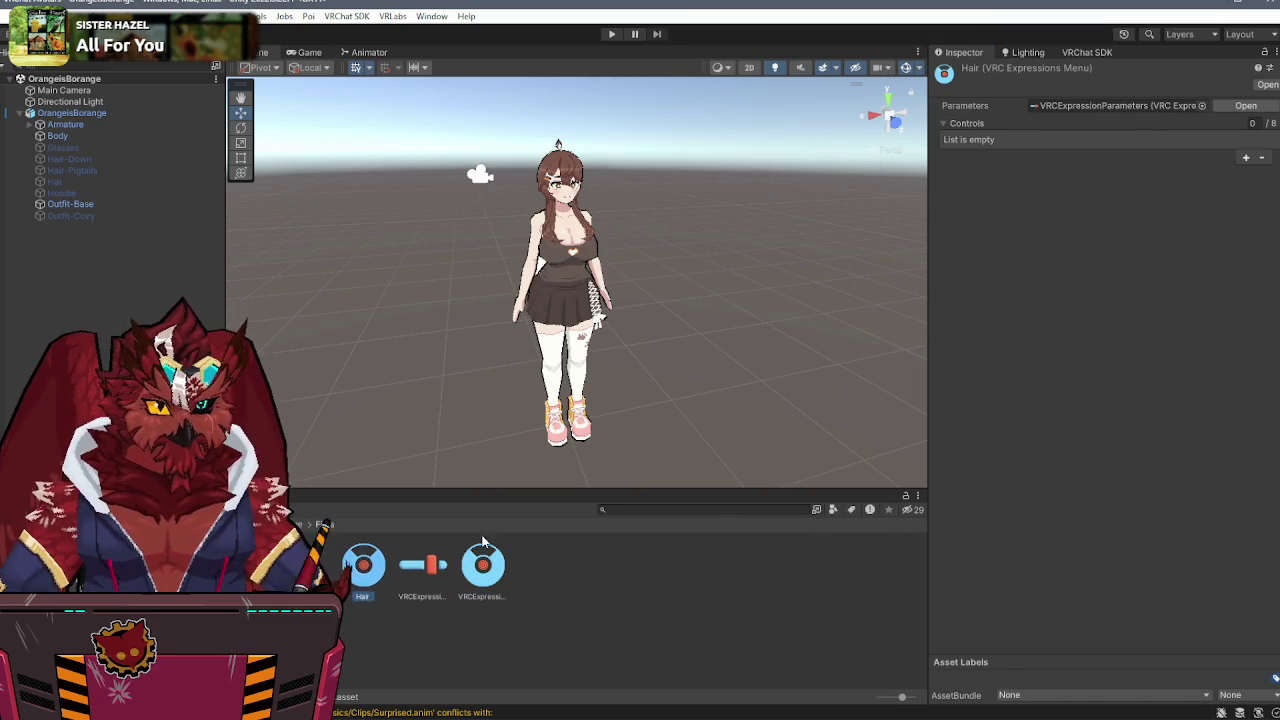
- Add a Pigtails toggle to the Hair submenu driven by the hair parameter
{"action": "left_click", "coordinate": [1246, 158]}
{"action": "left_click", "coordinate": [1124, 180]}
{"action": "type", "text": "Pigtails"}
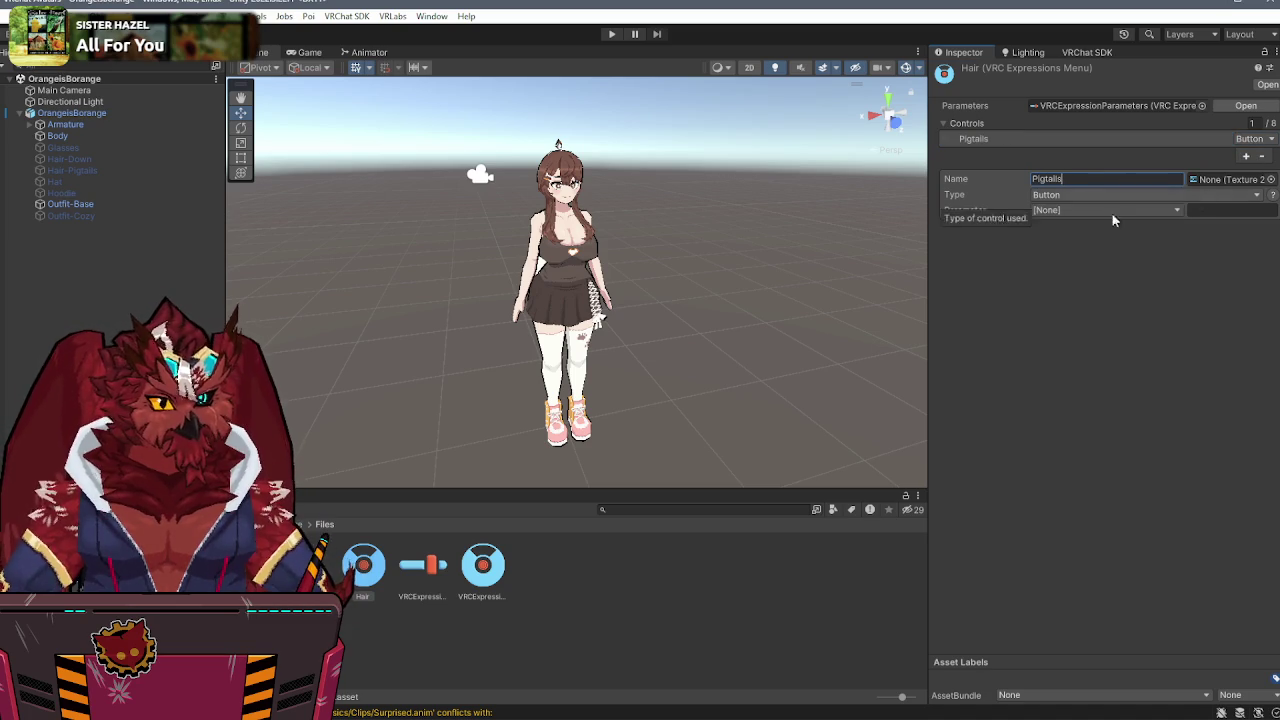
{"action": "left_click", "coordinate": [1090, 195]}
{"action": "left_click", "coordinate": [1066, 210]}
{"action": "left_click", "coordinate": [1073, 210]}
{"action": "left_click", "coordinate": [1080, 195]}
{"action": "left_click", "coordinate": [1075, 226]}
{"action": "left_click", "coordinate": [1075, 210]}
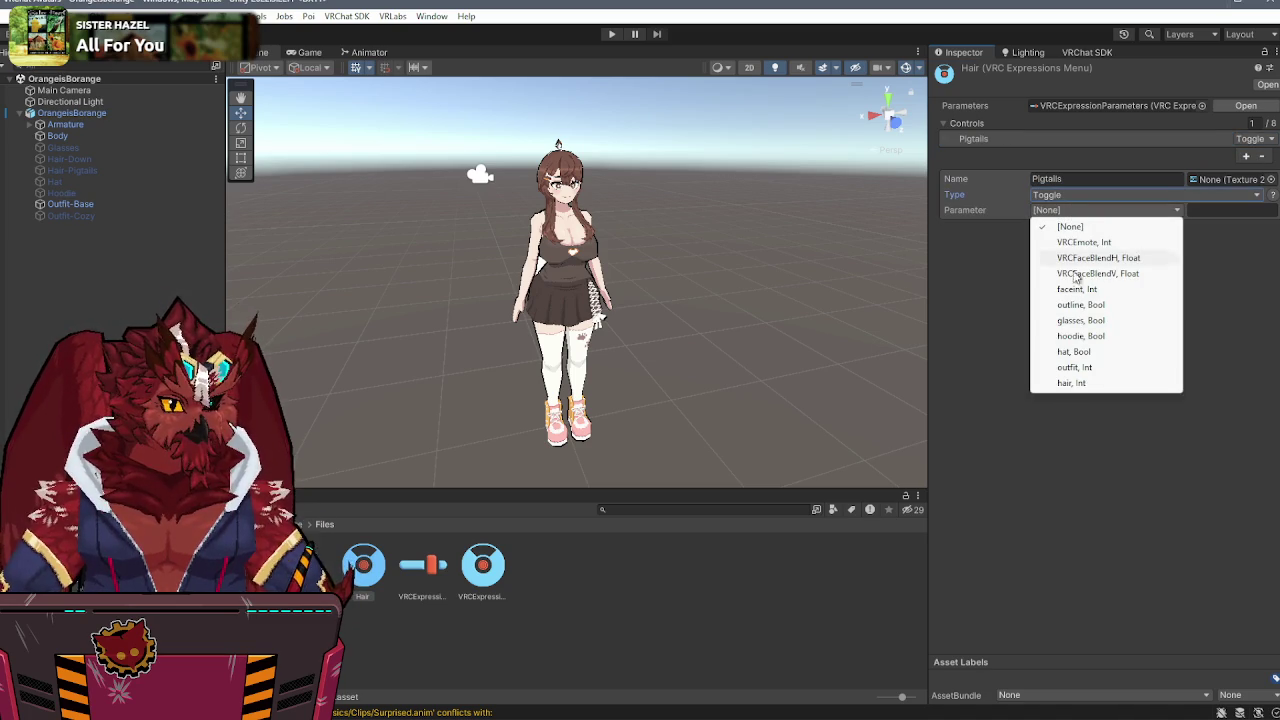
{"action": "left_click", "coordinate": [1071, 383]}
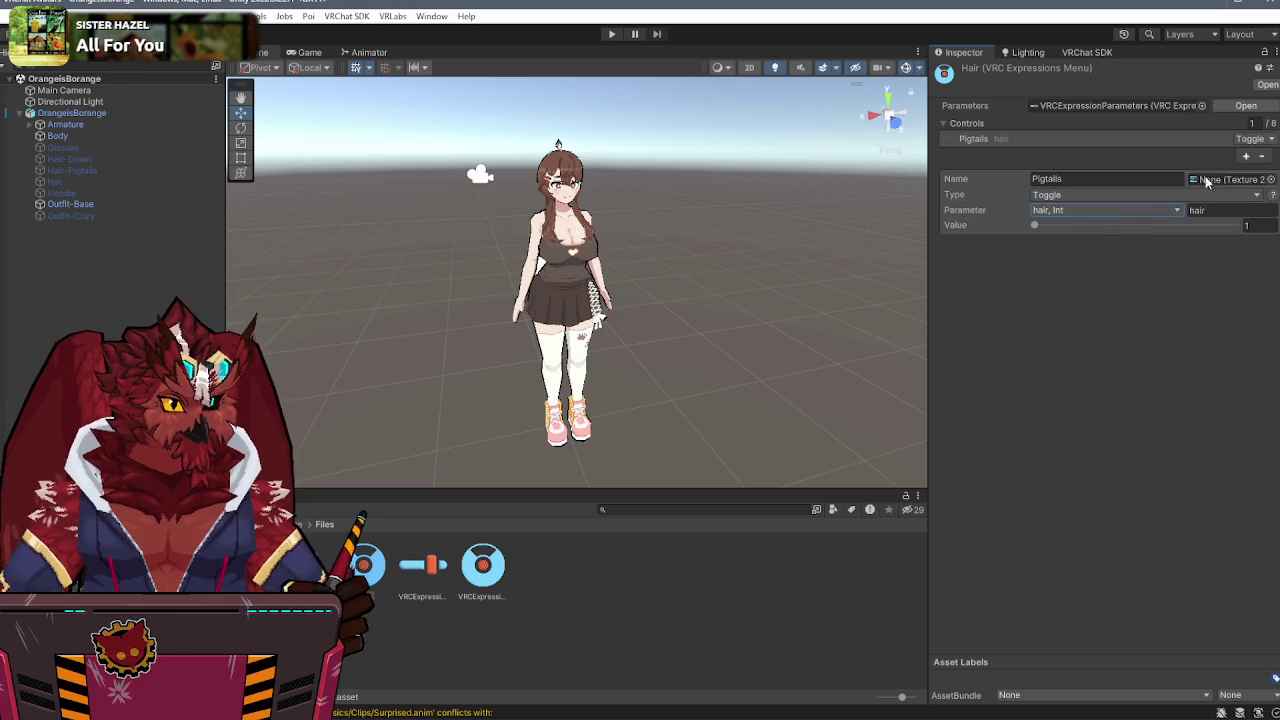
- Add a second Hair submenu control named Down
{"action": "left_click", "coordinate": [1245, 157]}
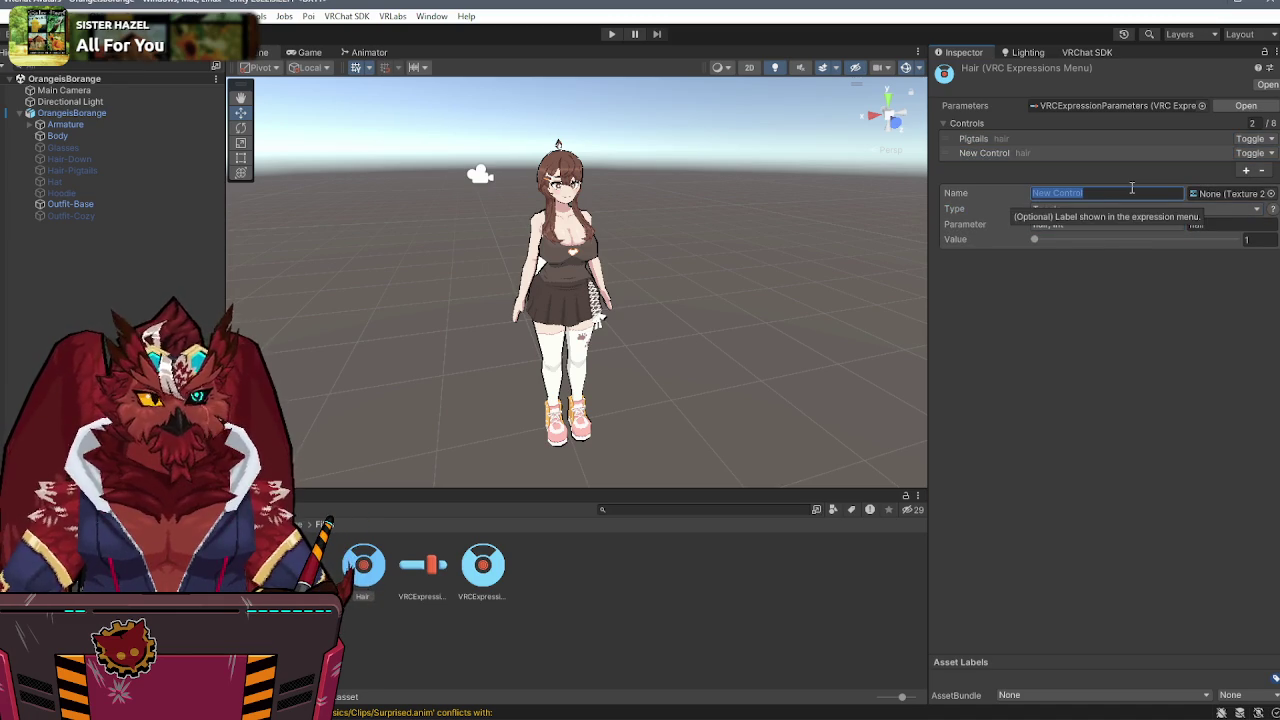
{"action": "type", "text": "Down"}
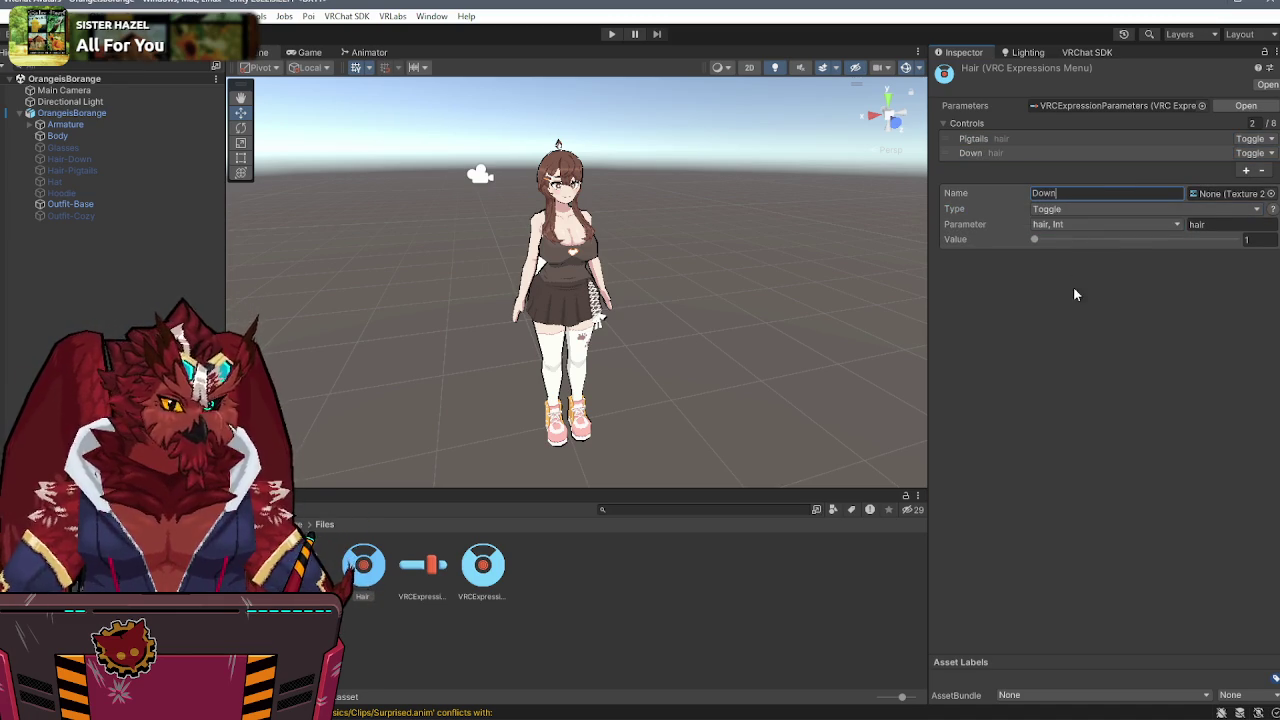
{"action": "left_click", "coordinate": [369, 52]}
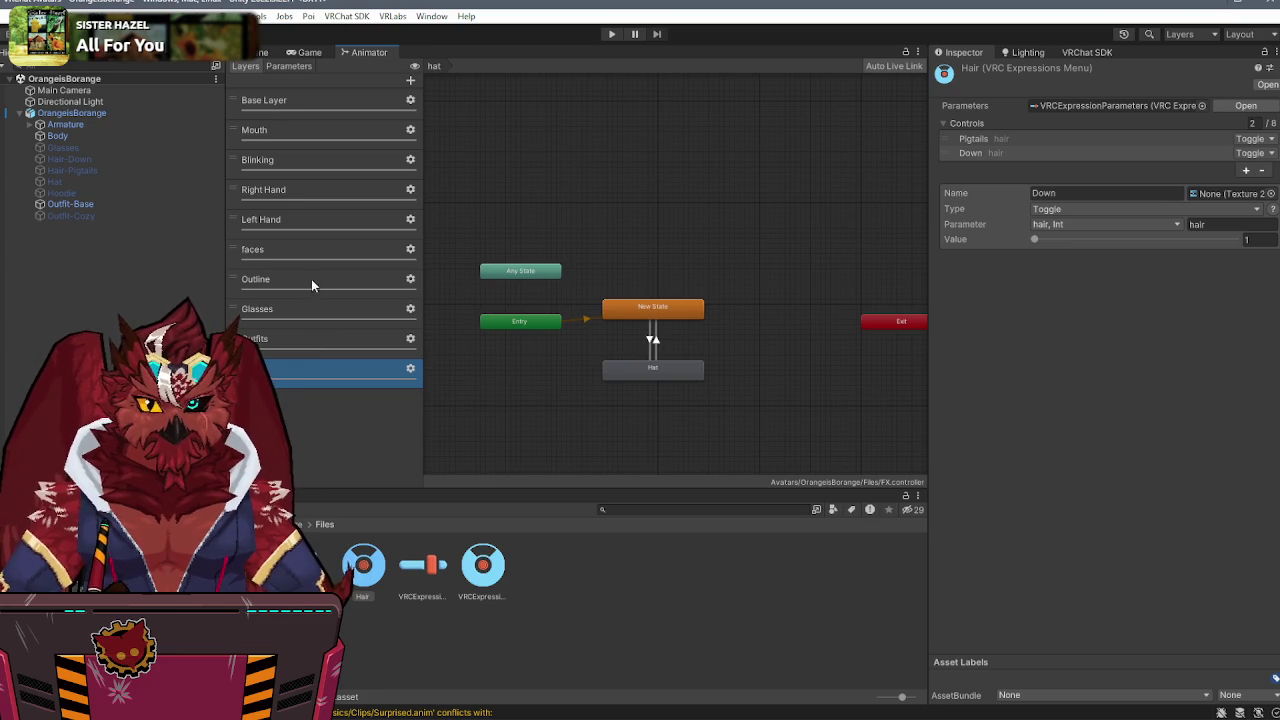
- Add a Hair layer to the FX controller and link Hair-Down to Hair-Pigtails with a transition
{"action": "left_click", "coordinate": [410, 80]}
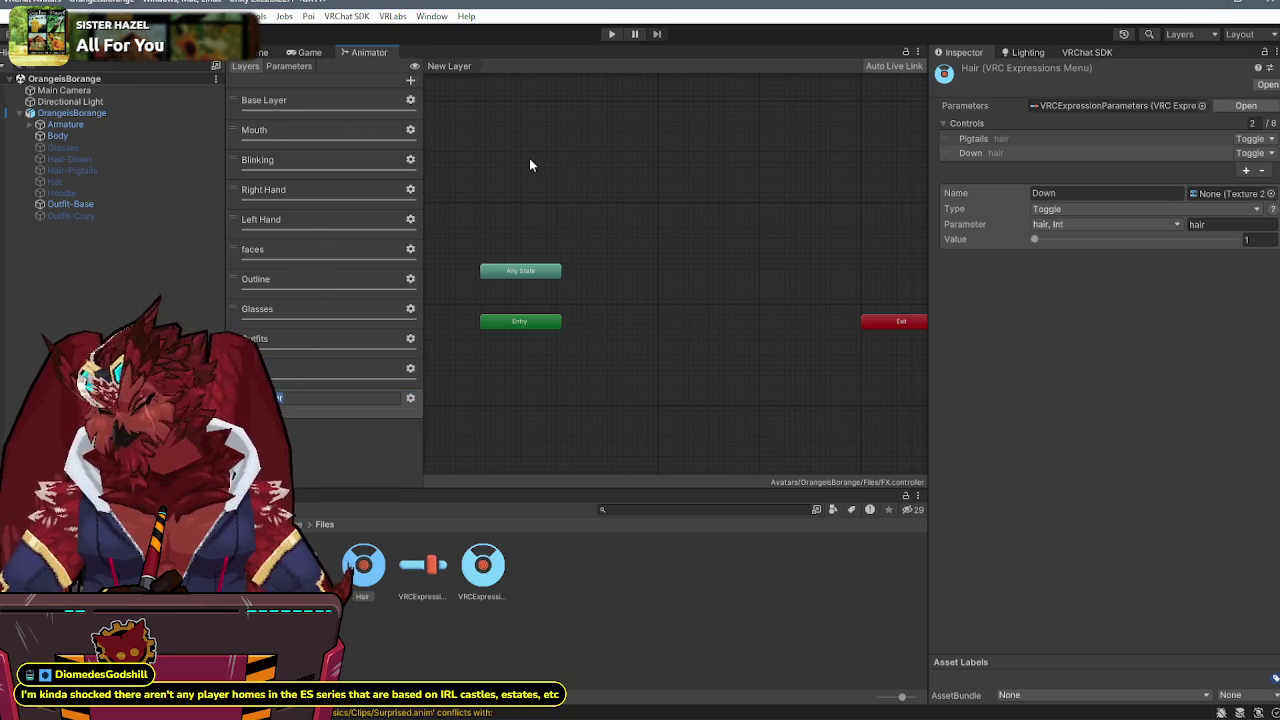
{"action": "left_click", "coordinate": [409, 408]}
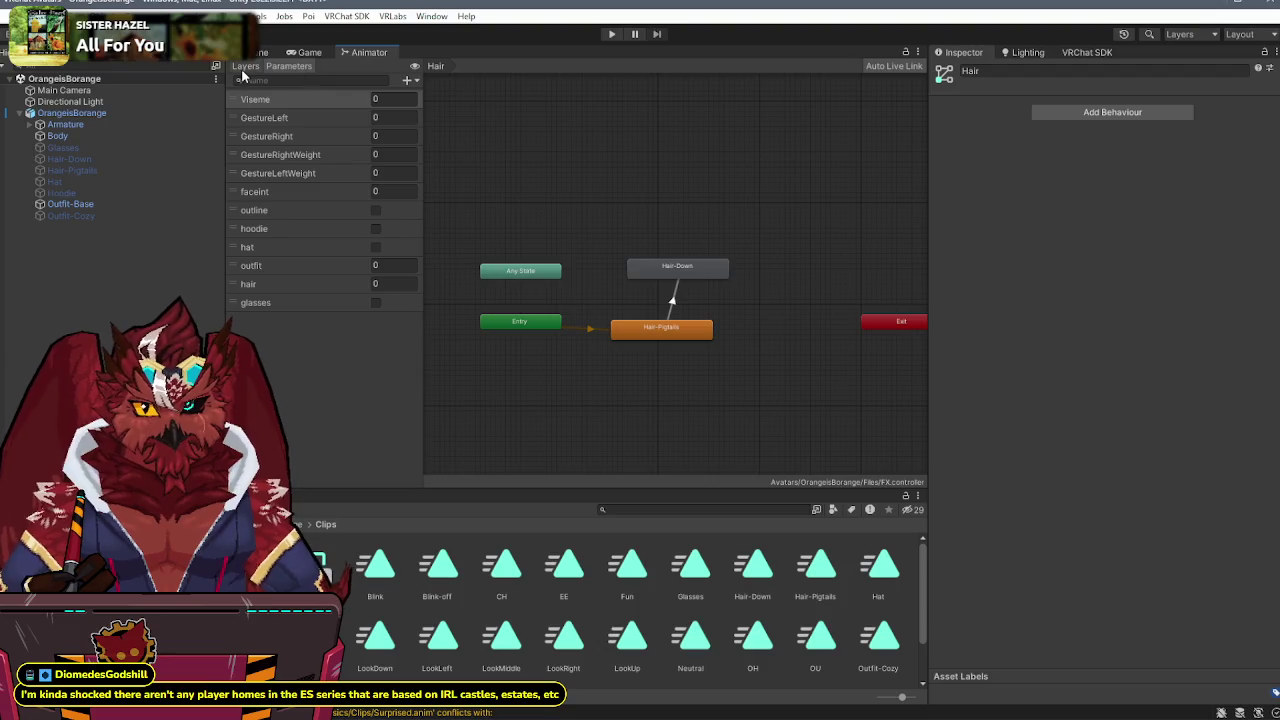
{"action": "left_click", "coordinate": [245, 67]}
{"action": "right_click", "coordinate": [663, 270]}
{"action": "left_click", "coordinate": [690, 280]}
{"action": "left_click", "coordinate": [645, 327]}
- Paste settings into the Pigtails-to-Down transition and set its condition to hair Equals 1
{"action": "left_click", "coordinate": [671, 298]}
{"action": "right_click", "coordinate": [1020, 123]}
{"action": "left_click", "coordinate": [1094, 177]}
{"action": "left_click", "coordinate": [1066, 452]}
{"action": "left_click", "coordinate": [994, 600]}
{"action": "left_click", "coordinate": [1158, 457]}
{"action": "left_click", "coordinate": [1156, 497]}
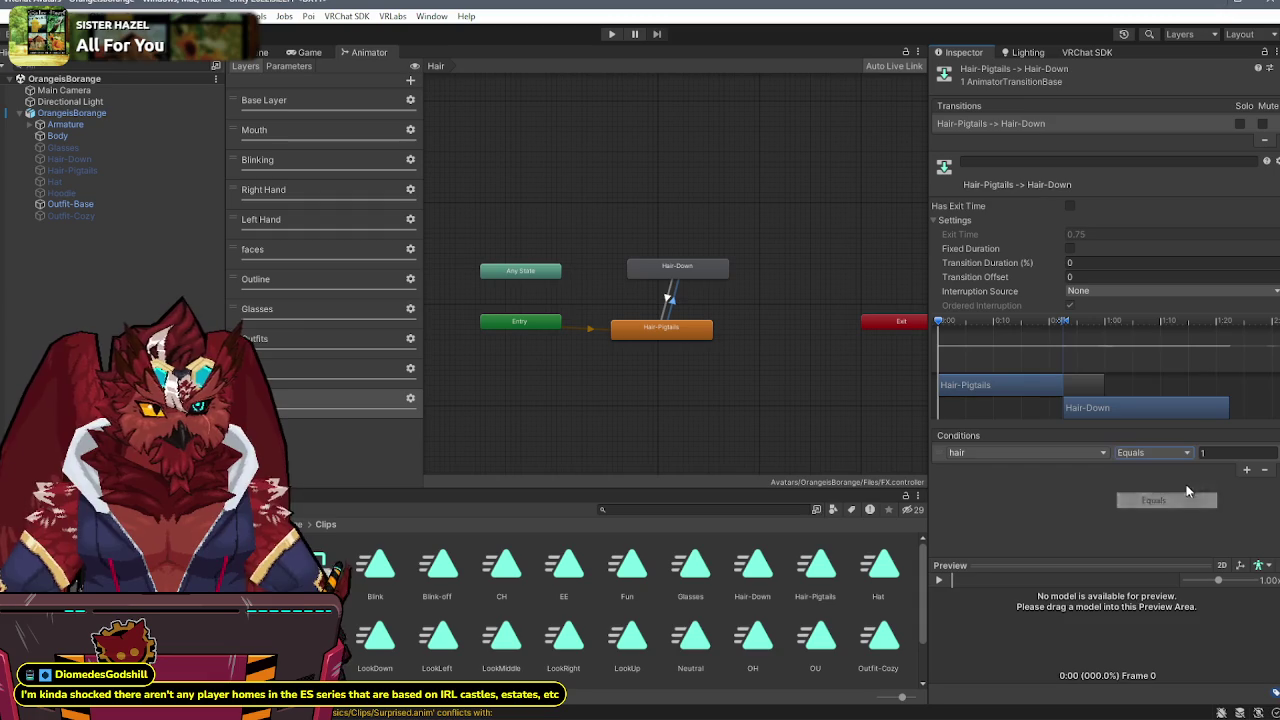
- Copy those settings onto the Down-to-Pigtails transition with condition hair Equals 2
{"action": "right_click", "coordinate": [1036, 125]}
{"action": "left_click", "coordinate": [1050, 132]}
{"action": "left_click", "coordinate": [662, 308]}
{"action": "right_click", "coordinate": [1032, 125]}
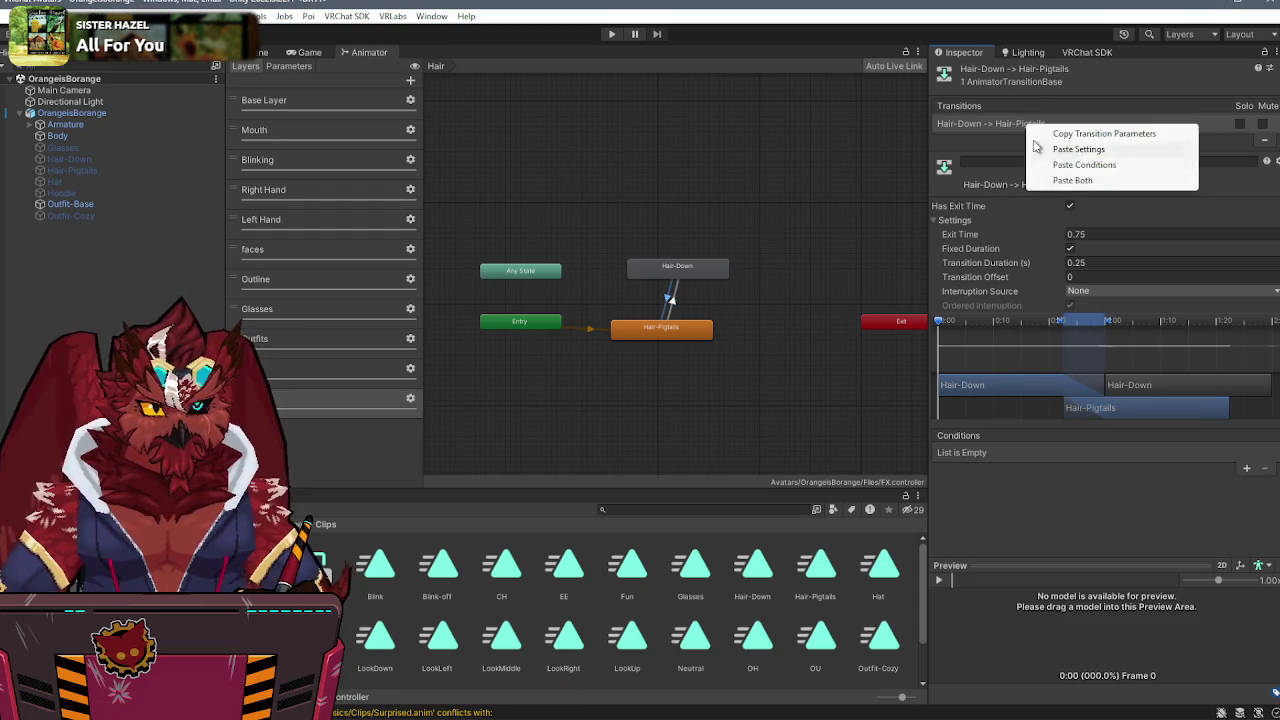
{"action": "left_click", "coordinate": [1094, 180]}
{"action": "left_click", "coordinate": [1219, 453]}
{"action": "type", "text": "2"}
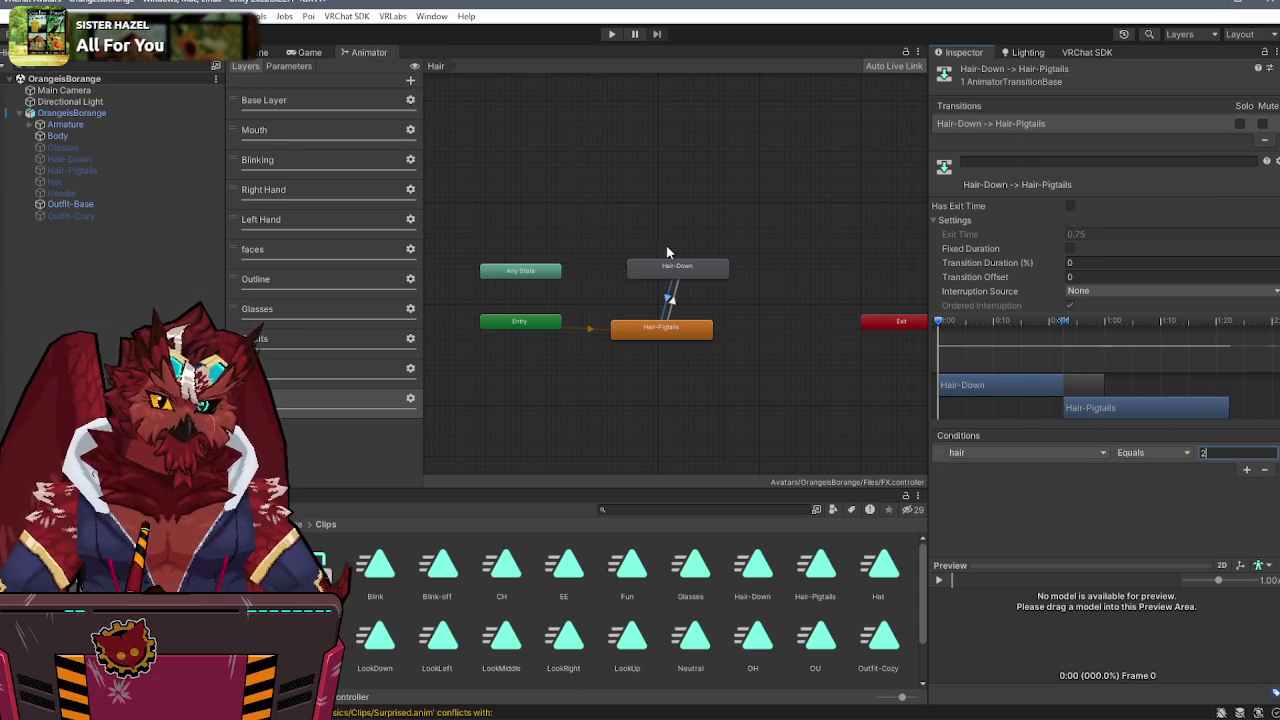
{"action": "left_click", "coordinate": [285, 524]}
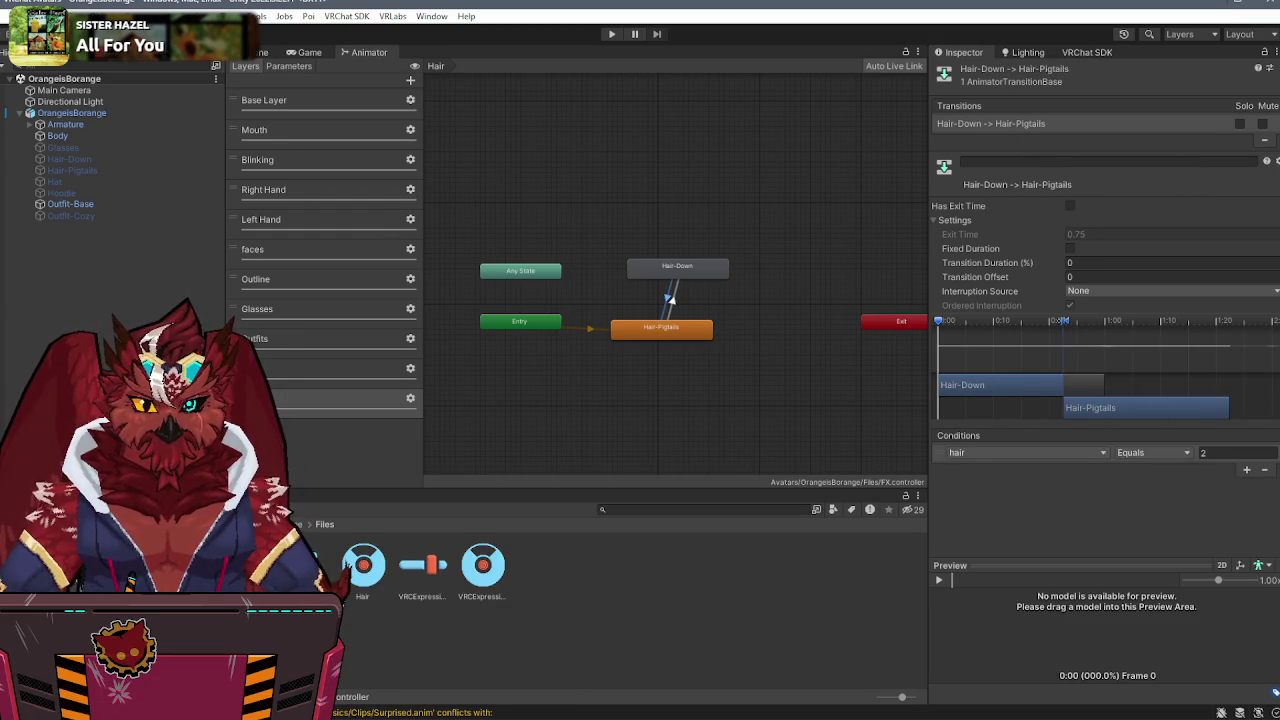
{"action": "left_click", "coordinate": [362, 566]}
- Set the Down toggle's value to 2 and check the Pigtails toggle's value
{"action": "left_click", "coordinate": [975, 153]}
{"action": "left_click", "coordinate": [1252, 240]}
{"action": "left_click", "coordinate": [1030, 150]}
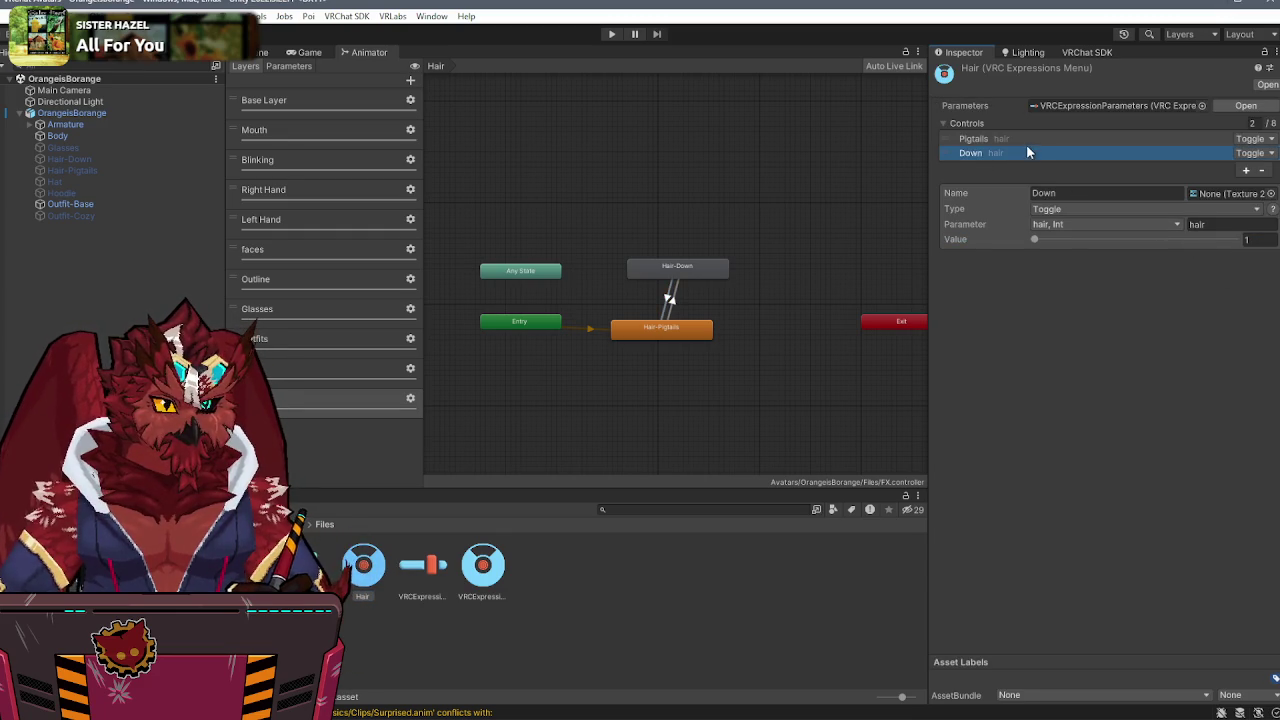
{"action": "left_click", "coordinate": [1125, 139]}
{"action": "left_click", "coordinate": [1255, 241]}
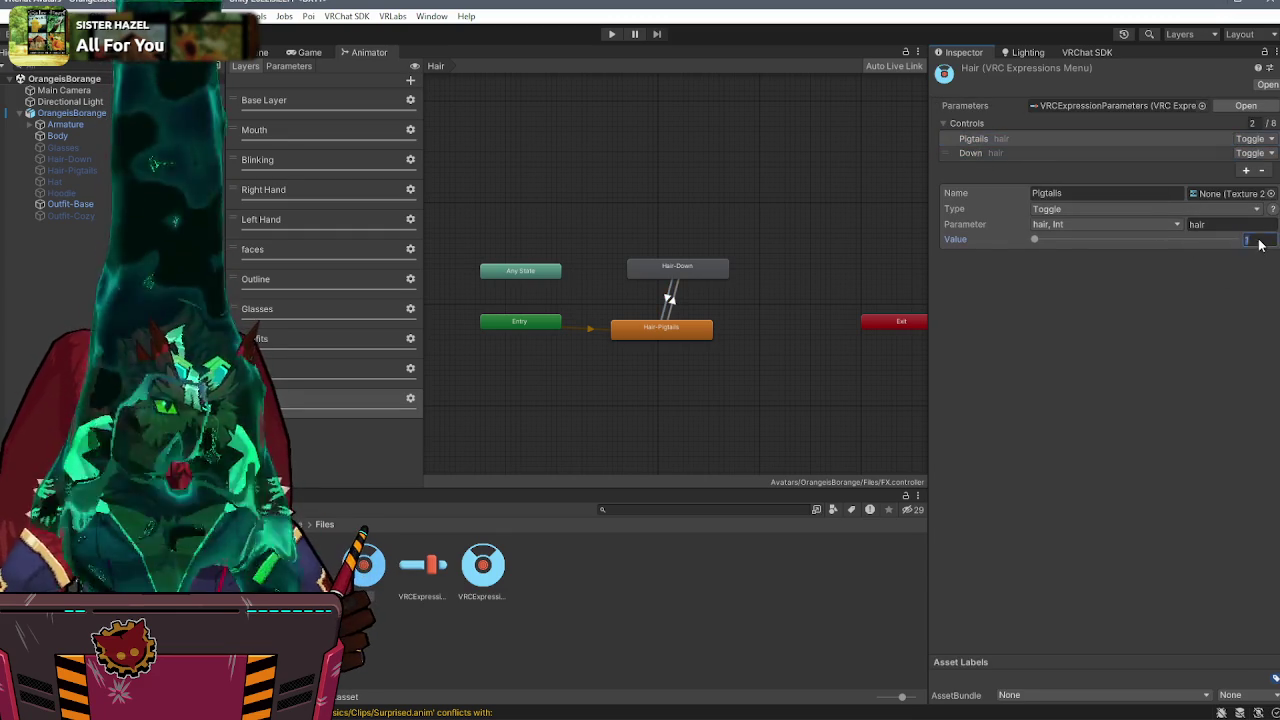
- Review the expression parameters, main menu and Hair submenu, then return to the Scene view
{"action": "left_click", "coordinate": [425, 570]}
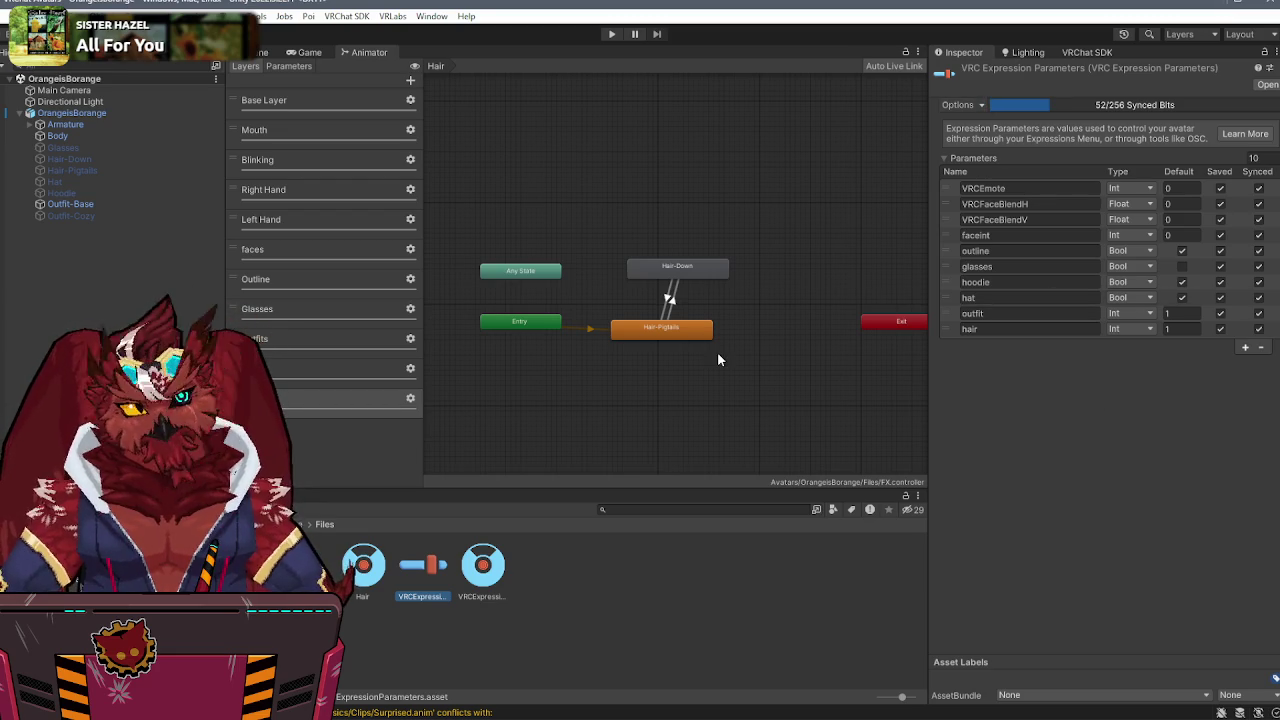
{"action": "left_click", "coordinate": [483, 594]}
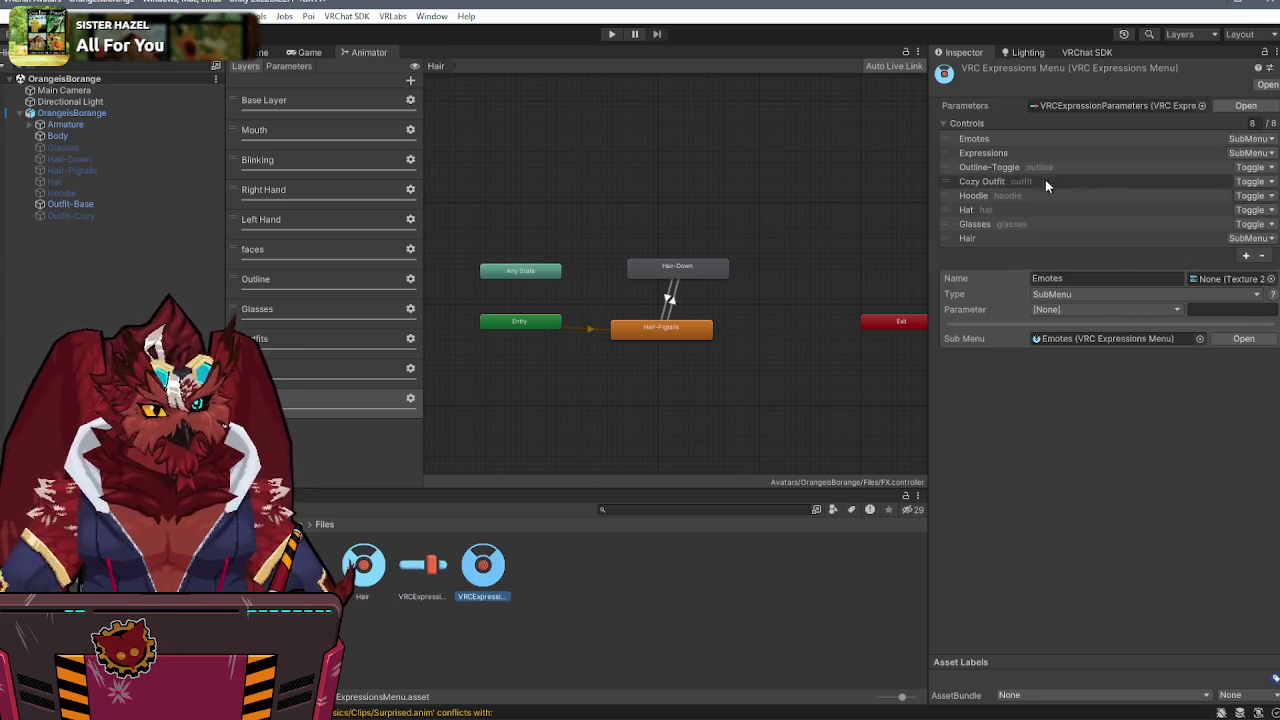
{"action": "left_click", "coordinate": [1022, 243]}
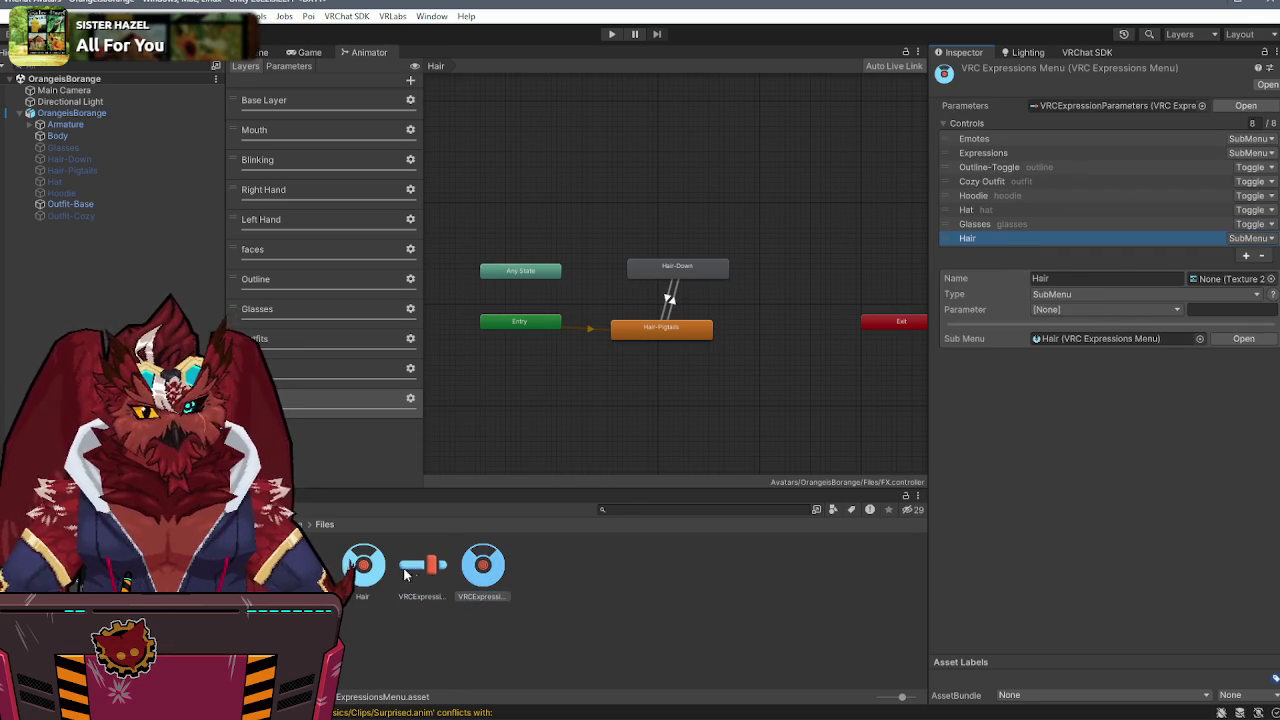
{"action": "left_click", "coordinate": [364, 570]}
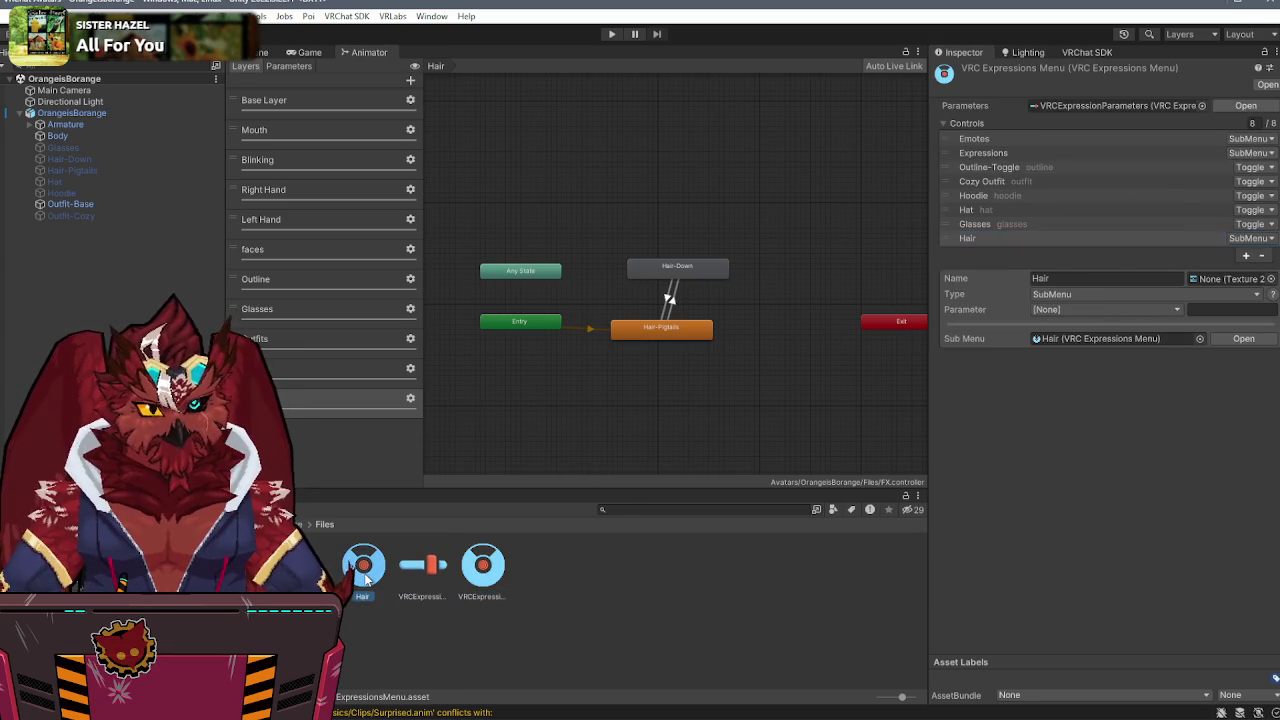
{"action": "left_click", "coordinate": [461, 571]}
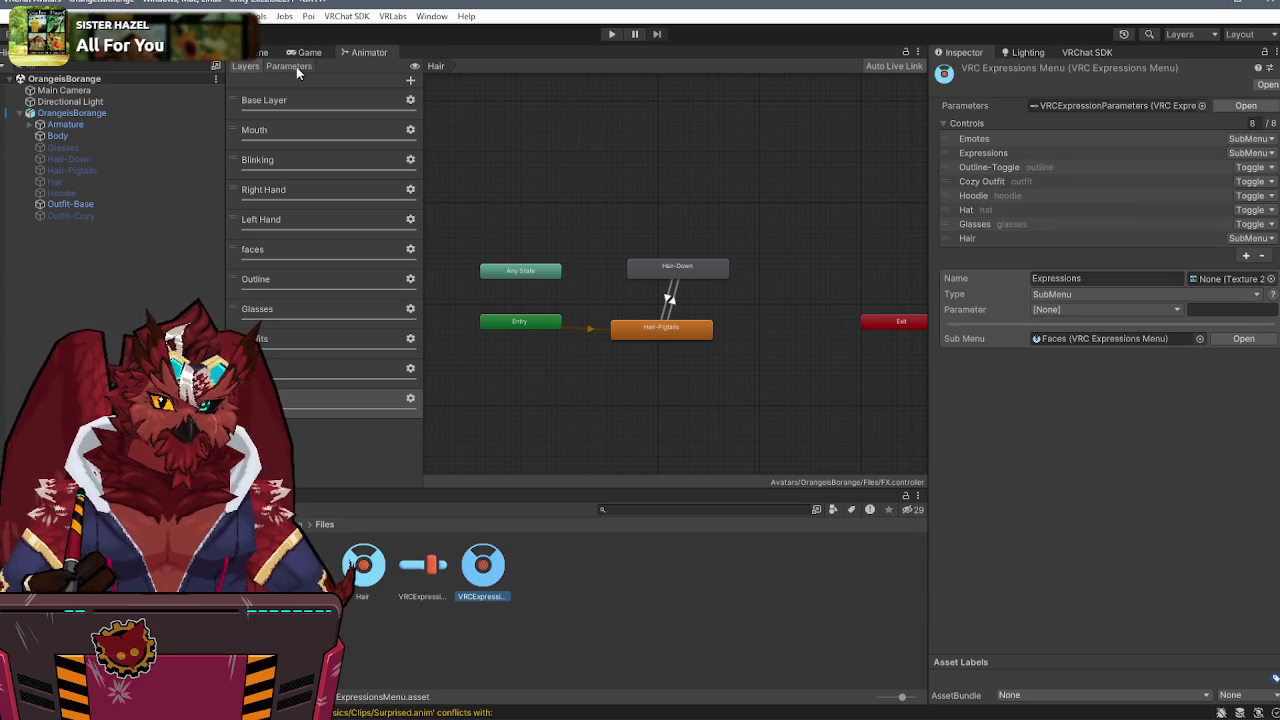
{"action": "left_click", "coordinate": [262, 50]}
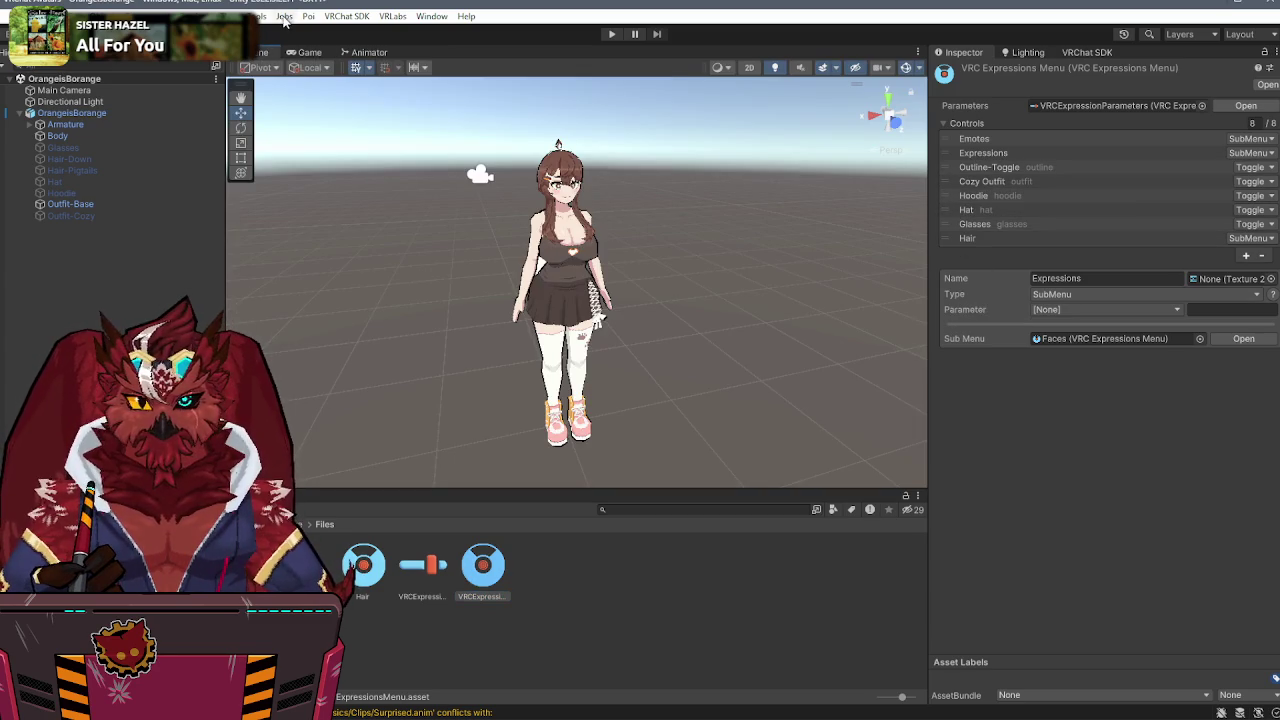
- Add a Gesture Manager emulator, test the avatar in play mode, then stop and open Materials
{"action": "left_click", "coordinate": [270, 16]}
{"action": "left_click", "coordinate": [320, 34]}
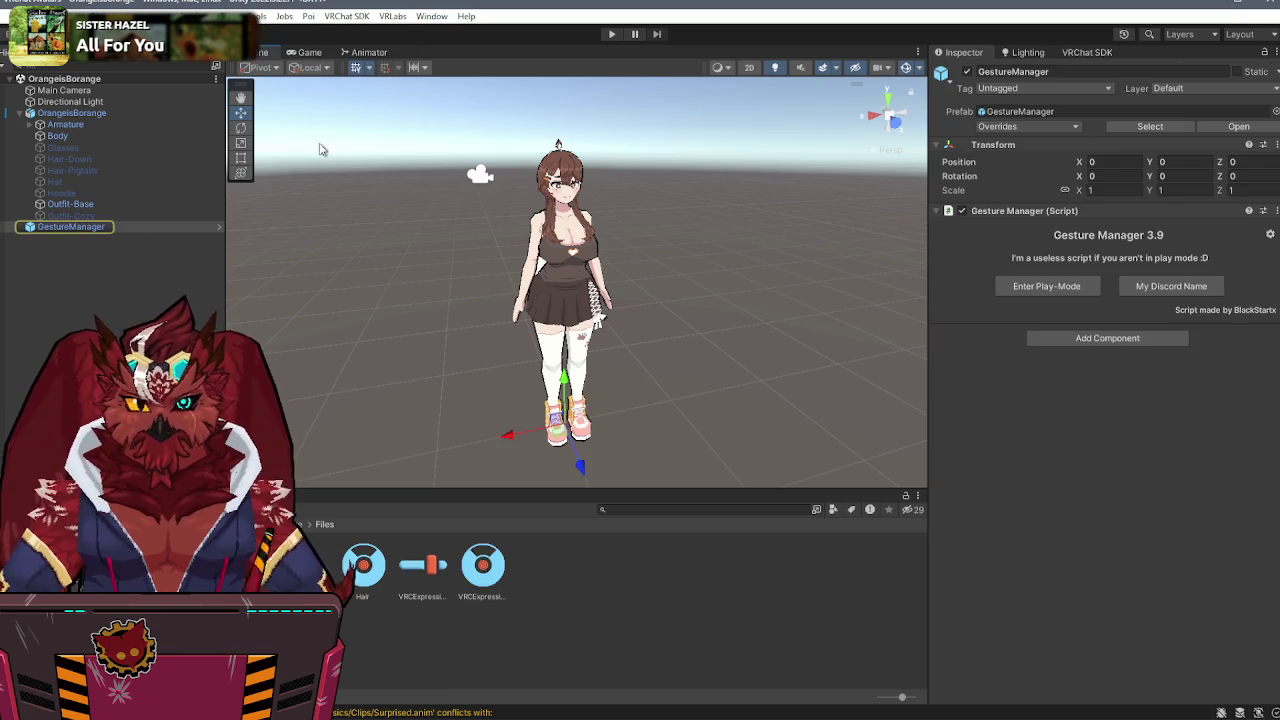
{"action": "left_click", "coordinate": [1058, 290]}
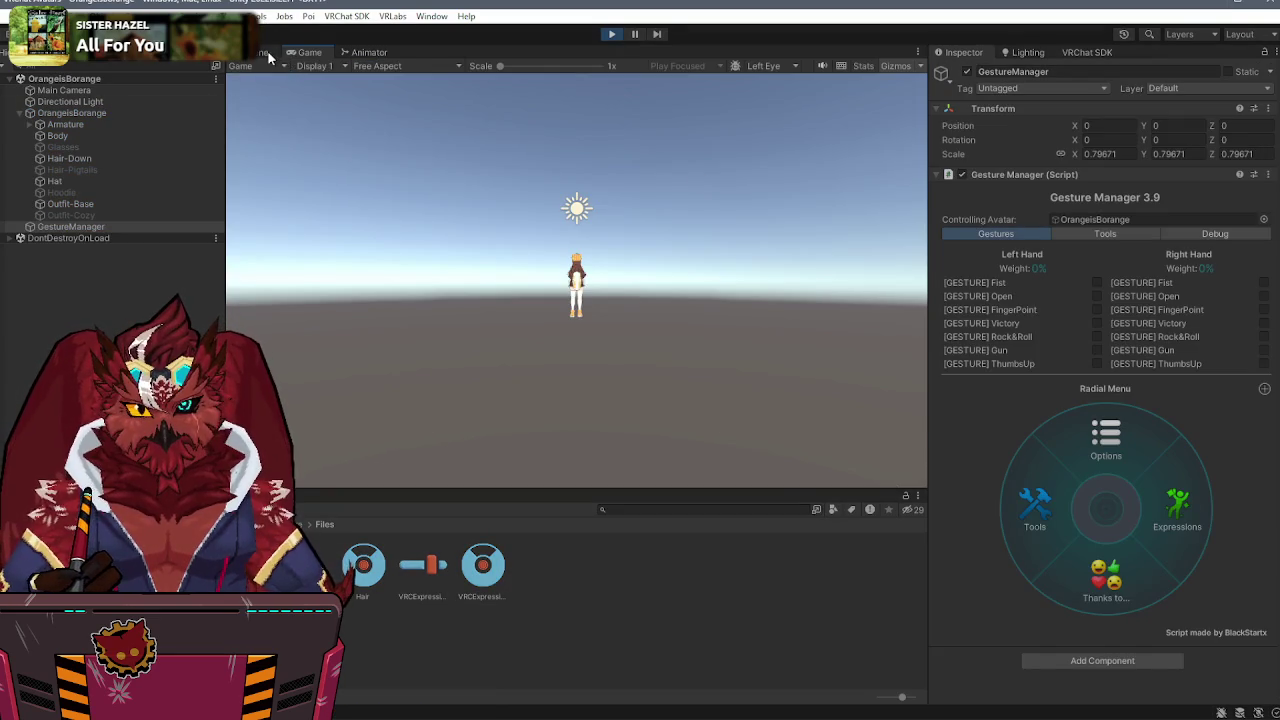
{"action": "left_click", "coordinate": [268, 55]}
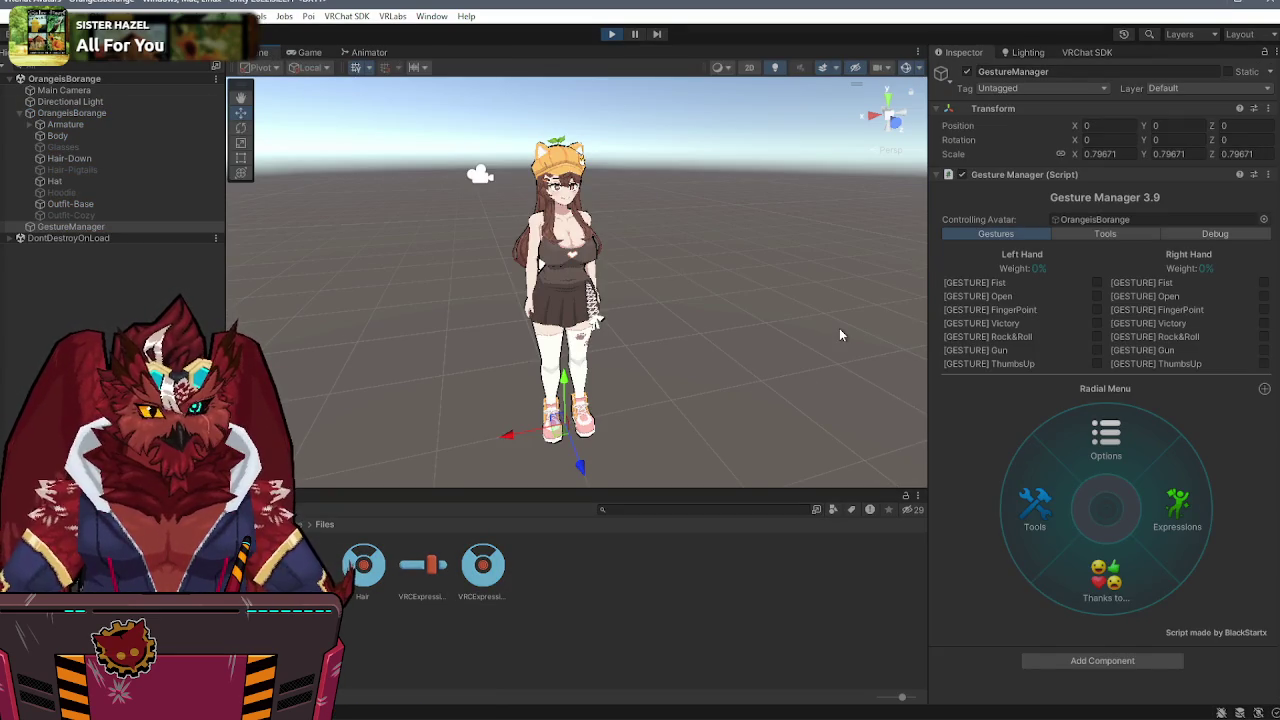
{"action": "left_click", "coordinate": [612, 34]}
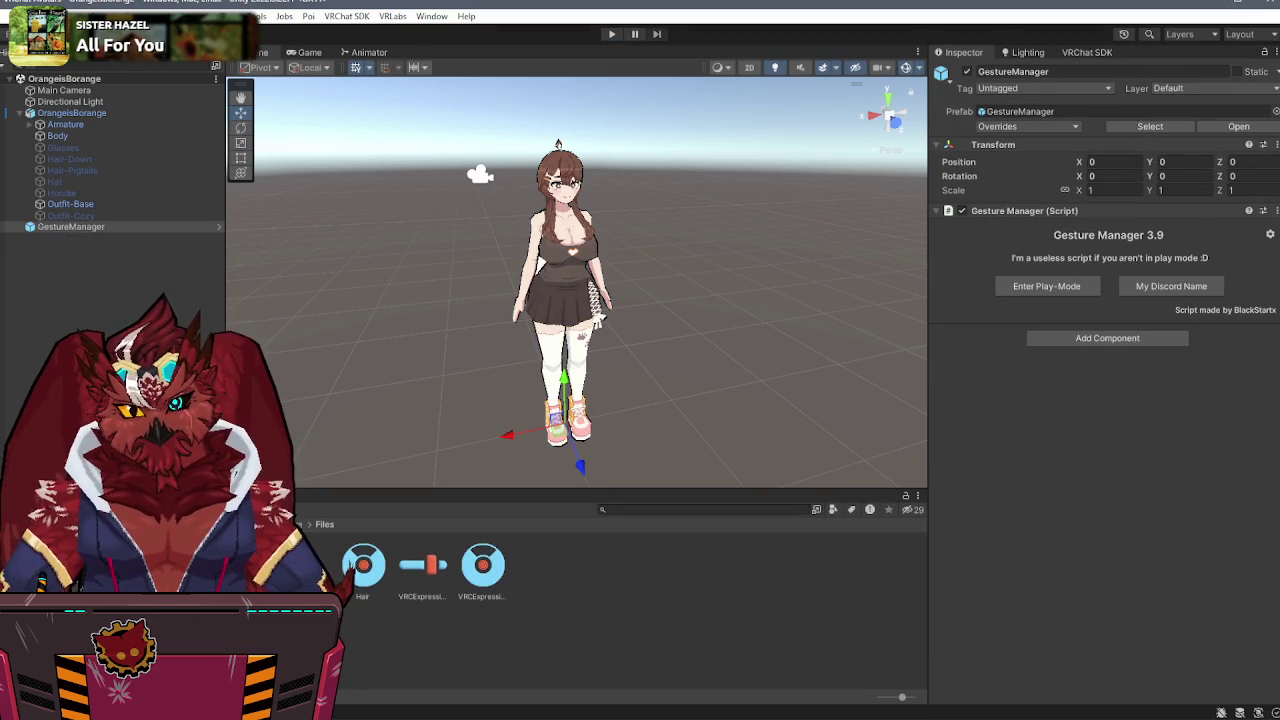
{"action": "key", "text": "Up"}
{"action": "key", "text": "Up"}
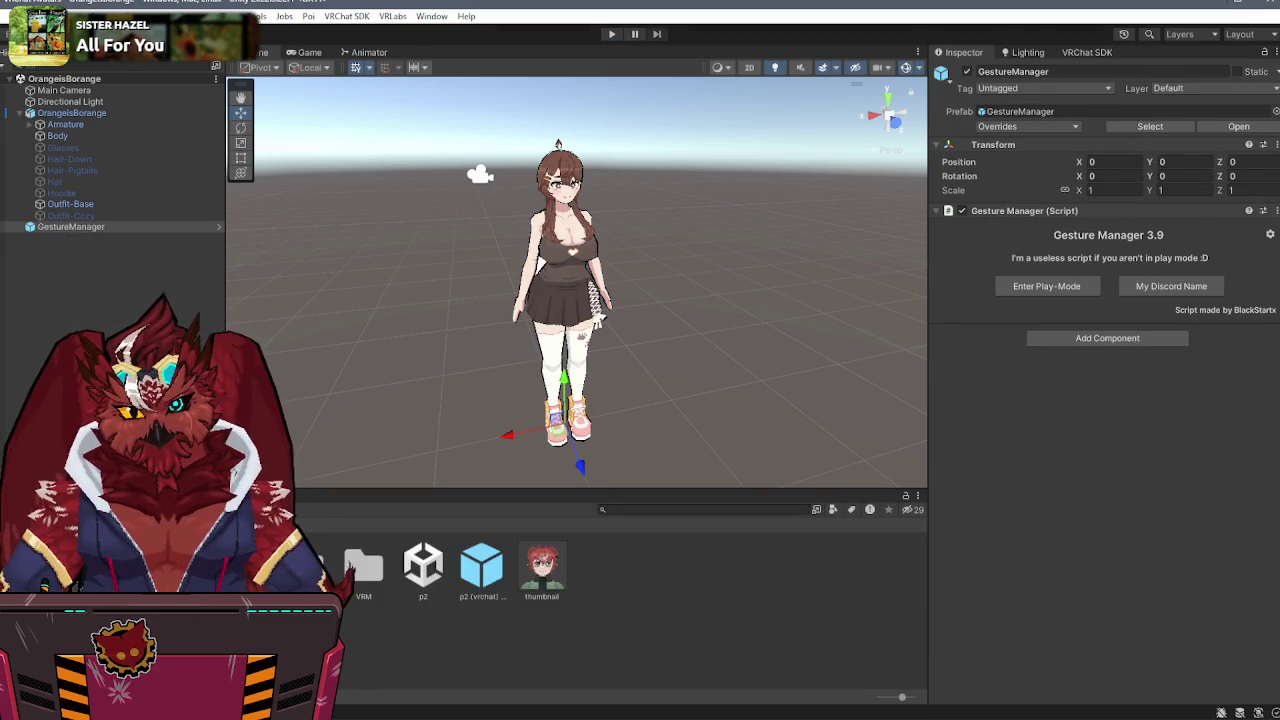
{"action": "key", "text": "Up"}
- Lock in the optimized Poiyomi shader on the Aki and Aki-Face materials, then select GestureManager
{"action": "left_click", "coordinate": [300, 565]}
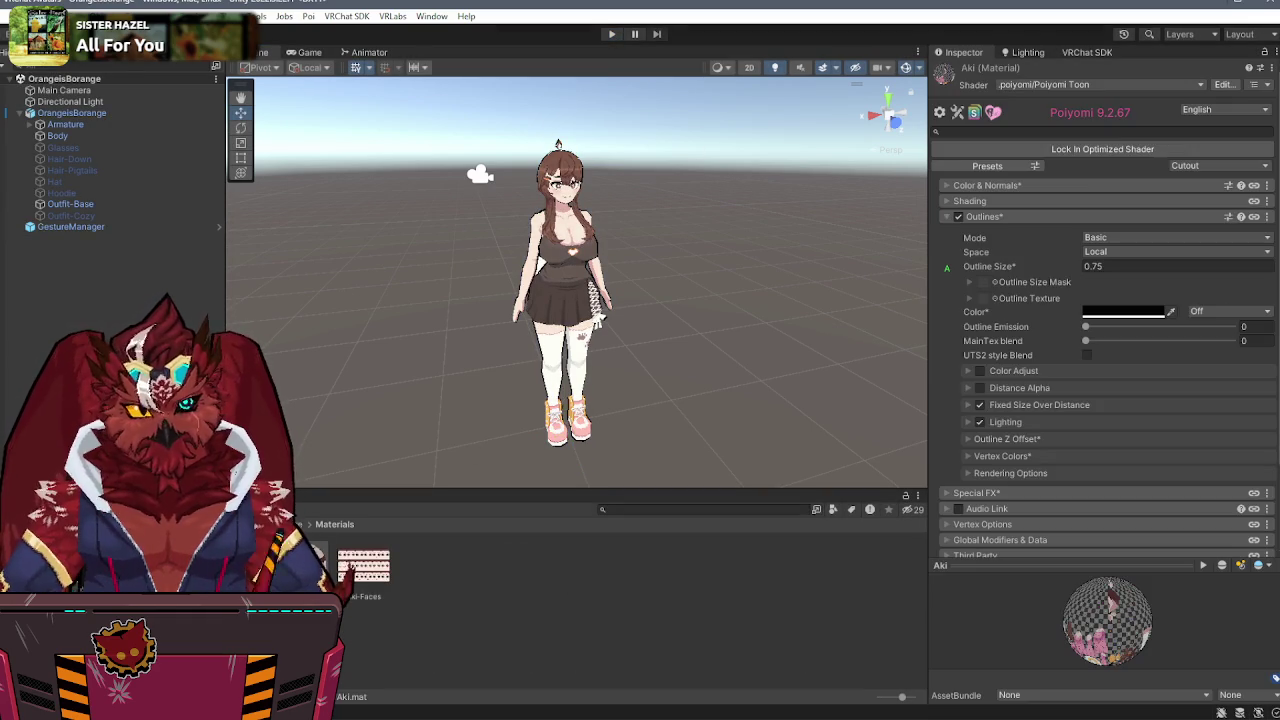
{"action": "left_click", "coordinate": [1063, 150]}
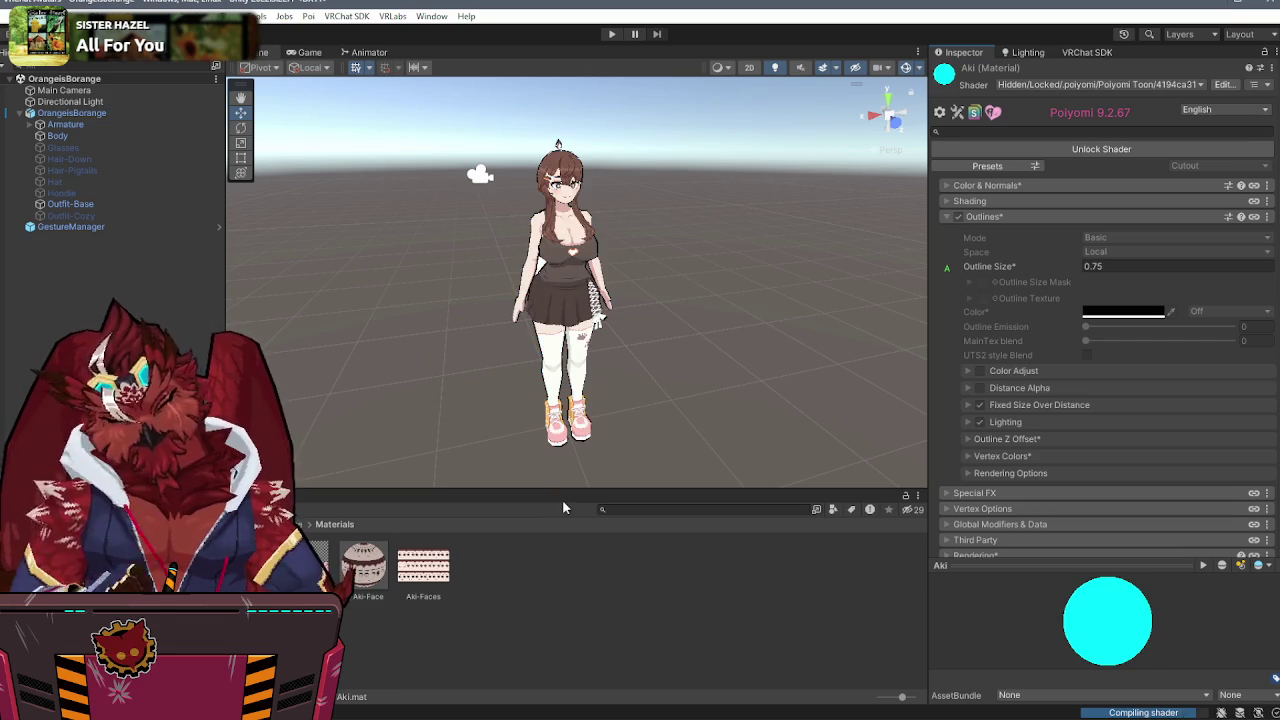
{"action": "left_click", "coordinate": [366, 570]}
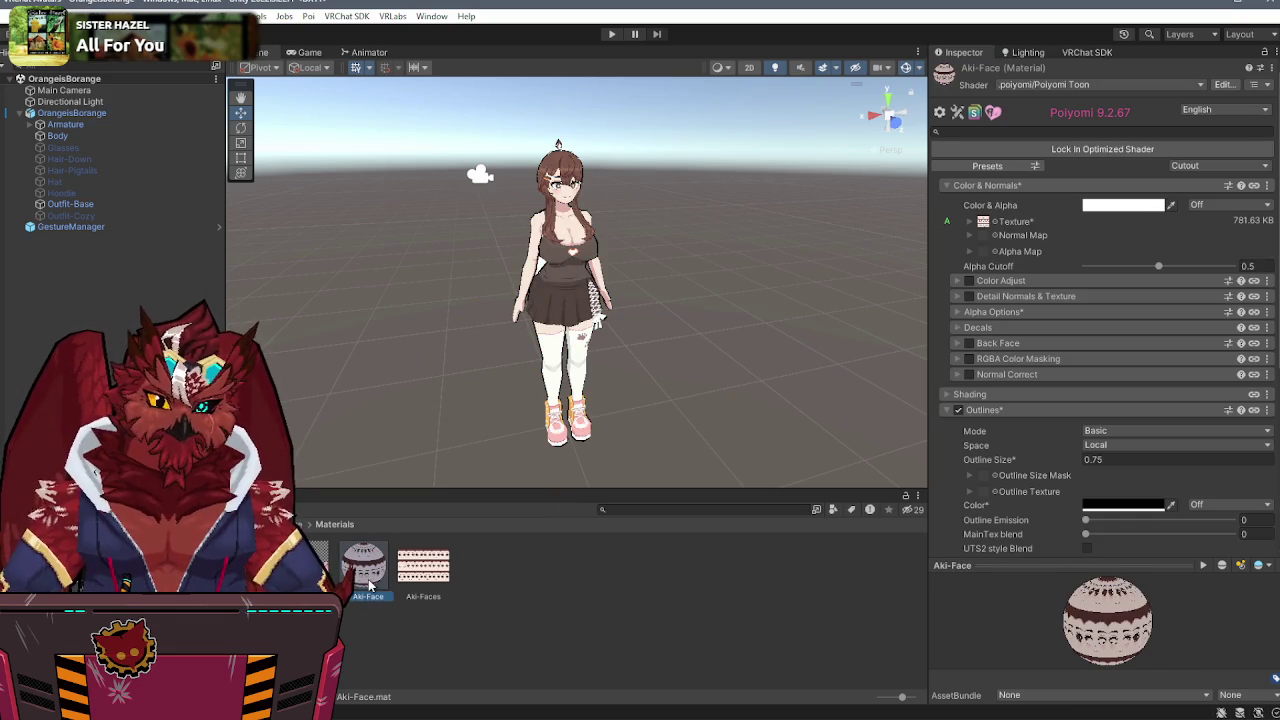
{"action": "left_click", "coordinate": [1085, 152]}
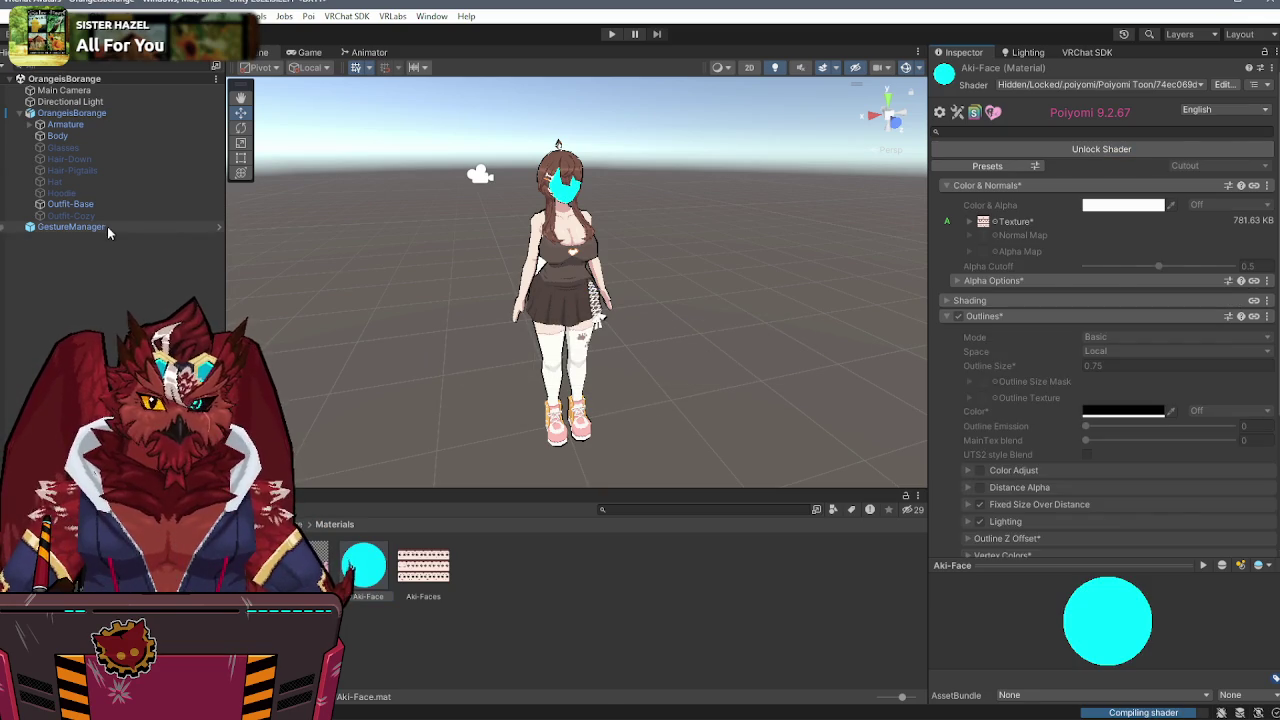
{"action": "left_click", "coordinate": [106, 226]}
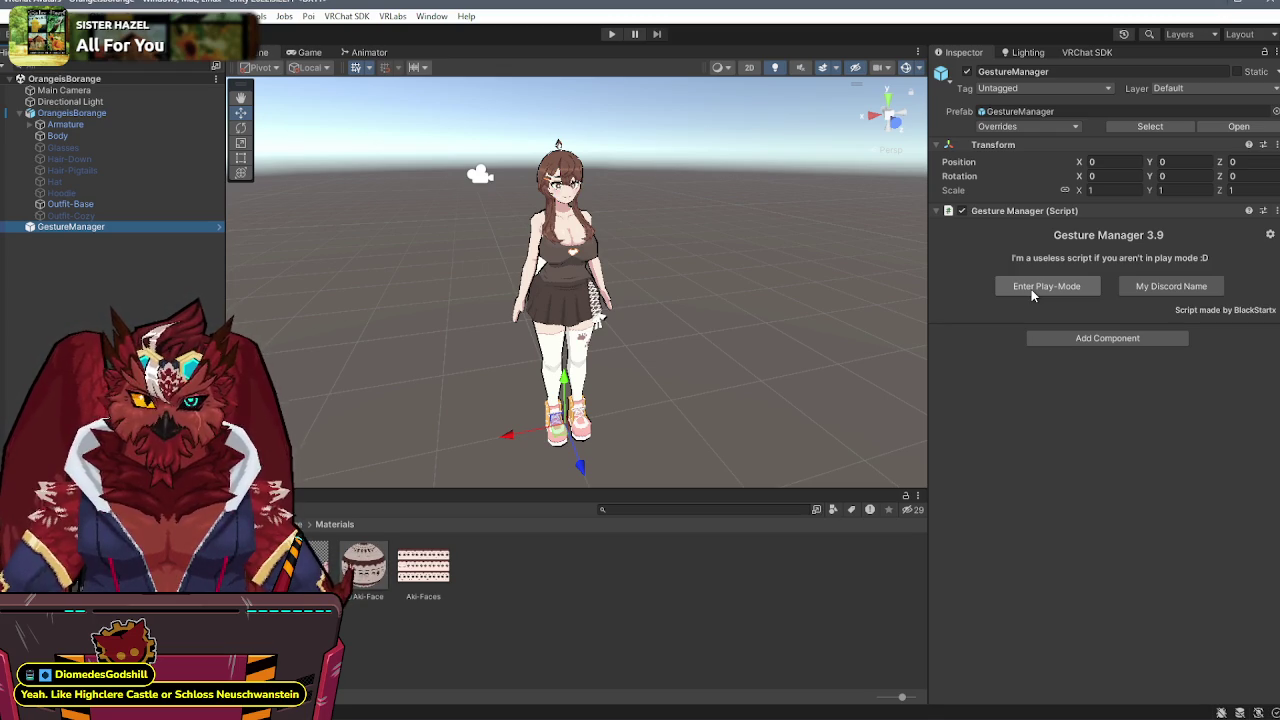
- Enter Gesture Manager play mode and return to the Scene view of the avatar
{"action": "left_click", "coordinate": [1031, 289]}
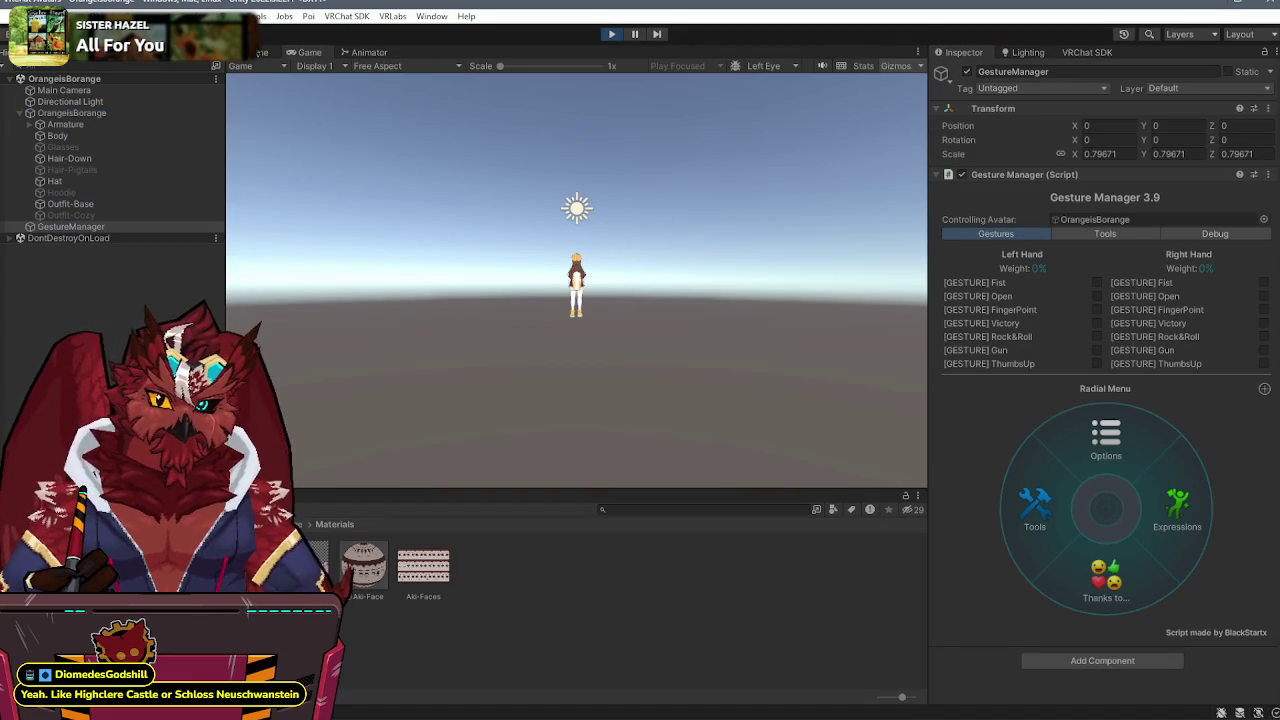
{"action": "left_click", "coordinate": [256, 54]}
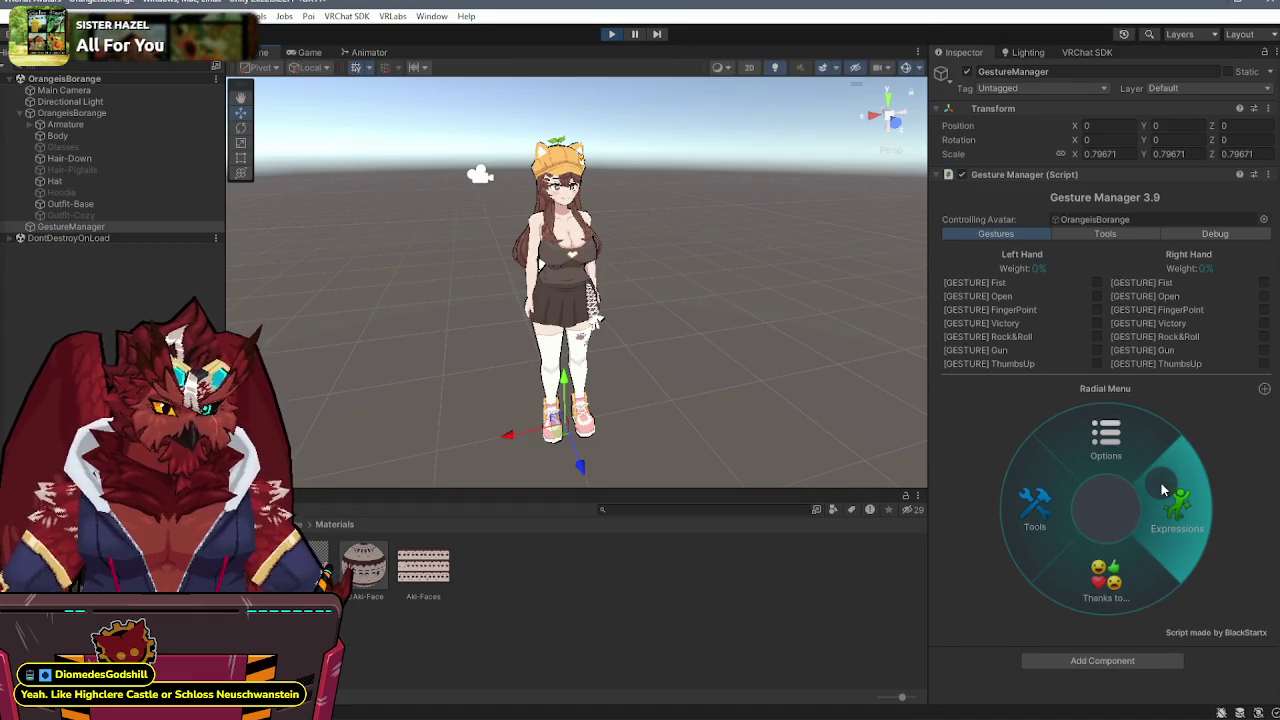
{"action": "scroll", "coordinate": [680, 312], "scroll_direction": "up", "scroll_amount": 3}
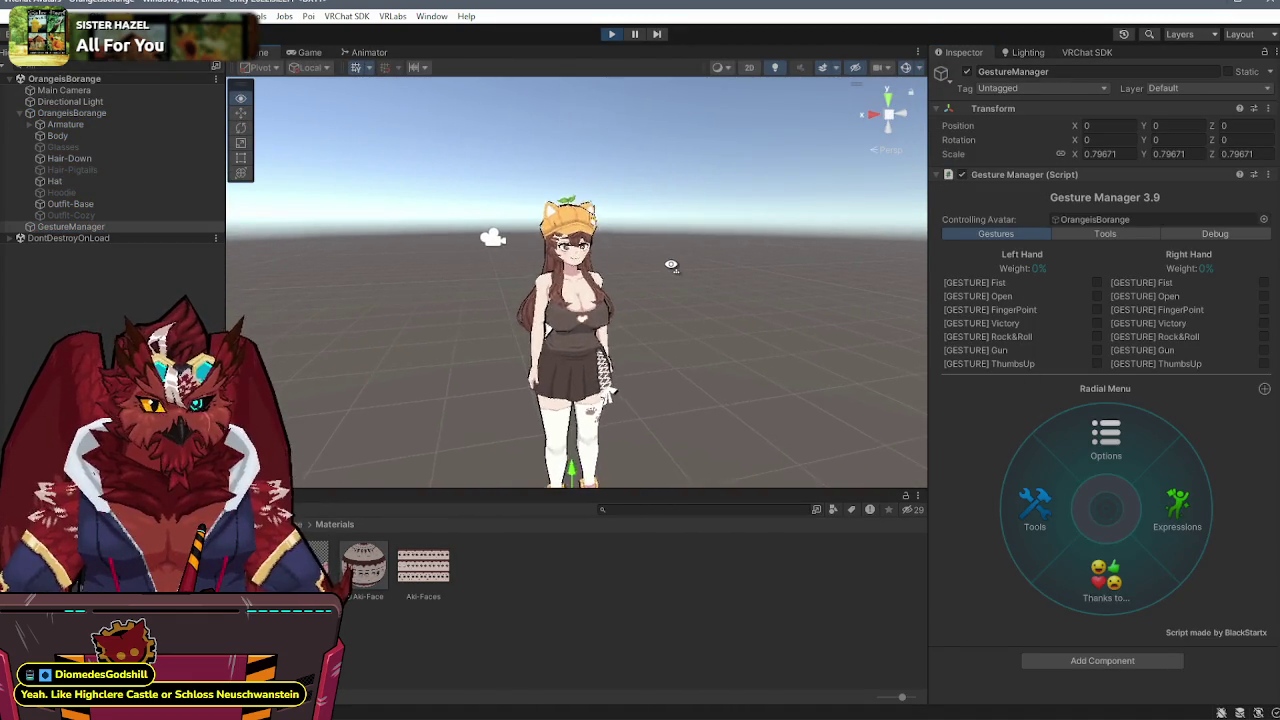
{"action": "scroll", "coordinate": [671, 265], "scroll_direction": "up", "scroll_amount": 2}
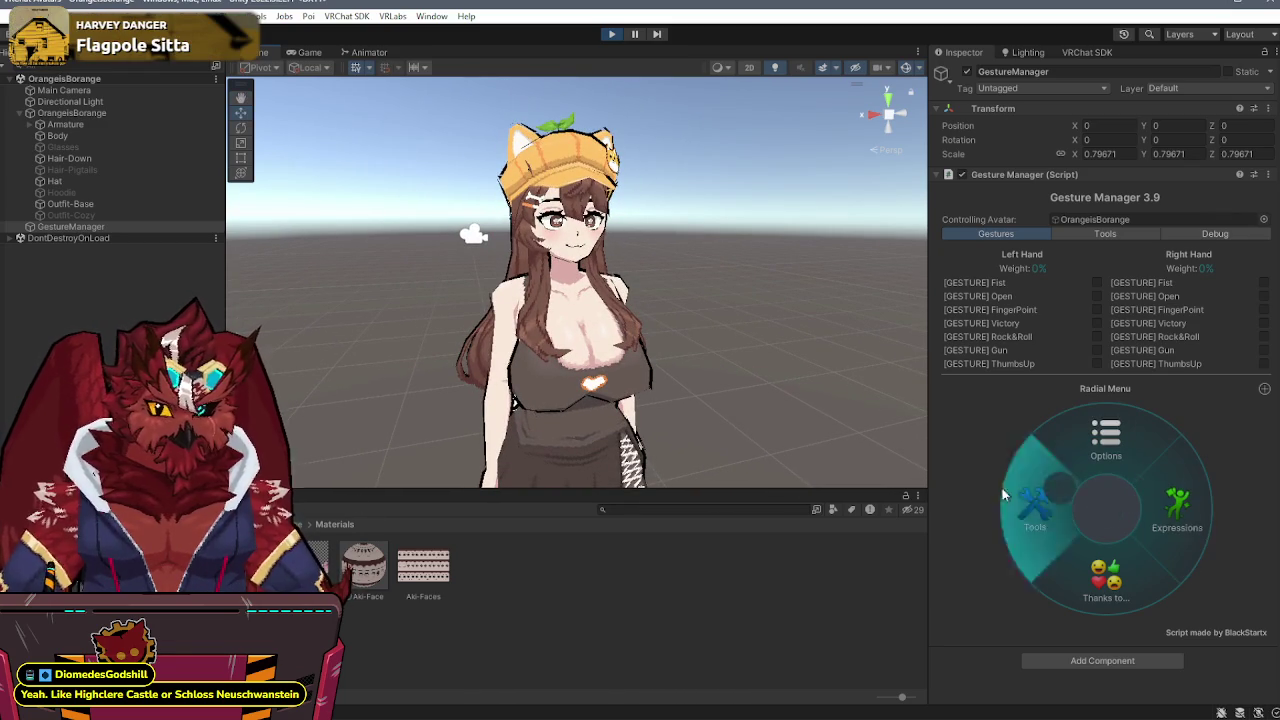
- Show the avatar's Expressions menu and open the VRCExpressionParameters asset with the Hair parameter
{"action": "key", "text": "ctrl+6"}
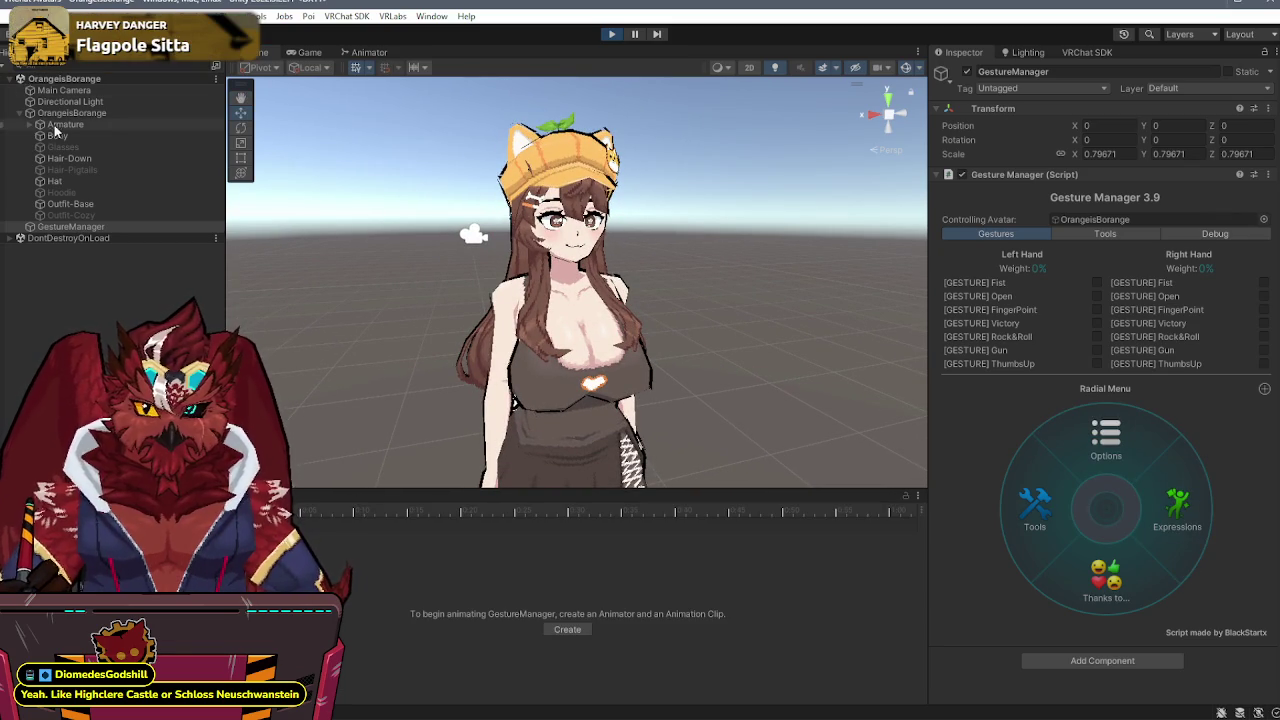
{"action": "left_click", "coordinate": [40, 113]}
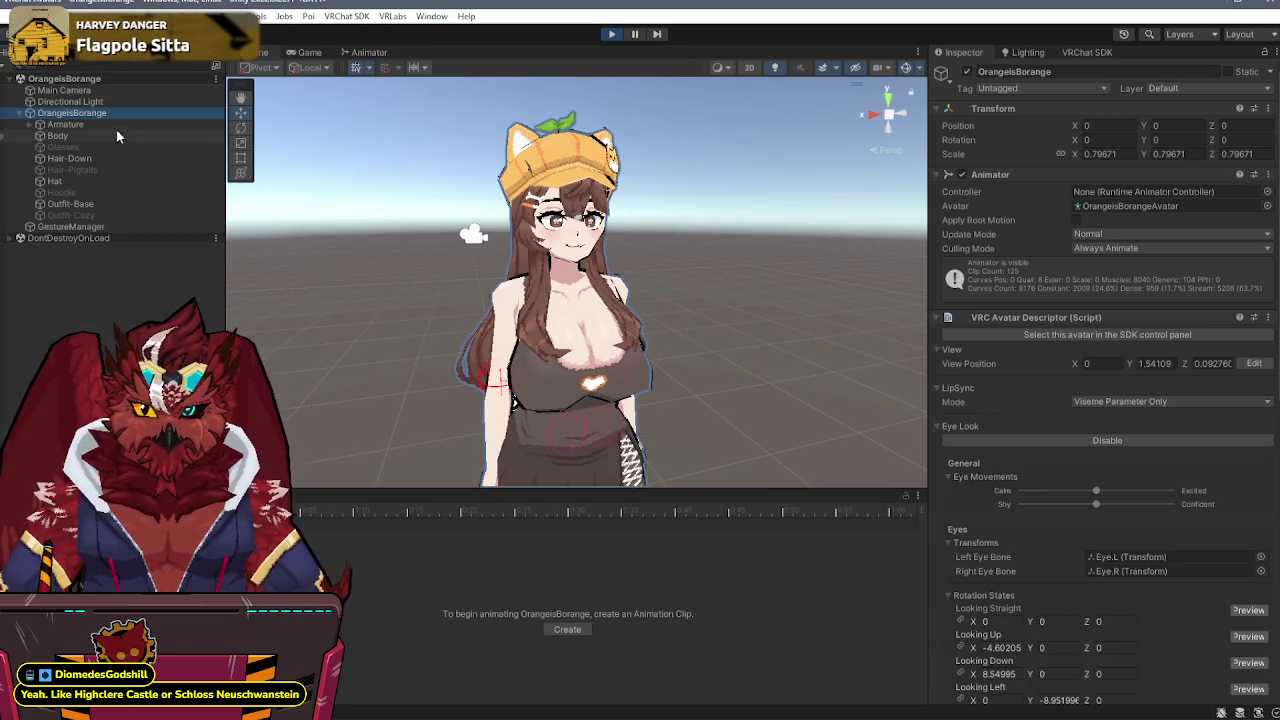
{"action": "key", "text": "ctrl+5"}
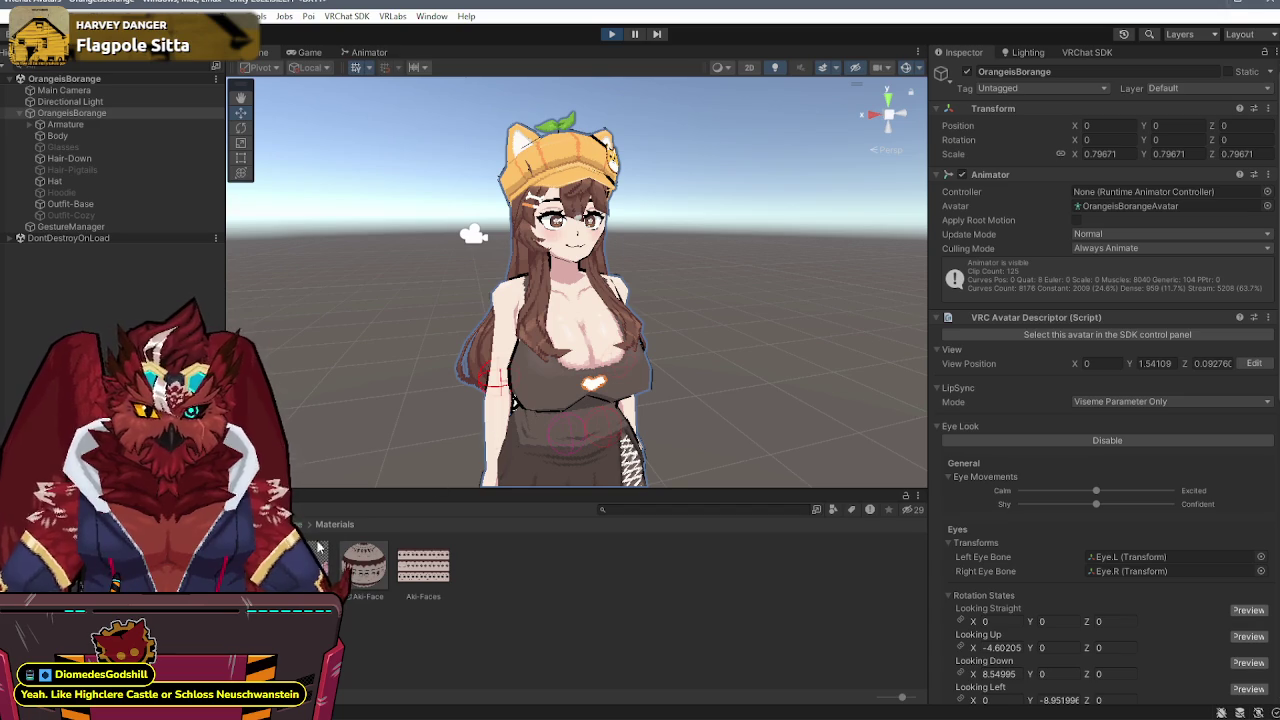
{"action": "left_click", "coordinate": [64, 227]}
{"action": "left_click", "coordinate": [1155, 512]}
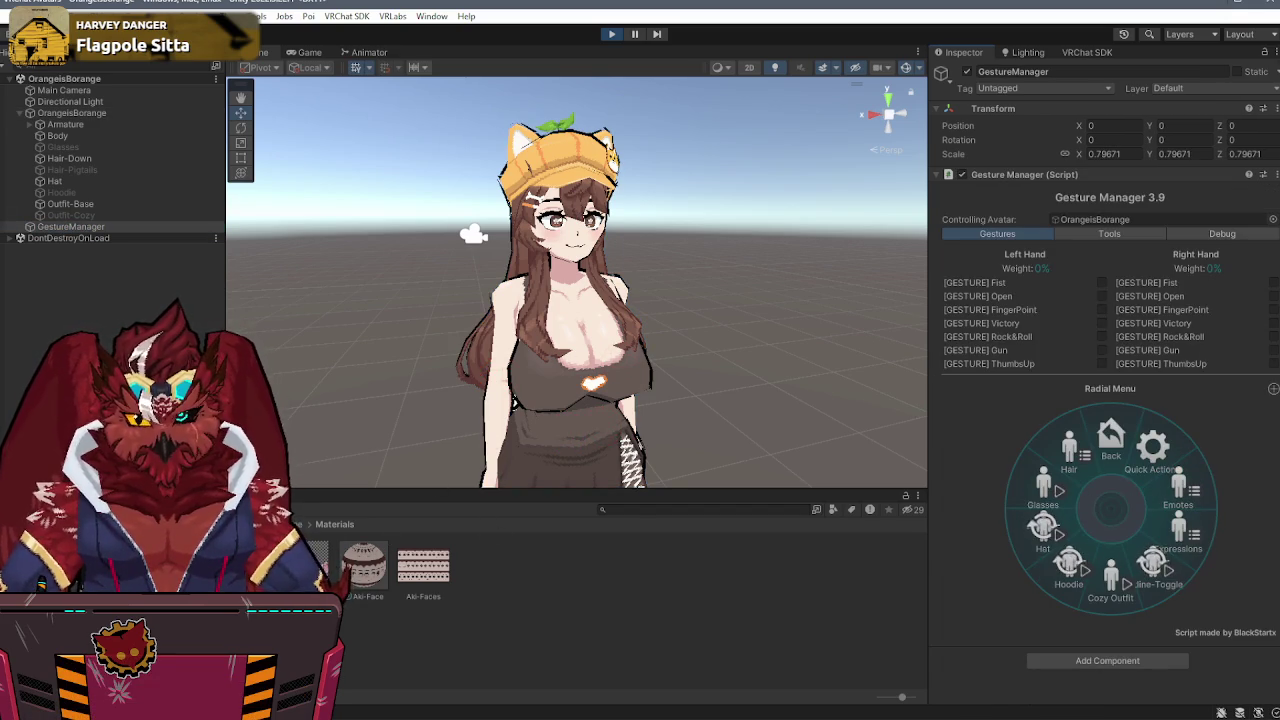
{"action": "left_click", "coordinate": [427, 566]}
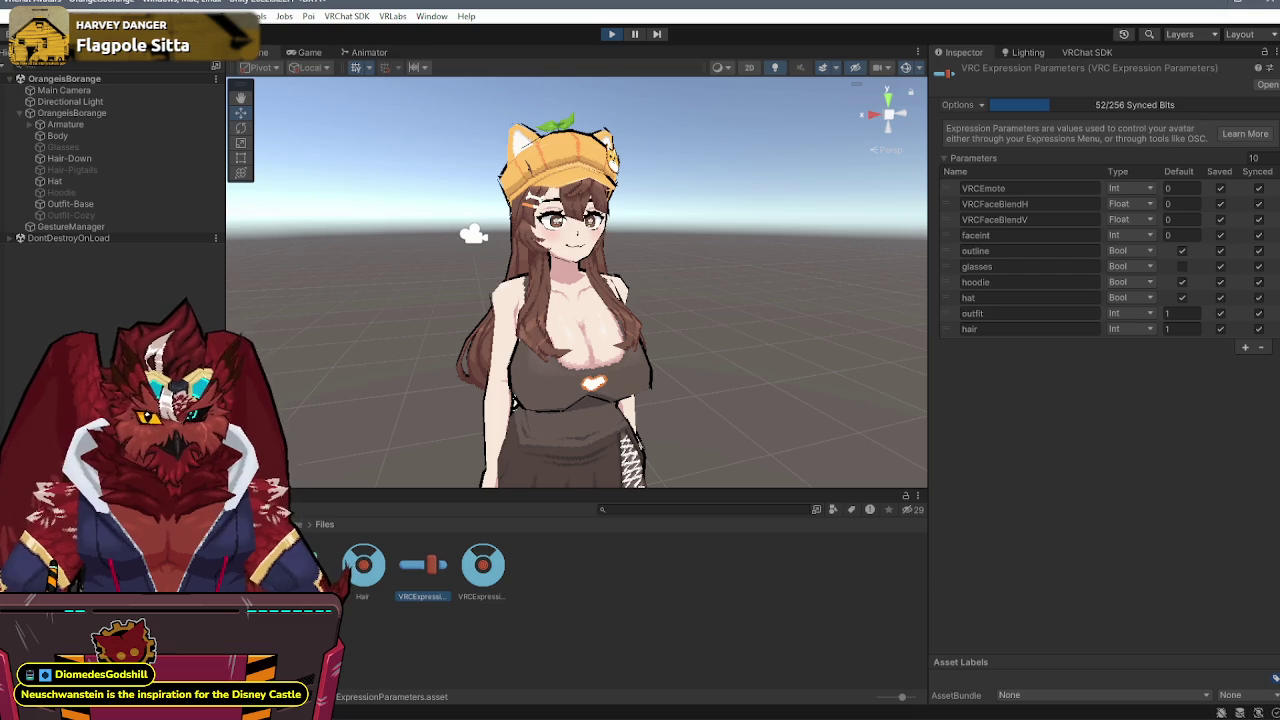
- In the Animator, add a new layer to the controller, then delete it again
{"action": "left_click", "coordinate": [368, 52]}
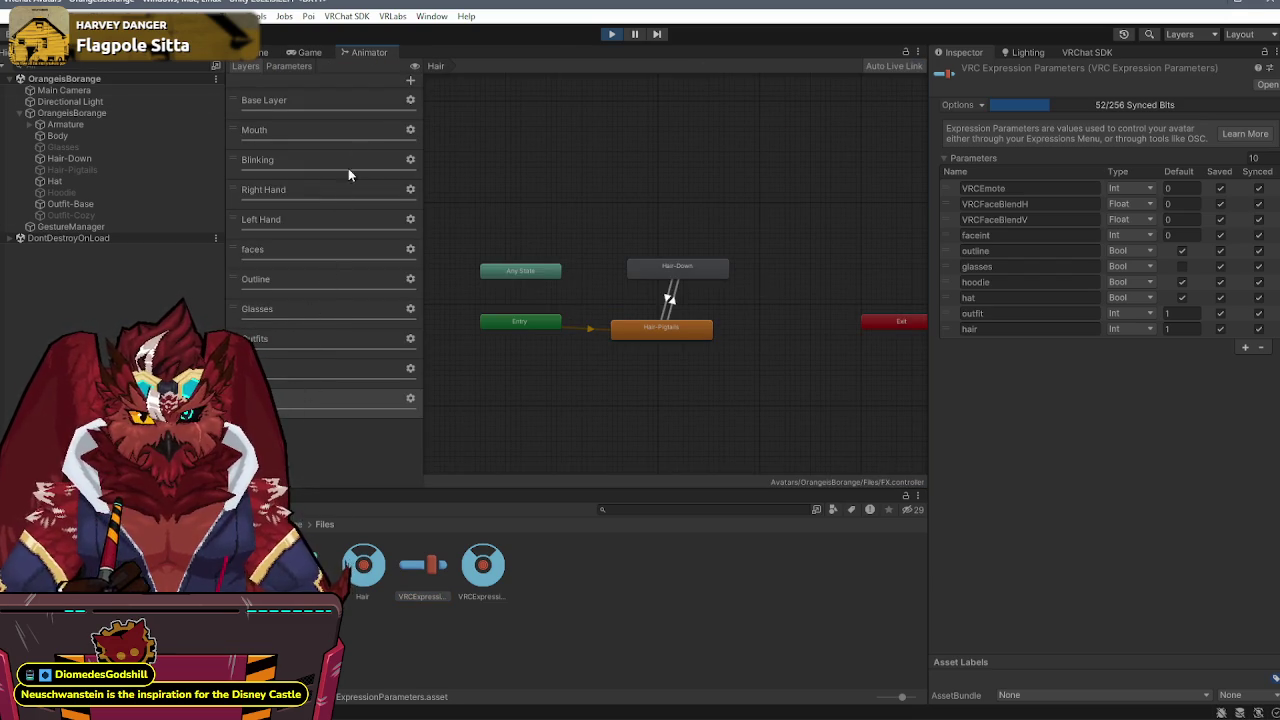
{"action": "left_click", "coordinate": [409, 80]}
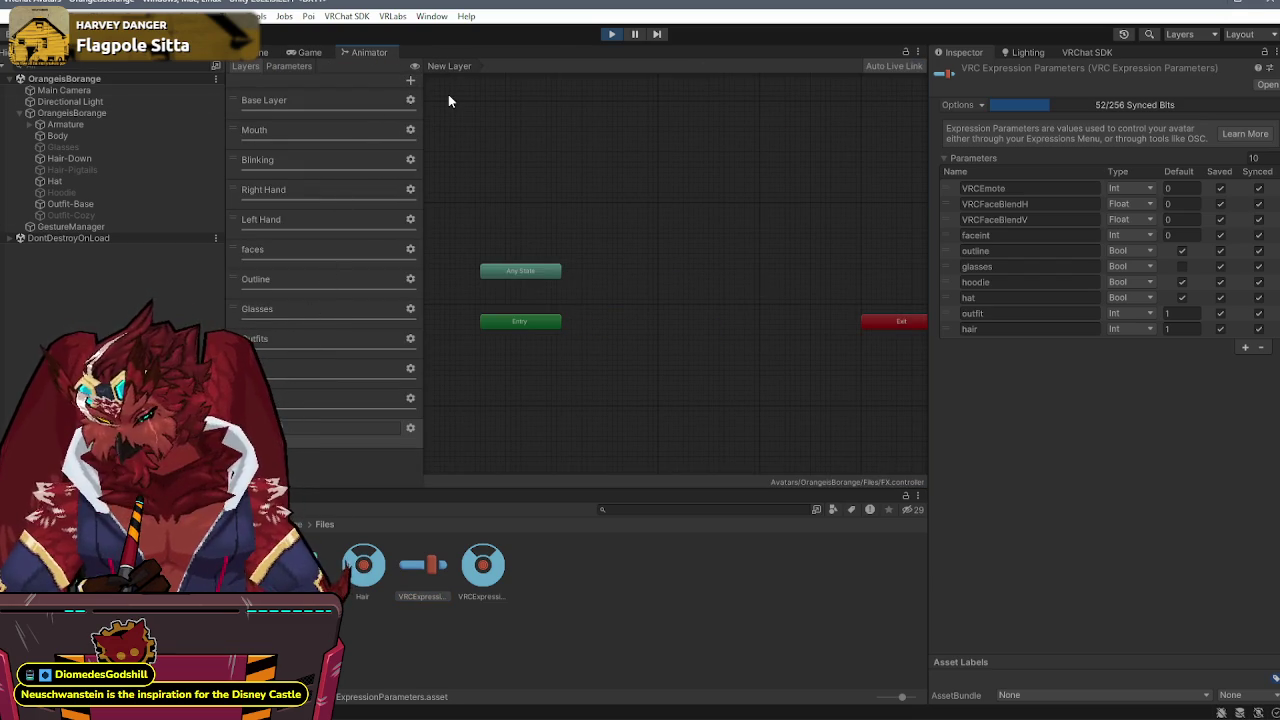
{"action": "key", "text": "Return"}
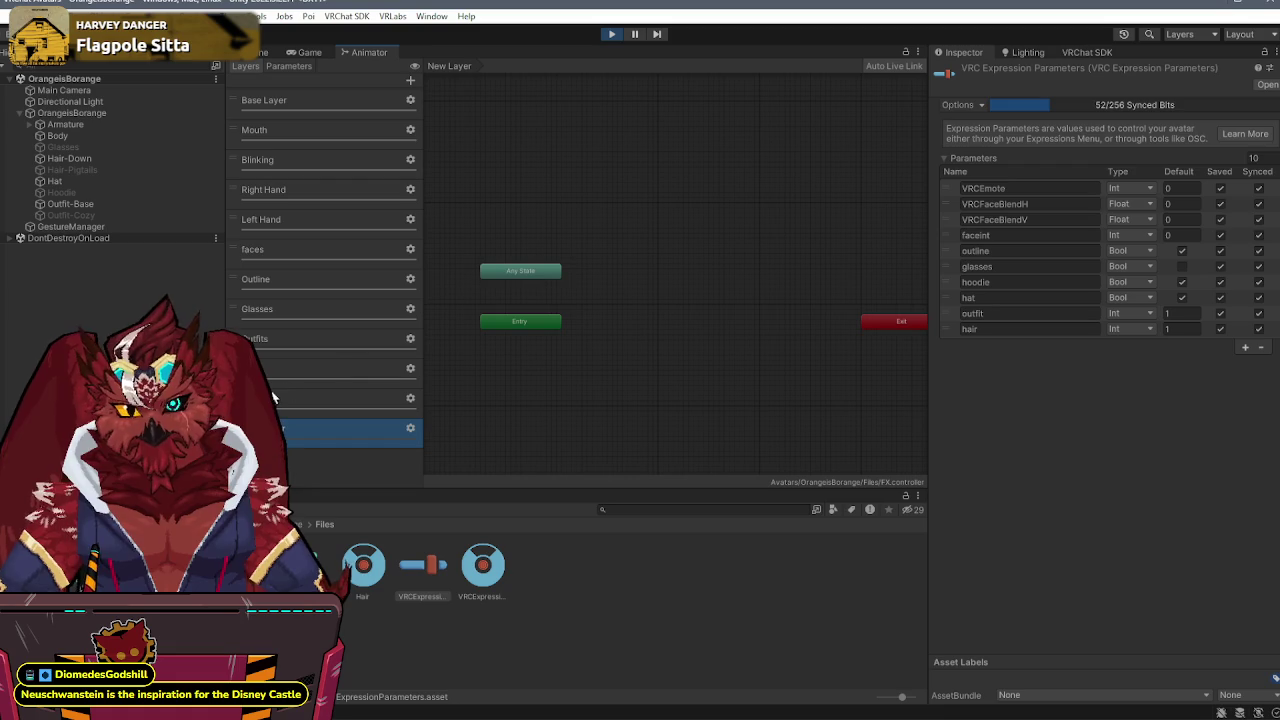
{"action": "key", "text": "Delete"}
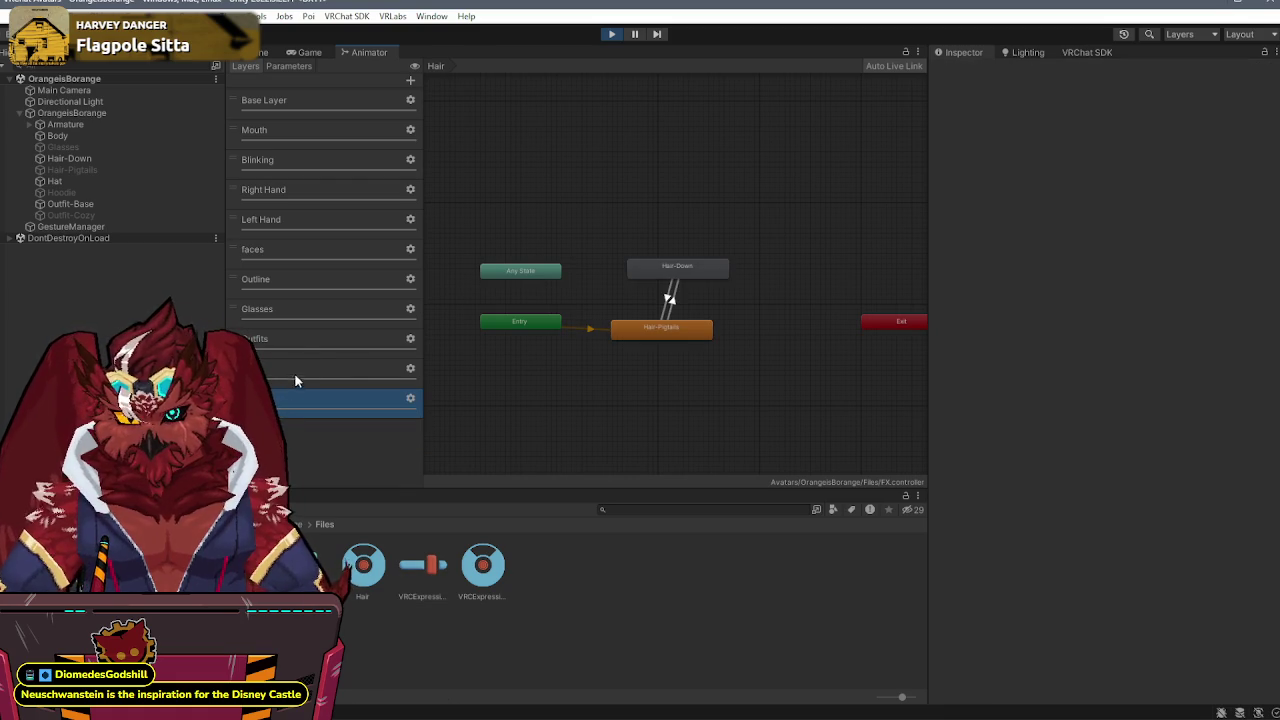
- Inspect the Outfits layer's Default state and its Default-to-Hoodie and Hoodie-to-Default transitions
{"action": "left_click", "coordinate": [306, 340]}
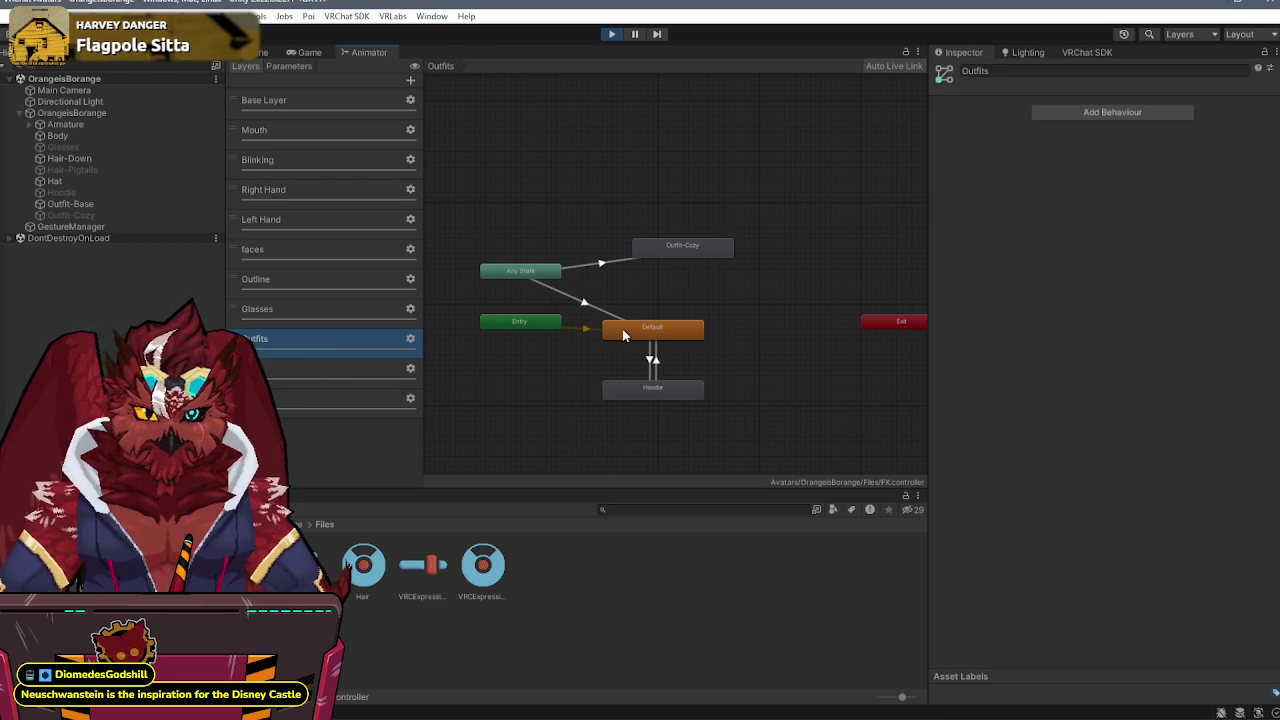
{"action": "left_click", "coordinate": [622, 332]}
{"action": "left_click", "coordinate": [651, 358]}
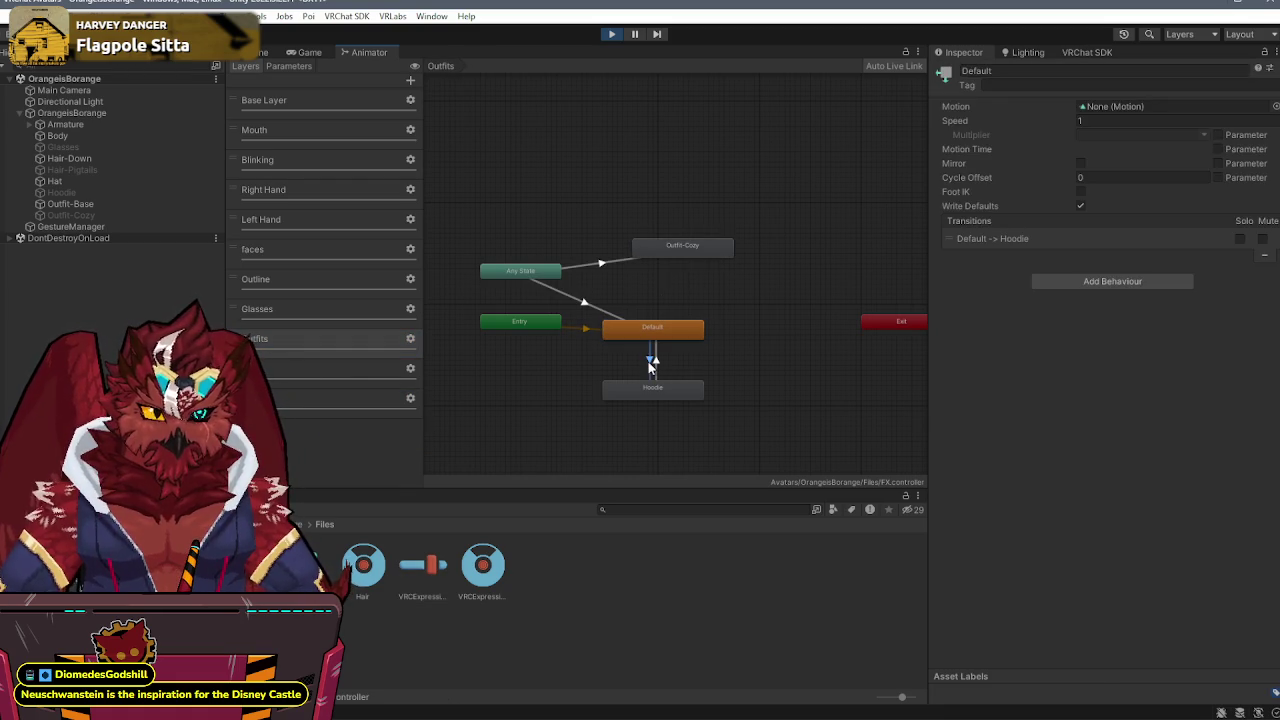
{"action": "left_click", "coordinate": [655, 359]}
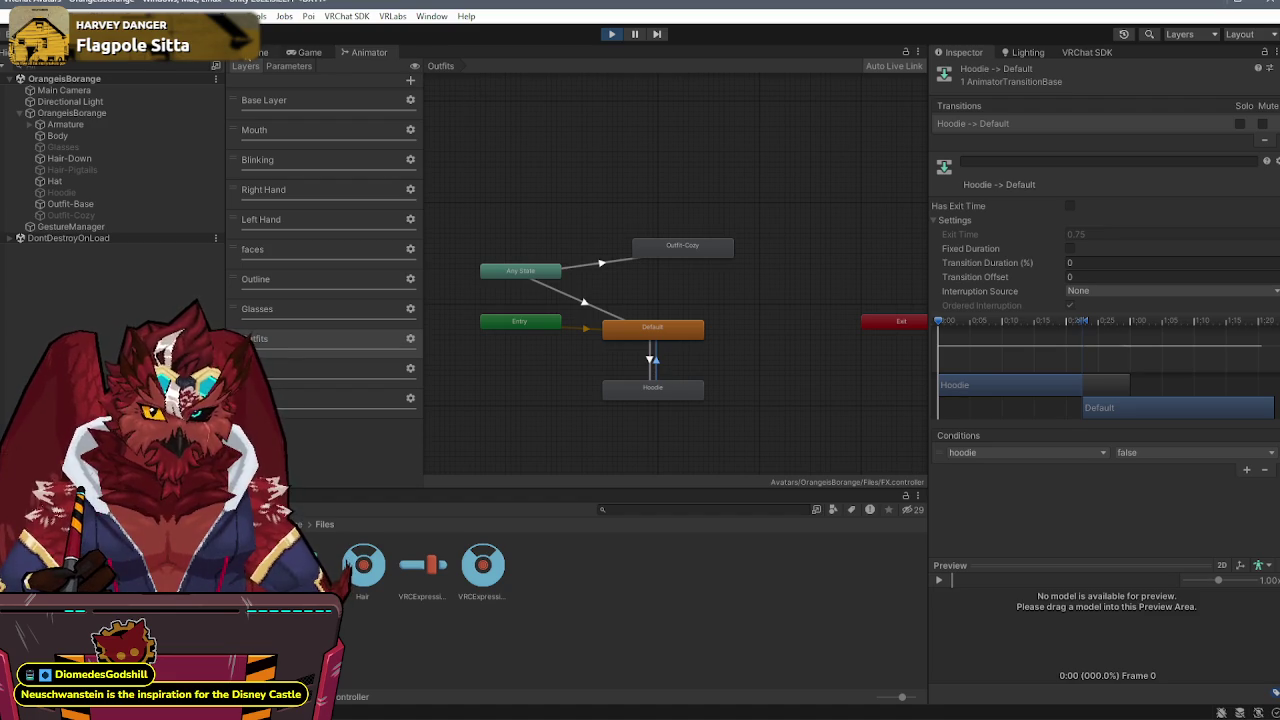
- Back in the Scene view, select GestureManager and reload the play-mode scene
{"action": "left_click", "coordinate": [256, 53]}
{"action": "left_click", "coordinate": [84, 115]}
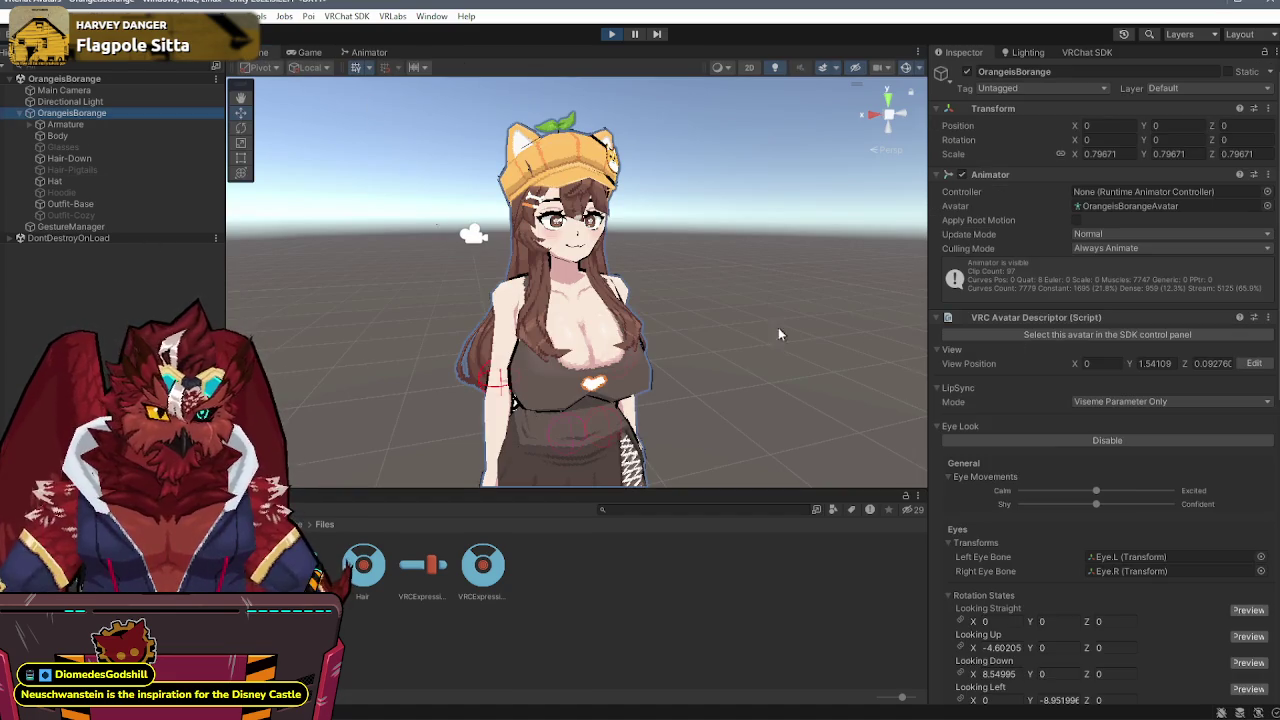
{"action": "left_click", "coordinate": [57, 228]}
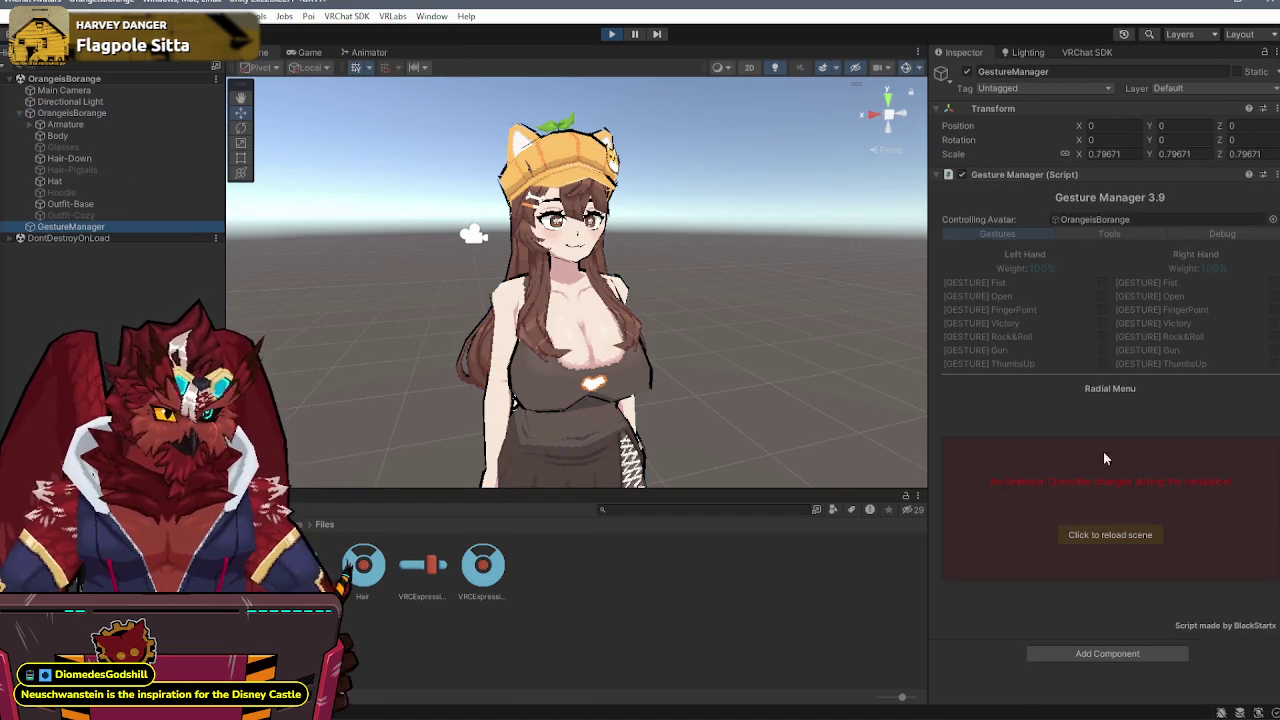
{"action": "left_click", "coordinate": [1092, 534]}
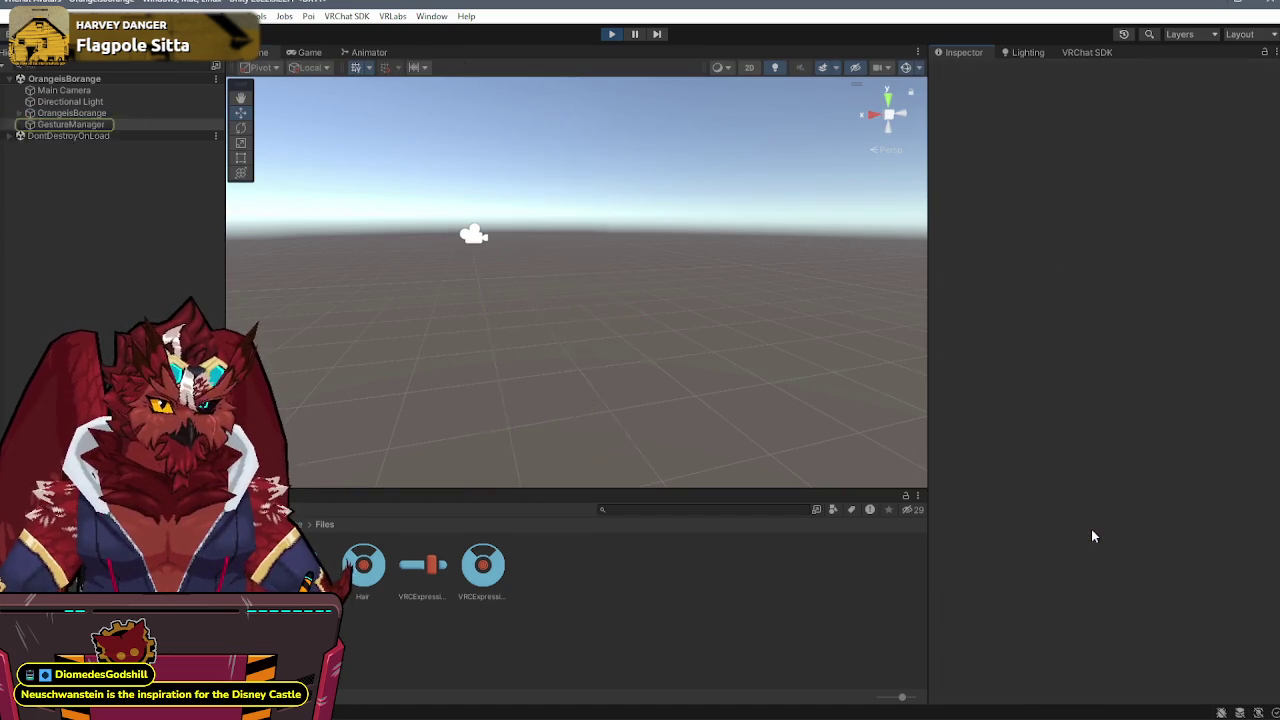
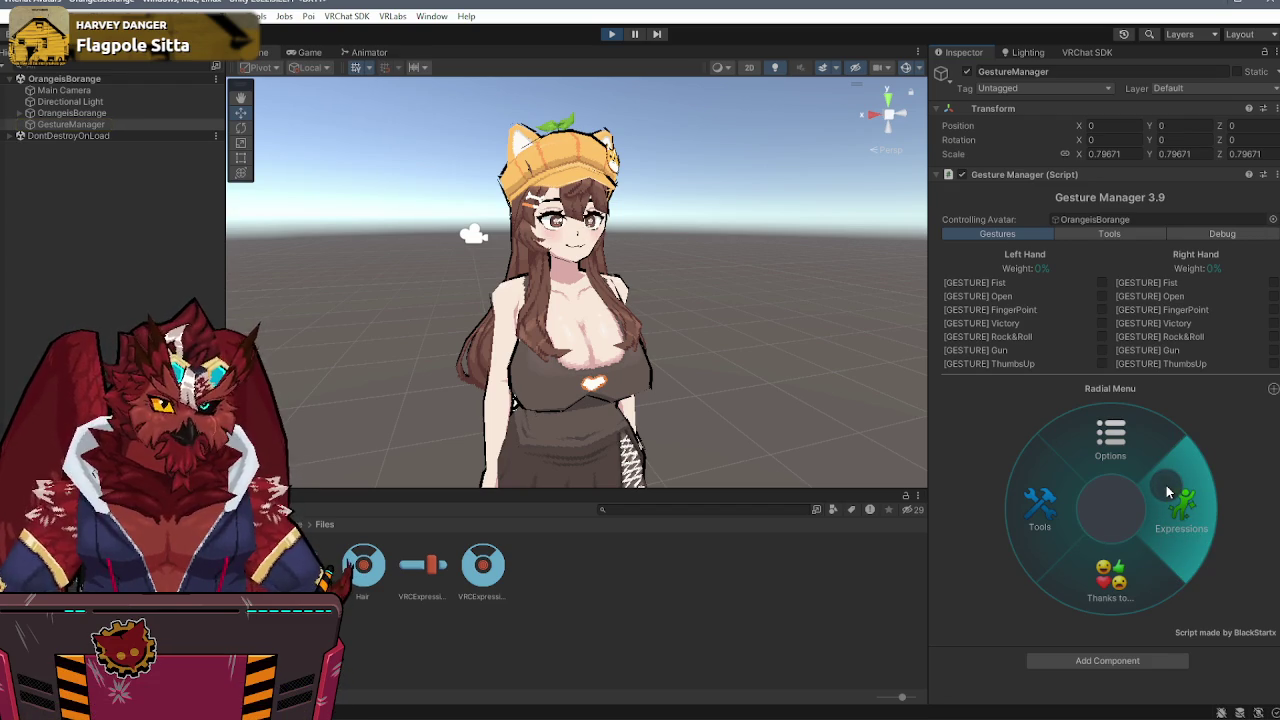
- Open the Expressions menu and toggle the Hat off and on, leaving it showing
{"action": "left_click", "coordinate": [1165, 491]}
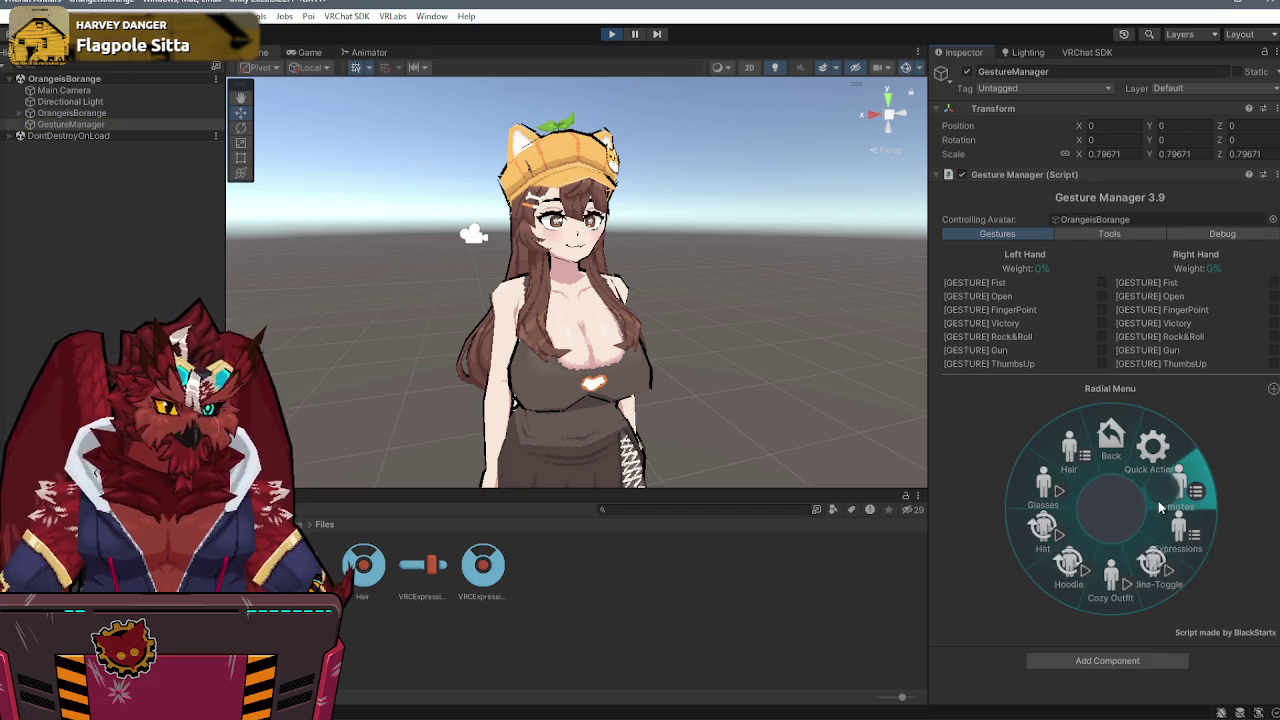
{"action": "left_click", "coordinate": [1050, 540]}
{"action": "left_click", "coordinate": [1050, 540]}
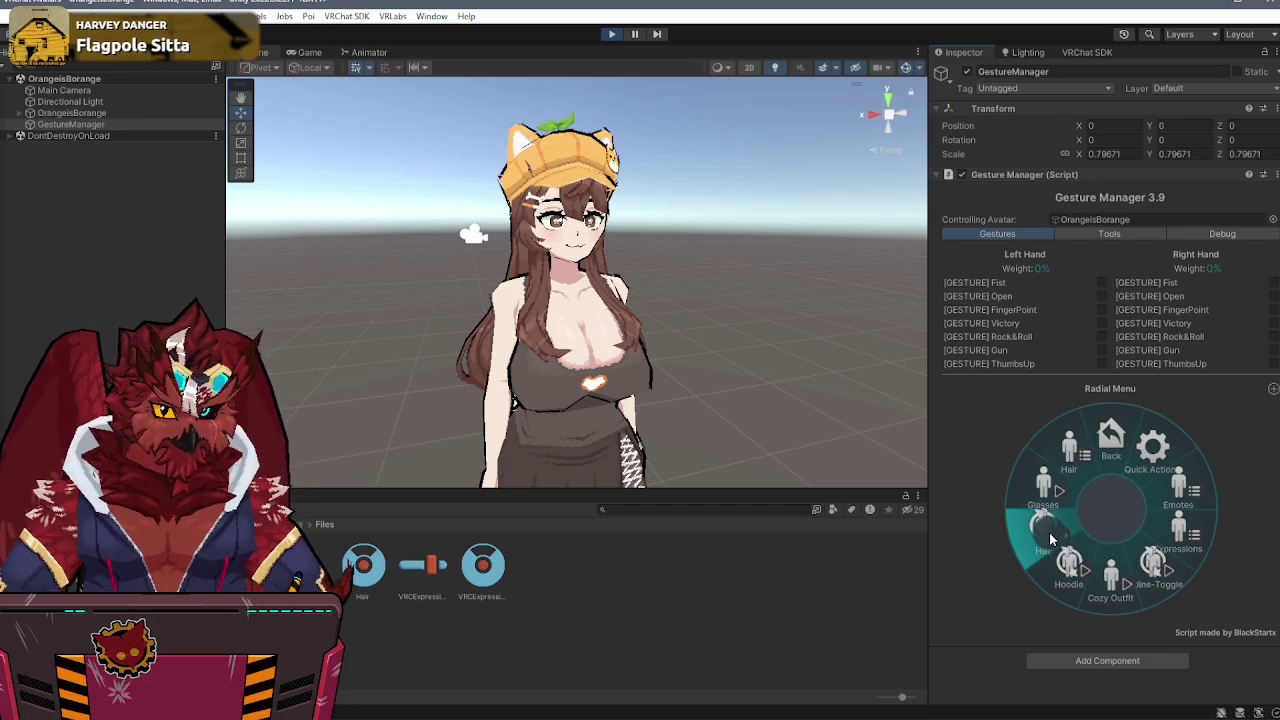
{"action": "left_click", "coordinate": [1050, 540]}
{"action": "left_click", "coordinate": [1050, 540]}
{"action": "left_click", "coordinate": [1050, 540]}
{"action": "left_click", "coordinate": [1050, 540]}
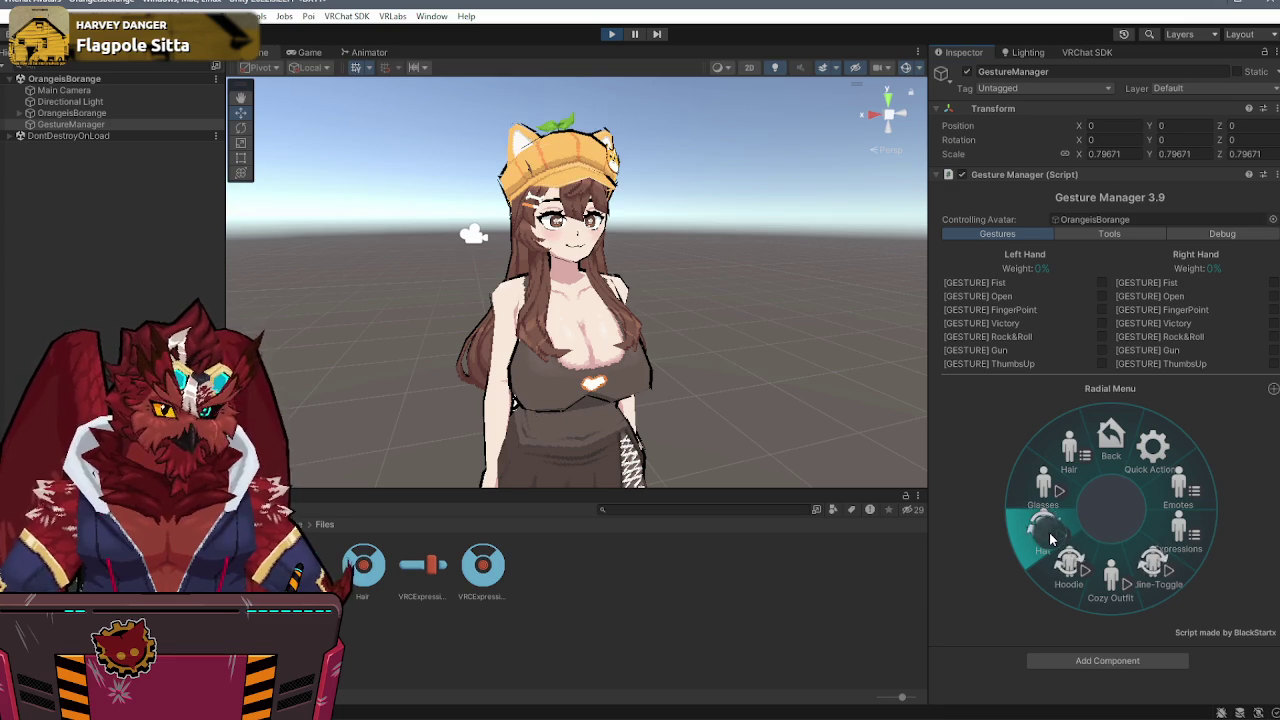
- Set the hair to Pigtails, choose the Cozy Outfit, and select the Outfits layer's Hoodie state
{"action": "left_click", "coordinate": [1070, 456]}
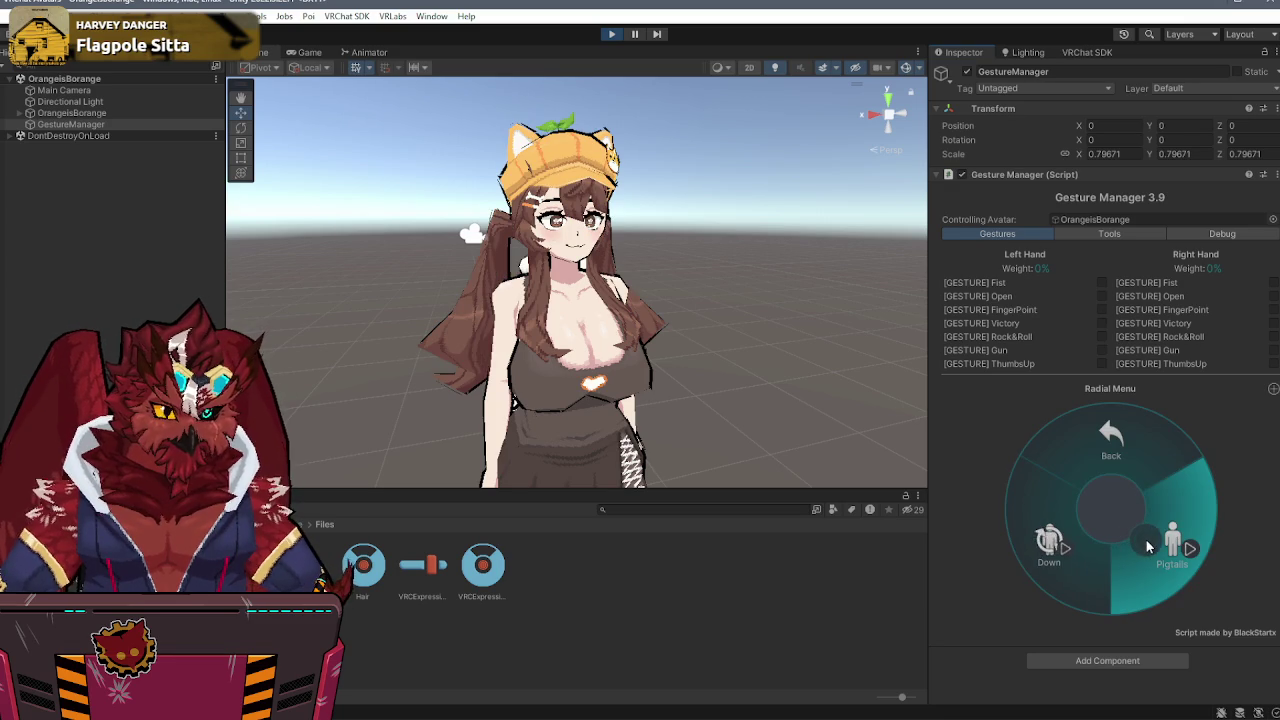
{"action": "left_click", "coordinate": [1105, 443]}
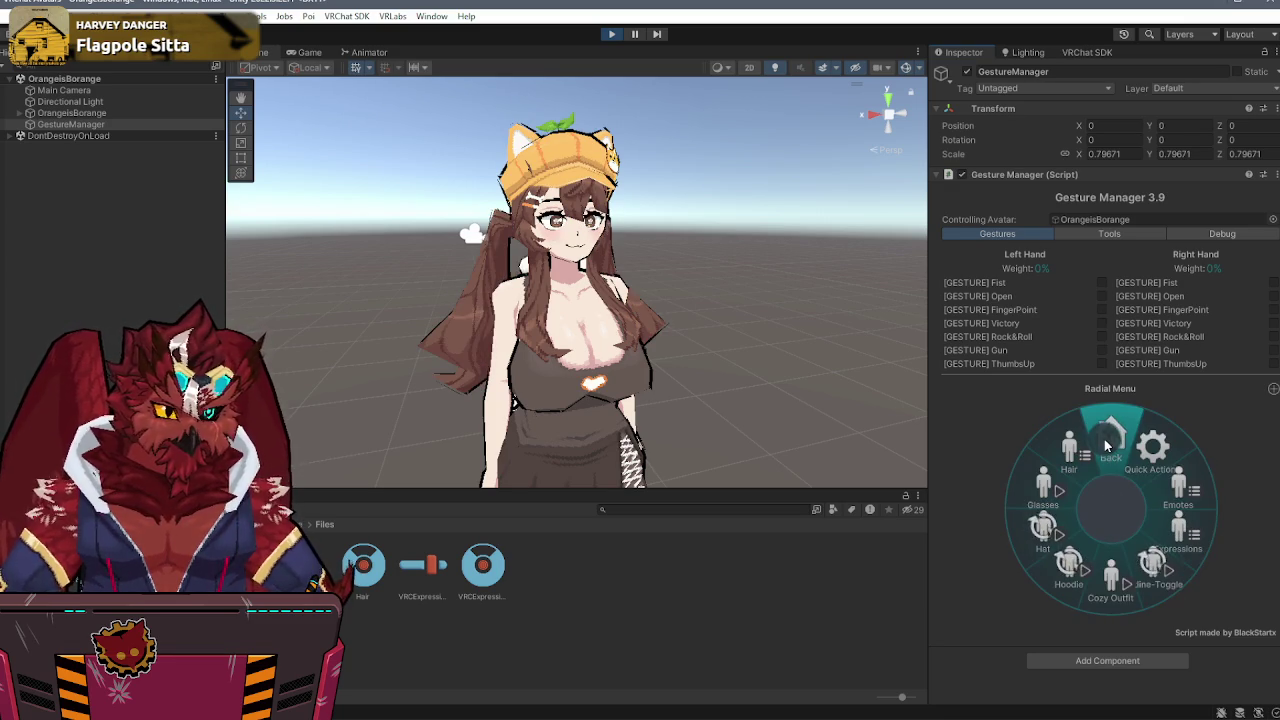
{"action": "left_click", "coordinate": [1108, 587]}
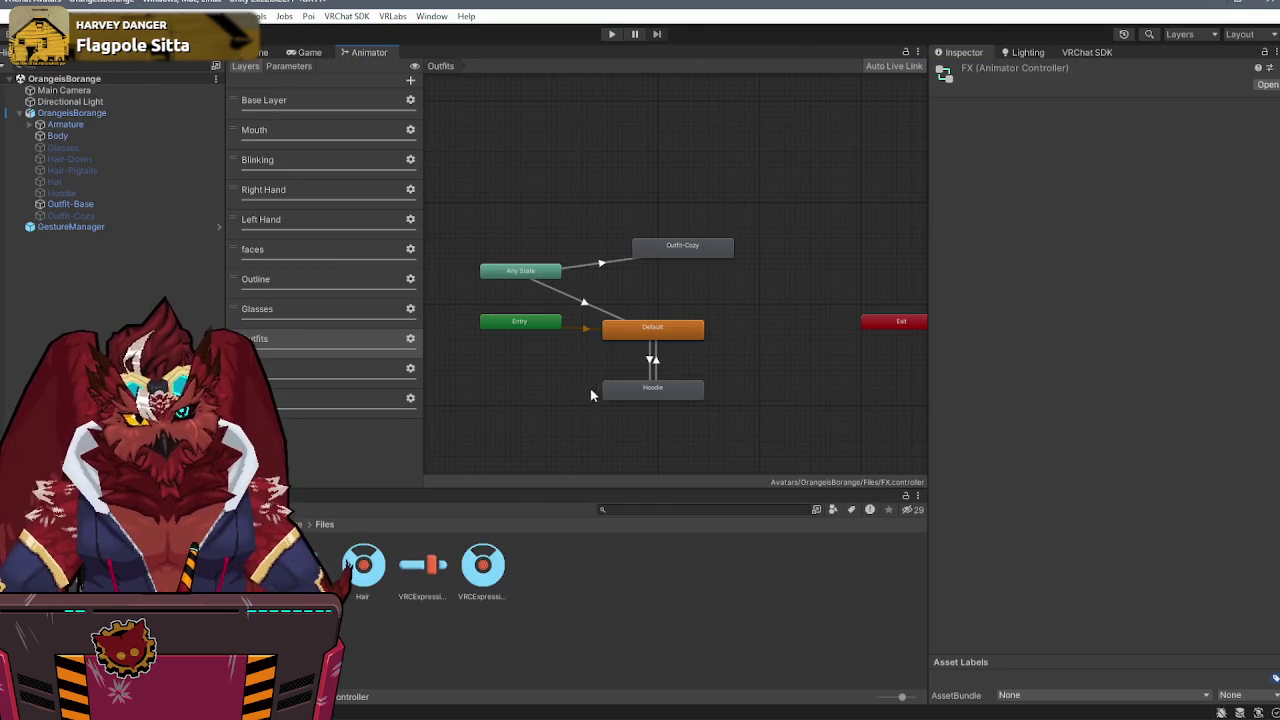
{"action": "left_click", "coordinate": [650, 389]}
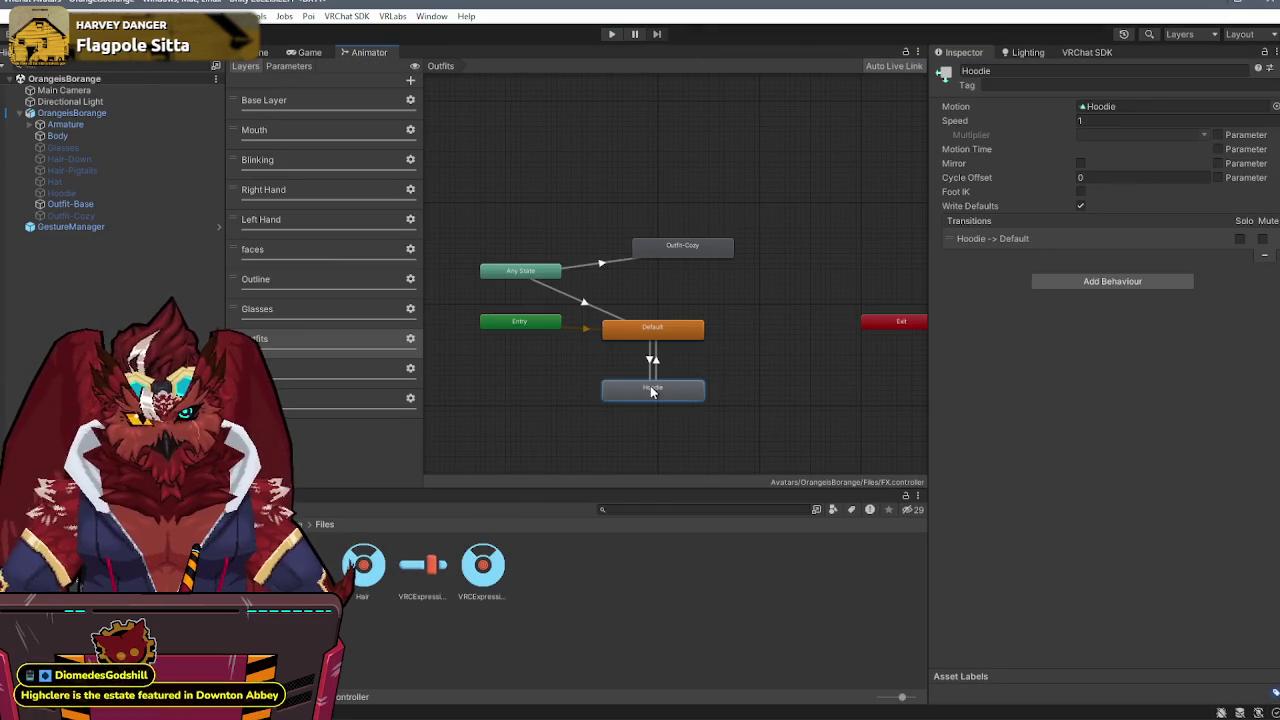
- Delete the Hoodie state and review the Outfits and Hair layer transitions and conditions
{"action": "key", "text": "Delete"}
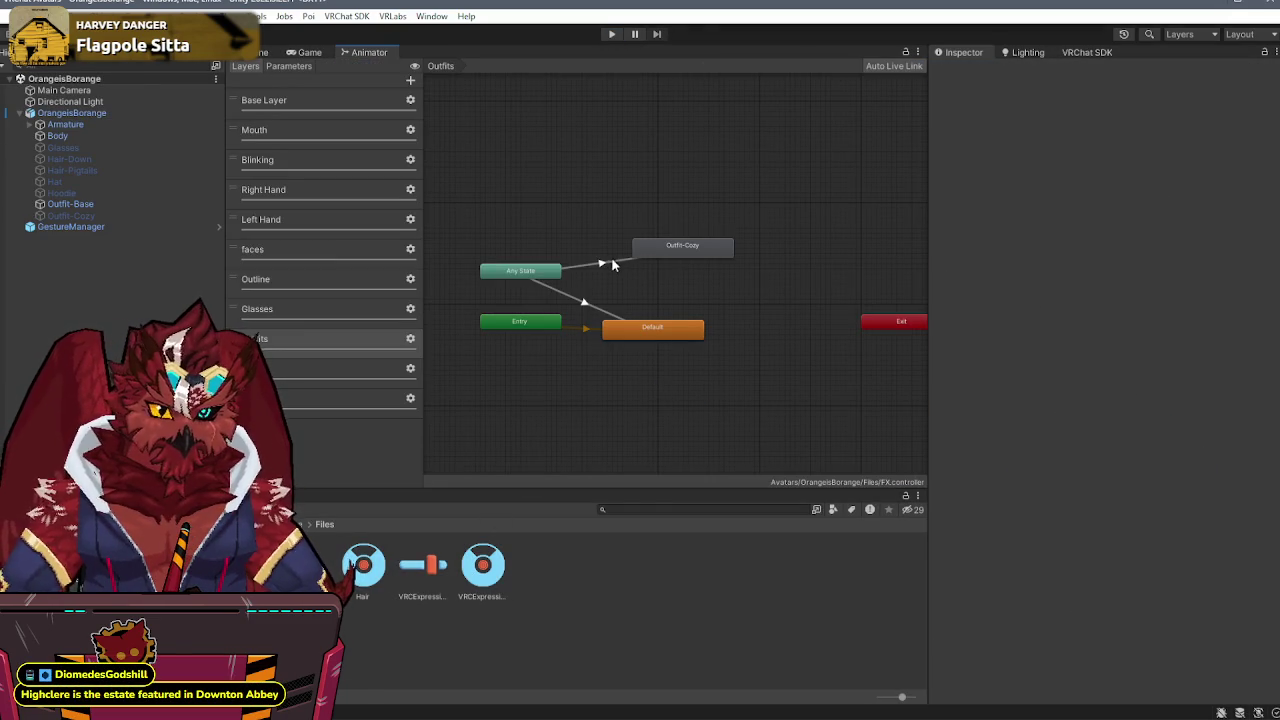
{"action": "left_click", "coordinate": [606, 262]}
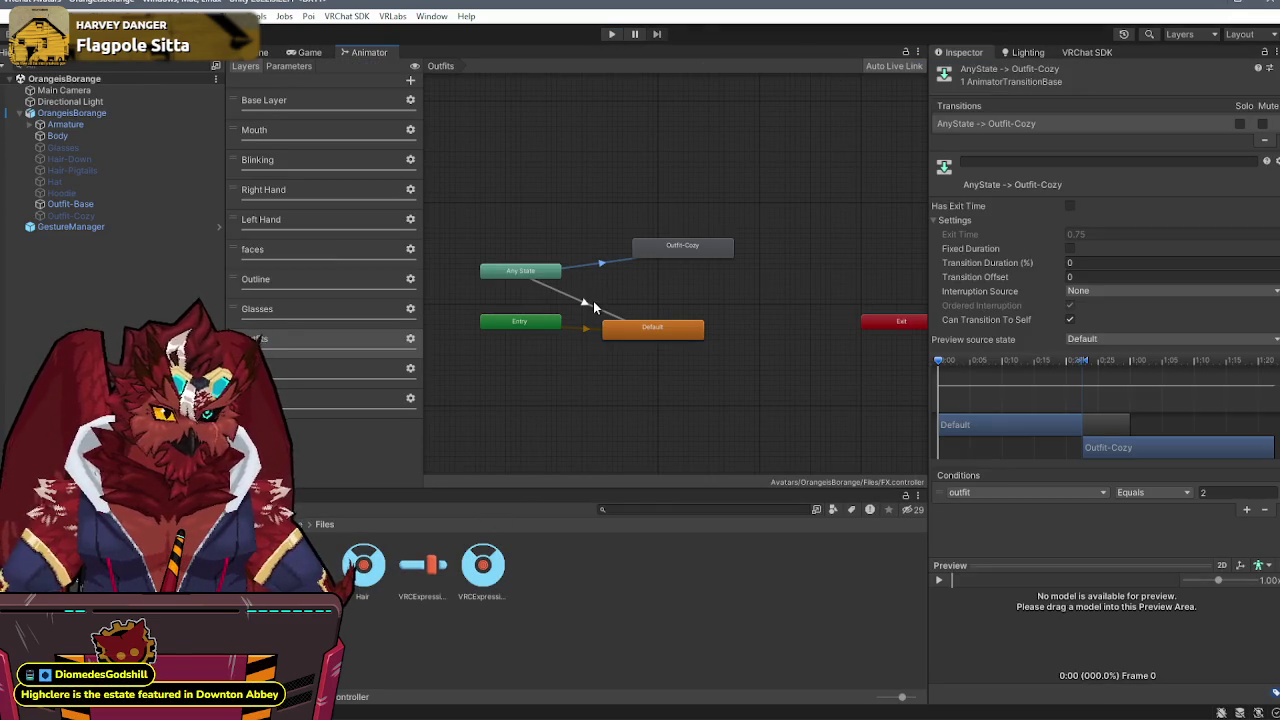
{"action": "left_click", "coordinate": [593, 301]}
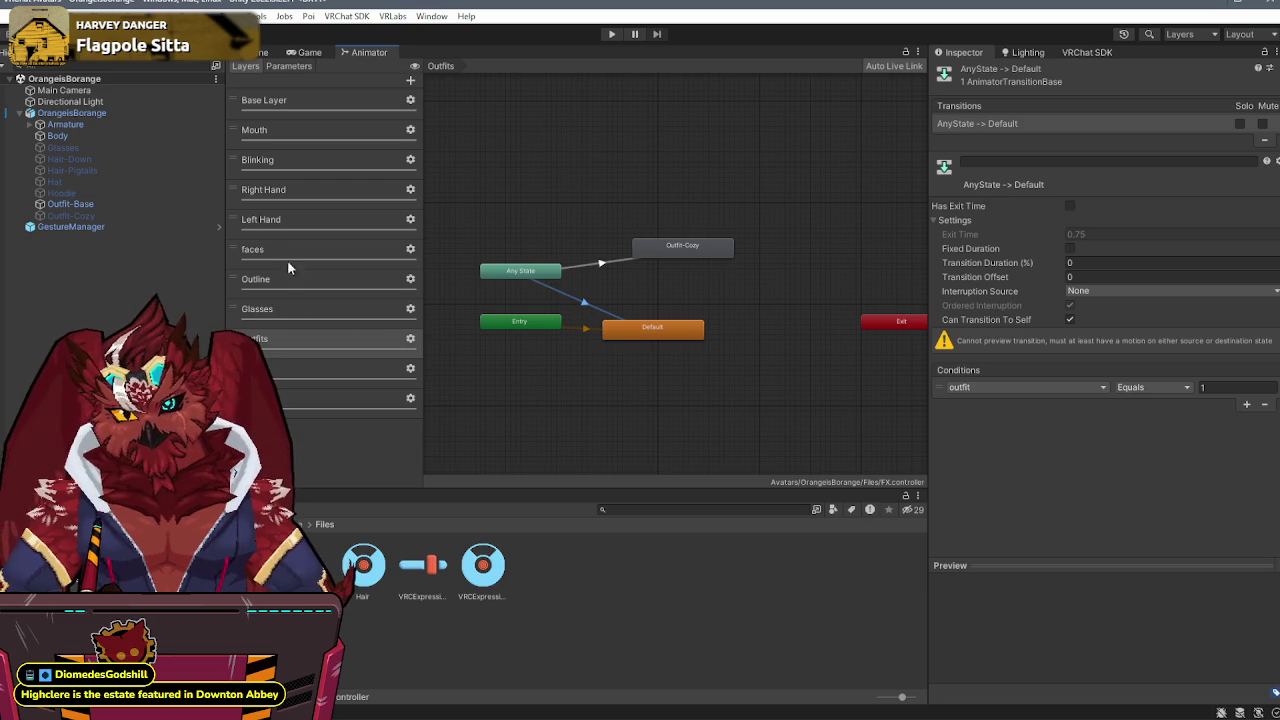
{"action": "left_click", "coordinate": [324, 396]}
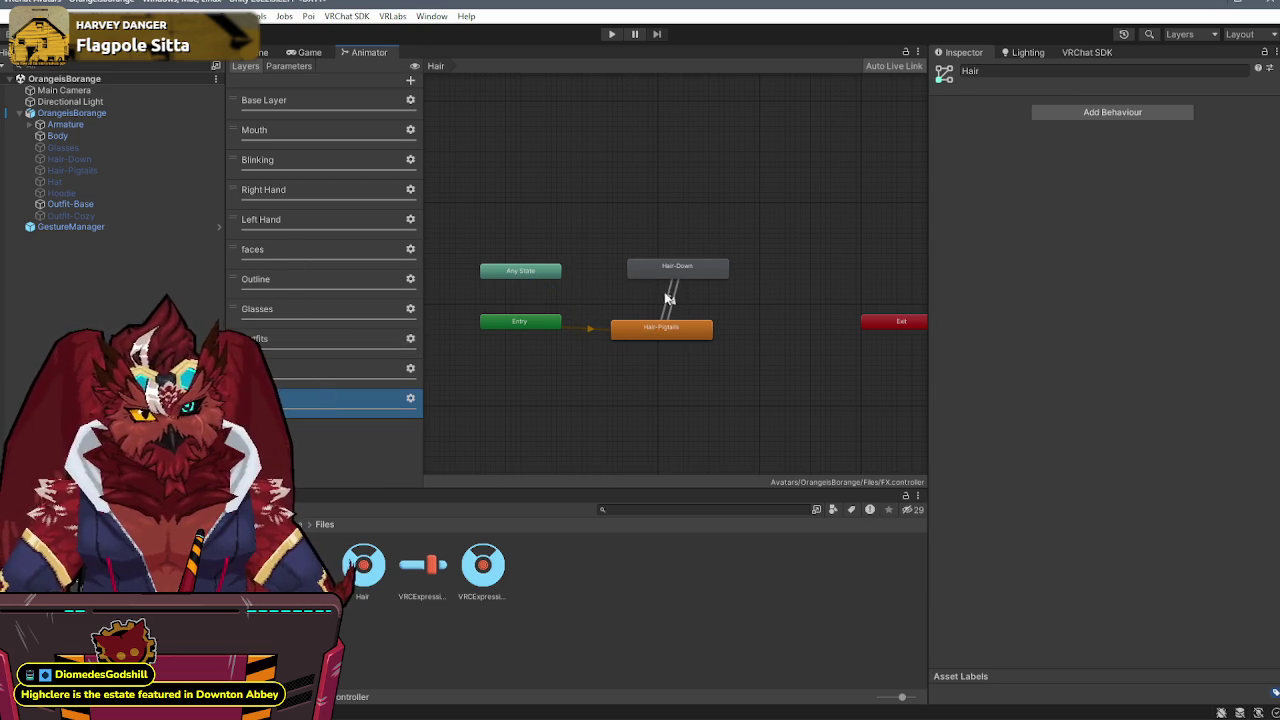
{"action": "left_click", "coordinate": [667, 297]}
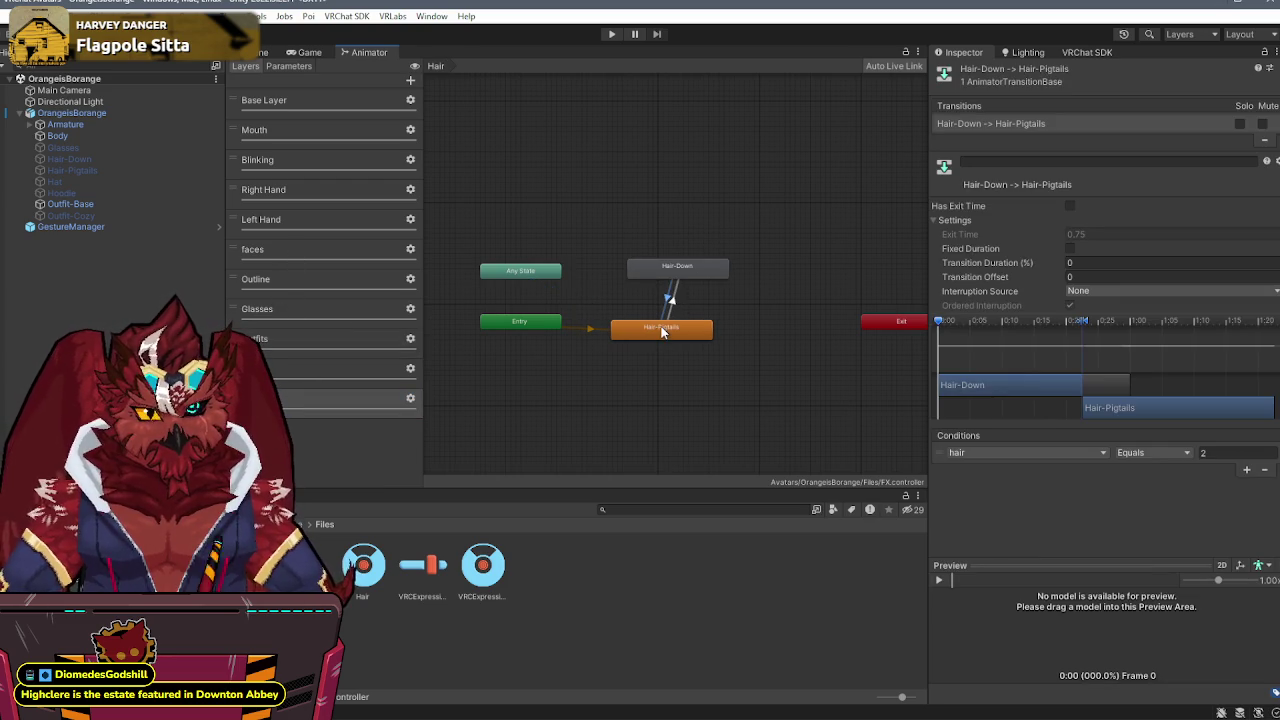
{"action": "left_click", "coordinate": [1218, 454]}
{"action": "left_click", "coordinate": [671, 298]}
{"action": "left_click", "coordinate": [1150, 452]}
{"action": "left_click", "coordinate": [1212, 454]}
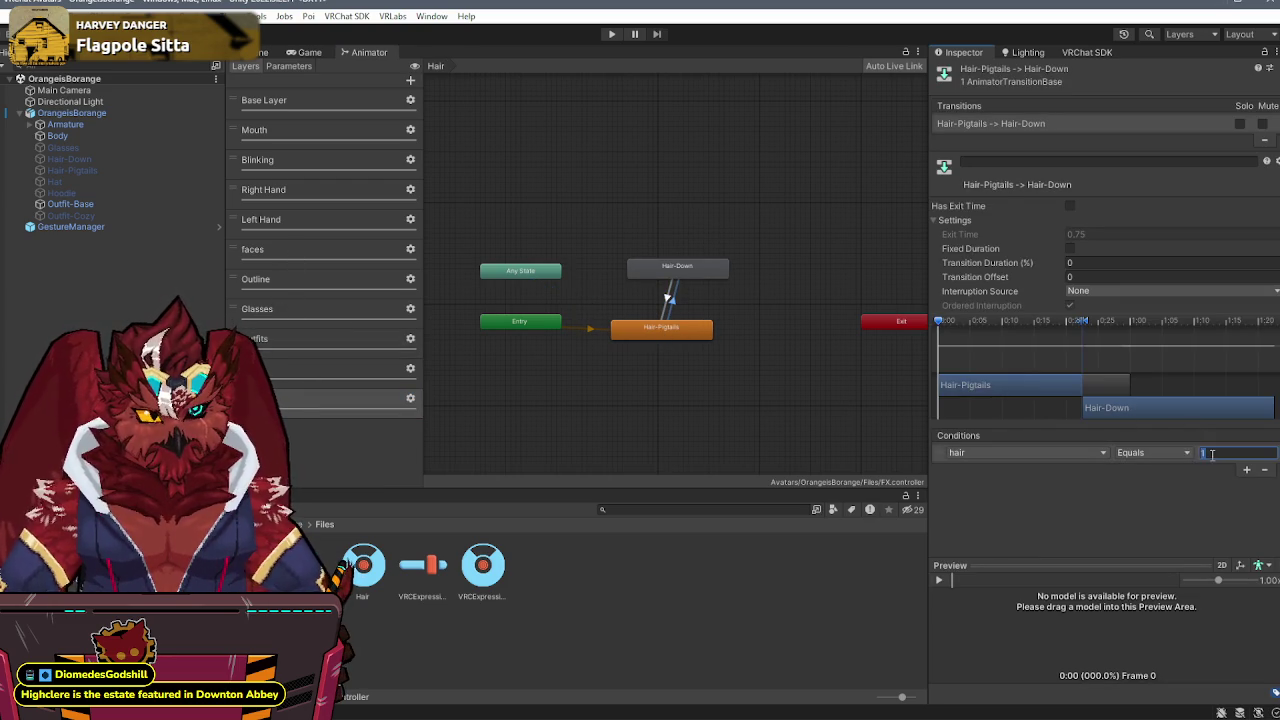
{"action": "left_click", "coordinate": [700, 446]}
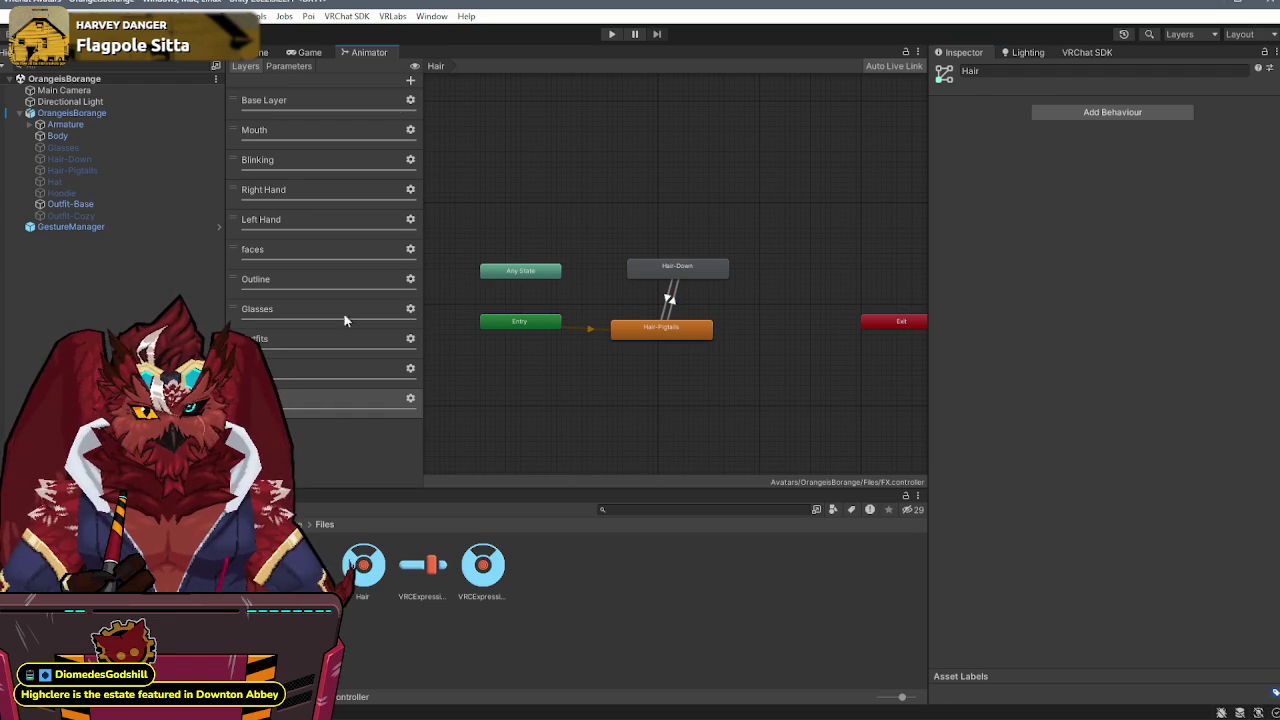
- Add a new animator layer named 'Hoodie'
{"action": "left_click", "coordinate": [410, 80]}
{"action": "type", "text": "Hoodie"}
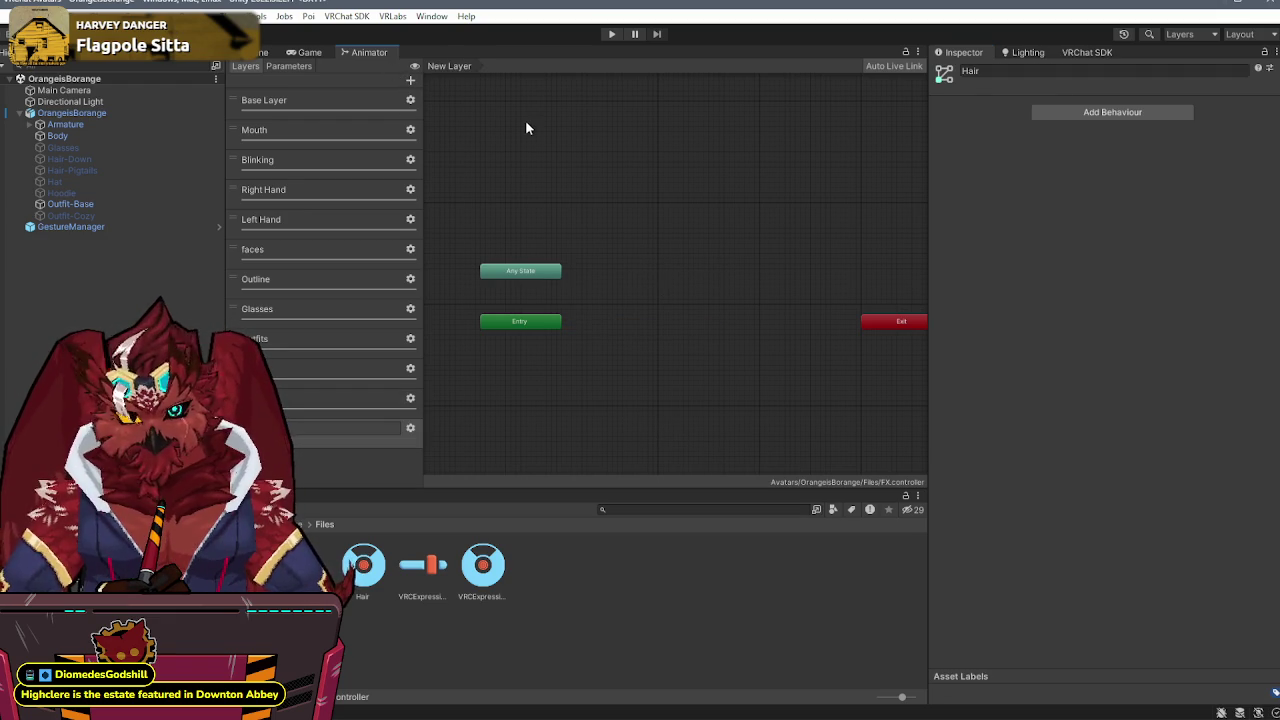
{"action": "key", "text": "Return"}
- In the Hoodie layer, create an empty default New State and add the Hoodie clip as a state
{"action": "left_click", "coordinate": [410, 428]}
{"action": "left_click", "coordinate": [655, 363]}
{"action": "right_click", "coordinate": [655, 365]}
{"action": "mouse_move", "coordinate": [703, 375]}
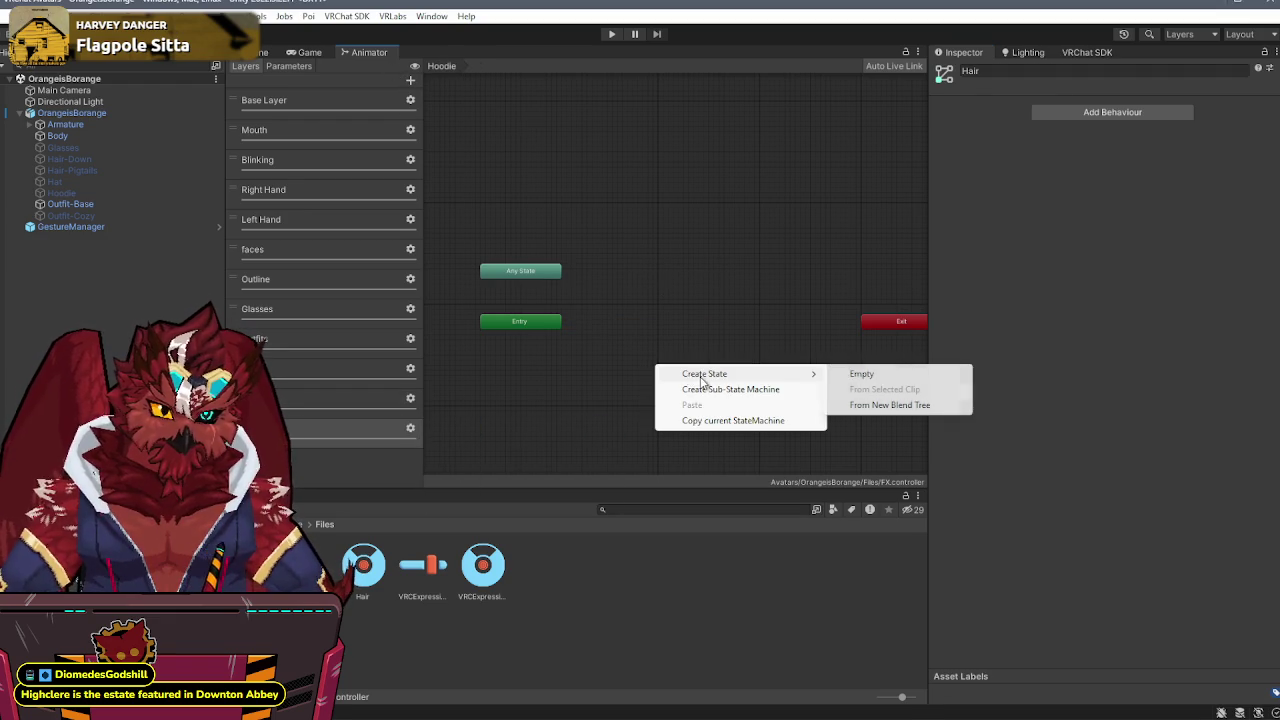
{"action": "left_click", "coordinate": [860, 374]}
{"action": "left_click_drag", "start_coordinate": [673, 366], "coordinate": [629, 312]}
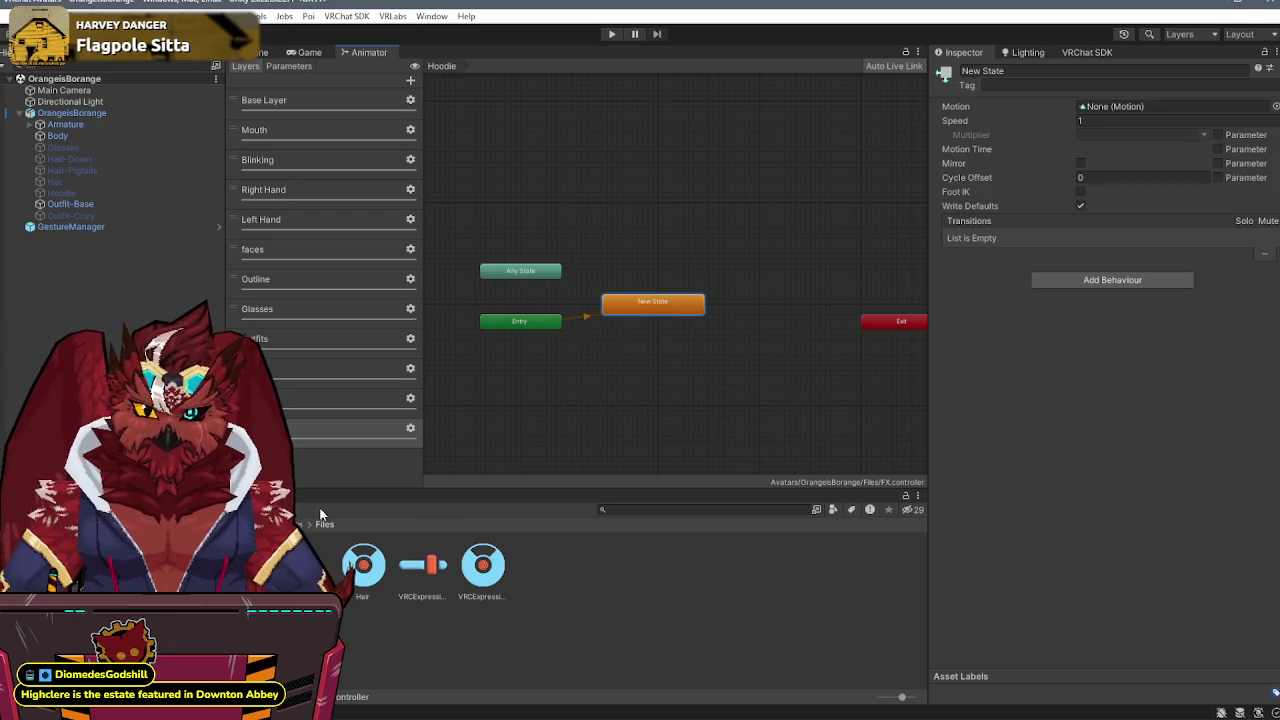
{"action": "double_click", "coordinate": [303, 566]}
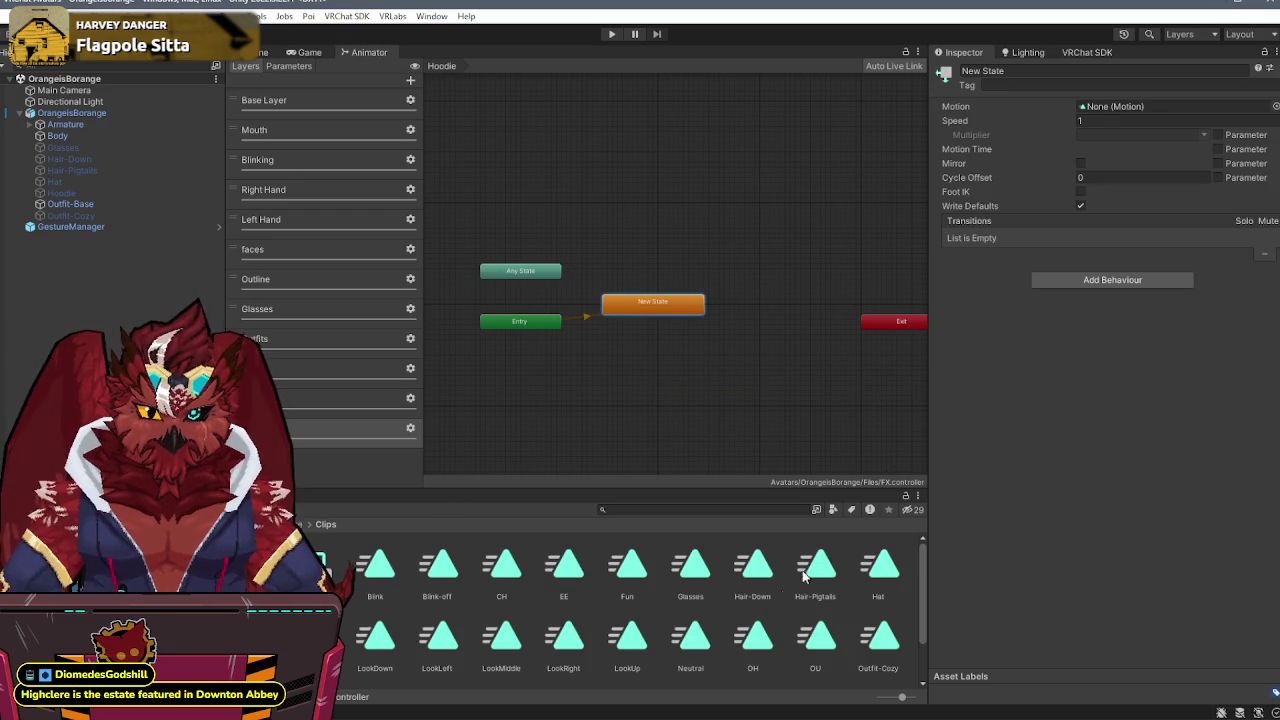
{"action": "left_click_drag", "start_coordinate": [476, 399], "coordinate": [648, 230]}
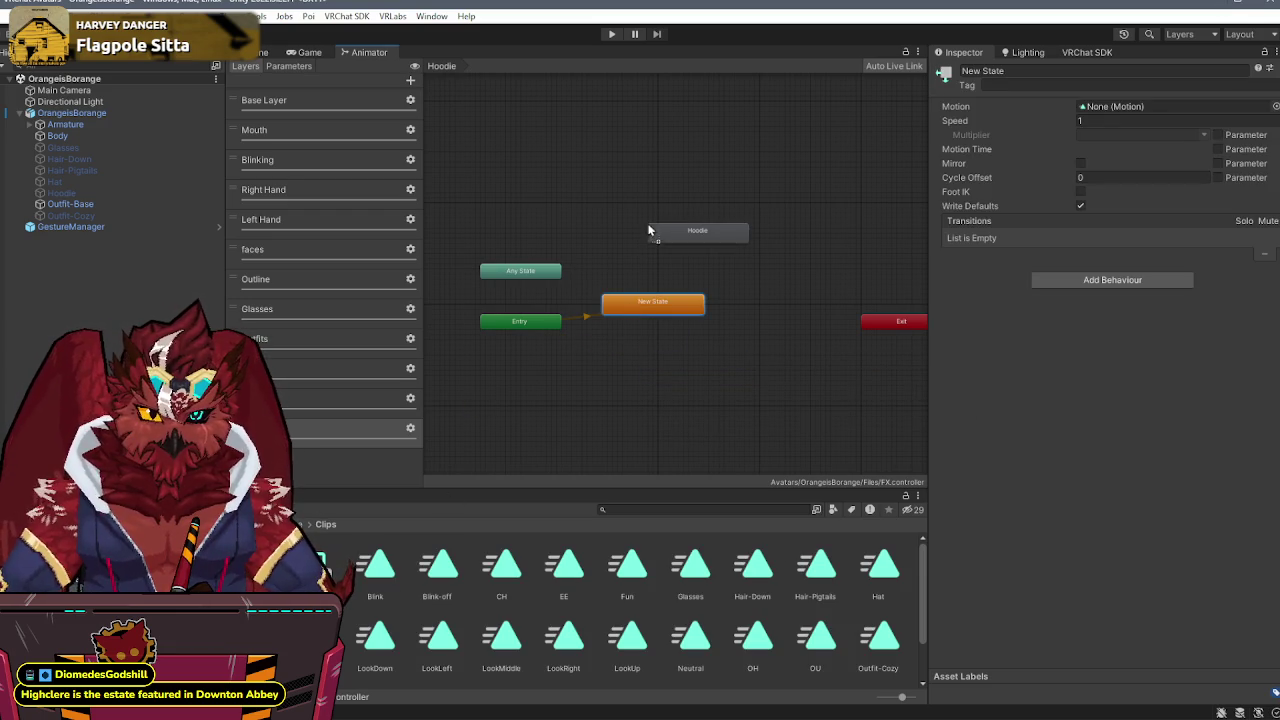
- Connect New State and Hoodie with transitions in both directions
{"action": "right_click", "coordinate": [613, 315]}
{"action": "left_click", "coordinate": [662, 318]}
{"action": "left_click", "coordinate": [695, 240]}
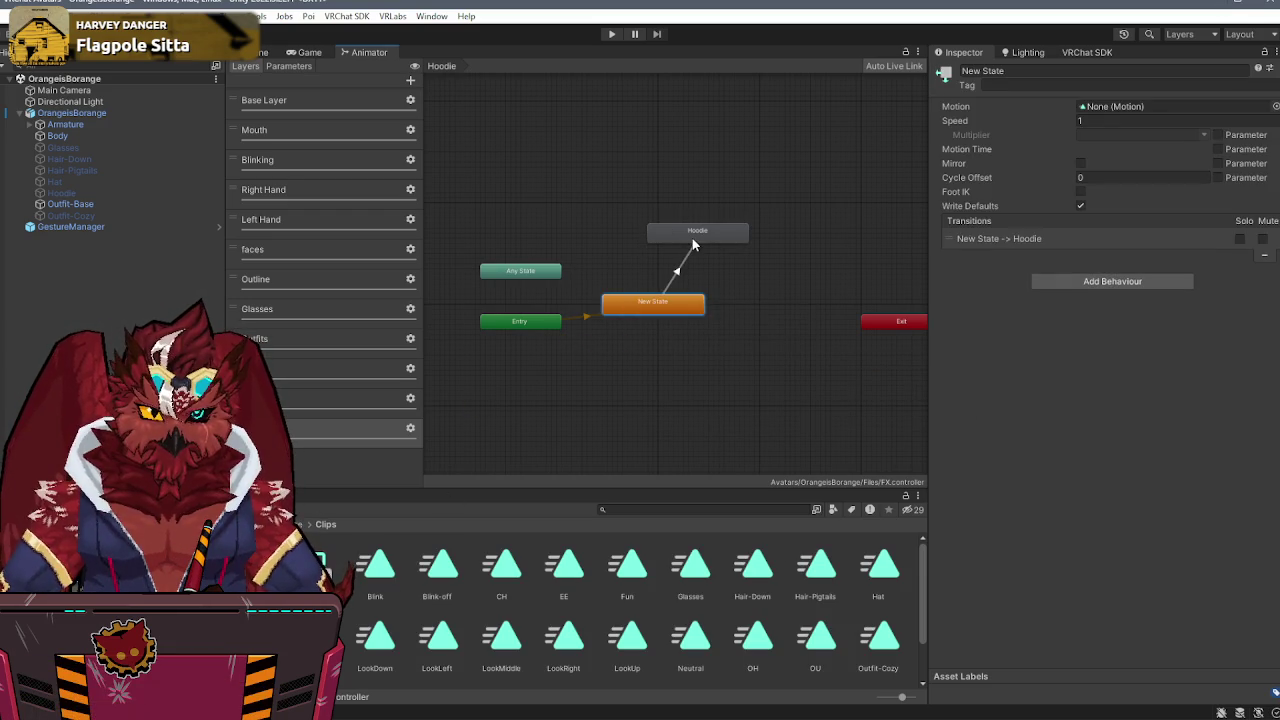
{"action": "right_click", "coordinate": [695, 240]}
{"action": "left_click", "coordinate": [722, 246]}
- Paste the copied settings into the New State-to-Hoodie transition and base its condition on hoodie
{"action": "left_click", "coordinate": [676, 276]}
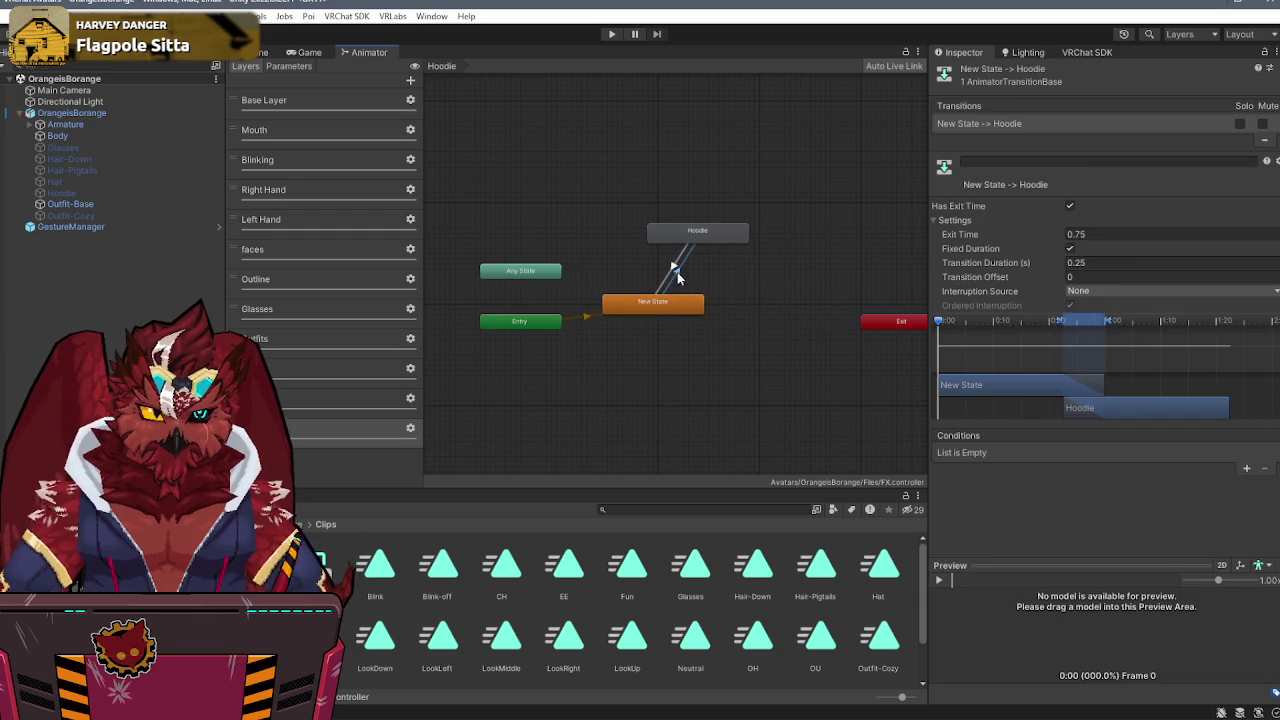
{"action": "right_click", "coordinate": [1067, 130]}
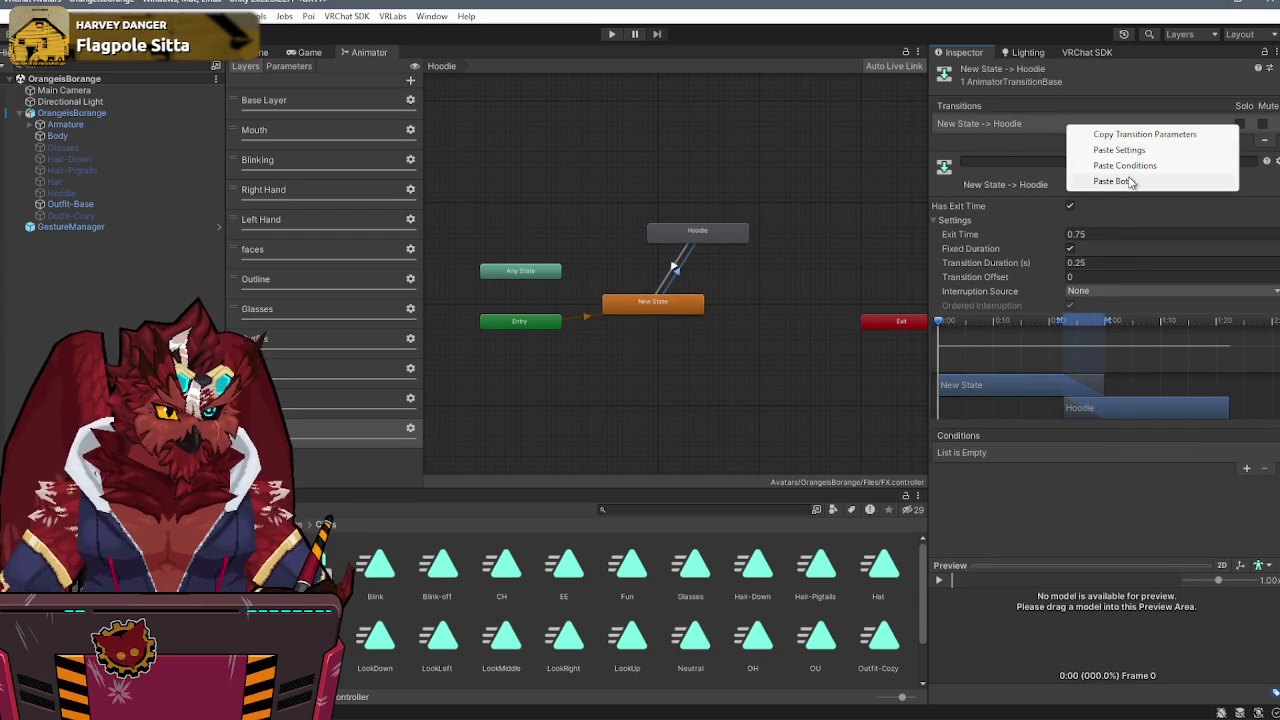
{"action": "left_click", "coordinate": [1128, 181]}
{"action": "left_click", "coordinate": [1027, 454]}
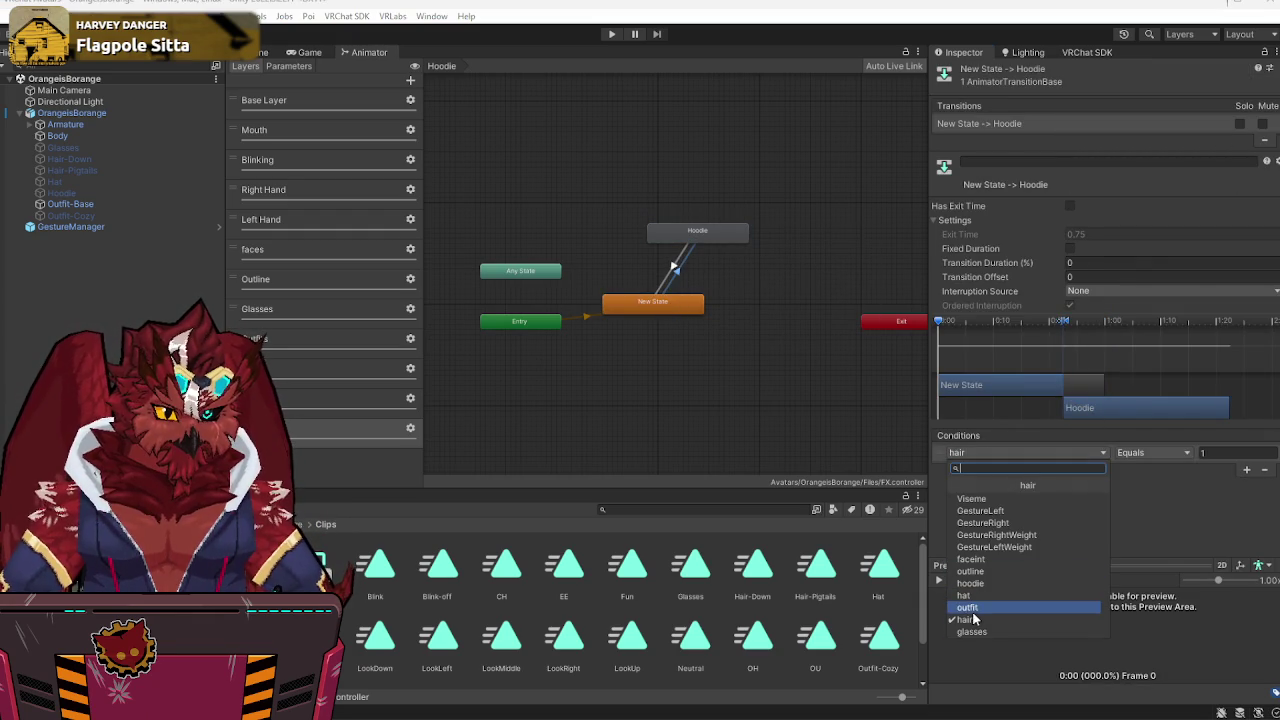
{"action": "left_click", "coordinate": [994, 583]}
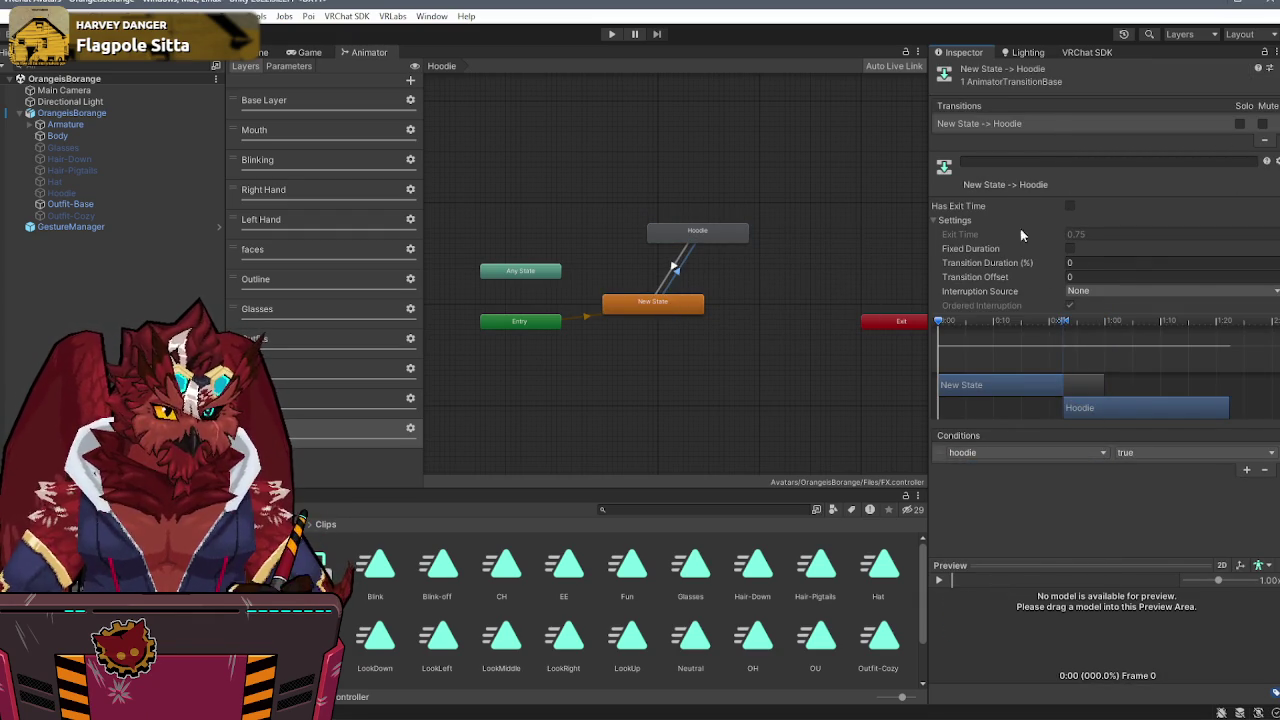
- Copy those settings to the Hoodie-to-New State transition with condition hoodie false
{"action": "right_click", "coordinate": [1048, 123]}
{"action": "left_click", "coordinate": [1100, 126]}
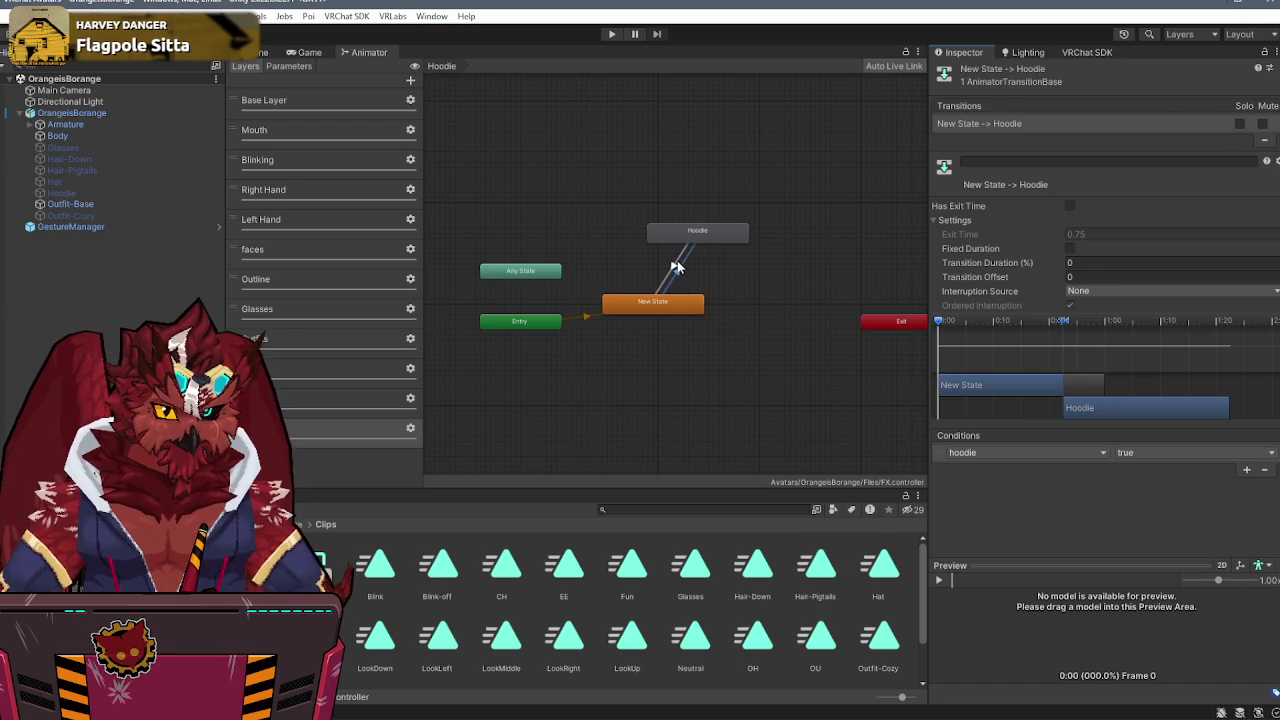
{"action": "left_click", "coordinate": [677, 267]}
{"action": "right_click", "coordinate": [1055, 123]}
{"action": "left_click", "coordinate": [1080, 177]}
{"action": "left_click", "coordinate": [1138, 459]}
{"action": "left_click", "coordinate": [1161, 482]}
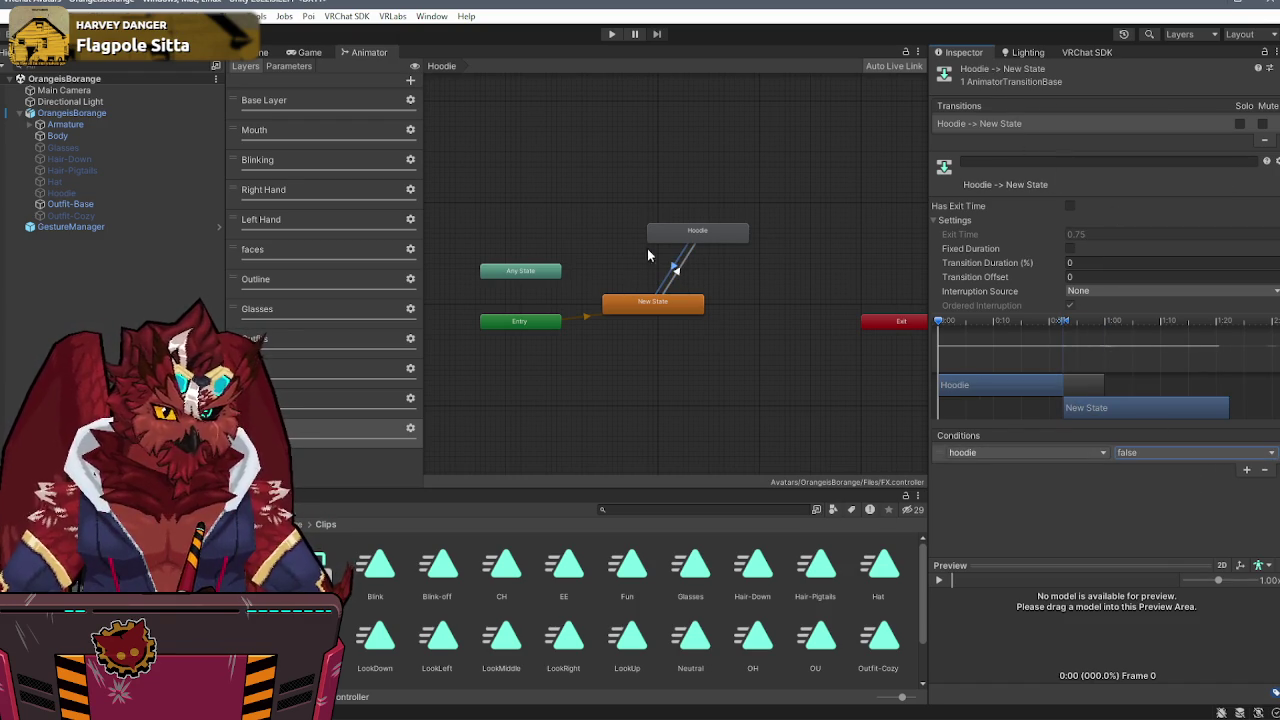
- Add a second condition, outfit NotEqual 2, to the New State-to-Hoodie transition
{"action": "left_click", "coordinate": [675, 268]}
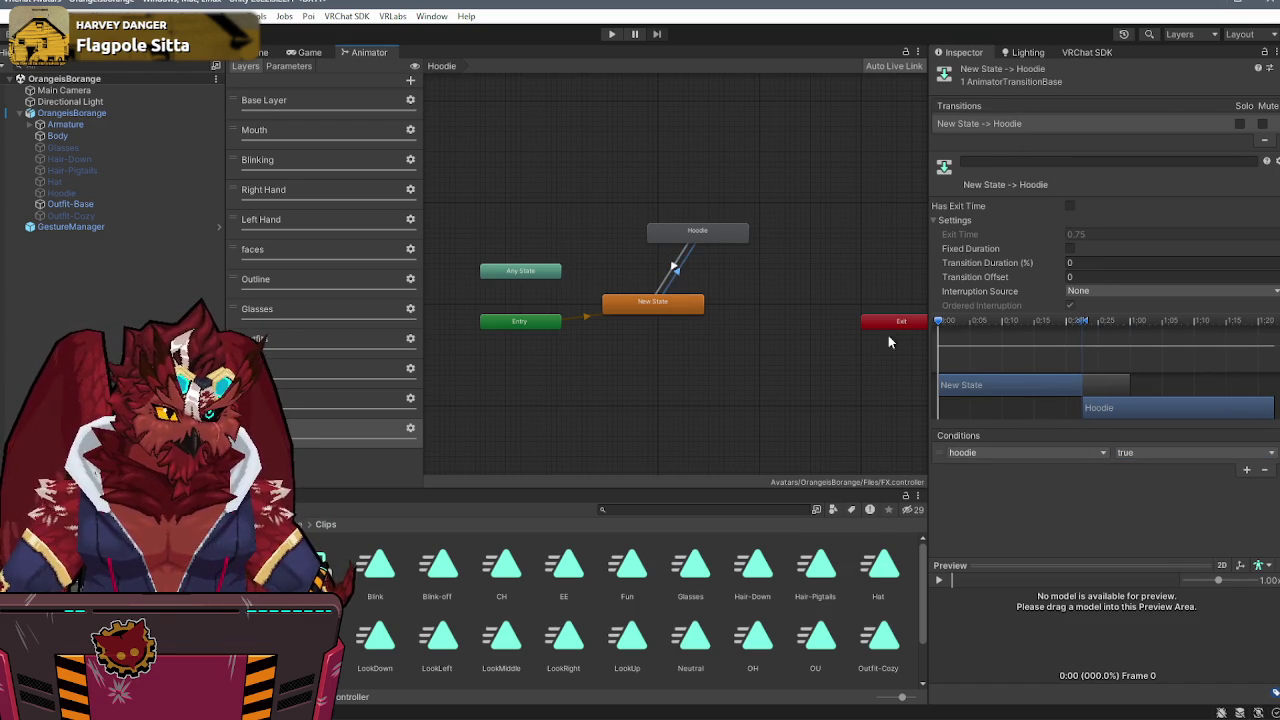
{"action": "left_click", "coordinate": [1247, 470]}
{"action": "left_click", "coordinate": [1030, 468]}
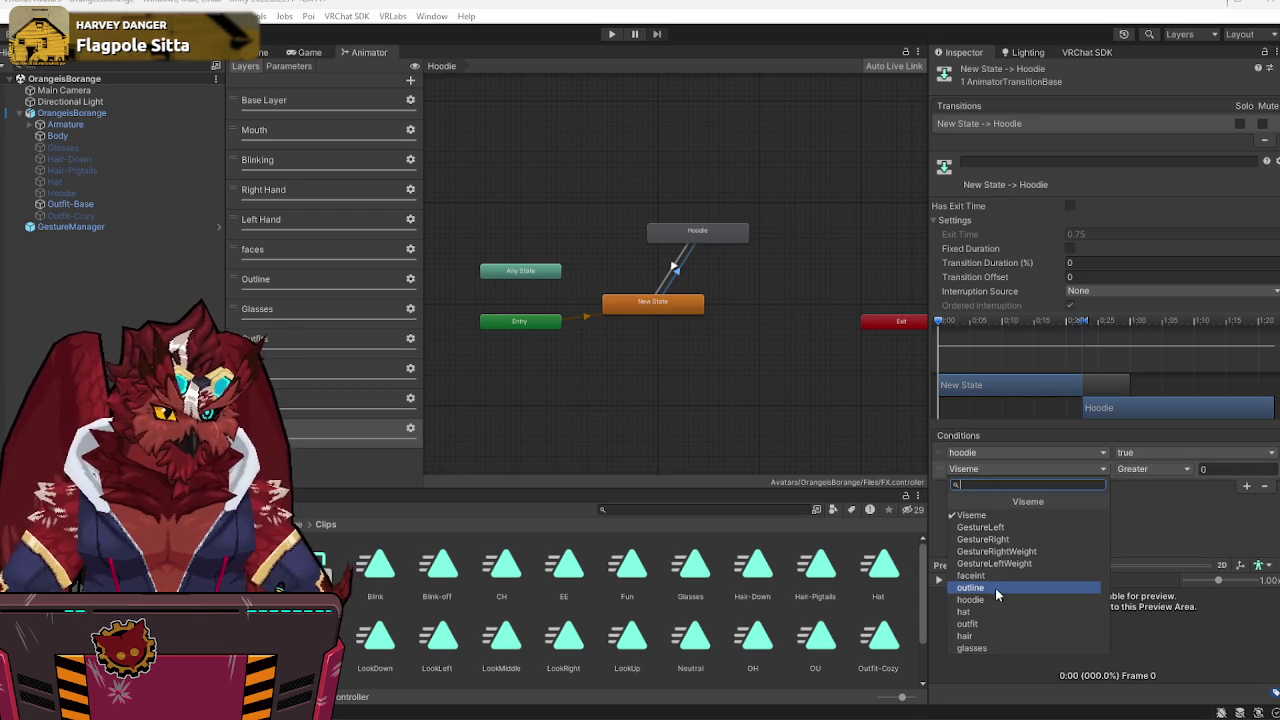
{"action": "left_click", "coordinate": [968, 623]}
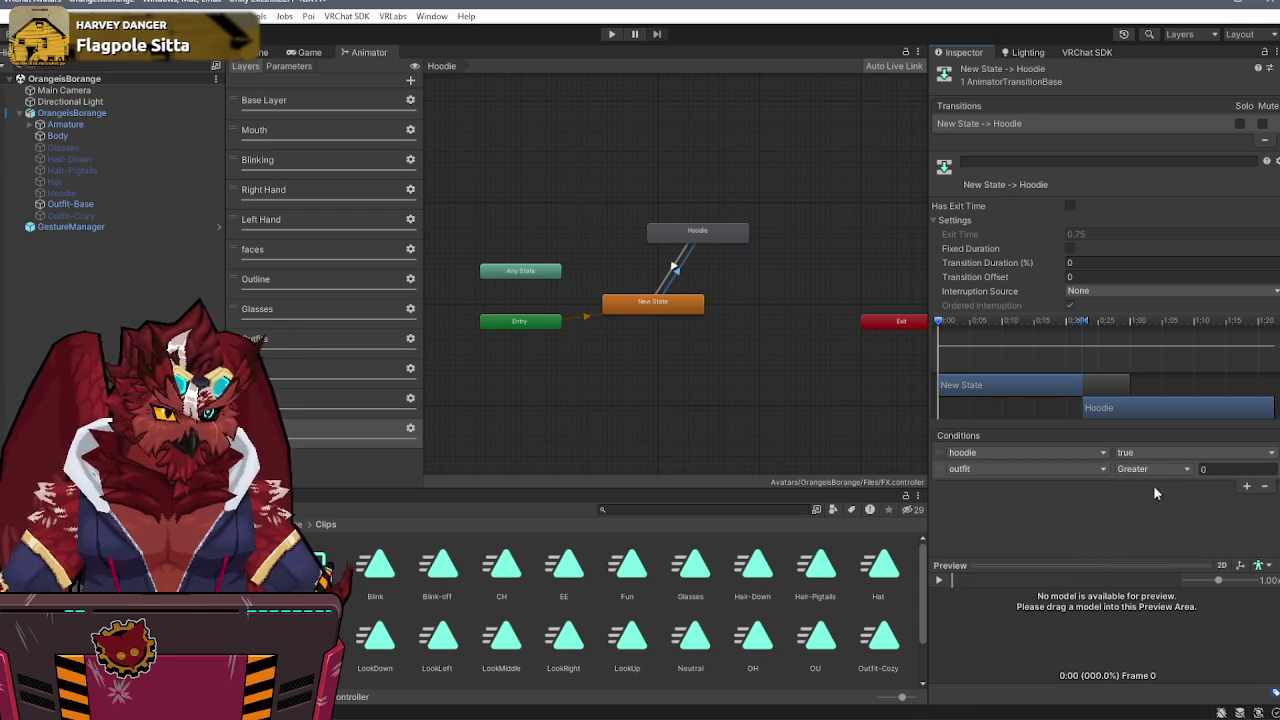
{"action": "left_click", "coordinate": [1150, 469]}
{"action": "left_click", "coordinate": [1158, 531]}
{"action": "left_click", "coordinate": [1224, 469]}
{"action": "type", "text": "2"}
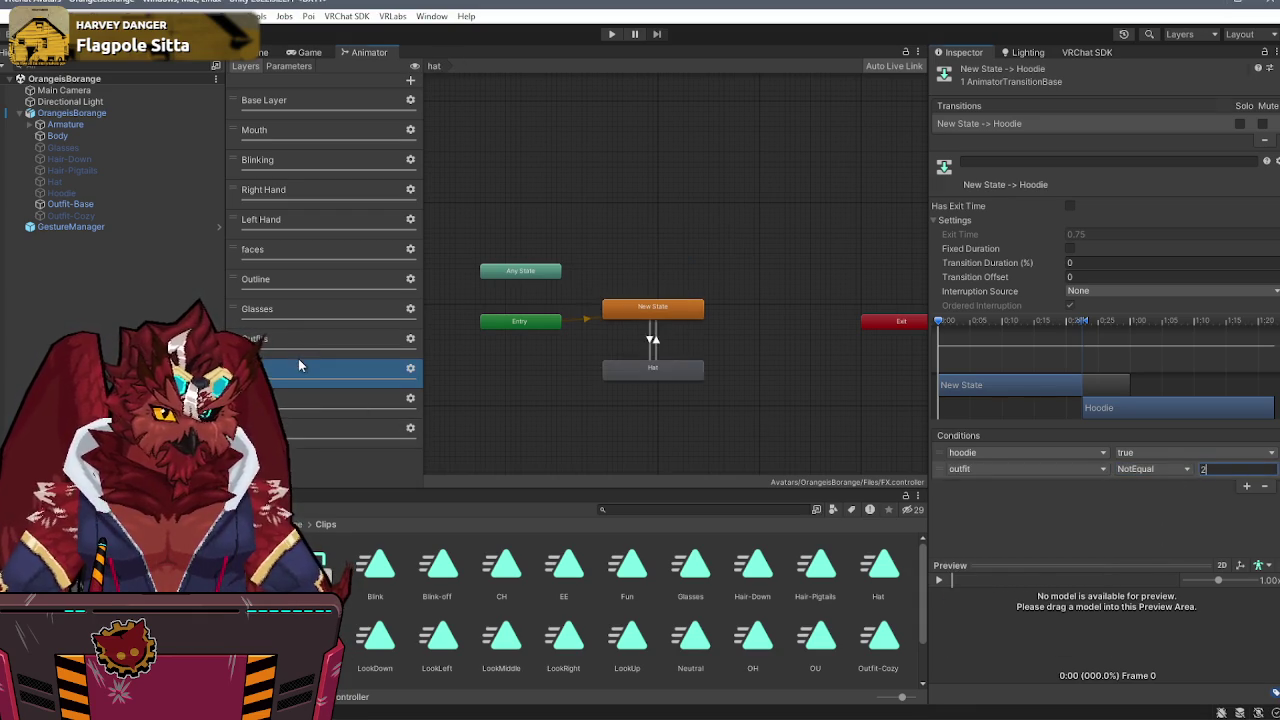
- Review the transitions in the Outfits, Hair and Hoodie layers
{"action": "left_click", "coordinate": [298, 366]}
{"action": "left_click", "coordinate": [298, 339]}
{"action": "left_click", "coordinate": [613, 264]}
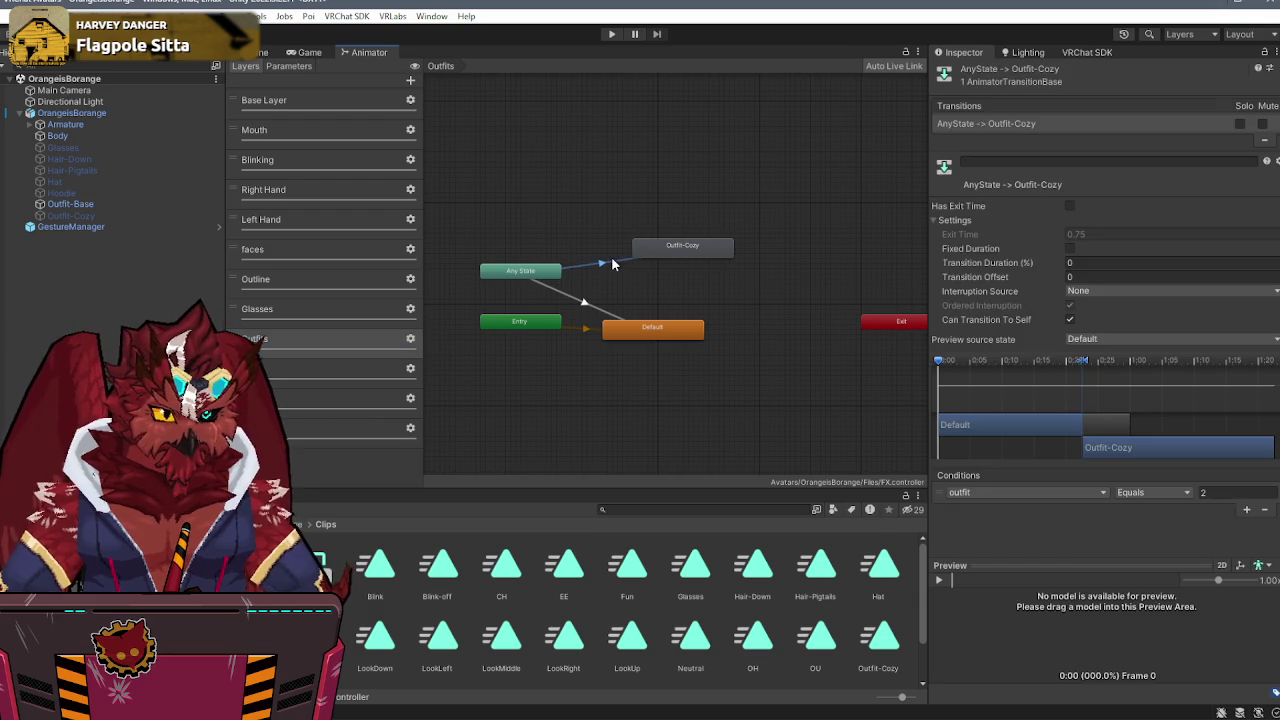
{"action": "left_click", "coordinate": [329, 412]}
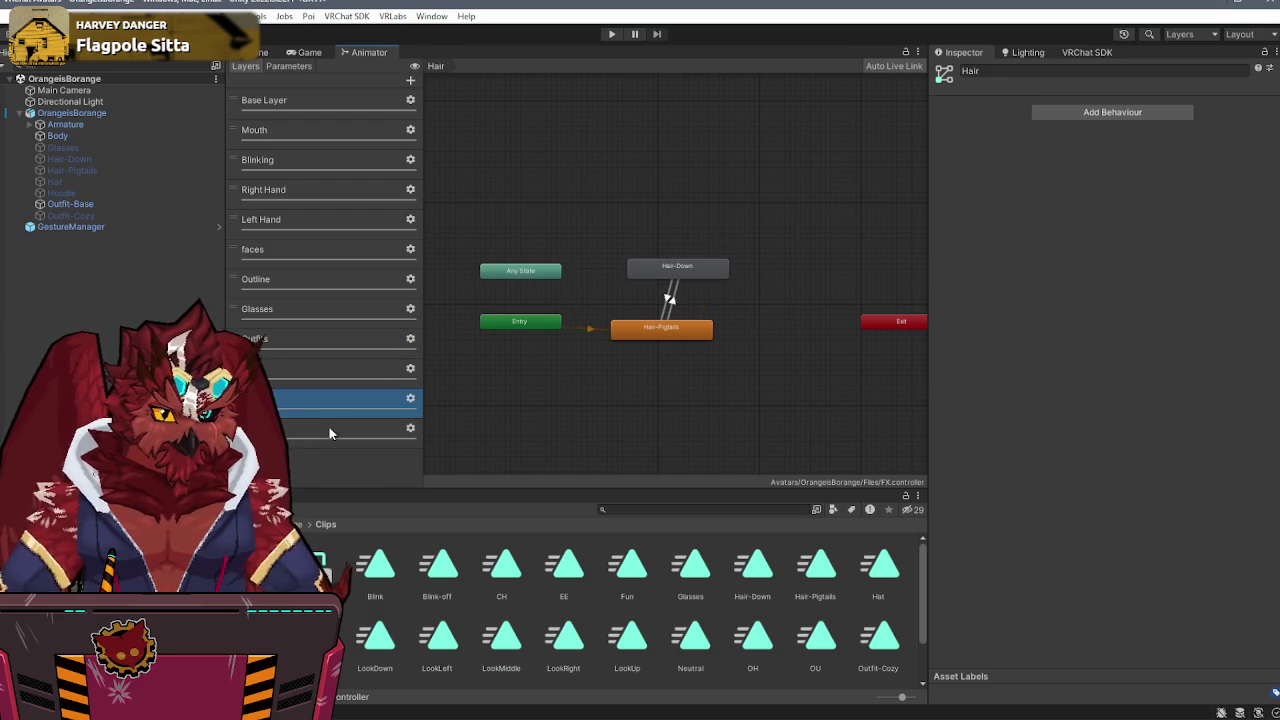
{"action": "left_click", "coordinate": [329, 430]}
{"action": "left_click", "coordinate": [677, 266]}
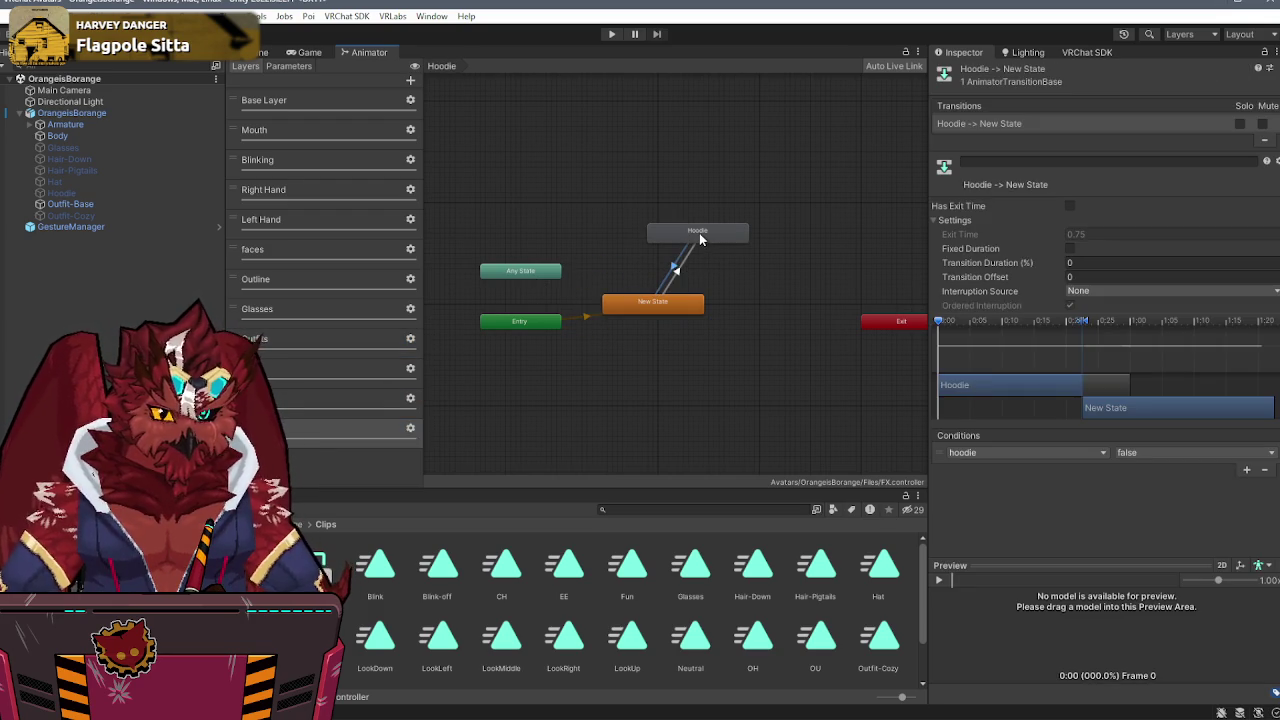
{"action": "left_click", "coordinate": [700, 238]}
- Draw a second Hoodie-to-New State transition and paste the existing transition settings into it
{"action": "right_click", "coordinate": [698, 237]}
{"action": "left_click", "coordinate": [700, 247]}
{"action": "left_click", "coordinate": [656, 305]}
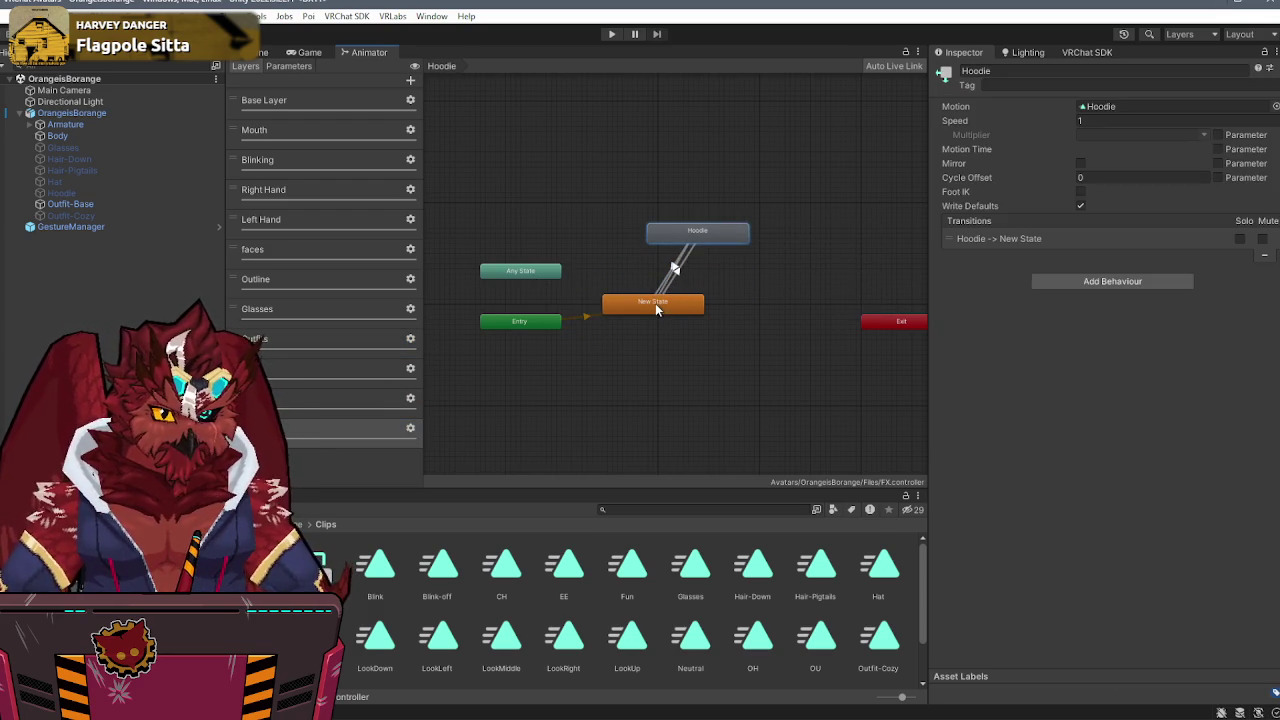
{"action": "left_click", "coordinate": [675, 266]}
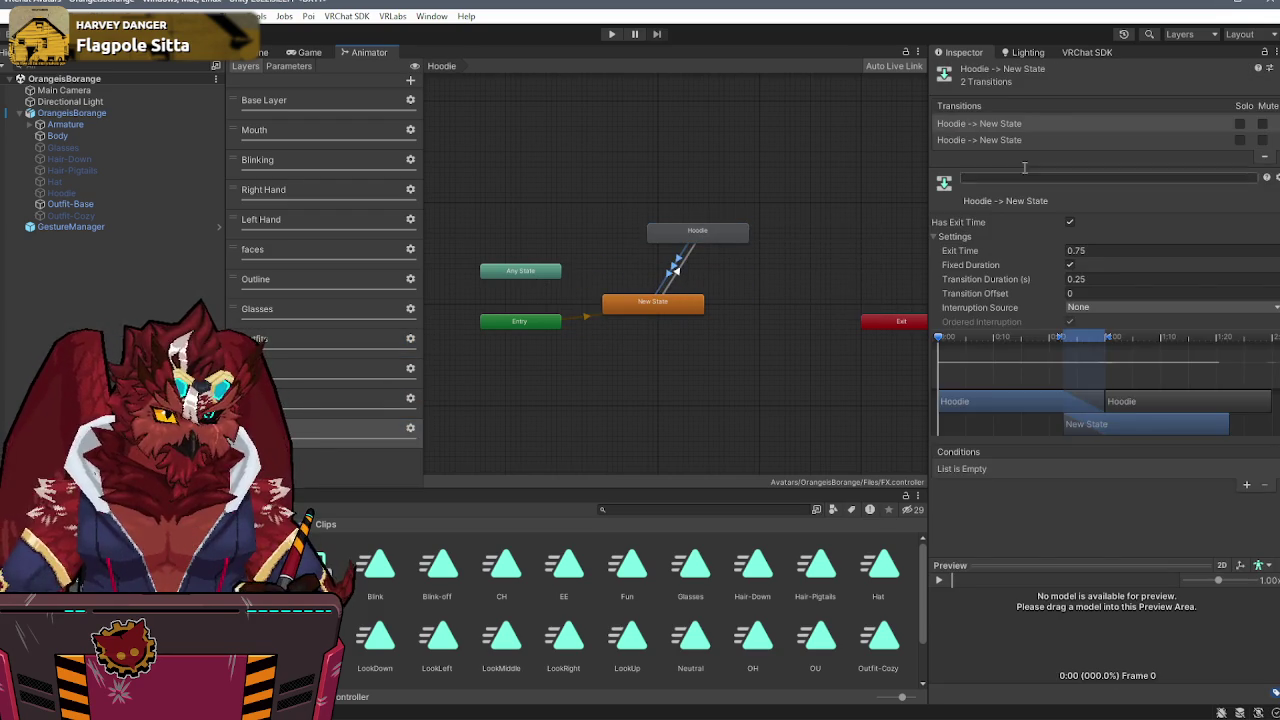
{"action": "left_click", "coordinate": [1068, 140]}
{"action": "left_click", "coordinate": [1075, 125]}
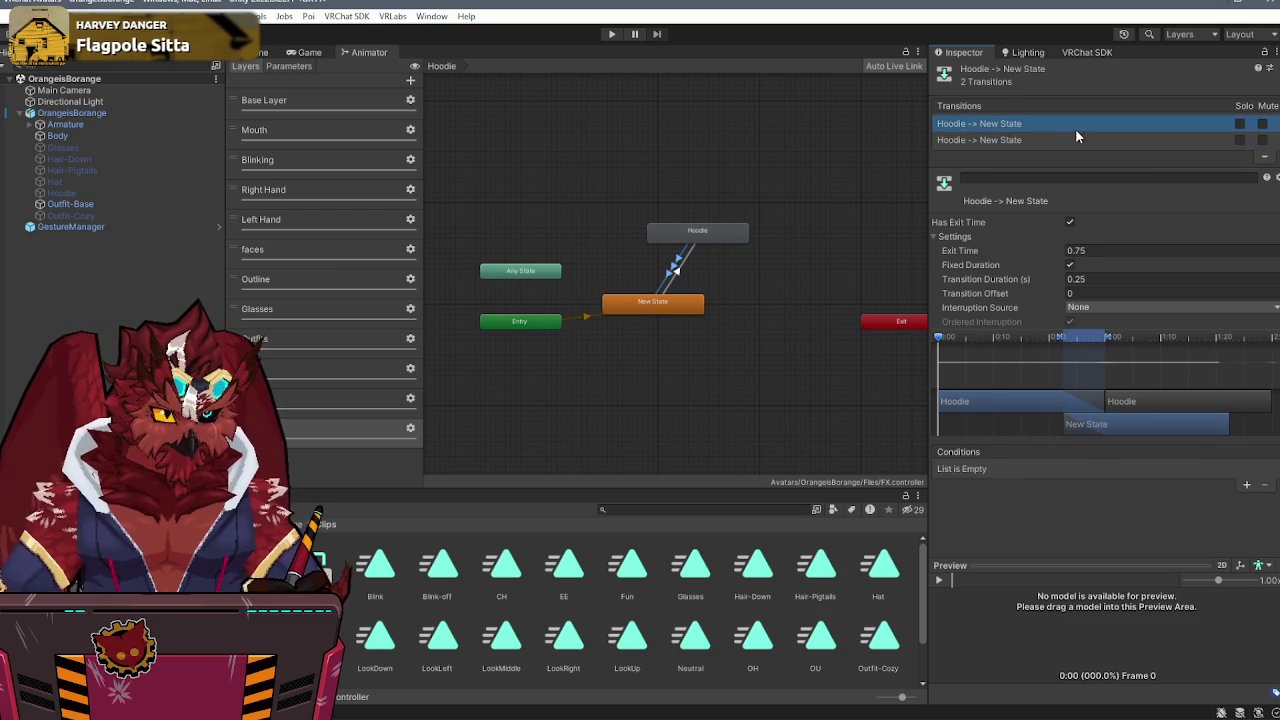
{"action": "right_click", "coordinate": [1075, 128]}
{"action": "left_click", "coordinate": [1105, 183]}
- Set its condition to outfit Equals 2, then select the OrangeisBorange avatar in the scene
{"action": "left_click", "coordinate": [1104, 469]}
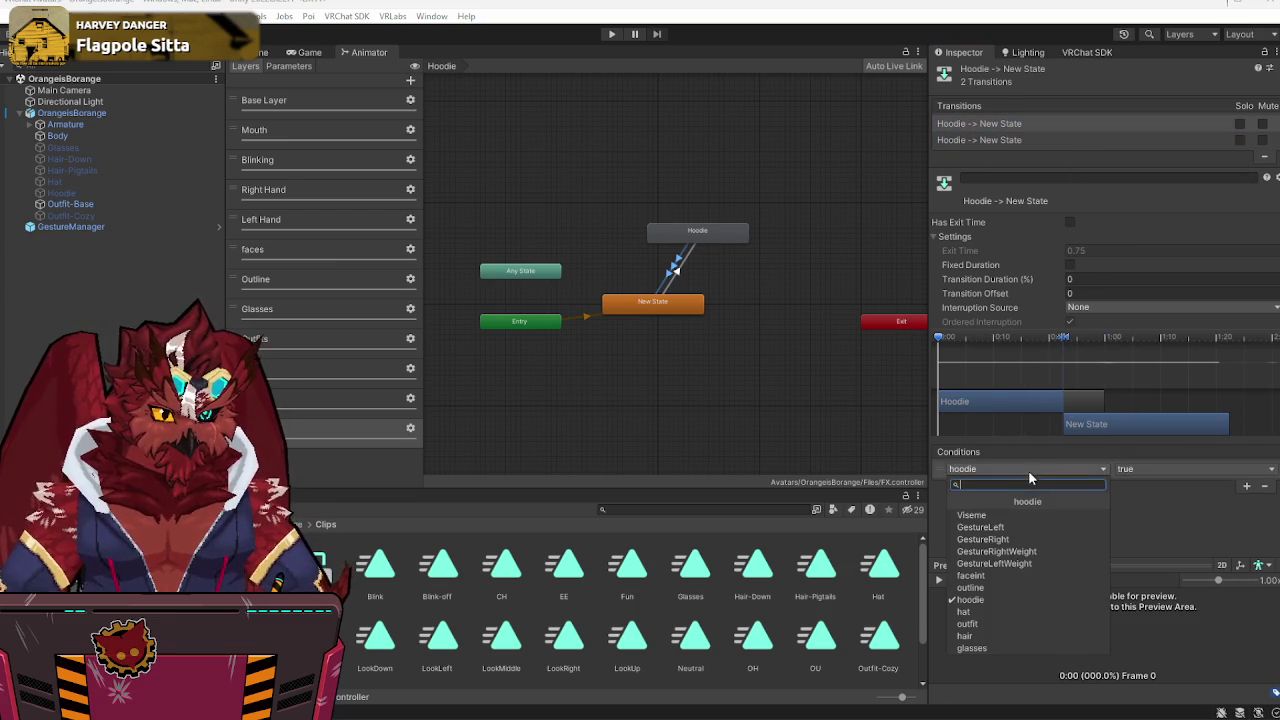
{"action": "left_click", "coordinate": [977, 622]}
{"action": "left_click", "coordinate": [1151, 472]}
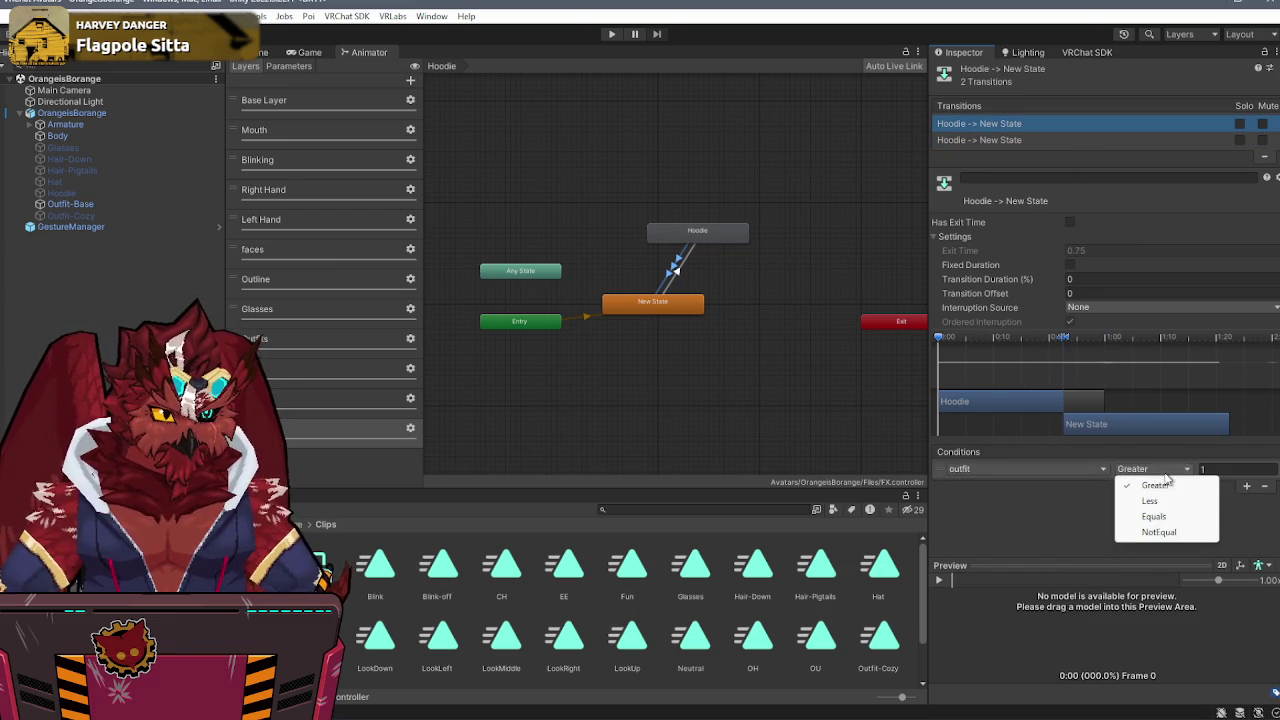
{"action": "left_click", "coordinate": [1162, 519]}
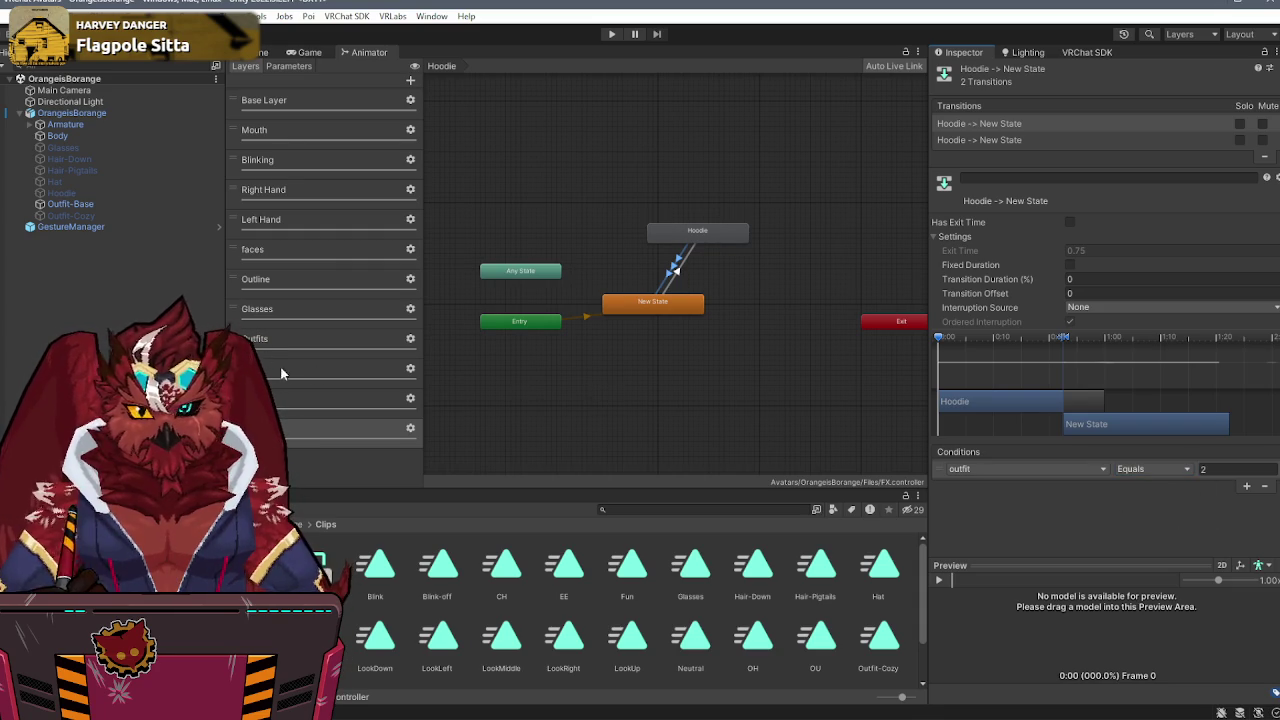
{"action": "left_click", "coordinate": [258, 52]}
{"action": "left_click", "coordinate": [52, 115]}
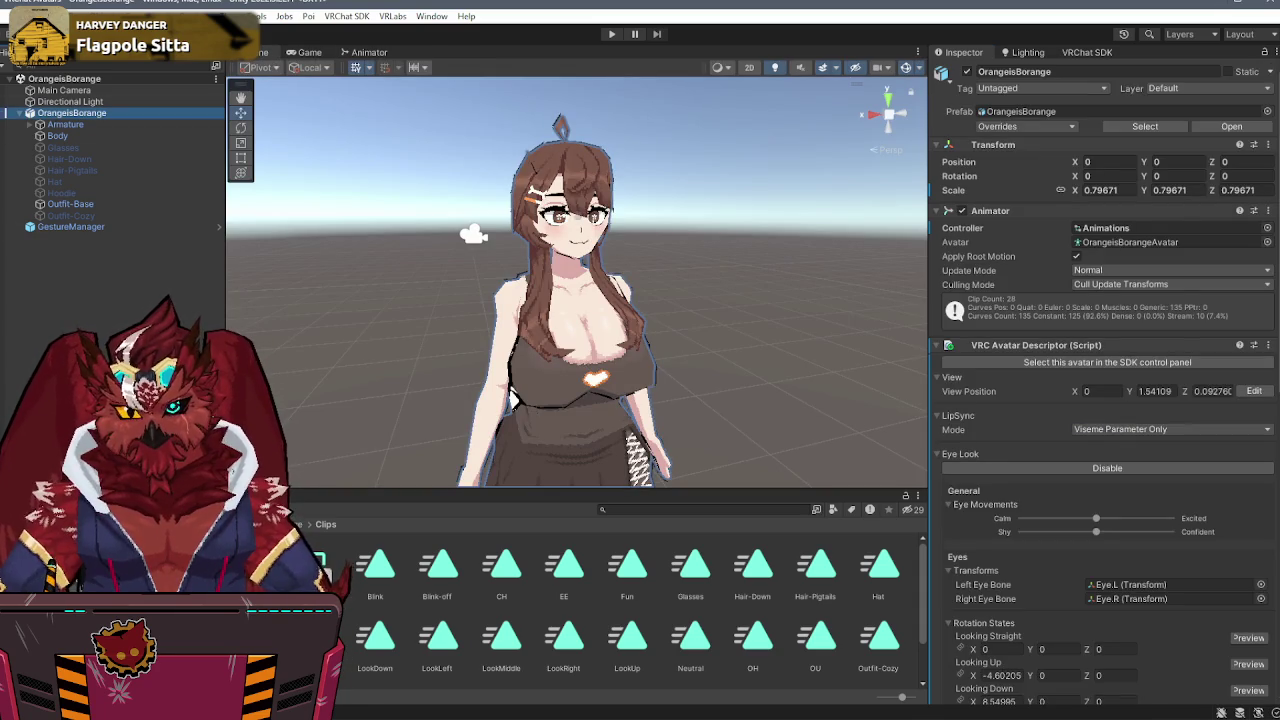
- Load the animation clip in the Animation window and set both tangents of all keys to Linear
{"action": "left_click", "coordinate": [110, 496]}
{"action": "left_click", "coordinate": [100, 535]}
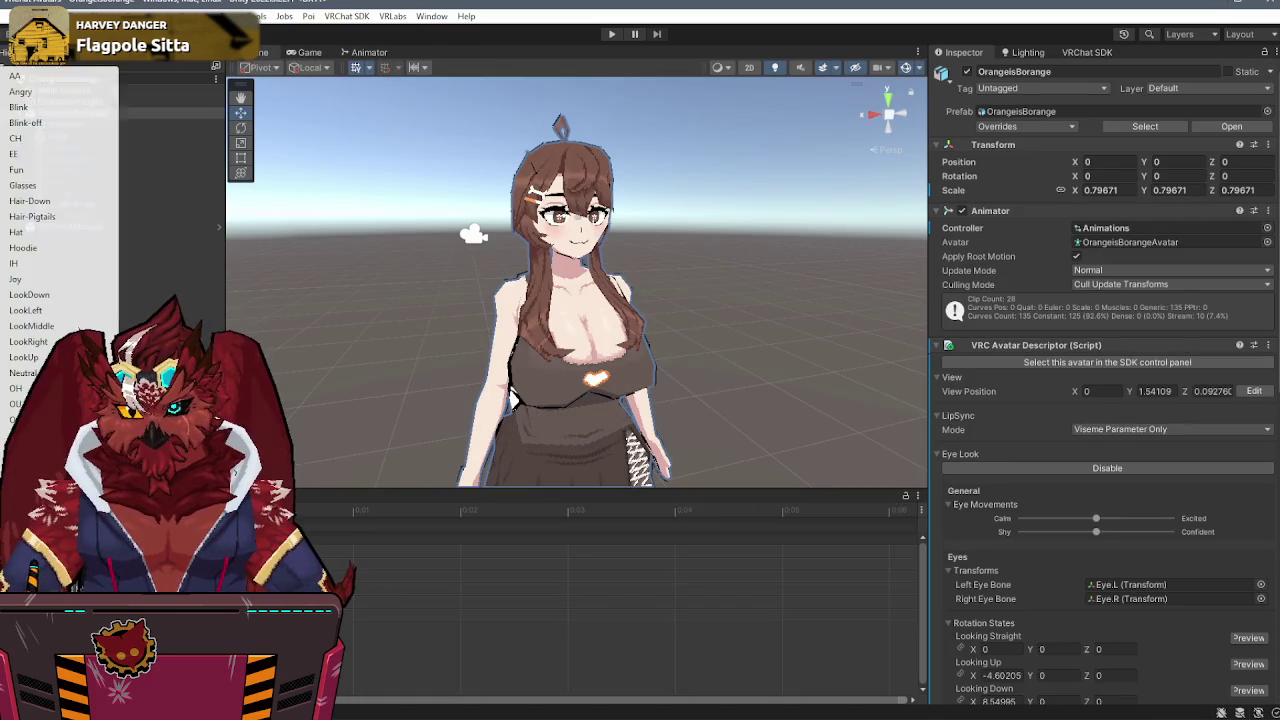
{"action": "left_click", "coordinate": [25, 122]}
{"action": "key", "text": "ctrl+a"}
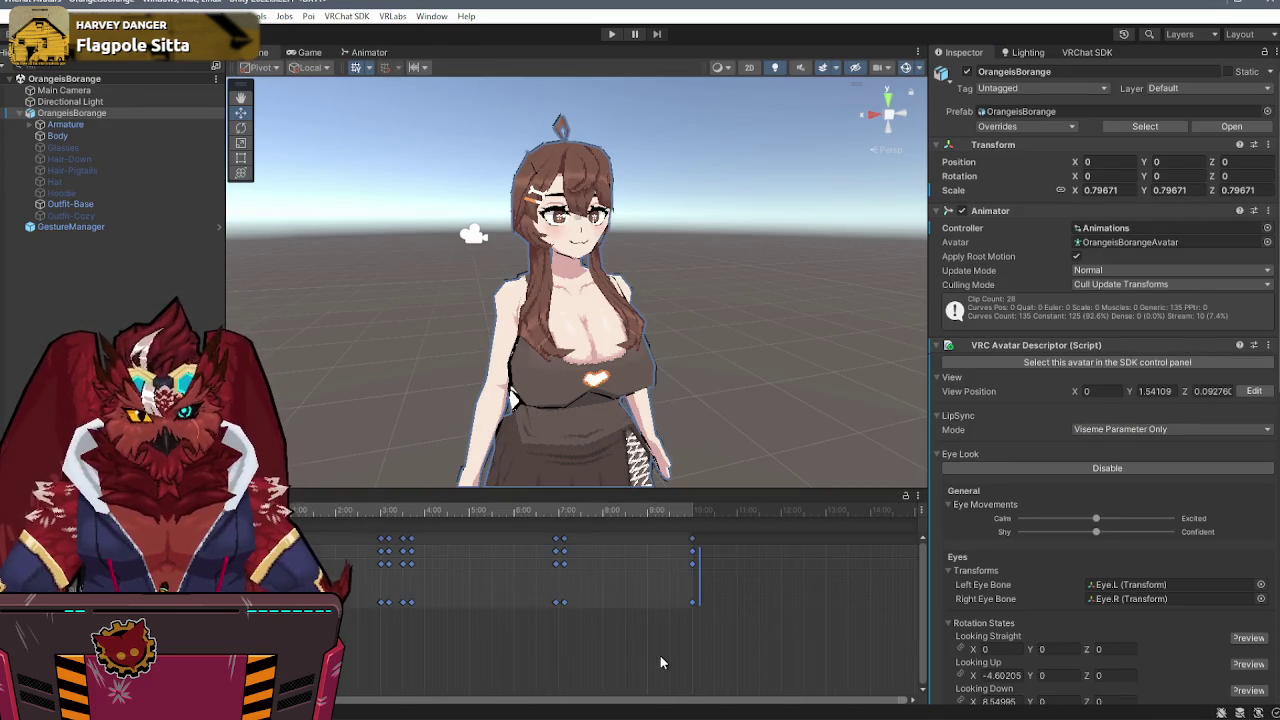
{"action": "right_click", "coordinate": [484, 598]}
{"action": "mouse_move", "coordinate": [550, 590]}
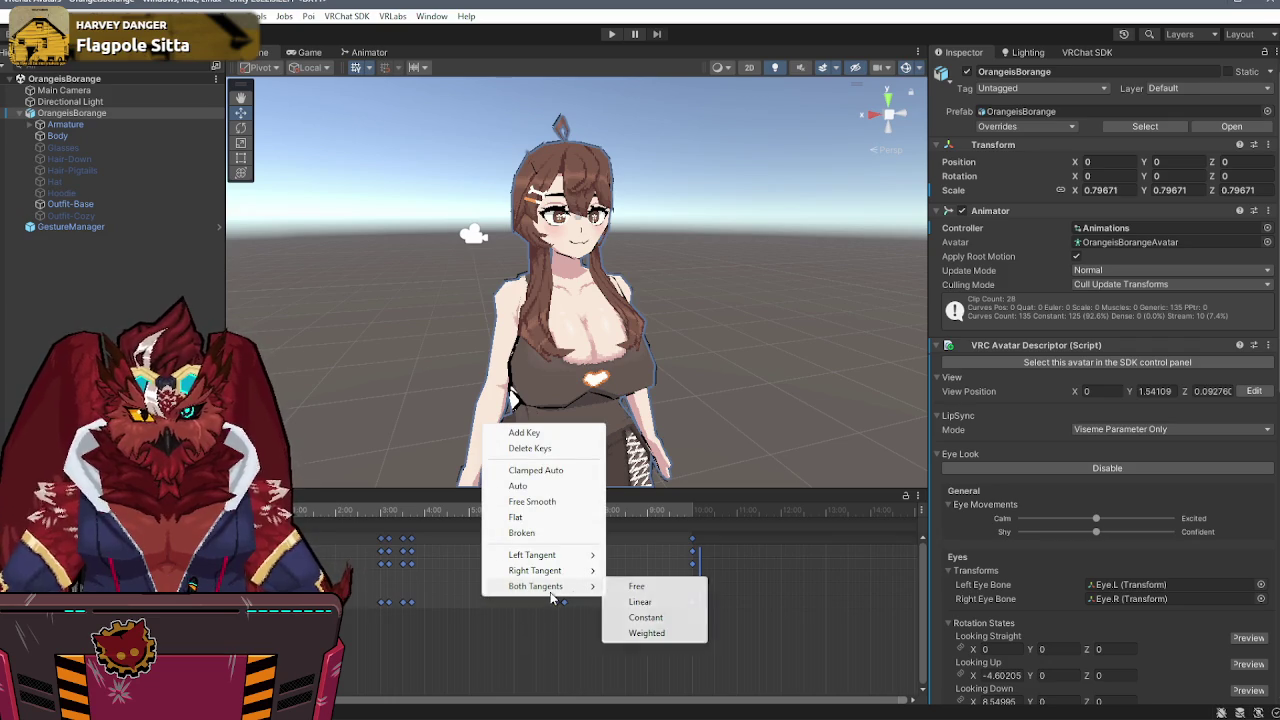
{"action": "left_click", "coordinate": [659, 604]}
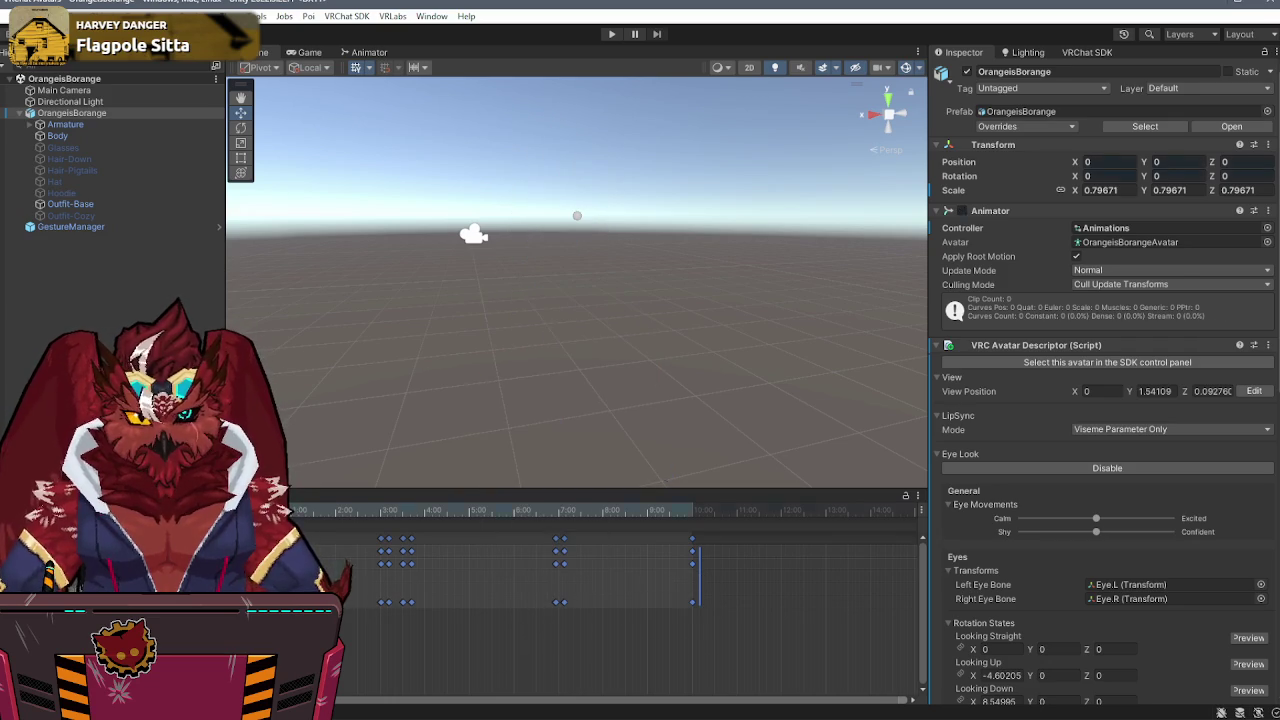
- Frame the avatar and change both tangents of all keys to Constant
{"action": "key", "text": "f"}
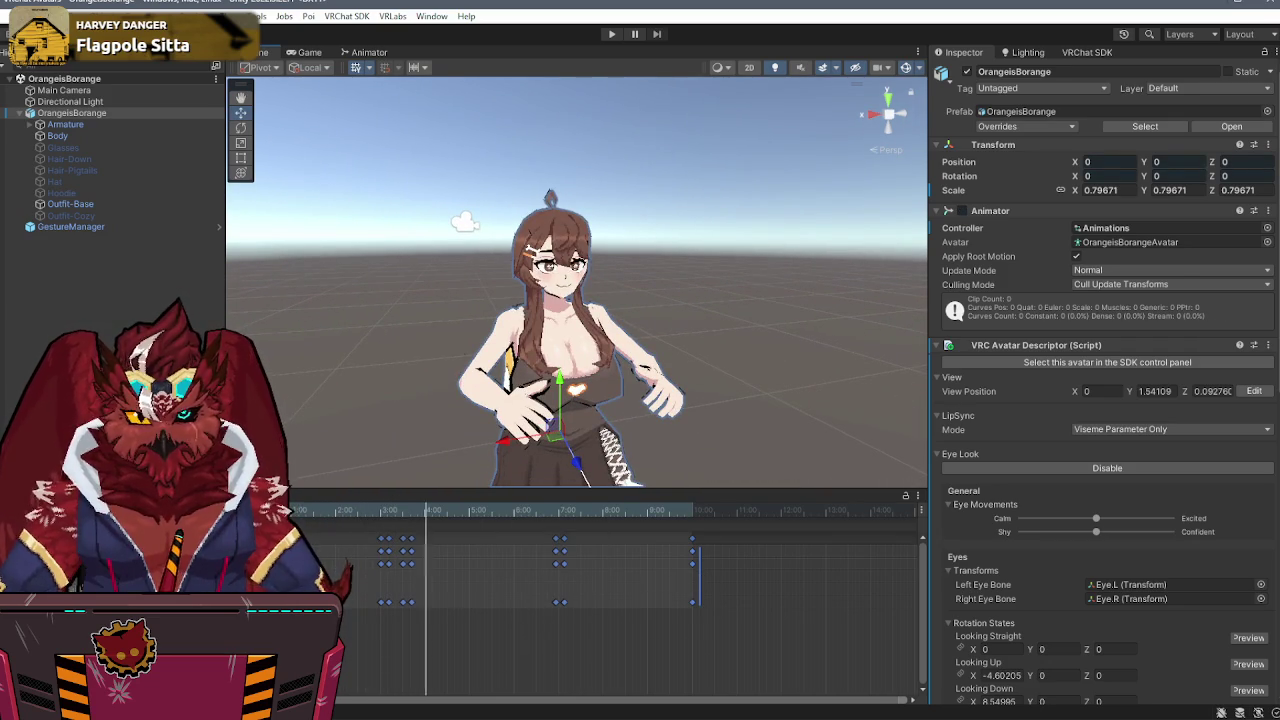
{"action": "scroll", "coordinate": [769, 281], "scroll_direction": "up", "scroll_amount": 5}
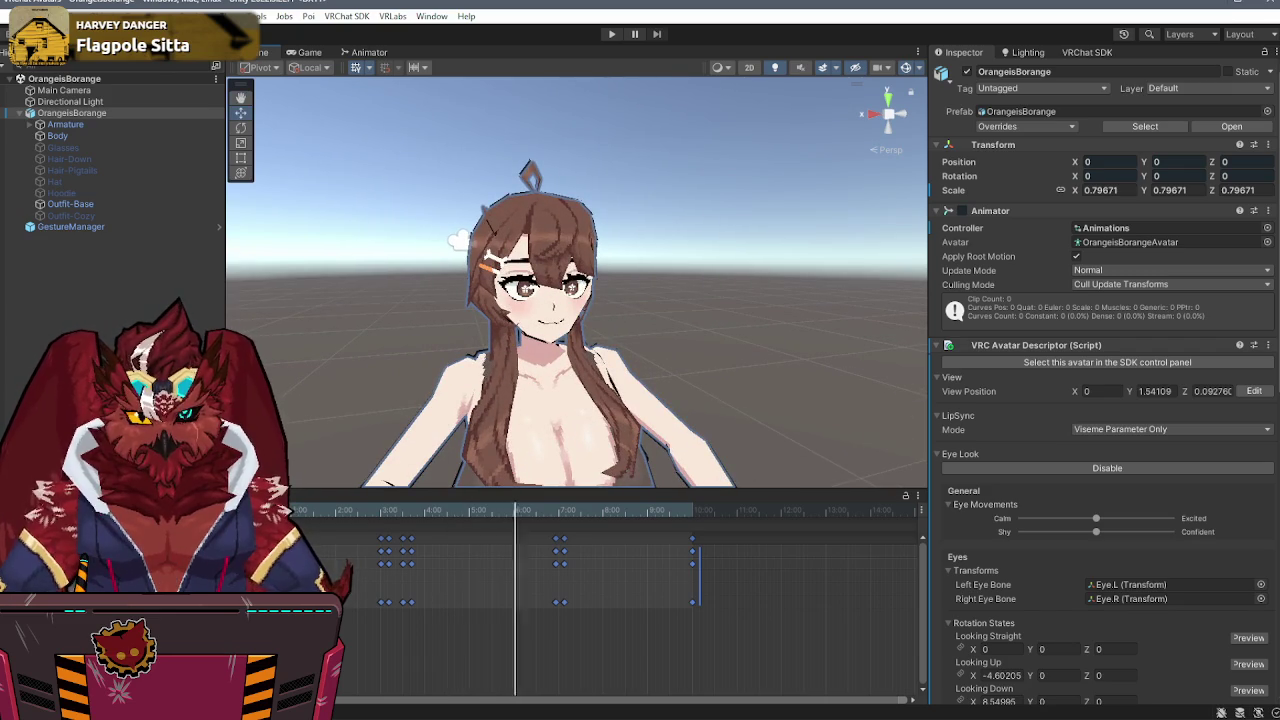
{"action": "right_click", "coordinate": [472, 561]}
{"action": "mouse_move", "coordinate": [530, 551]}
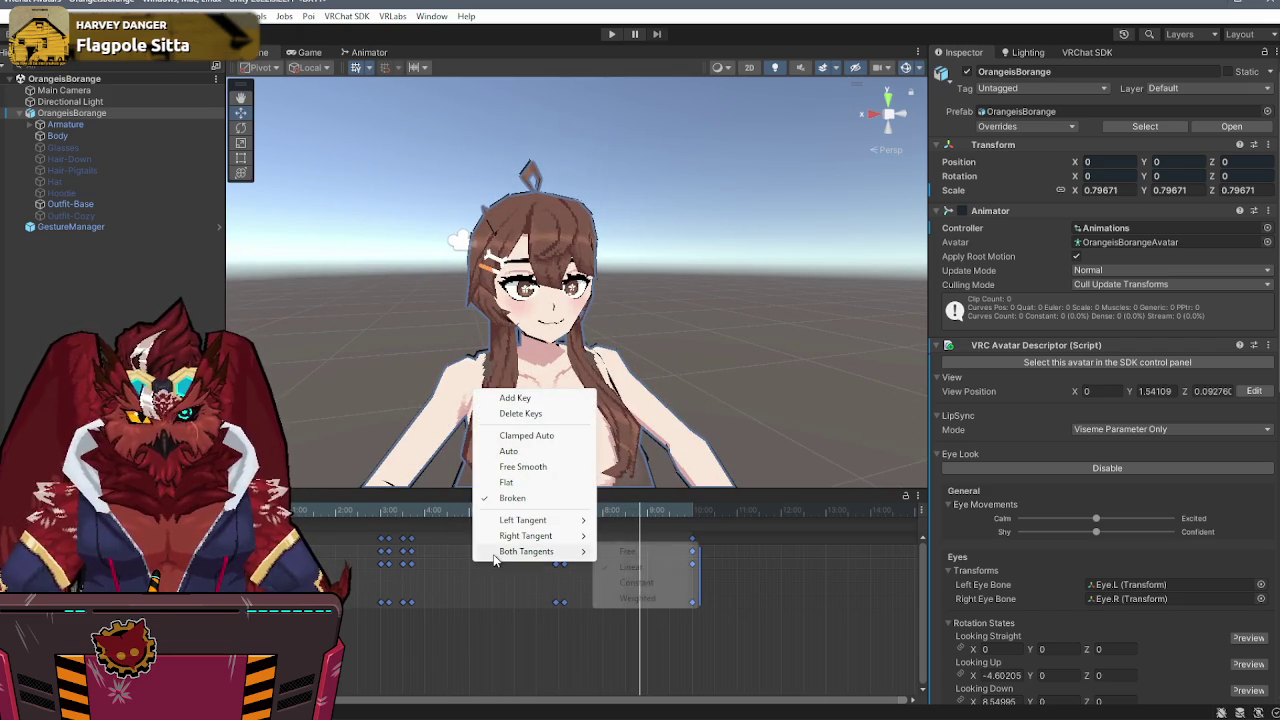
{"action": "left_click", "coordinate": [640, 584]}
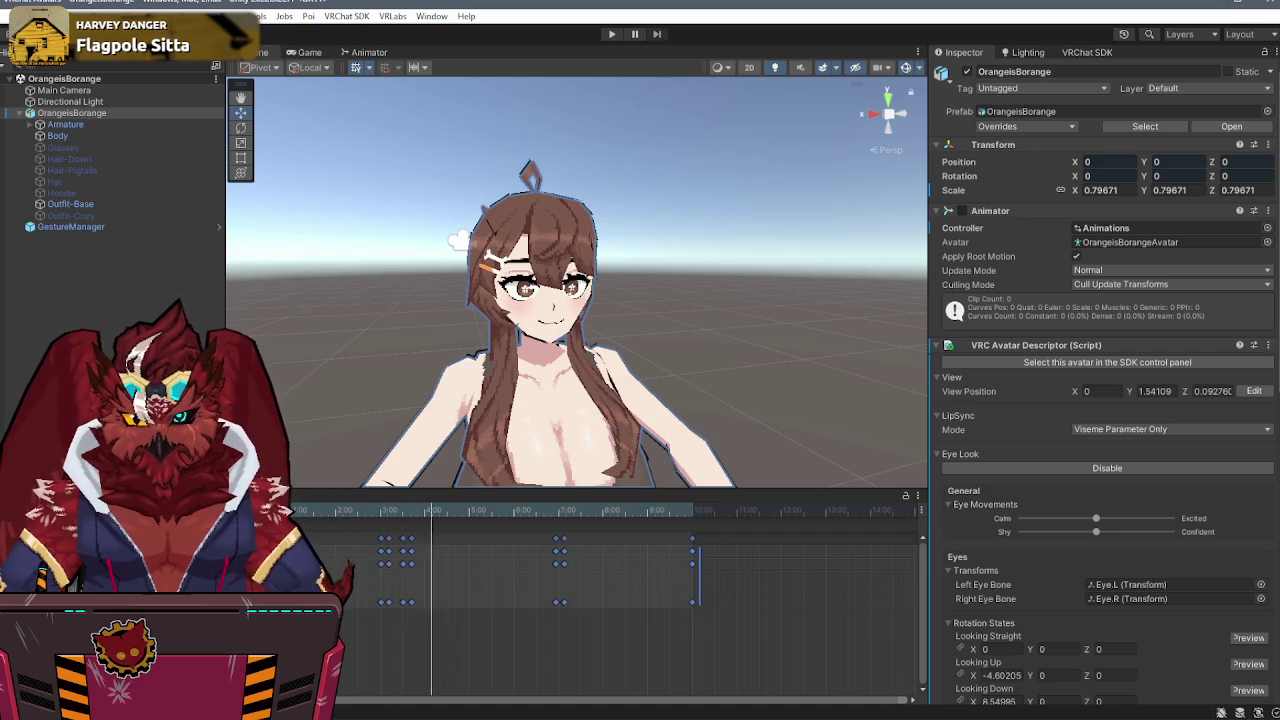
- Orbit around the avatar, select the GestureManager object and start Play mode
{"action": "left_click", "coordinate": [265, 496]}
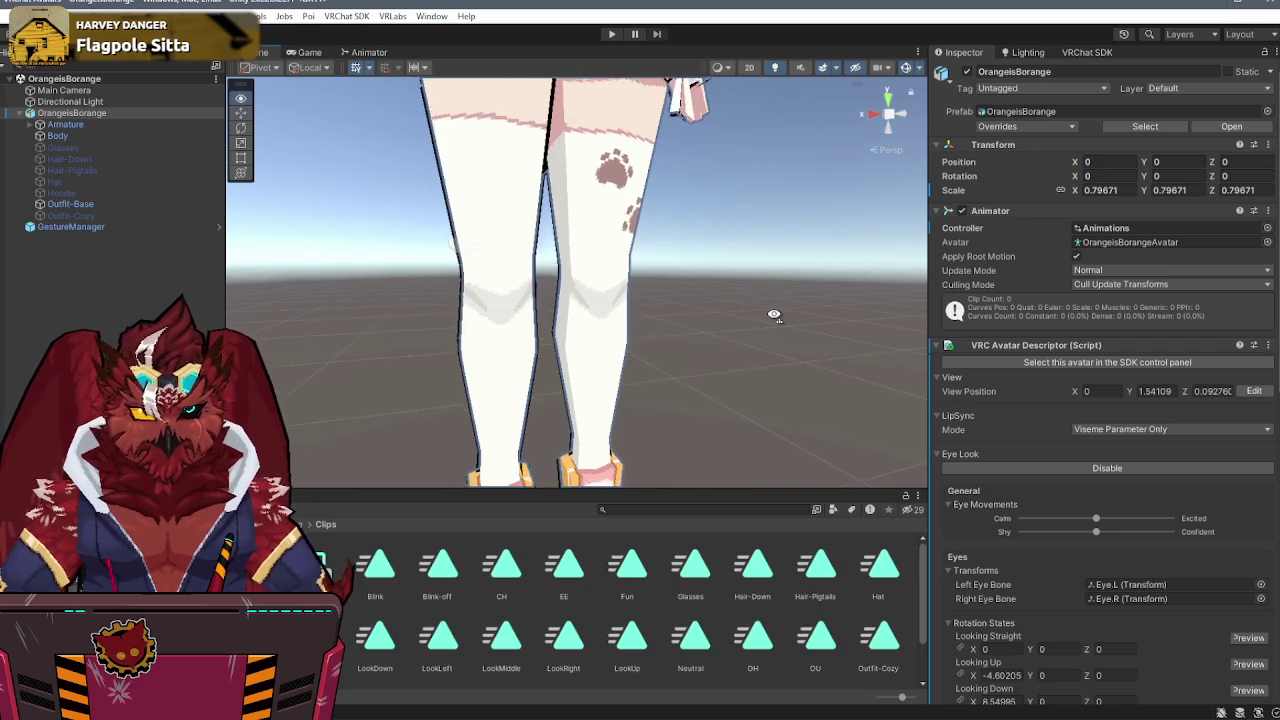
{"action": "scroll", "coordinate": [774, 314], "scroll_direction": "down", "scroll_amount": 3}
{"action": "left_click_drag", "start_coordinate": [774, 314], "coordinate": [774, 320]}
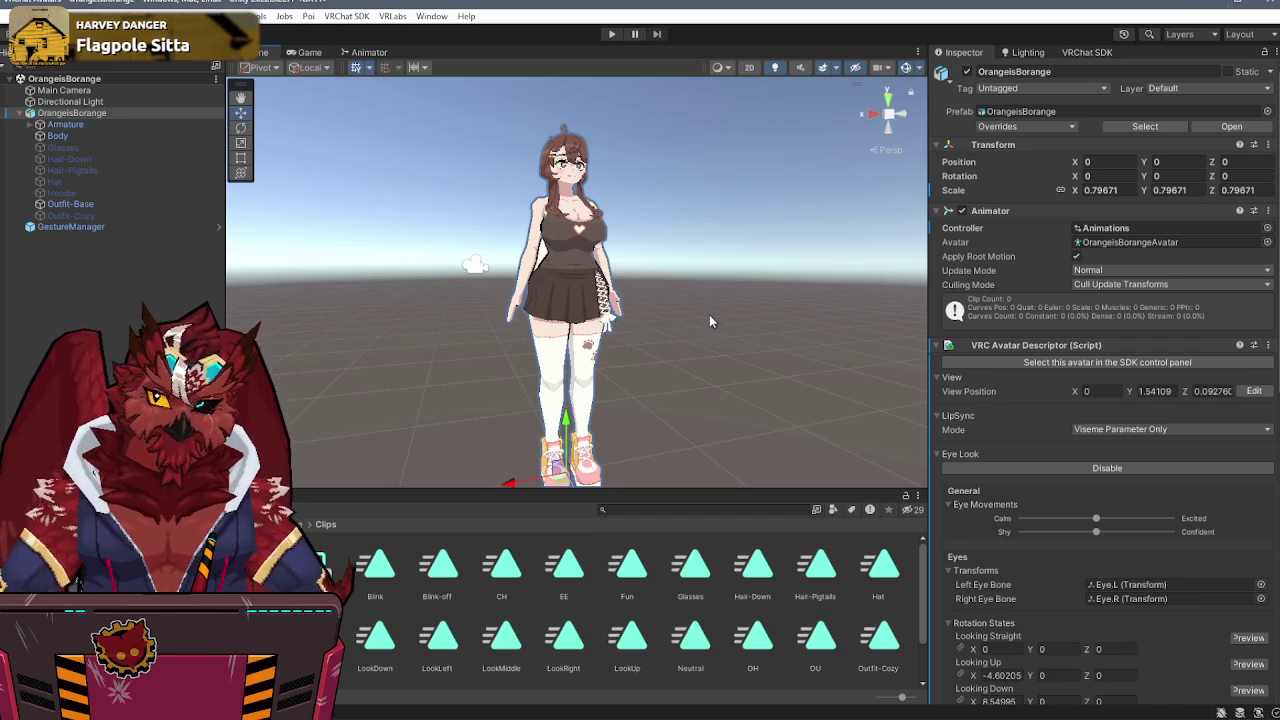
{"action": "left_click_drag", "start_coordinate": [709, 321], "coordinate": [728, 343]}
{"action": "left_click", "coordinate": [728, 346]}
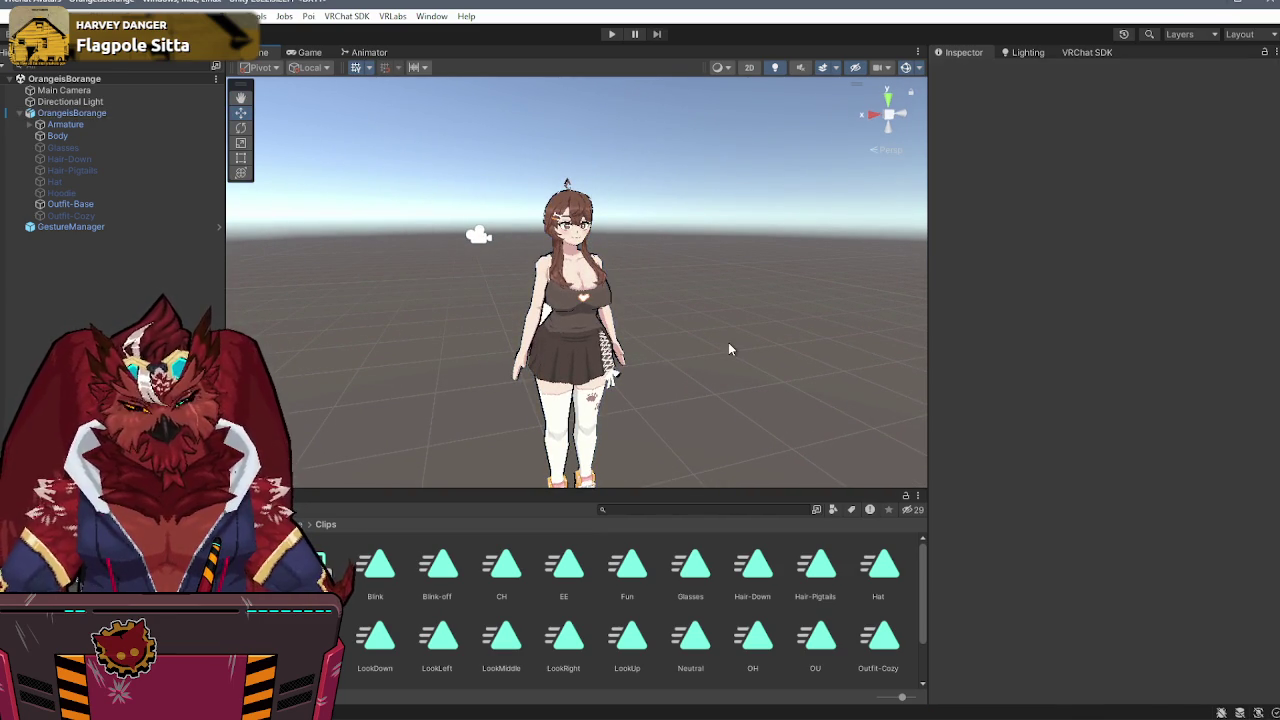
{"action": "left_click", "coordinate": [109, 229]}
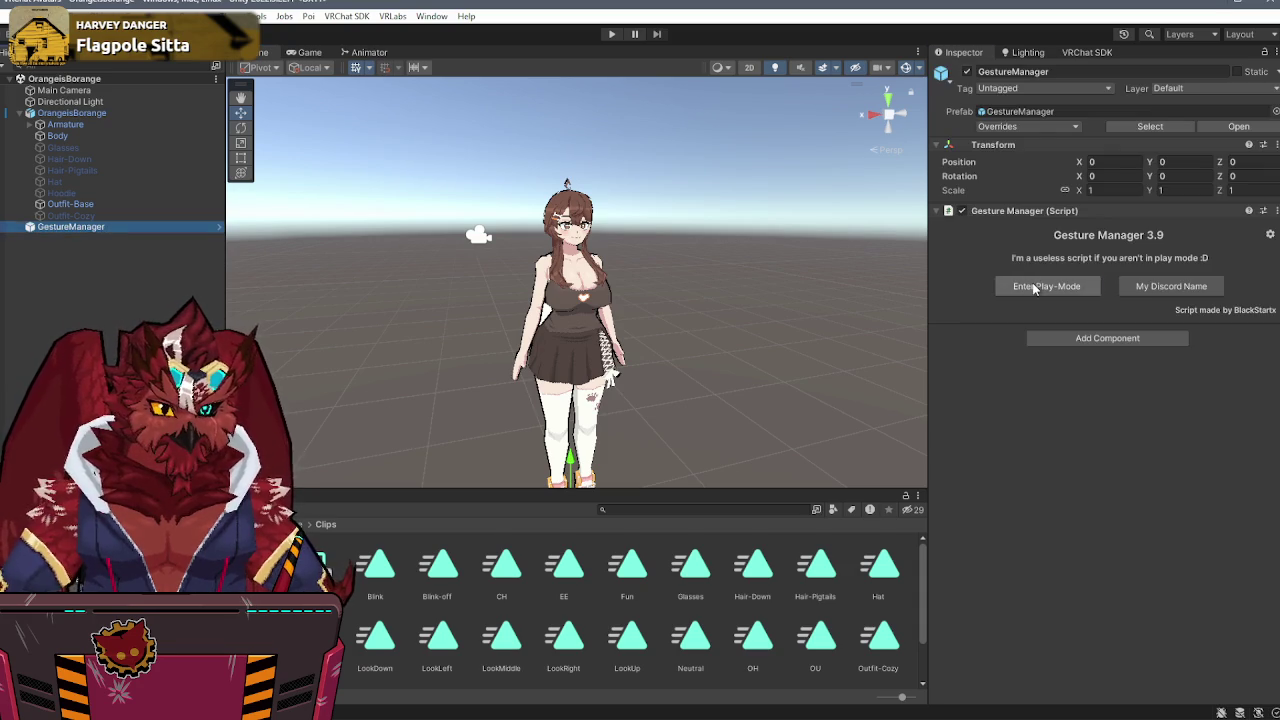
{"action": "left_click", "coordinate": [1040, 286]}
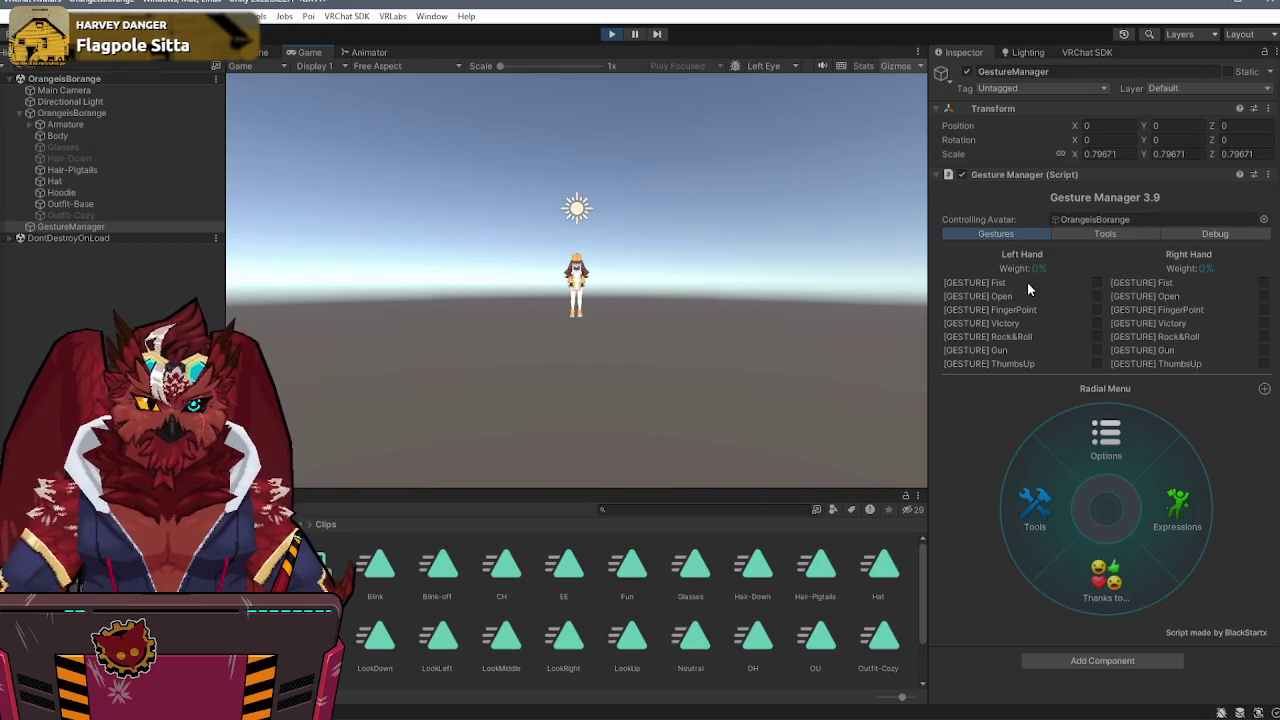
- From the Options page, test the hoodie and hat toggles repeatedly, leaving both on
{"action": "left_click", "coordinate": [254, 53]}
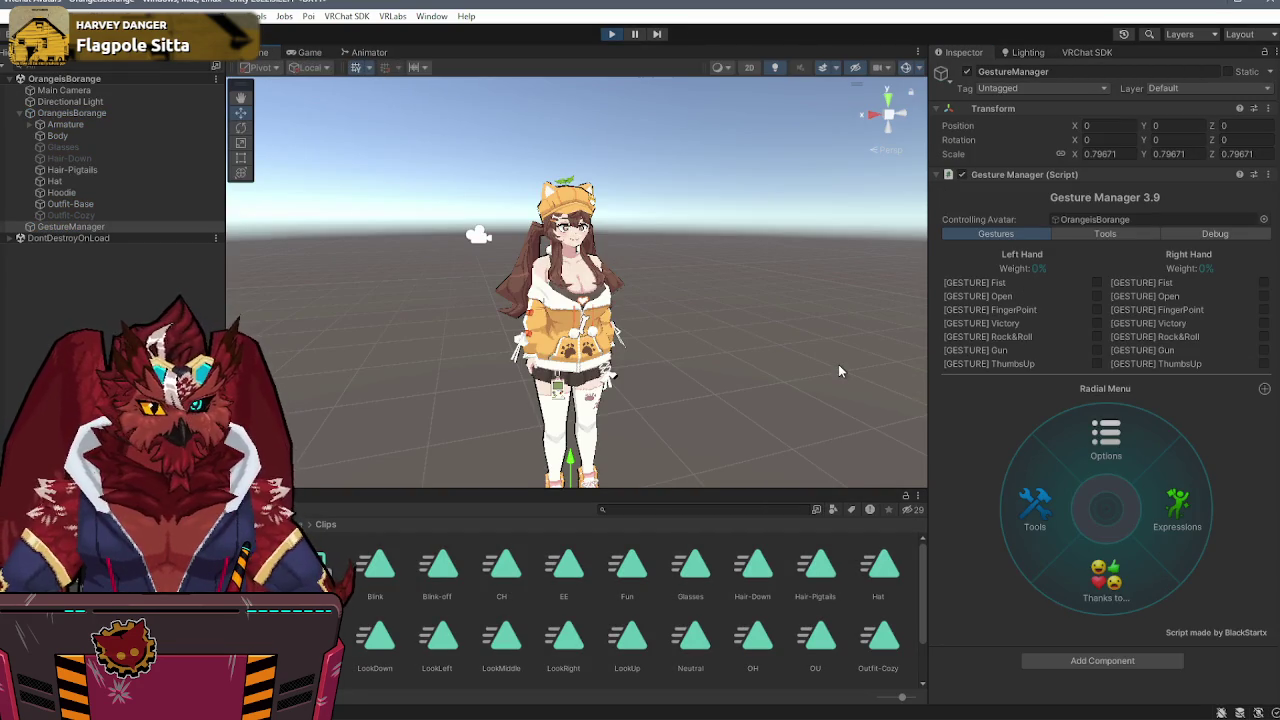
{"action": "left_click", "coordinate": [1106, 440]}
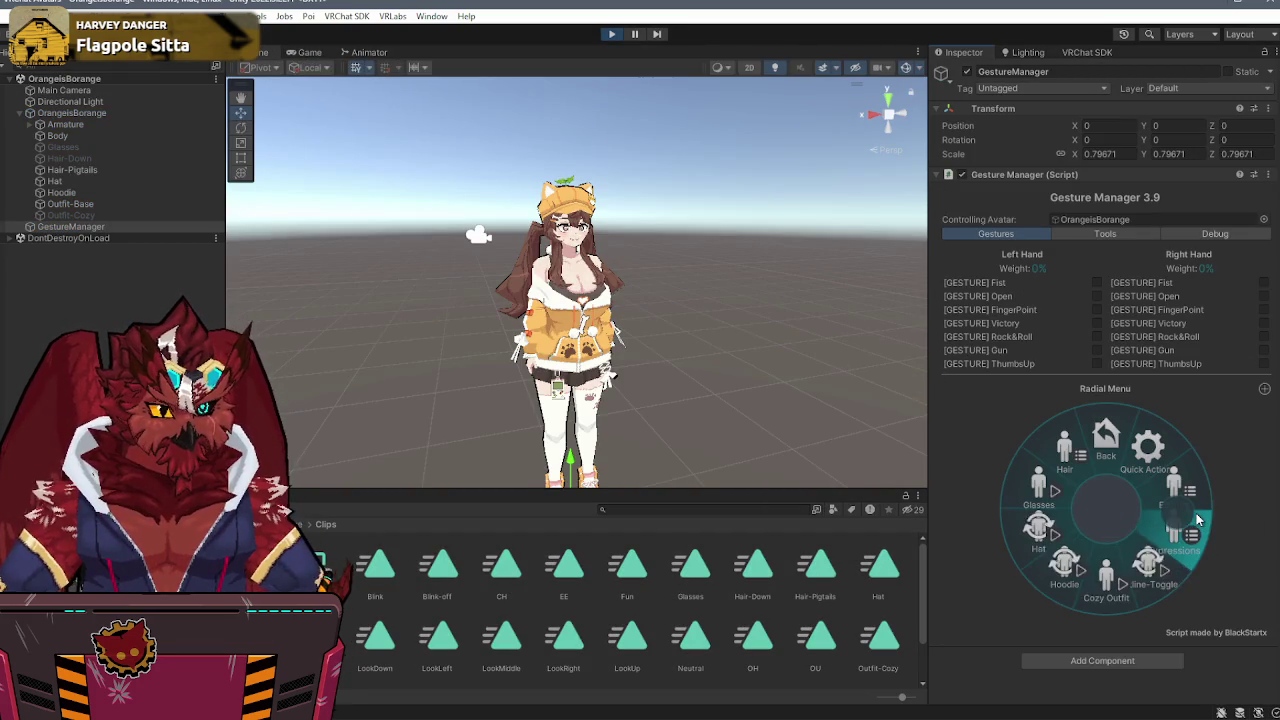
{"action": "left_click", "coordinate": [1062, 570]}
{"action": "left_click", "coordinate": [1062, 570]}
{"action": "left_click", "coordinate": [1062, 570]}
{"action": "left_click", "coordinate": [1062, 570]}
{"action": "left_click", "coordinate": [1062, 570]}
{"action": "left_click", "coordinate": [1062, 570]}
{"action": "left_click", "coordinate": [1062, 570]}
{"action": "left_click", "coordinate": [1062, 570]}
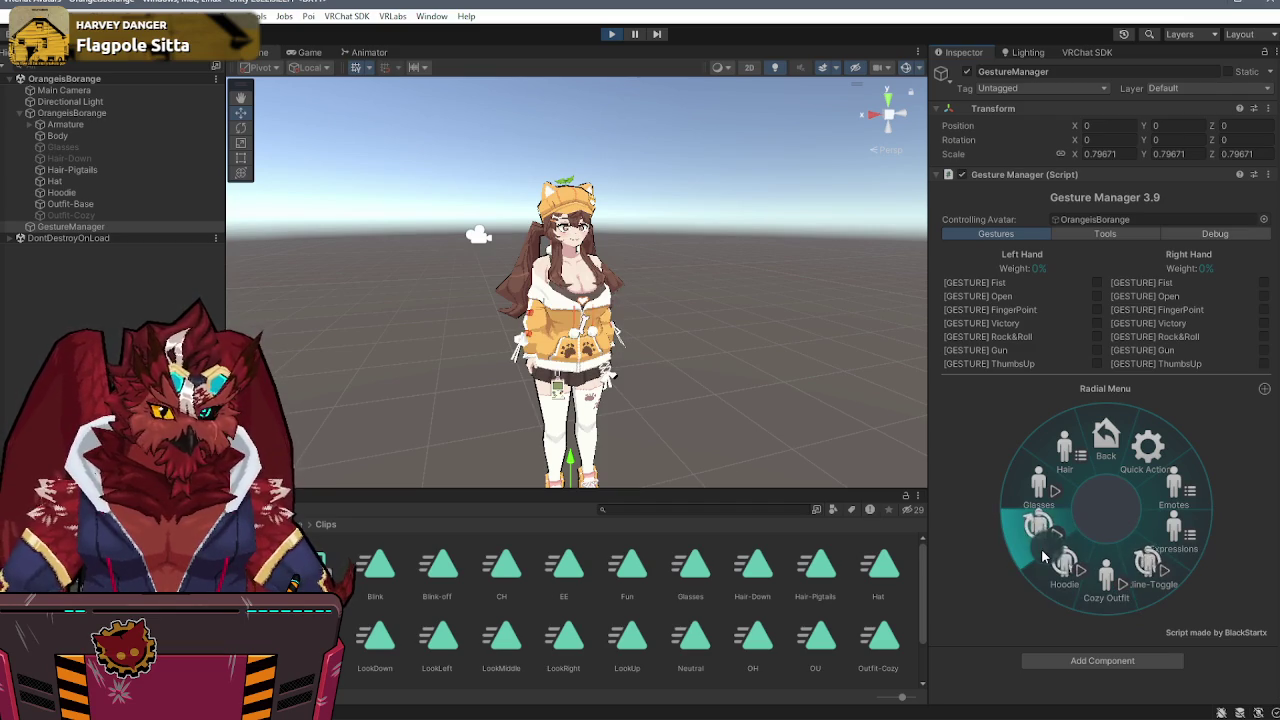
{"action": "left_click", "coordinate": [1041, 548]}
{"action": "left_click", "coordinate": [1041, 548]}
{"action": "left_click", "coordinate": [1041, 548]}
{"action": "left_click", "coordinate": [1041, 548]}
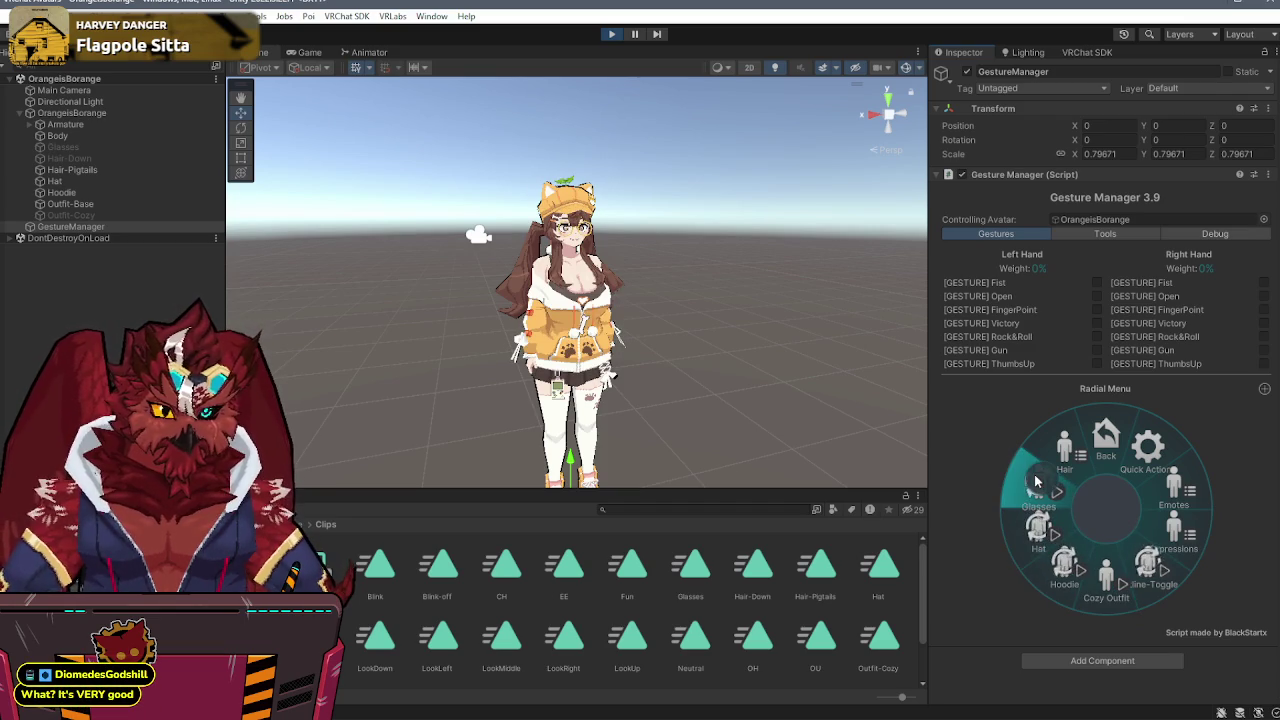
- Switch the hair to Down then Pigtails, and put the avatar in the Cozy Outfit
{"action": "left_click", "coordinate": [1040, 472]}
{"action": "left_click", "coordinate": [1044, 540]}
{"action": "left_click", "coordinate": [1117, 553]}
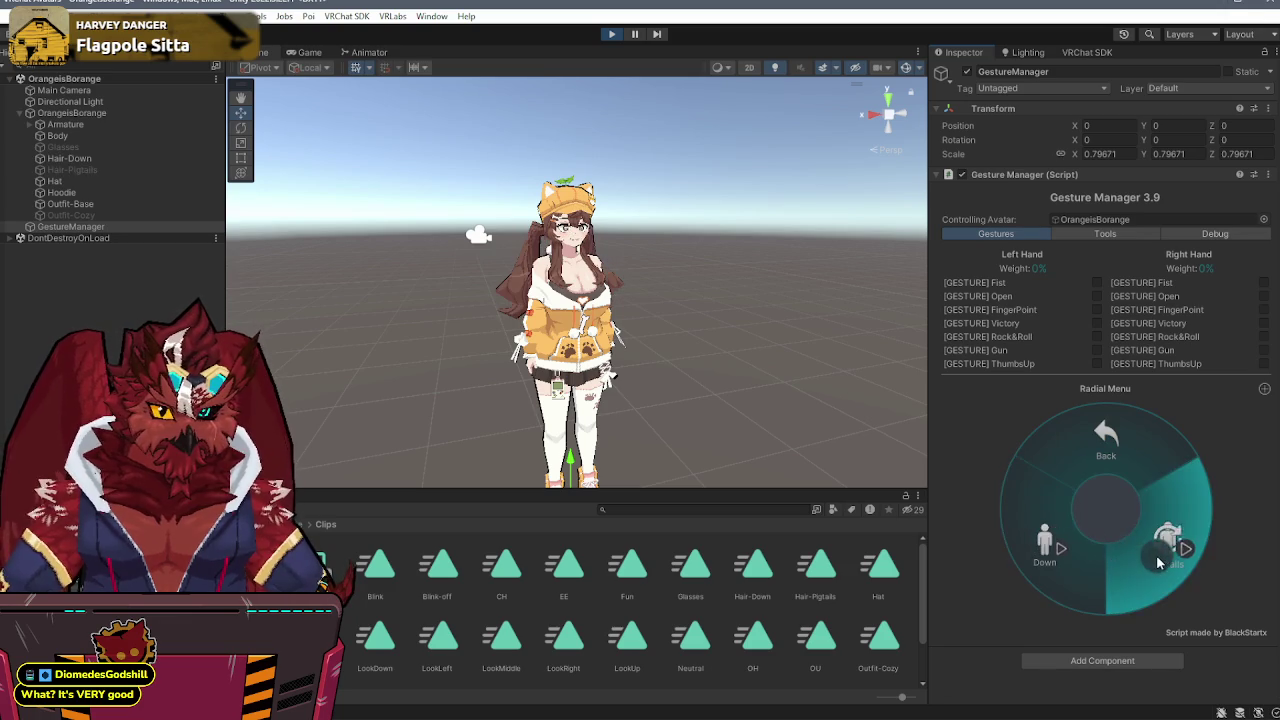
{"action": "left_click", "coordinate": [1103, 450]}
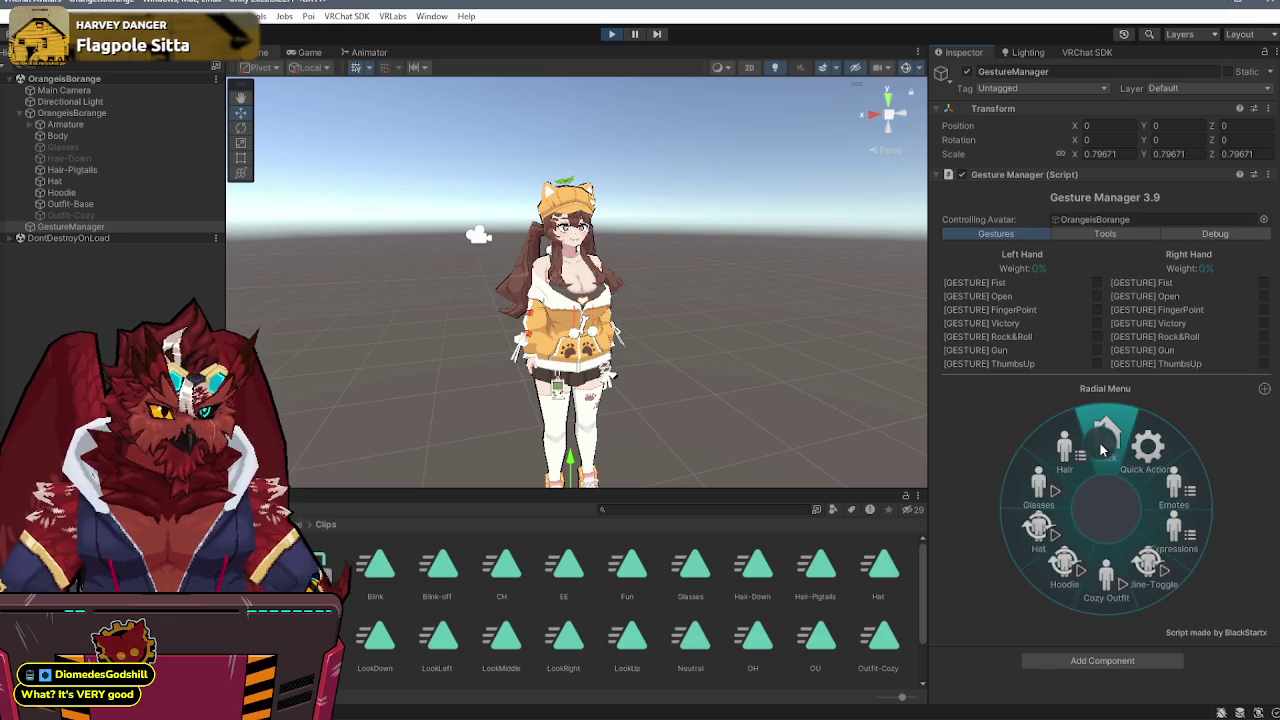
{"action": "left_click", "coordinate": [1106, 590]}
- Move the view closer and toggle the hat repeatedly, ending with it on
{"action": "mouse_move", "coordinate": [560, 400]}
{"action": "left_mouse_down"}
{"action": "mouse_move", "coordinate": [545, 425]}
{"action": "mouse_move", "coordinate": [527, 418]}
{"action": "mouse_move", "coordinate": [743, 398]}
{"action": "left_mouse_up"}
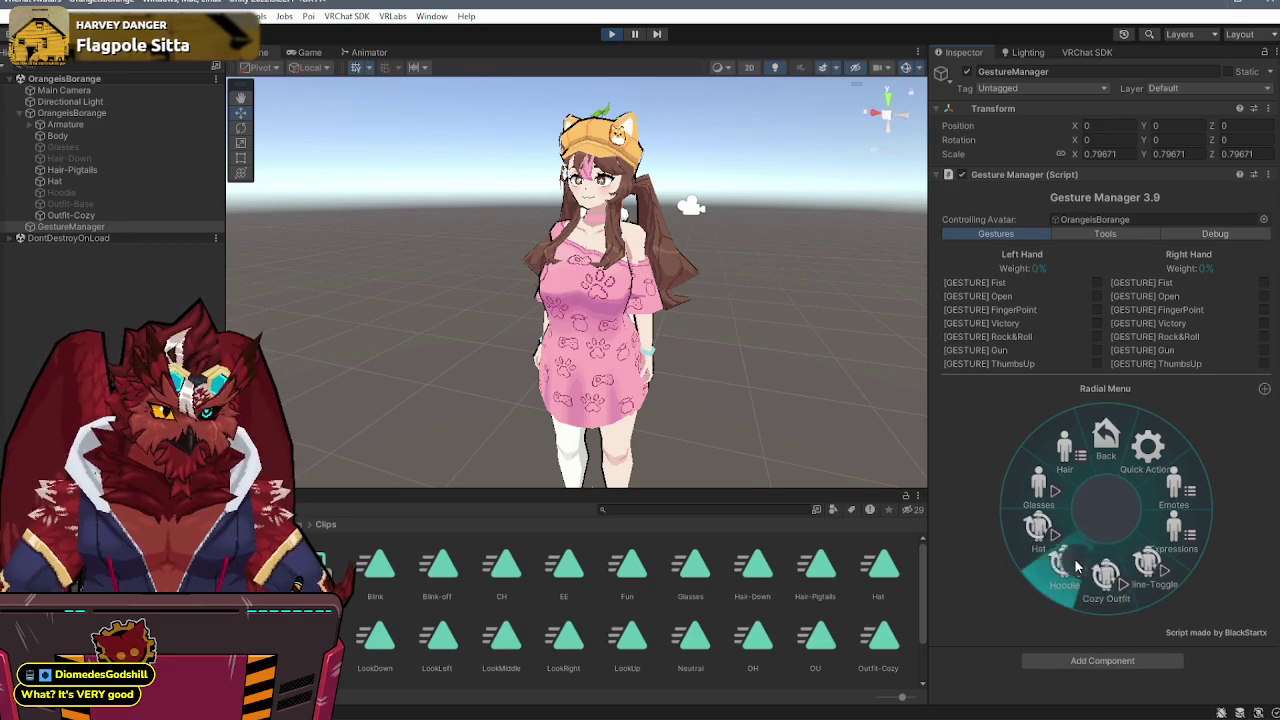
{"action": "left_click", "coordinate": [1045, 540]}
{"action": "left_click", "coordinate": [1045, 543]}
{"action": "left_click", "coordinate": [1045, 543]}
{"action": "left_click", "coordinate": [1045, 543]}
{"action": "left_click", "coordinate": [1045, 543]}
{"action": "left_click", "coordinate": [1045, 543]}
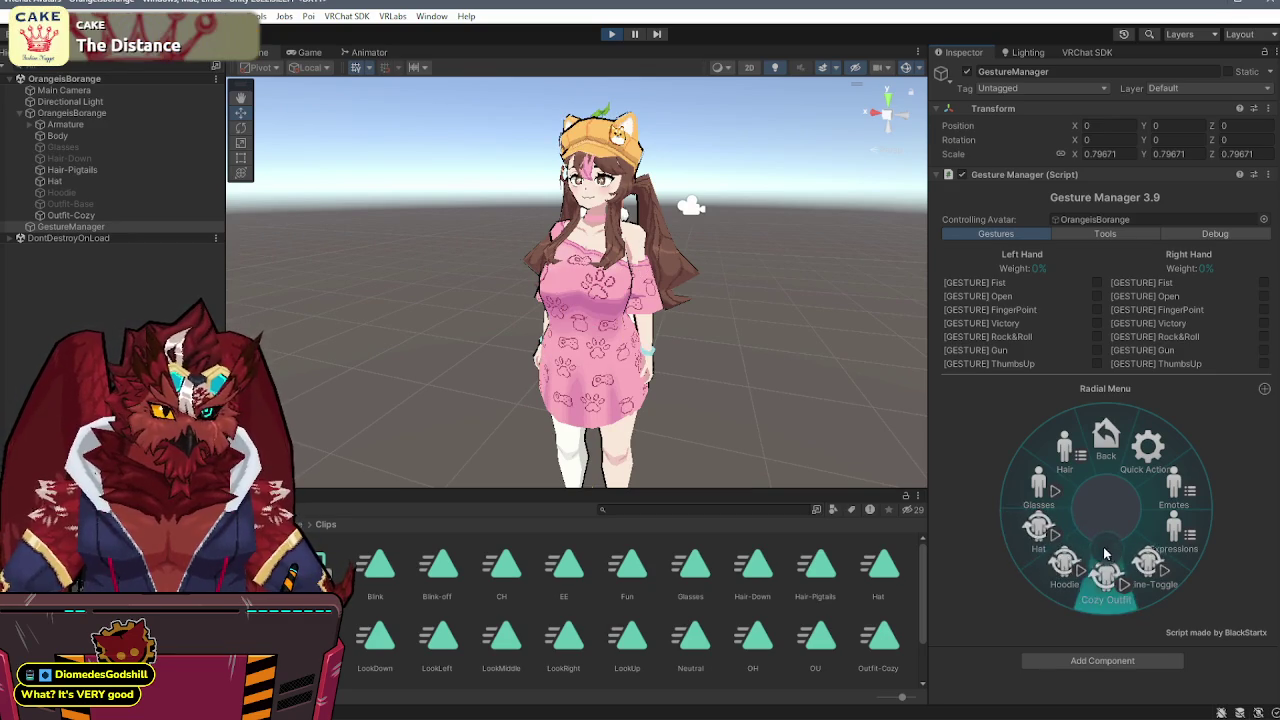
- Toggle the hoodie over the Cozy Outfit several times, ending on, then exit Play mode
{"action": "left_click", "coordinate": [1105, 577]}
{"action": "left_click", "coordinate": [1105, 577]}
{"action": "left_click", "coordinate": [1105, 577]}
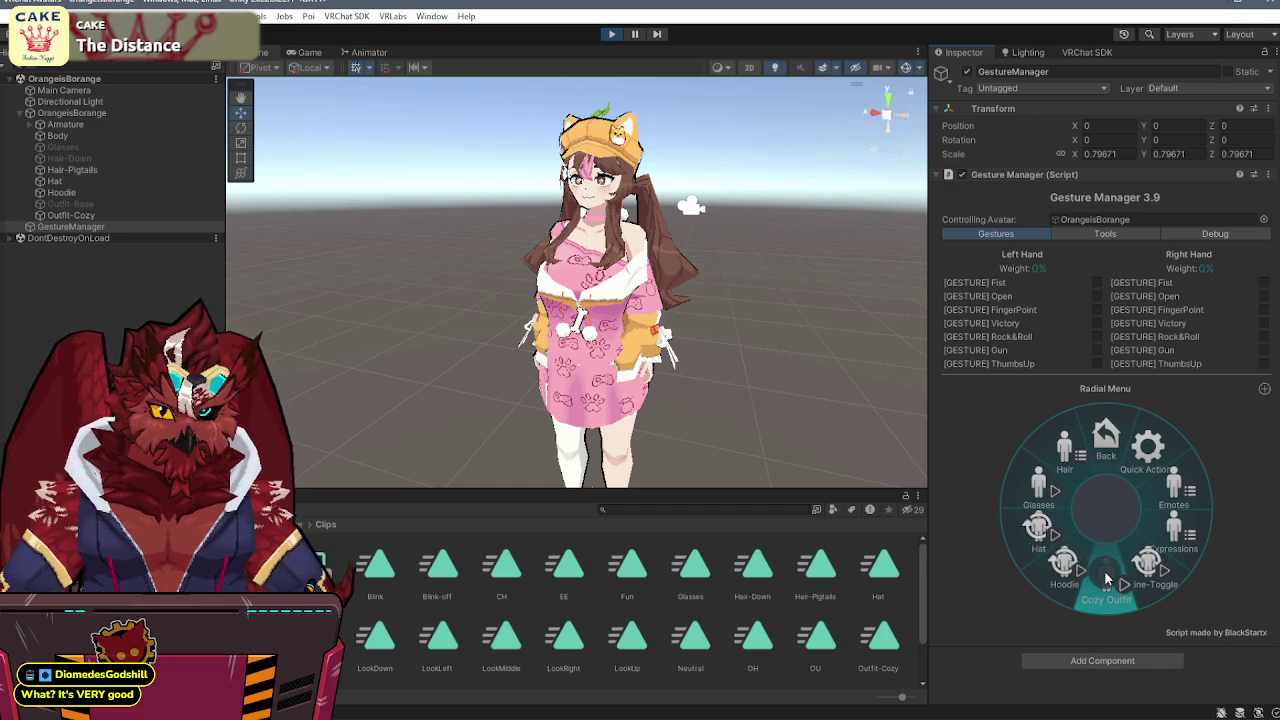
{"action": "left_click", "coordinate": [1105, 577]}
{"action": "left_click", "coordinate": [1105, 577]}
{"action": "left_click", "coordinate": [1105, 577]}
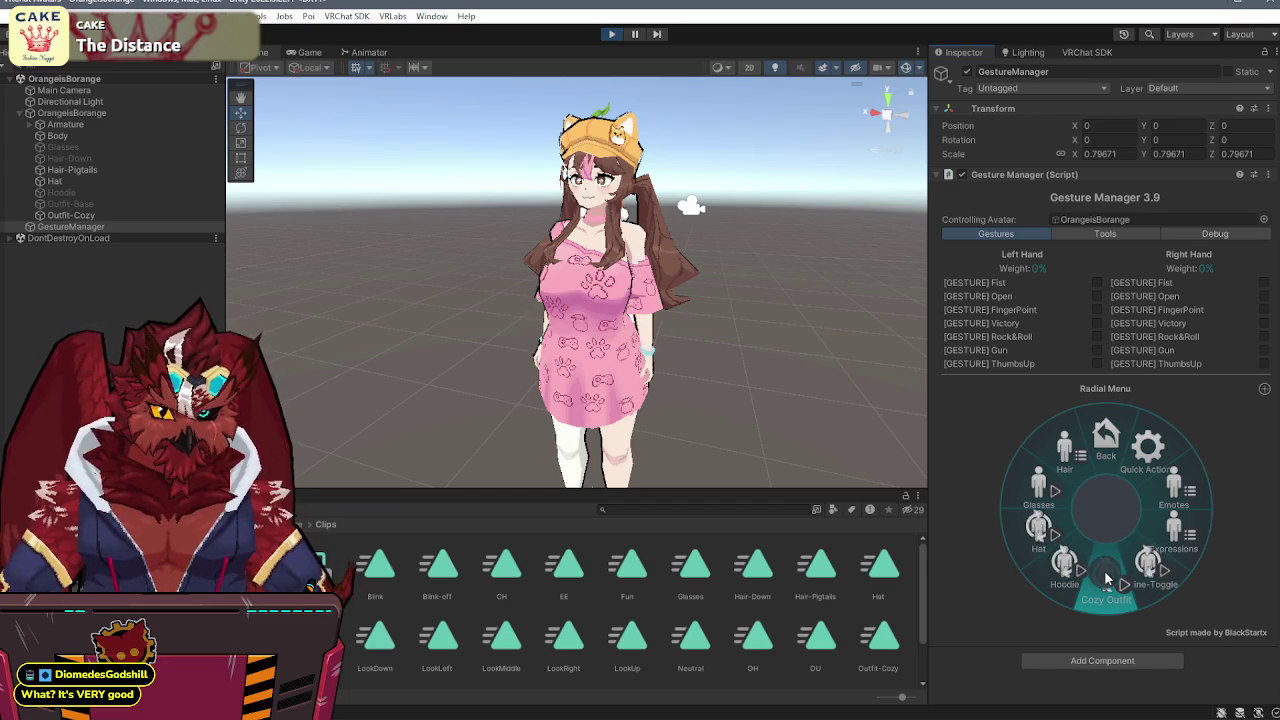
{"action": "left_click", "coordinate": [1105, 577]}
{"action": "left_click", "coordinate": [612, 33]}
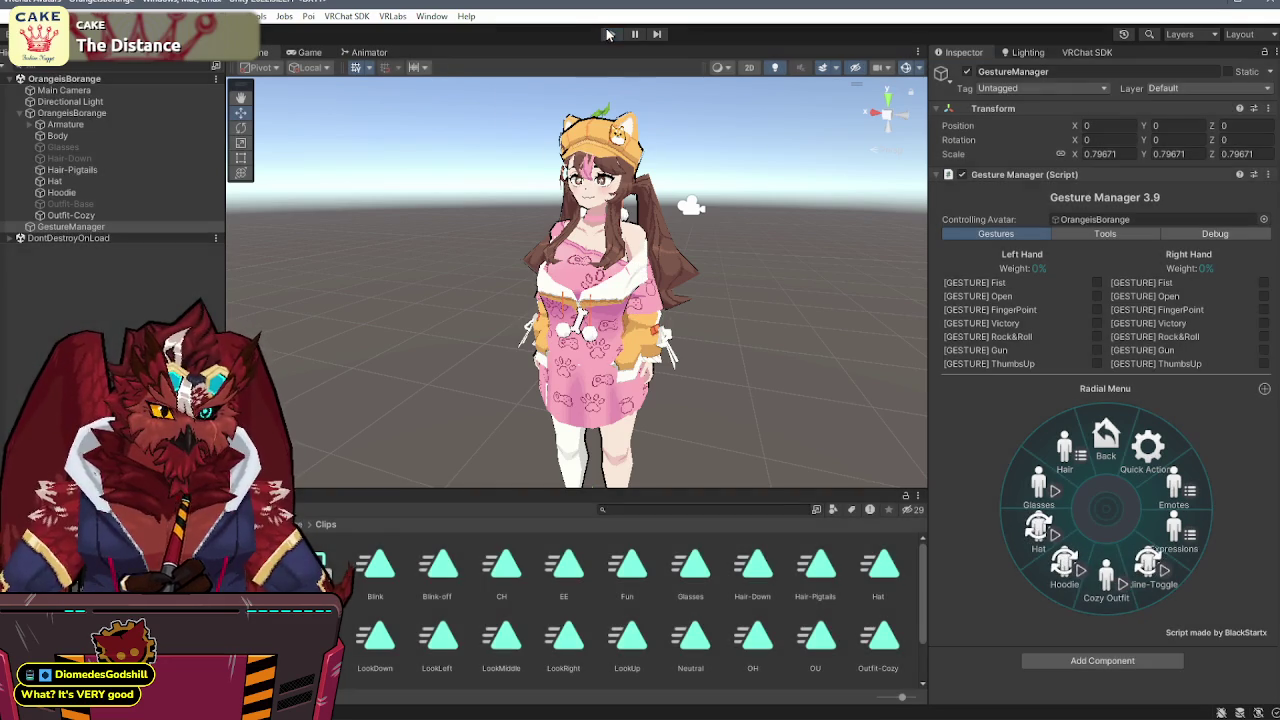
{"action": "left_click", "coordinate": [333, 578]}
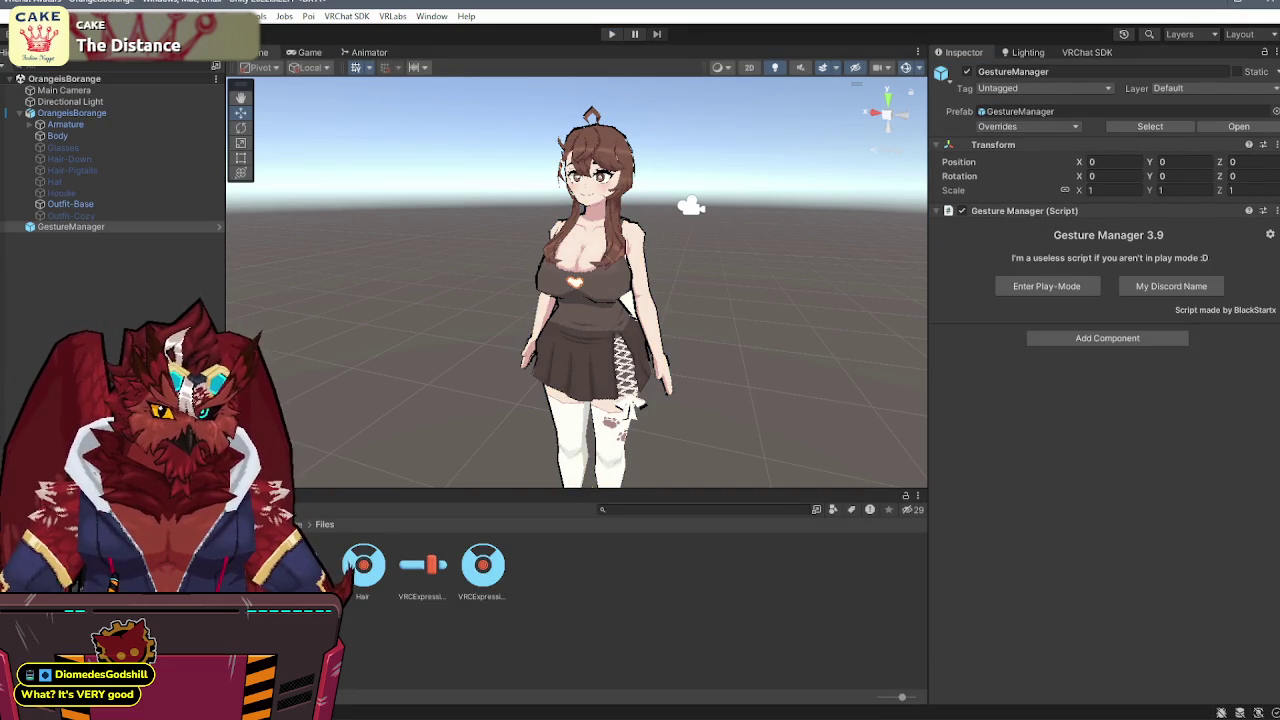
- Open the FX controller and inspect the Outfits layer's transitions into Outfit-Cozy and Default
{"action": "double_click", "coordinate": [303, 566]}
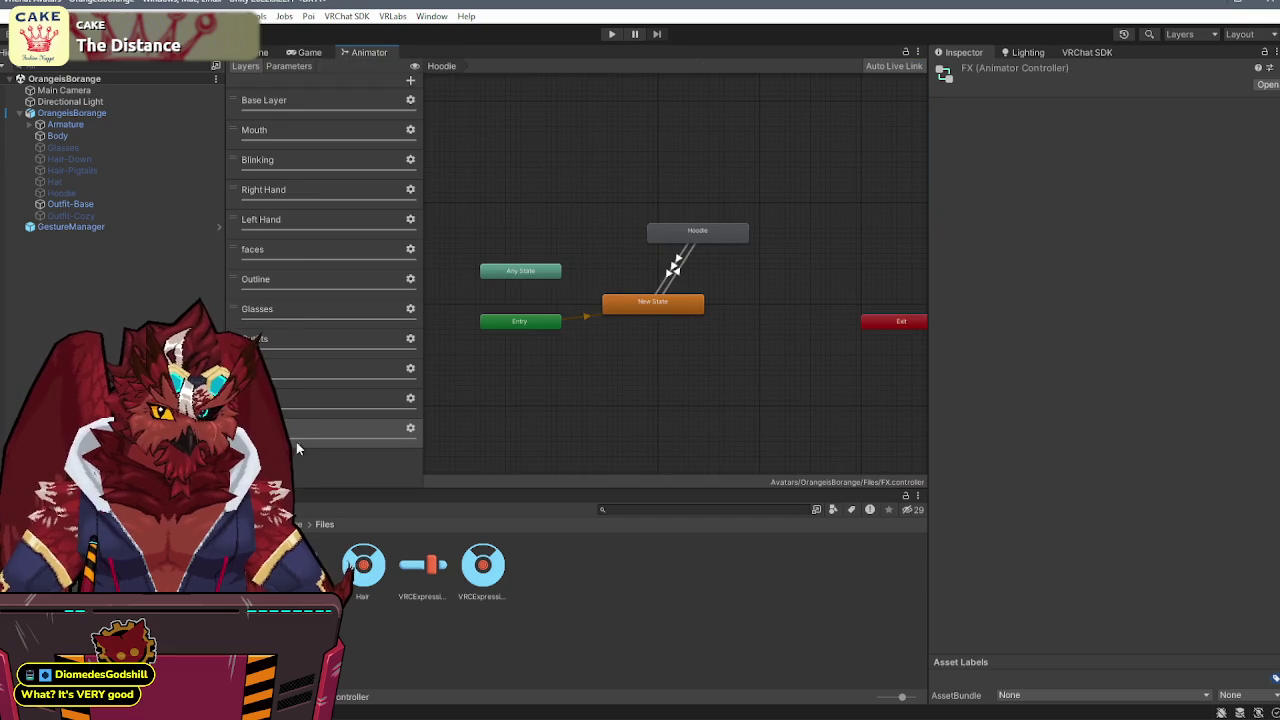
{"action": "left_click", "coordinate": [311, 341]}
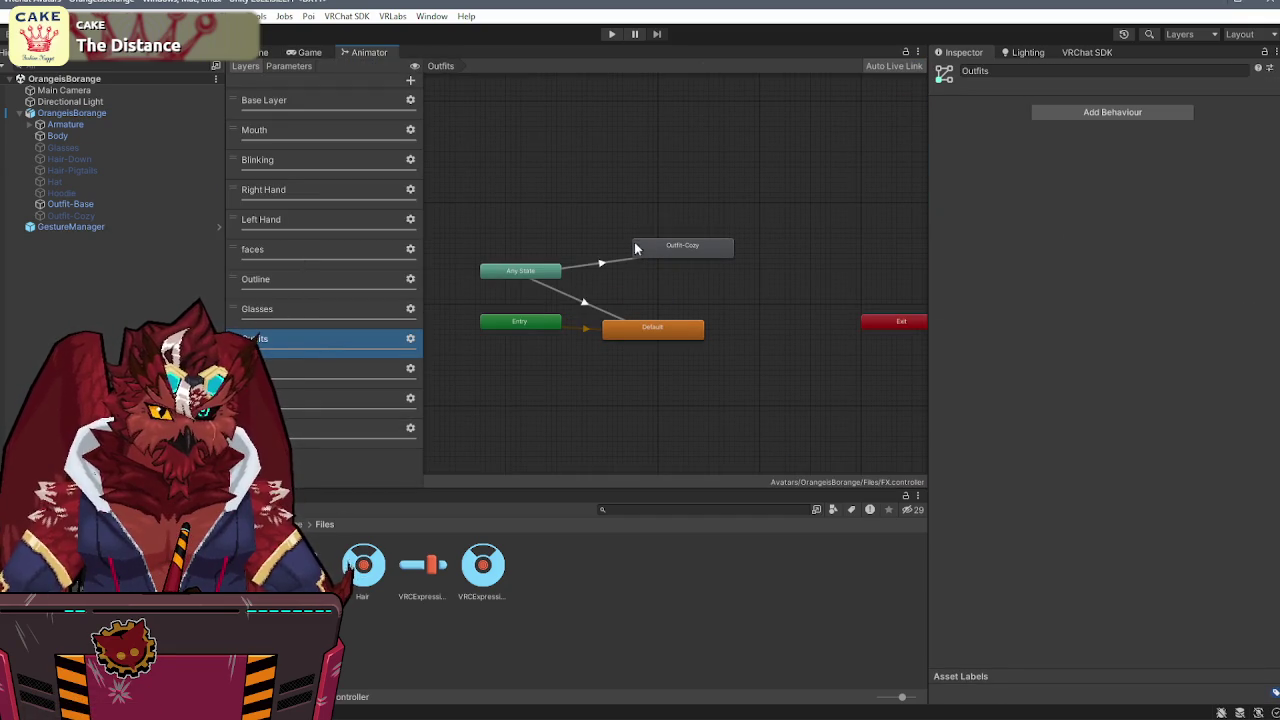
{"action": "left_click", "coordinate": [603, 262]}
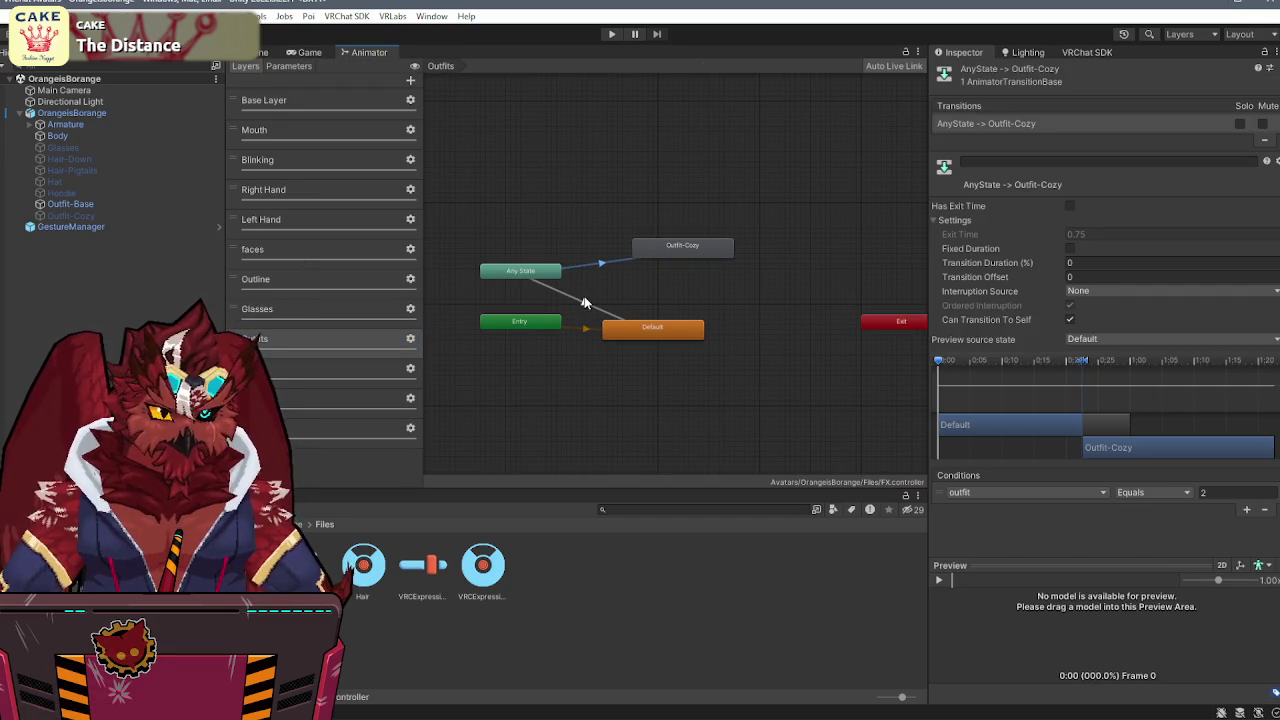
{"action": "left_click", "coordinate": [584, 298]}
{"action": "left_click", "coordinate": [585, 307]}
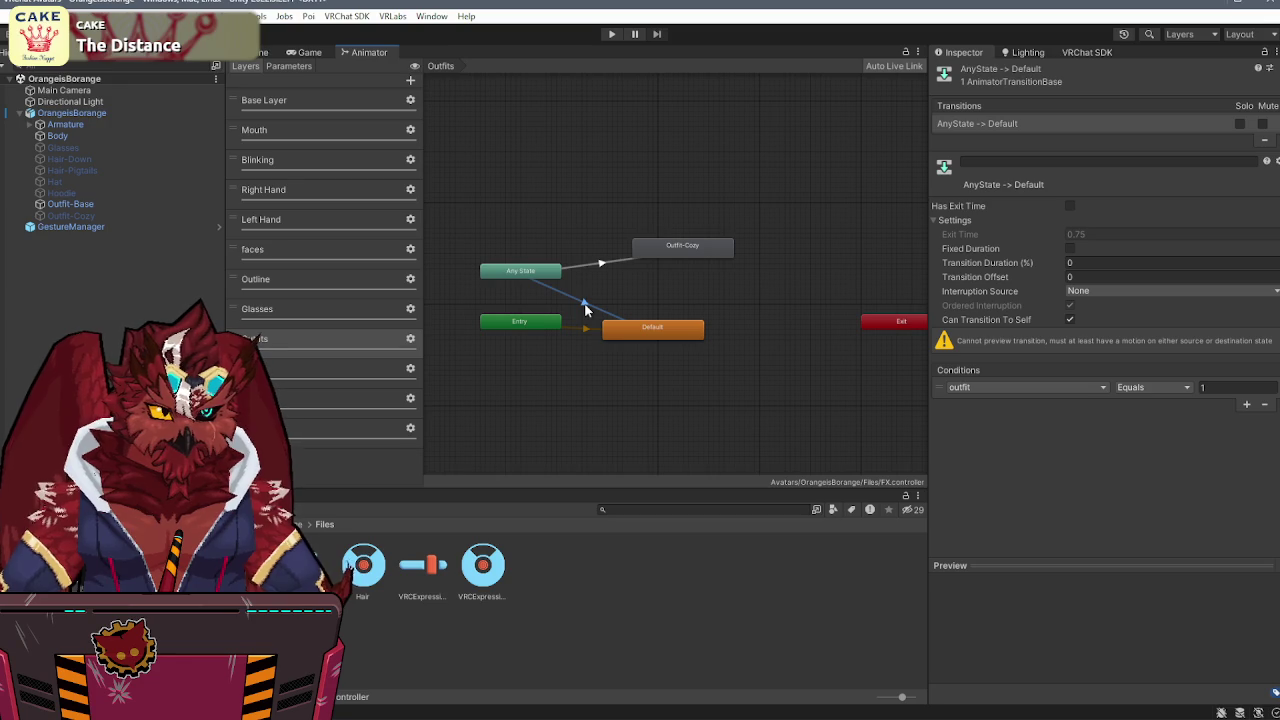
- Add test transitions between Default and Outfit-Cozy, then delete them again
{"action": "right_click", "coordinate": [679, 252]}
{"action": "left_click", "coordinate": [700, 262]}
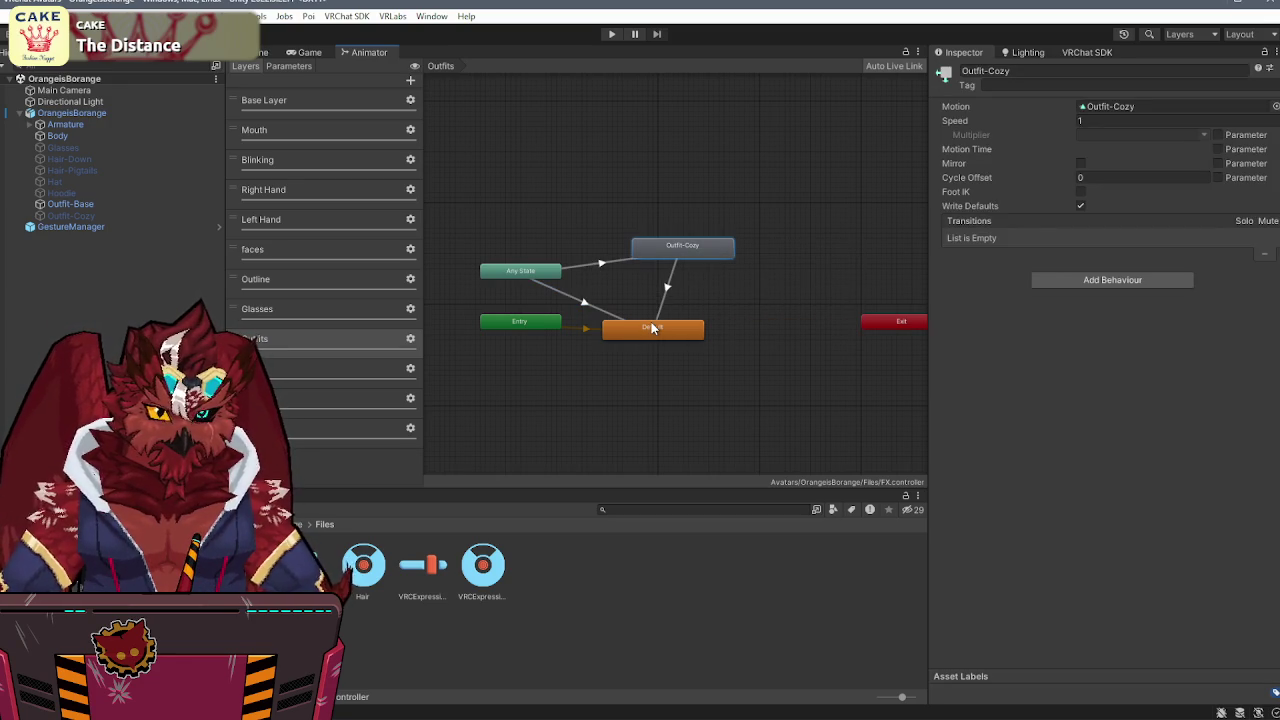
{"action": "right_click", "coordinate": [652, 328]}
{"action": "left_click", "coordinate": [776, 334]}
{"action": "left_click", "coordinate": [682, 250]}
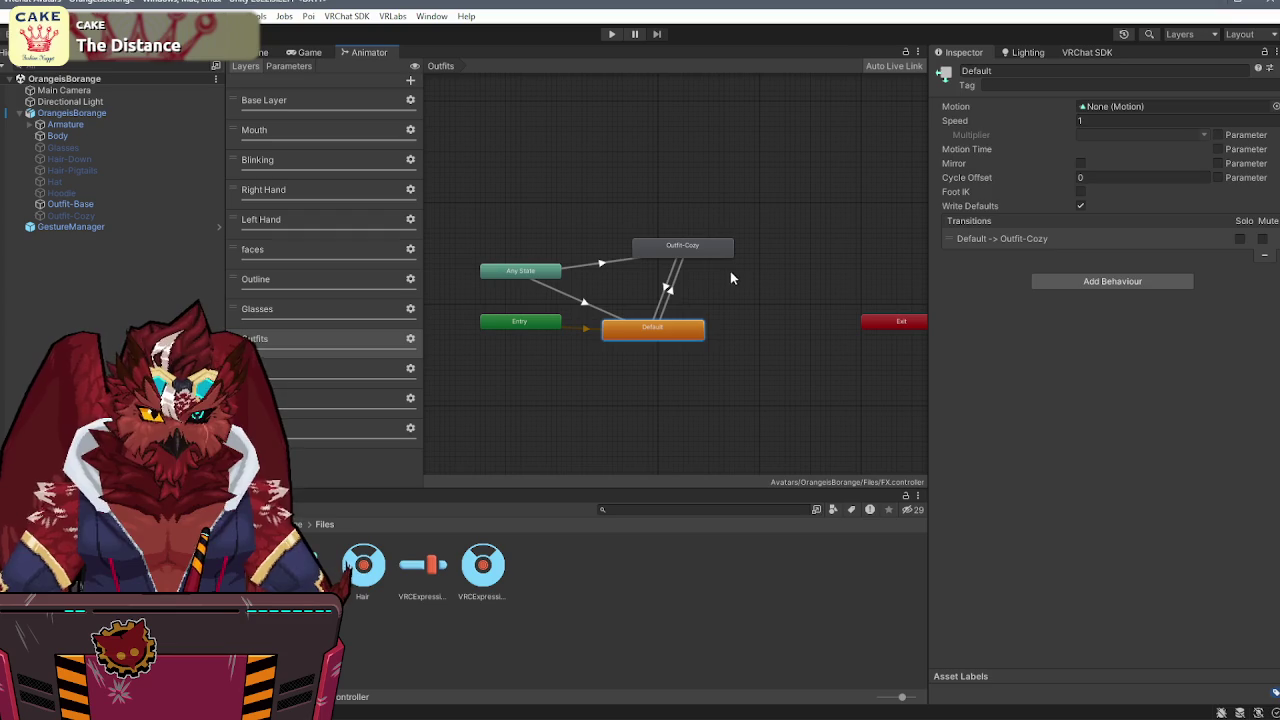
{"action": "left_click", "coordinate": [672, 298]}
{"action": "key", "text": "Delete"}
{"action": "key", "text": "Delete"}
{"action": "left_click", "coordinate": [652, 326]}
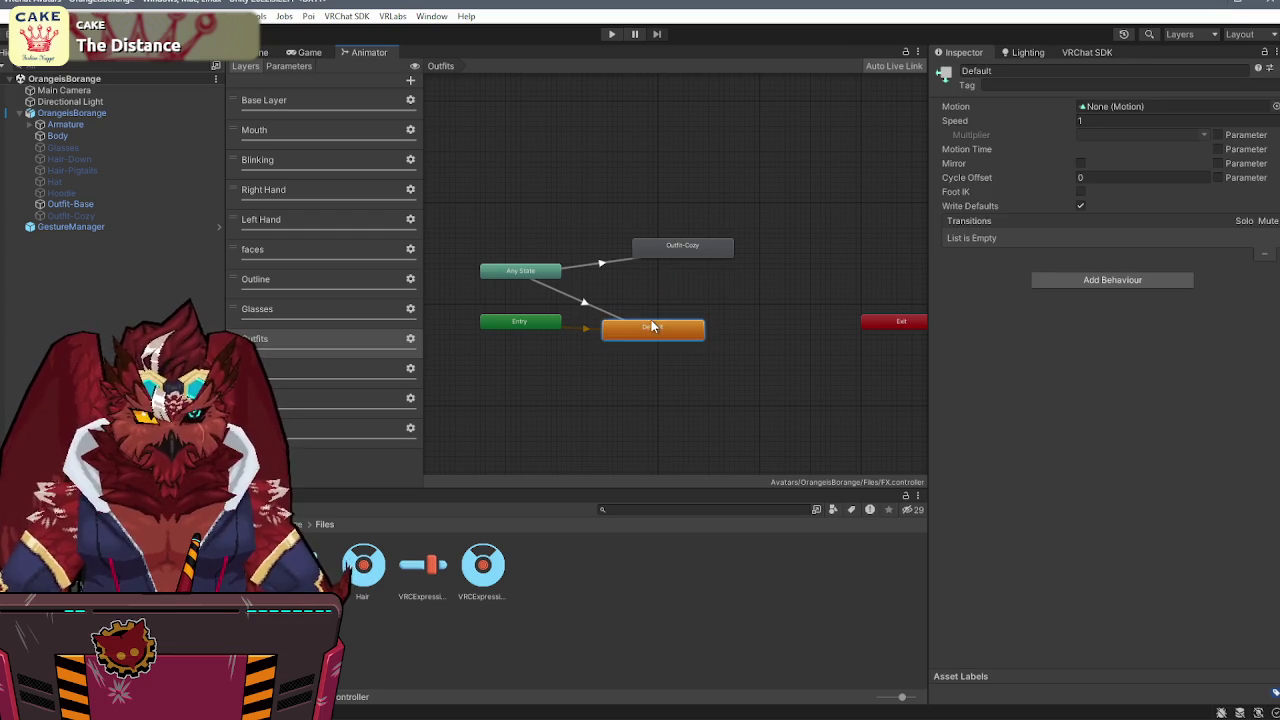
- Open the Clips folder and the Animation timeline (Ctrl+6), then return to the Scene view
{"action": "double_click", "coordinate": [303, 565]}
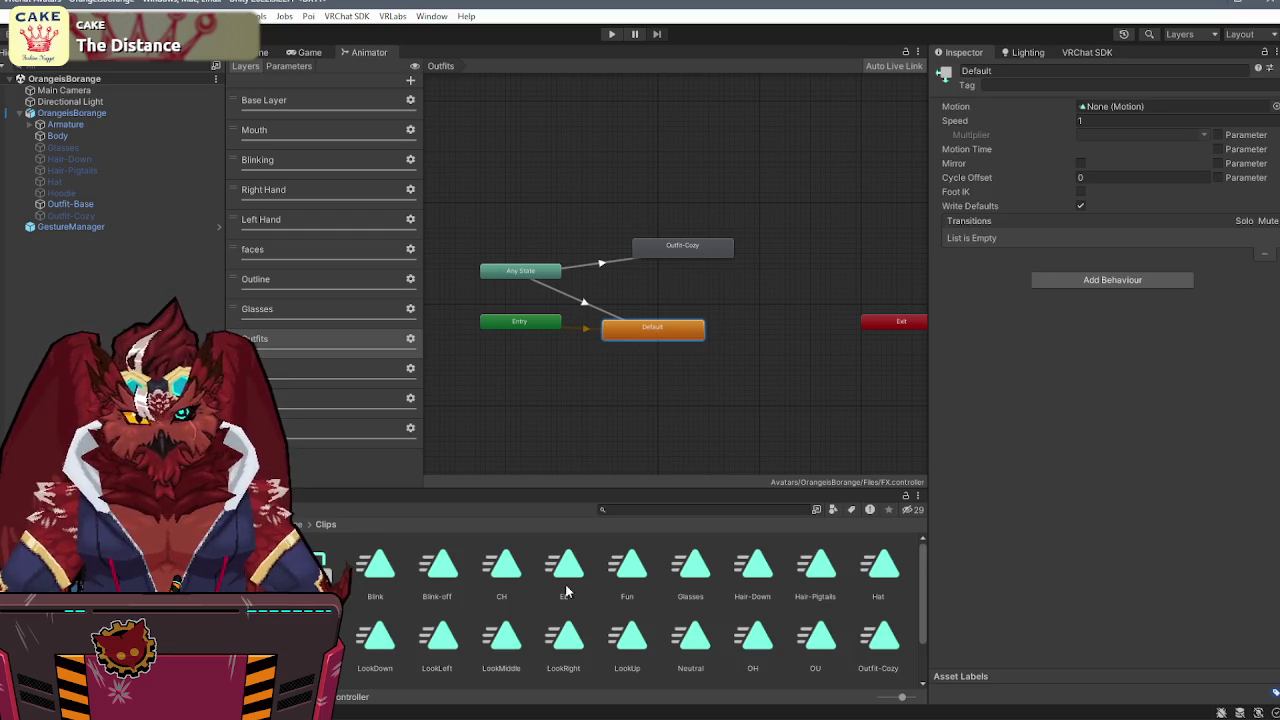
{"action": "scroll", "coordinate": [575, 590], "scroll_direction": "down", "scroll_amount": 3}
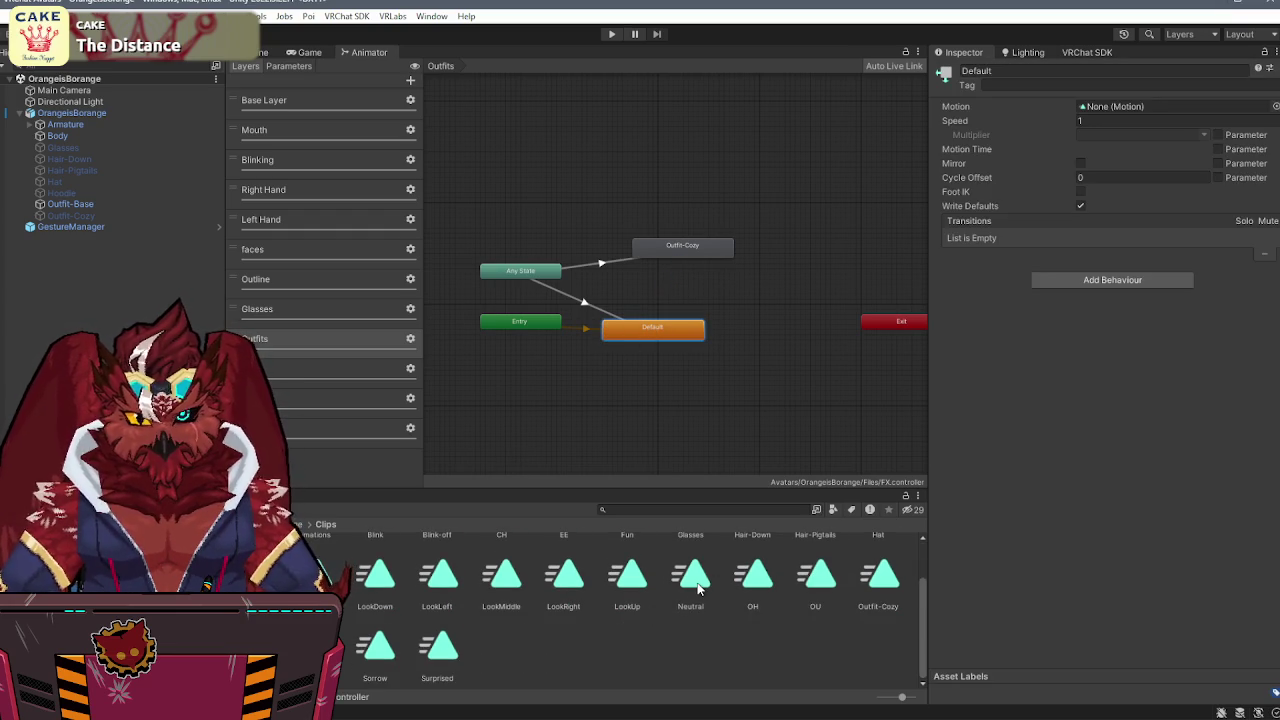
{"action": "right_click", "coordinate": [648, 253]}
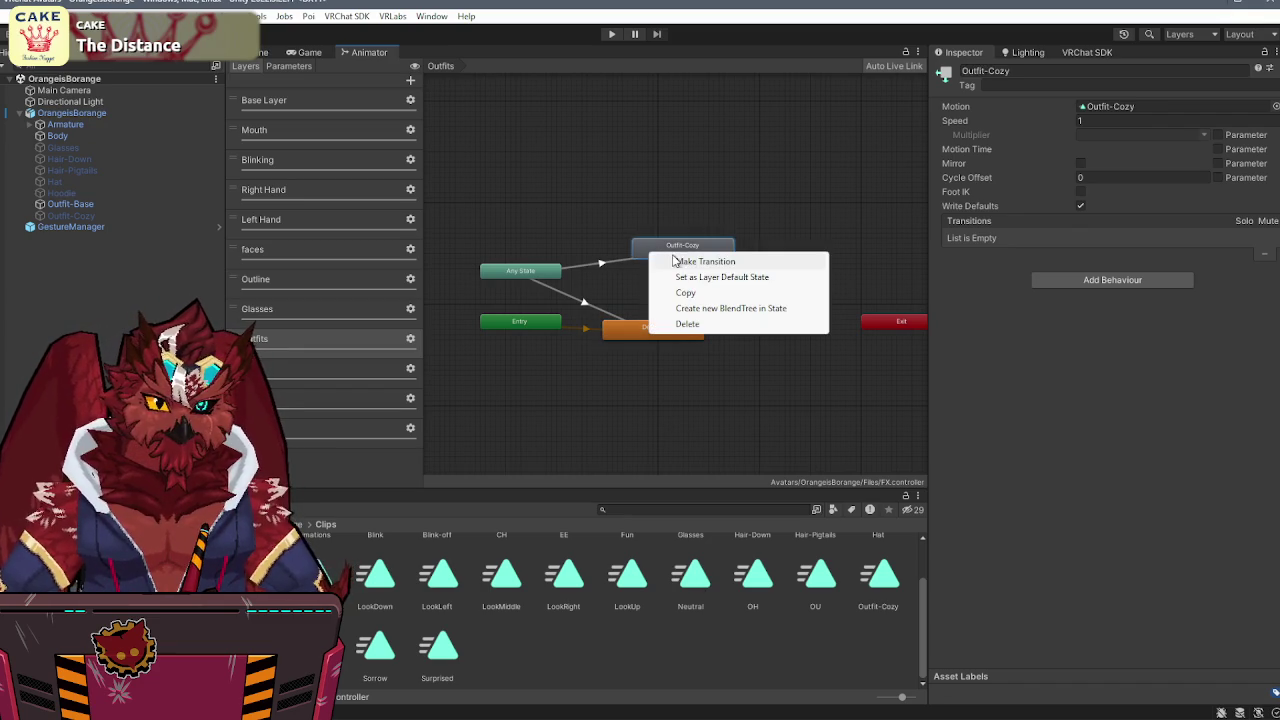
{"action": "left_click", "coordinate": [644, 302]}
{"action": "key", "text": "ctrl+6"}
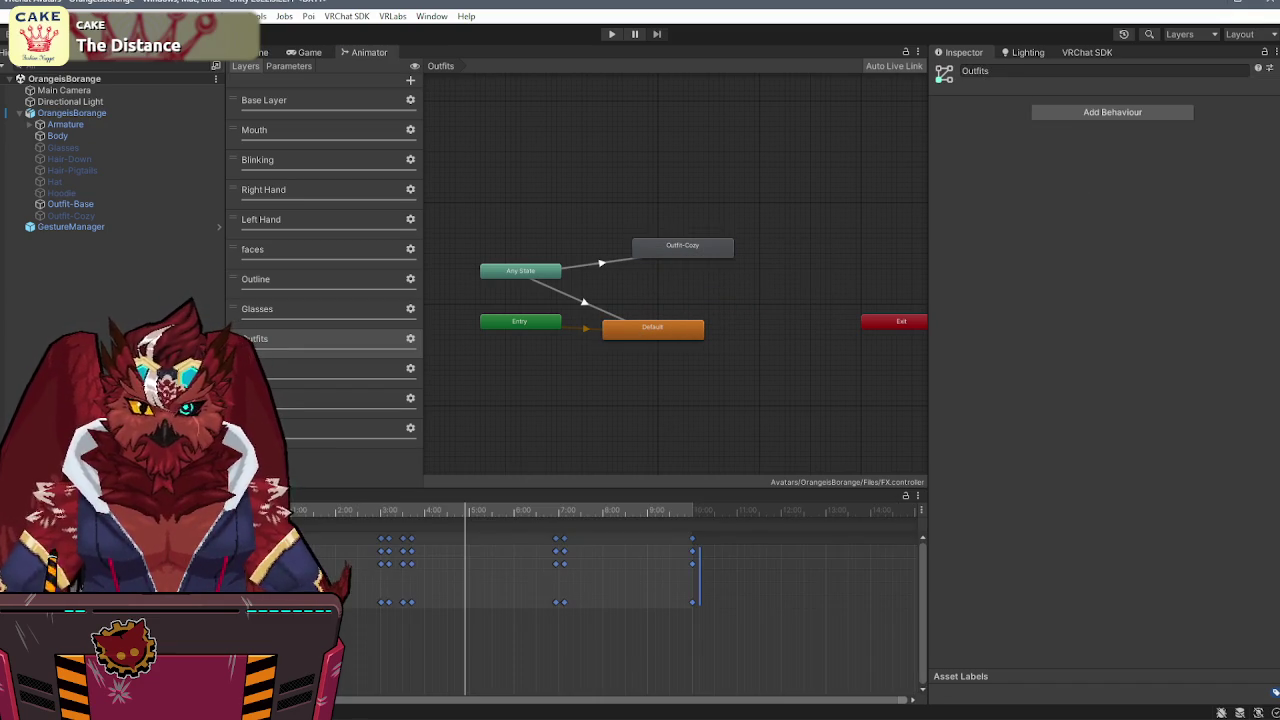
{"action": "left_click", "coordinate": [250, 53]}
{"action": "left_click", "coordinate": [100, 114]}
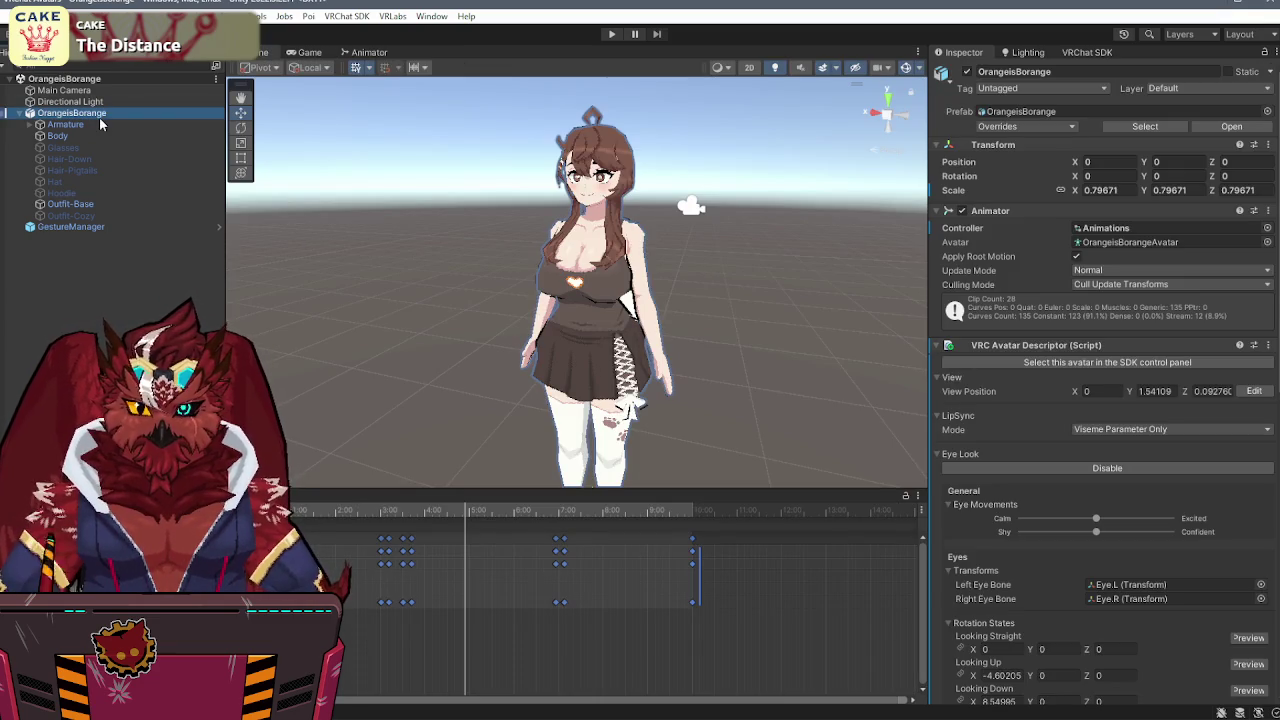
- Frame the Outfit-Base object and create a new animation clip saved as Outfit-Base
{"action": "left_click", "coordinate": [70, 204]}
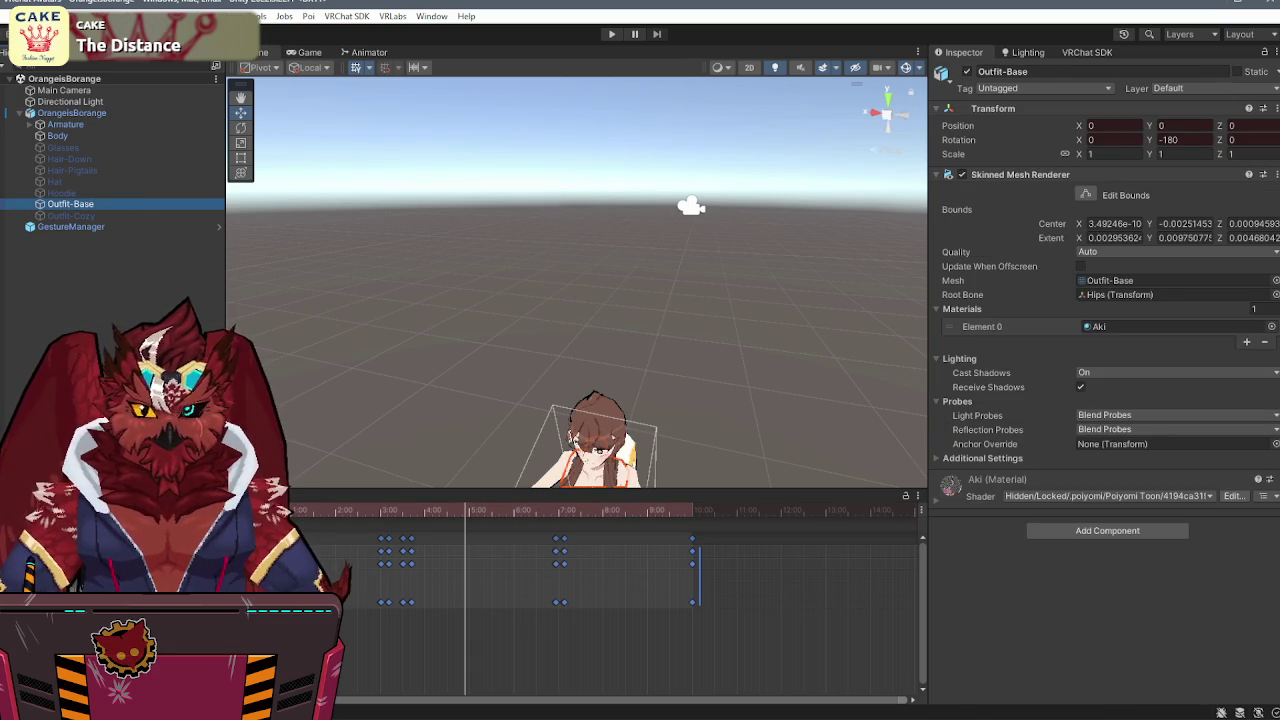
{"action": "key", "text": "f"}
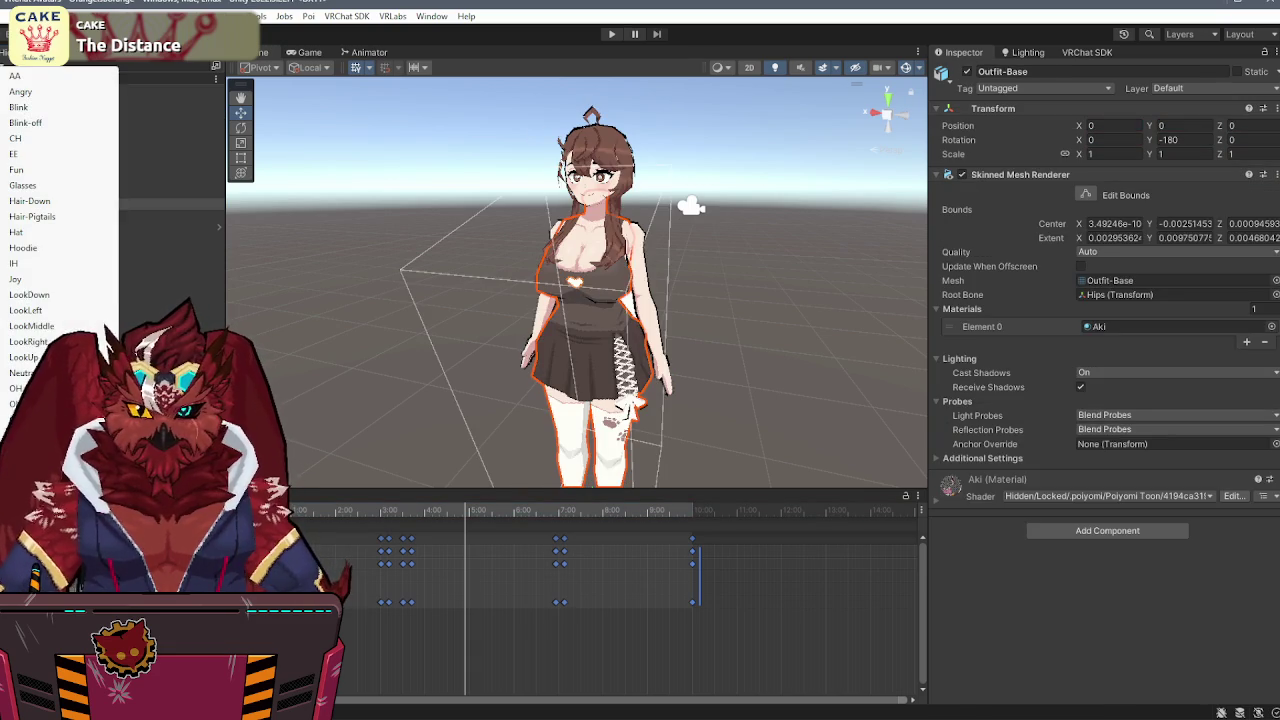
{"action": "left_click", "coordinate": [40, 480]}
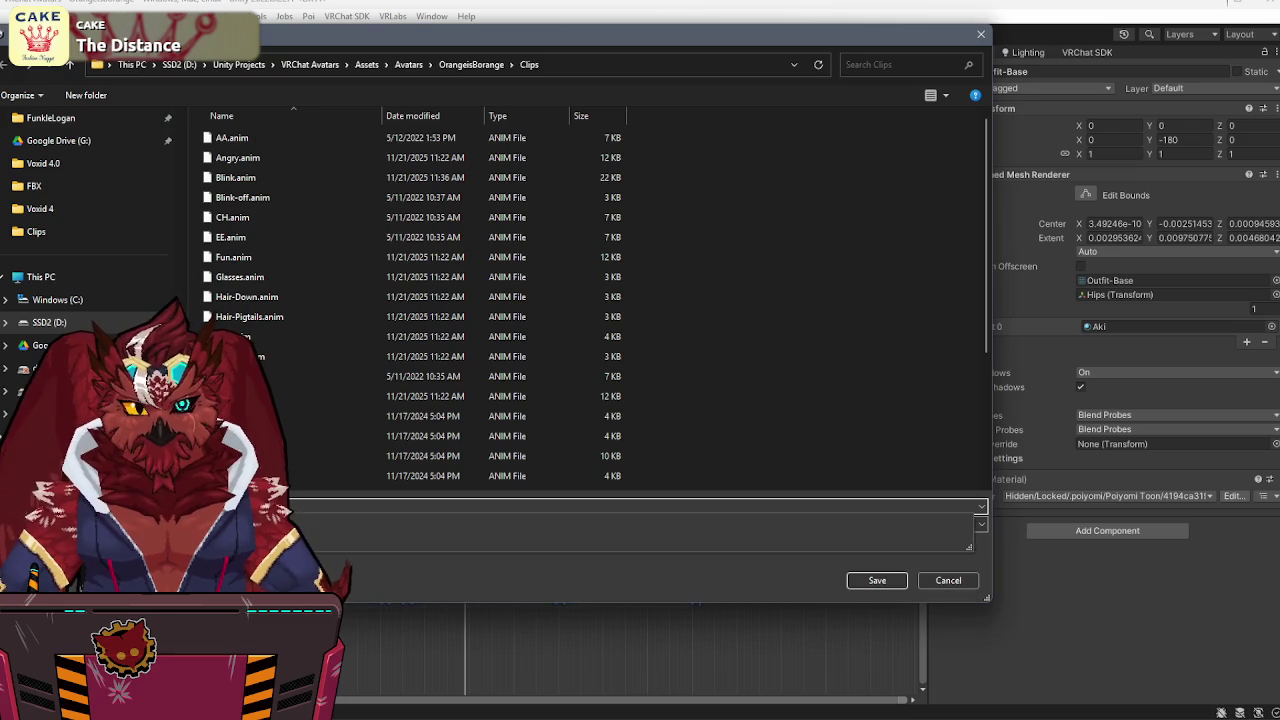
{"action": "key", "text": "Return"}
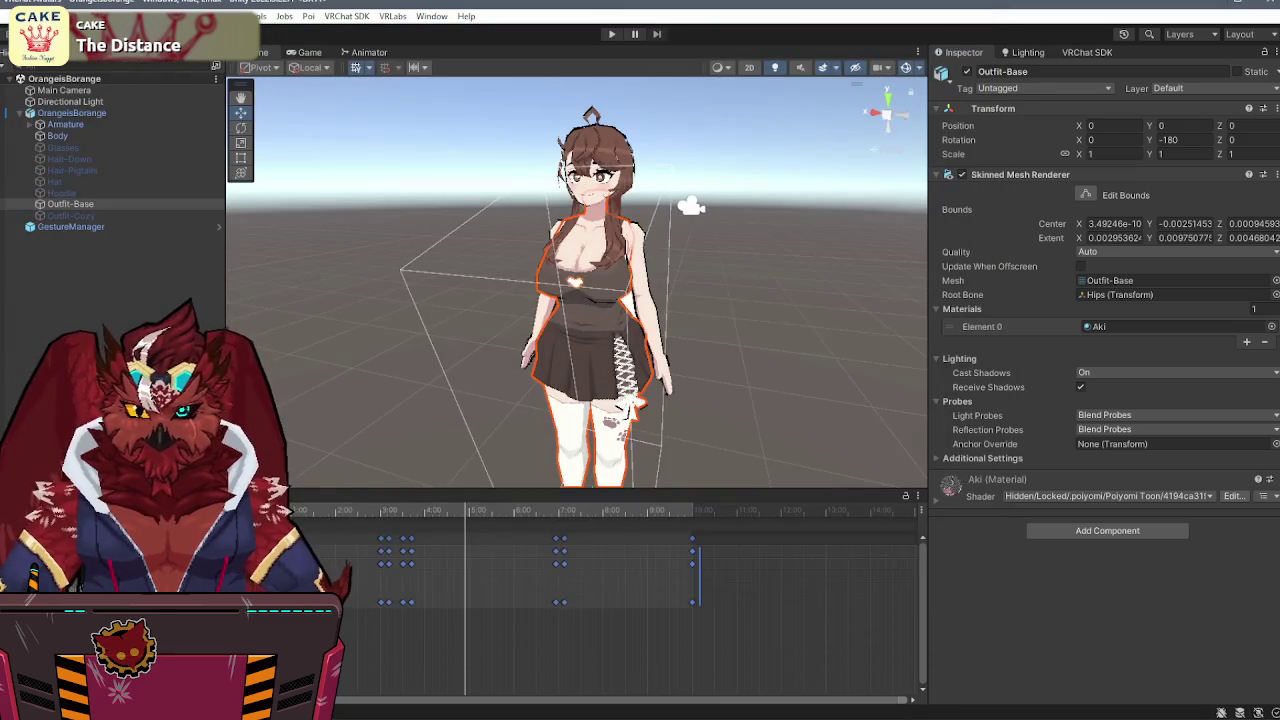
- Record Outfit-Base kept active and Outfit-Cozy hidden in the clip, then show the Clips folder
{"action": "mouse_move", "coordinate": [700, 200]}
{"action": "left_mouse_down"}
{"action": "mouse_move", "coordinate": [810, 260]}
{"action": "mouse_move", "coordinate": [755, 251]}
{"action": "left_mouse_up"}
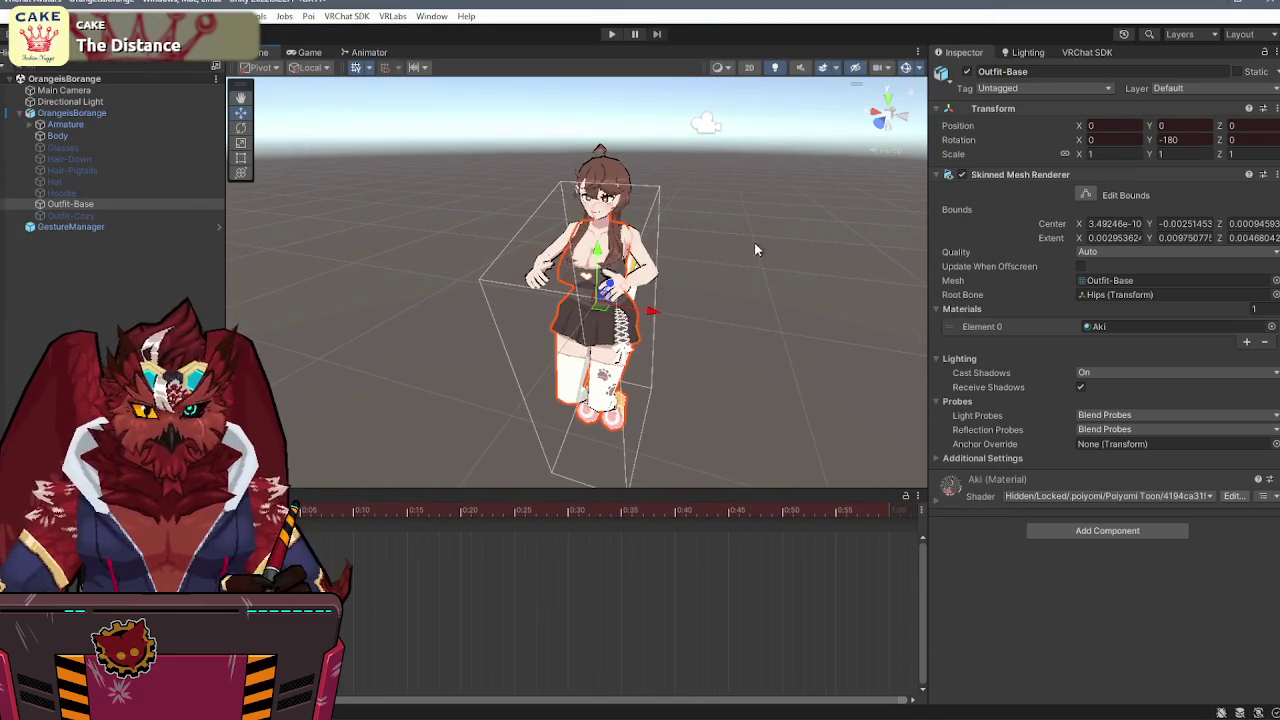
{"action": "left_click", "coordinate": [967, 72]}
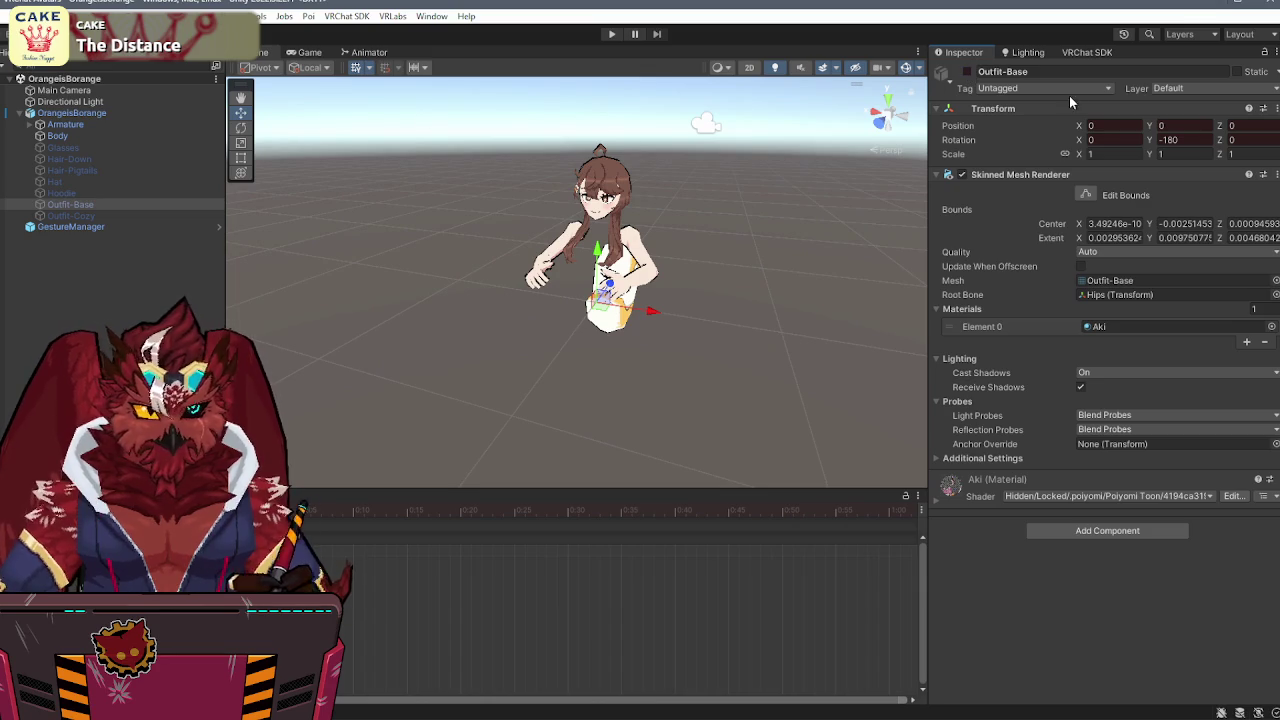
{"action": "left_click", "coordinate": [967, 72]}
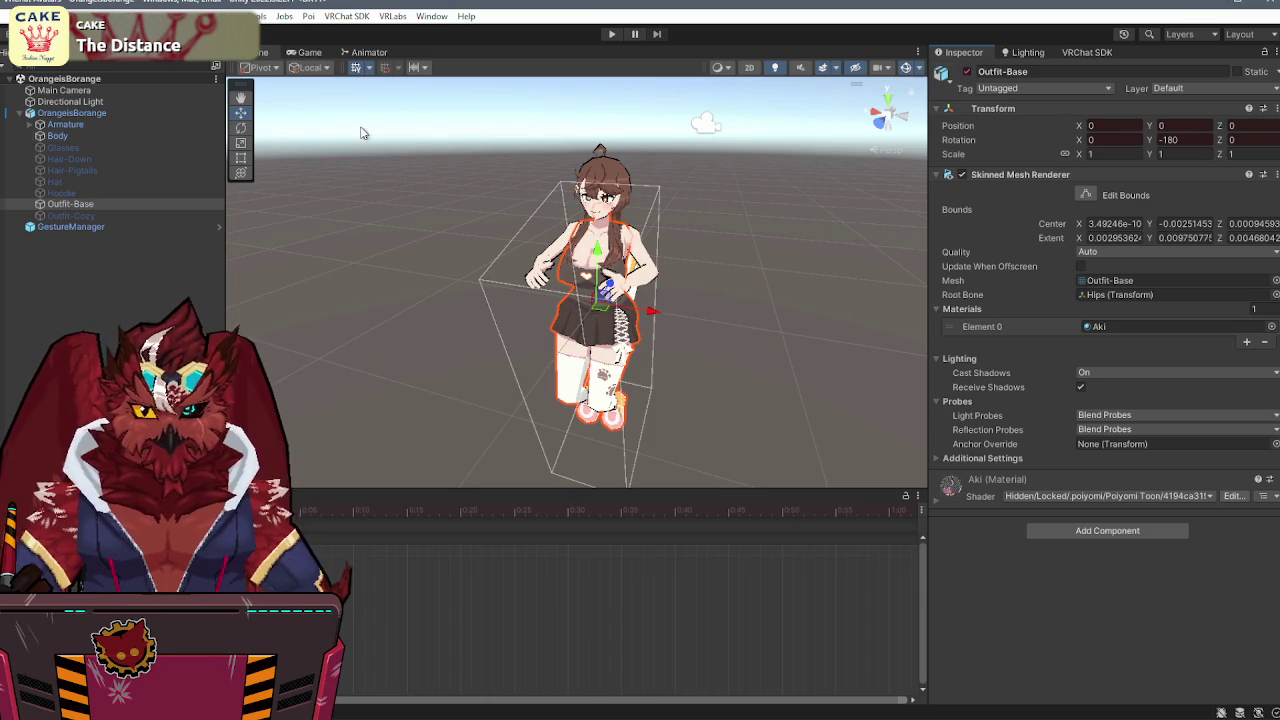
{"action": "left_click", "coordinate": [70, 215]}
{"action": "left_click", "coordinate": [967, 72]}
{"action": "left_click", "coordinate": [967, 72]}
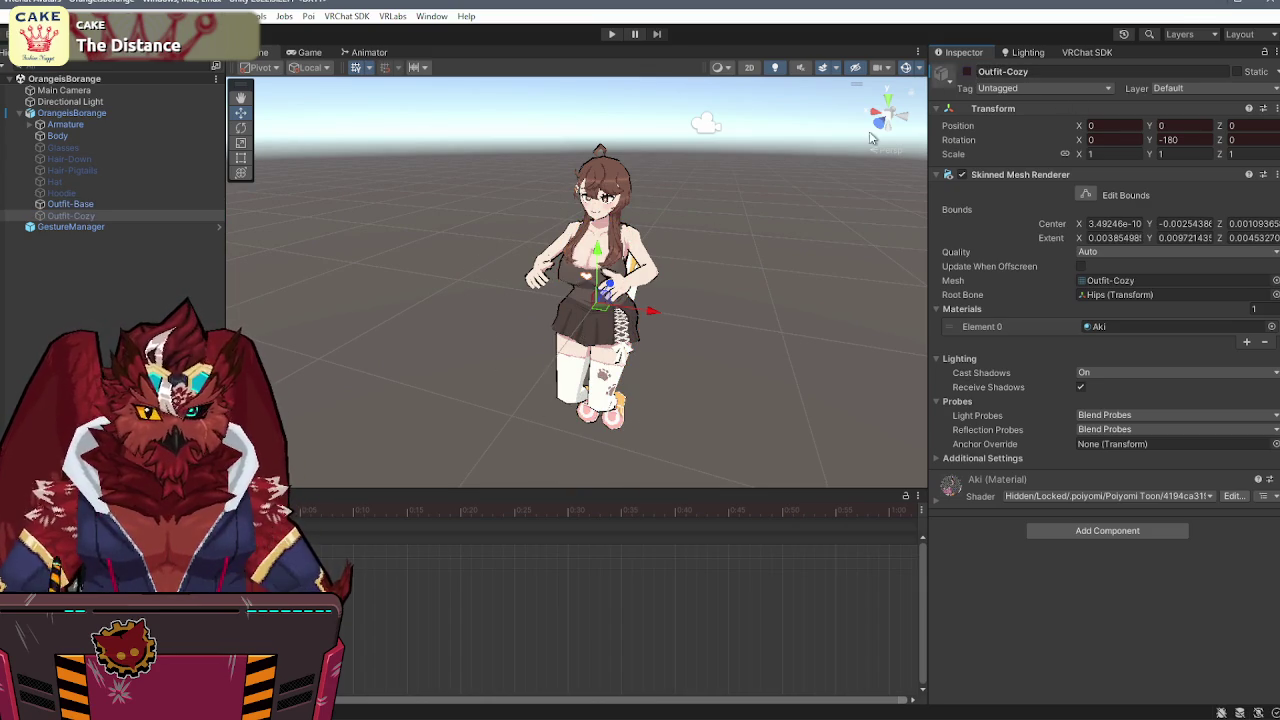
{"action": "scroll", "coordinate": [577, 282], "scroll_direction": "up", "scroll_amount": 3}
{"action": "left_click", "coordinate": [255, 497]}
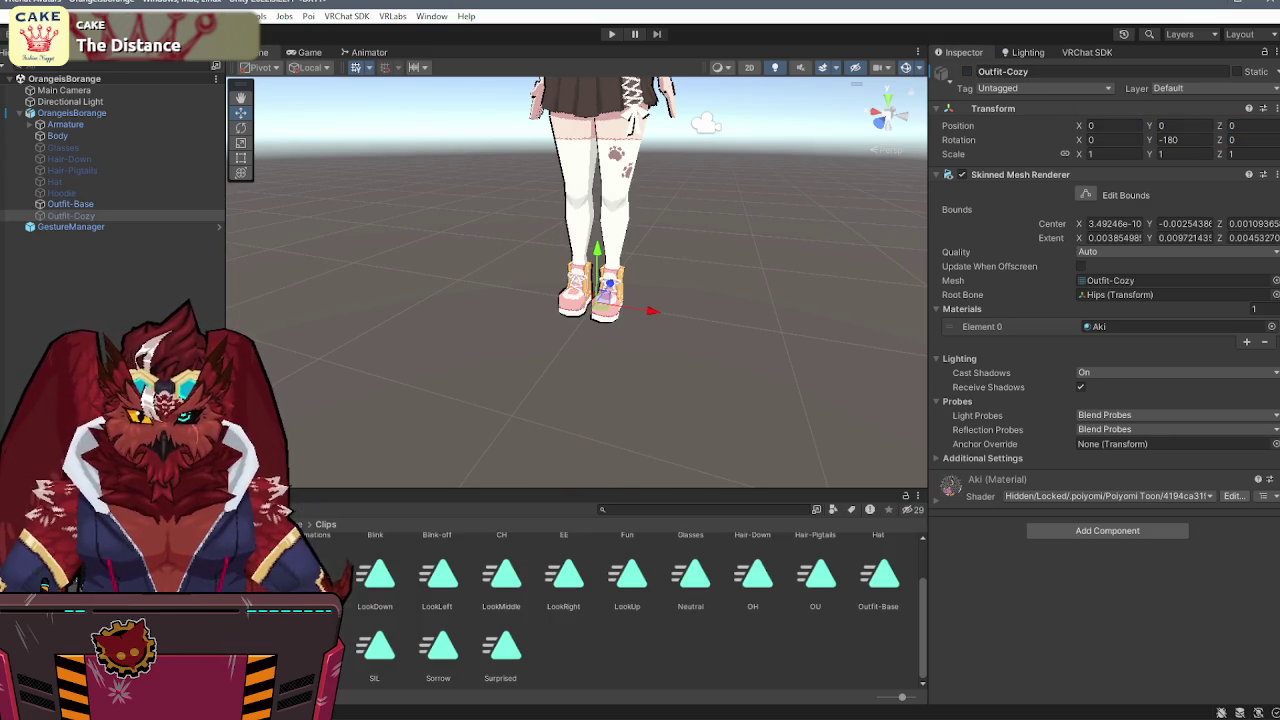
{"action": "left_click", "coordinate": [120, 560]}
{"action": "double_click", "coordinate": [349, 566]}
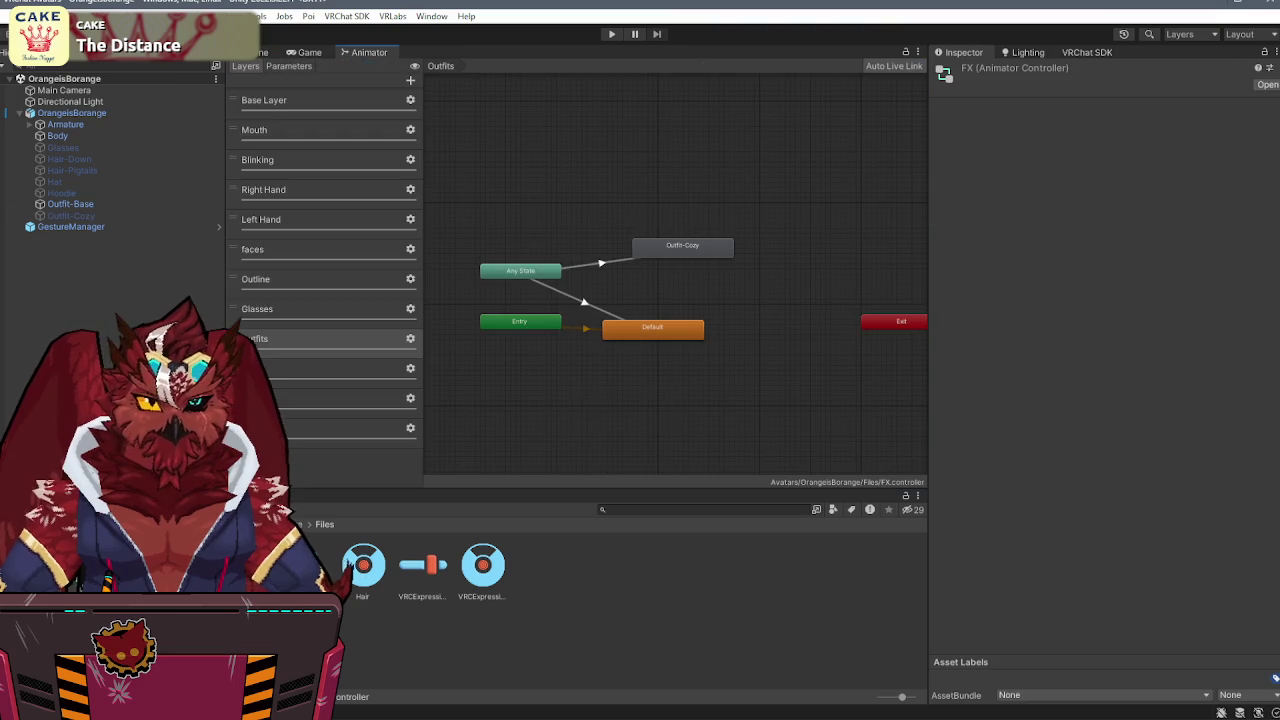
{"action": "left_click", "coordinate": [656, 328]}
{"action": "left_click", "coordinate": [120, 548]}
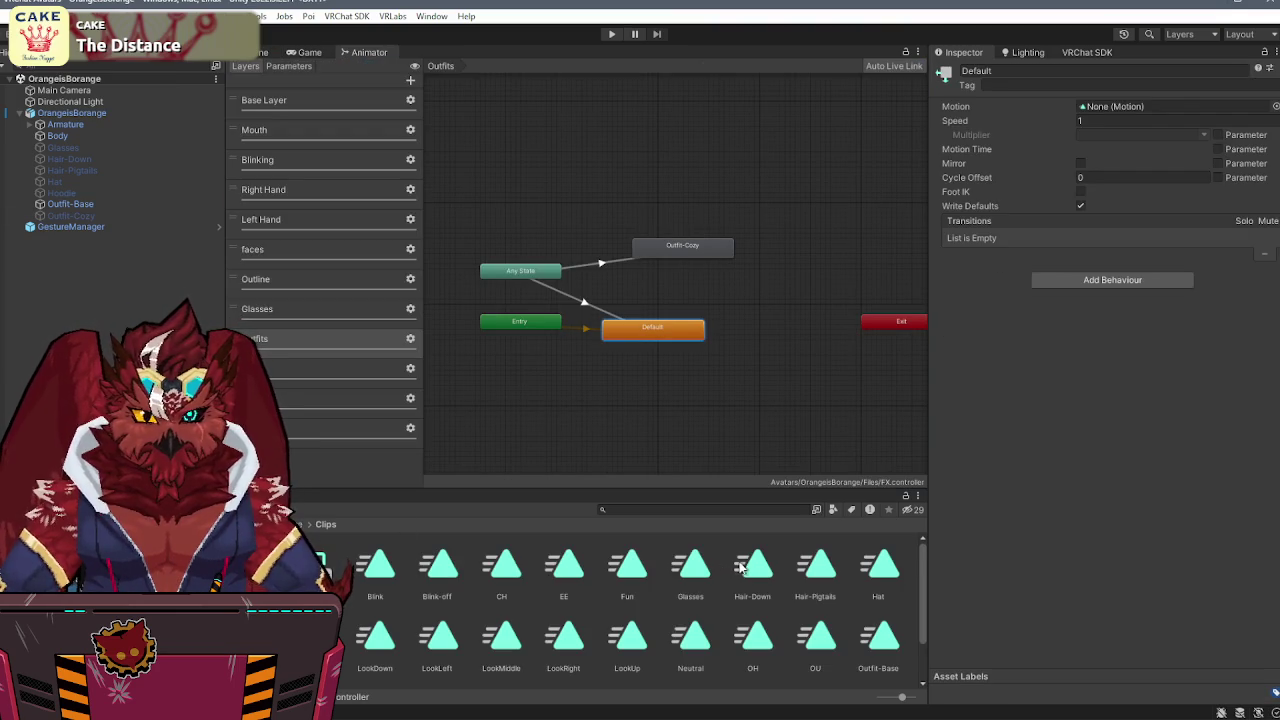
{"action": "scroll", "coordinate": [736, 568], "scroll_direction": "down", "scroll_amount": 1}
{"action": "mouse_move", "coordinate": [888, 597]}
{"action": "left_mouse_down"}
{"action": "mouse_move", "coordinate": [1082, 104]}
{"action": "mouse_move", "coordinate": [1104, 112]}
{"action": "left_mouse_up"}
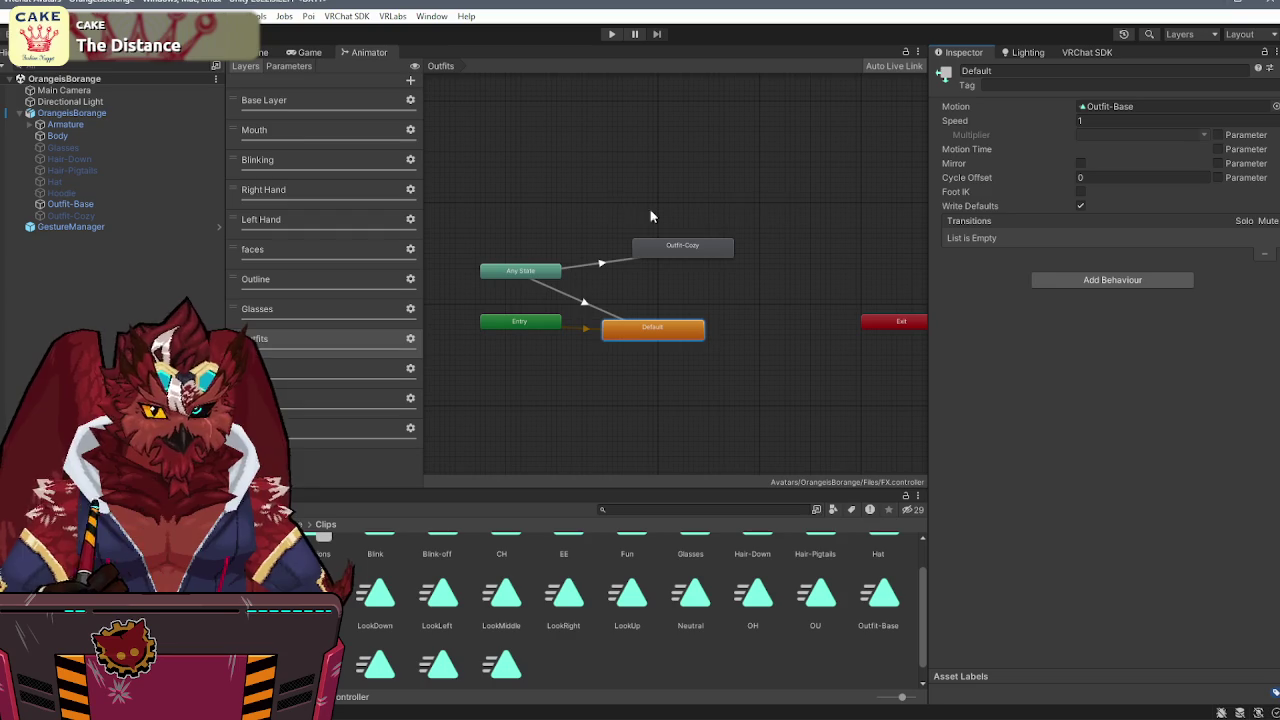
{"action": "left_click", "coordinate": [260, 52]}
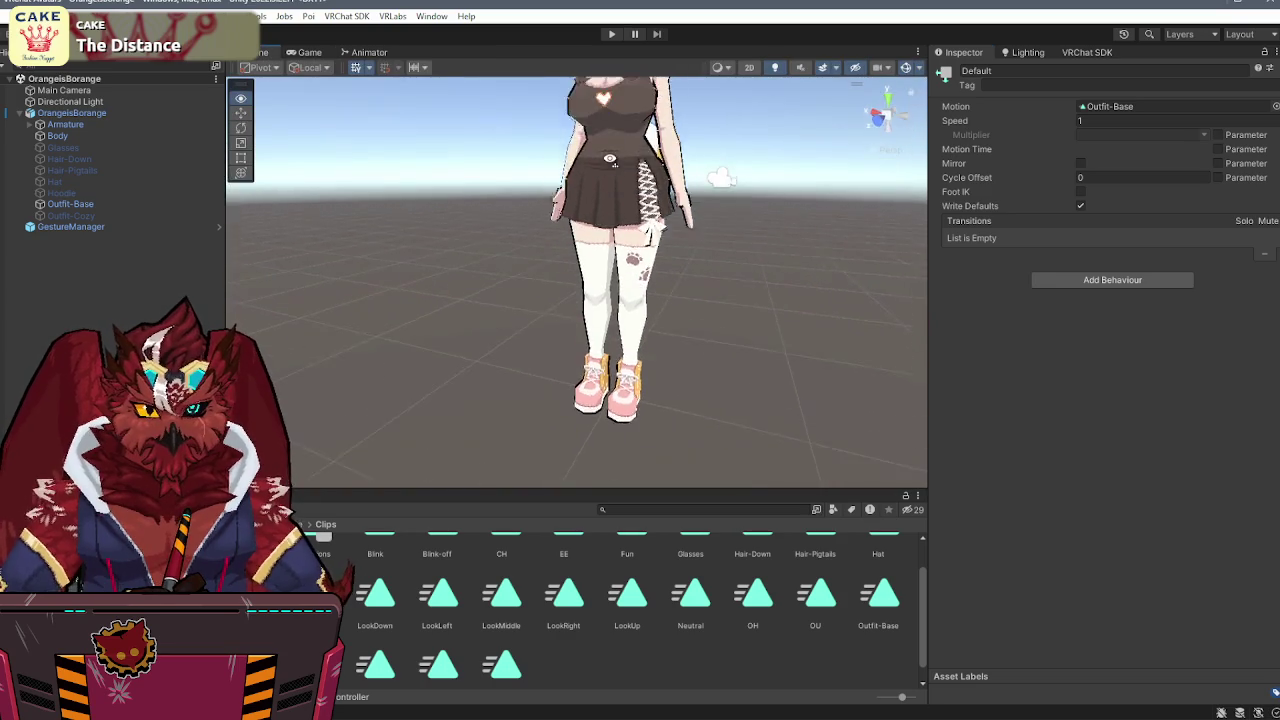
{"action": "left_click_drag", "start_coordinate": [610, 190], "coordinate": [638, 194]}
{"action": "left_click_drag", "start_coordinate": [698, 243], "coordinate": [680, 248]}
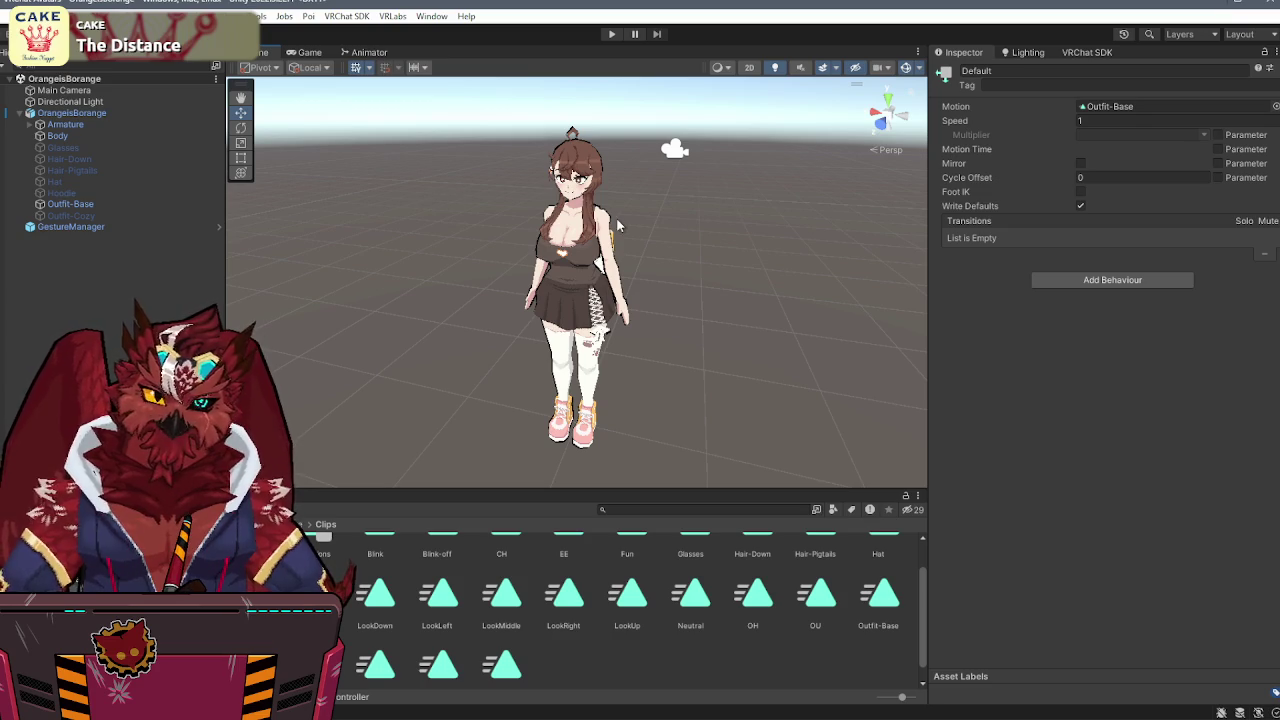
{"action": "left_click_drag", "start_coordinate": [632, 228], "coordinate": [714, 260]}
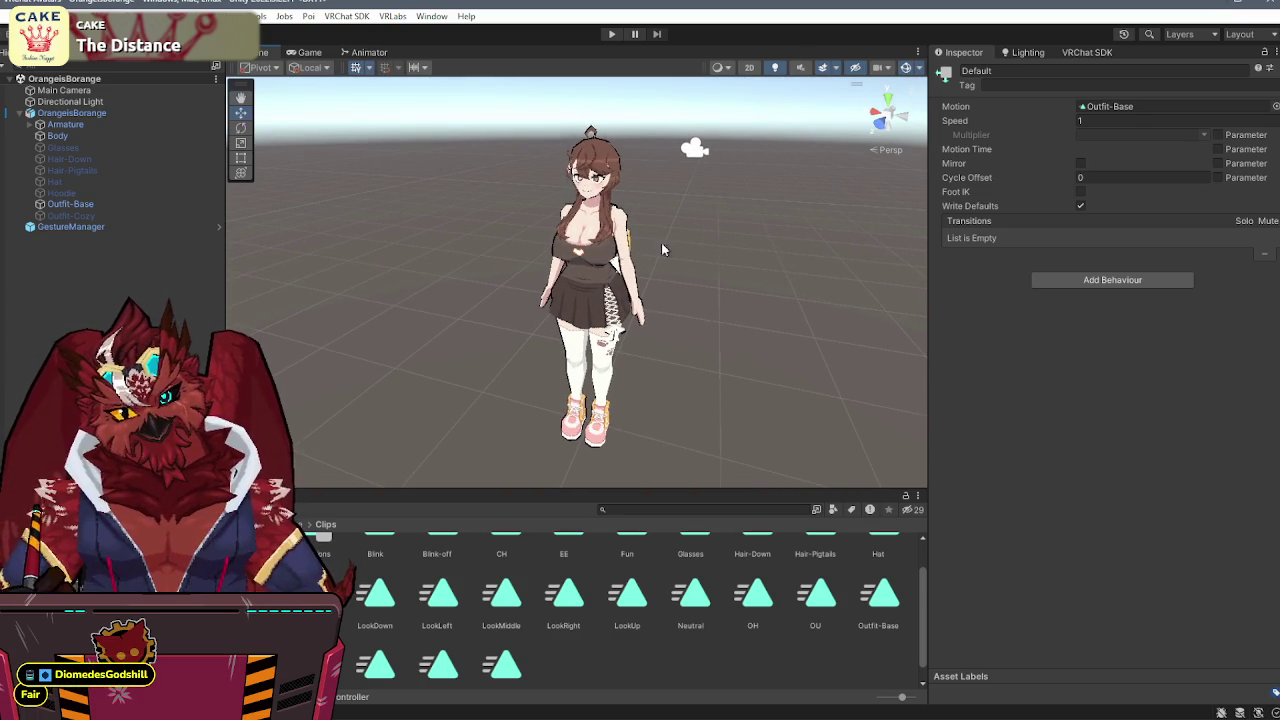
{"action": "left_click", "coordinate": [72, 227]}
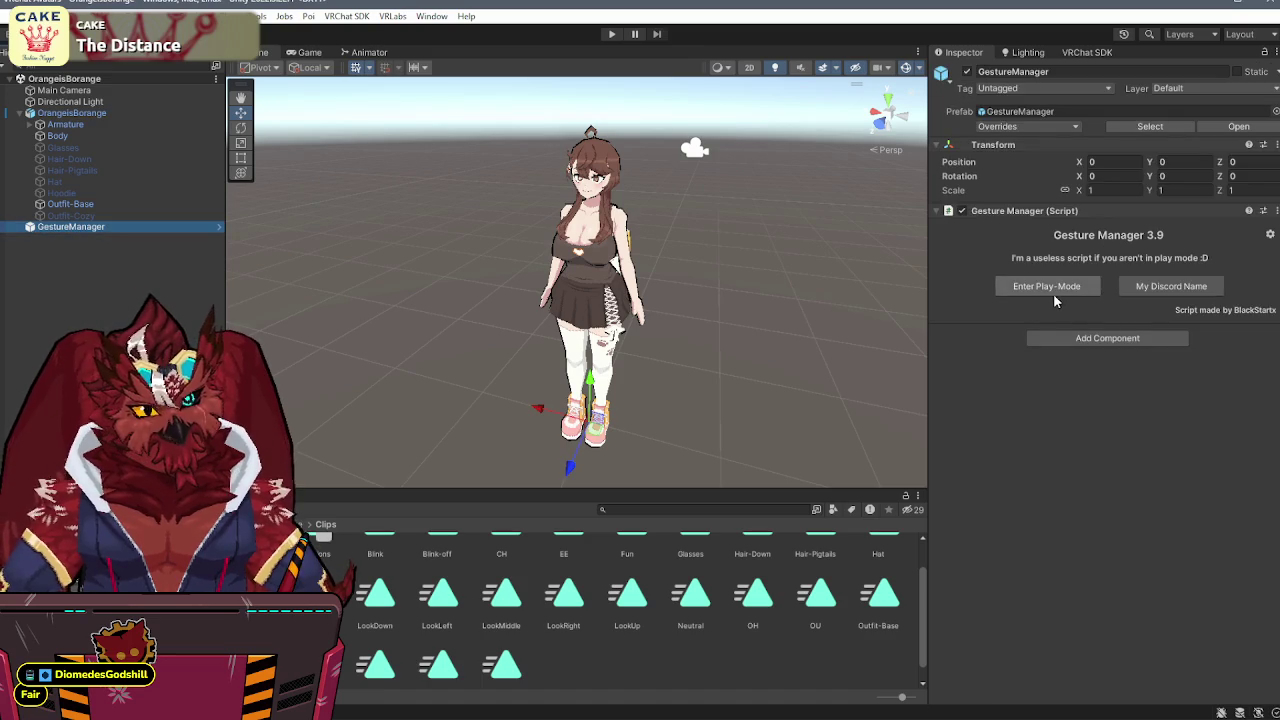
{"action": "left_click", "coordinate": [1050, 287]}
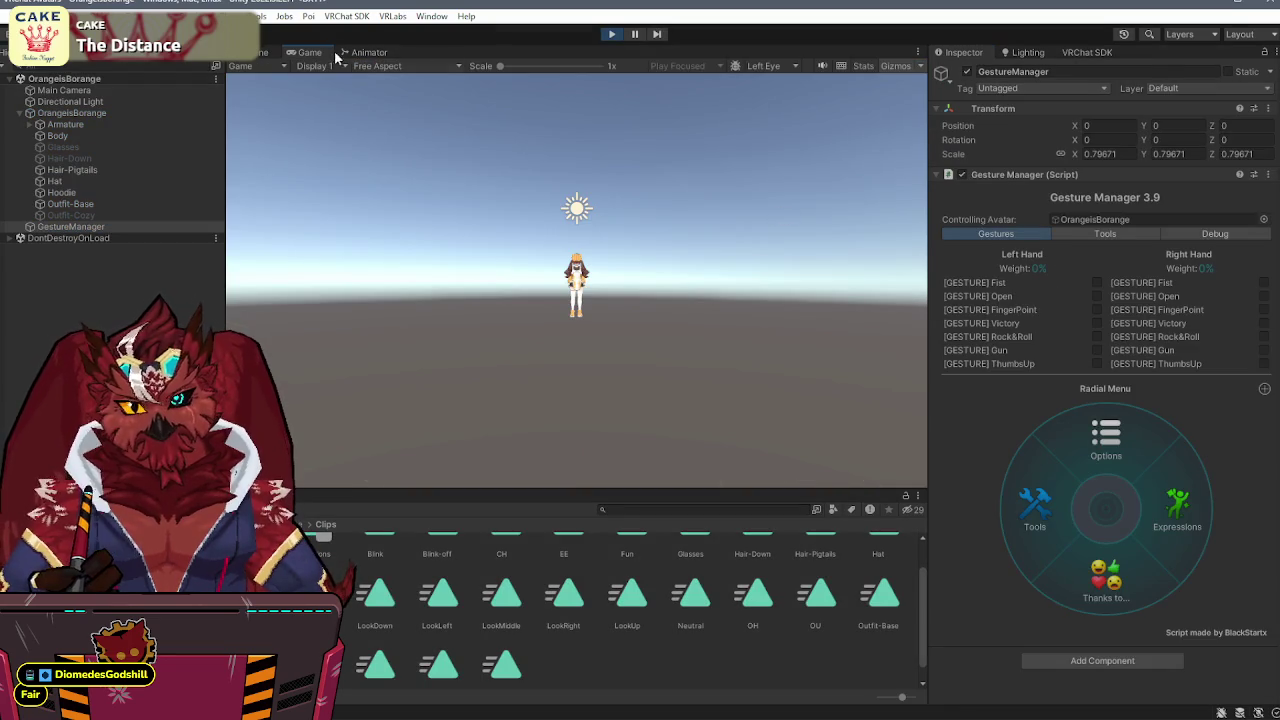
{"action": "left_click", "coordinate": [1177, 505]}
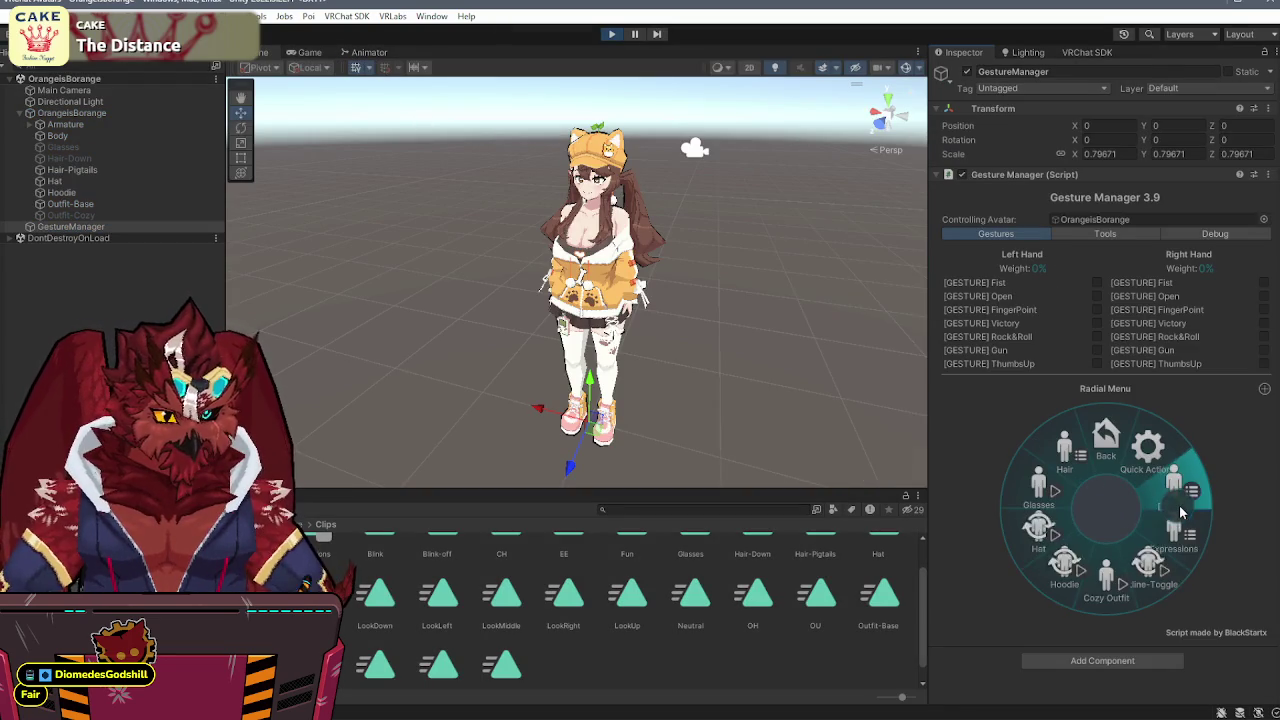
{"action": "left_click", "coordinate": [1097, 569]}
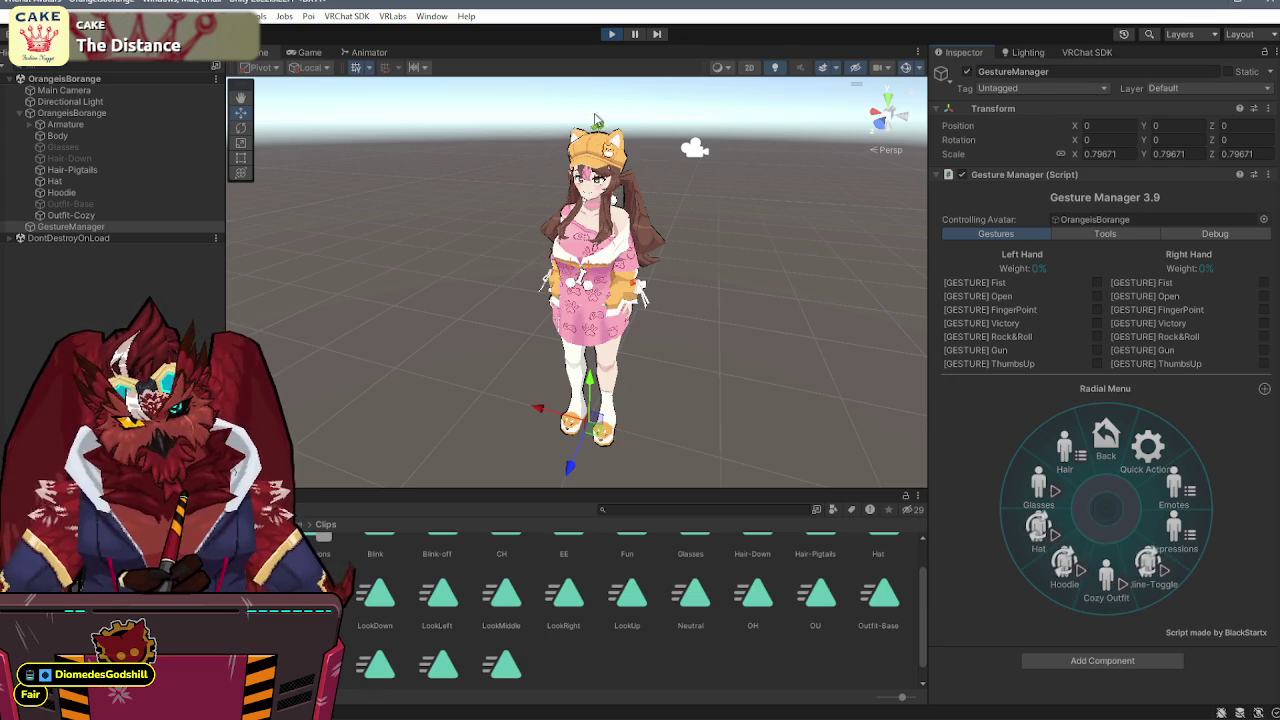
{"action": "left_click", "coordinate": [611, 33]}
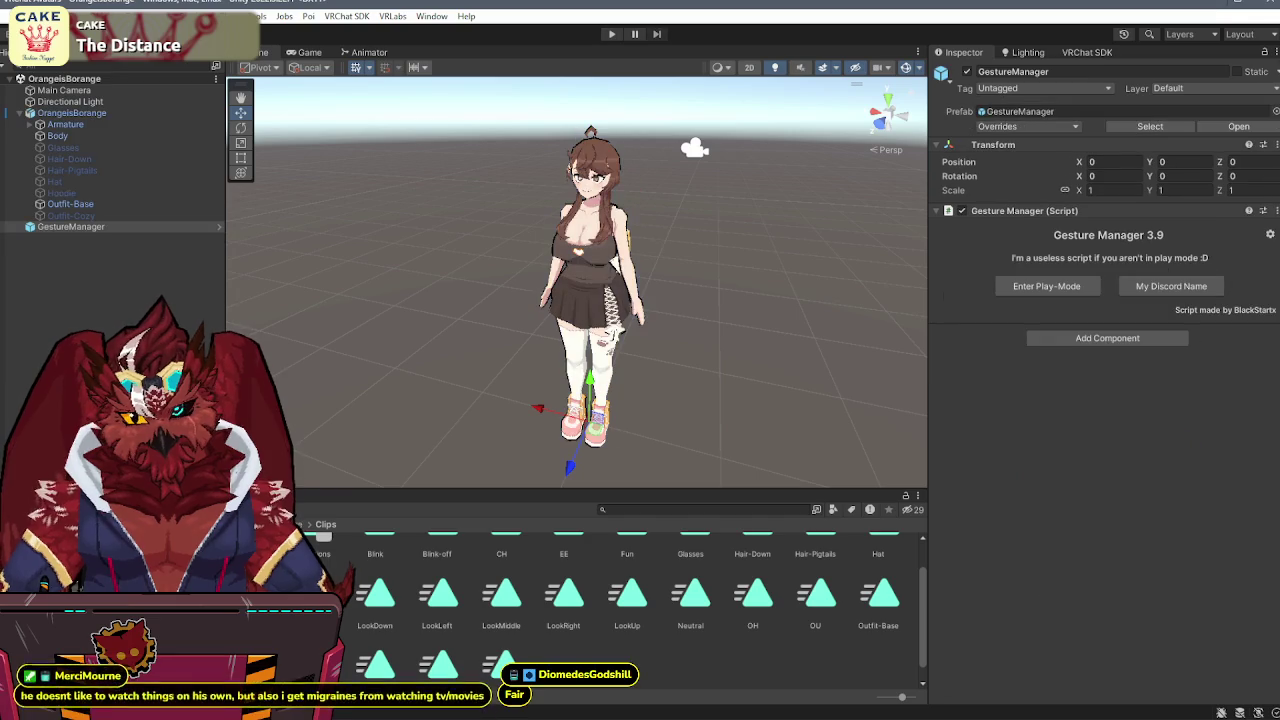
- Confirm in the expressions menu that Cozy Outfit sets outfit to 2, then open the FX controller's Outfits graph
{"action": "left_click", "coordinate": [444, 578]}
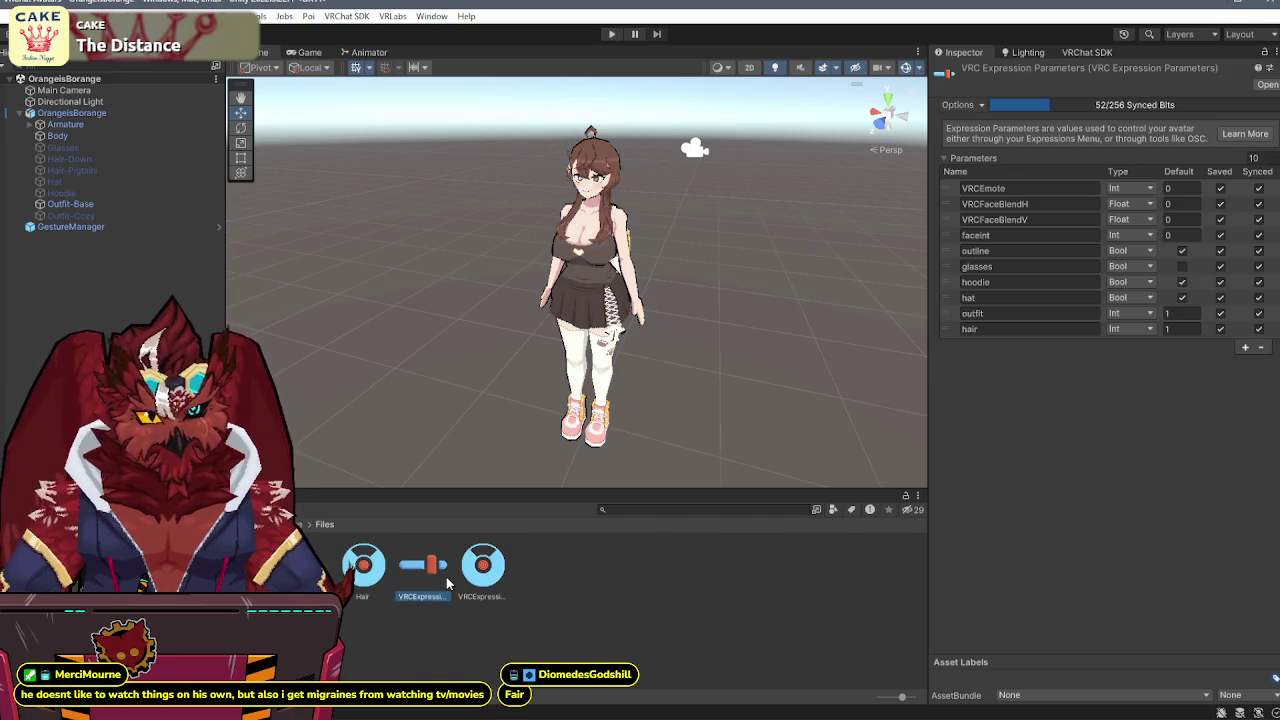
{"action": "left_click", "coordinate": [500, 572]}
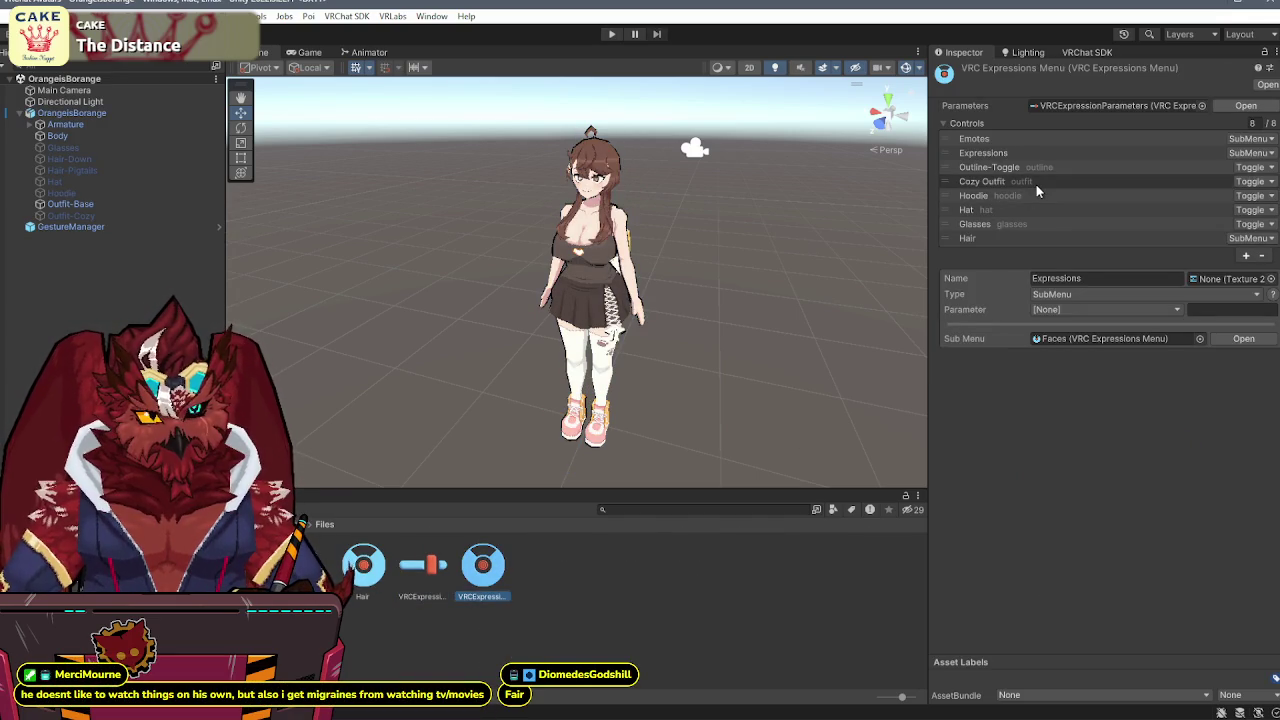
{"action": "left_click", "coordinate": [1036, 184]}
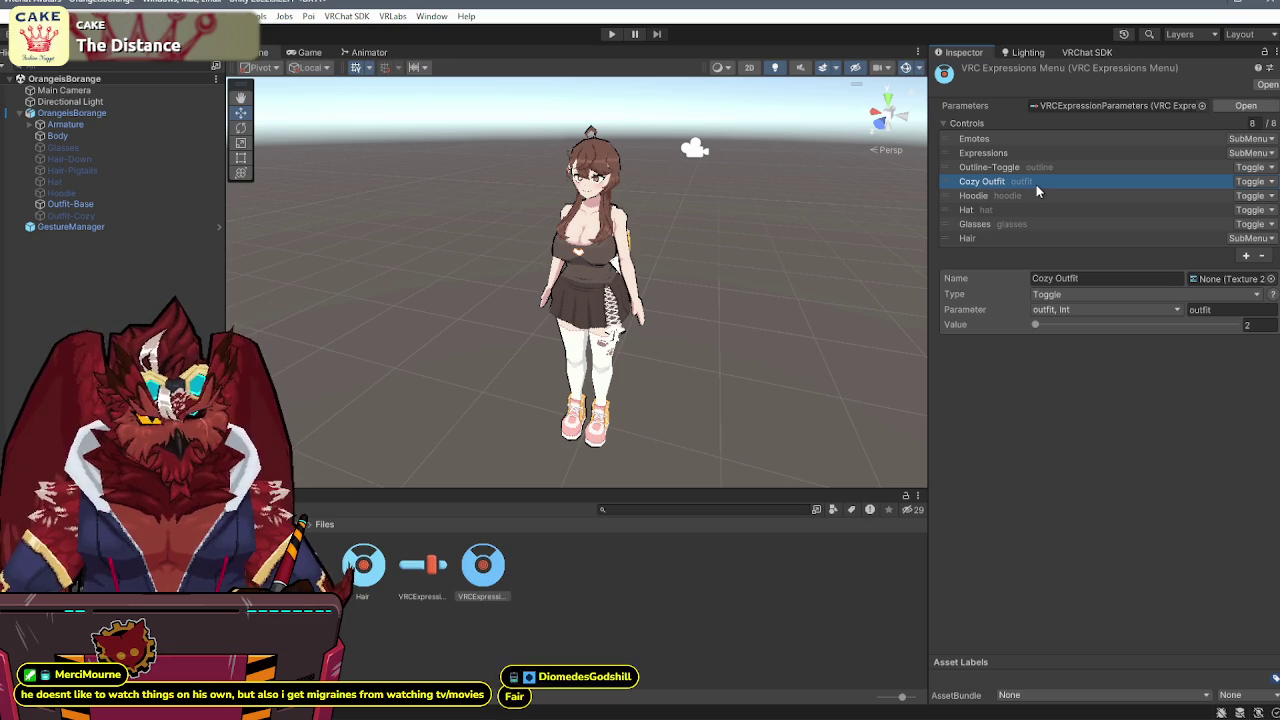
{"action": "double_click", "coordinate": [303, 565]}
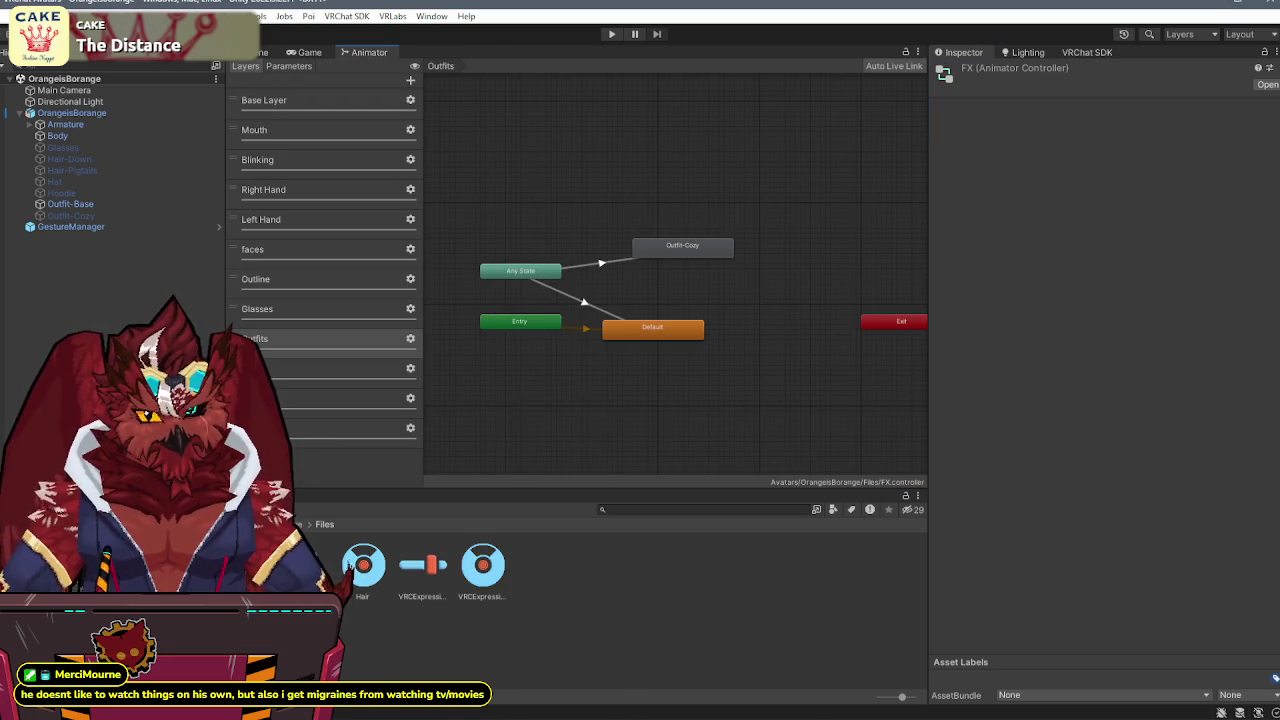
- Inspect the Any State transitions into Default and Outfit-Cozy
{"action": "left_click", "coordinate": [580, 300]}
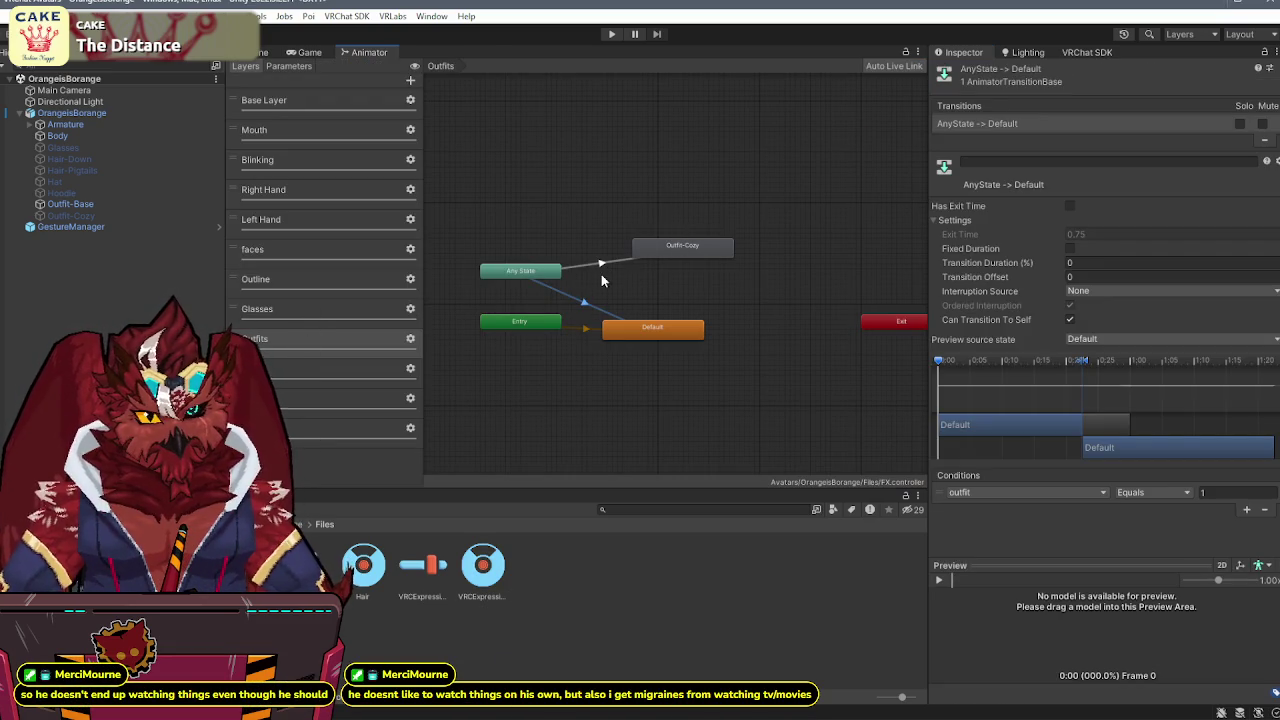
{"action": "left_click", "coordinate": [600, 268]}
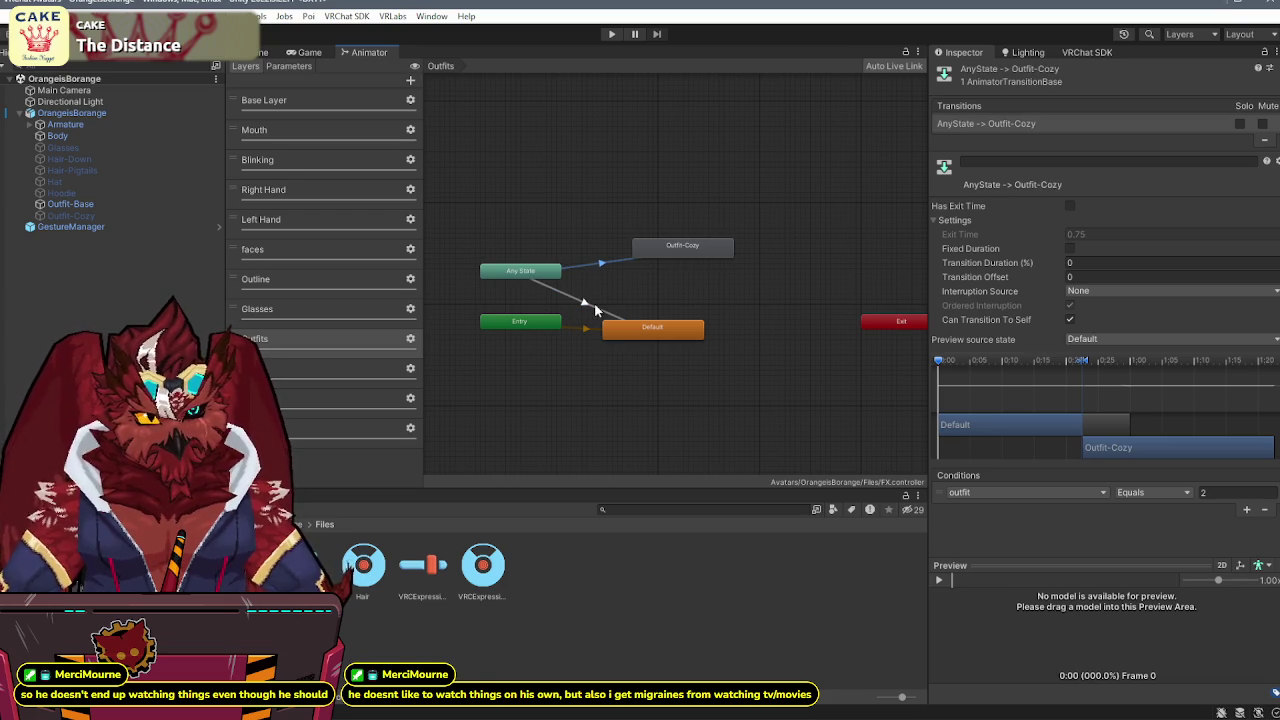
{"action": "left_click", "coordinate": [594, 305]}
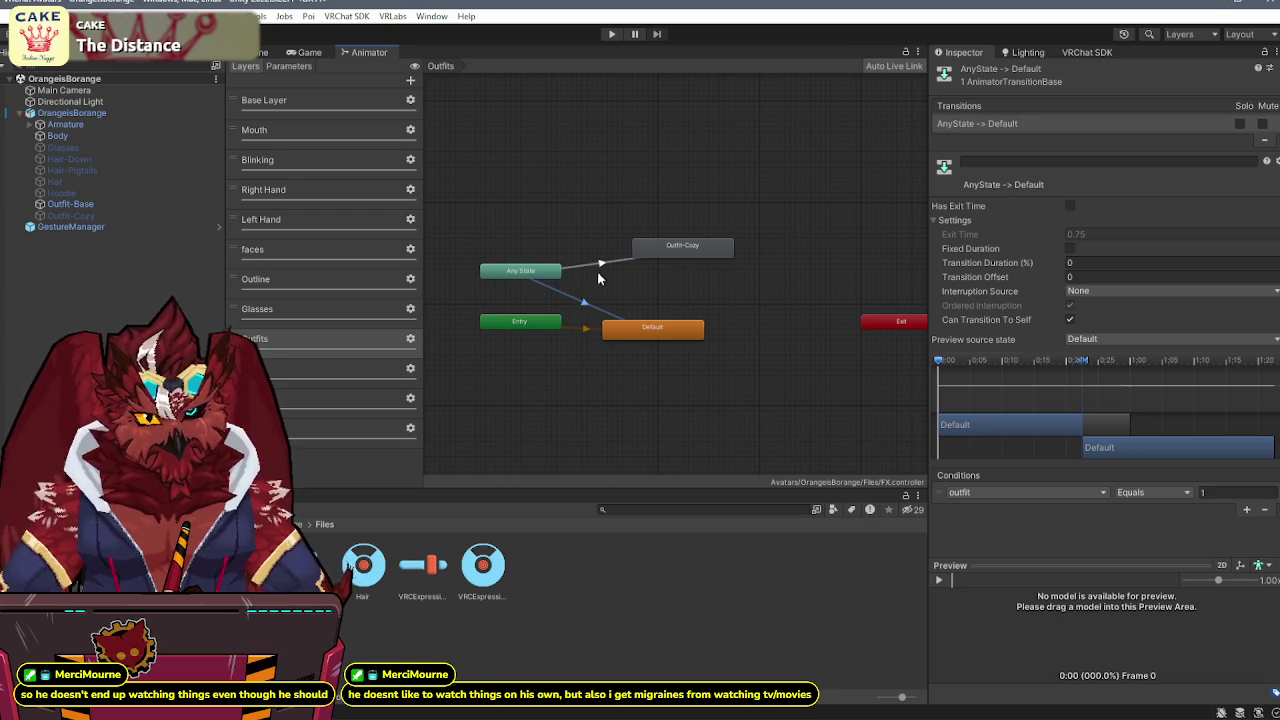
{"action": "left_click", "coordinate": [598, 278]}
{"action": "left_click", "coordinate": [603, 265]}
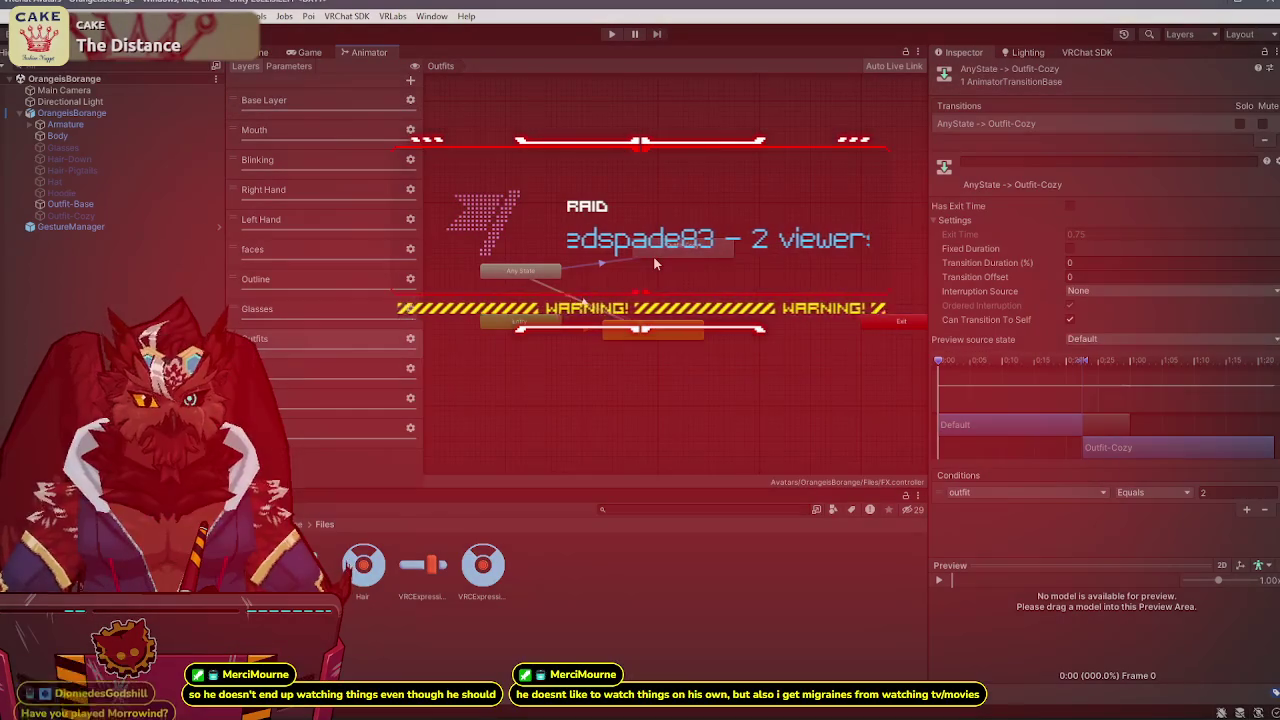
- Add a Default-to-Outfit-Cozy transition and delete both Any State transitions
{"action": "right_click", "coordinate": [677, 246]}
{"action": "left_click", "coordinate": [626, 329]}
{"action": "right_click", "coordinate": [660, 330]}
{"action": "left_click", "coordinate": [700, 333]}
{"action": "left_click", "coordinate": [682, 246]}
{"action": "left_click", "coordinate": [577, 310]}
{"action": "key", "text": "Delete"}
{"action": "left_click", "coordinate": [597, 269]}
{"action": "key", "text": "Delete"}
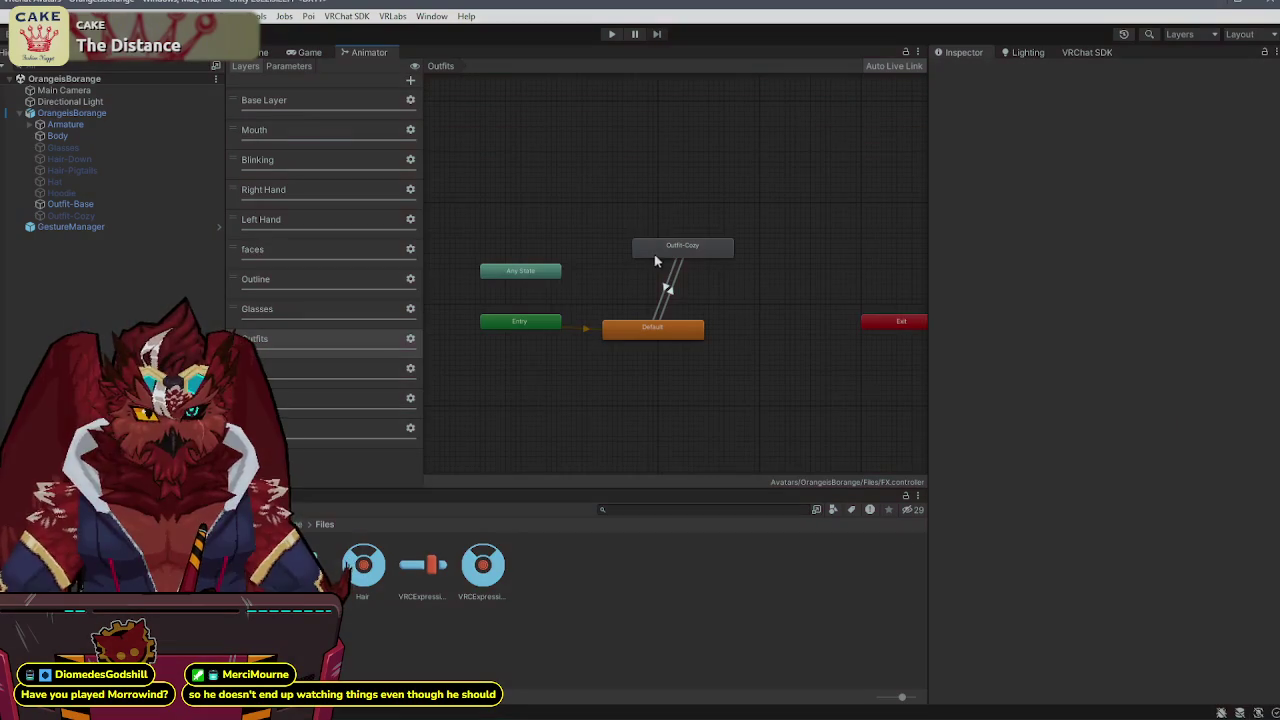
{"action": "left_click", "coordinate": [681, 250]}
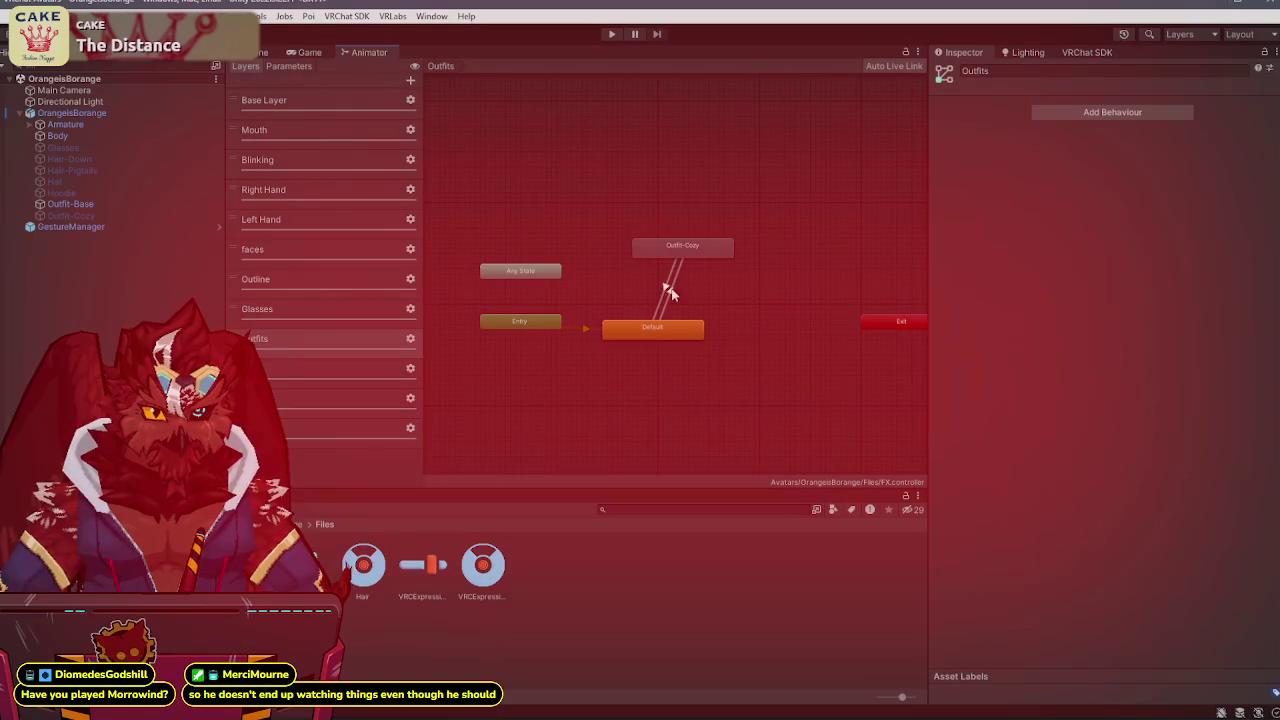
- Paste the copied settings into Outfit-Cozy-to-Default and set its condition to outfit Equals 1
{"action": "left_click", "coordinate": [668, 291]}
{"action": "right_click", "coordinate": [1100, 124]}
{"action": "left_click", "coordinate": [1144, 182]}
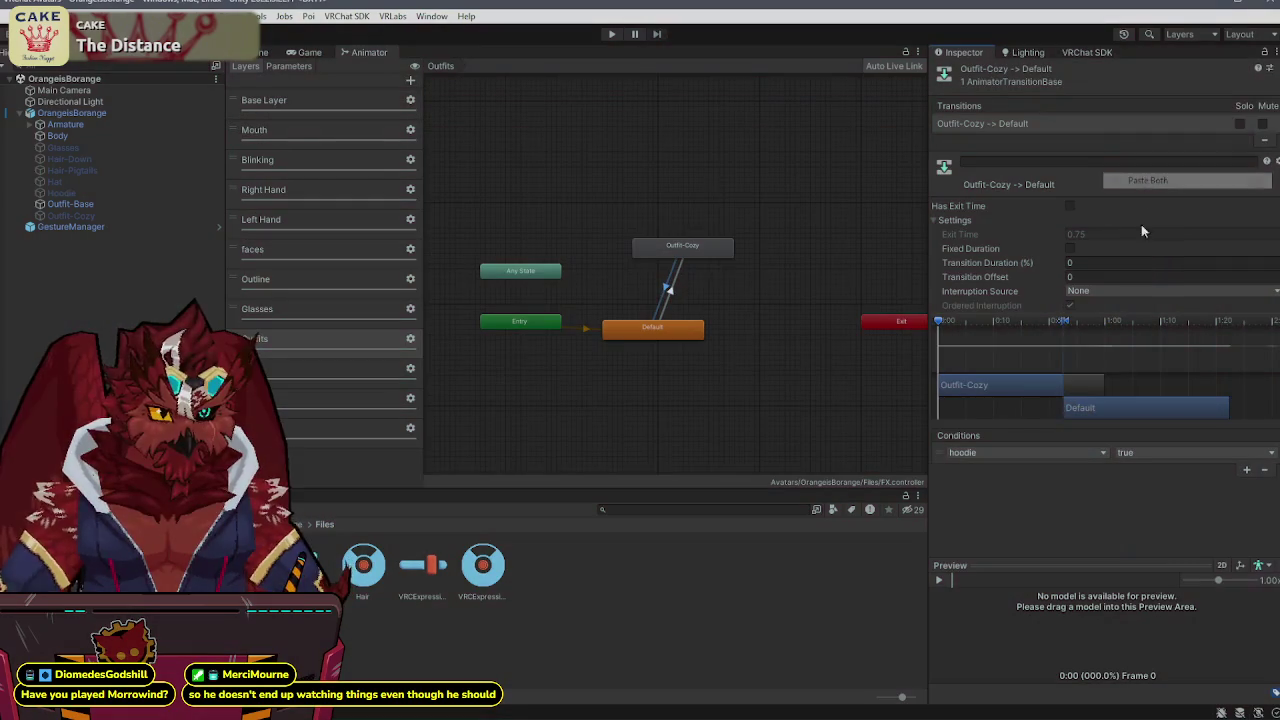
{"action": "left_click", "coordinate": [1043, 451]}
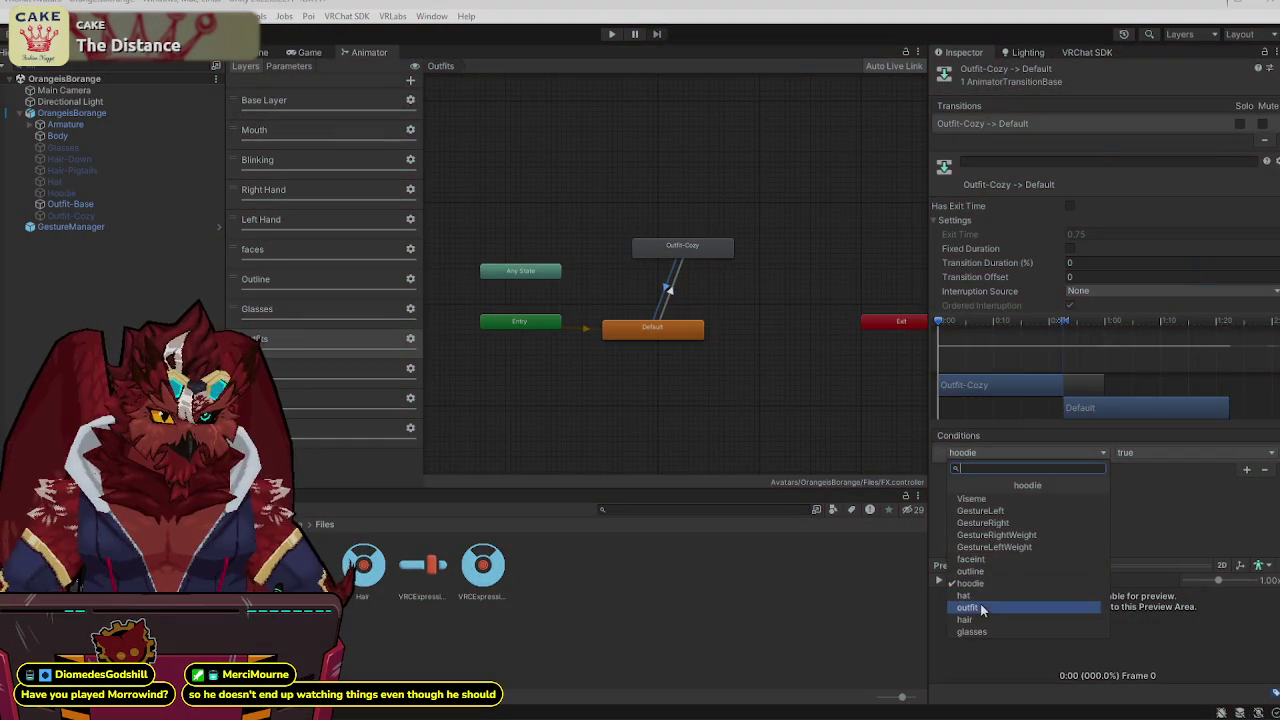
{"action": "left_click", "coordinate": [967, 607]}
{"action": "left_click", "coordinate": [1143, 455]}
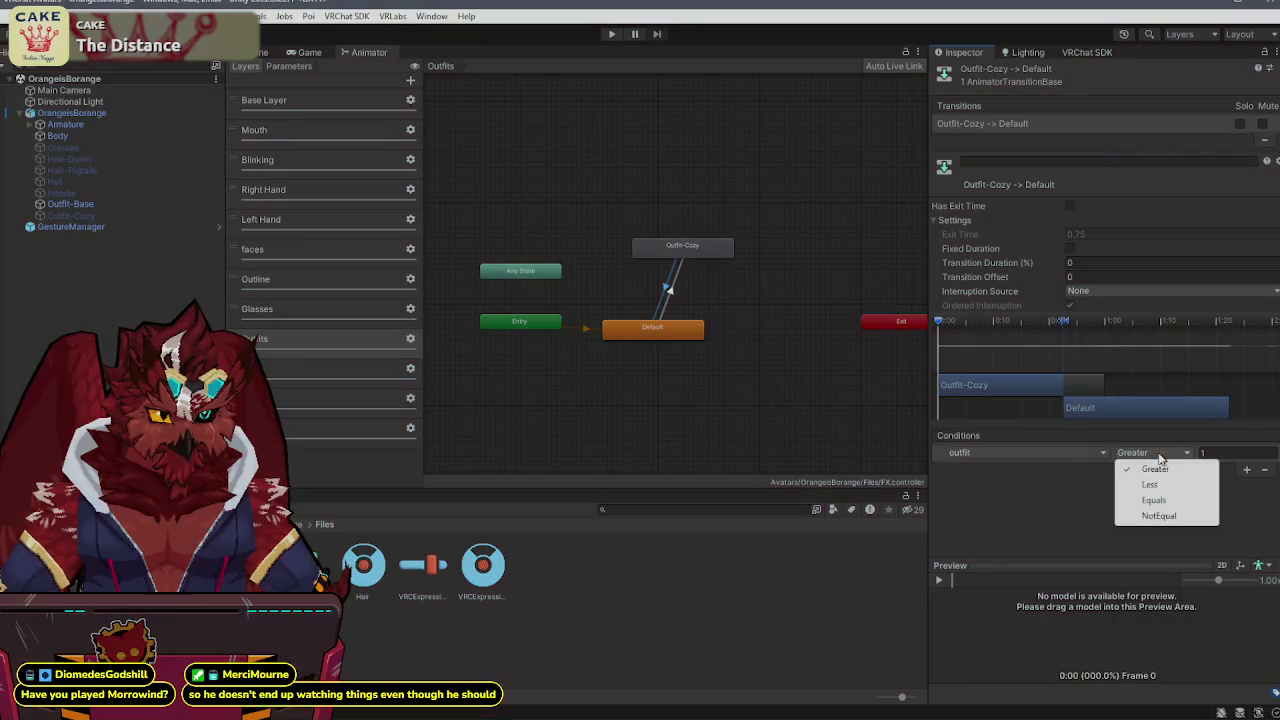
{"action": "left_click", "coordinate": [1153, 500]}
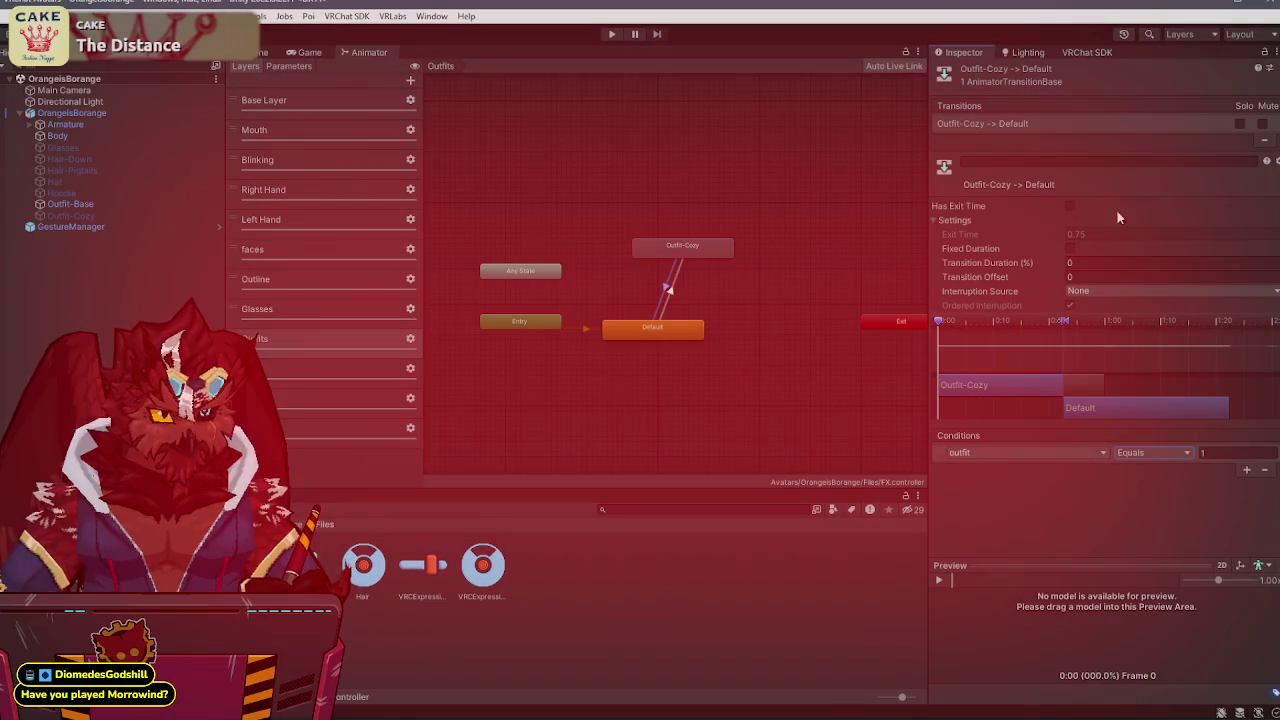
- Paste the settings into Default-to-Outfit-Cozy with condition outfit Equals 2, then return to the Scene
{"action": "right_click", "coordinate": [1078, 120]}
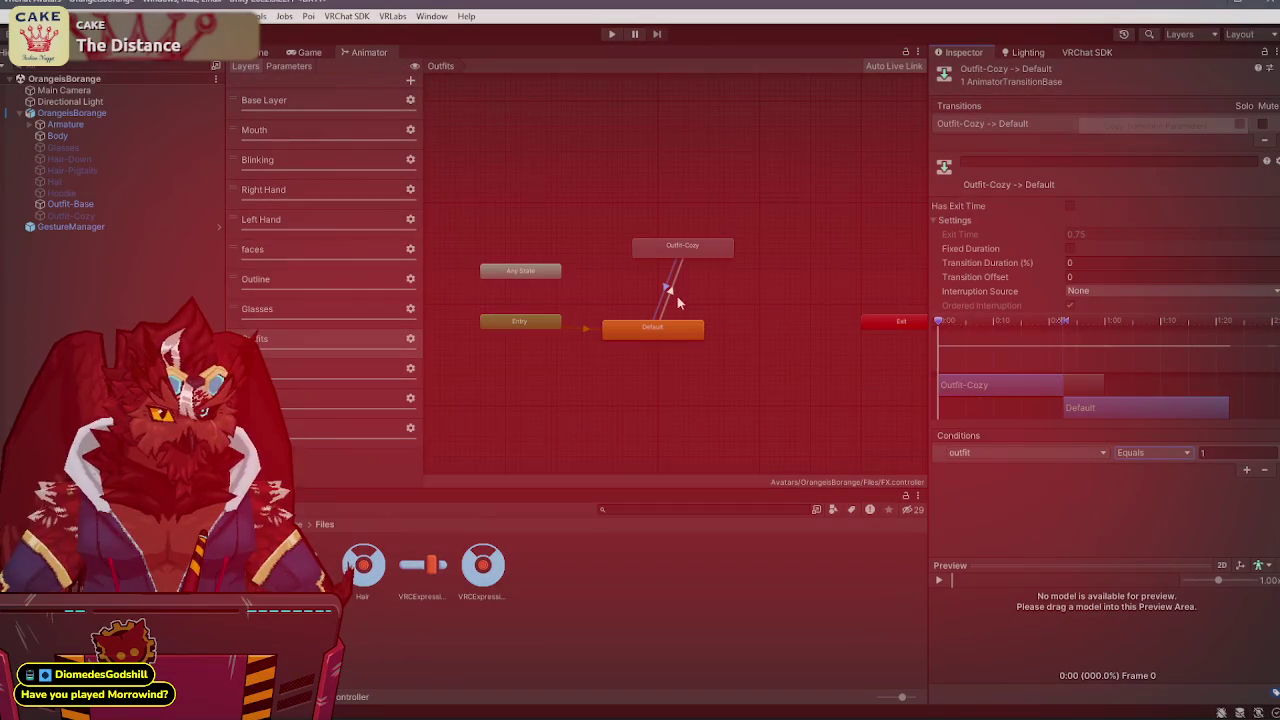
{"action": "left_click", "coordinate": [673, 293]}
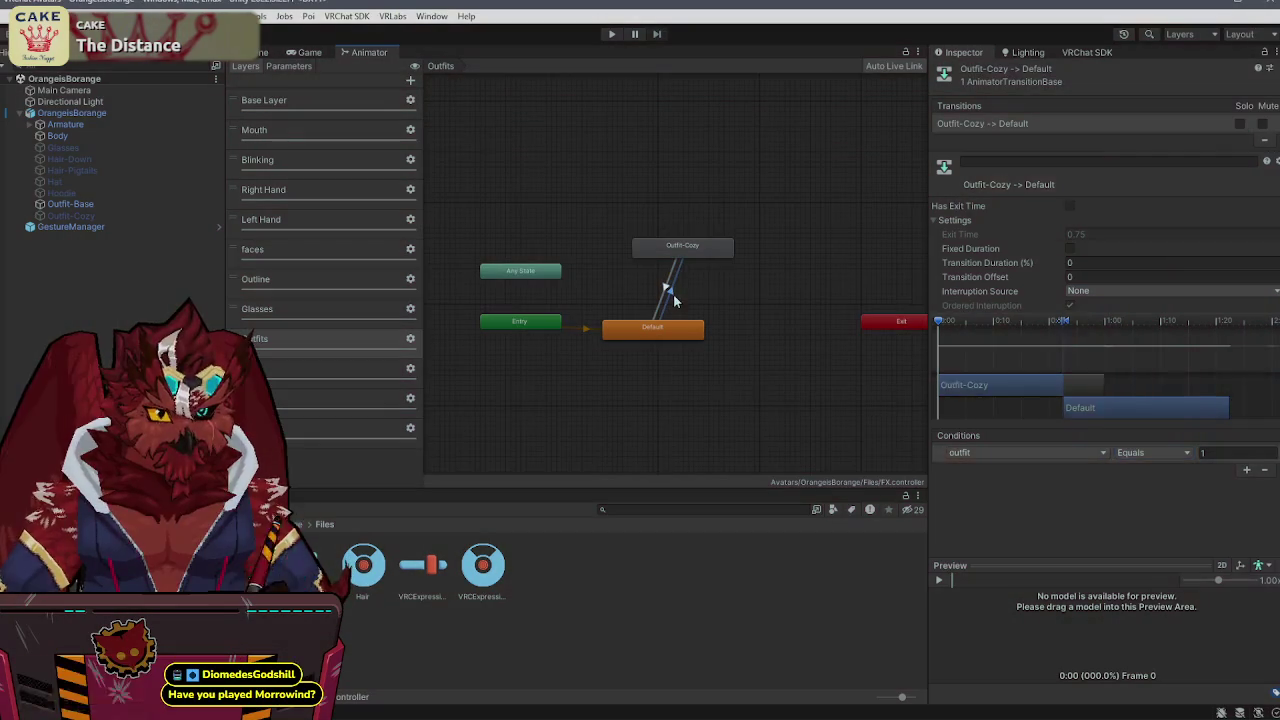
{"action": "right_click", "coordinate": [1067, 122]}
{"action": "left_click", "coordinate": [1110, 160]}
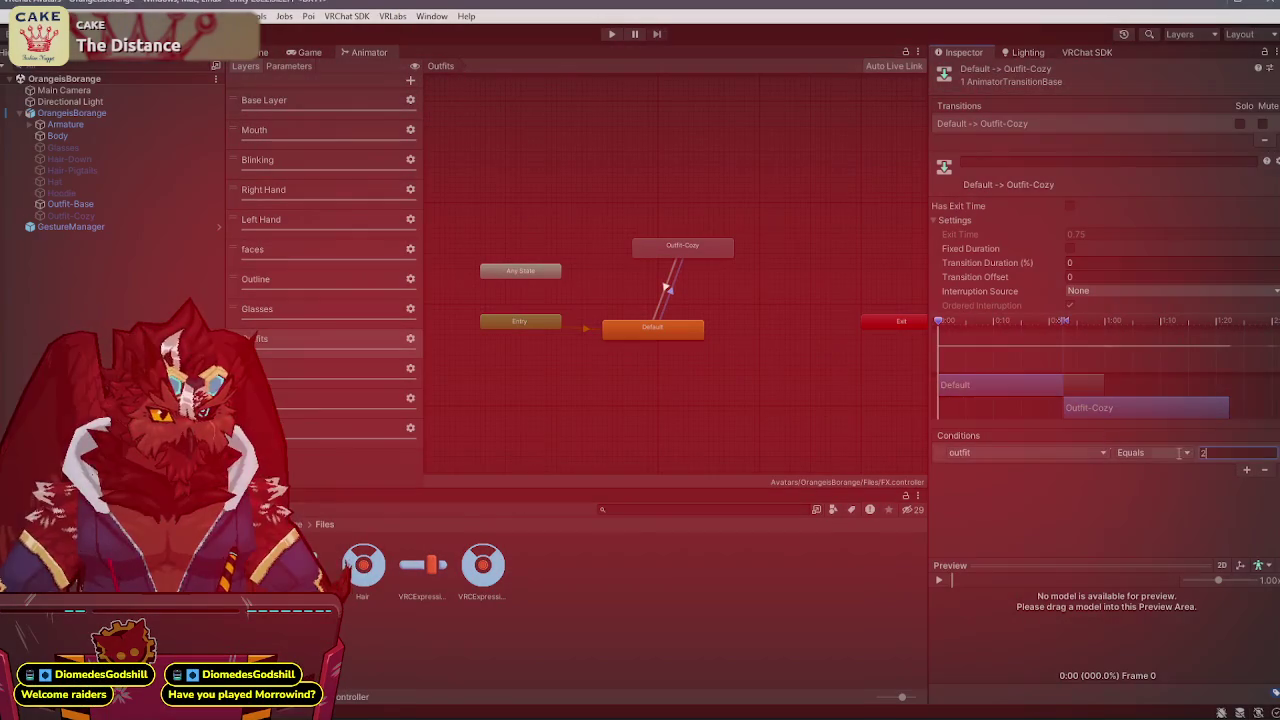
{"action": "left_click", "coordinate": [772, 405]}
{"action": "left_click", "coordinate": [256, 52]}
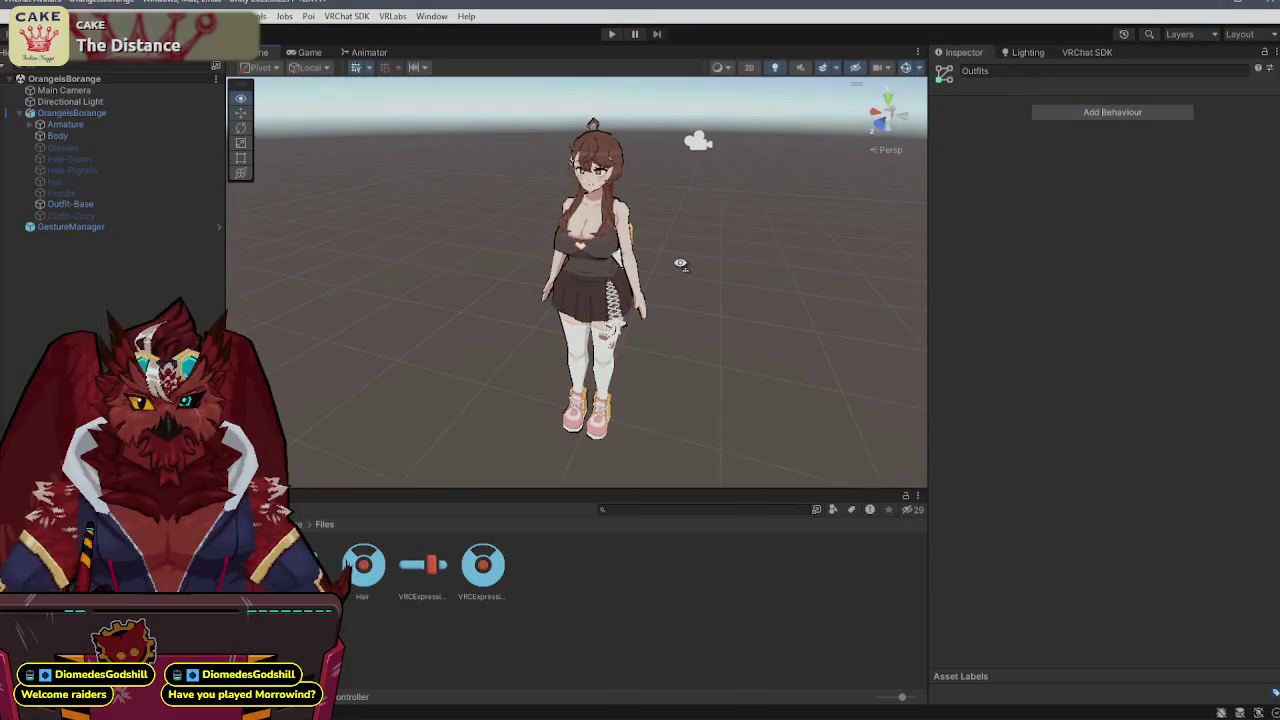
{"action": "left_click", "coordinate": [97, 228]}
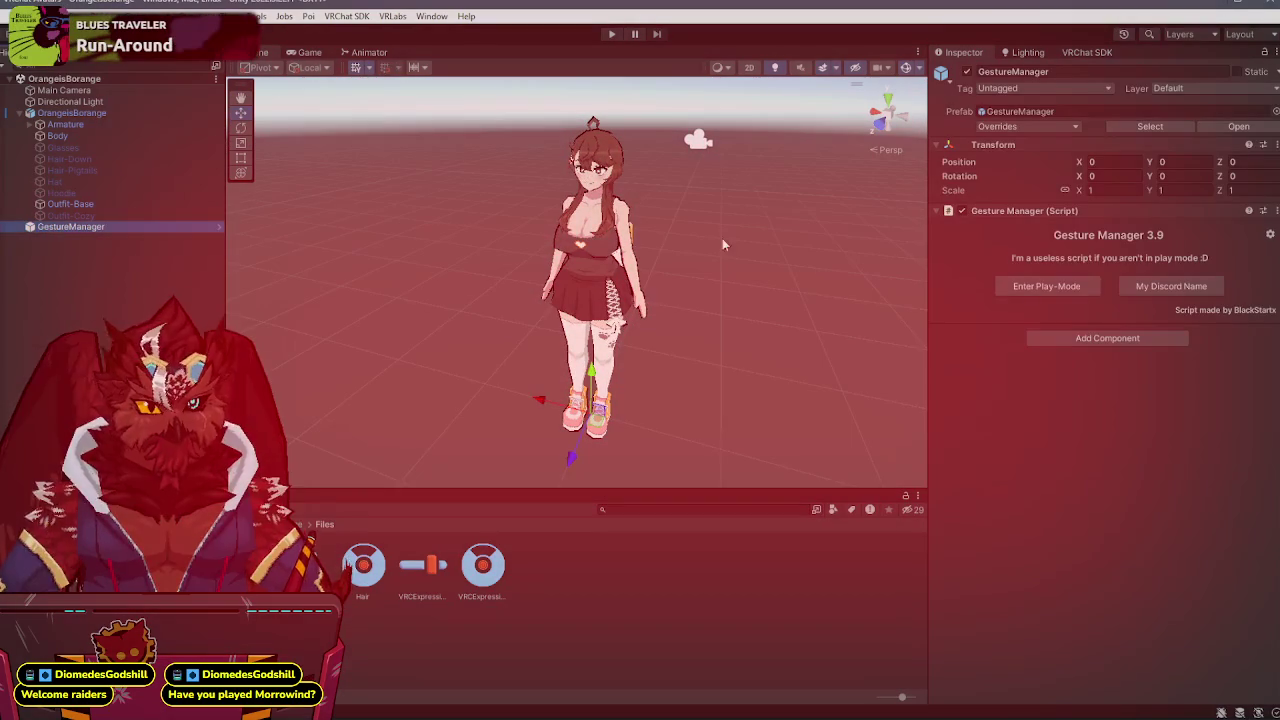
- Enter play mode from GestureManager, show the Scene view, and switch to Mix It Up
{"action": "left_click", "coordinate": [1068, 289]}
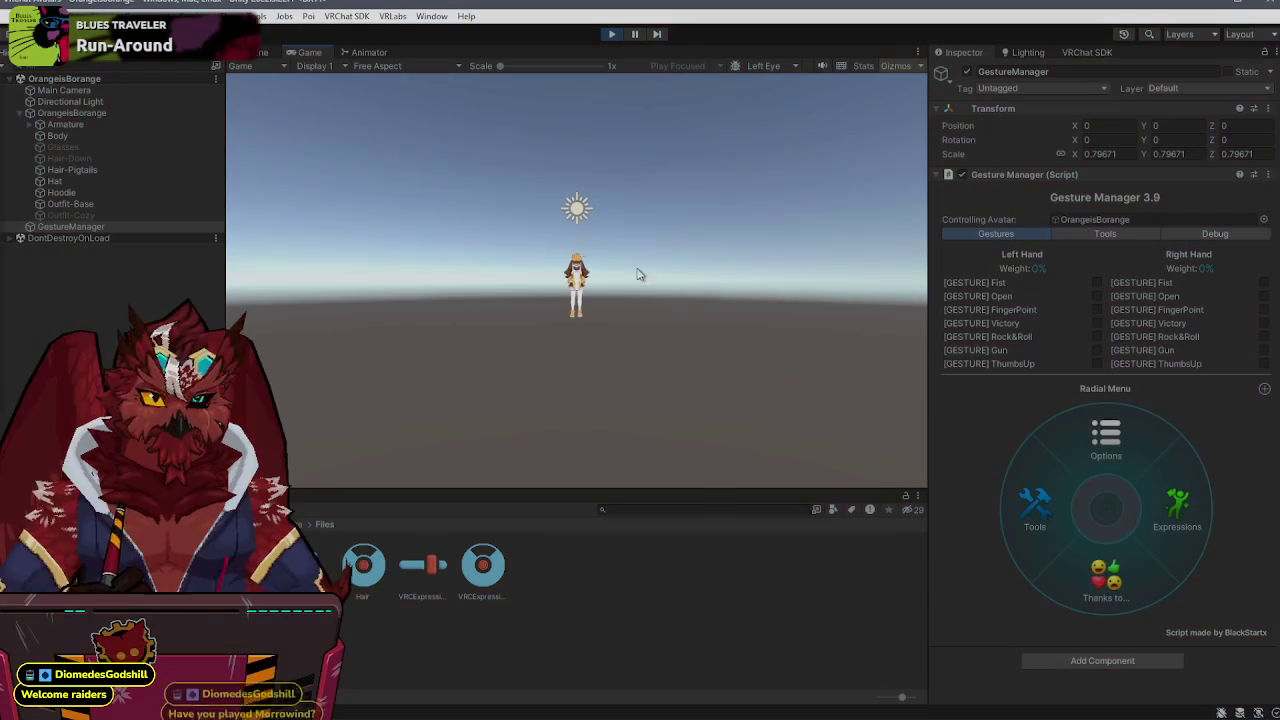
{"action": "key", "text": "ctrl+1"}
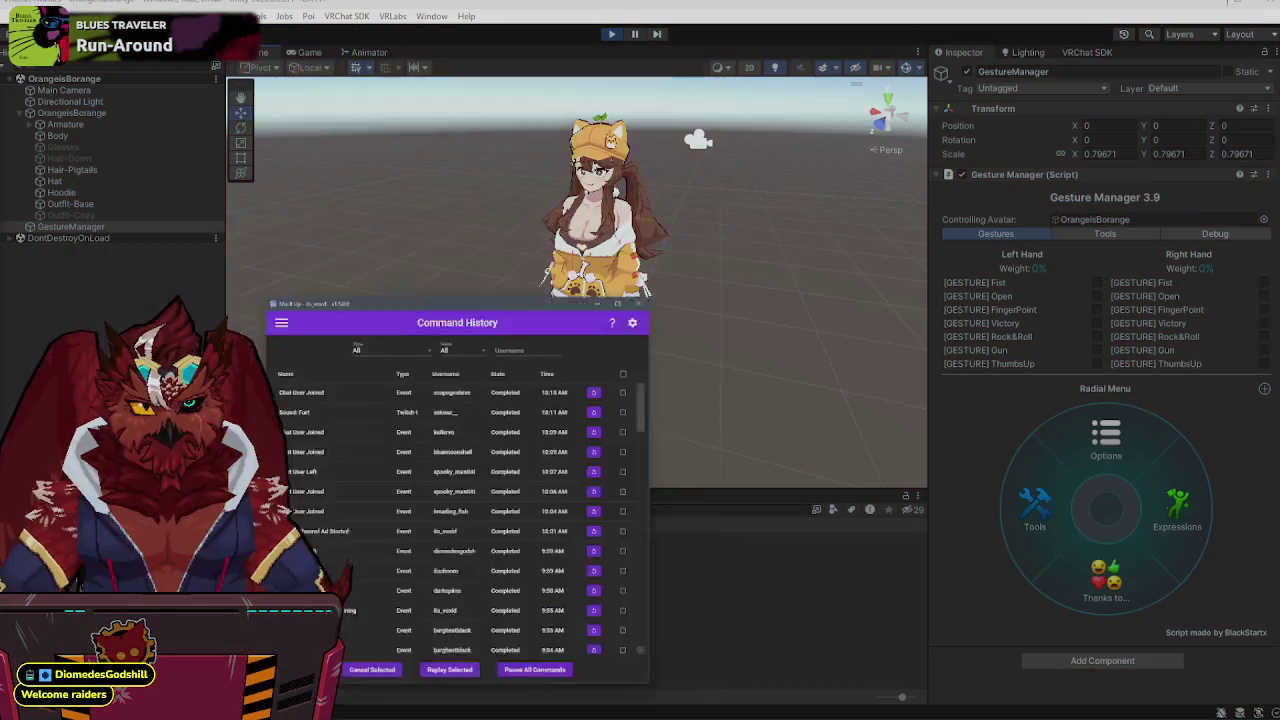
{"action": "key", "text": "alt+Tab"}
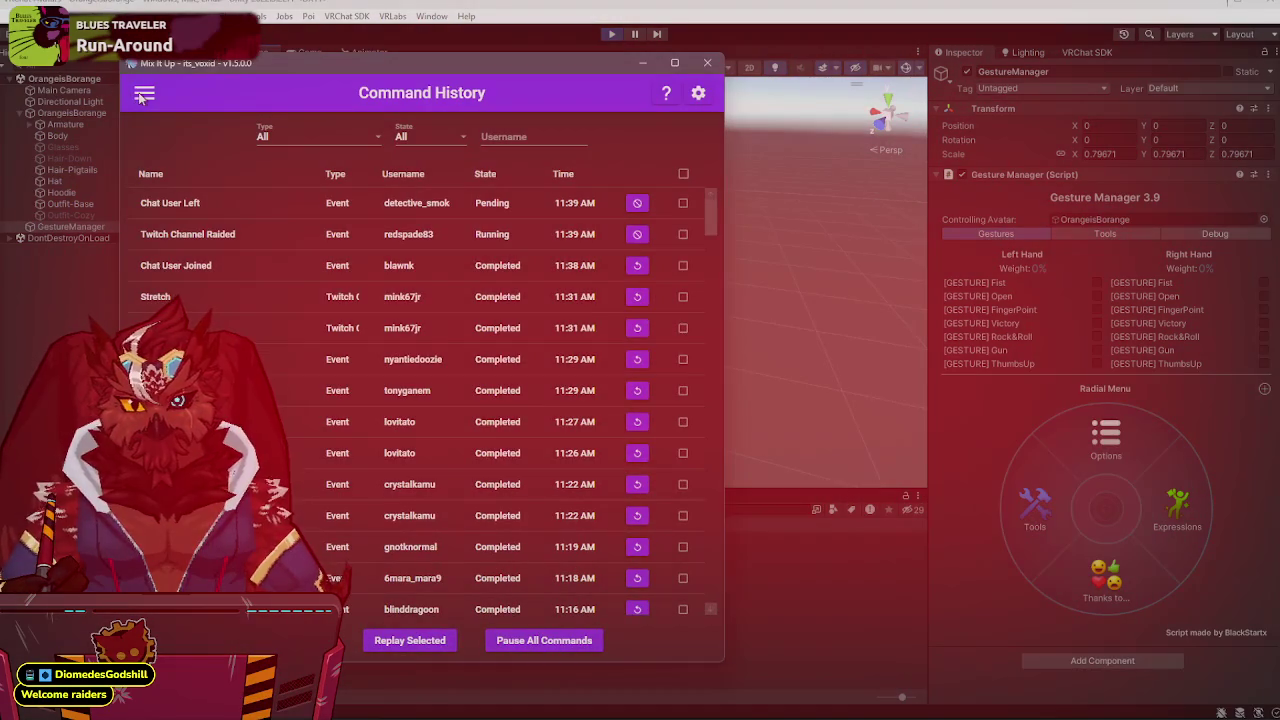
- Enable the fifth Twitch channel point reward in Mix It Up, minimize it, and switch to the browser
{"action": "left_click", "coordinate": [138, 92]}
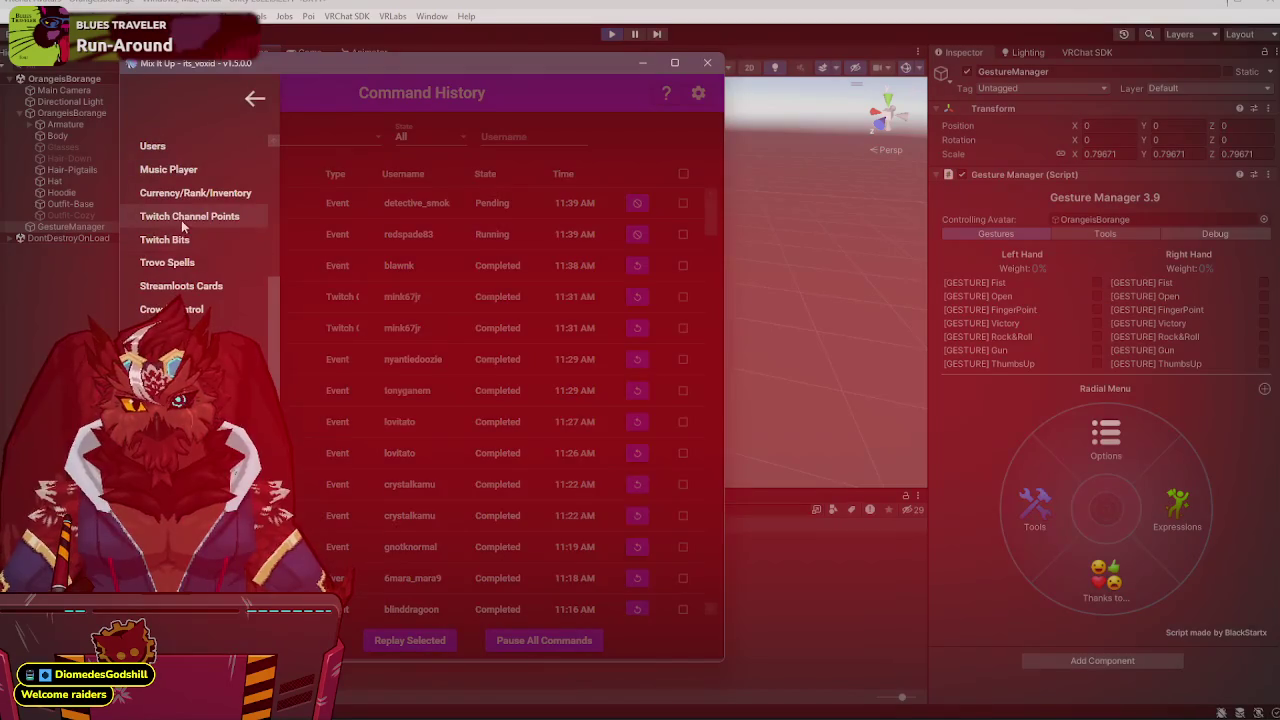
{"action": "left_click", "coordinate": [181, 218]}
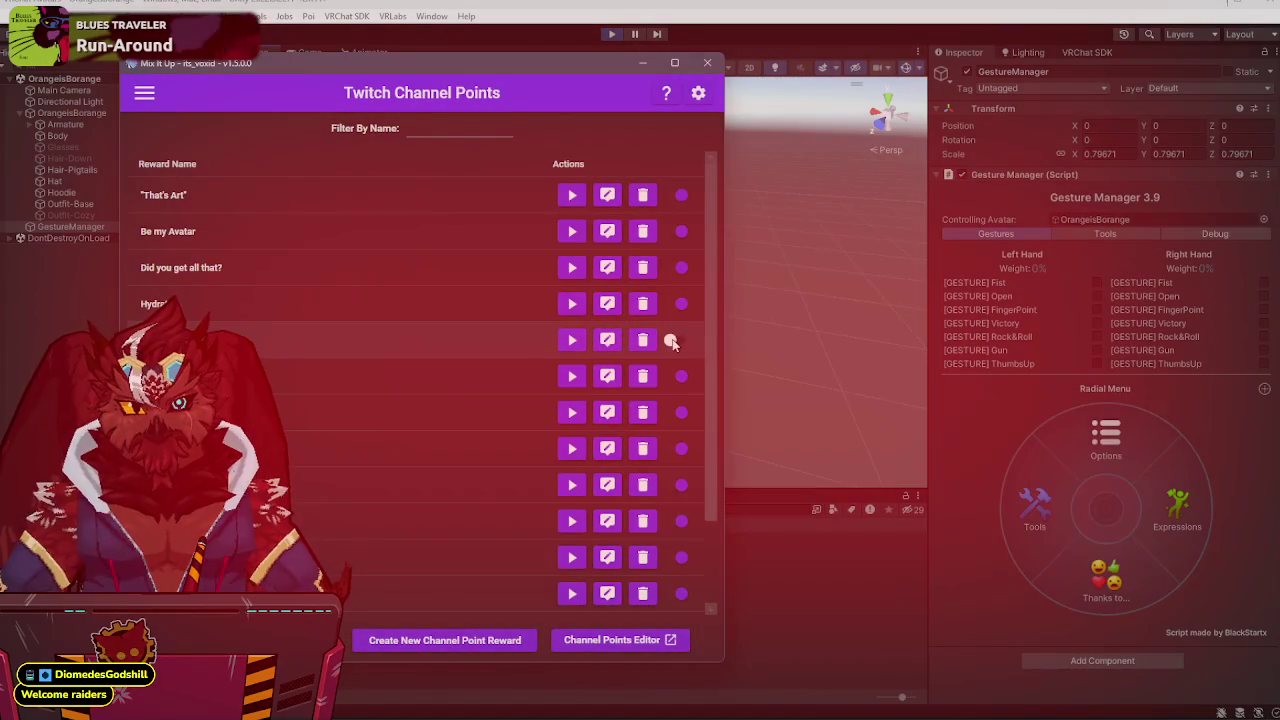
{"action": "left_click", "coordinate": [673, 341]}
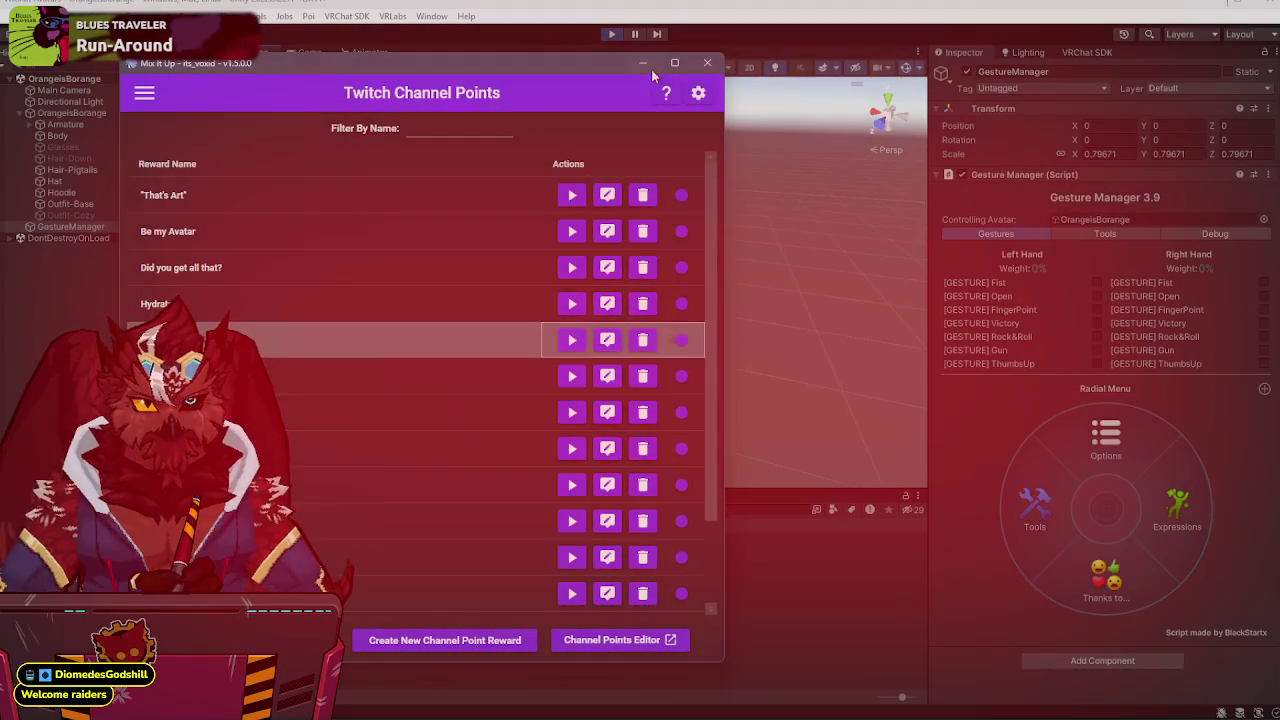
{"action": "left_click", "coordinate": [643, 63]}
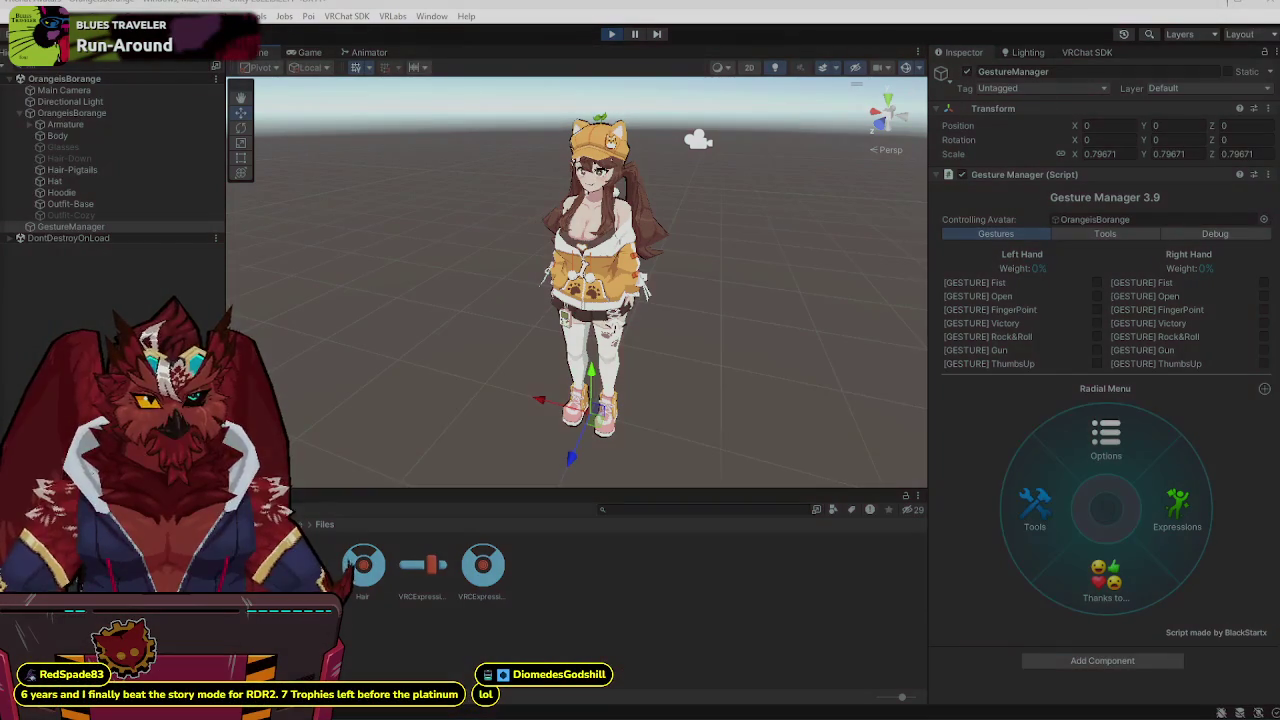
{"action": "key", "text": "alt+Tab"}
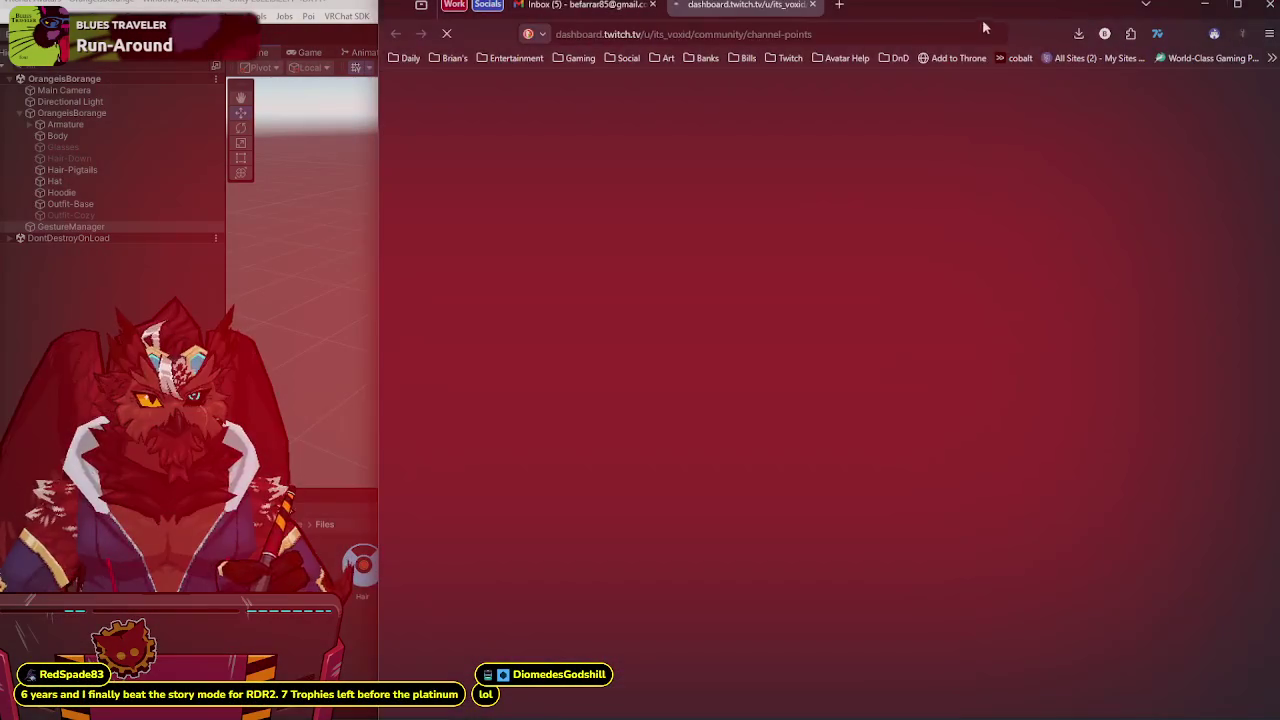
{"action": "key", "text": "alt+Tab"}
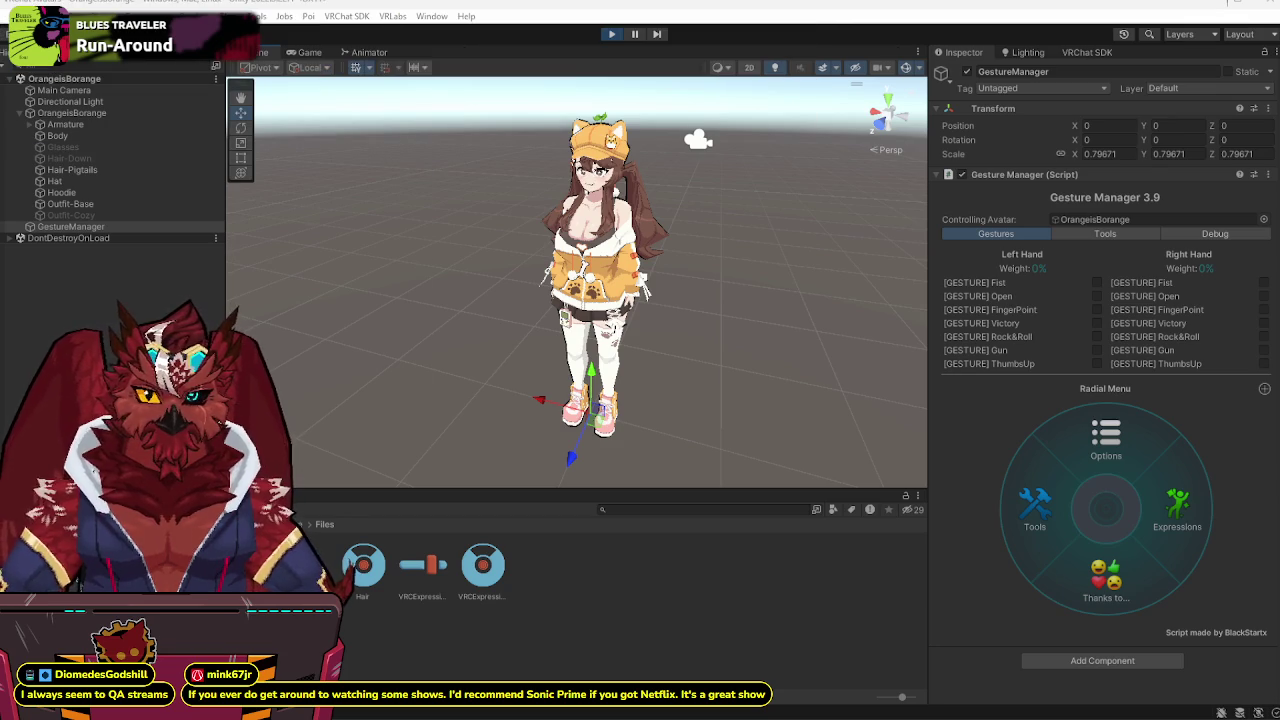
- Switch the avatar into the pink Cozy Outfit and turn the hoodie off via the radial menu
{"action": "left_click_drag", "start_coordinate": [680, 308], "coordinate": [633, 305]}
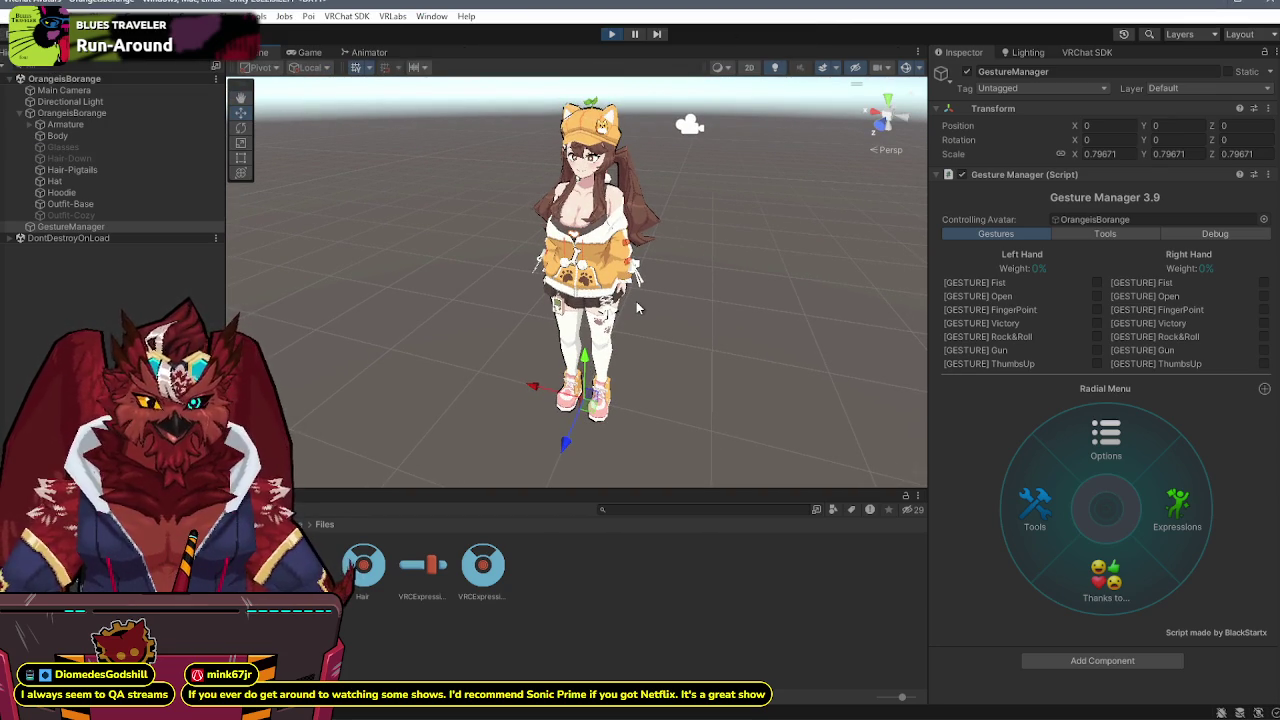
{"action": "left_click", "coordinate": [1145, 525]}
{"action": "left_click", "coordinate": [1107, 578]}
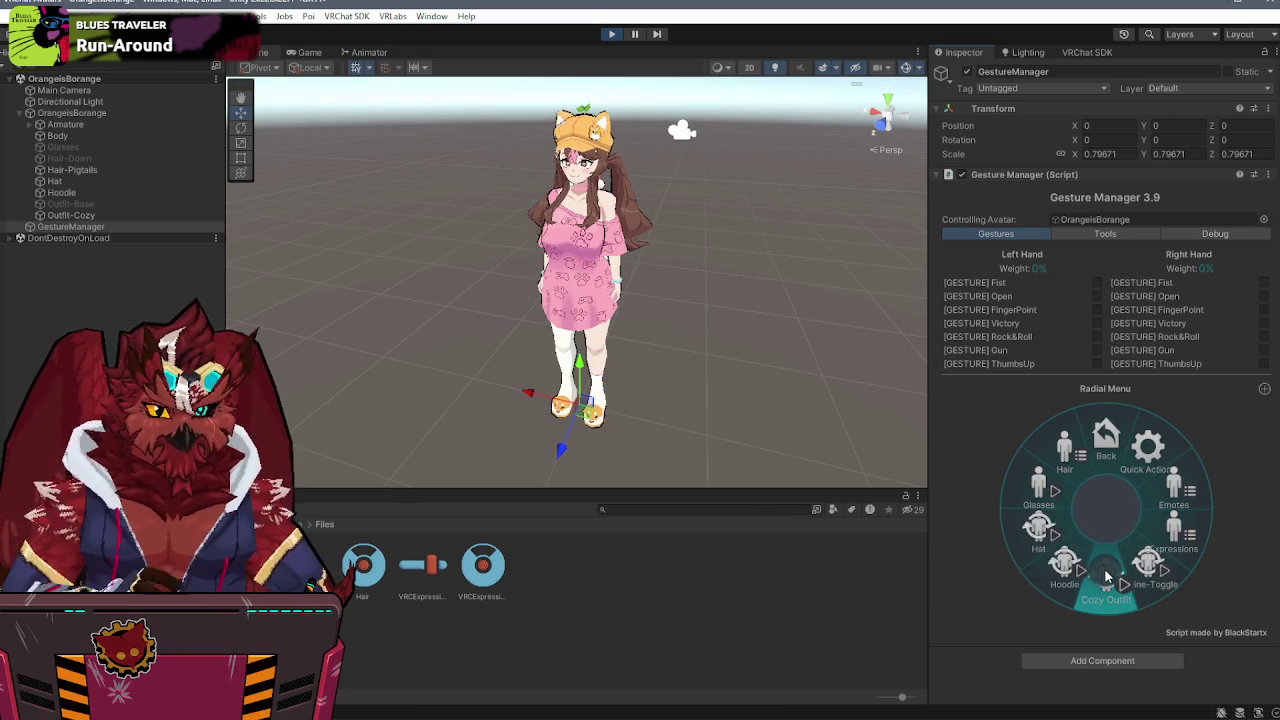
{"action": "left_click", "coordinate": [1104, 575]}
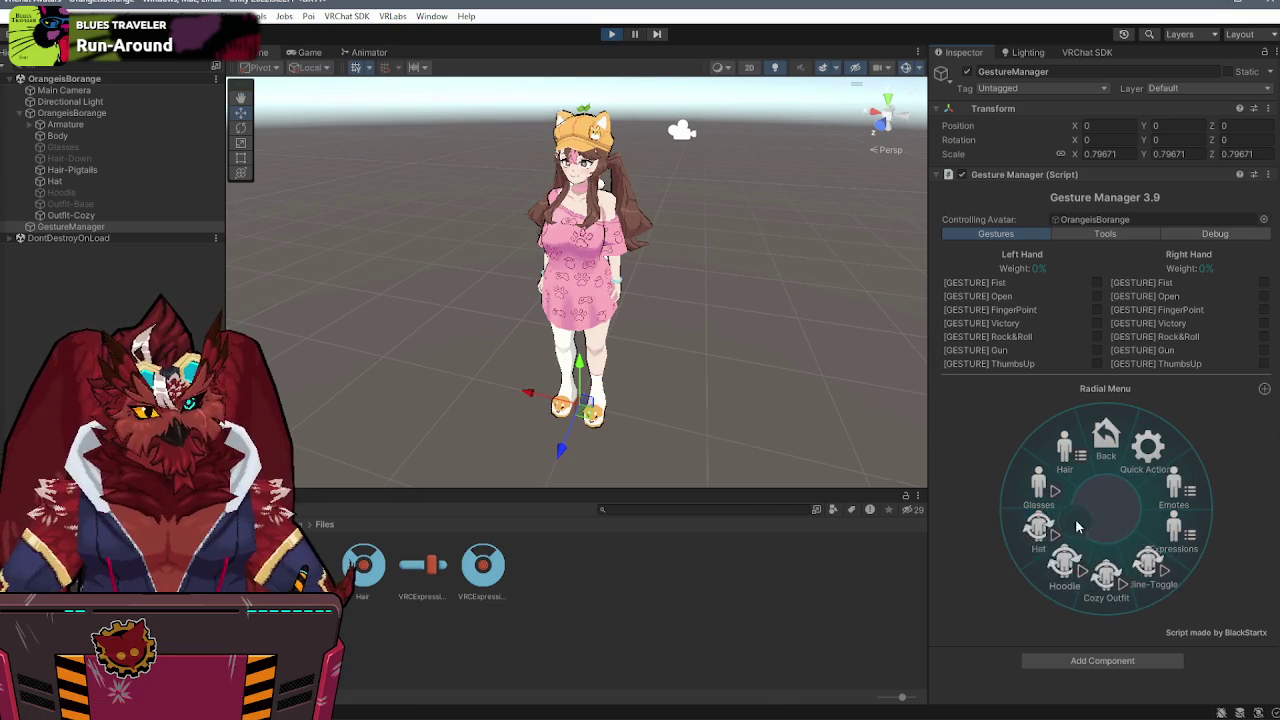
- Cycle the hair between long down and pigtails, then exit play mode
{"action": "left_click", "coordinate": [1066, 470]}
{"action": "left_click", "coordinate": [1052, 540]}
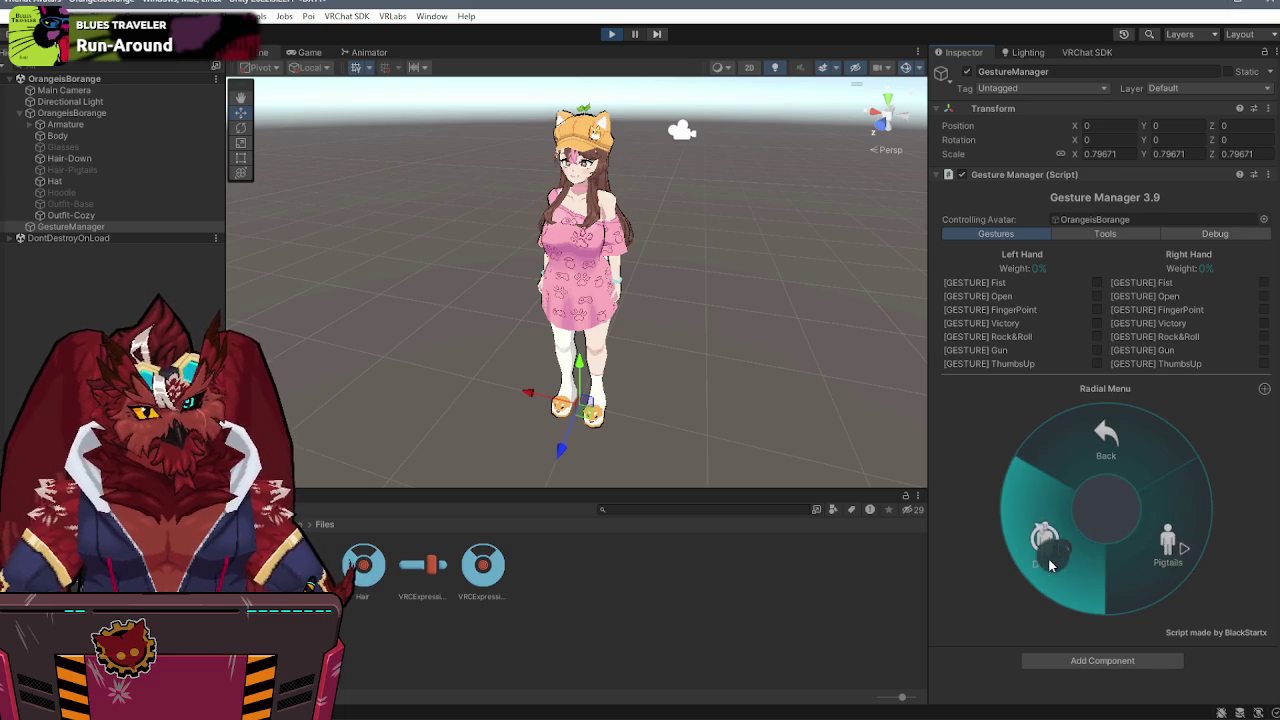
{"action": "left_click", "coordinate": [1162, 542]}
{"action": "left_click", "coordinate": [1080, 562]}
{"action": "left_click", "coordinate": [1142, 545]}
{"action": "left_click", "coordinate": [1094, 558]}
{"action": "left_click", "coordinate": [1146, 541]}
{"action": "left_click", "coordinate": [1100, 475]}
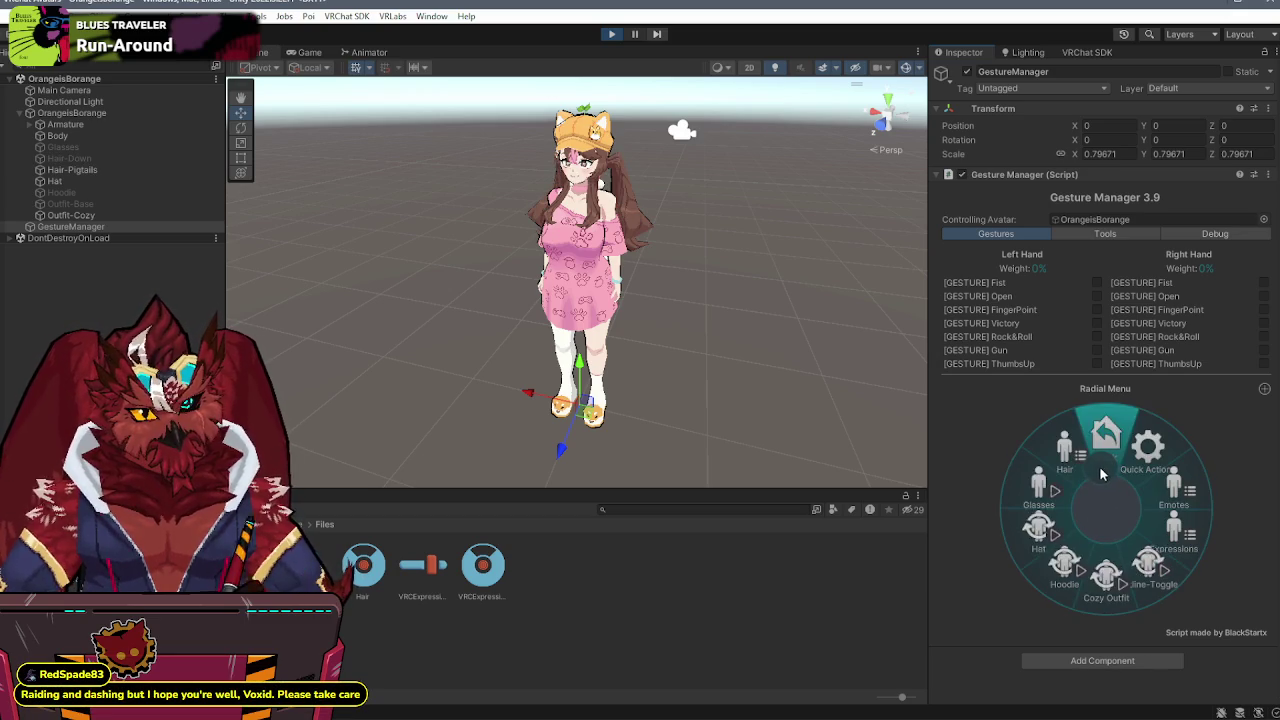
{"action": "left_click", "coordinate": [611, 34]}
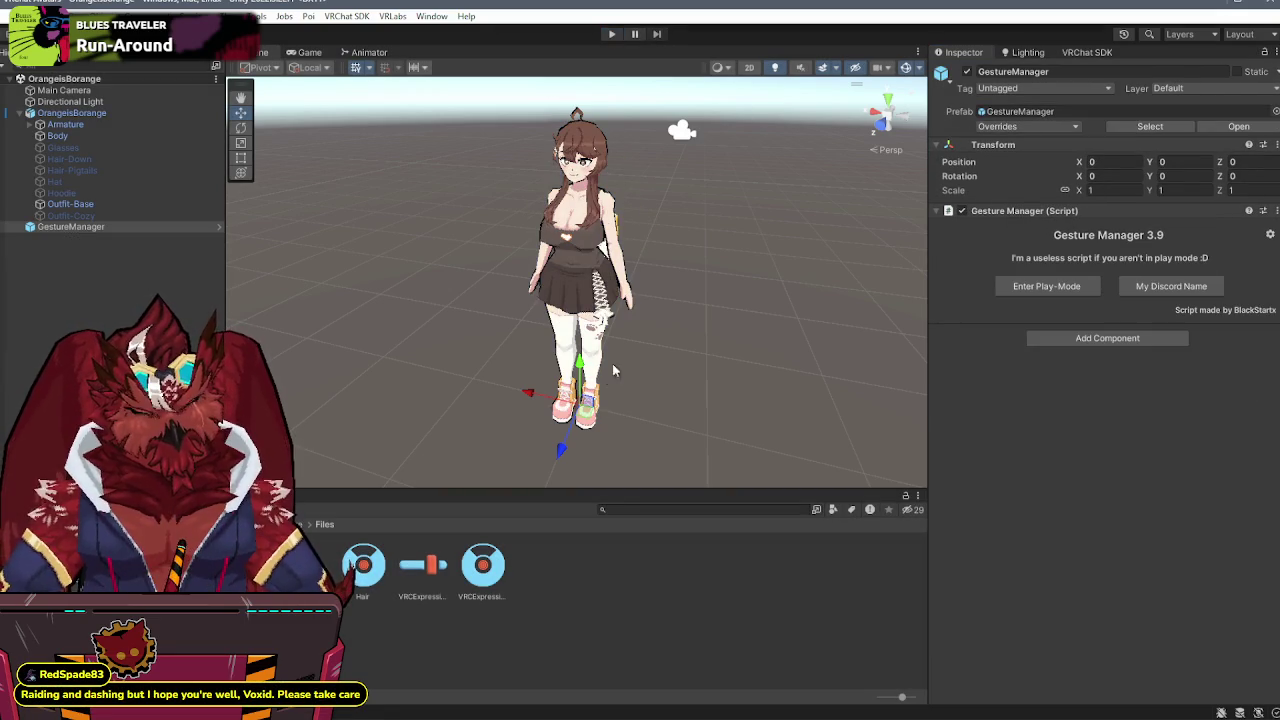
- Inspect the FX controller's Outfits layer states and the Default-to-Outfit-Cozy transition
{"action": "double_click", "coordinate": [300, 565]}
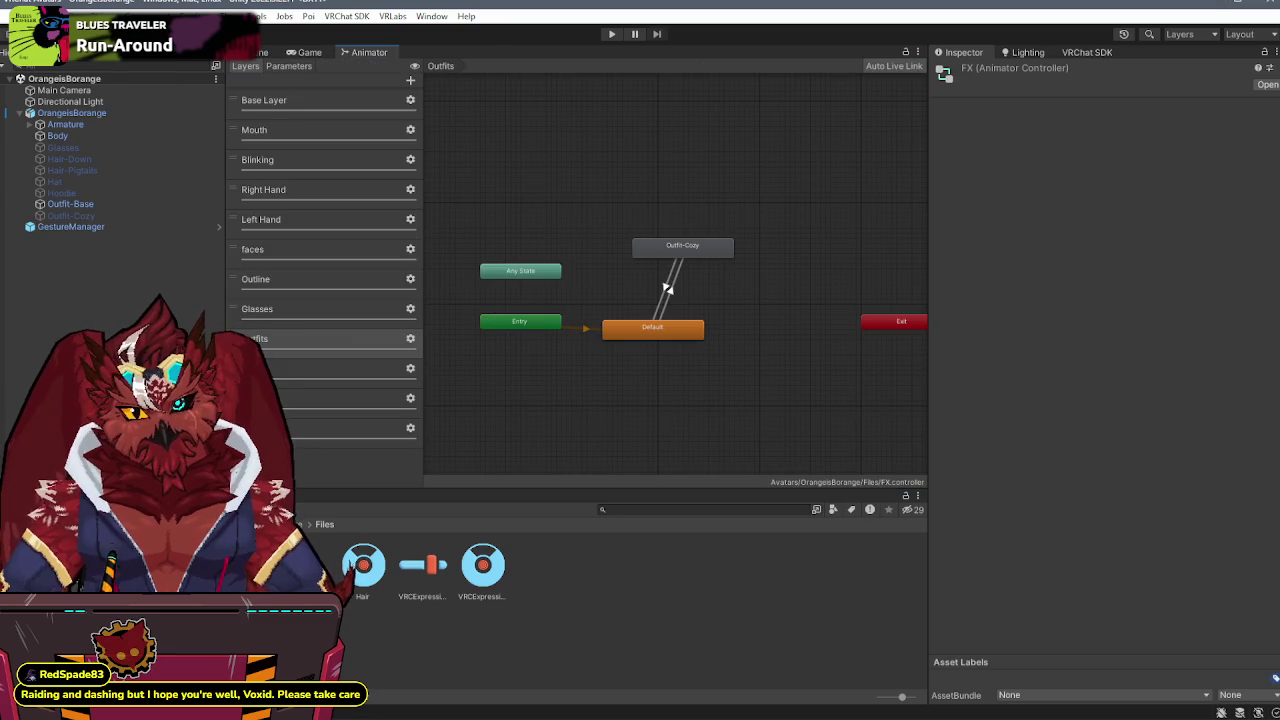
{"action": "left_click", "coordinate": [333, 331]}
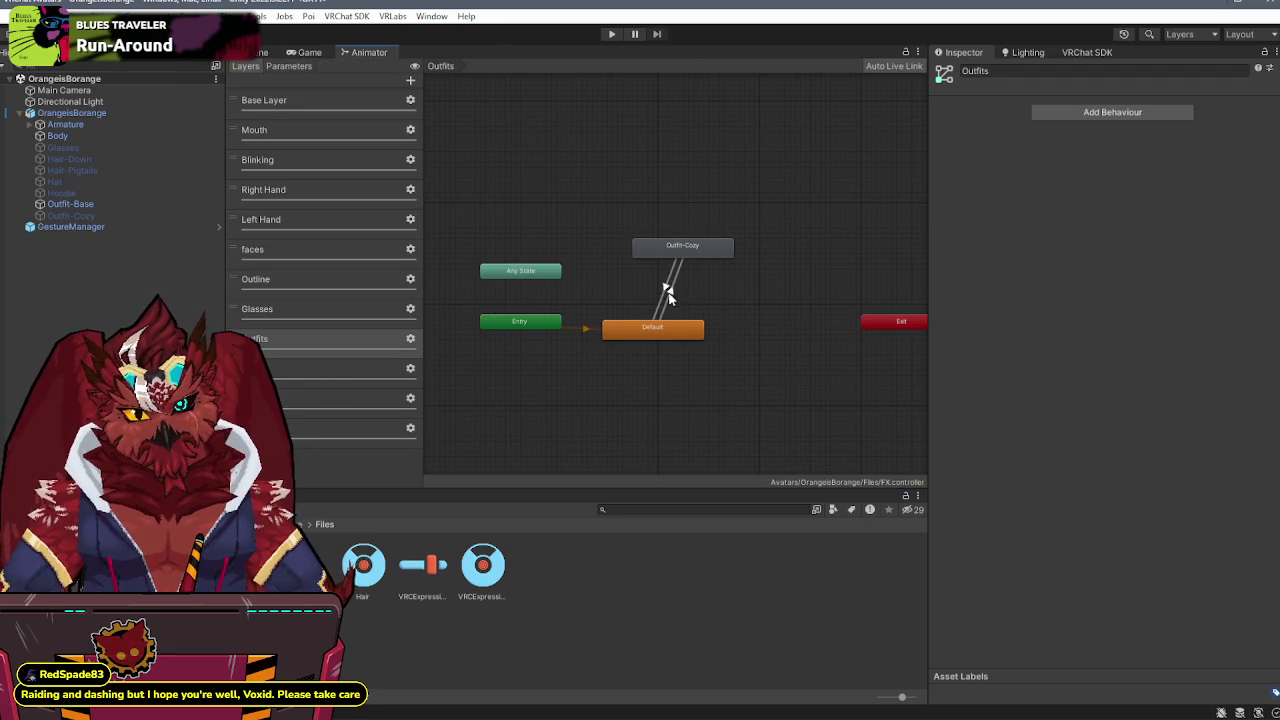
{"action": "left_click", "coordinate": [665, 330]}
{"action": "left_click", "coordinate": [673, 296]}
{"action": "left_click", "coordinate": [680, 262]}
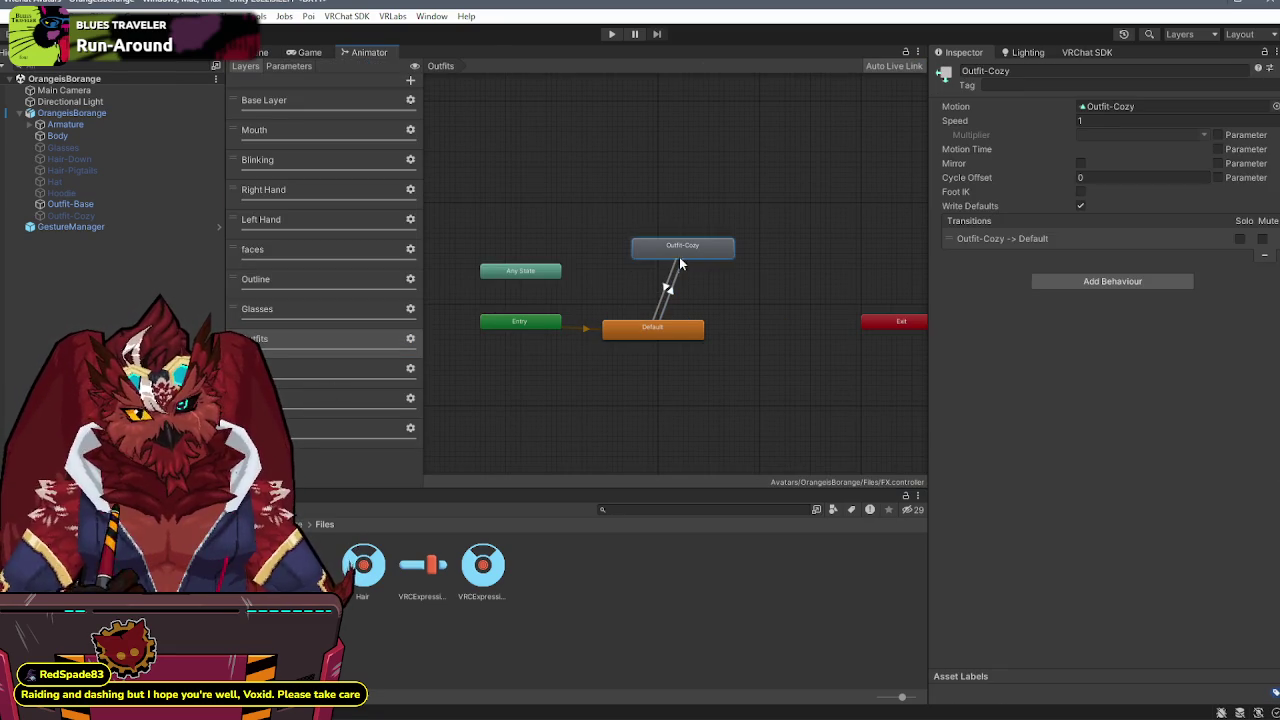
{"action": "left_click", "coordinate": [271, 57]}
{"action": "left_click", "coordinate": [305, 52]}
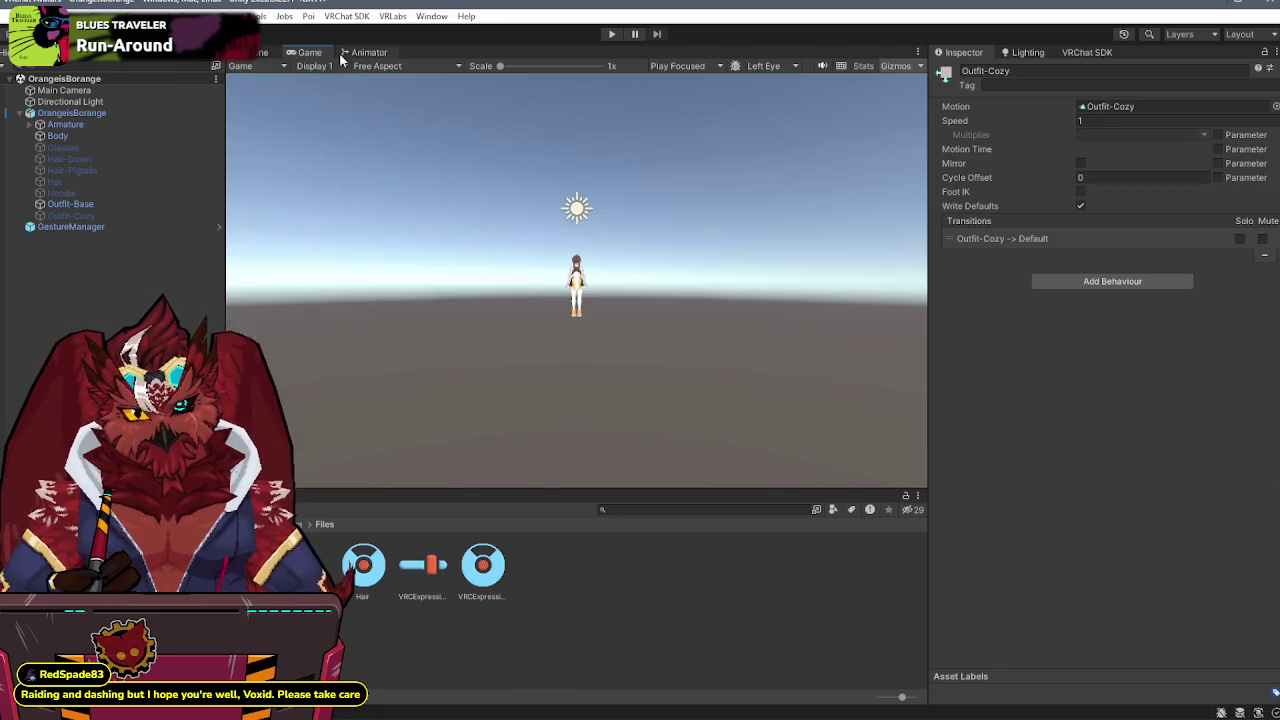
{"action": "left_click", "coordinate": [367, 52]}
- Delete the outfit parameter, add a new Bool named outfit, and reselect the Default-to-Outfit-Cozy transition
{"action": "left_click", "coordinate": [289, 66]}
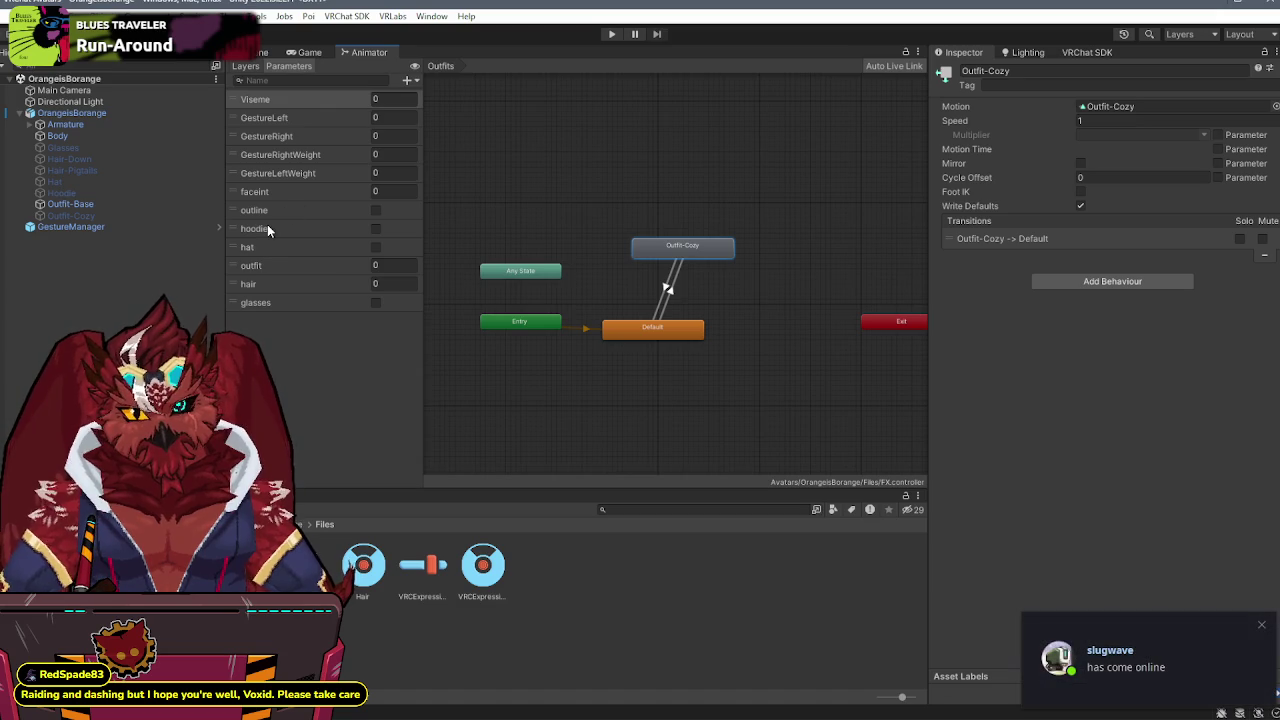
{"action": "left_click", "coordinate": [256, 266]}
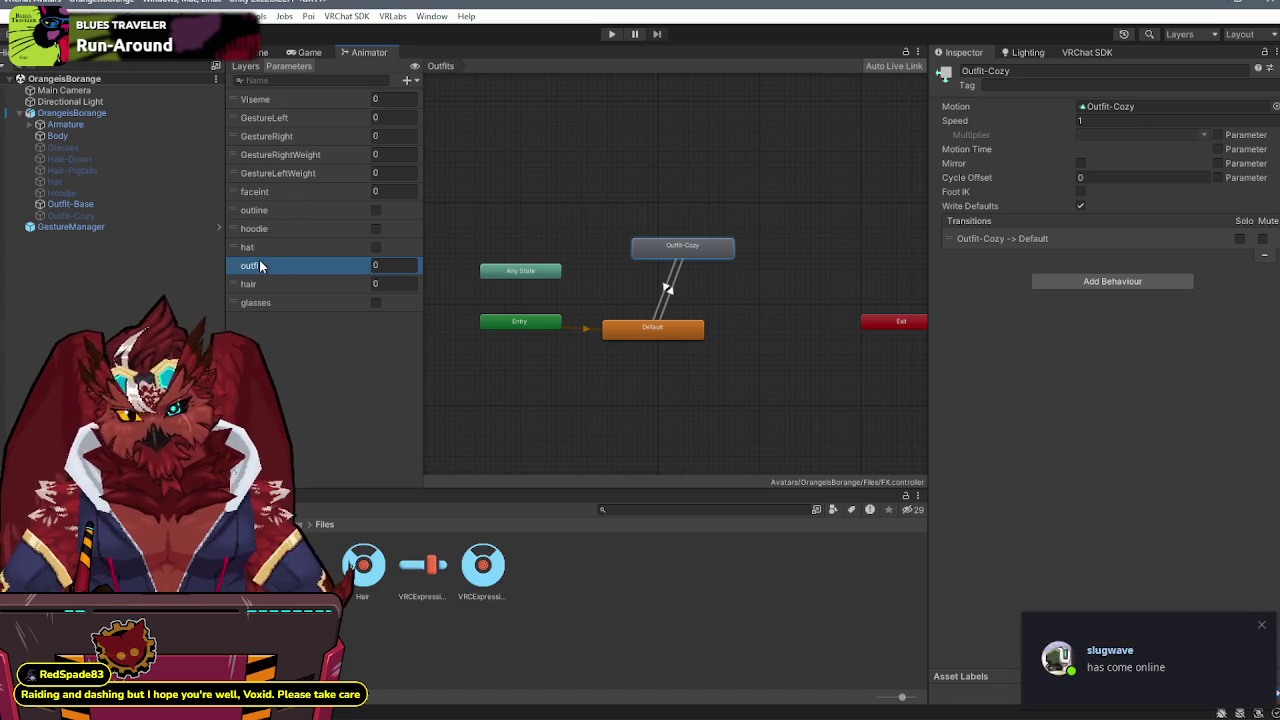
{"action": "key", "text": "Delete"}
{"action": "left_click", "coordinate": [674, 397]}
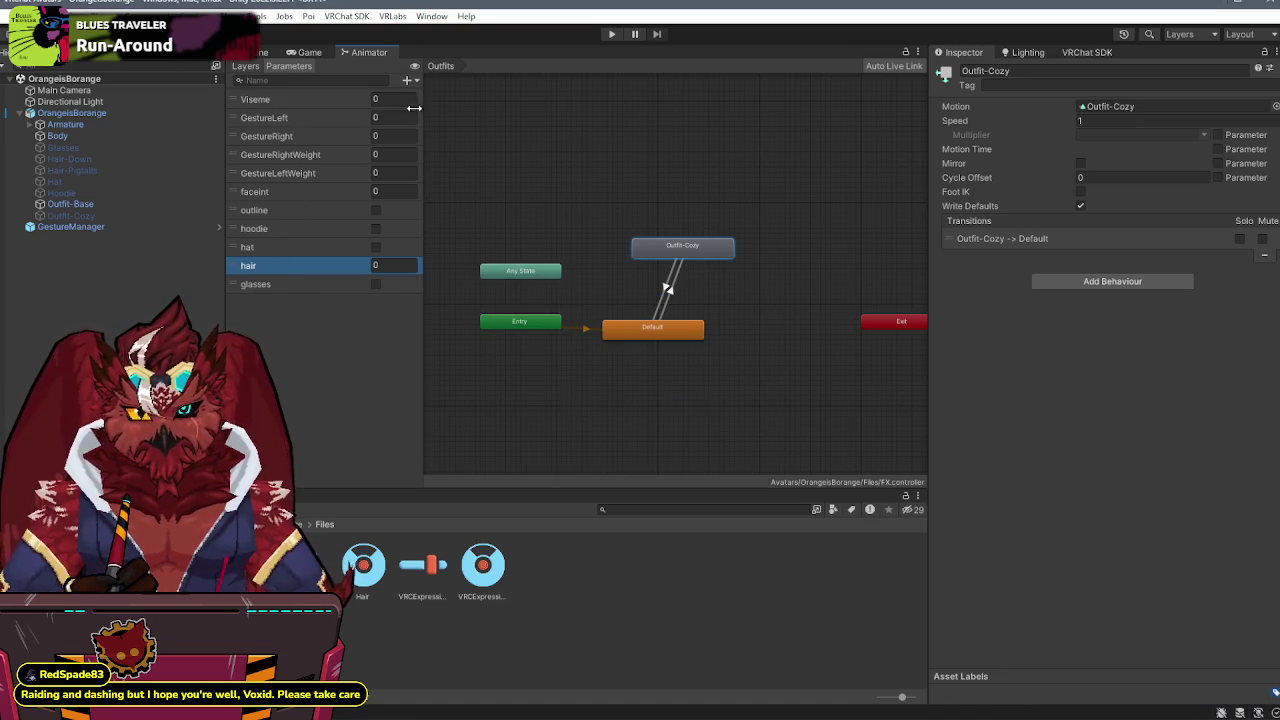
{"action": "left_click", "coordinate": [407, 80]}
{"action": "left_click", "coordinate": [433, 129]}
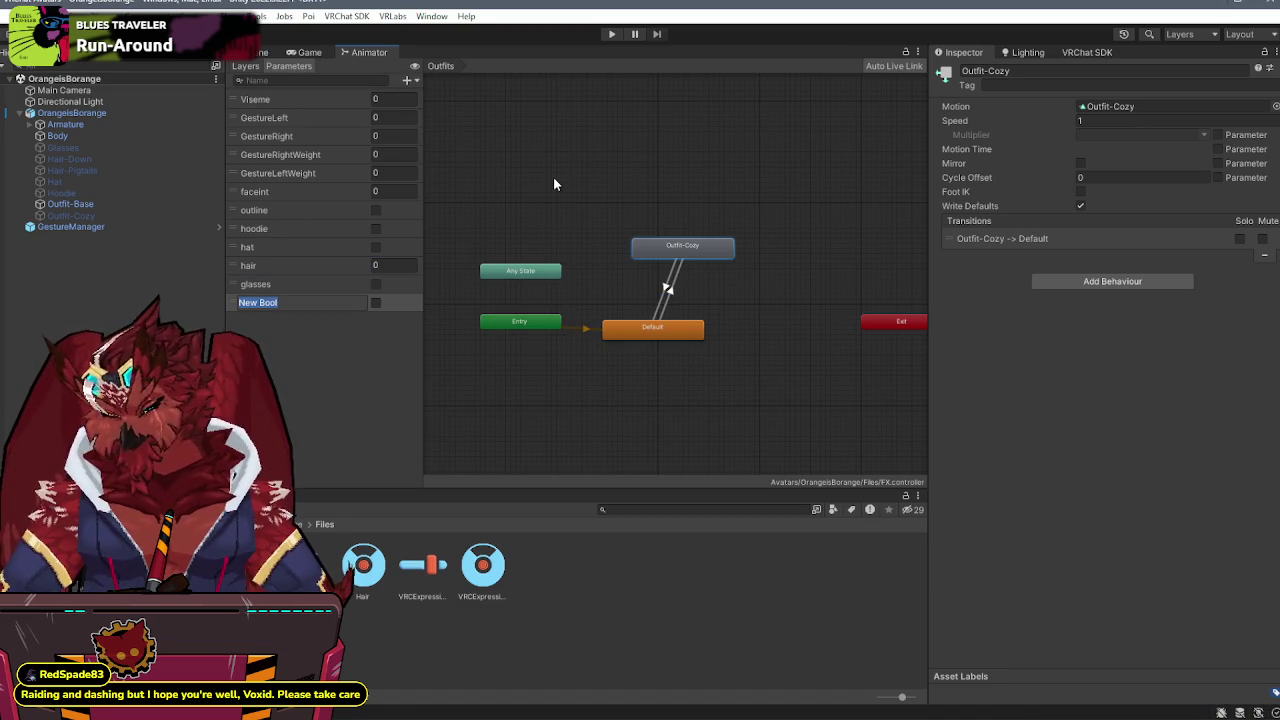
{"action": "type", "text": "outfit"}
{"action": "key", "text": "Return"}
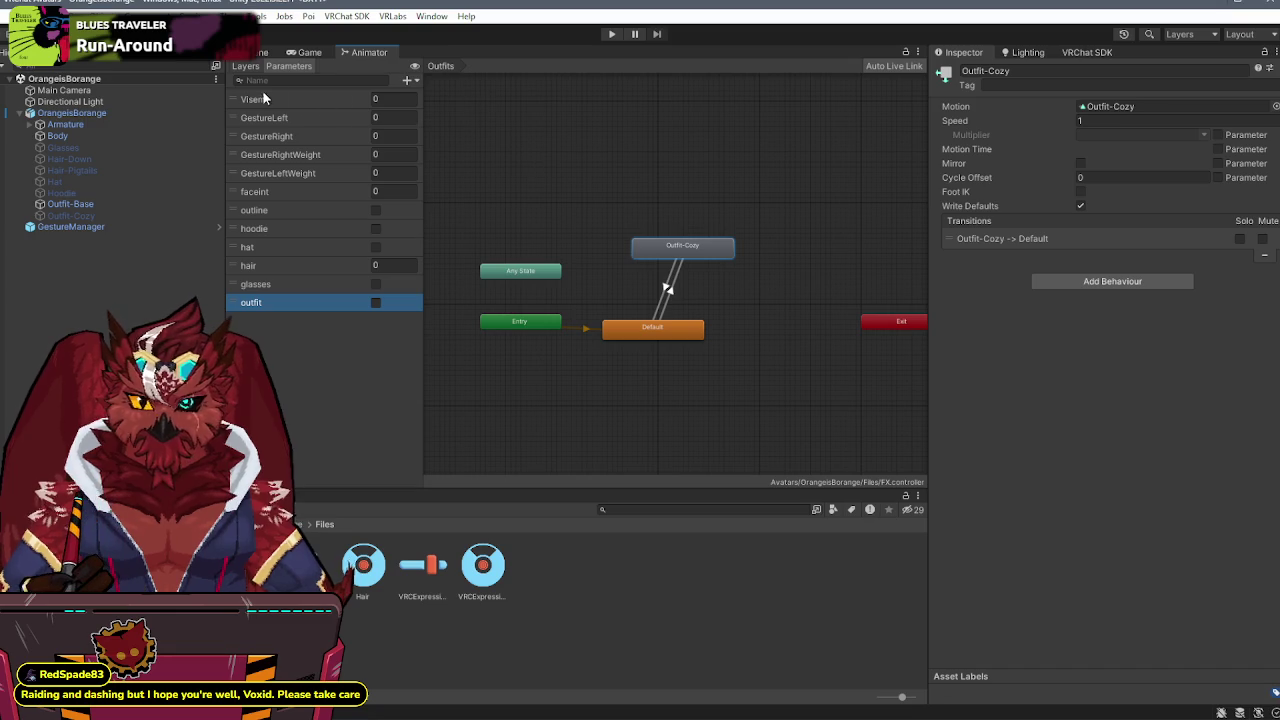
{"action": "left_click", "coordinate": [246, 68]}
{"action": "left_click", "coordinate": [672, 286]}
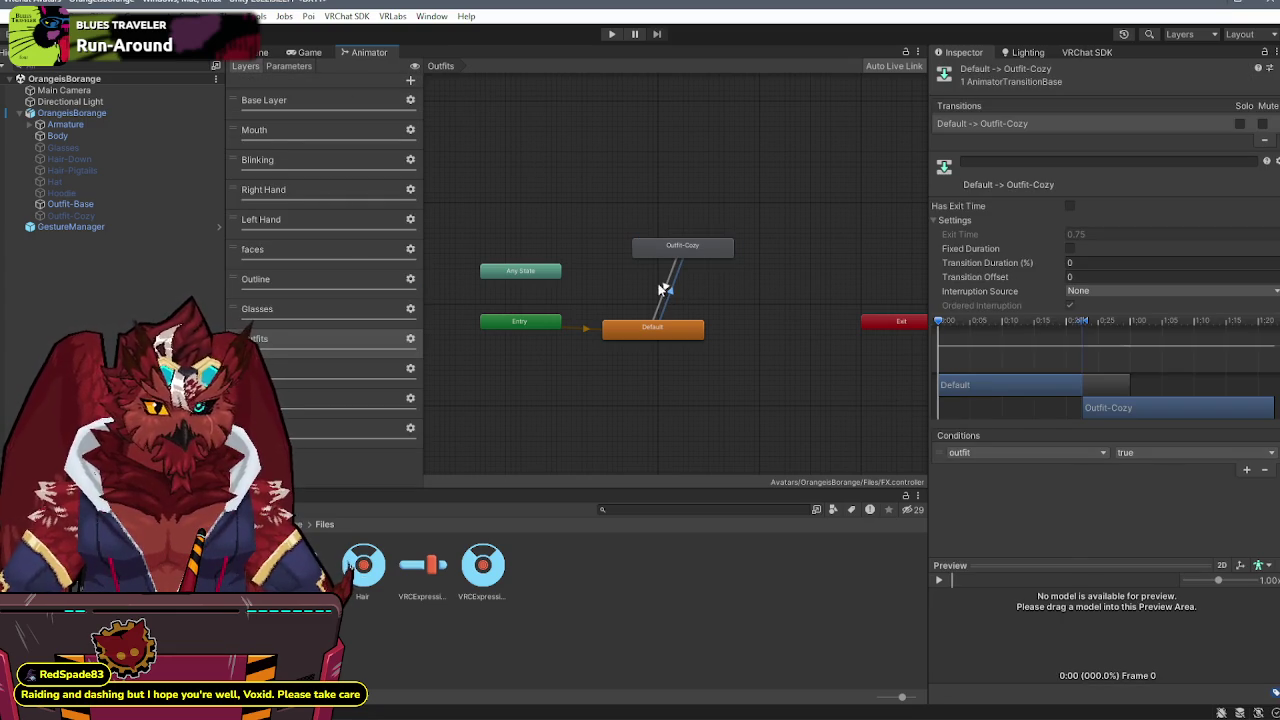
- Set the return condition to outfit false, make the outfit expression parameter a Bool, and give hair default 1
{"action": "left_click", "coordinate": [667, 290]}
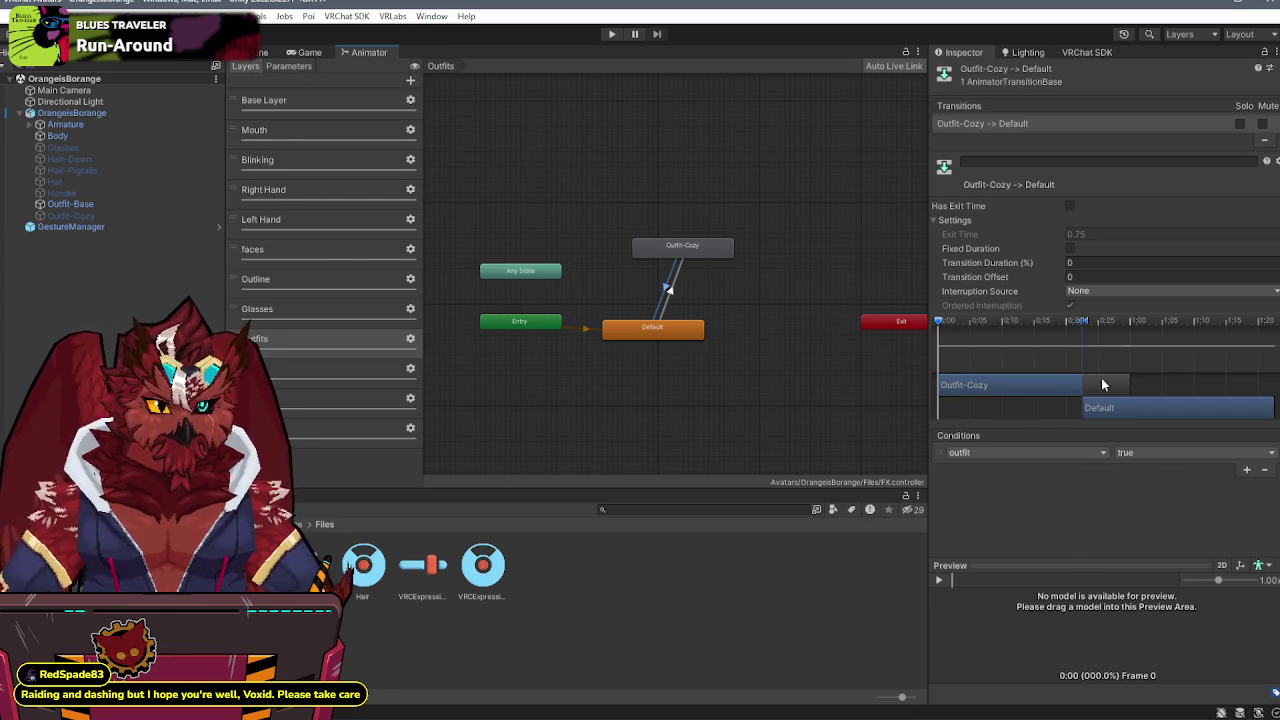
{"action": "left_click", "coordinate": [1150, 485]}
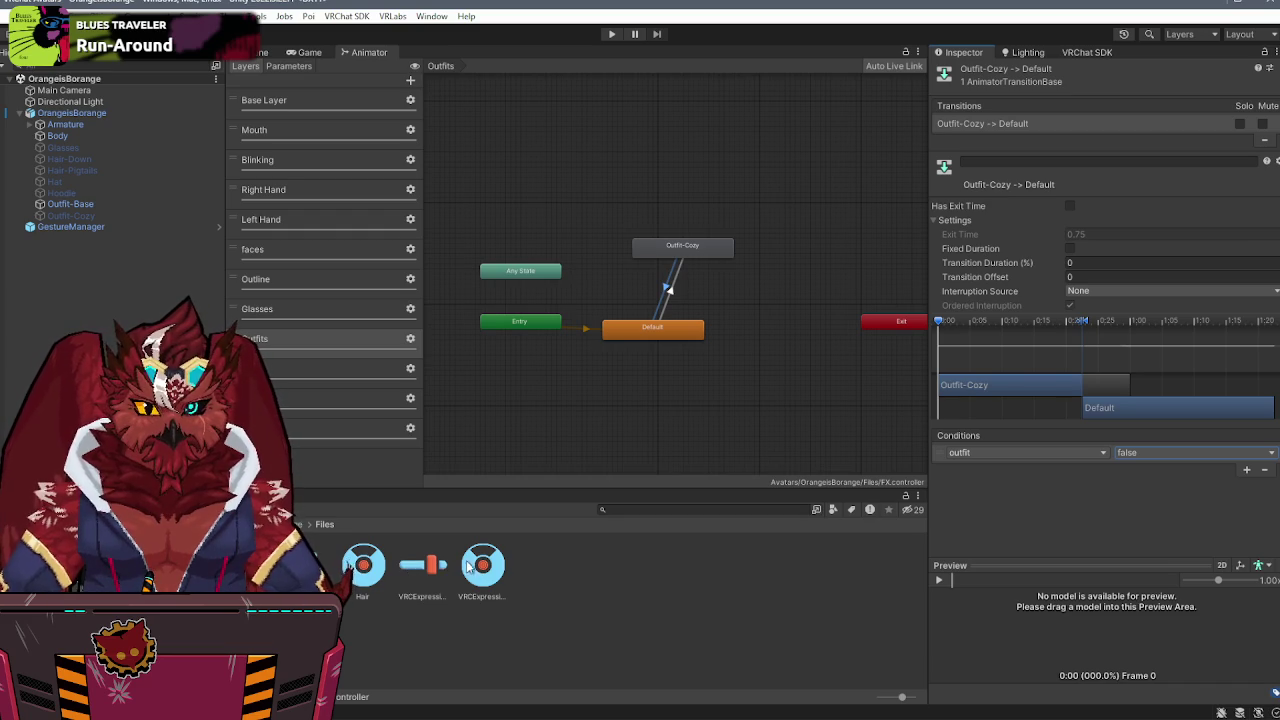
{"action": "left_click", "coordinate": [483, 565]}
{"action": "left_click", "coordinate": [422, 565]}
{"action": "left_click", "coordinate": [1125, 313]}
{"action": "left_click", "coordinate": [1145, 360]}
{"action": "left_click", "coordinate": [1167, 329]}
{"action": "type", "text": "1"}
- Check the Cozy Outfit control's settings, then return to the Scene and select GestureManager
{"action": "left_click", "coordinate": [488, 560]}
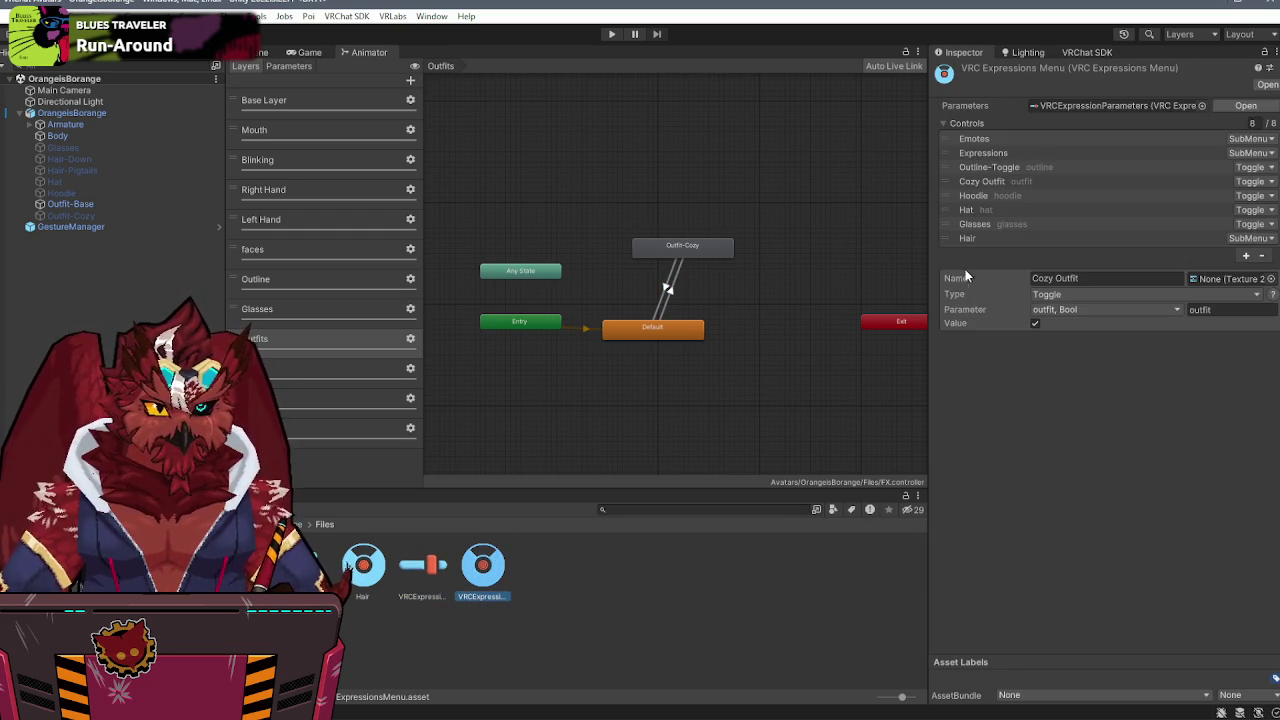
{"action": "left_click", "coordinate": [984, 181]}
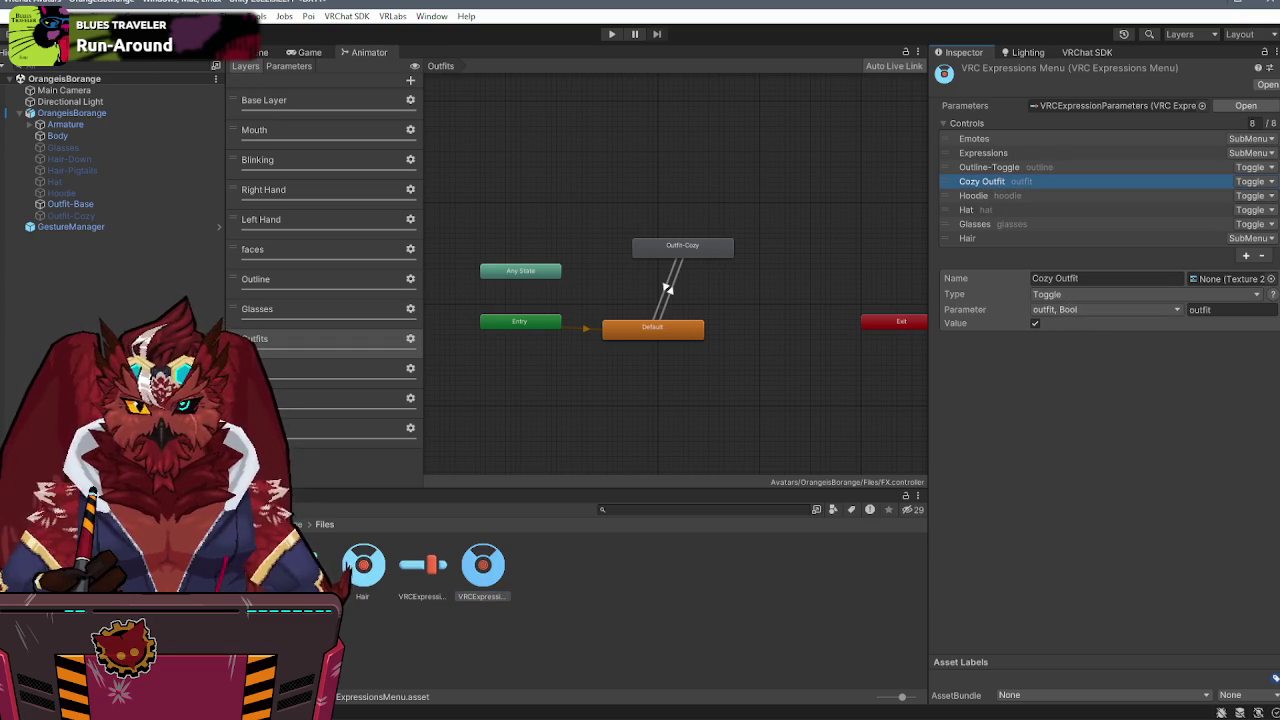
{"action": "left_click", "coordinate": [262, 53]}
{"action": "left_click", "coordinate": [52, 227]}
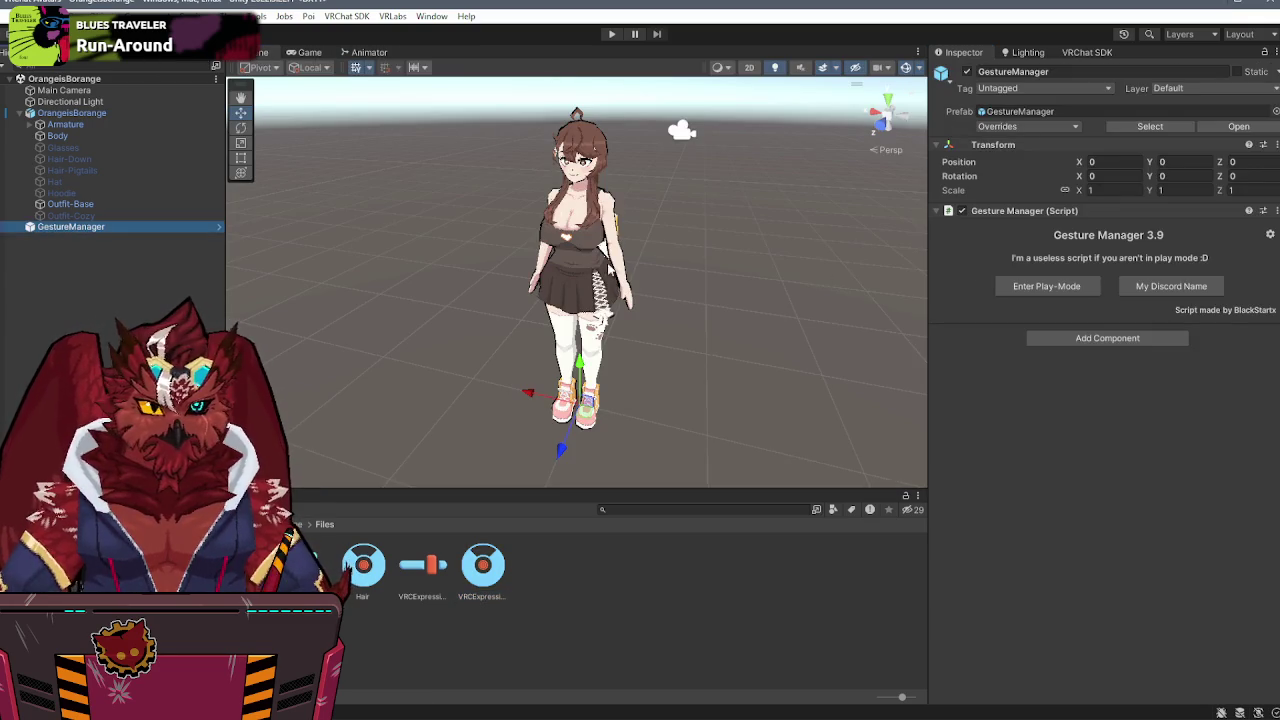
- Enter play mode, open the avatar's expressions page in the Scene, then stop play mode
{"action": "left_click", "coordinate": [1028, 289]}
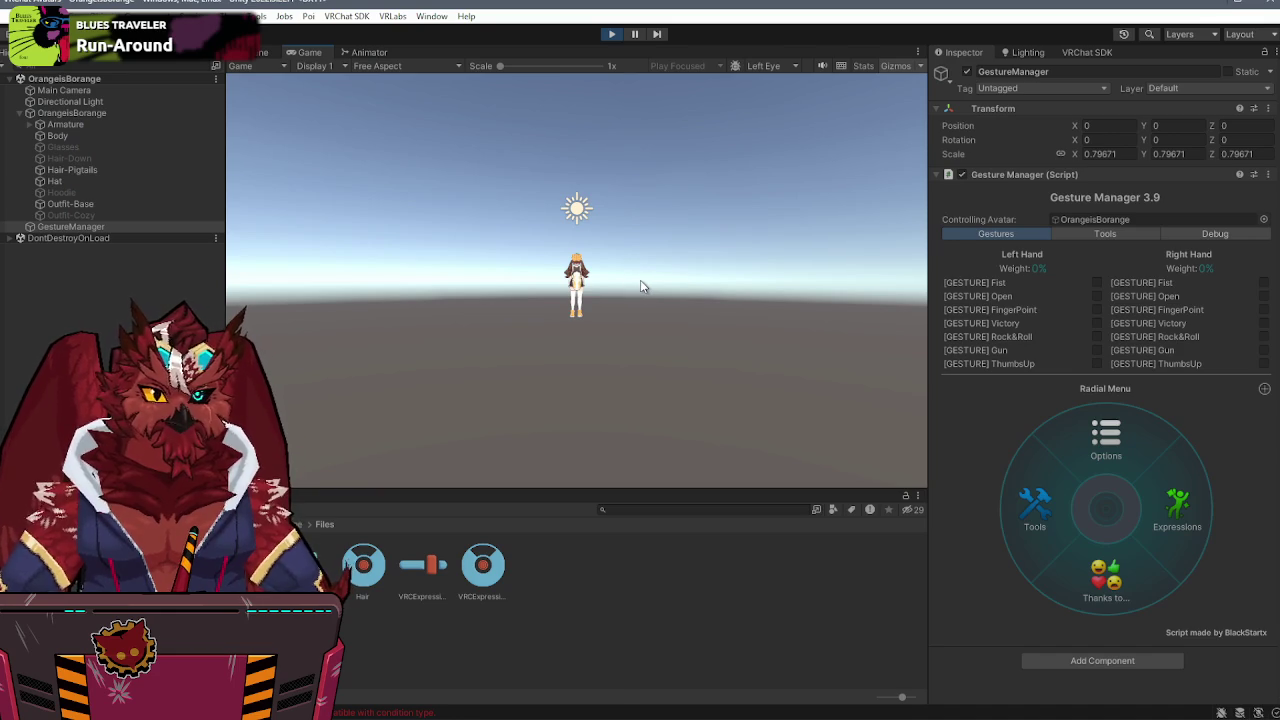
{"action": "left_click", "coordinate": [240, 59]}
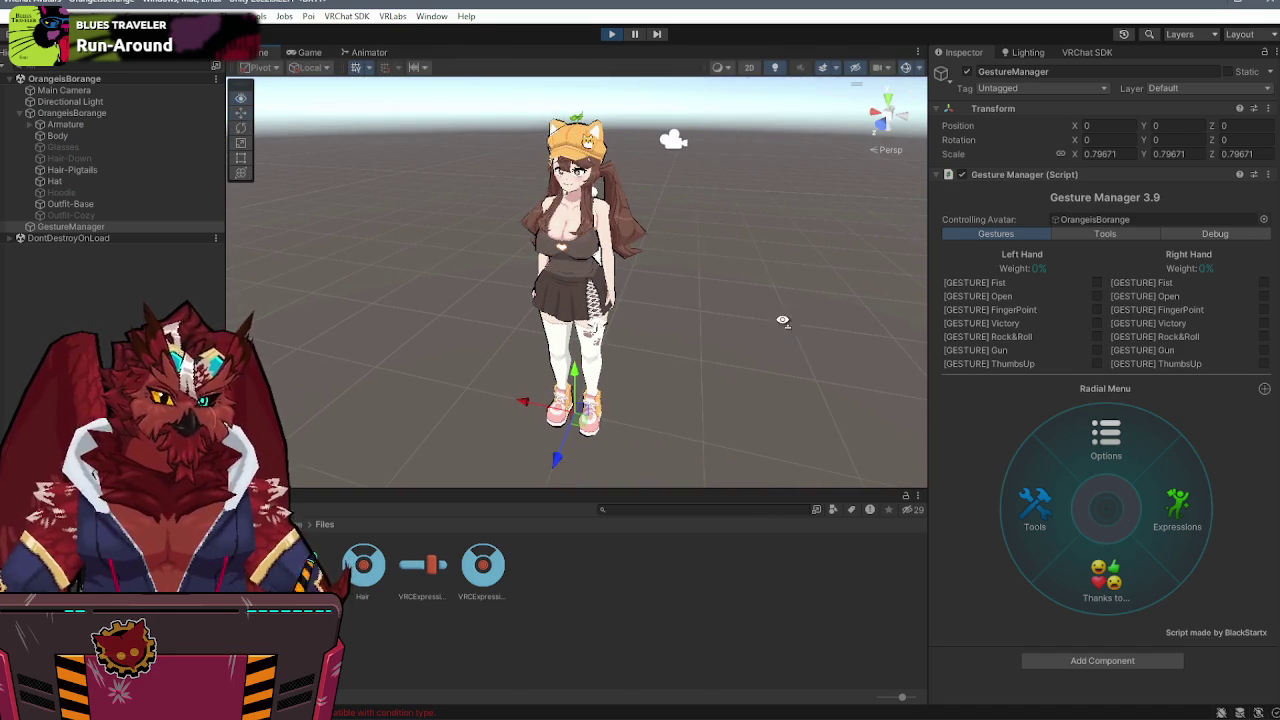
{"action": "left_click", "coordinate": [1190, 522]}
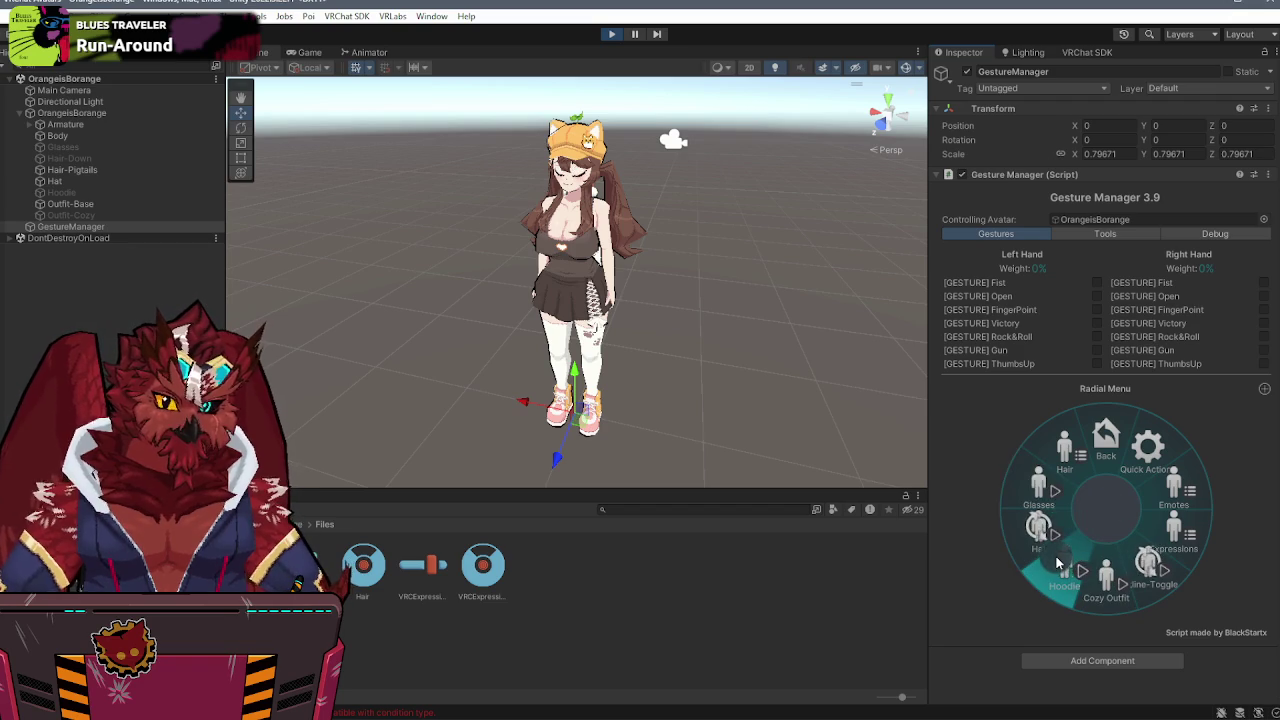
{"action": "left_click", "coordinate": [607, 36]}
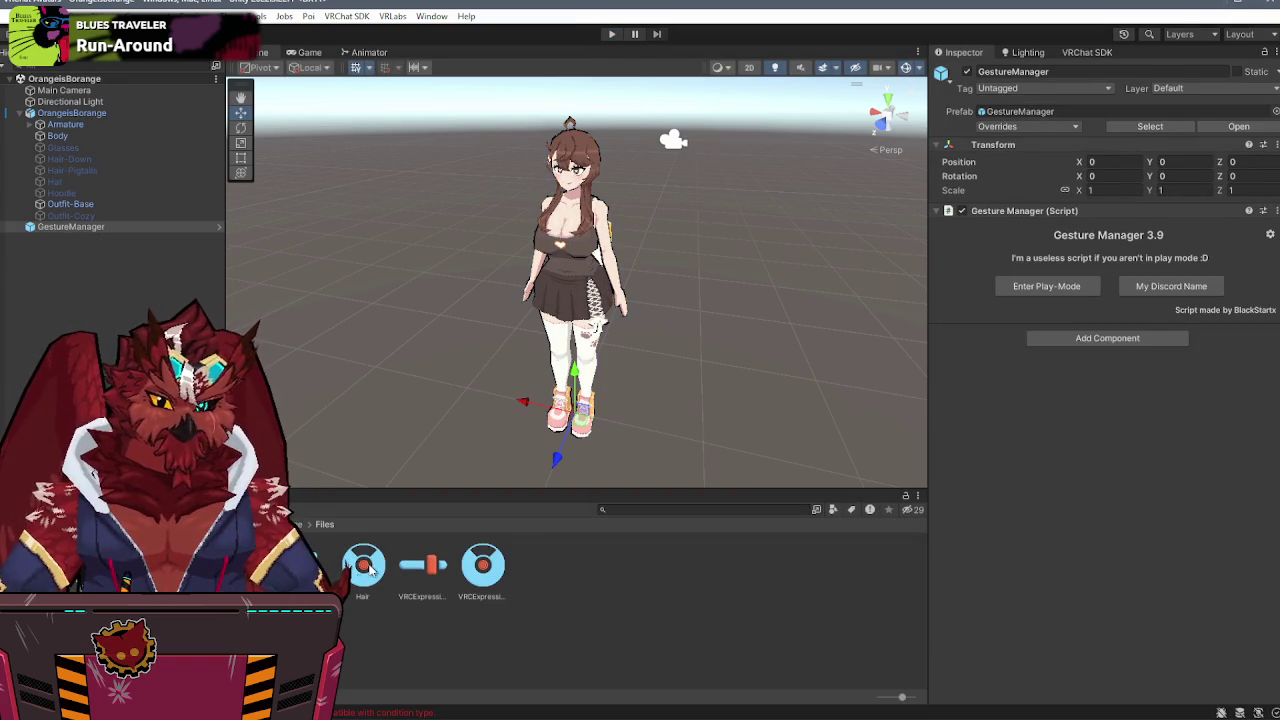
- Toggle the outfit parameter's default, inspect the Hoodie and Cozy Outfit toggles, and open the FX controller
{"action": "left_click", "coordinate": [421, 569]}
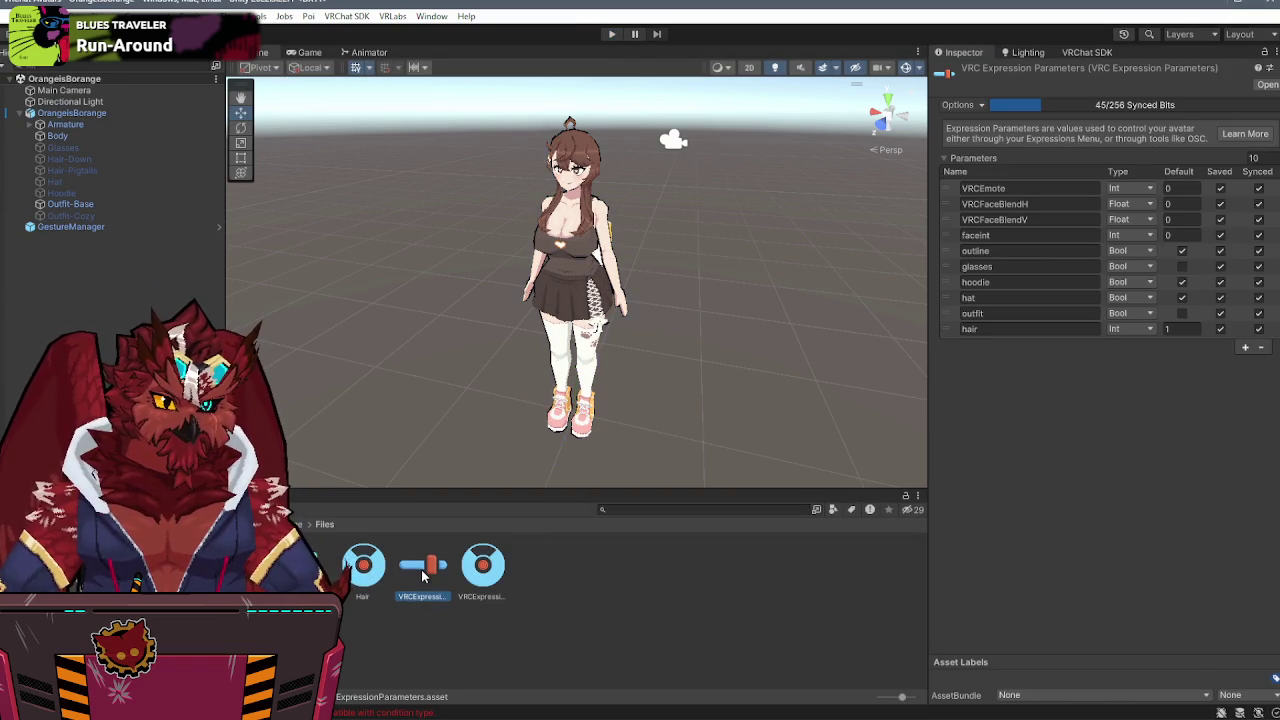
{"action": "left_click", "coordinate": [1183, 313]}
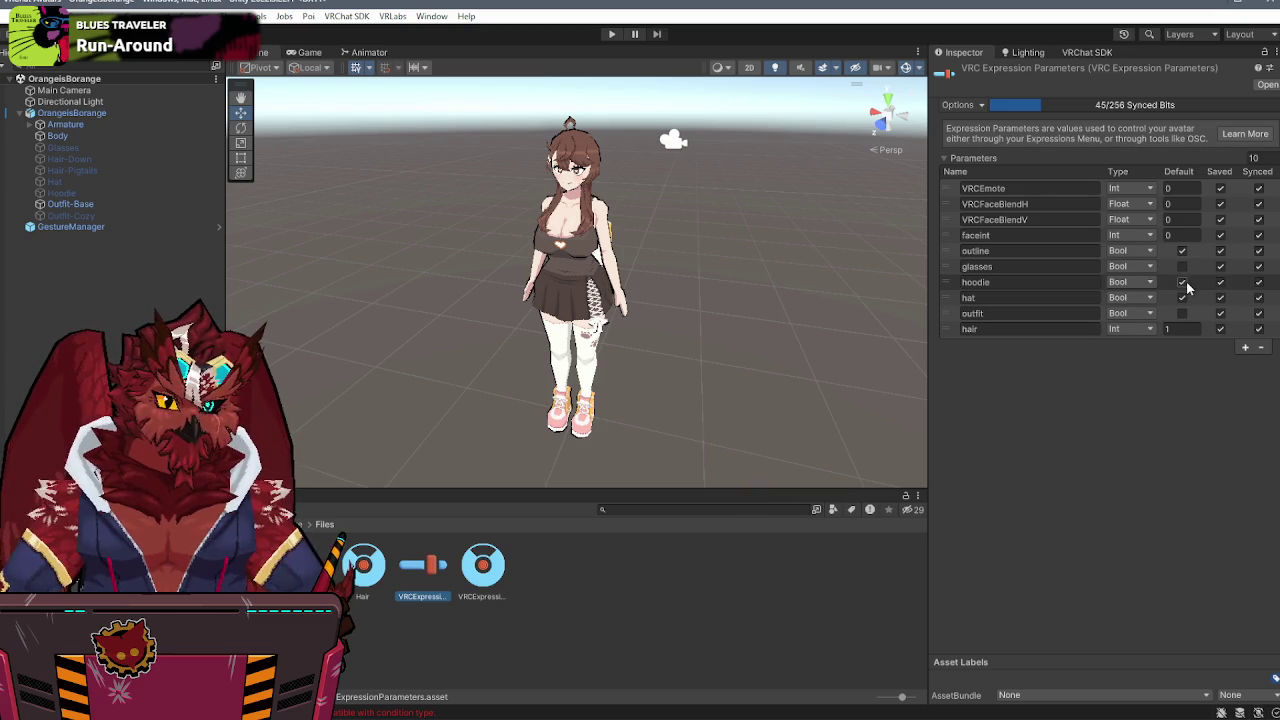
{"action": "left_click", "coordinate": [483, 565]}
{"action": "left_click", "coordinate": [968, 198]}
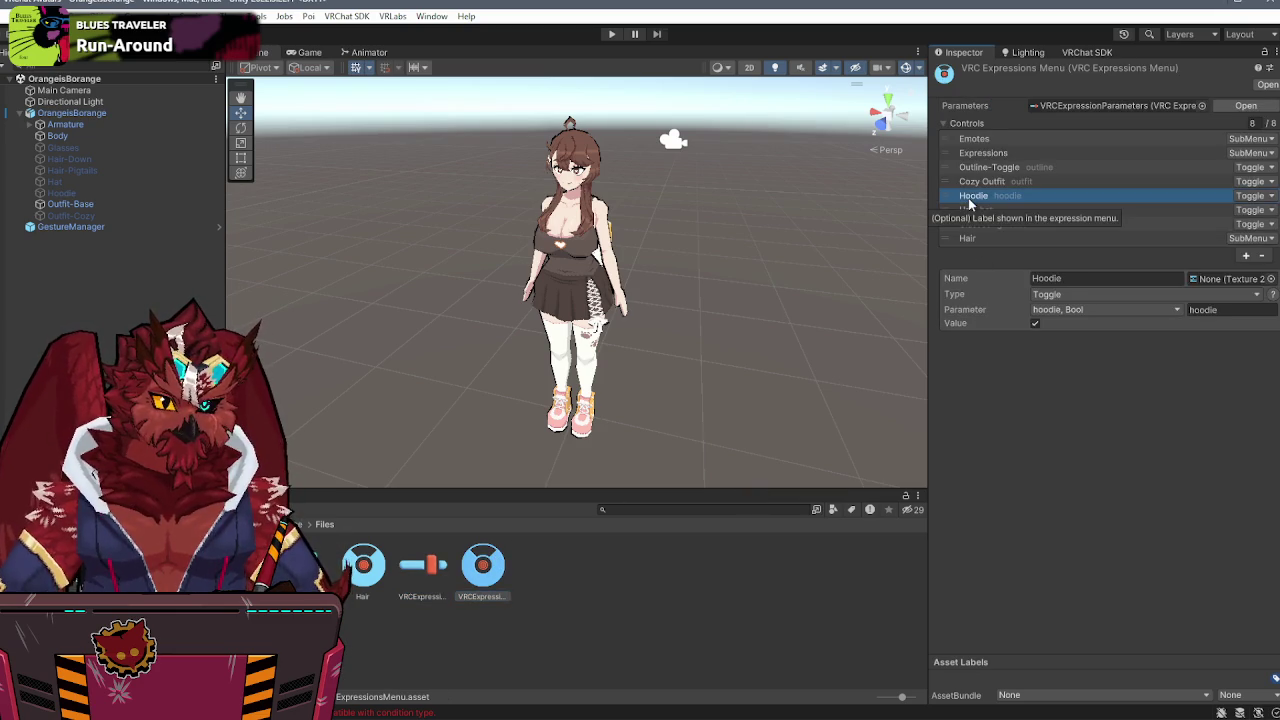
{"action": "left_click", "coordinate": [976, 181]}
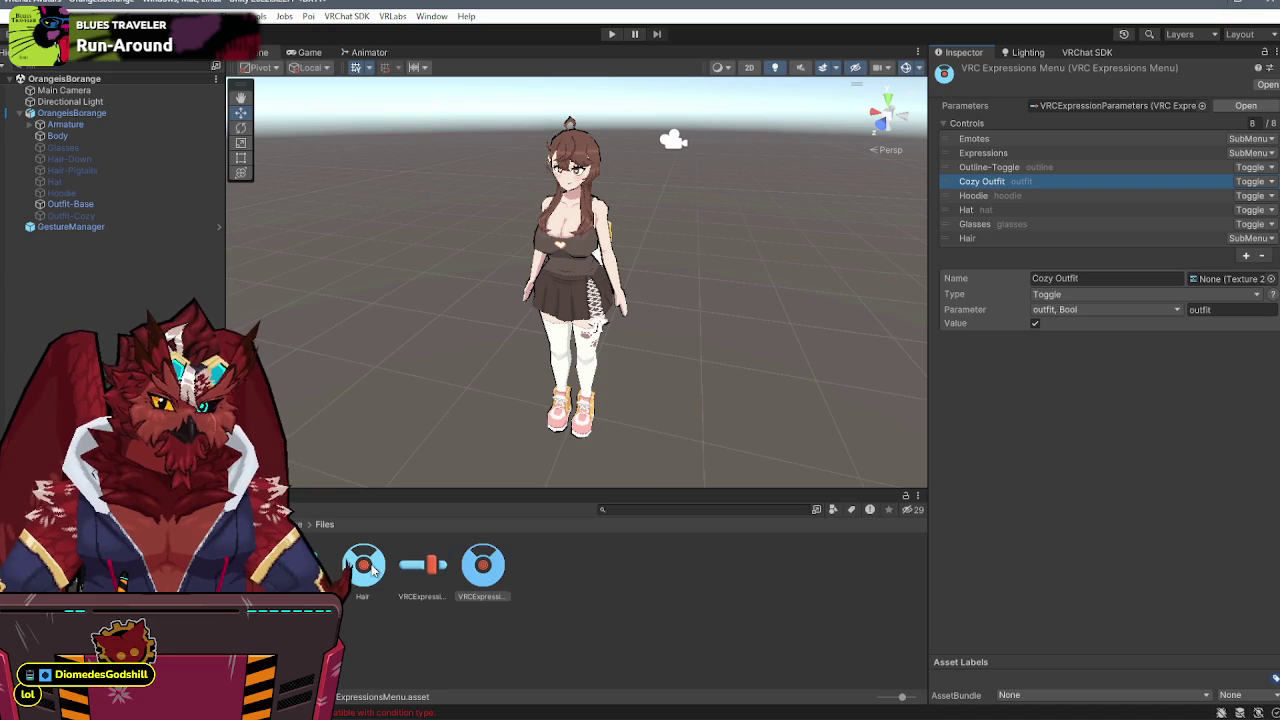
{"action": "double_click", "coordinate": [303, 565]}
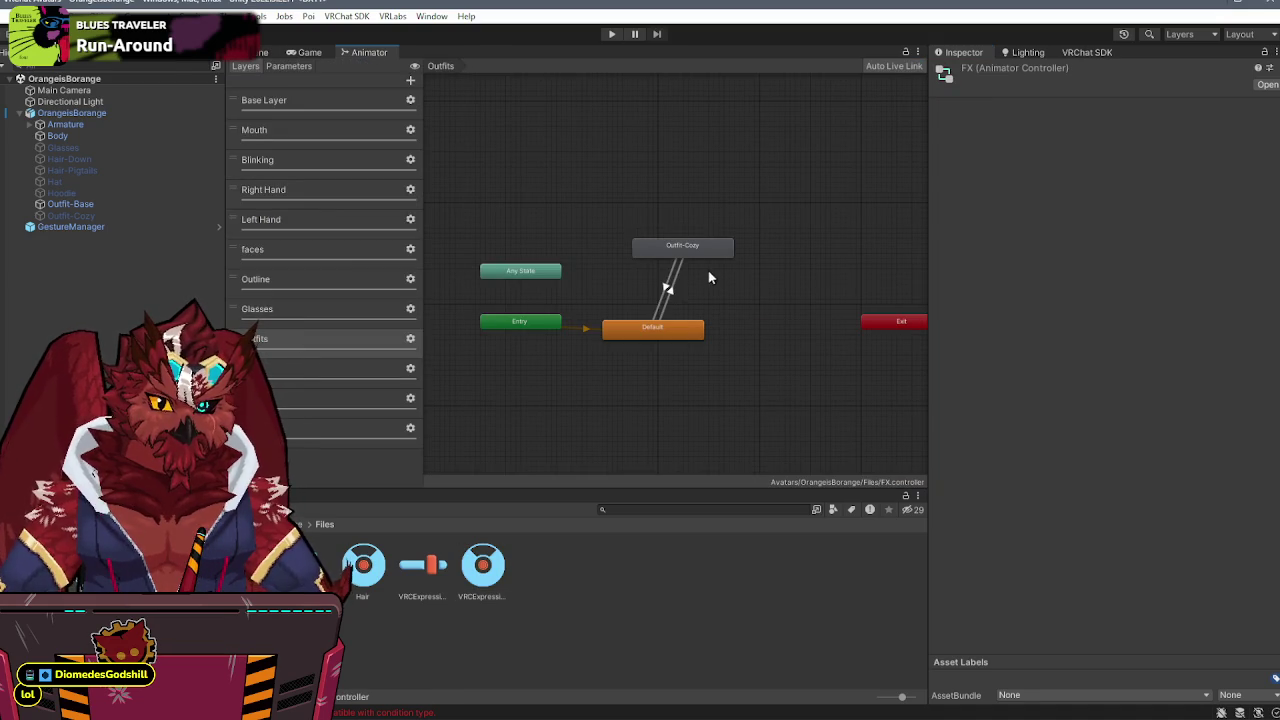
- Inspect the Outfits layer transitions, then the Hoodie layer's New State↔Hoodie transitions
{"action": "left_click", "coordinate": [675, 270]}
{"action": "left_click", "coordinate": [671, 292]}
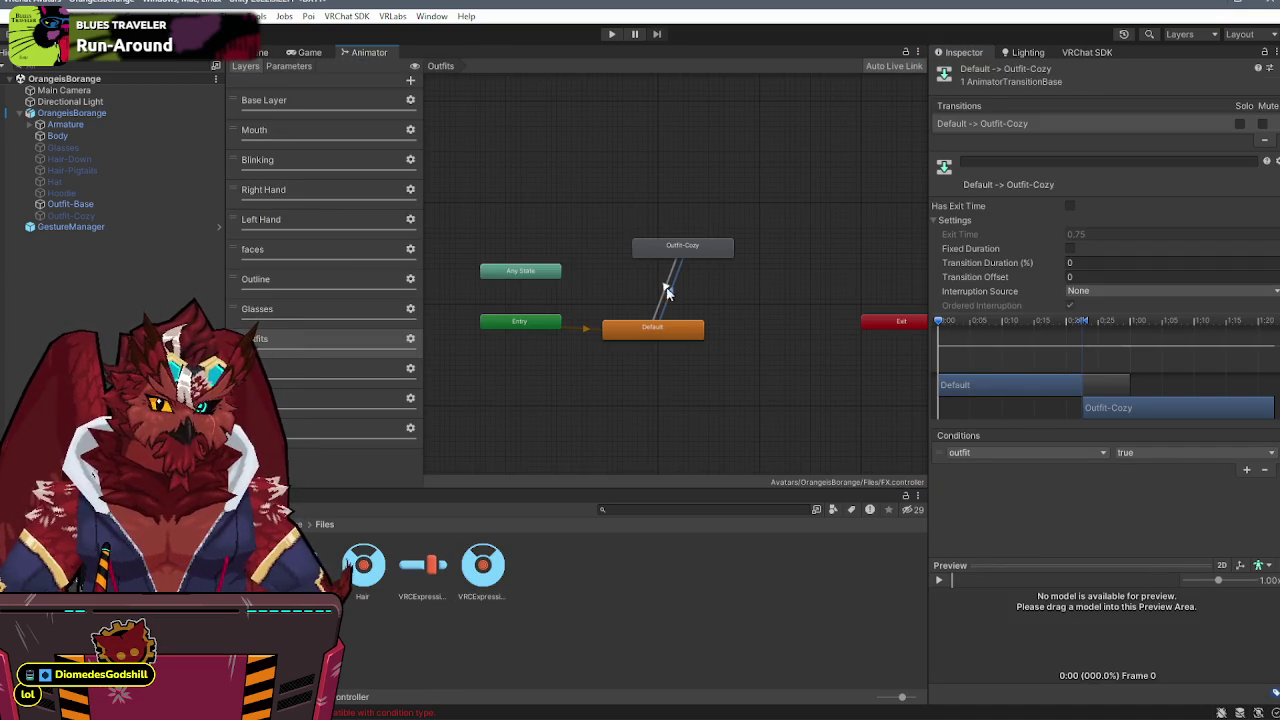
{"action": "left_click", "coordinate": [306, 428]}
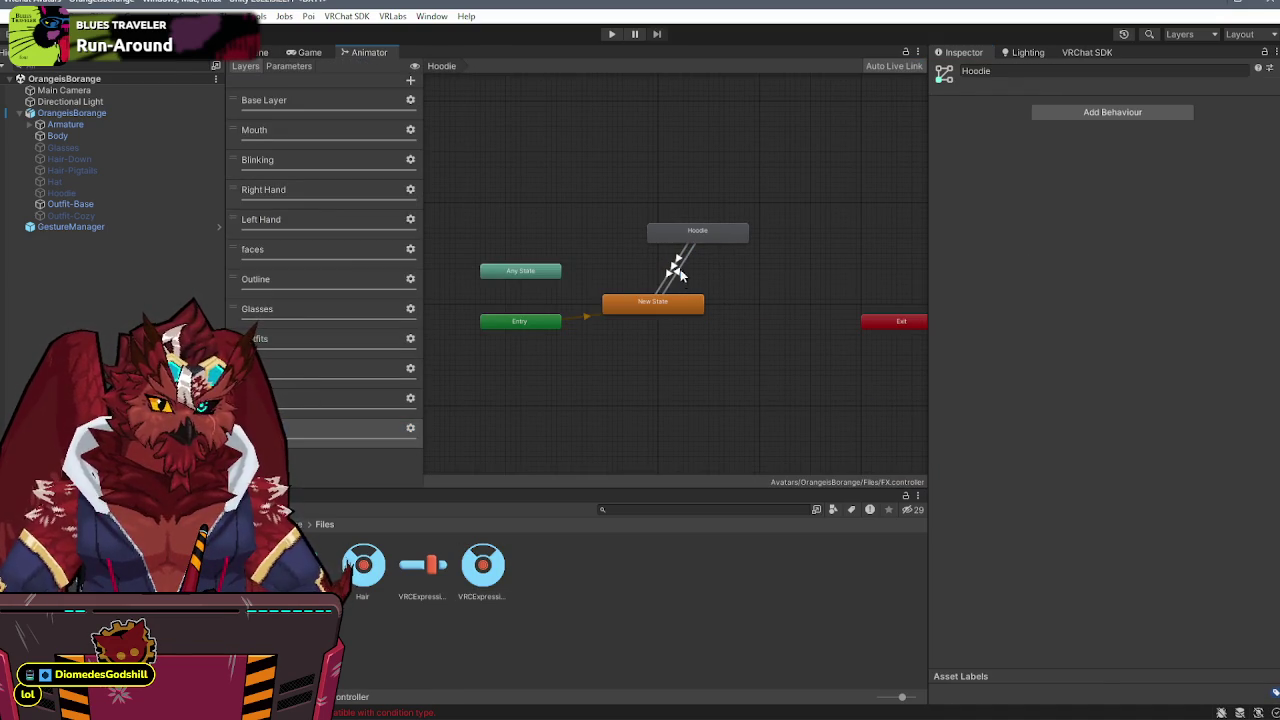
{"action": "left_click", "coordinate": [678, 267]}
{"action": "left_click", "coordinate": [675, 270]}
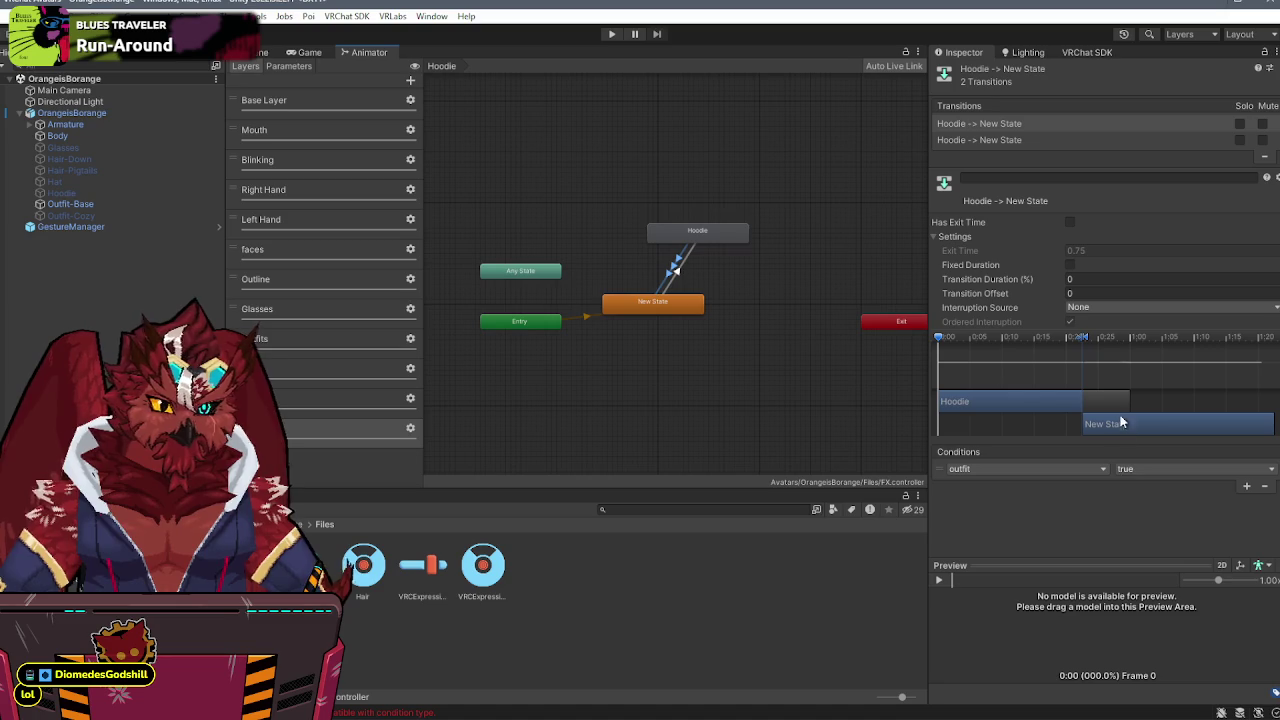
- Require outfit false on the New State→Hoodie transition, then select GestureManager in the scene
{"action": "left_click", "coordinate": [1135, 468]}
{"action": "left_click", "coordinate": [1138, 498]}
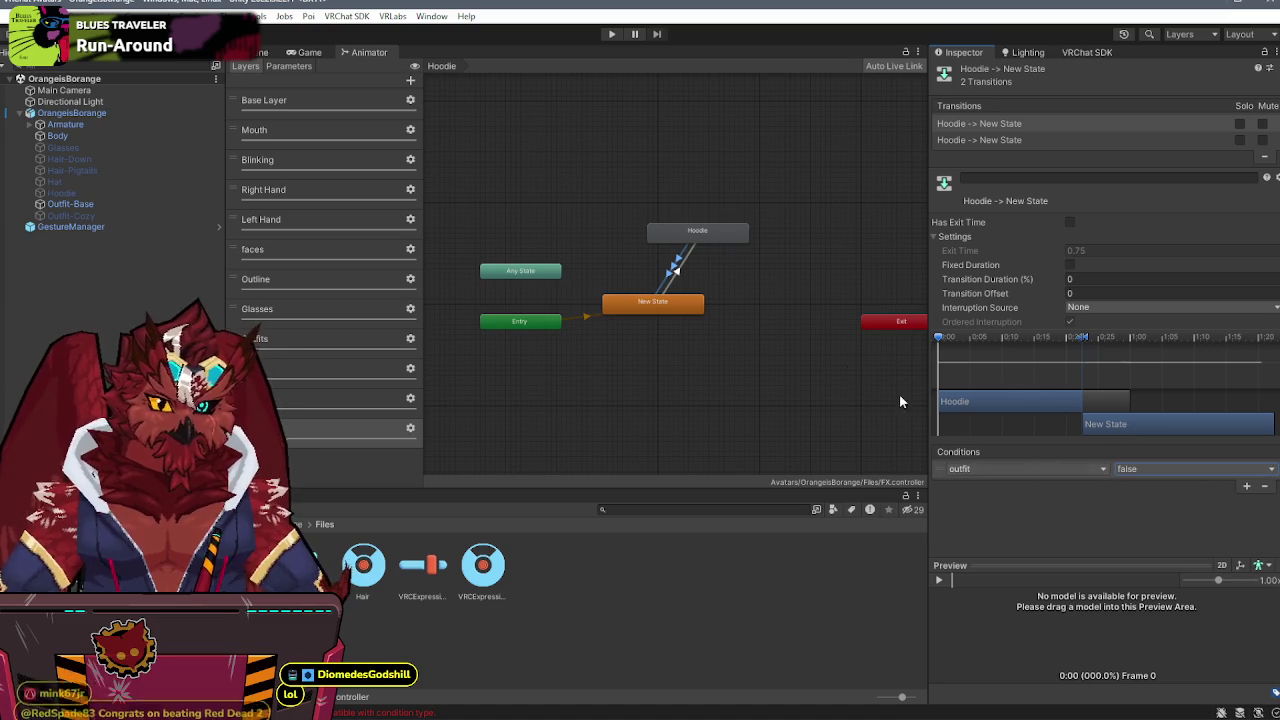
{"action": "left_click", "coordinate": [1166, 467]}
{"action": "left_click", "coordinate": [1166, 489]}
{"action": "left_click", "coordinate": [678, 290]}
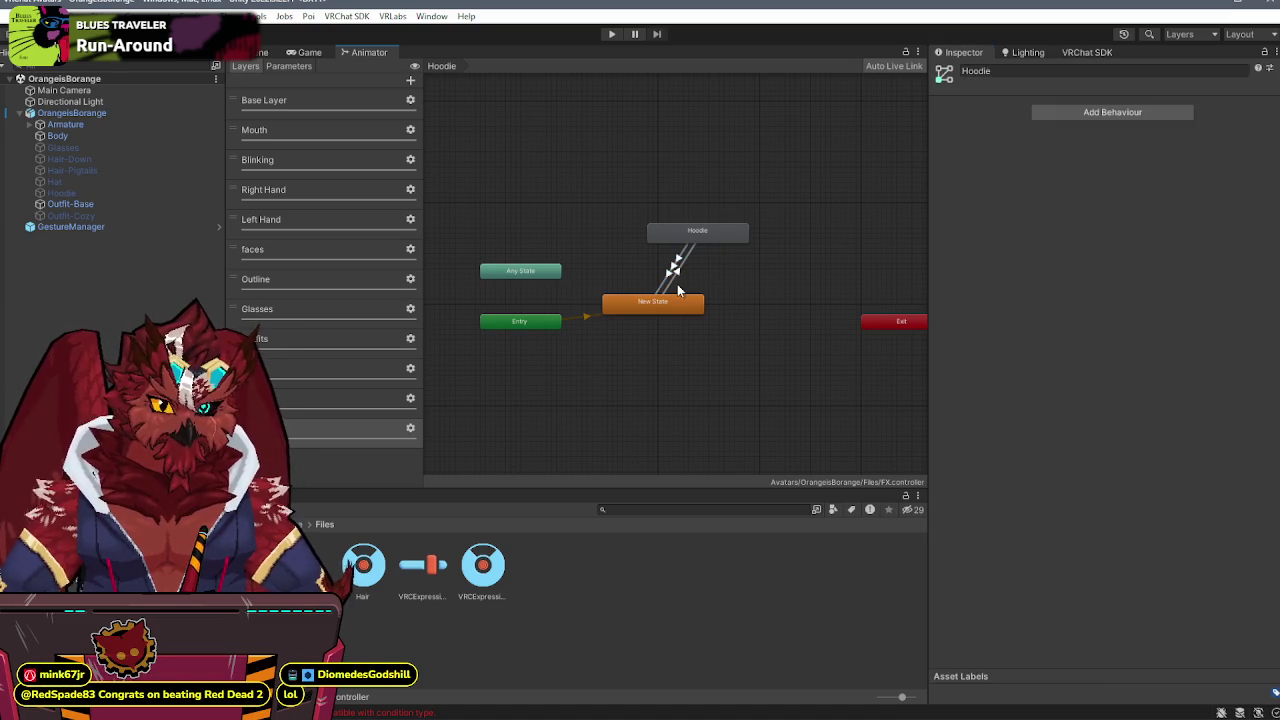
{"action": "left_click", "coordinate": [678, 290]}
{"action": "left_click", "coordinate": [1133, 468]}
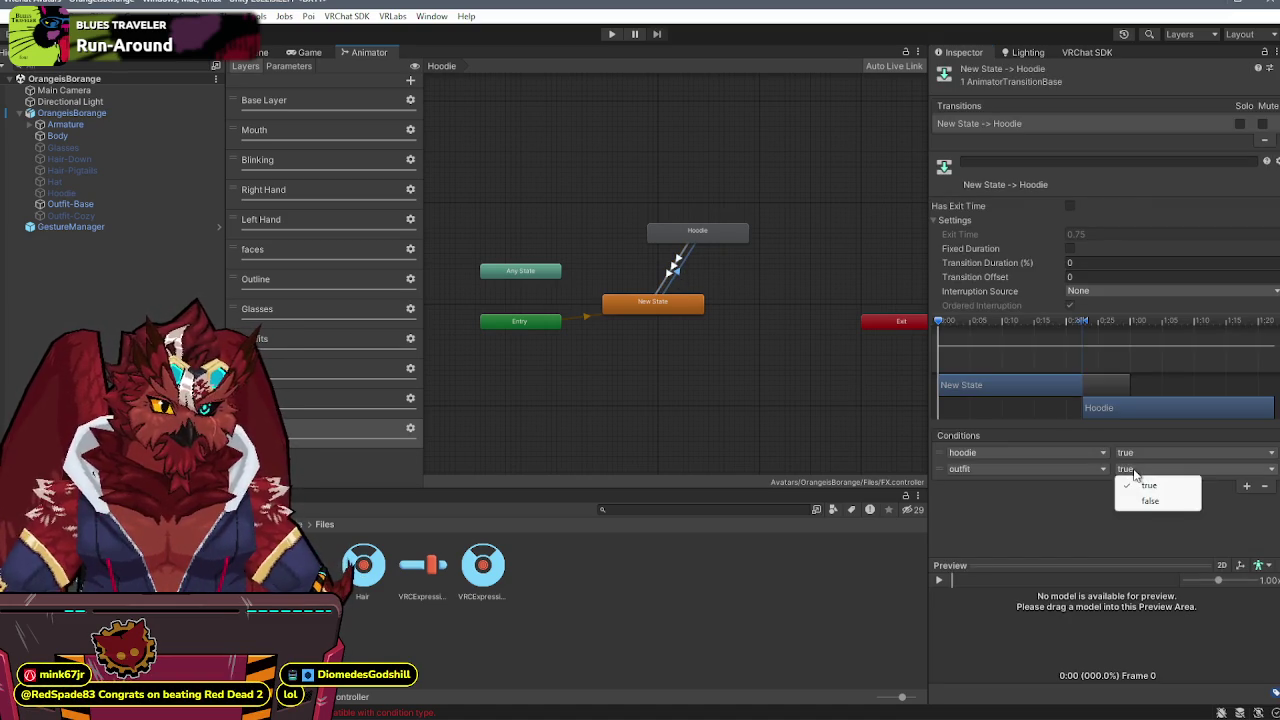
{"action": "left_click", "coordinate": [1148, 500]}
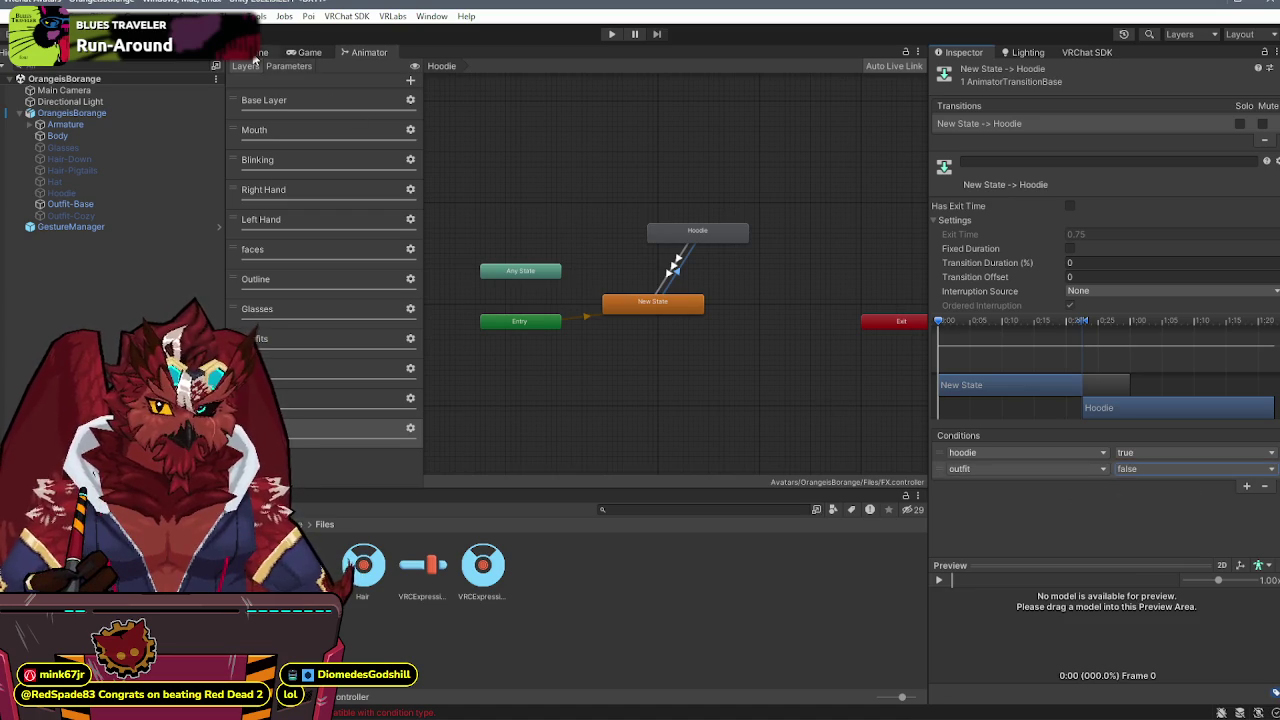
{"action": "left_click", "coordinate": [256, 53]}
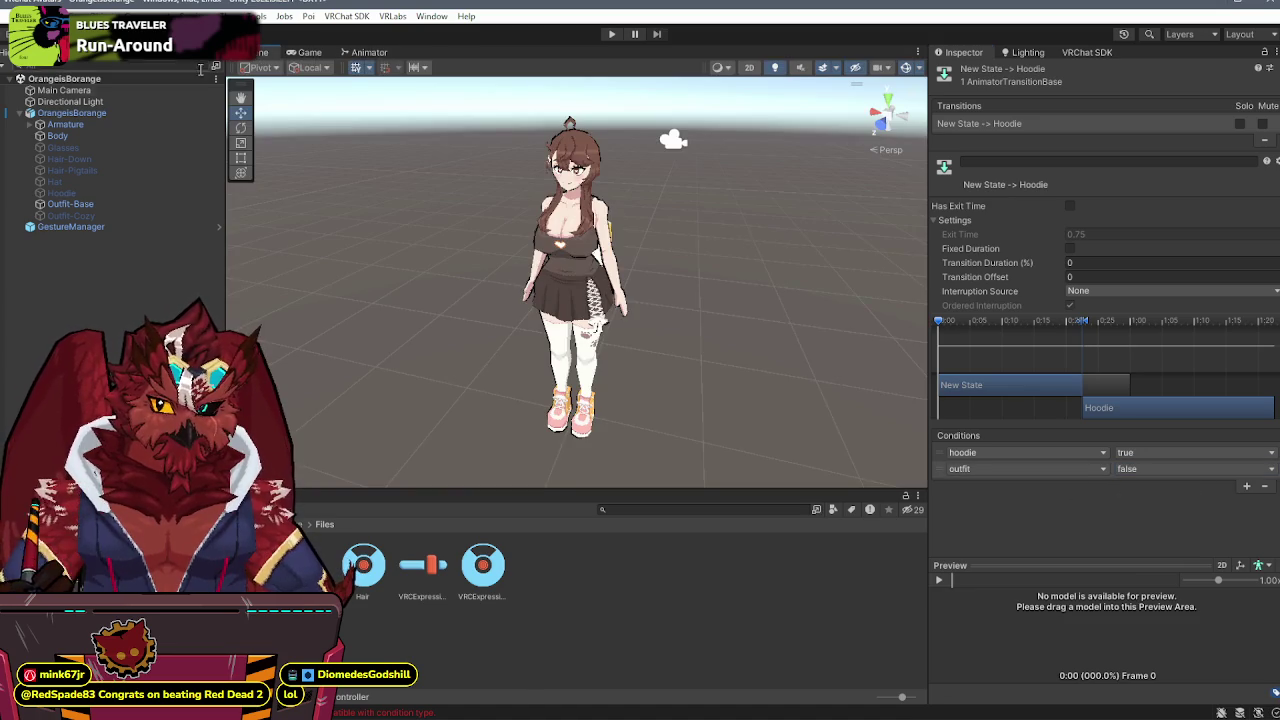
{"action": "left_click", "coordinate": [78, 225]}
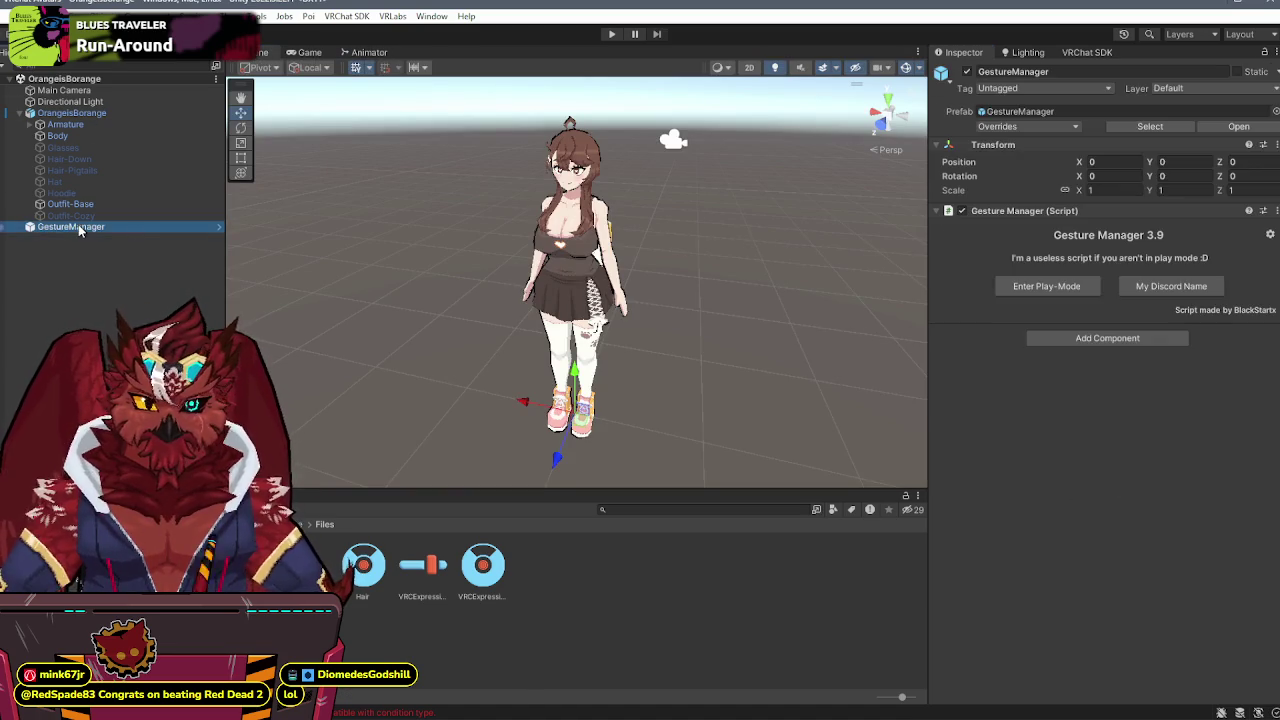
- In Play mode, toggle Hoodie on and off, then Cozy Outfit, from the Expressions radial menu
{"action": "left_click", "coordinate": [1012, 285]}
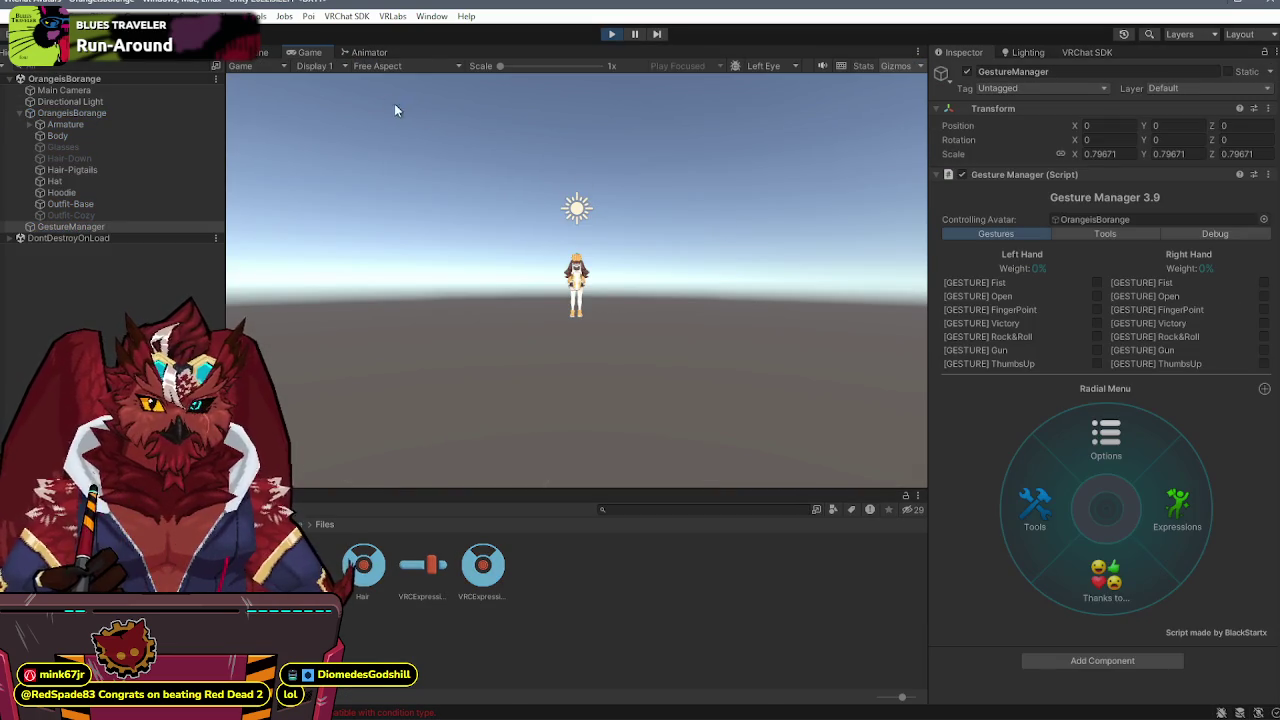
{"action": "left_click", "coordinate": [1170, 505]}
{"action": "left_click", "coordinate": [1068, 580]}
{"action": "left_click", "coordinate": [1068, 580]}
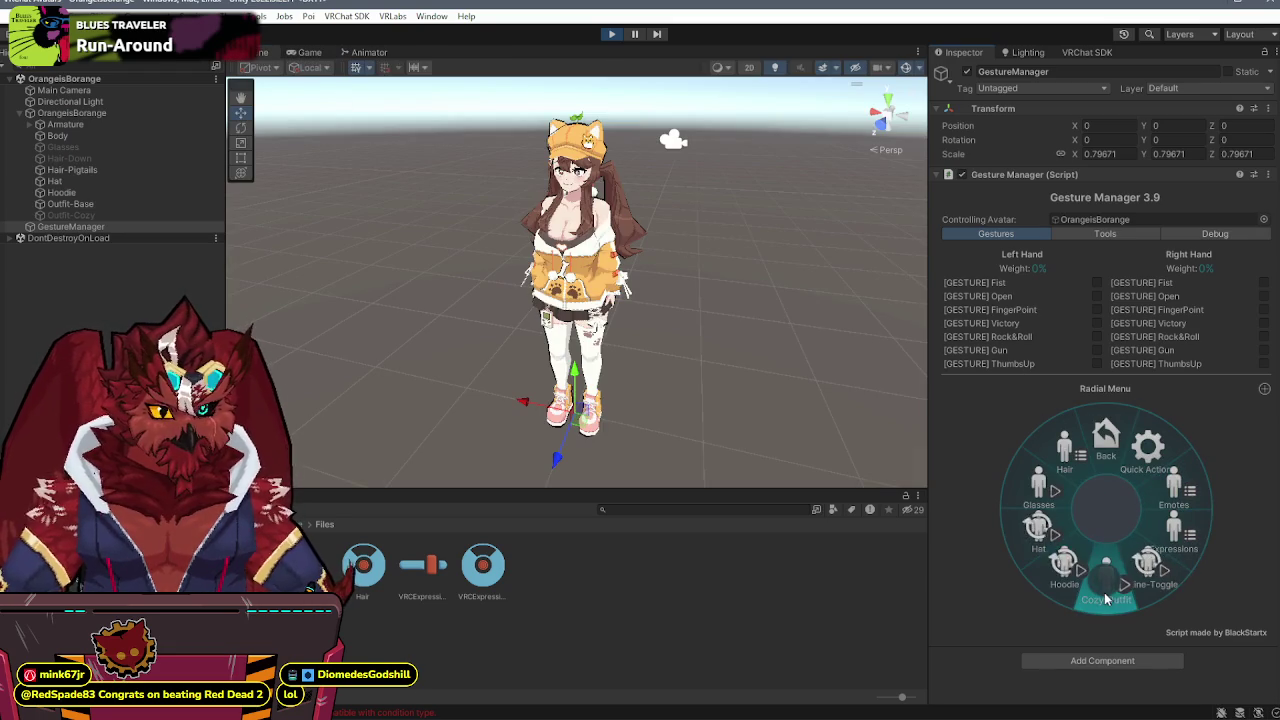
{"action": "left_click", "coordinate": [1105, 592]}
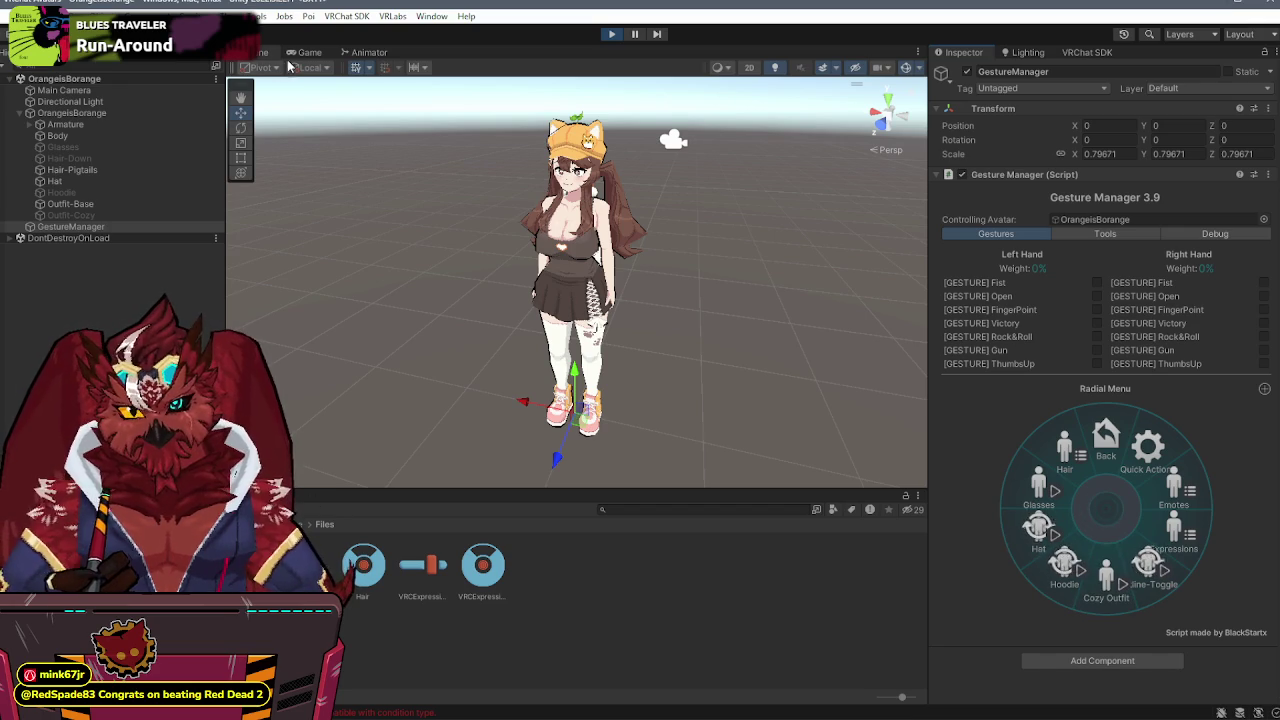
{"action": "left_click", "coordinate": [369, 52]}
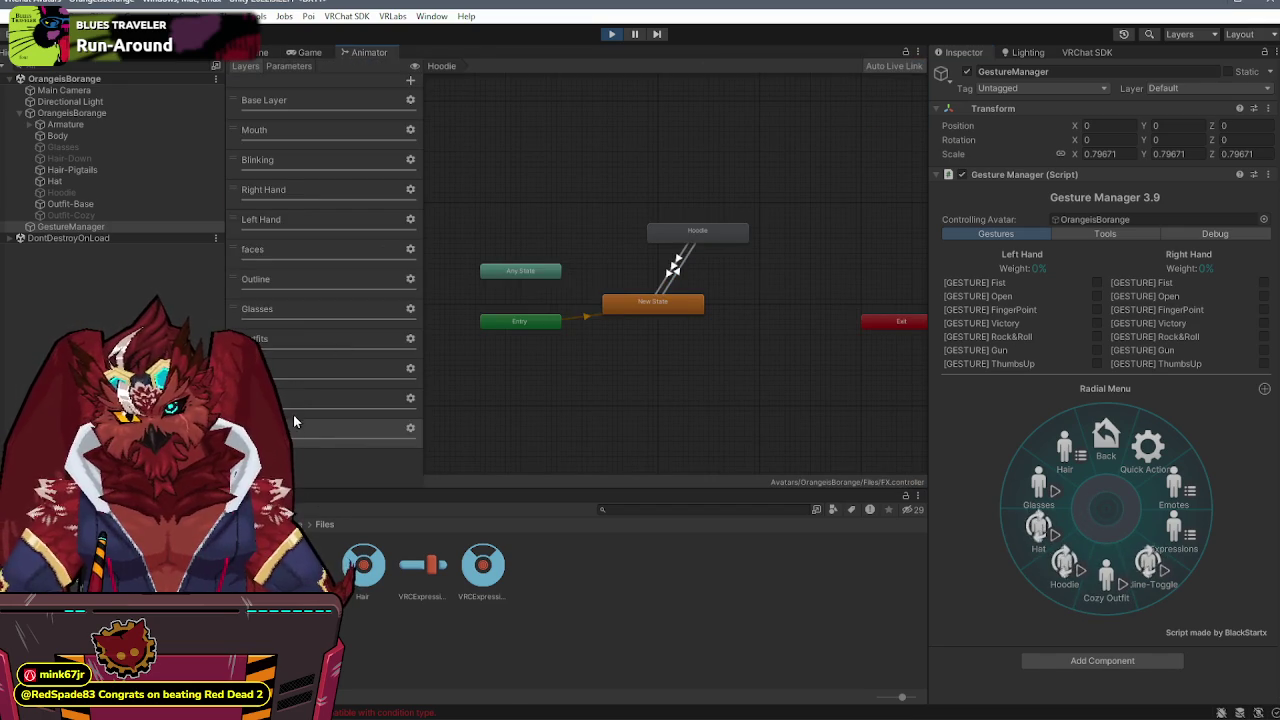
{"action": "left_click", "coordinate": [330, 336]}
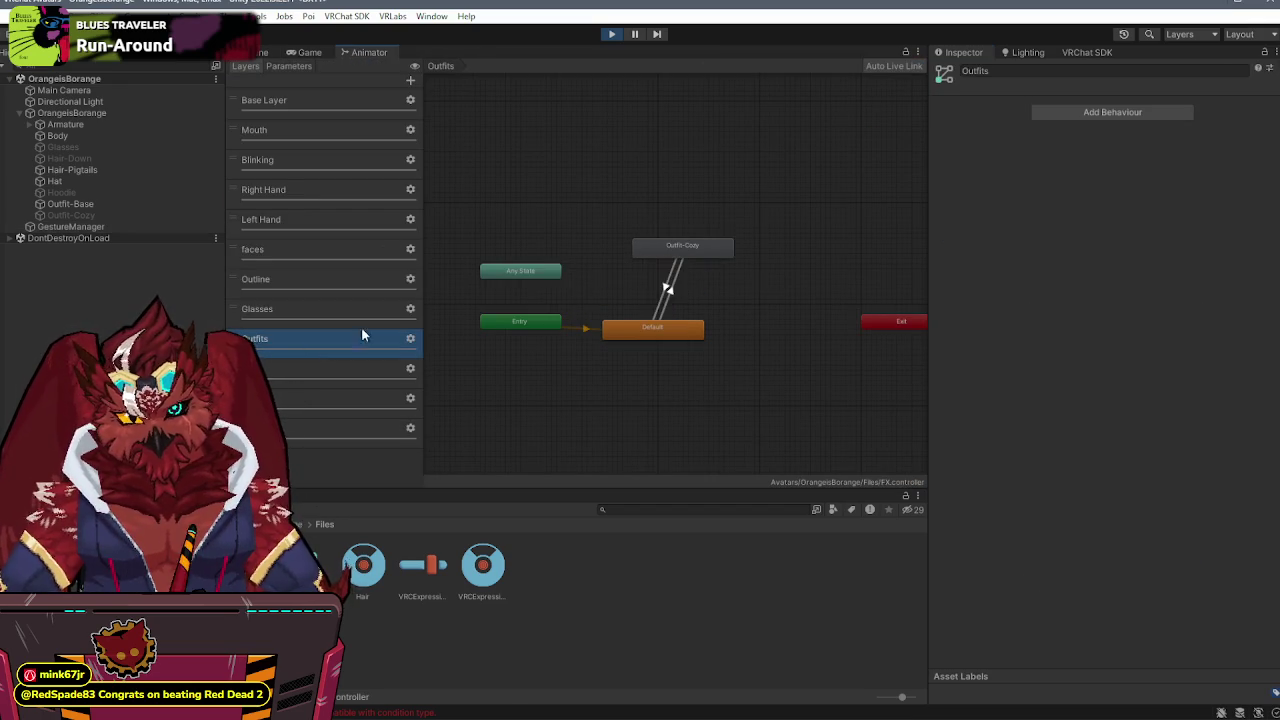
{"action": "left_click", "coordinate": [671, 287]}
{"action": "left_click", "coordinate": [675, 288]}
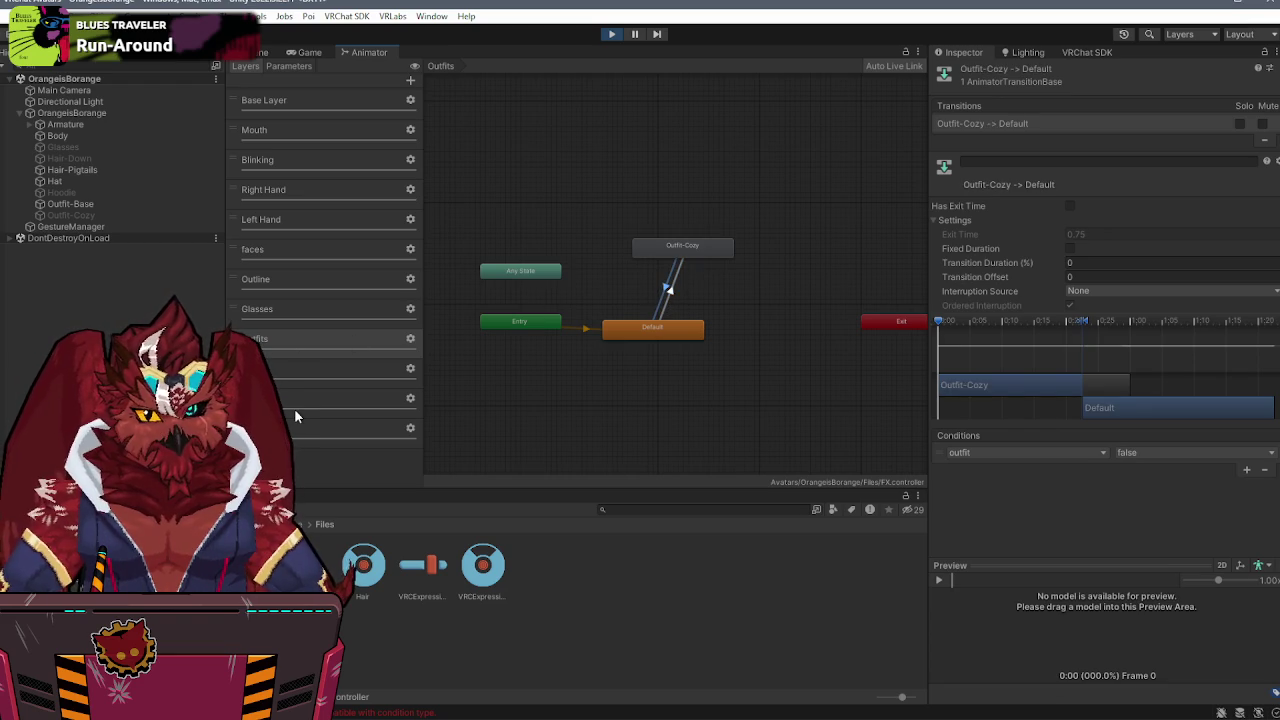
{"action": "left_click", "coordinate": [330, 426]}
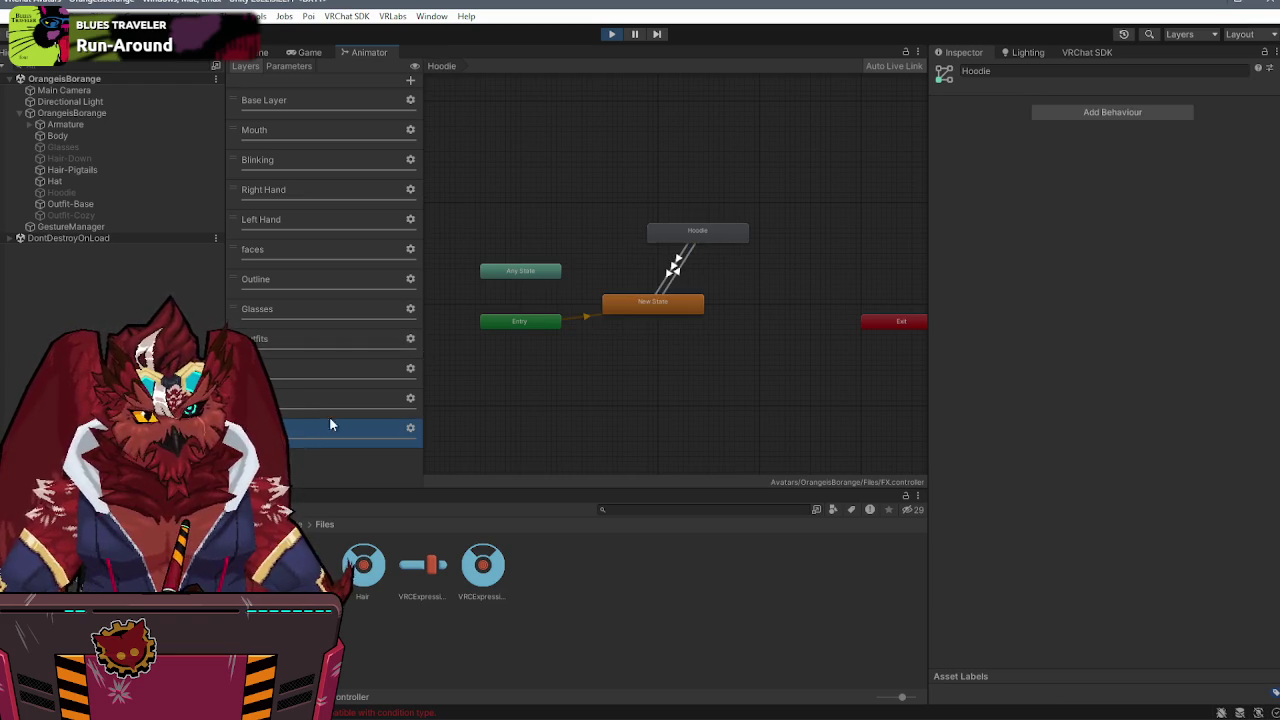
{"action": "left_click", "coordinate": [672, 272]}
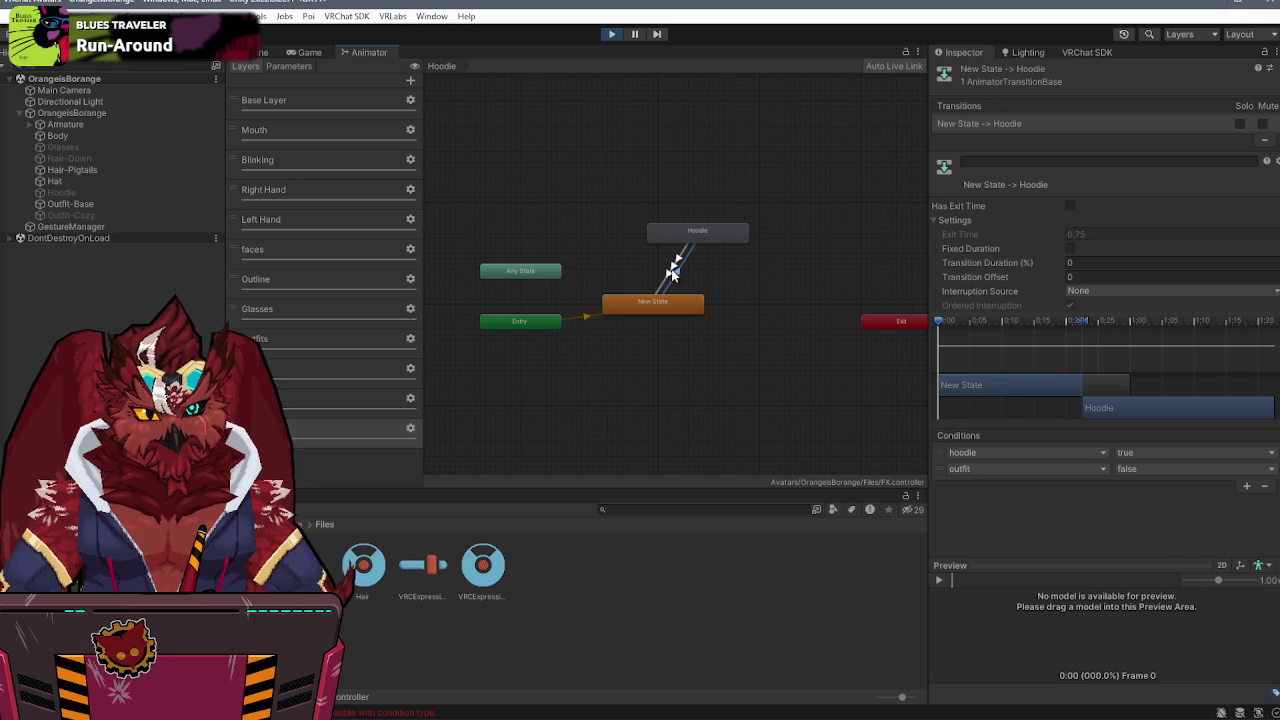
{"action": "left_click", "coordinate": [673, 268]}
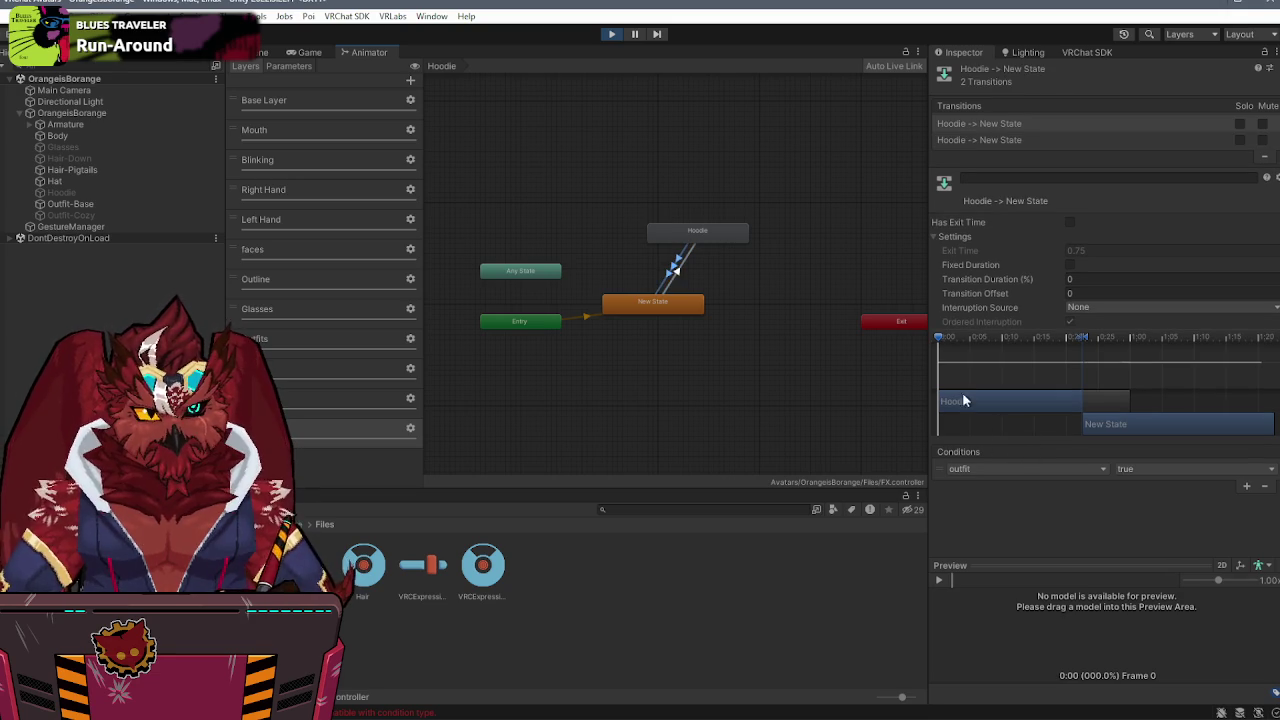
{"action": "left_click", "coordinate": [1019, 140]}
{"action": "left_click", "coordinate": [1049, 125]}
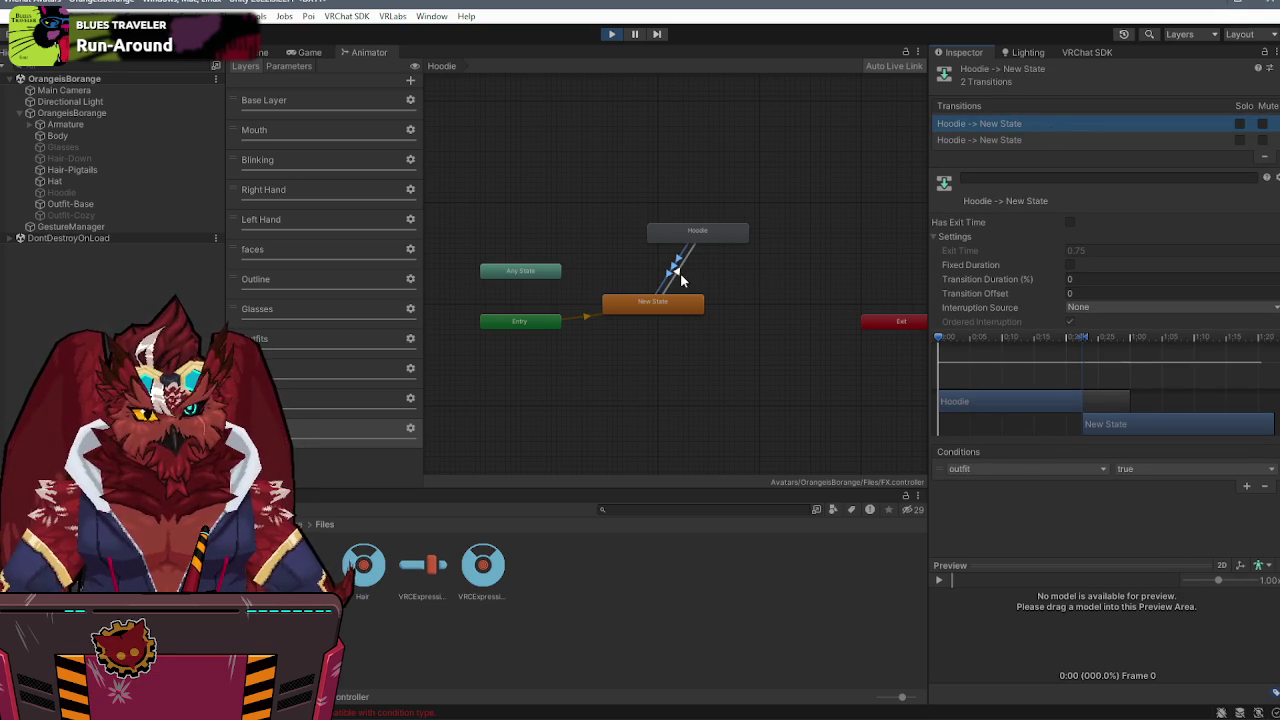
{"action": "left_click", "coordinate": [678, 276]}
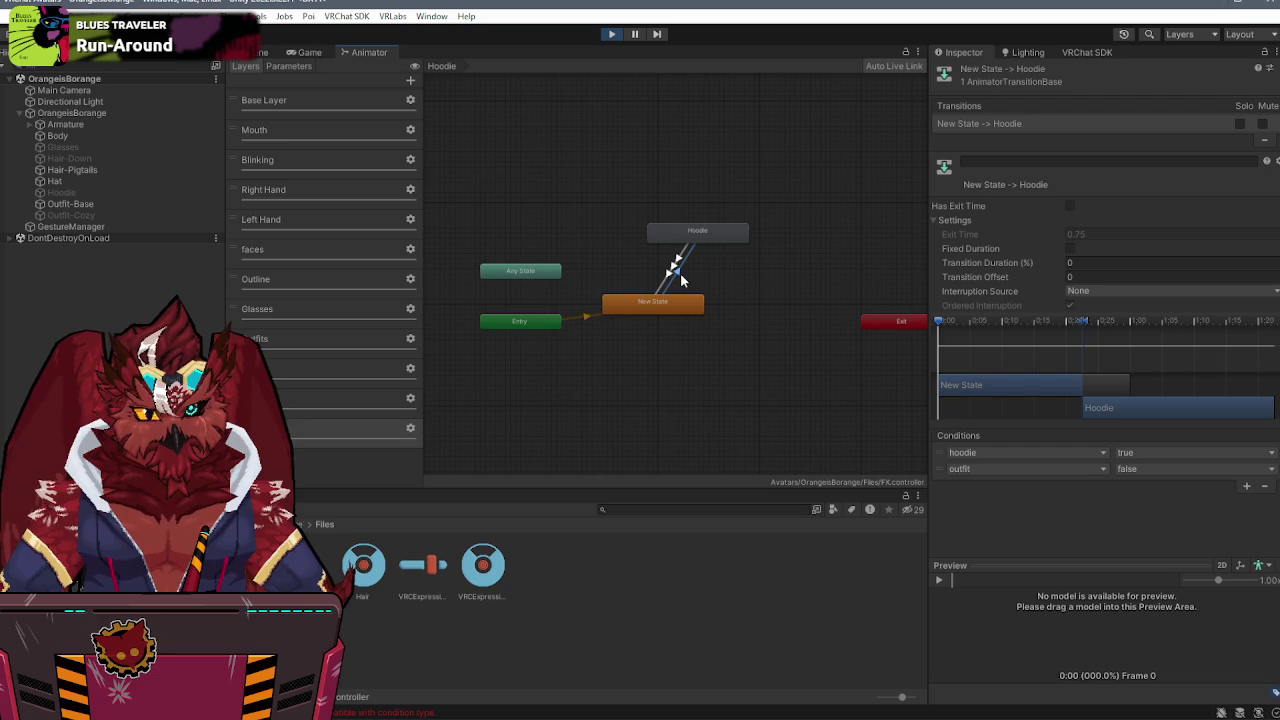
{"action": "left_click", "coordinate": [250, 54]}
{"action": "left_click", "coordinate": [47, 227]}
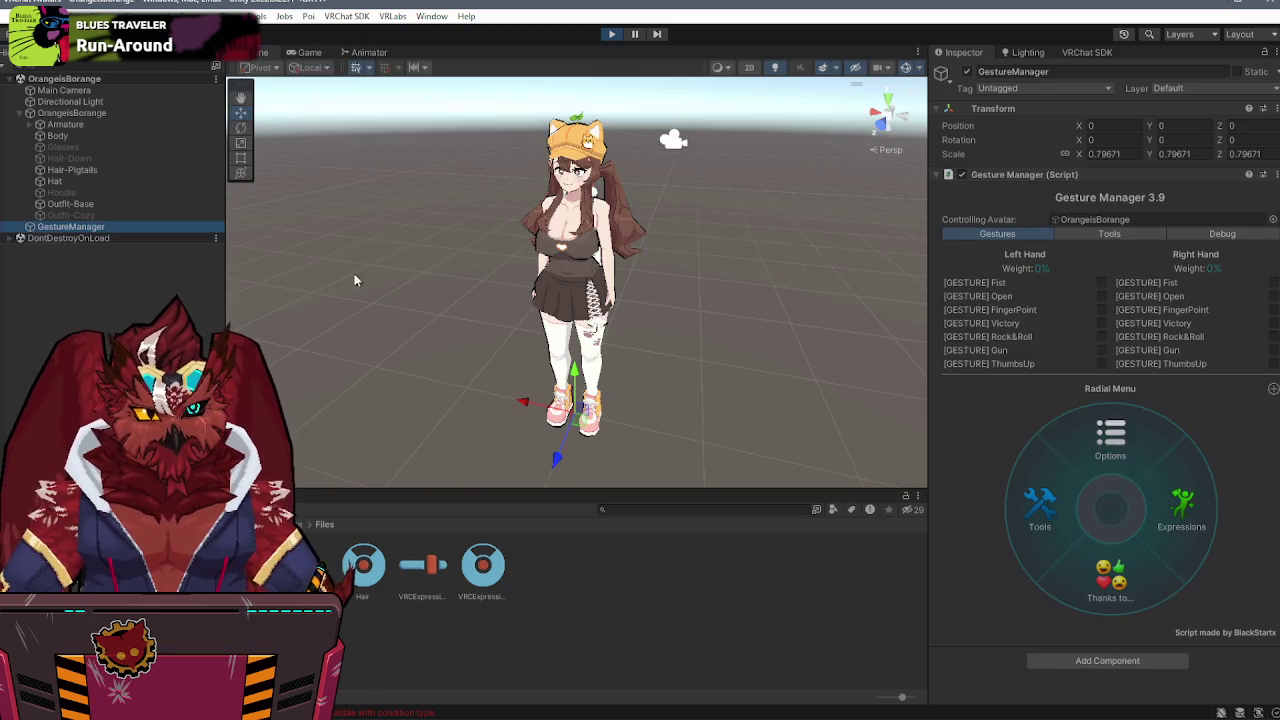
- Review the expression parameters and the expressions menu's Cozy Outfit toggle settings
{"action": "left_click", "coordinate": [1177, 517]}
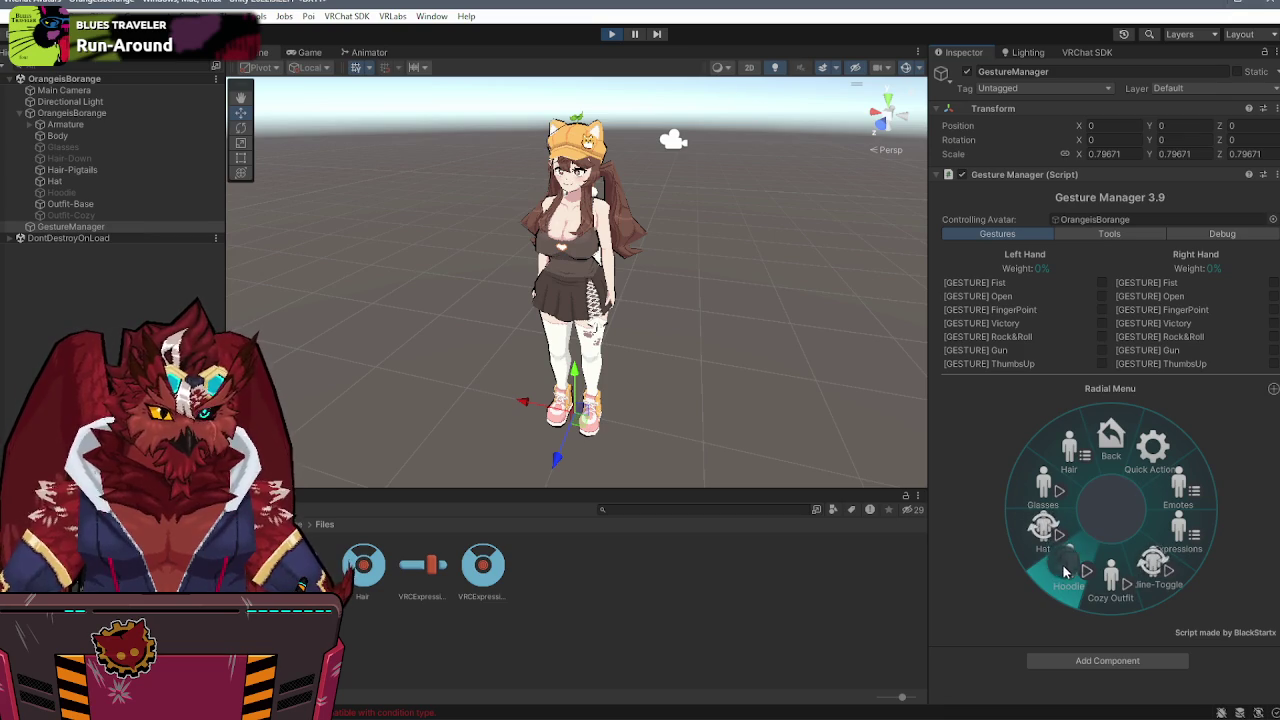
{"action": "left_click", "coordinate": [408, 576]}
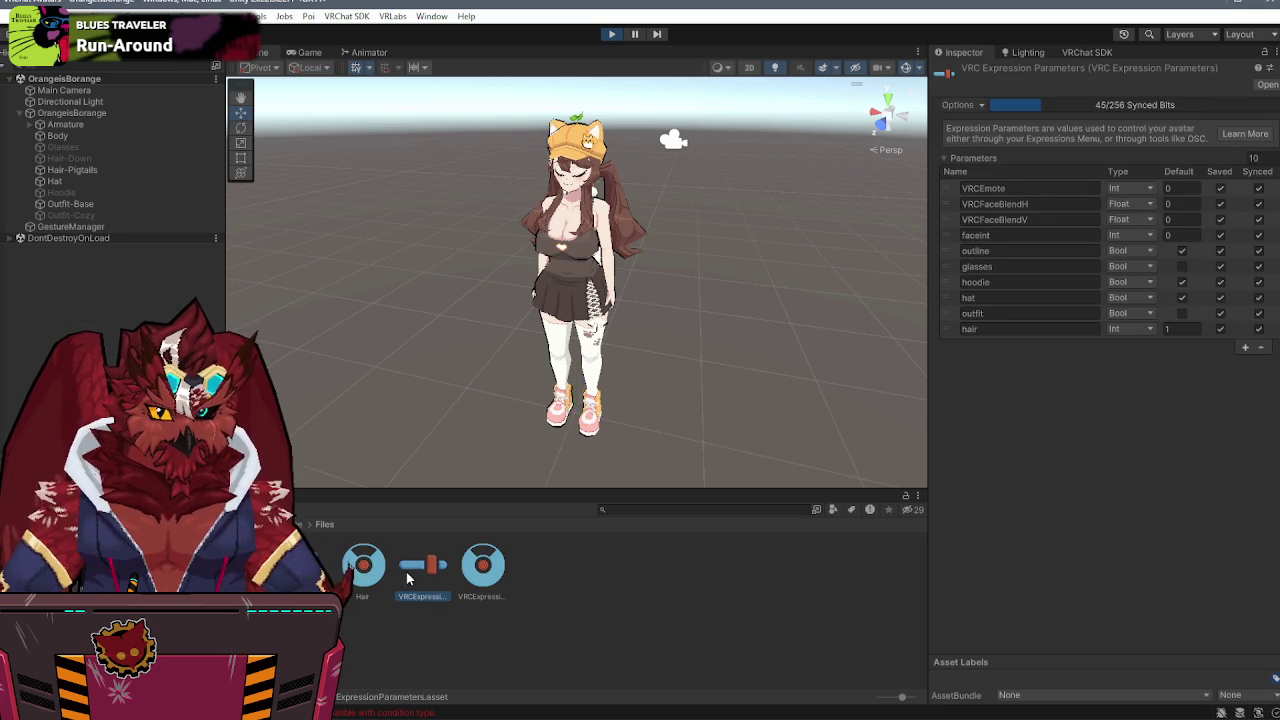
{"action": "left_click", "coordinate": [500, 565]}
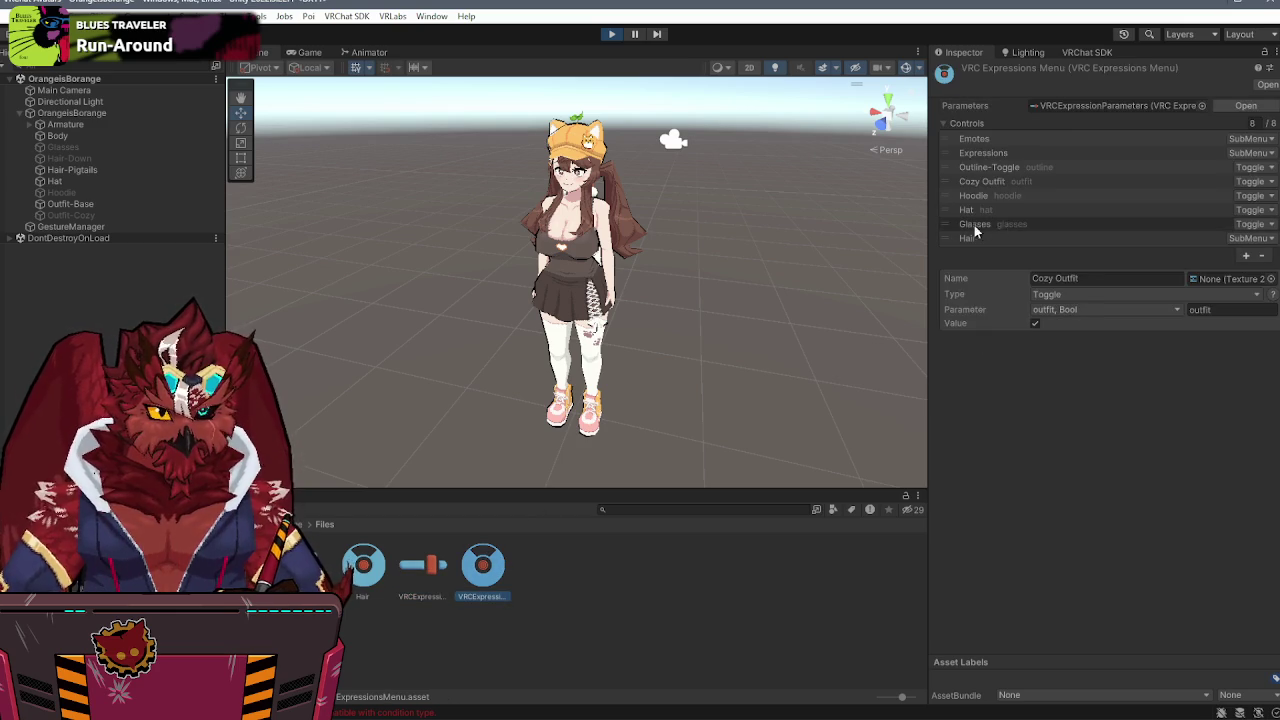
{"action": "left_click", "coordinate": [976, 183]}
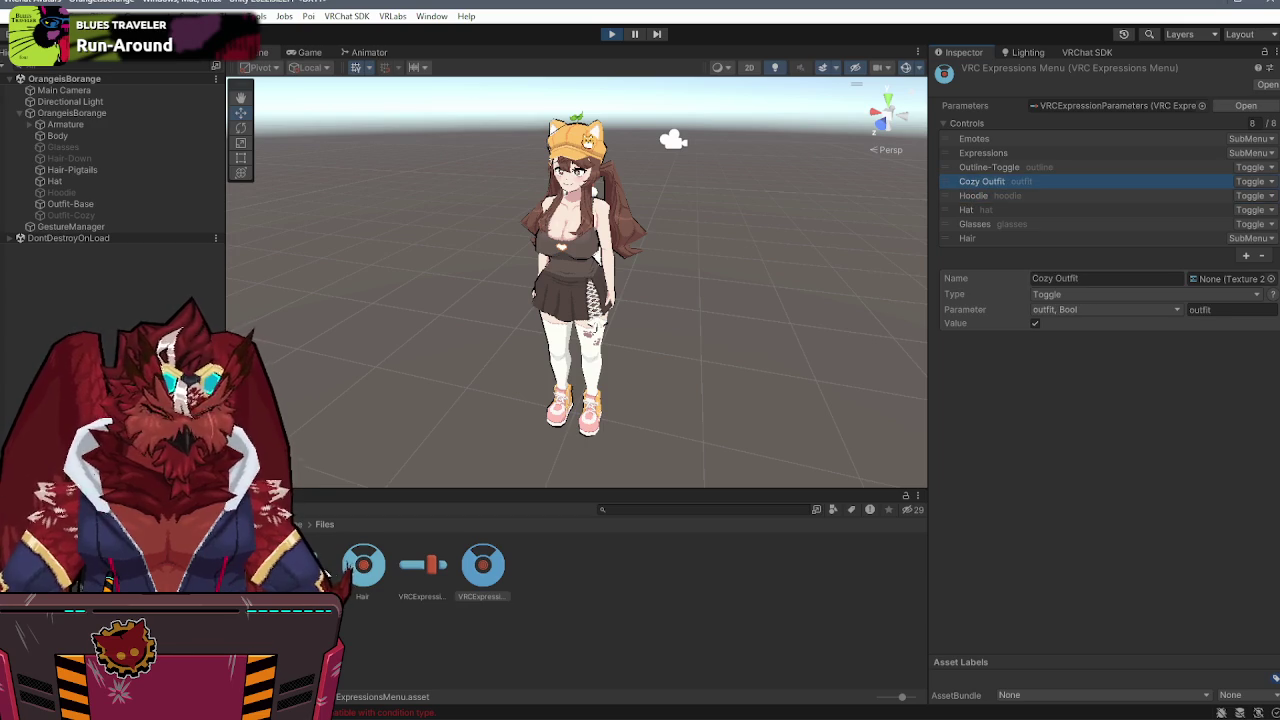
- Open the FX controller's Hoodie layer and select its New State→Hoodie transition
{"action": "double_click", "coordinate": [350, 566]}
{"action": "left_click", "coordinate": [302, 427]}
{"action": "left_click", "coordinate": [672, 270]}
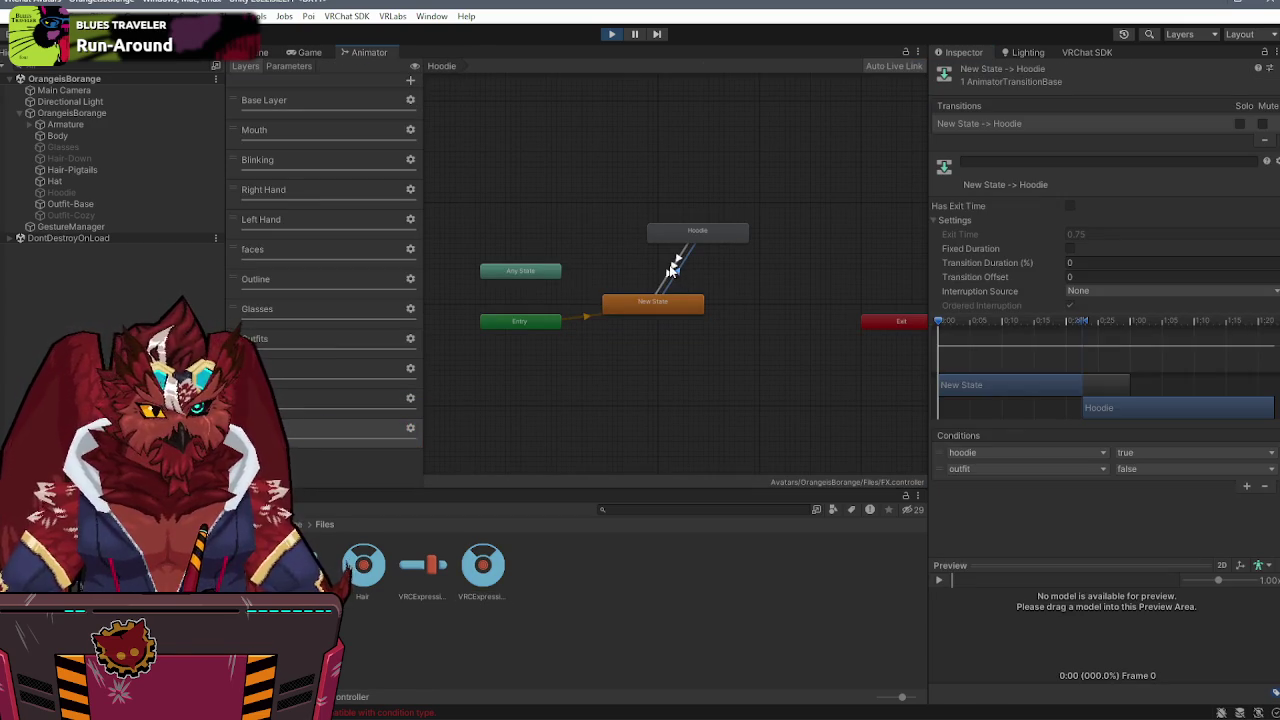
- Remove the outfit condition from New State→Hoodie and delete the duplicate Hoodie→New State transition
{"action": "left_click", "coordinate": [941, 470]}
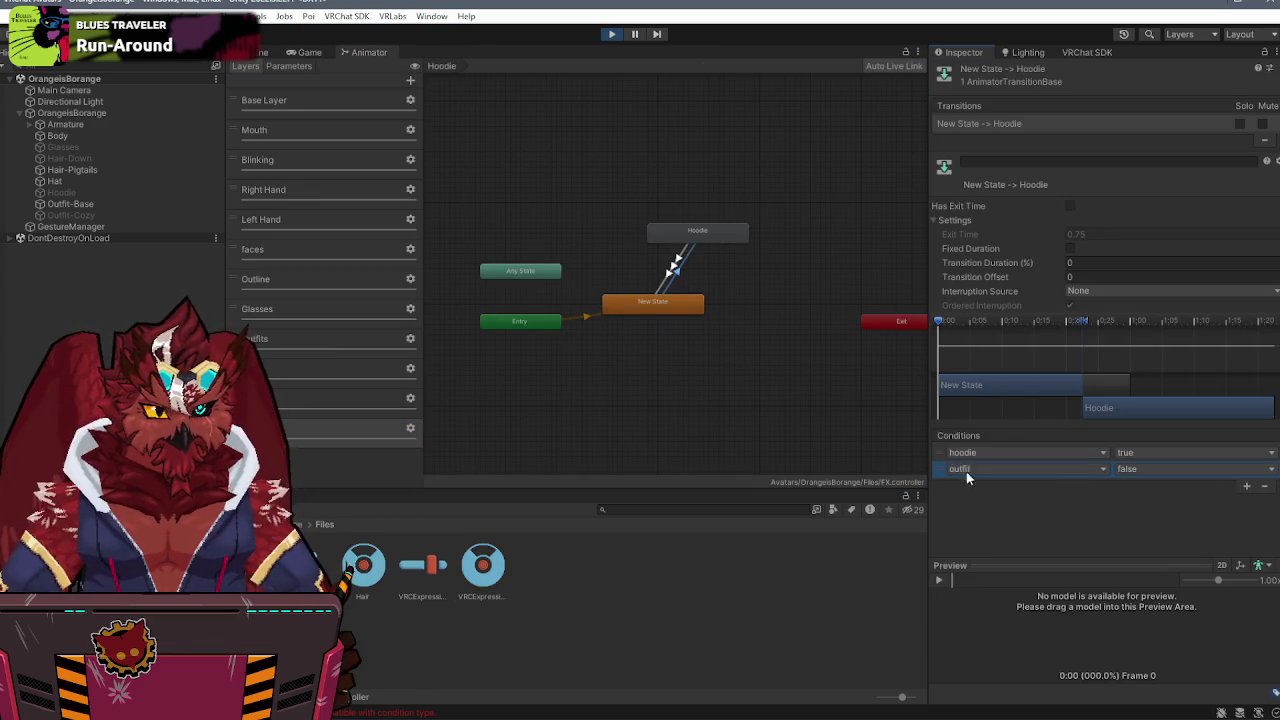
{"action": "left_click", "coordinate": [1264, 486]}
{"action": "left_click", "coordinate": [672, 272]}
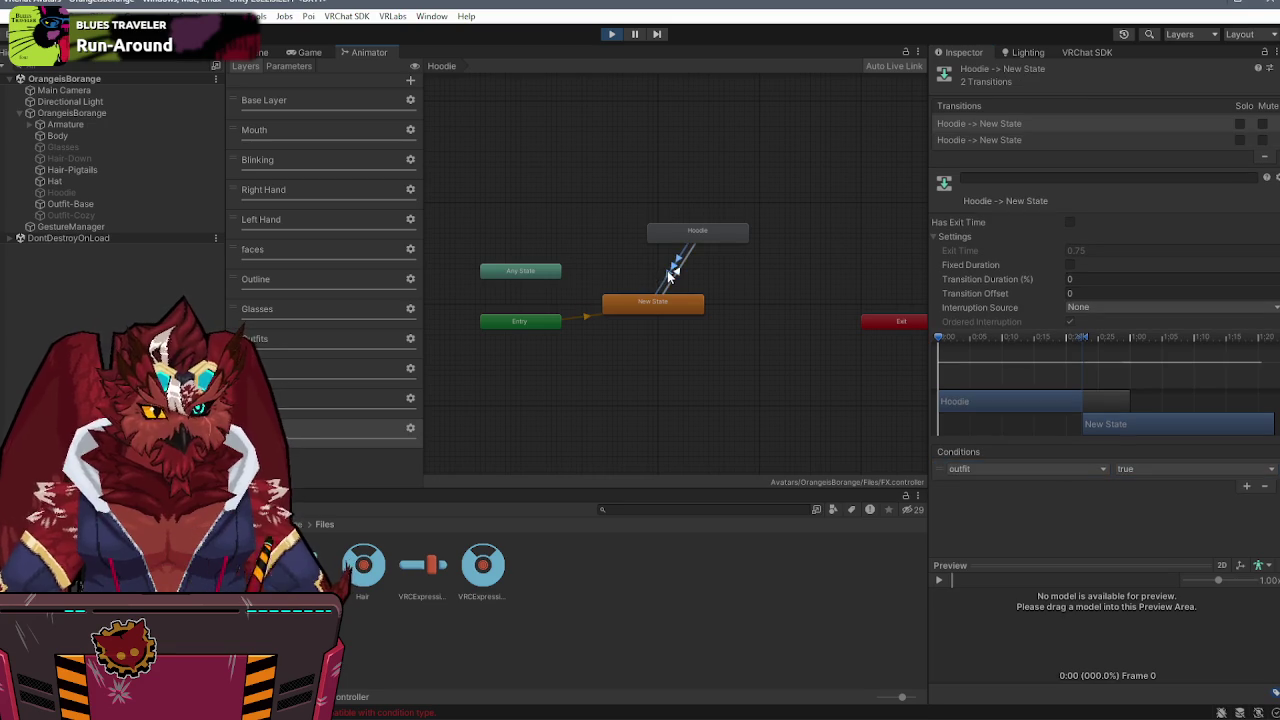
{"action": "right_click", "coordinate": [1029, 123]}
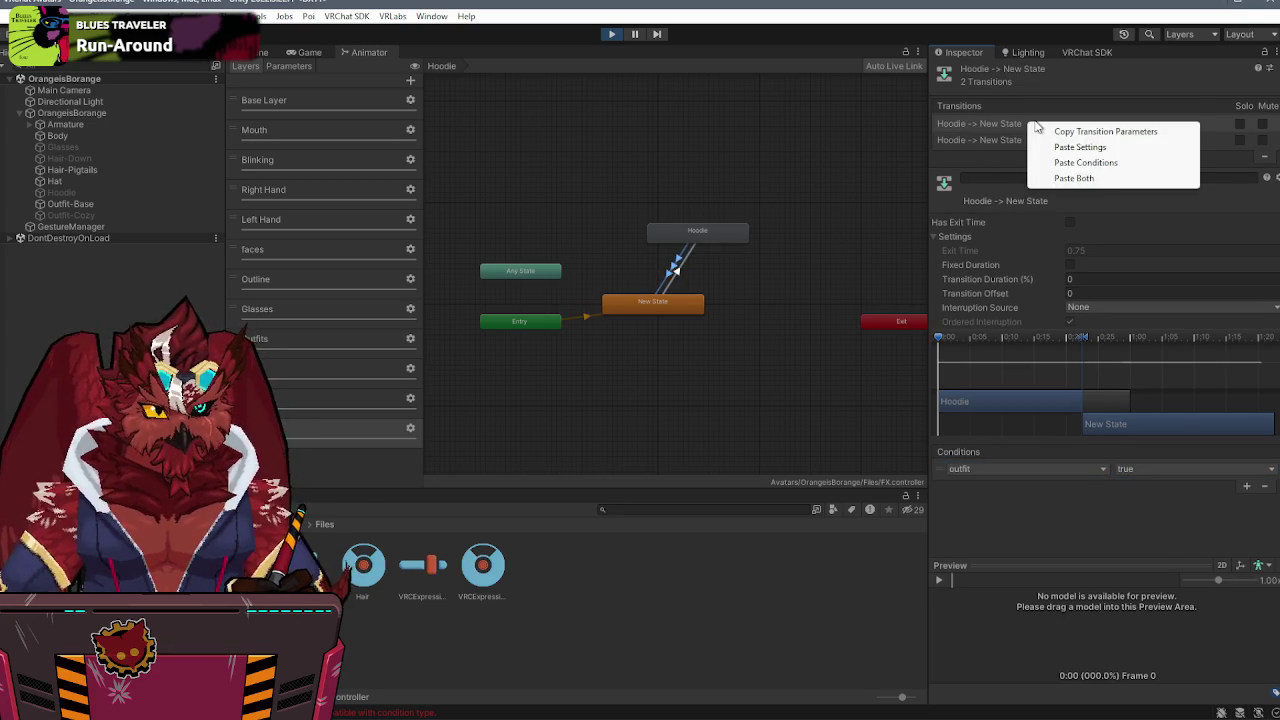
{"action": "left_click", "coordinate": [1100, 131]}
{"action": "left_click", "coordinate": [1264, 156]}
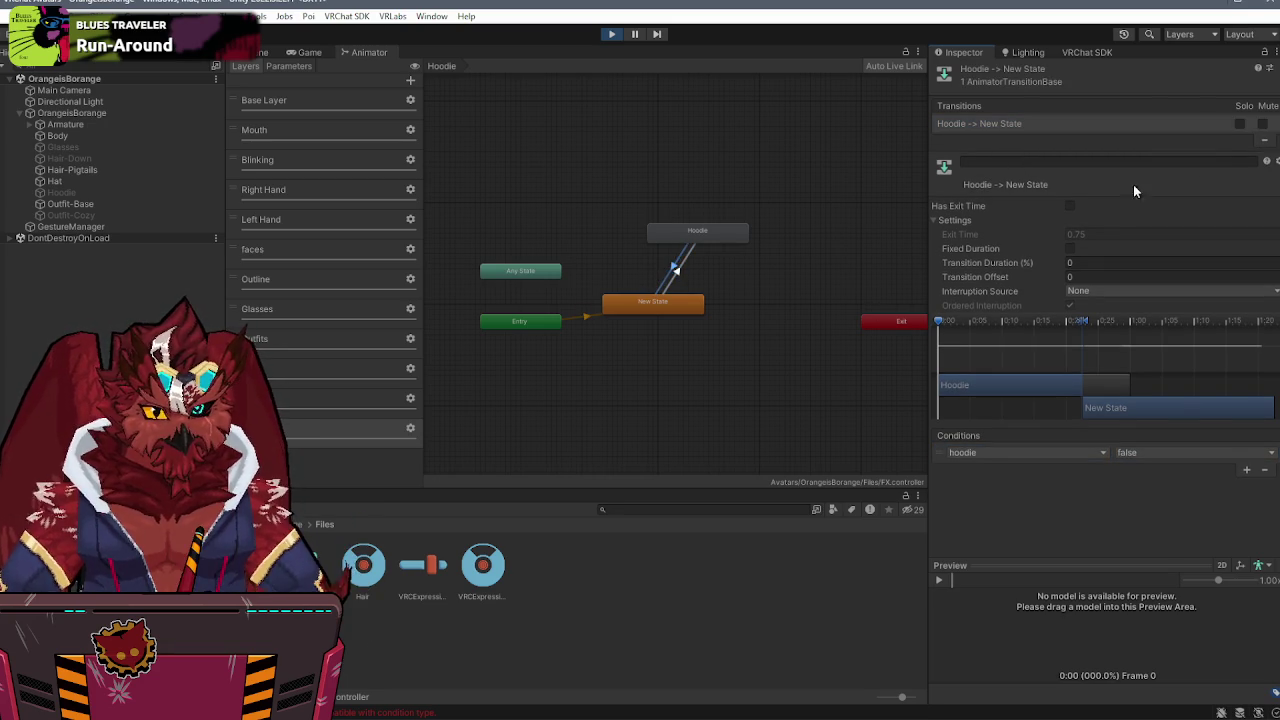
{"action": "left_click", "coordinate": [672, 270]}
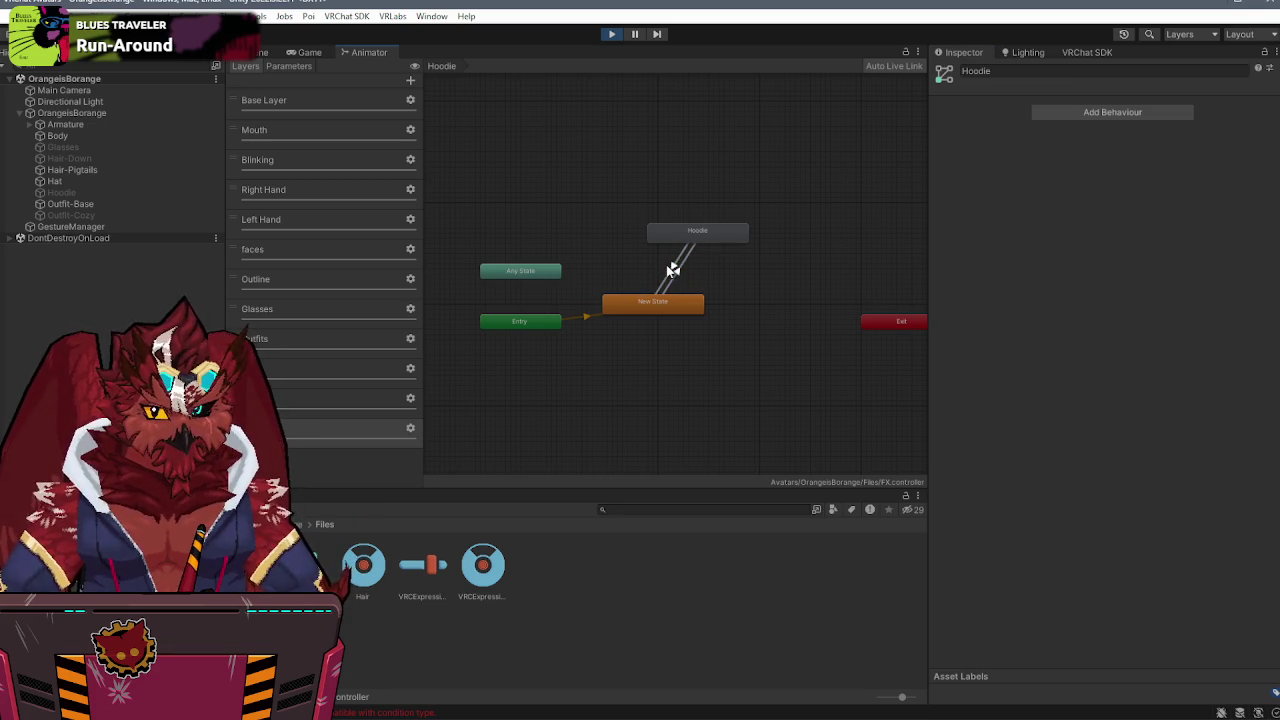
- Check the Outfits layer's Default↔Outfit-Cozy transitions, then select GestureManager in the scene
{"action": "left_click", "coordinate": [300, 345]}
{"action": "left_click", "coordinate": [668, 290]}
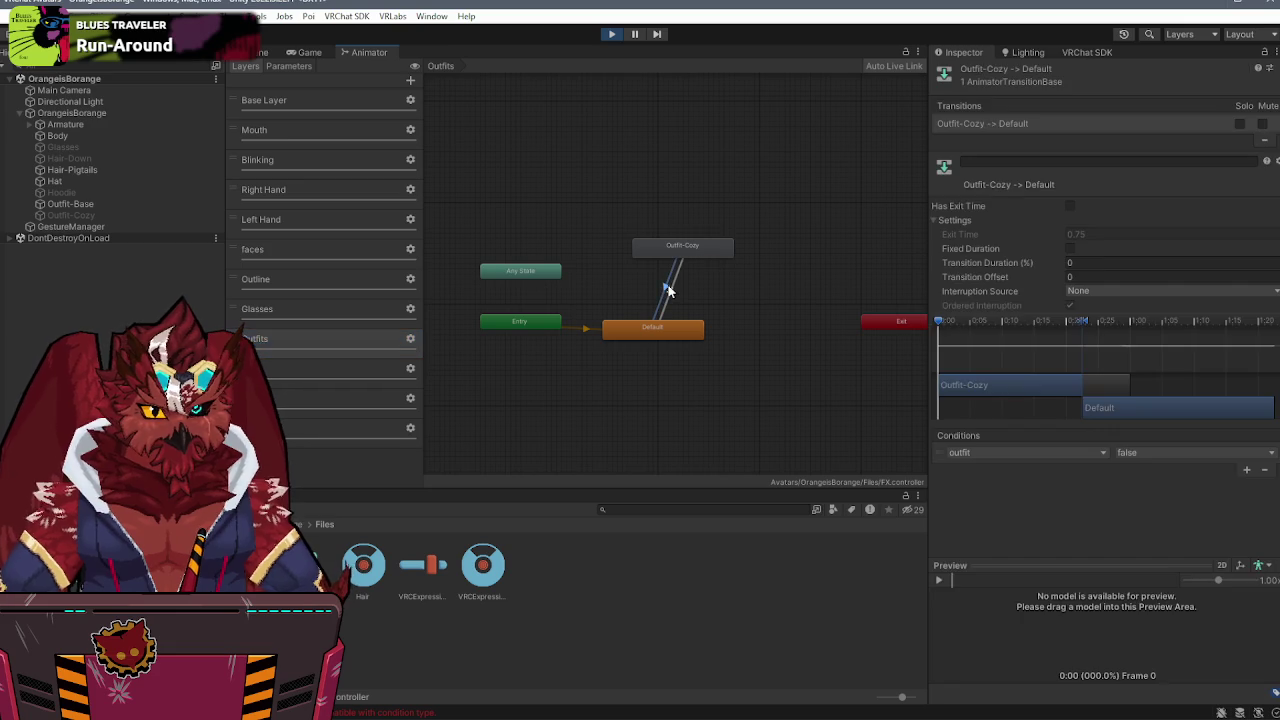
{"action": "left_click", "coordinate": [667, 288]}
{"action": "left_click", "coordinate": [668, 296]}
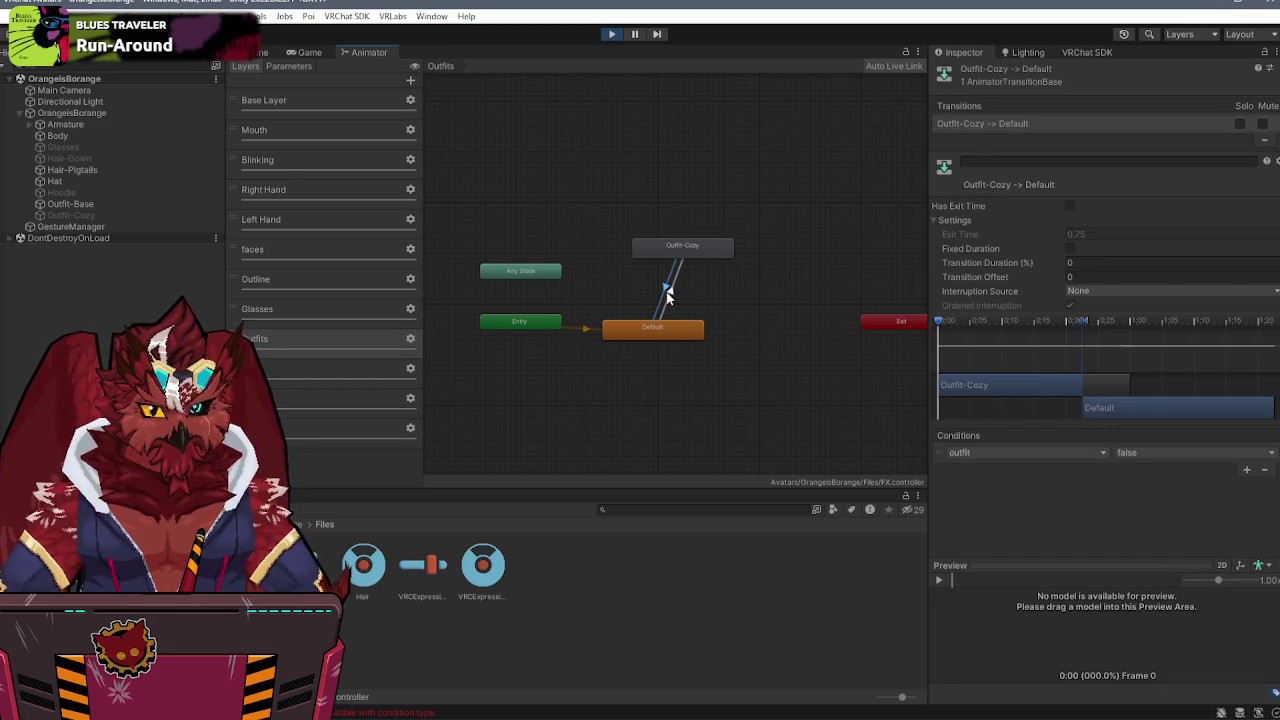
{"action": "left_click", "coordinate": [258, 52]}
{"action": "left_click", "coordinate": [142, 229]}
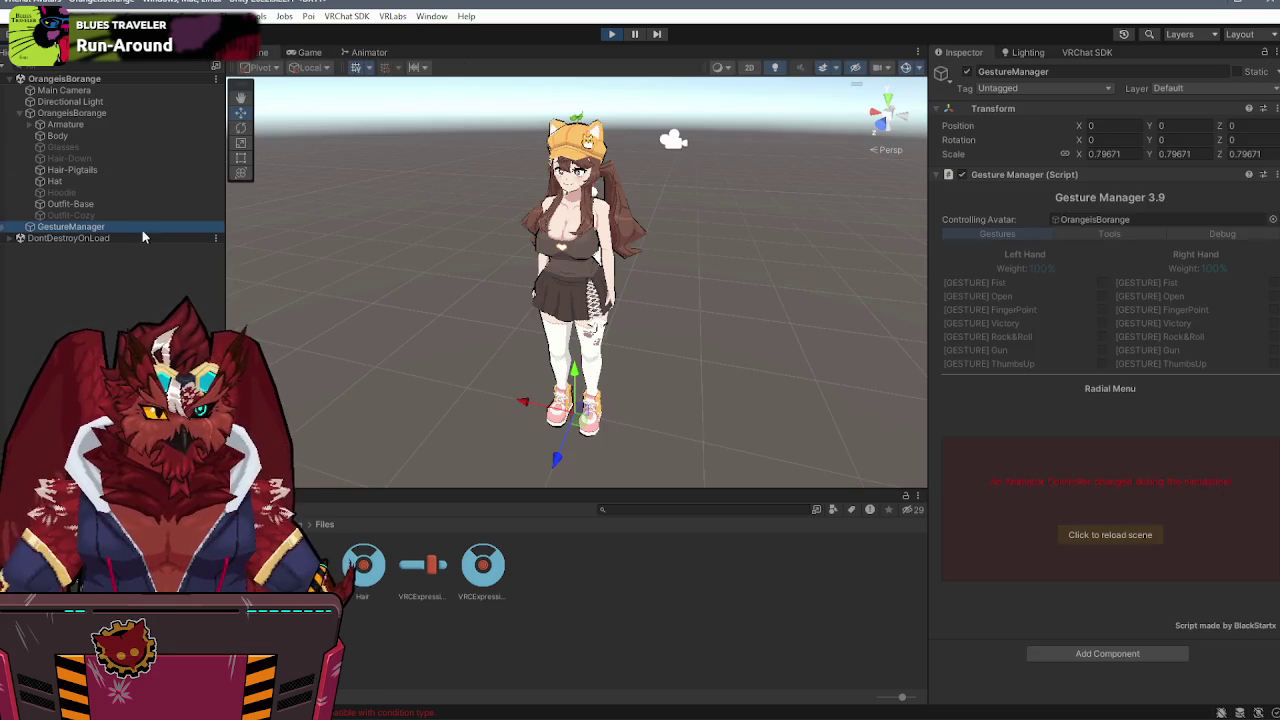
- Reload the Gesture Manager scene and toggle Hoodie twice, then Cozy Outfit off, from Expressions
{"action": "left_click", "coordinate": [1110, 537]}
{"action": "left_click", "coordinate": [1170, 533]}
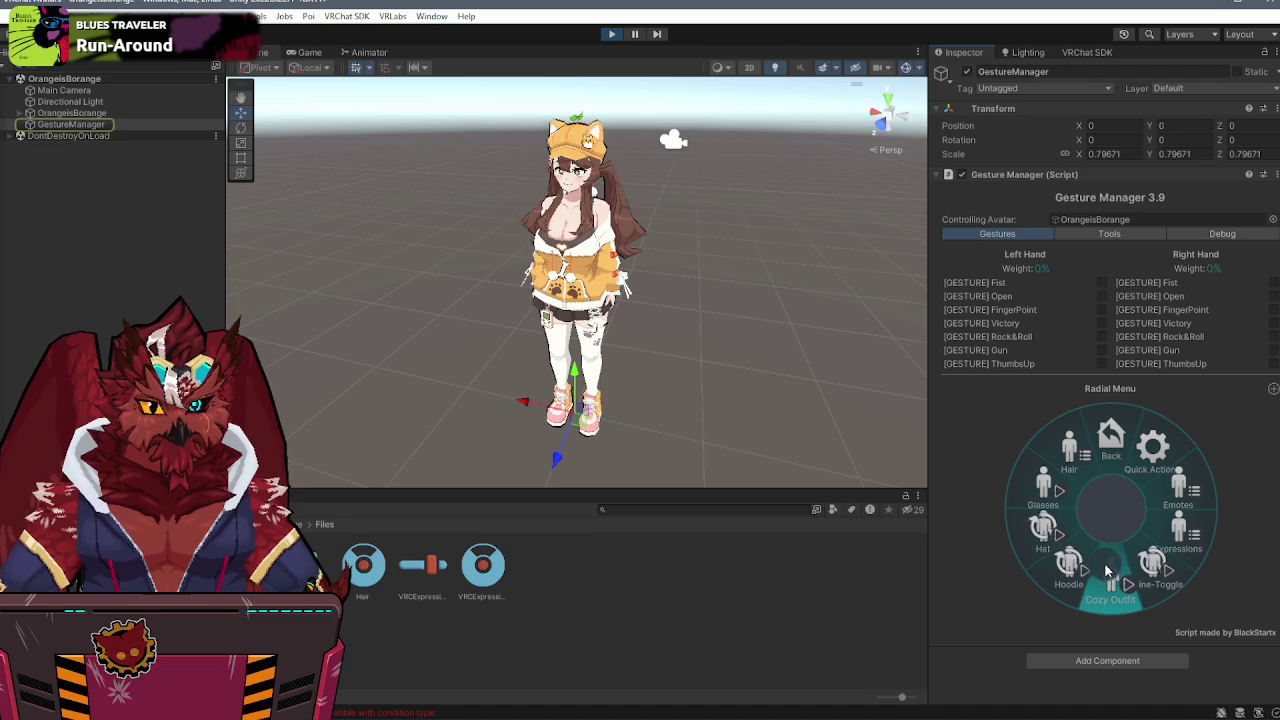
{"action": "left_click", "coordinate": [1085, 560]}
{"action": "left_click", "coordinate": [1077, 567]}
{"action": "left_click", "coordinate": [1108, 590]}
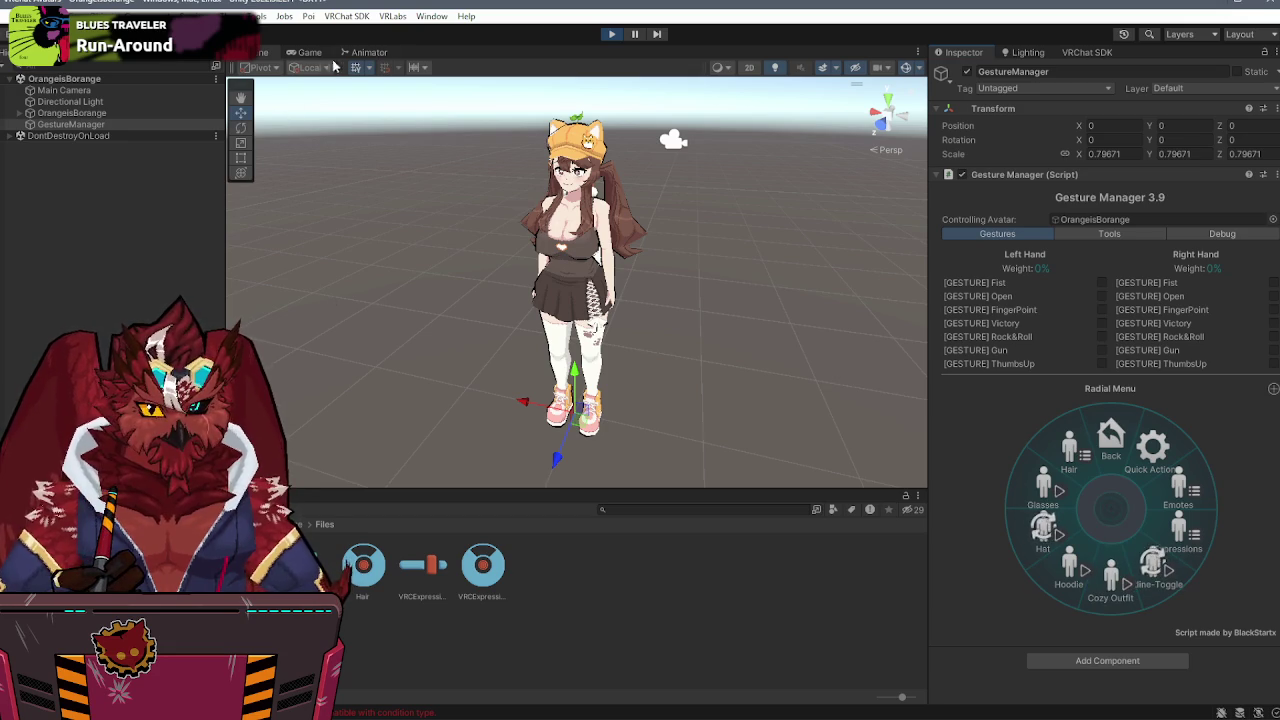
- In the Animator, drag the Outfit-Cozy state directly above Default, then return to the scene
{"action": "left_click", "coordinate": [363, 52]}
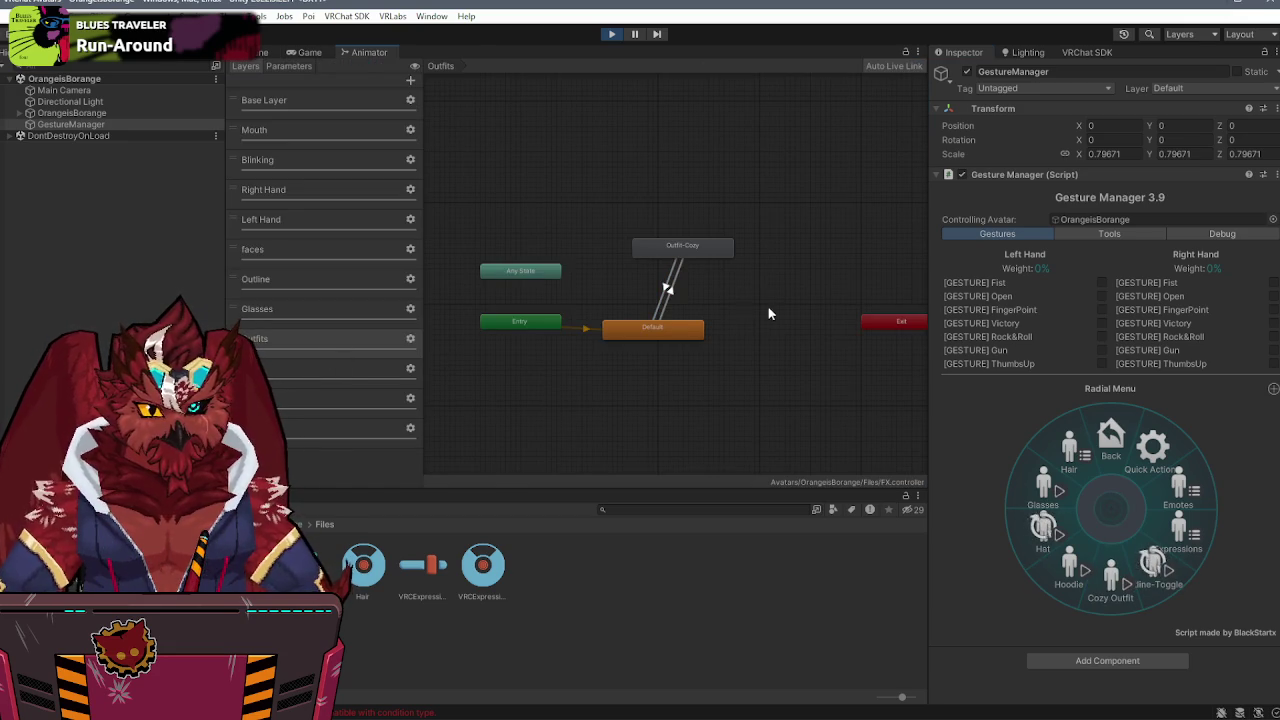
{"action": "left_click", "coordinate": [670, 290]}
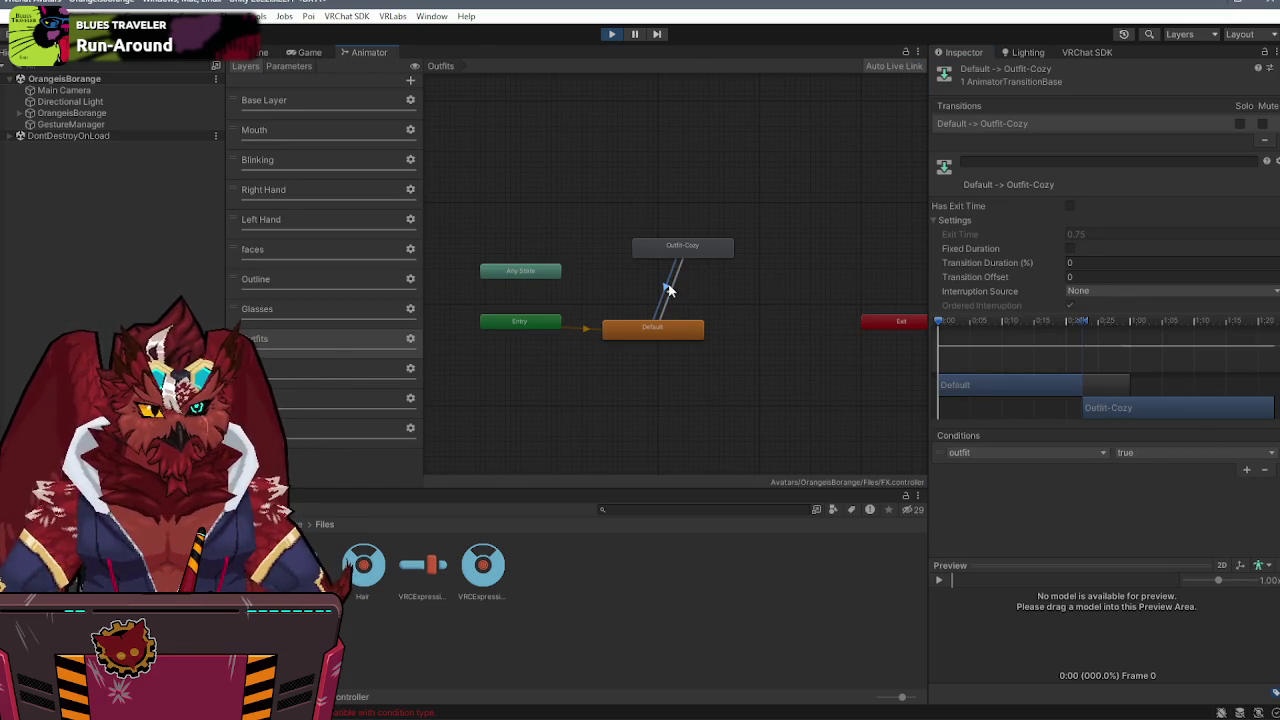
{"action": "mouse_move", "coordinate": [684, 248]}
{"action": "left_mouse_down"}
{"action": "mouse_move", "coordinate": [636, 246]}
{"action": "mouse_move", "coordinate": [653, 240]}
{"action": "left_mouse_up"}
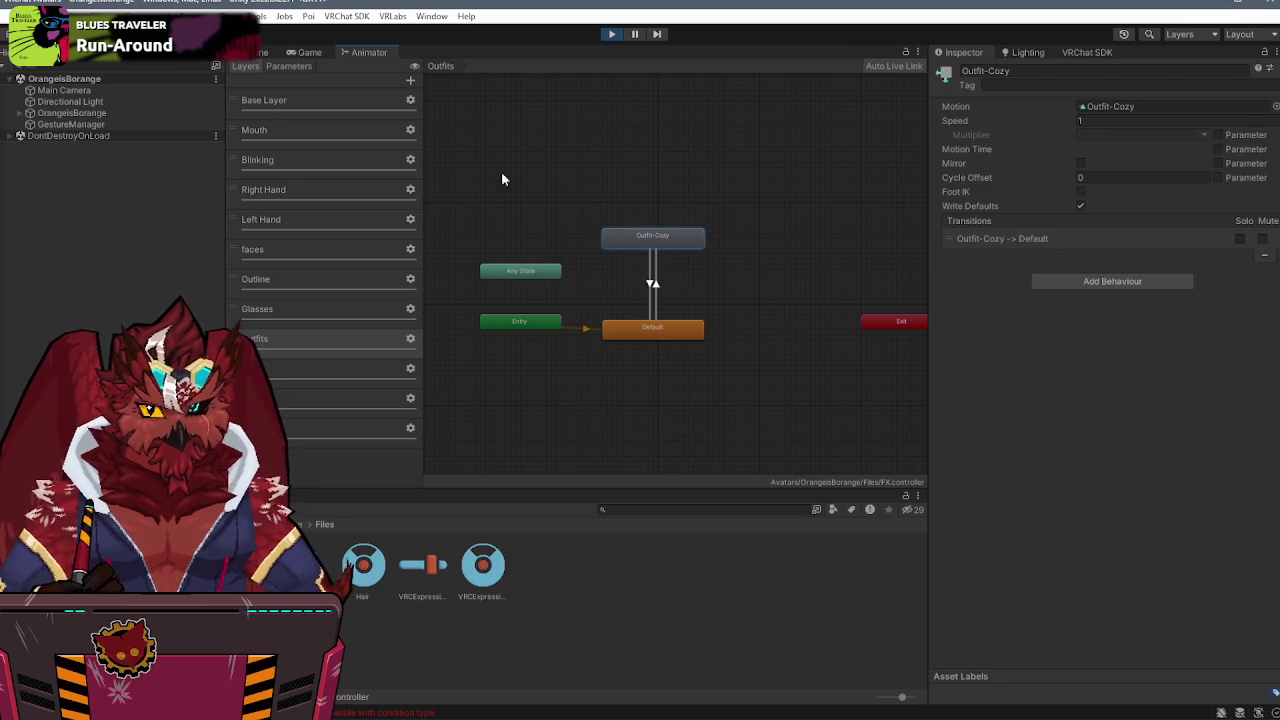
{"action": "left_click", "coordinate": [258, 52]}
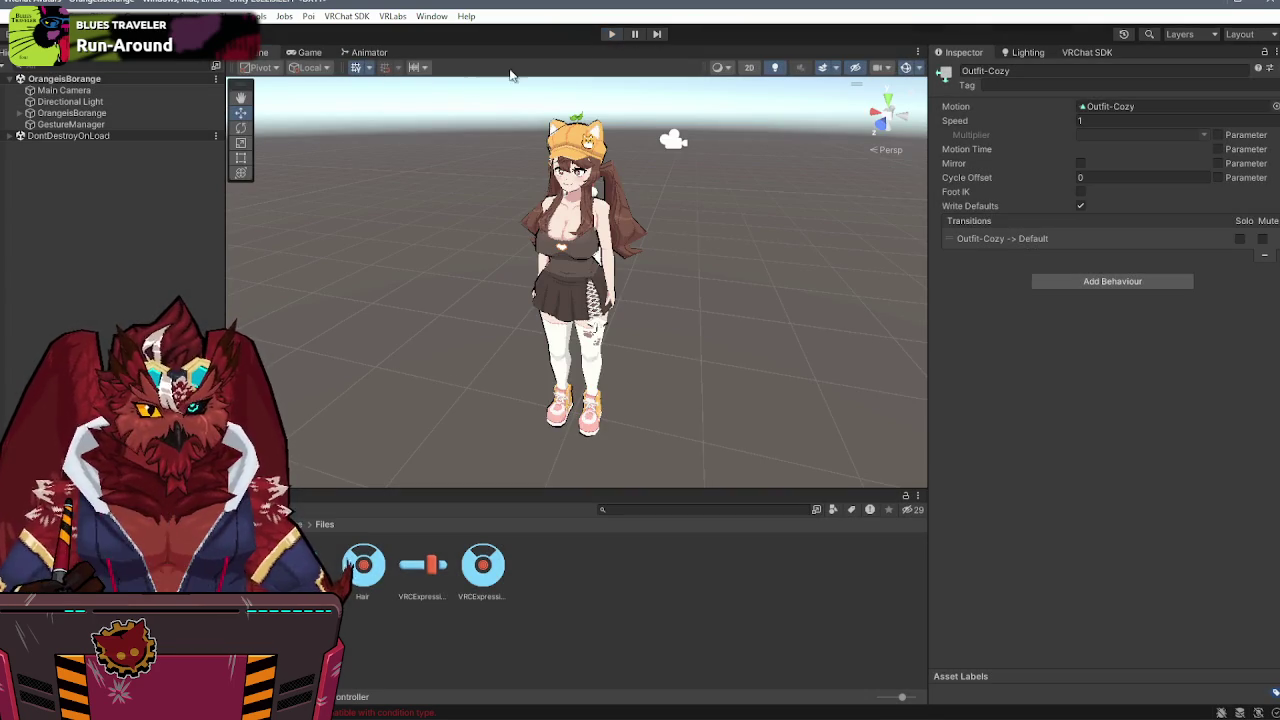
- Select OrangeisBorange and preview a different clip in the Animation window
{"action": "left_click", "coordinate": [63, 118]}
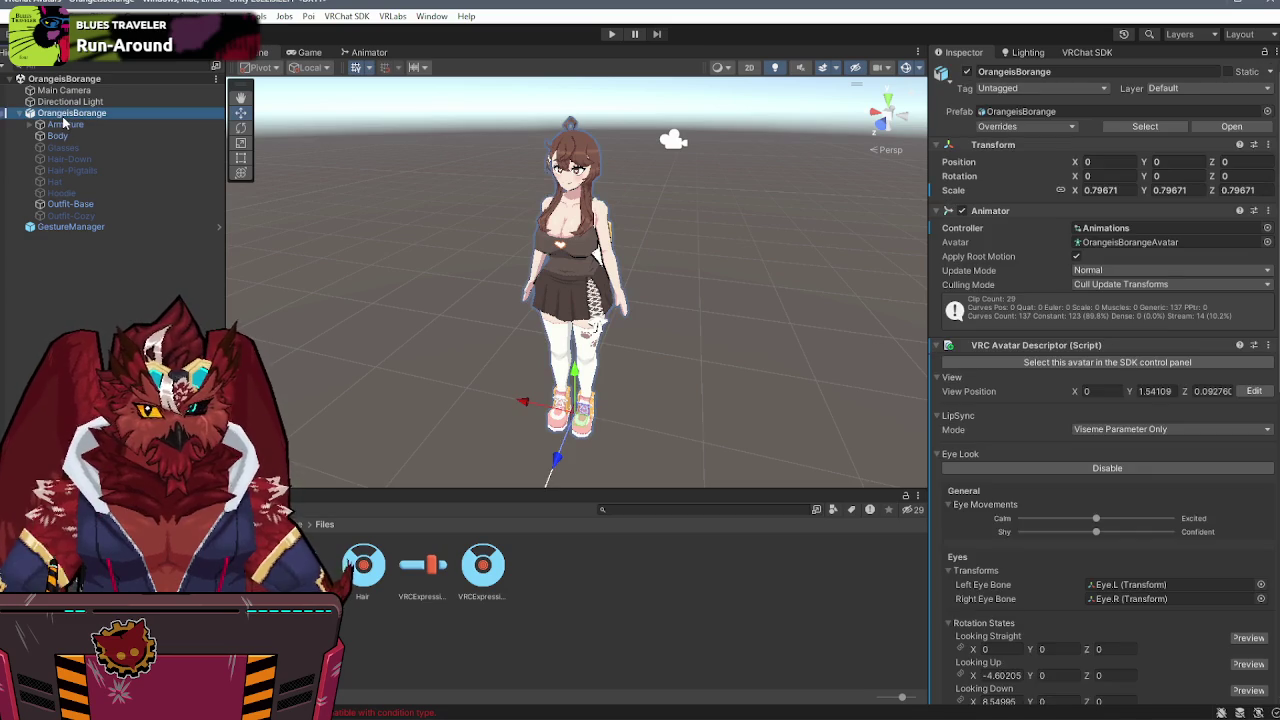
{"action": "key", "text": "ctrl+6"}
{"action": "left_click", "coordinate": [60, 528]}
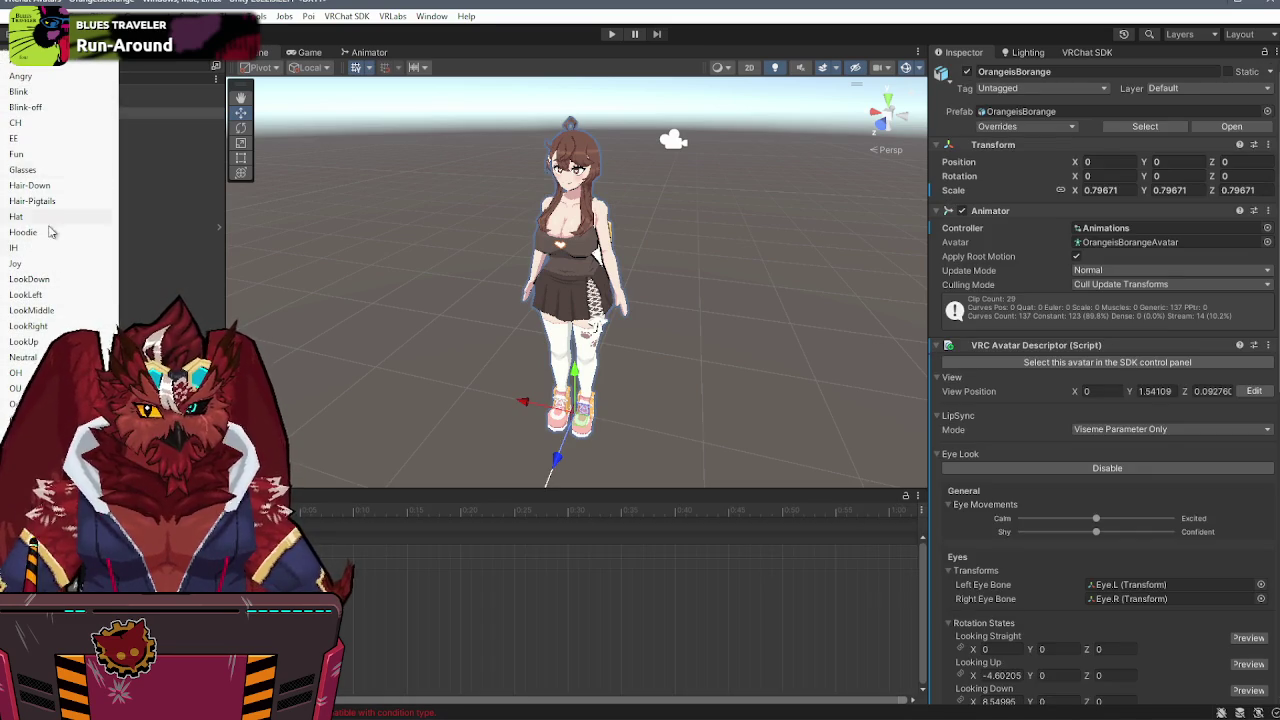
{"action": "left_click", "coordinate": [32, 201]}
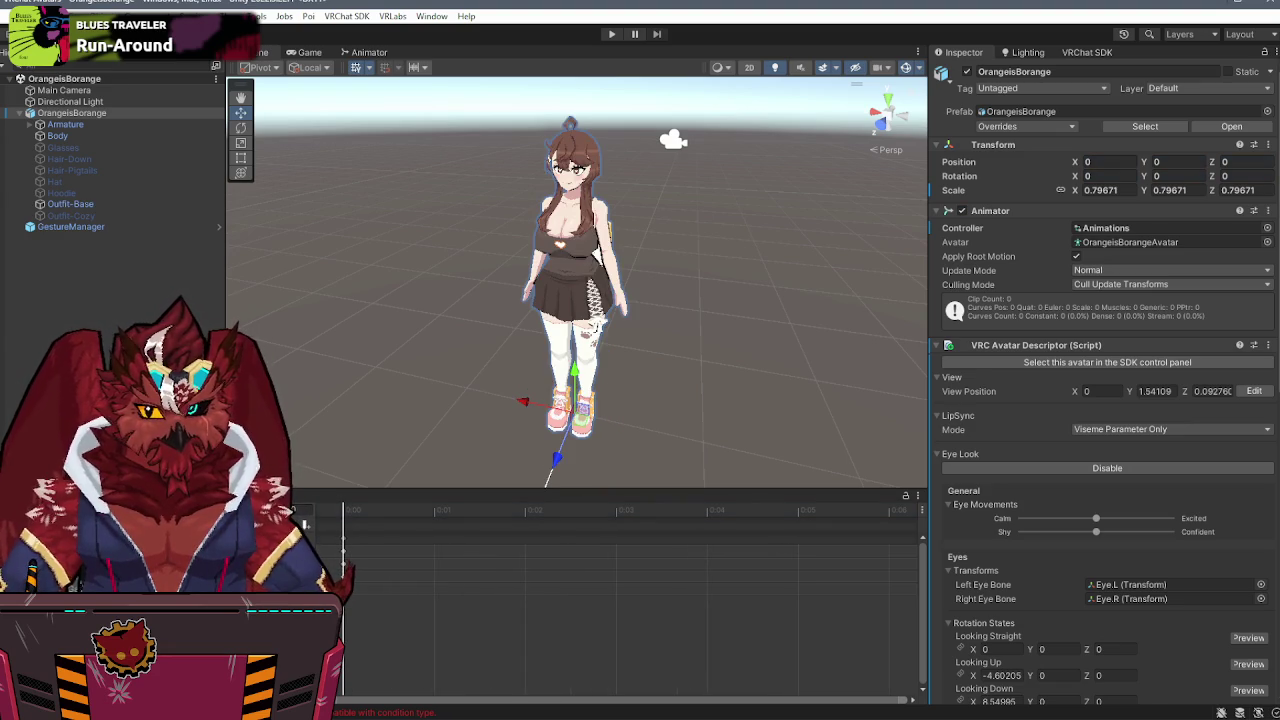
- Open the FX animator controller asset from the Project window
{"action": "left_click", "coordinate": [290, 495]}
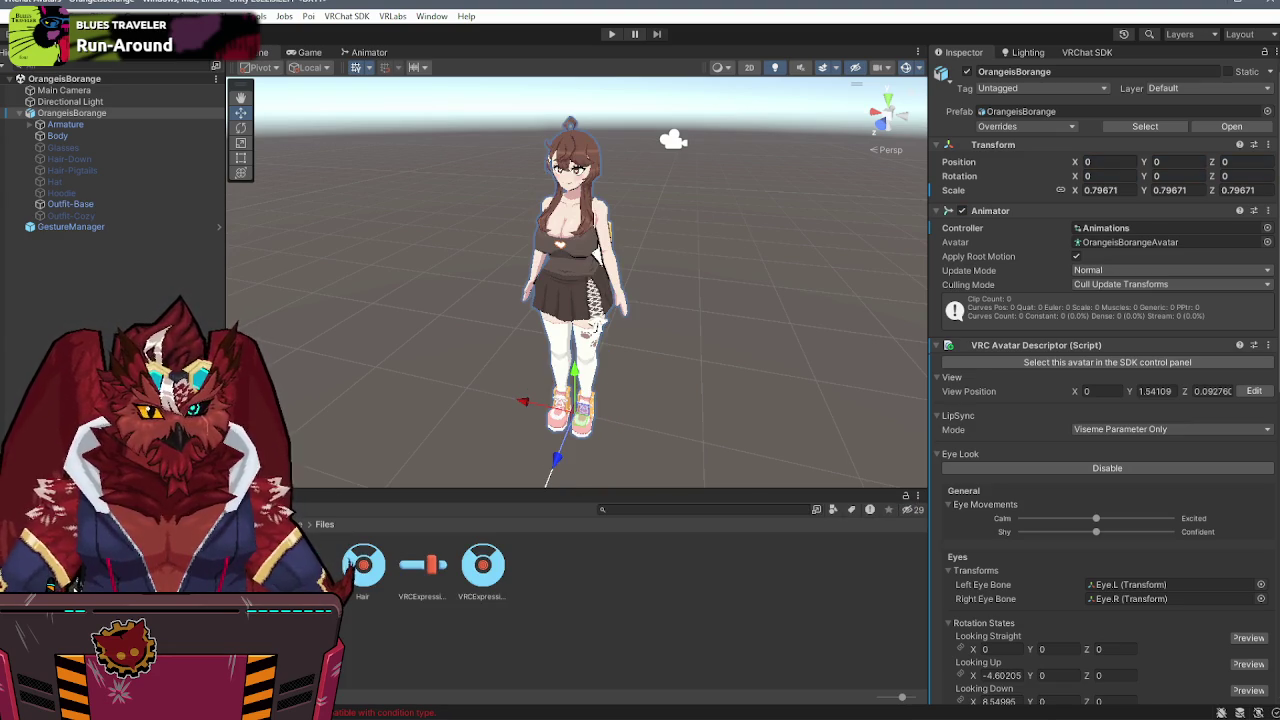
{"action": "left_click", "coordinate": [303, 568]}
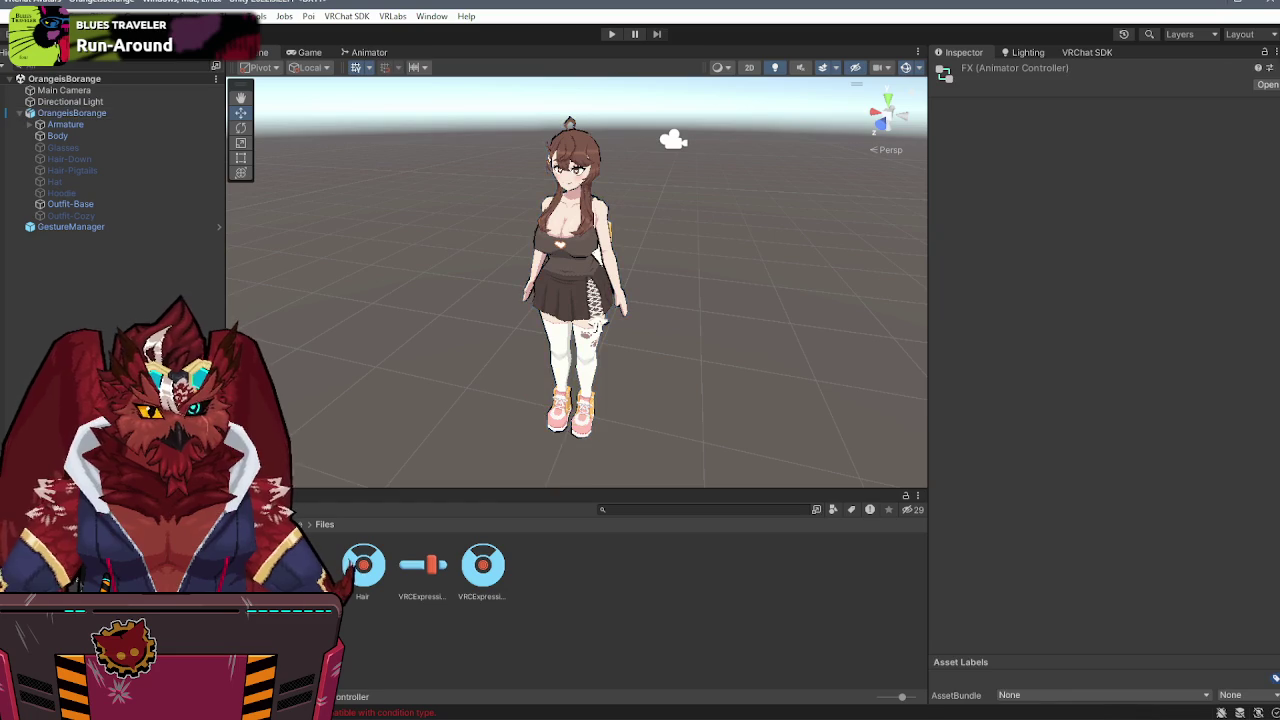
{"action": "double_click", "coordinate": [303, 568]}
- Inspect the Outfits layer's Default state, its Outfit-Cozy transitions and the parameter list
{"action": "left_click", "coordinate": [622, 329]}
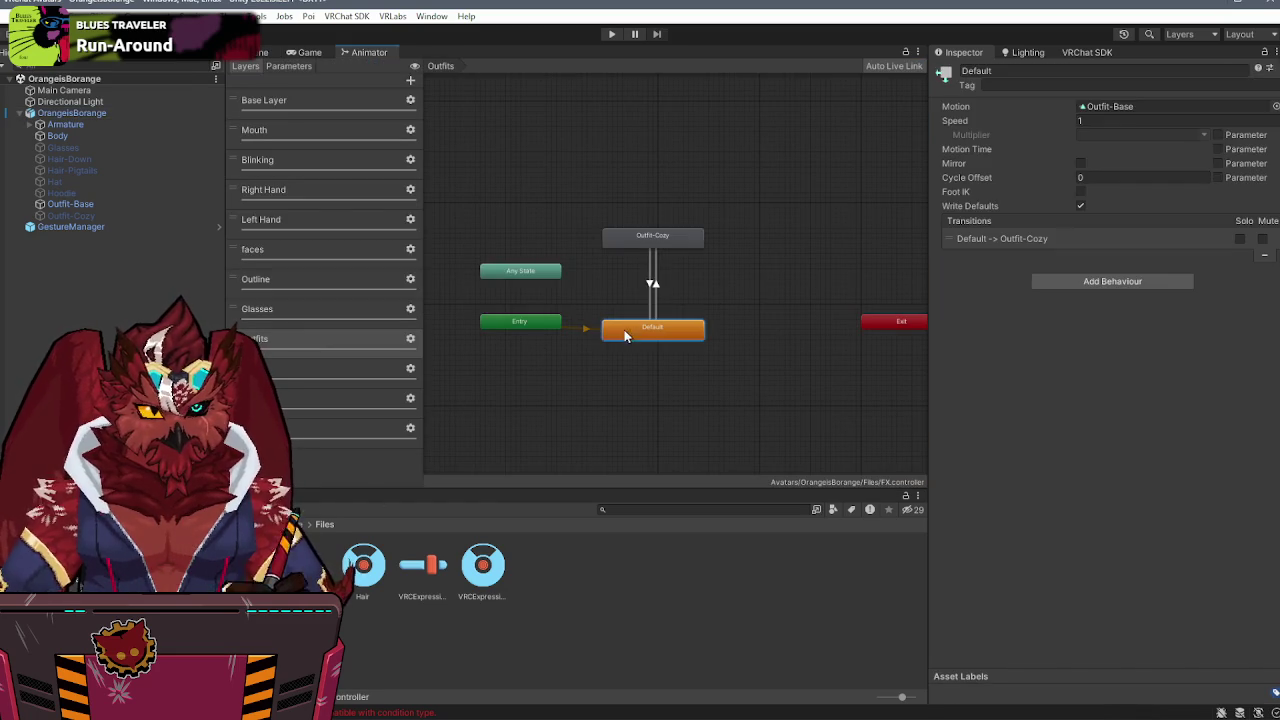
{"action": "left_click", "coordinate": [1137, 106]}
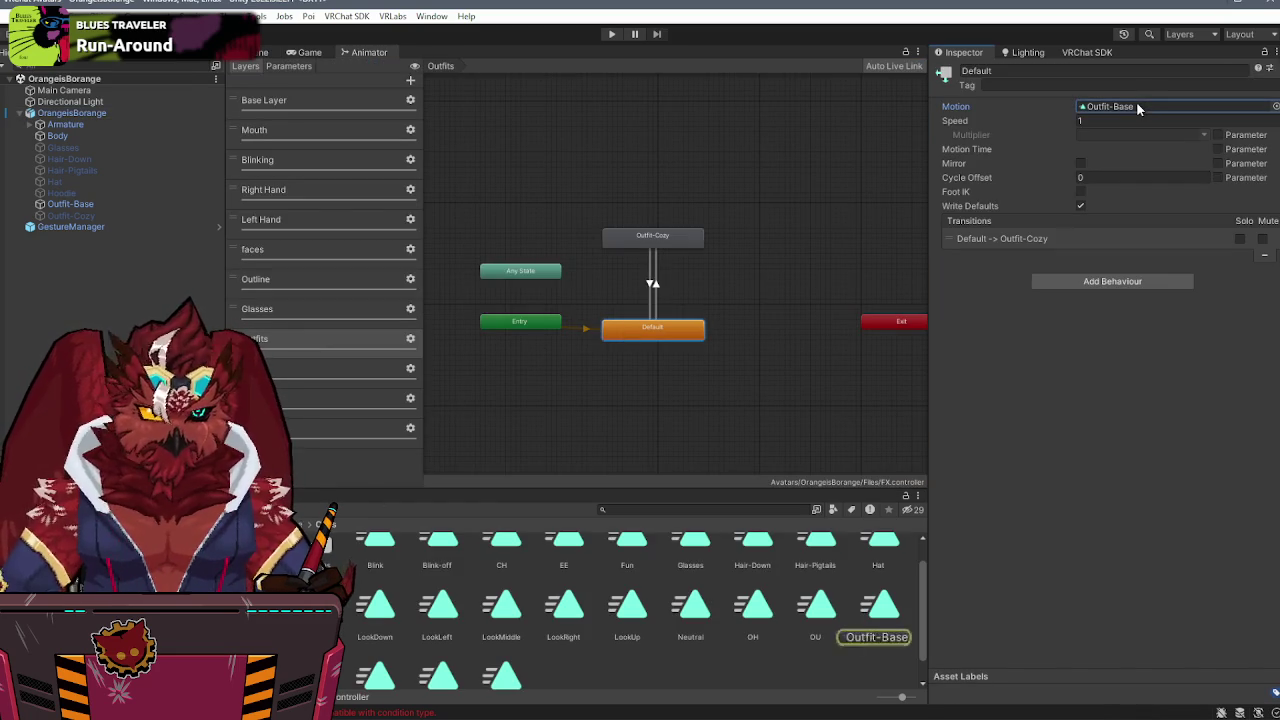
{"action": "left_click", "coordinate": [824, 255]}
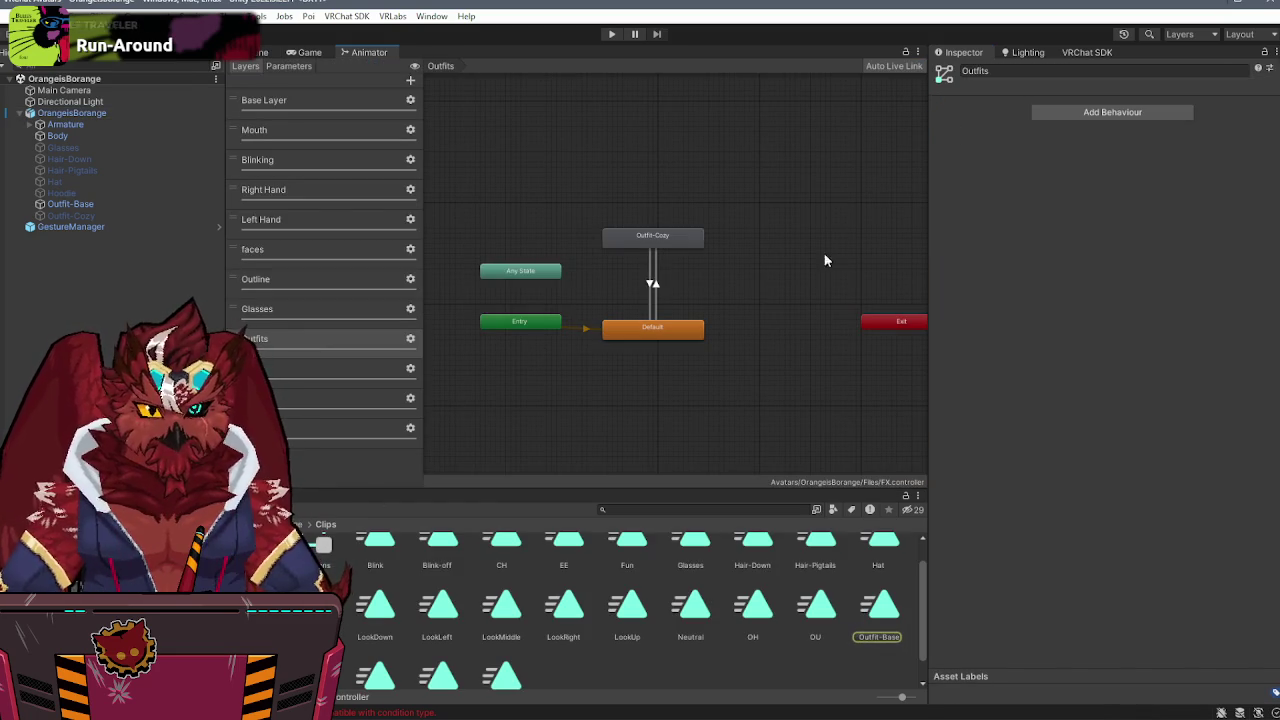
{"action": "left_click", "coordinate": [654, 283]}
{"action": "left_click", "coordinate": [651, 286]}
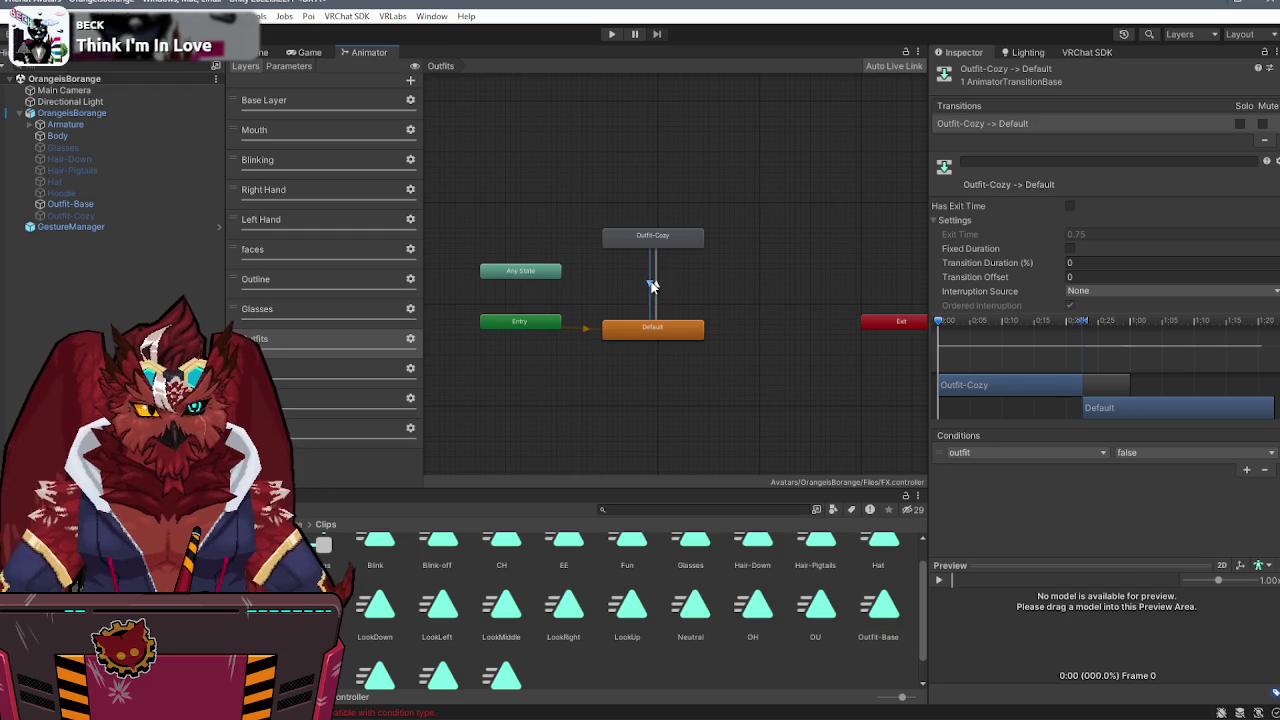
{"action": "left_click", "coordinate": [298, 66]}
{"action": "left_click", "coordinate": [258, 67]}
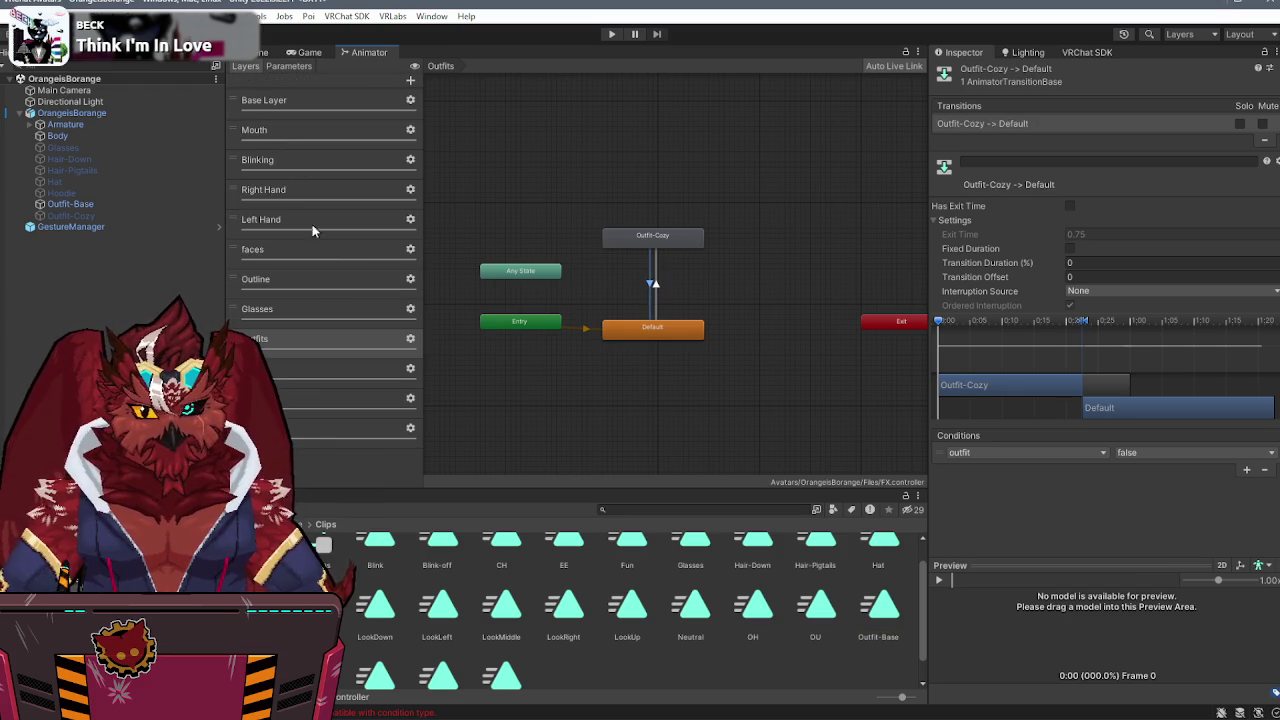
- Set the Cozy Outfit menu control's parameter to outline, then review the expression parameters asset
{"action": "left_click", "coordinate": [300, 524]}
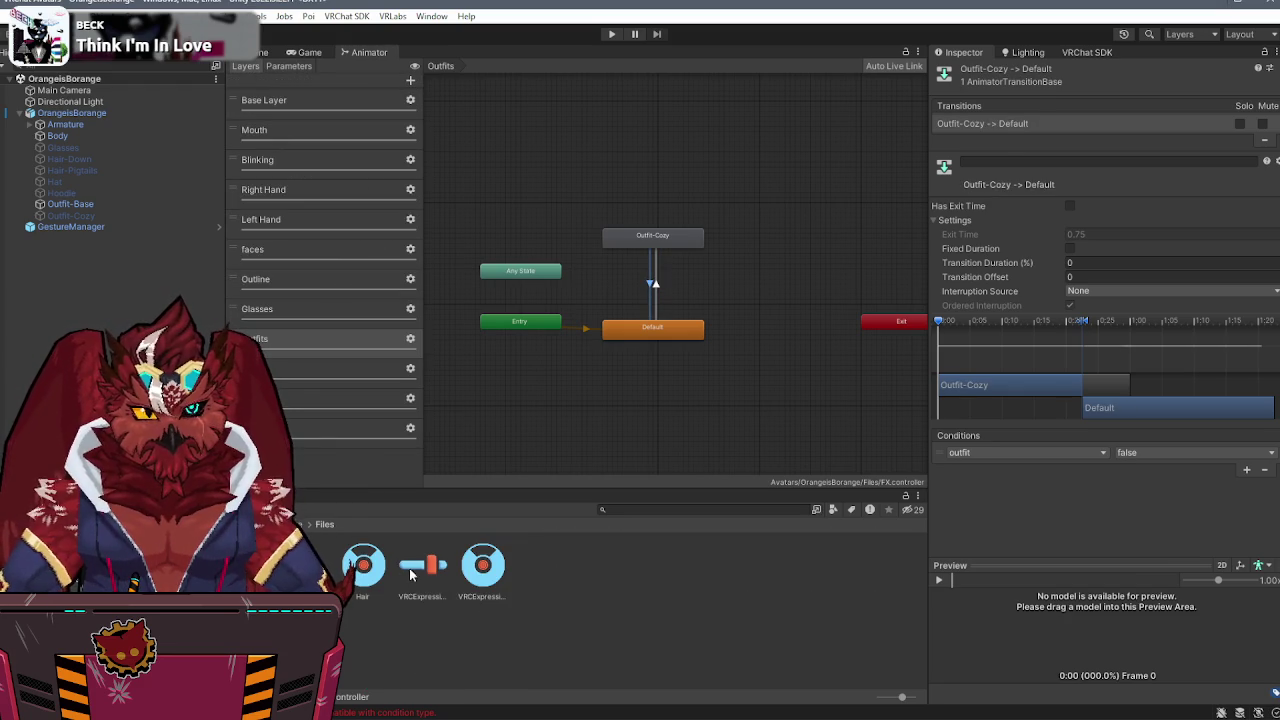
{"action": "left_click", "coordinate": [411, 569]}
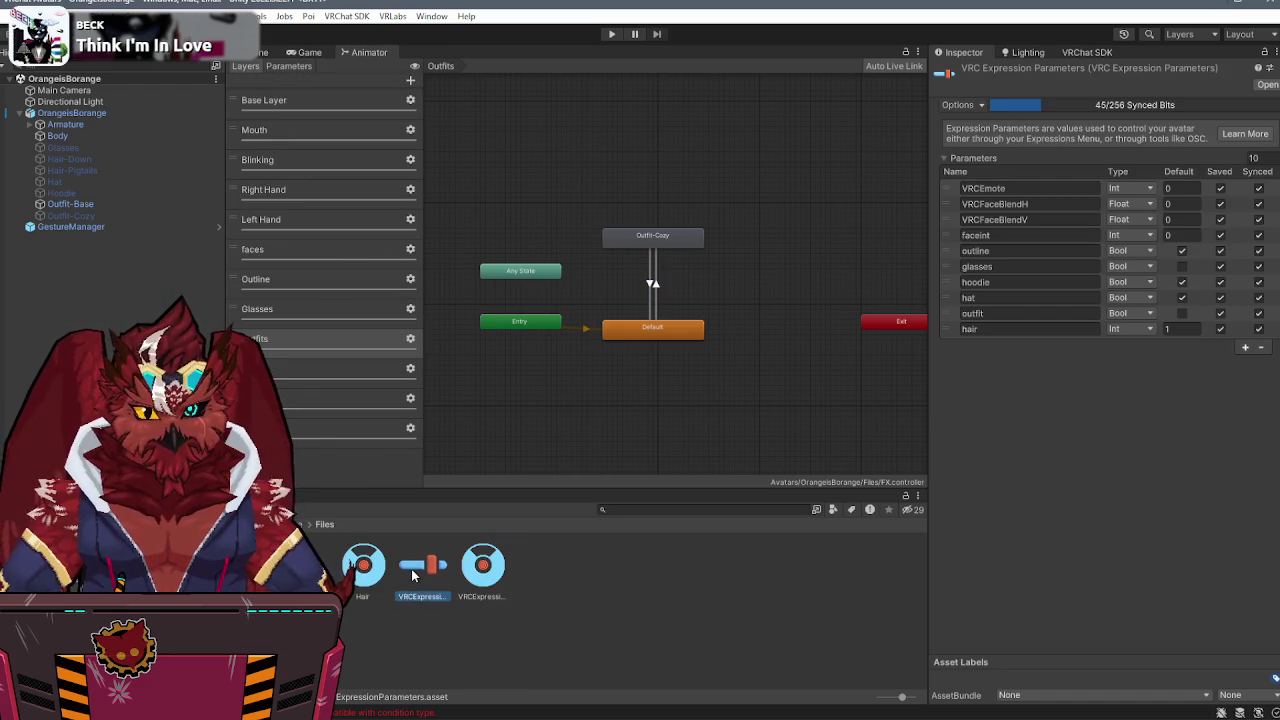
{"action": "left_click", "coordinate": [457, 575]}
{"action": "left_click", "coordinate": [483, 565]}
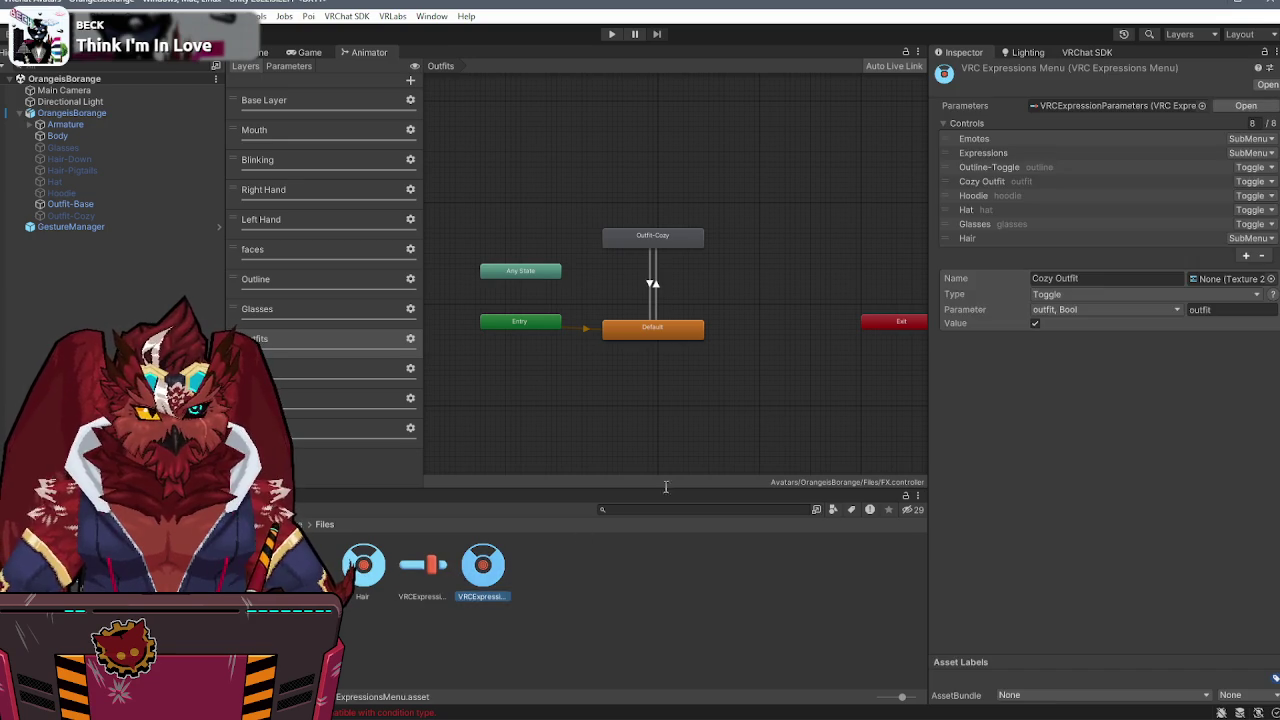
{"action": "left_click", "coordinate": [983, 184]}
{"action": "left_click", "coordinate": [1100, 309]}
{"action": "left_click", "coordinate": [1070, 326]}
{"action": "left_click", "coordinate": [1090, 309]}
{"action": "left_click", "coordinate": [1090, 404]}
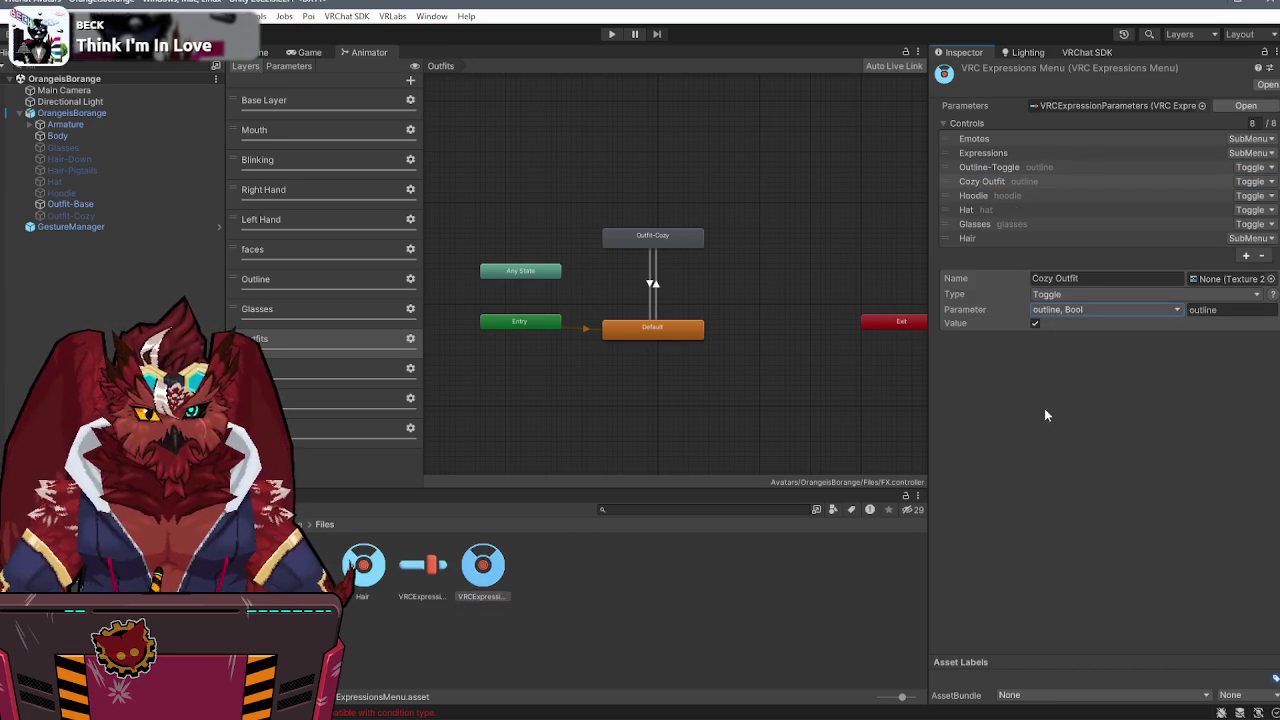
{"action": "left_click", "coordinate": [1246, 105]}
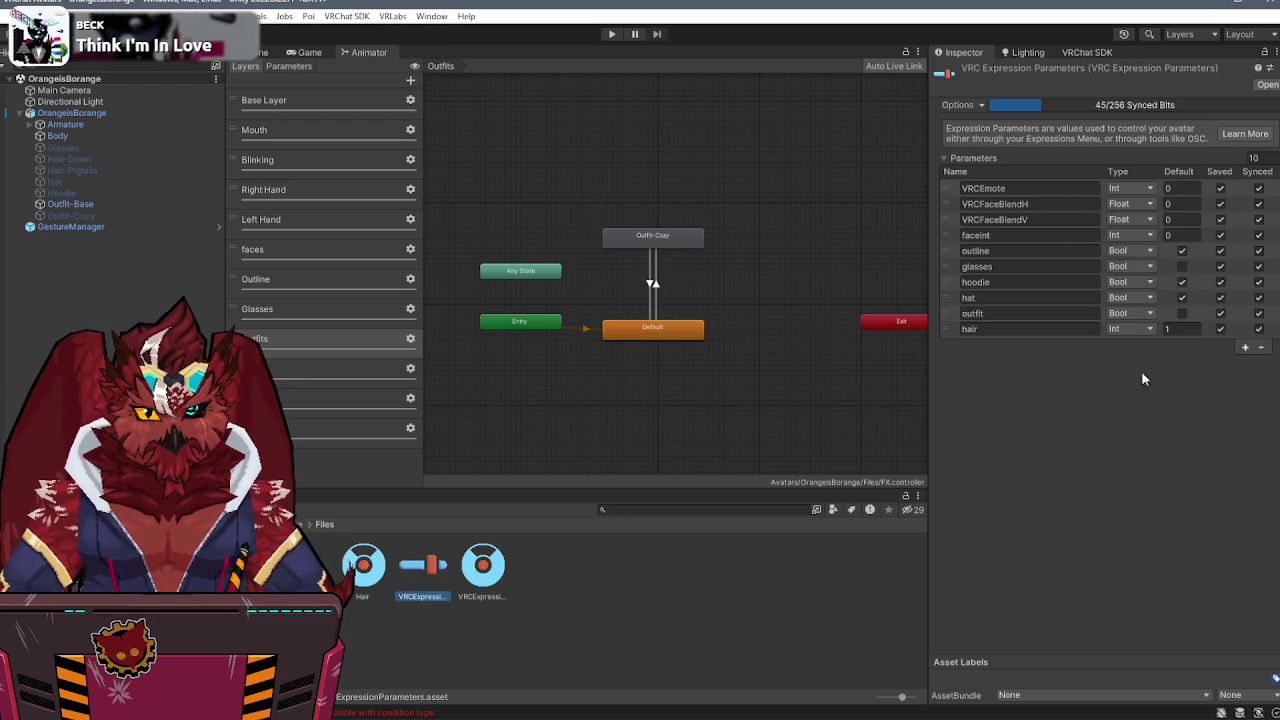
{"action": "left_click", "coordinate": [316, 310]}
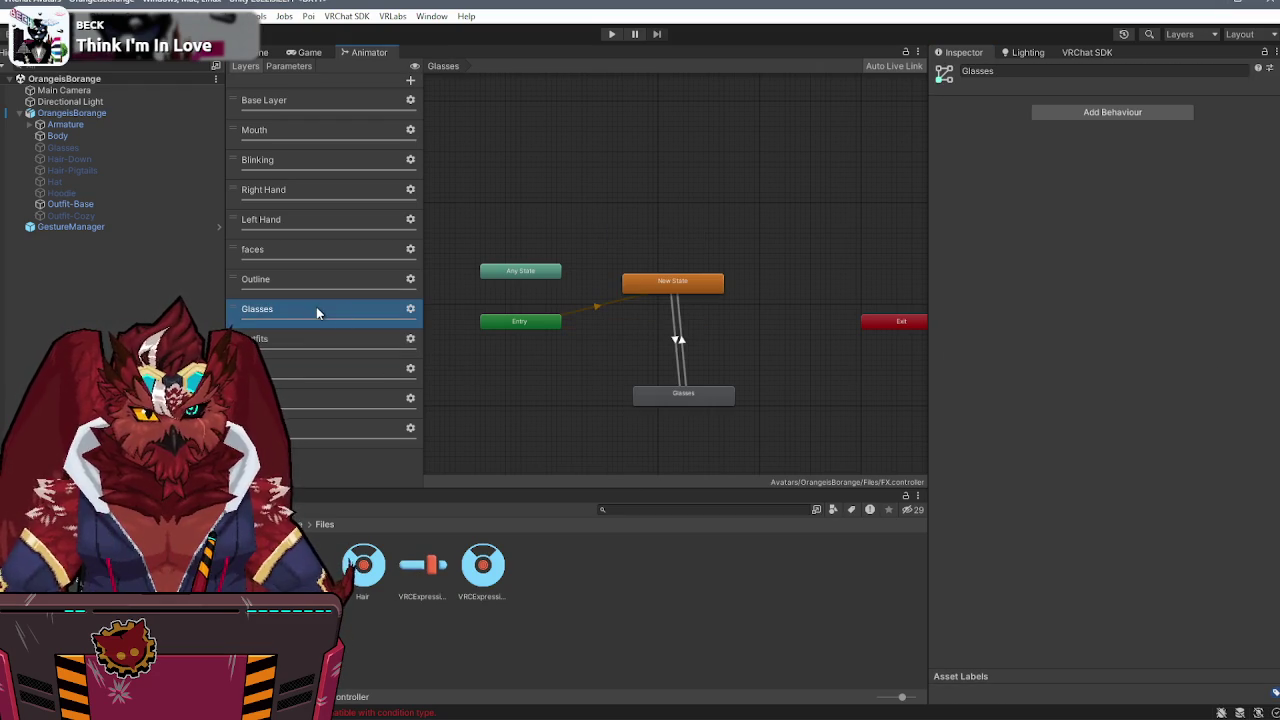
- Review the Glasses, Hat and Hoodie layer transitions between New State and each state
{"action": "left_click", "coordinate": [677, 342]}
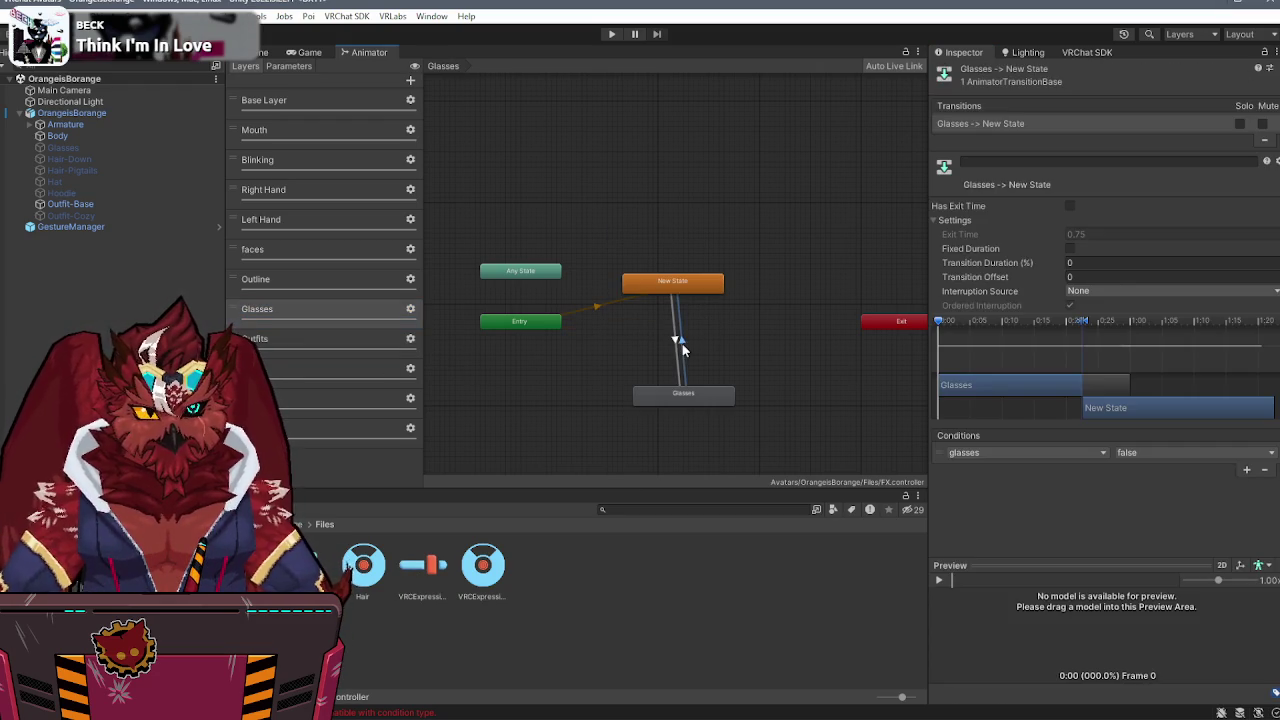
{"action": "left_click", "coordinate": [301, 425]}
{"action": "left_click", "coordinate": [307, 369]}
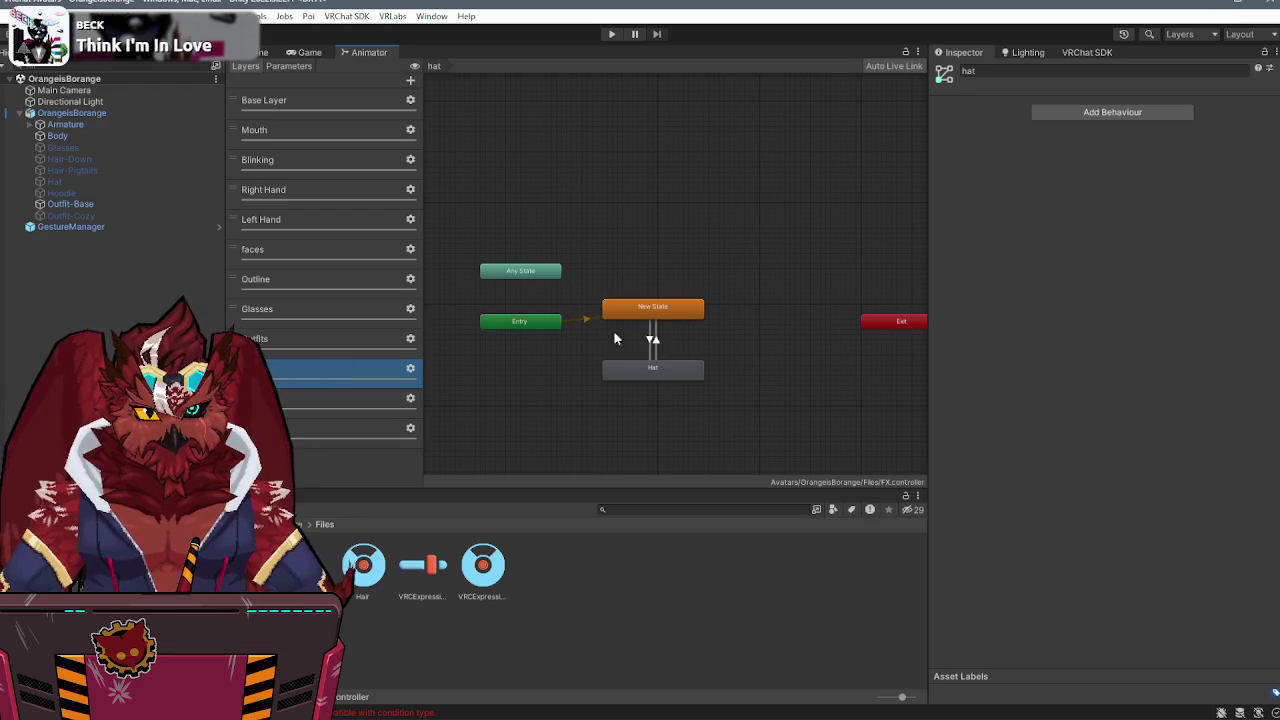
{"action": "left_click", "coordinate": [653, 343]}
{"action": "left_click", "coordinate": [650, 342]}
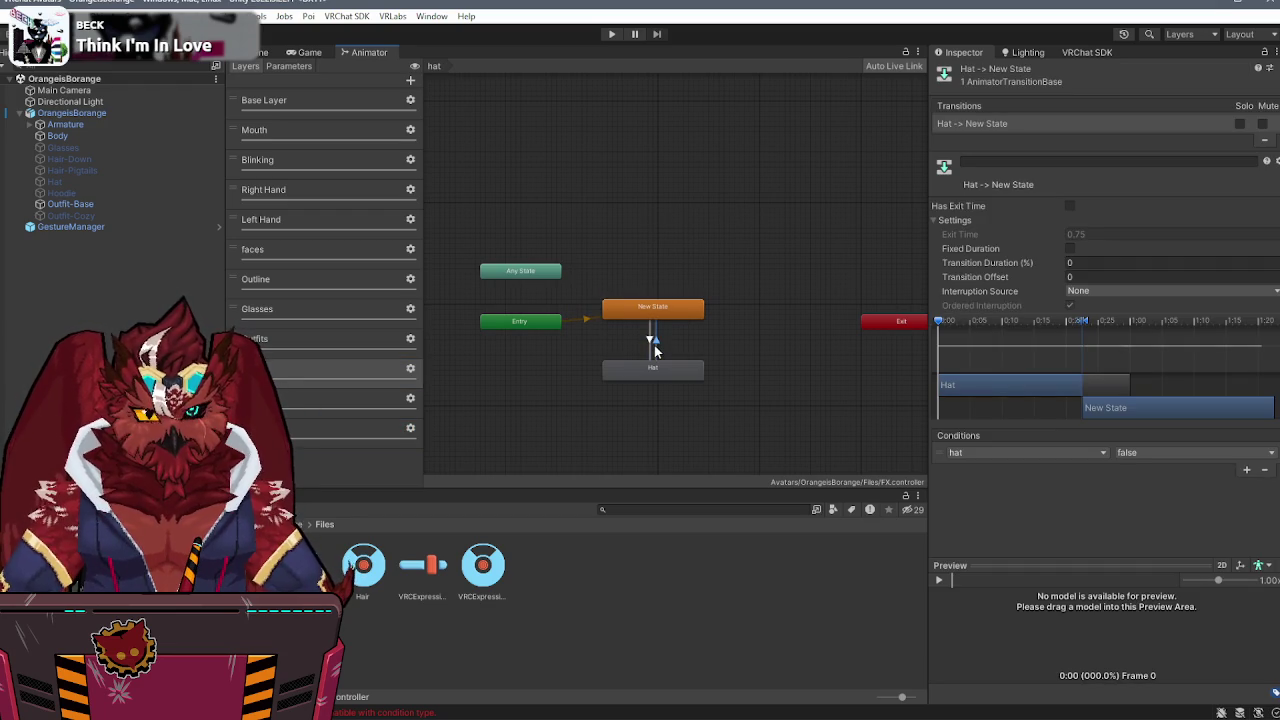
{"action": "left_click", "coordinate": [301, 428]}
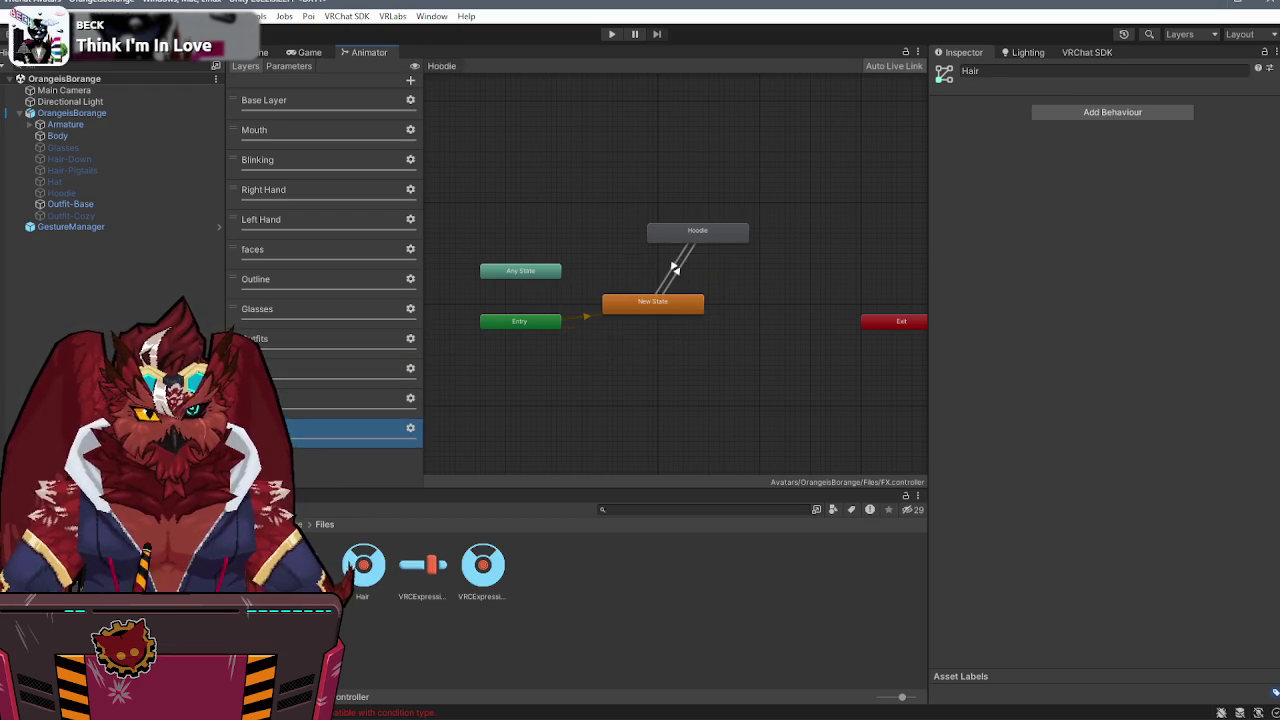
{"action": "left_click", "coordinate": [674, 270]}
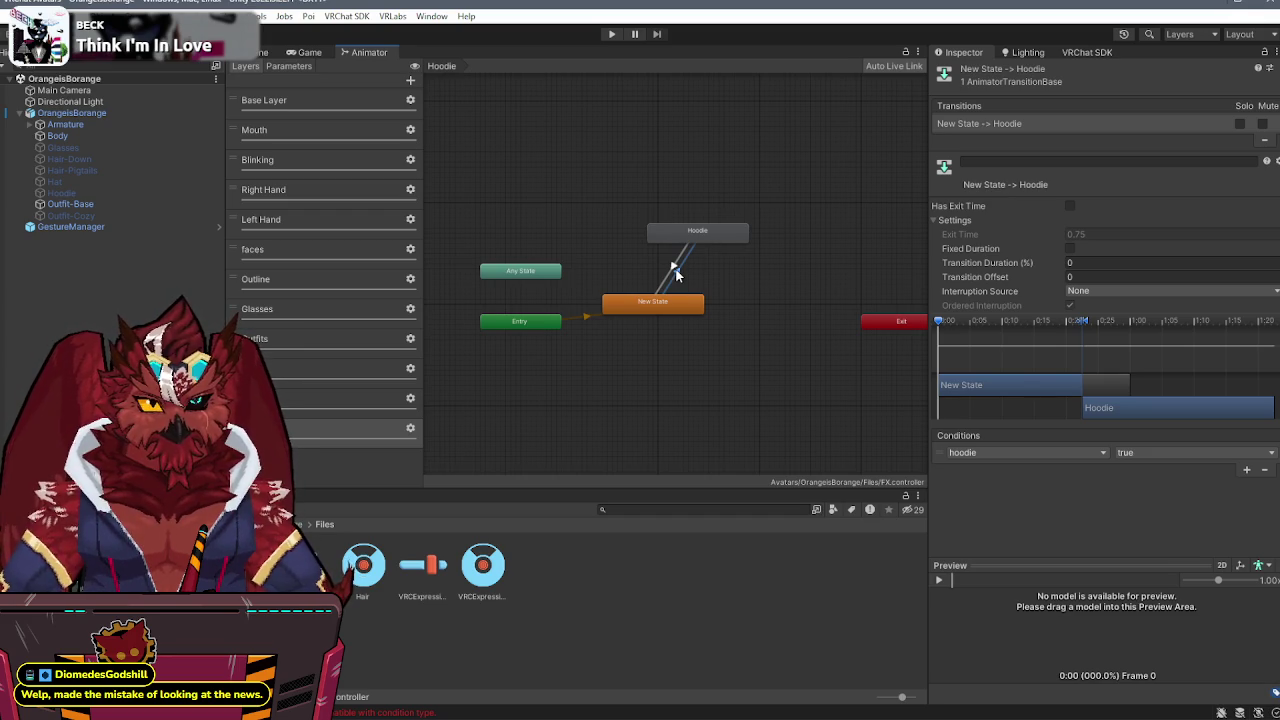
- Nudge the Hoodie state slightly left, select Base Layer, and return to the Scene view
{"action": "left_click_drag", "start_coordinate": [699, 232], "coordinate": [669, 235]}
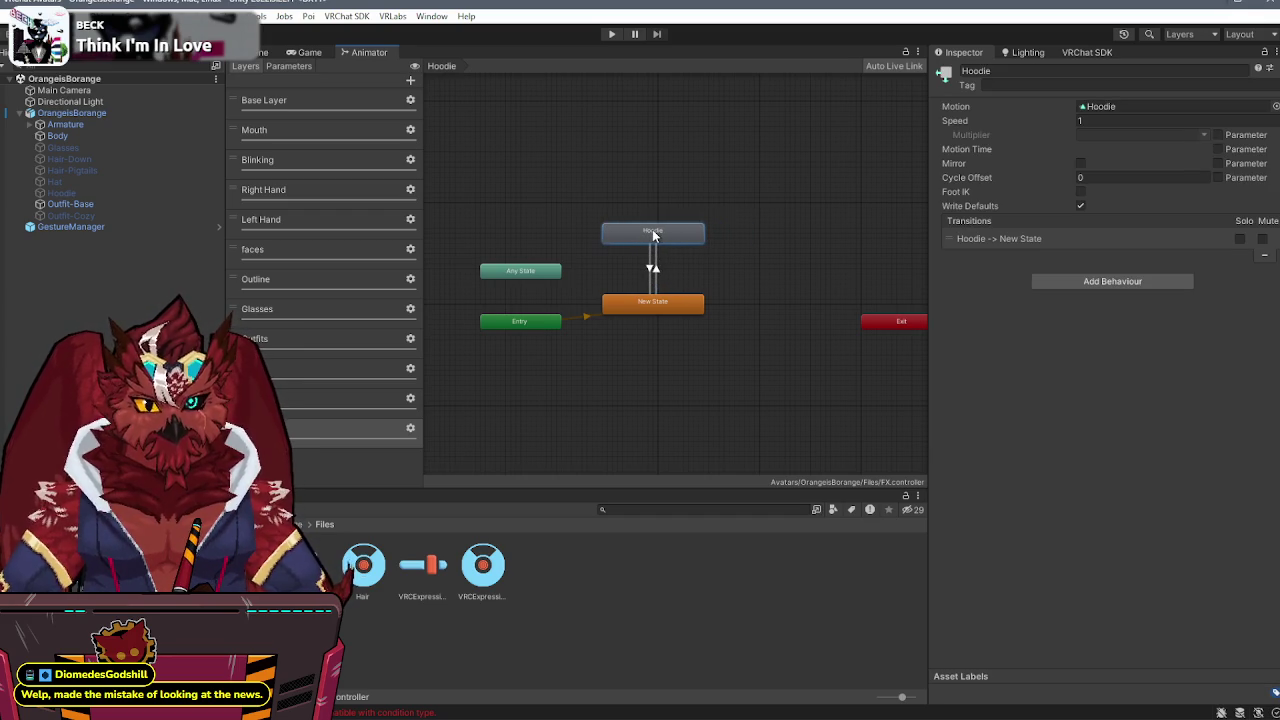
{"action": "left_click", "coordinate": [710, 225]}
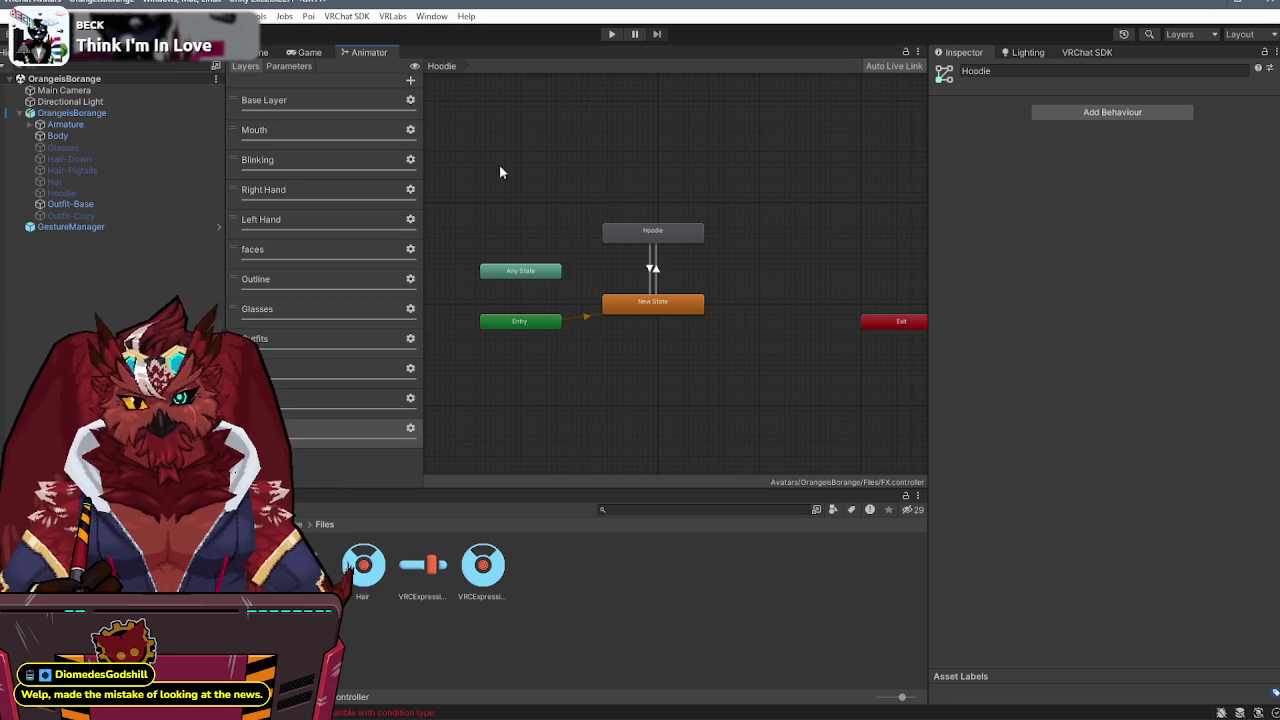
{"action": "left_click", "coordinate": [262, 100]}
{"action": "left_click", "coordinate": [262, 52]}
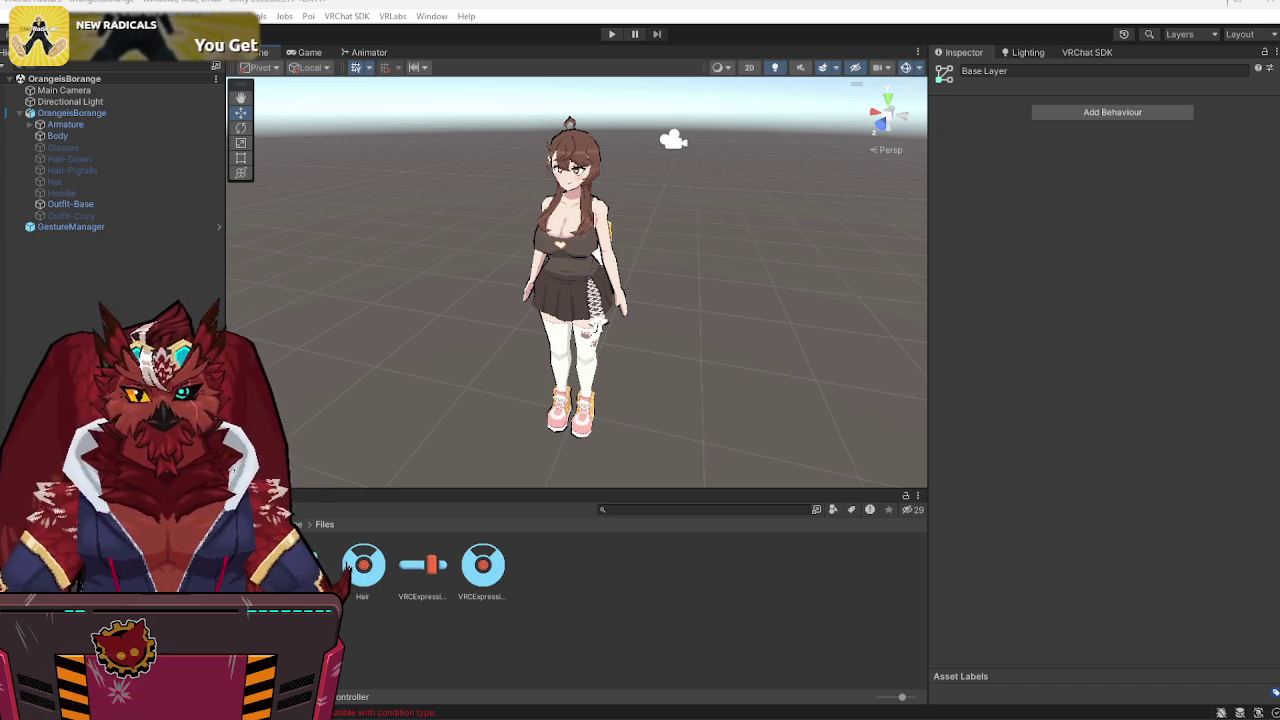
{"action": "key", "text": "alt+Tab"}
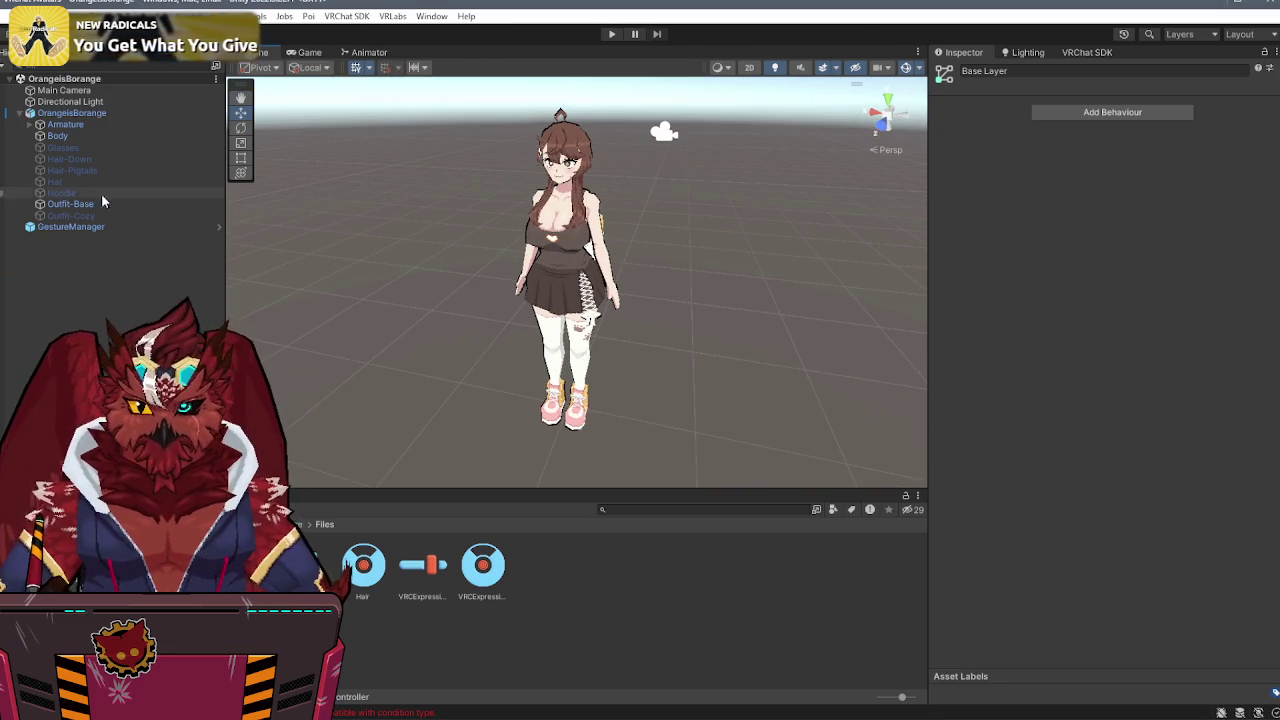
{"action": "left_click", "coordinate": [135, 230]}
- In Play mode, set the outfit parameter True then False from the Debug parameter list
{"action": "left_click", "coordinate": [1062, 287]}
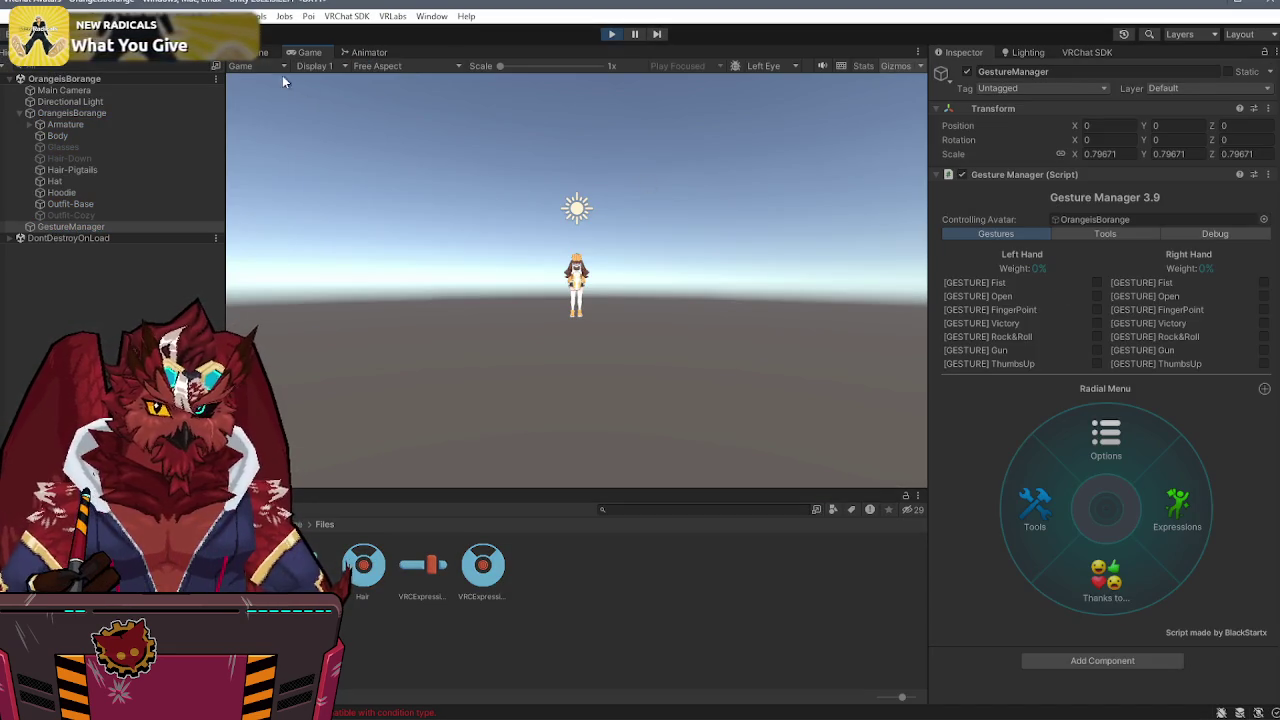
{"action": "left_click", "coordinate": [258, 52]}
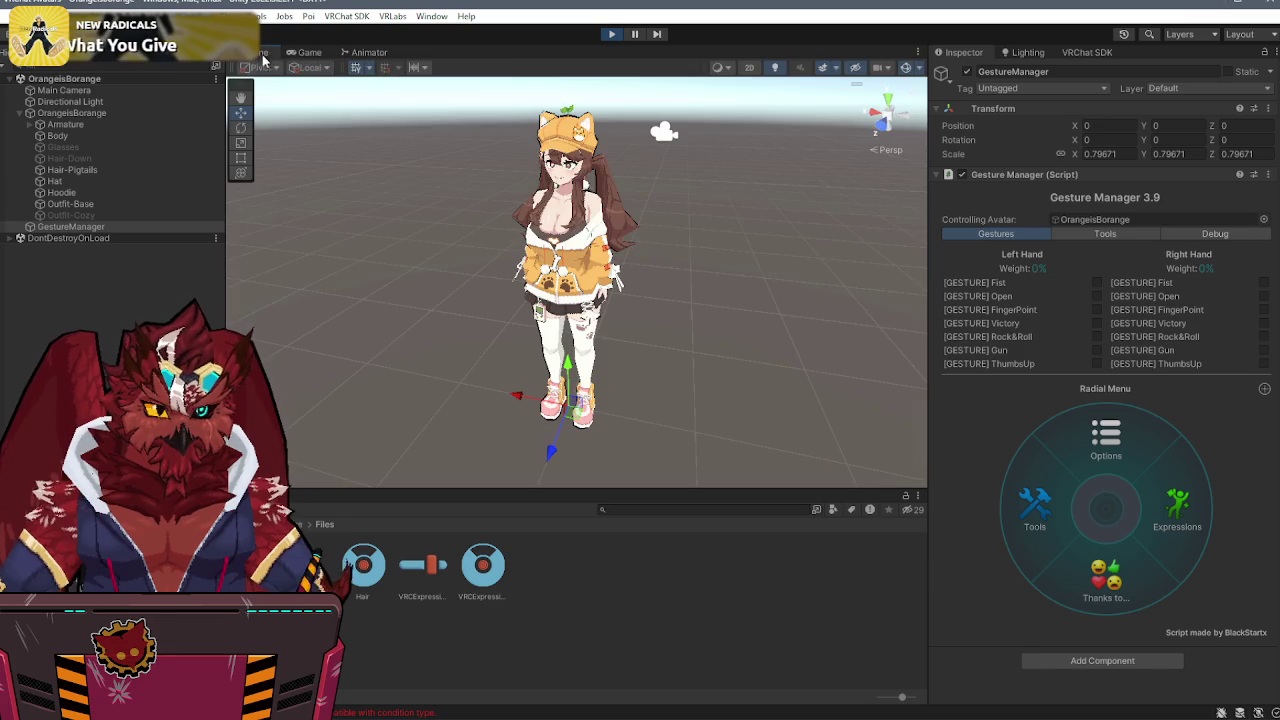
{"action": "left_click", "coordinate": [1169, 531]}
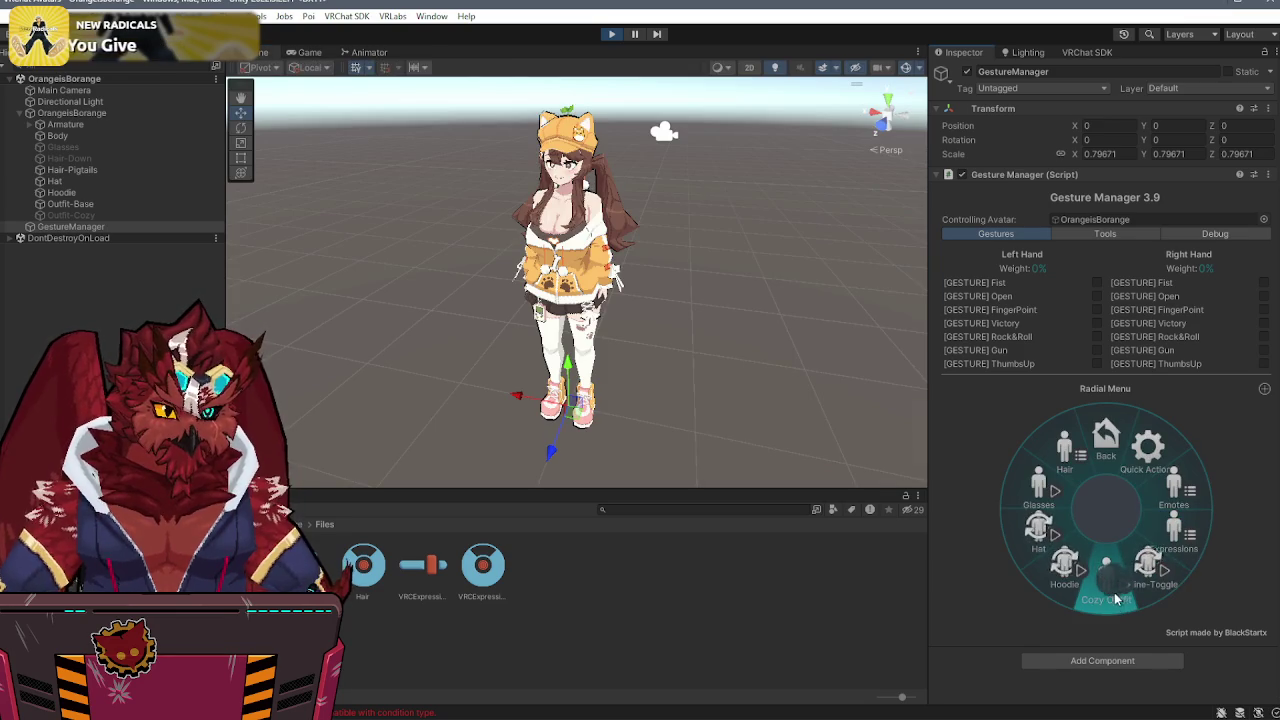
{"action": "left_click", "coordinate": [1212, 234]}
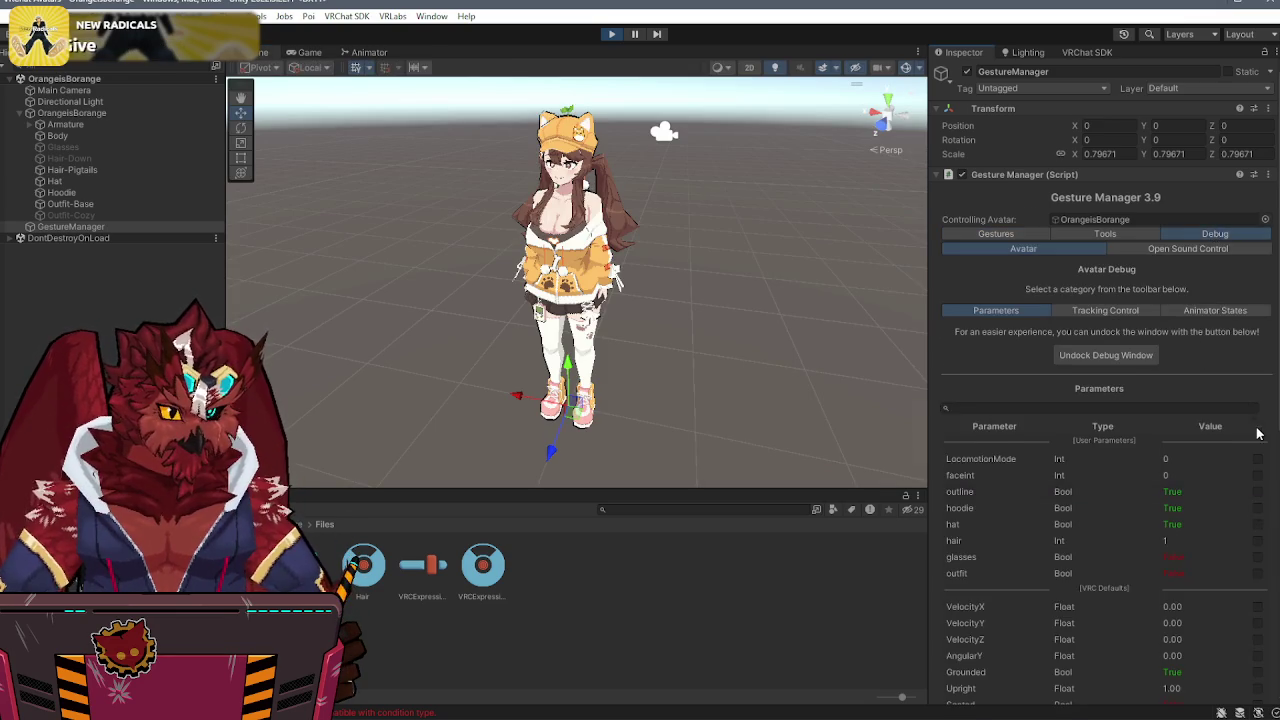
{"action": "scroll", "coordinate": [1256, 428], "scroll_direction": "down", "scroll_amount": 5}
{"action": "scroll", "coordinate": [1257, 432], "scroll_direction": "down", "scroll_amount": 2}
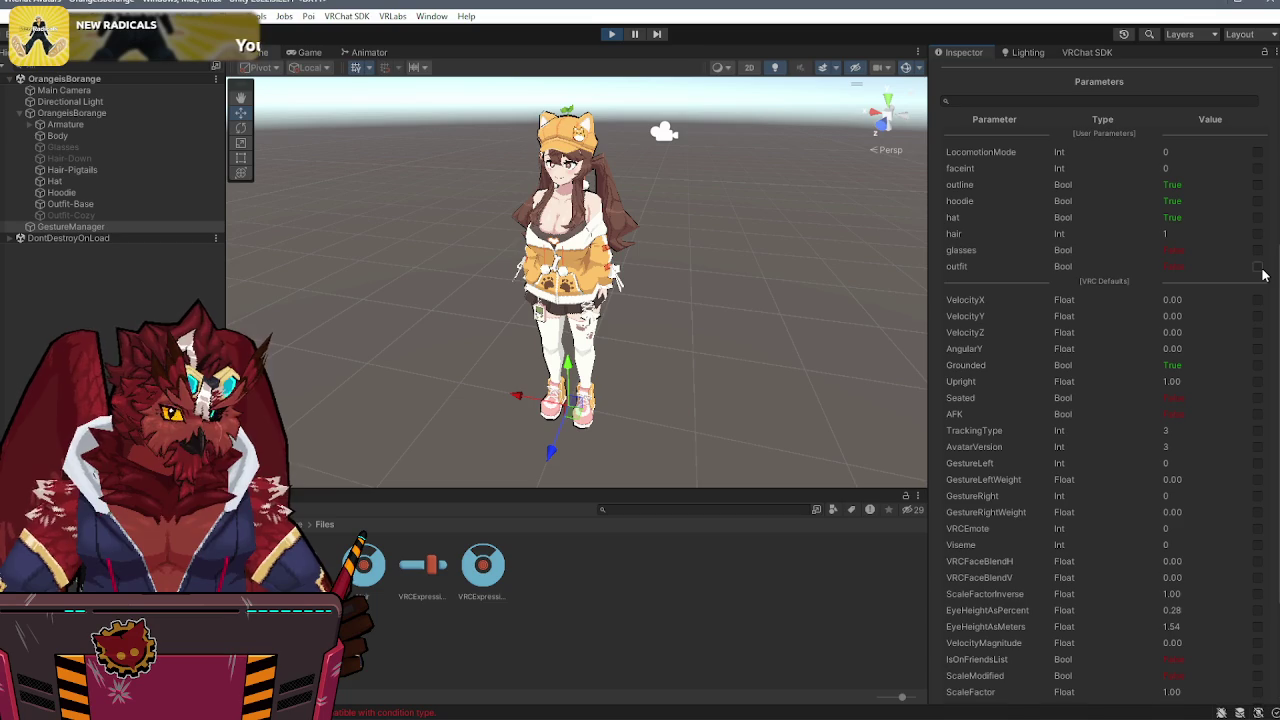
{"action": "left_click", "coordinate": [1258, 267]}
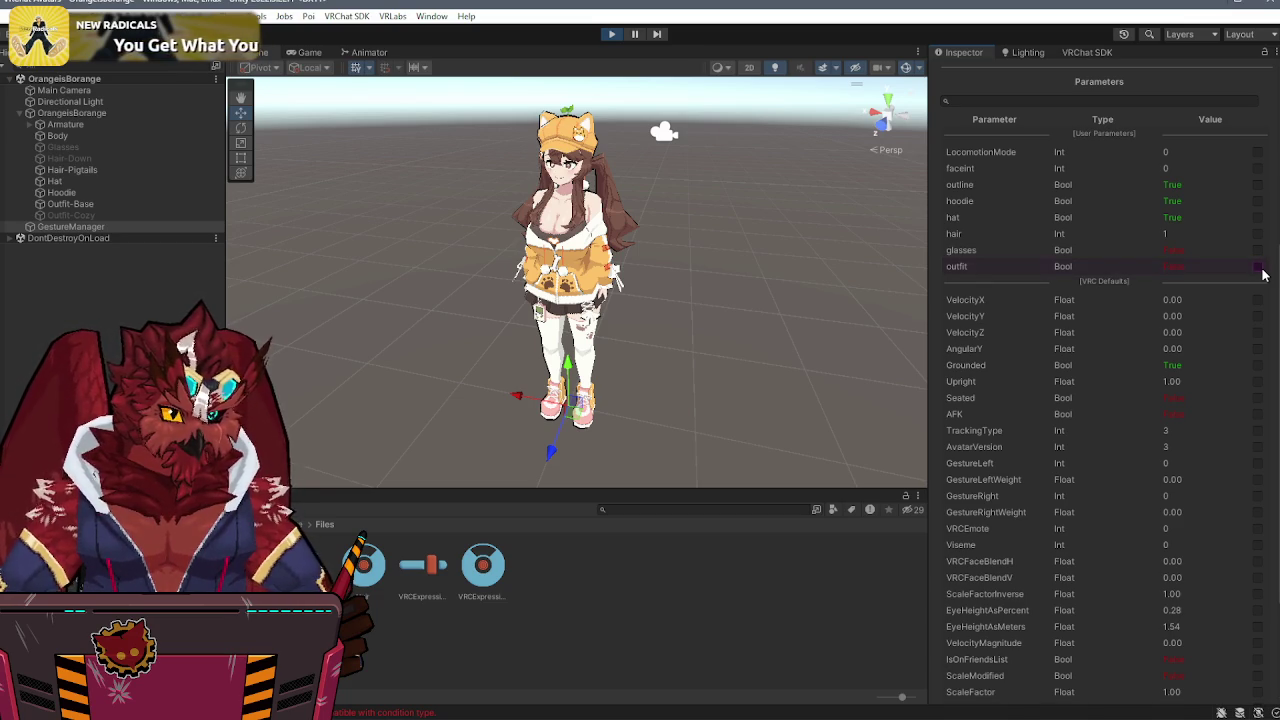
{"action": "left_click", "coordinate": [1260, 269]}
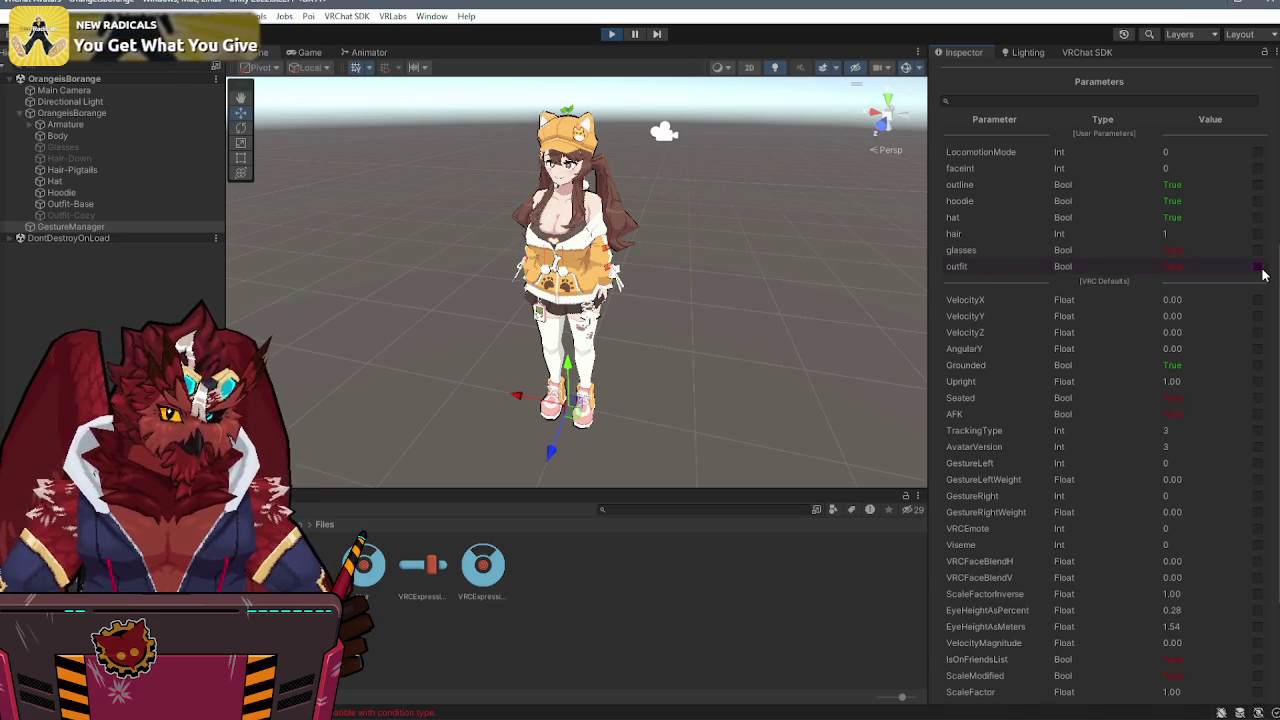
- Stop Play mode and reopen the FX controller in the Animator
{"action": "scroll", "coordinate": [1250, 272], "scroll_direction": "up", "scroll_amount": 4}
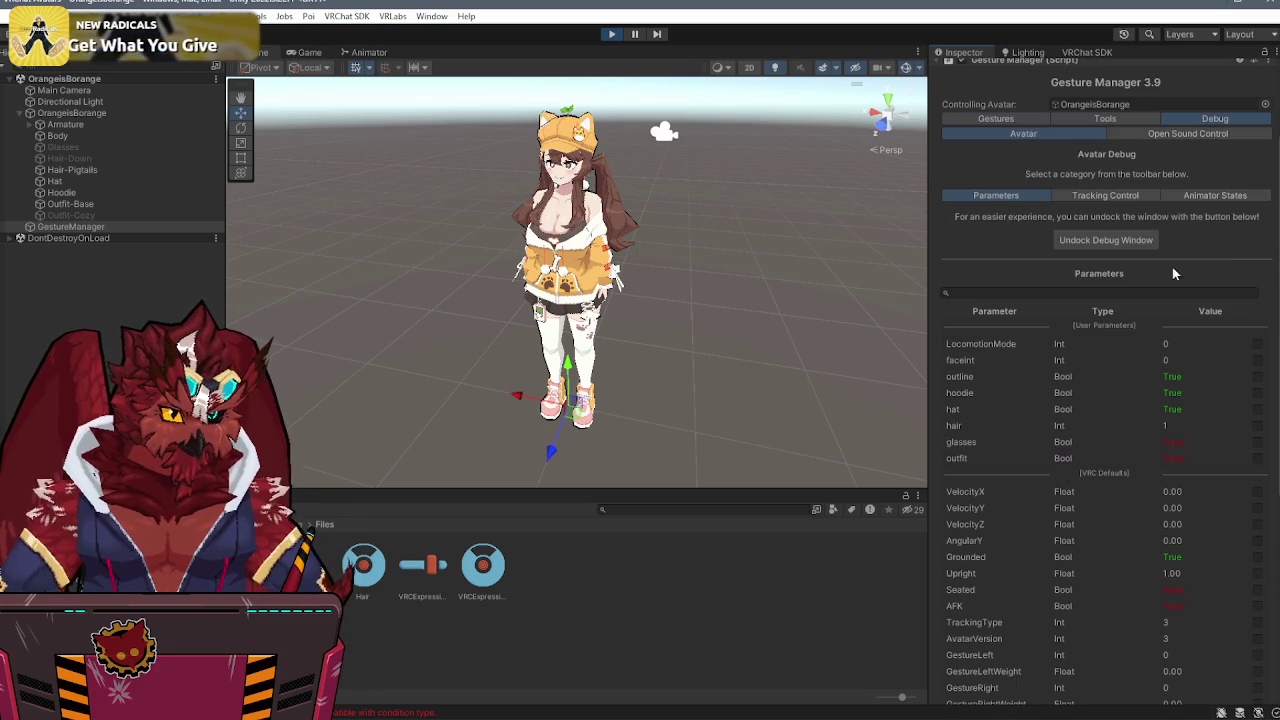
{"action": "left_click", "coordinate": [609, 35]}
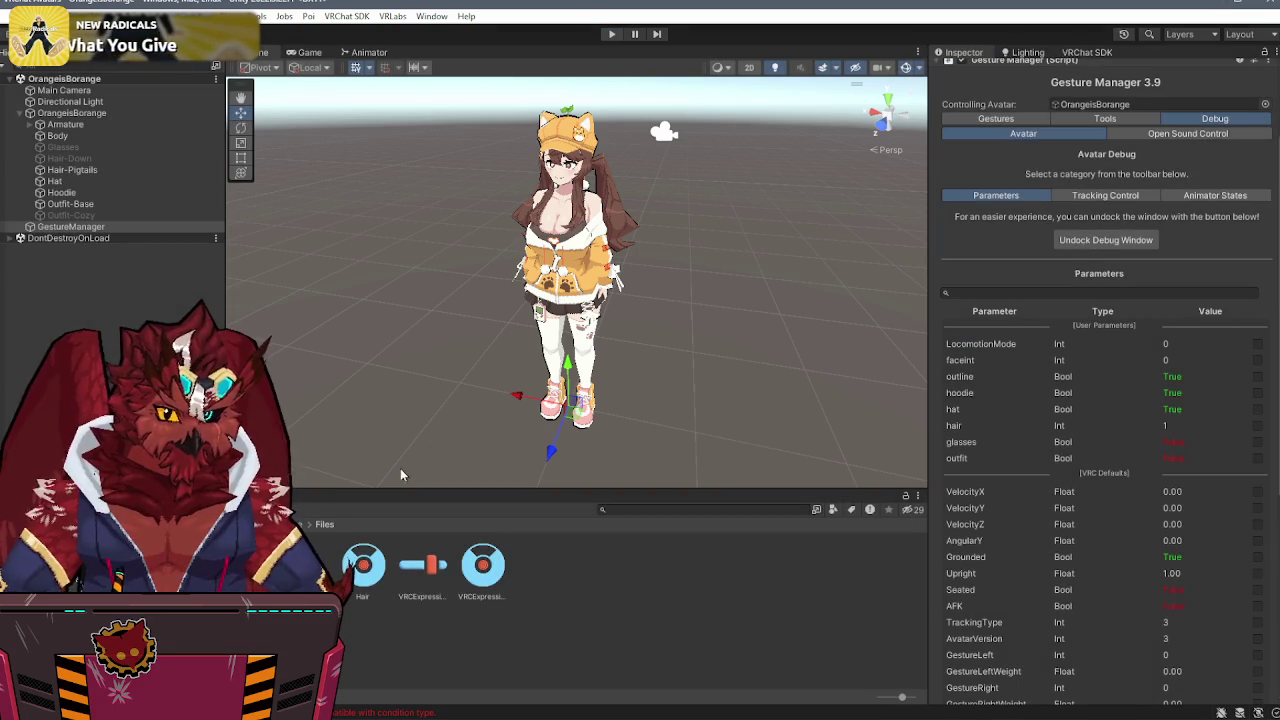
{"action": "double_click", "coordinate": [303, 565]}
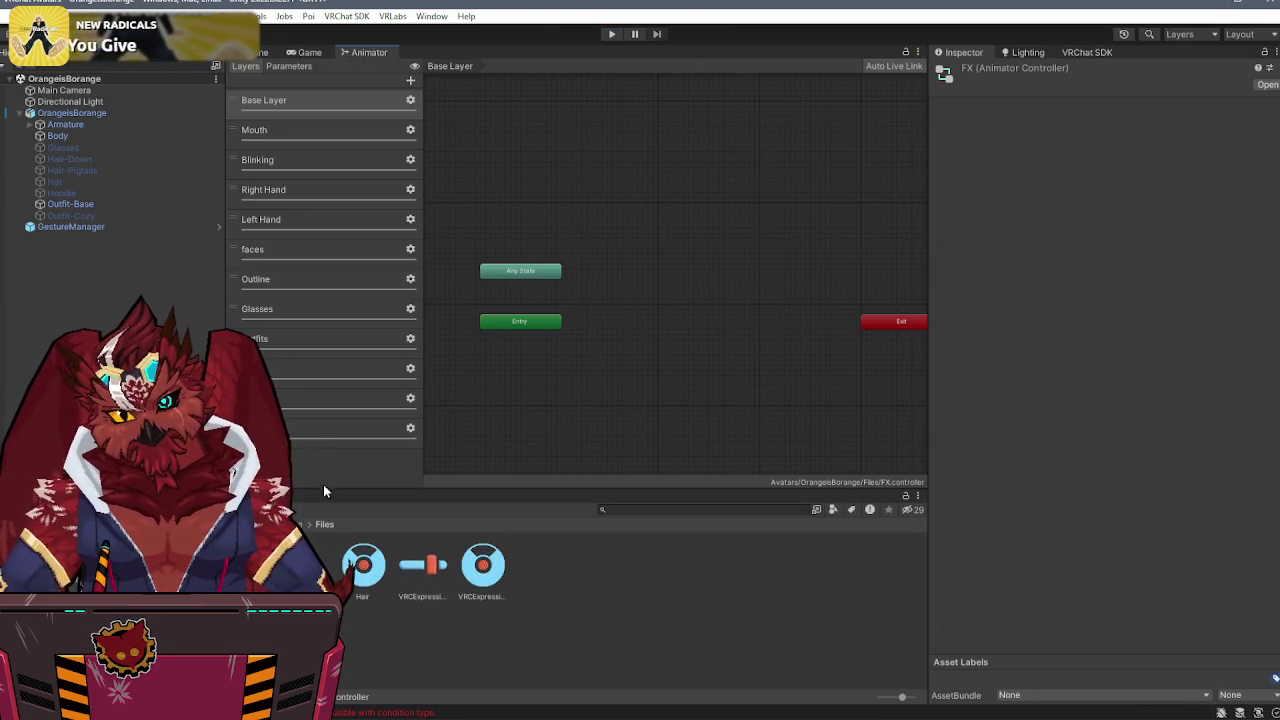
- Delete both Default↔Outfit-Cozy transitions in the Outfits layer and nudge Outfit-Cozy left
{"action": "left_click", "coordinate": [305, 342]}
{"action": "left_click", "coordinate": [656, 284]}
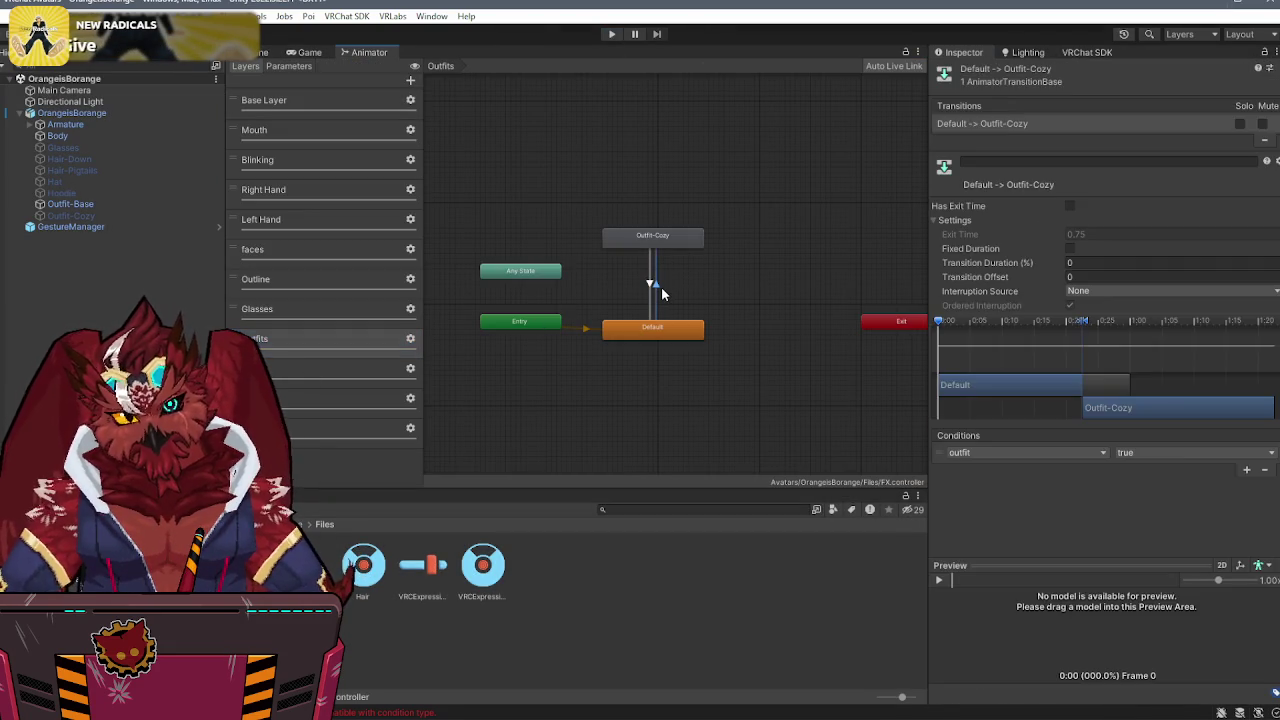
{"action": "key", "text": "Delete"}
{"action": "left_click", "coordinate": [653, 285]}
{"action": "key", "text": "Delete"}
{"action": "left_click", "coordinate": [648, 237]}
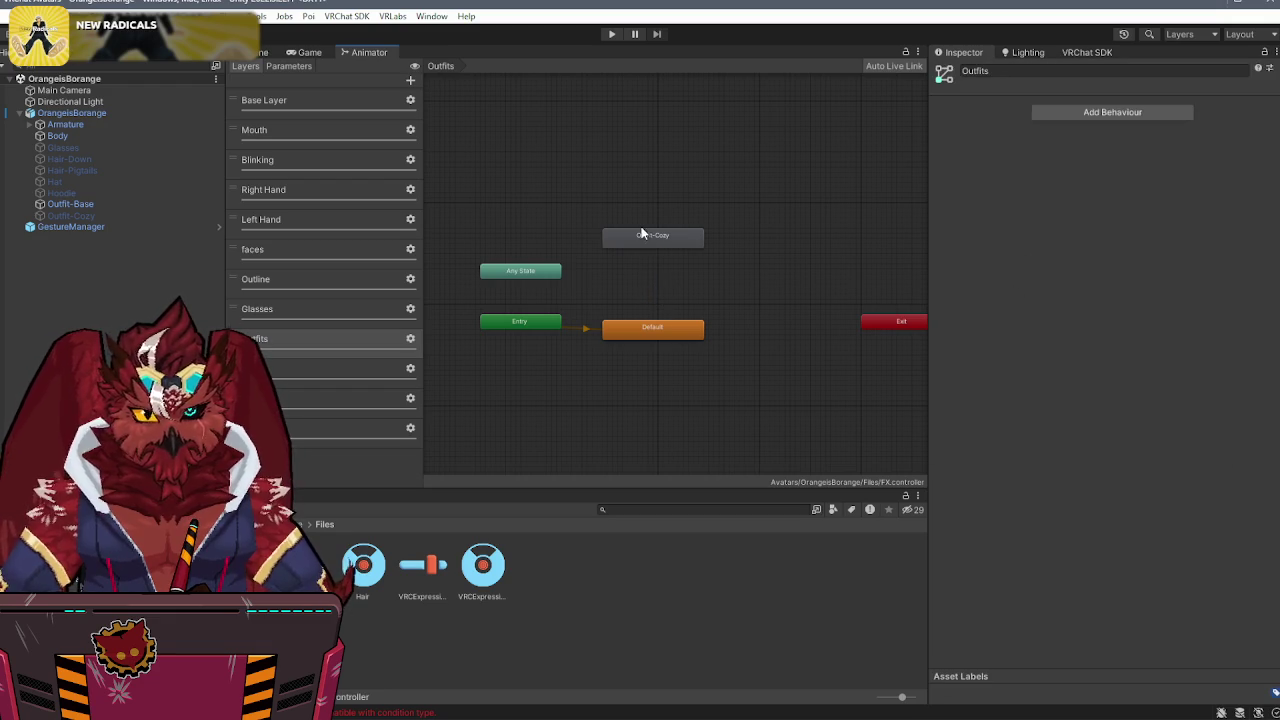
{"action": "left_click_drag", "start_coordinate": [649, 240], "coordinate": [644, 237]}
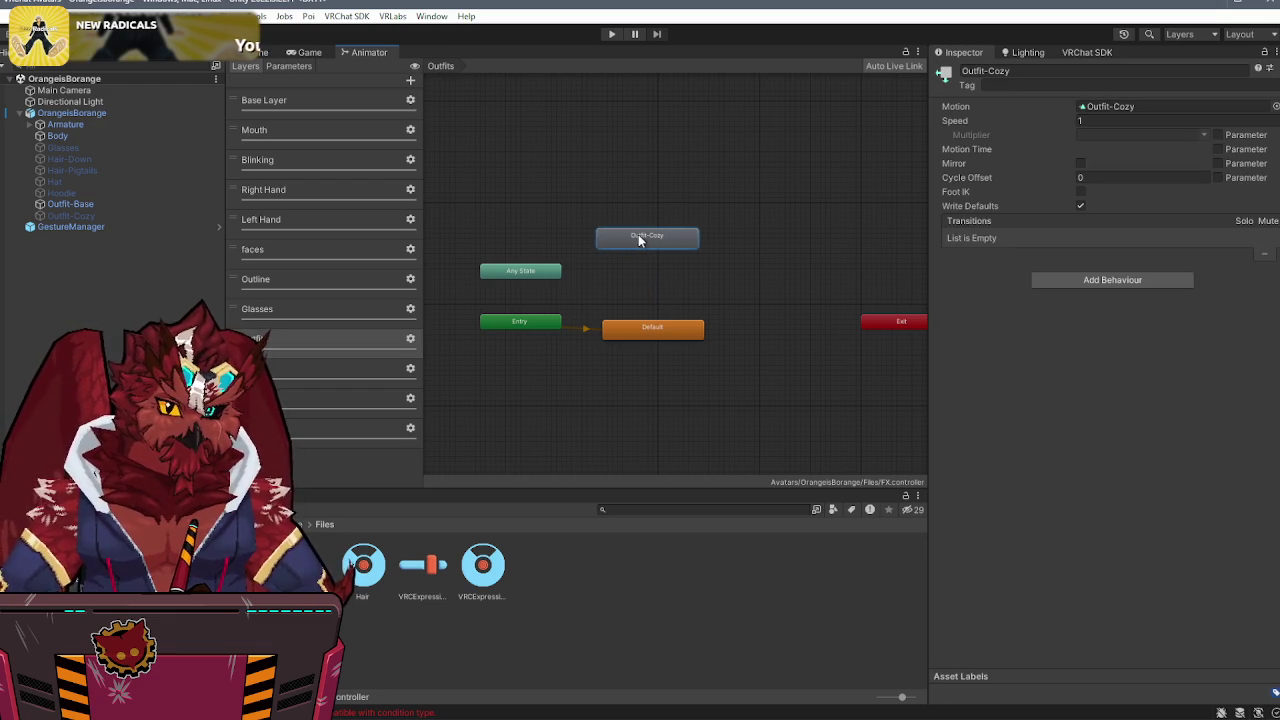
{"action": "left_click", "coordinate": [652, 338]}
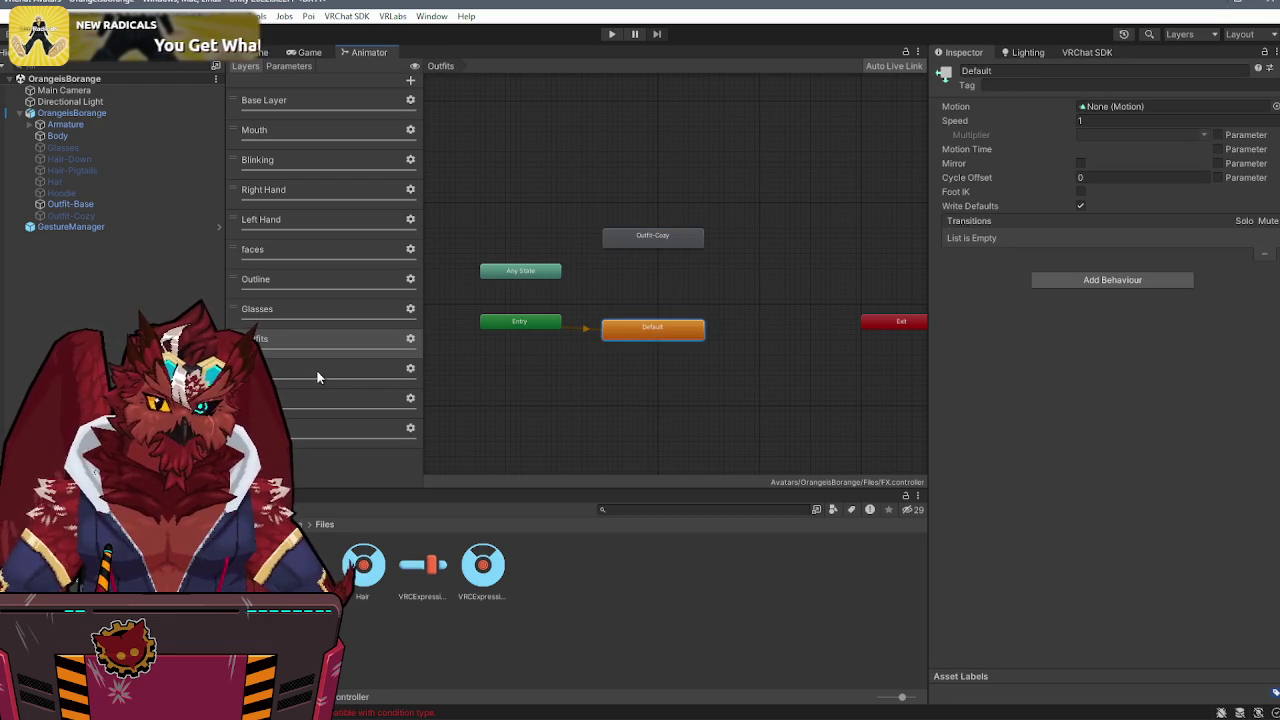
- Check the outfit parameter, then create new Default→Outfit-Cozy and Outfit-Cozy→Default transitions
{"action": "left_click", "coordinate": [281, 65]}
{"action": "left_click", "coordinate": [240, 303]}
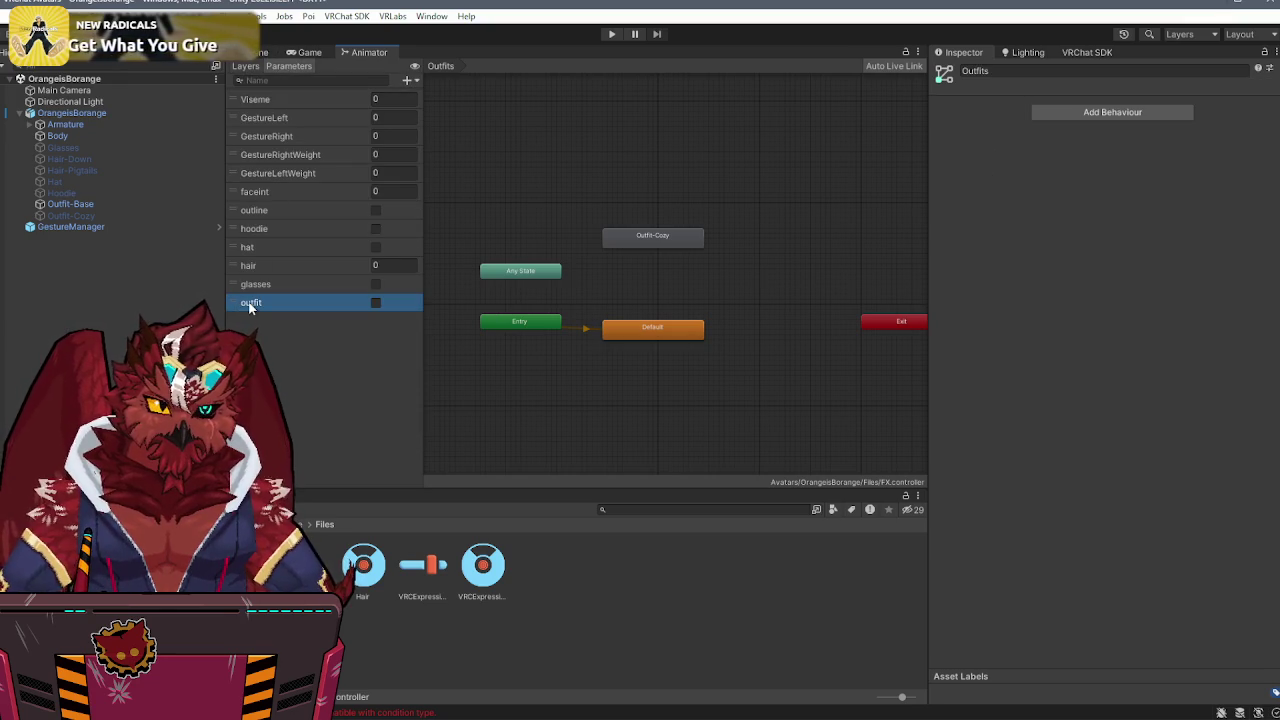
{"action": "left_click", "coordinate": [245, 65]}
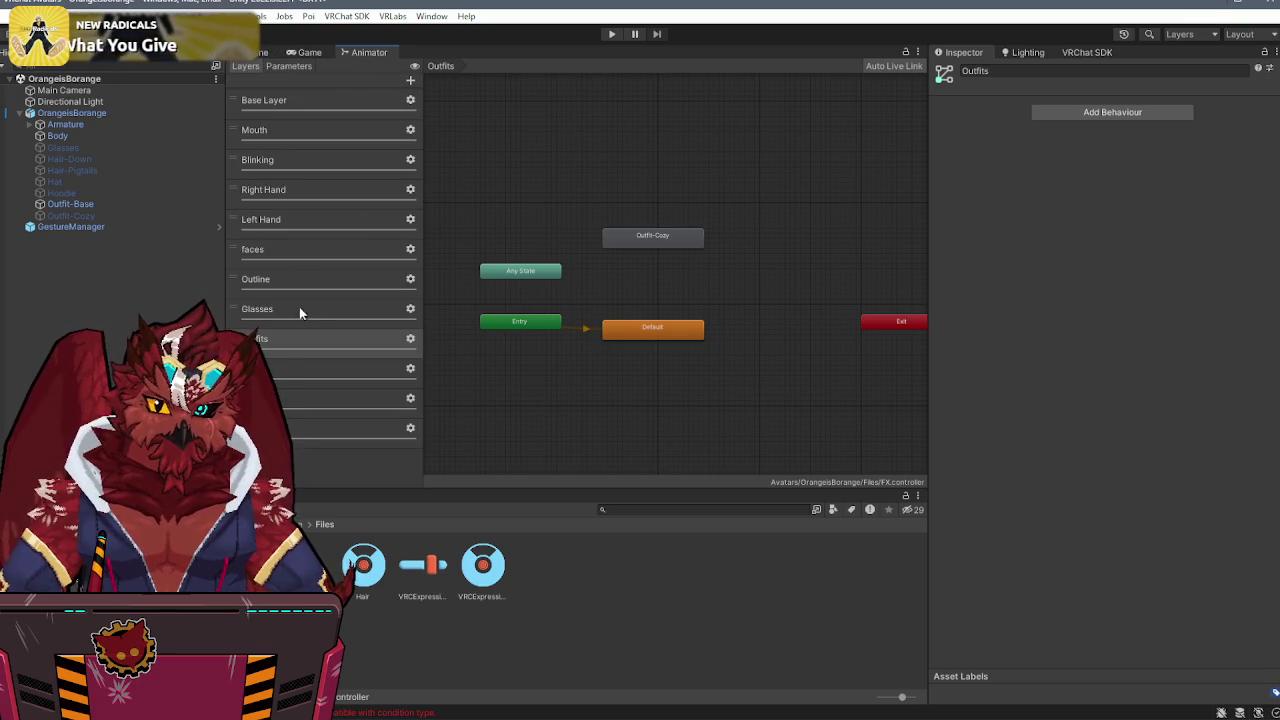
{"action": "left_click", "coordinate": [655, 329]}
{"action": "right_click", "coordinate": [654, 330]}
{"action": "left_click", "coordinate": [706, 339]}
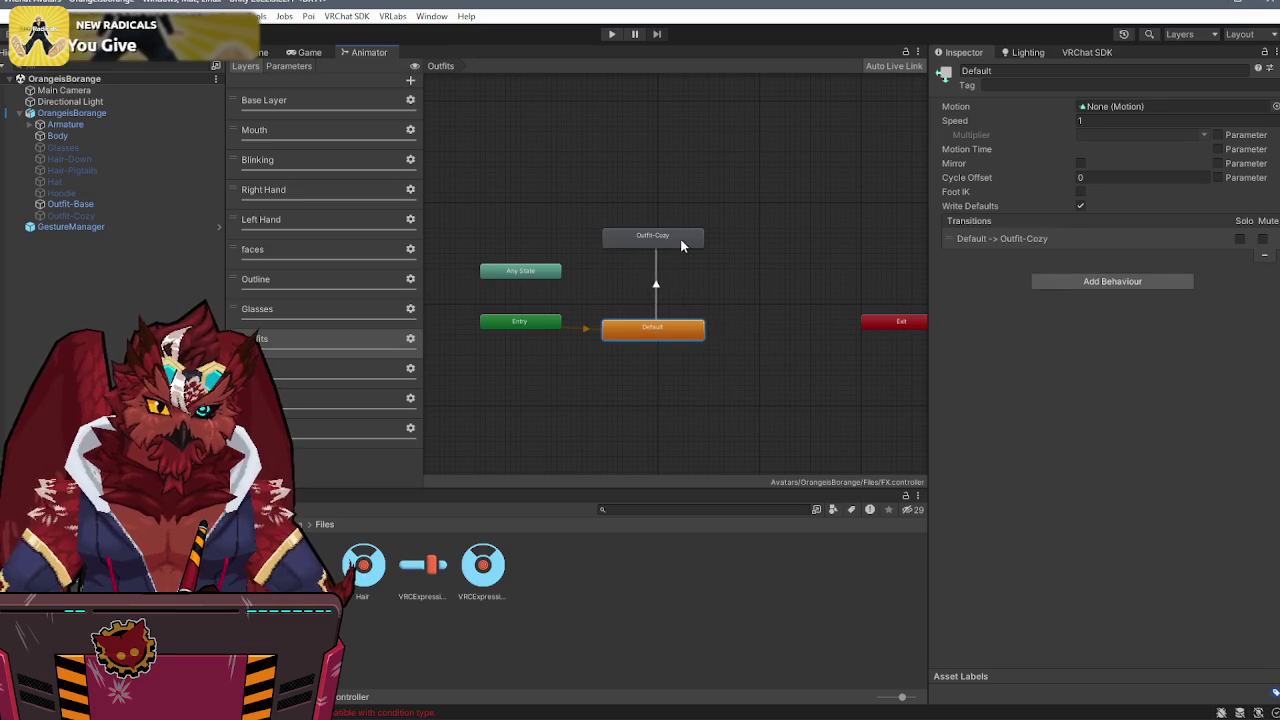
{"action": "left_click", "coordinate": [682, 241]}
{"action": "right_click", "coordinate": [698, 242]}
{"action": "left_click", "coordinate": [715, 248]}
{"action": "left_click", "coordinate": [642, 332]}
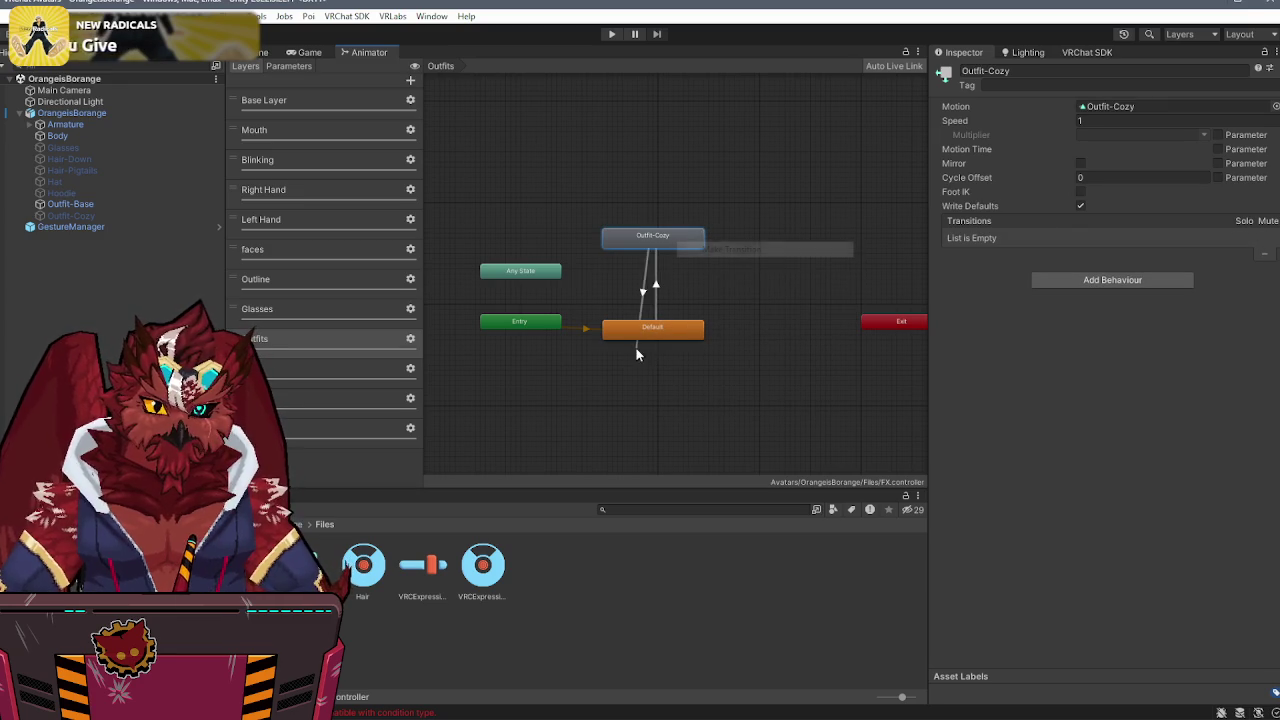
- Paste settings into Default→Outfit-Cozy, skipping the outfit condition, with exit time off and 0 duration
{"action": "left_click", "coordinate": [655, 290]}
{"action": "right_click", "coordinate": [999, 123]}
{"action": "left_click", "coordinate": [1054, 180]}
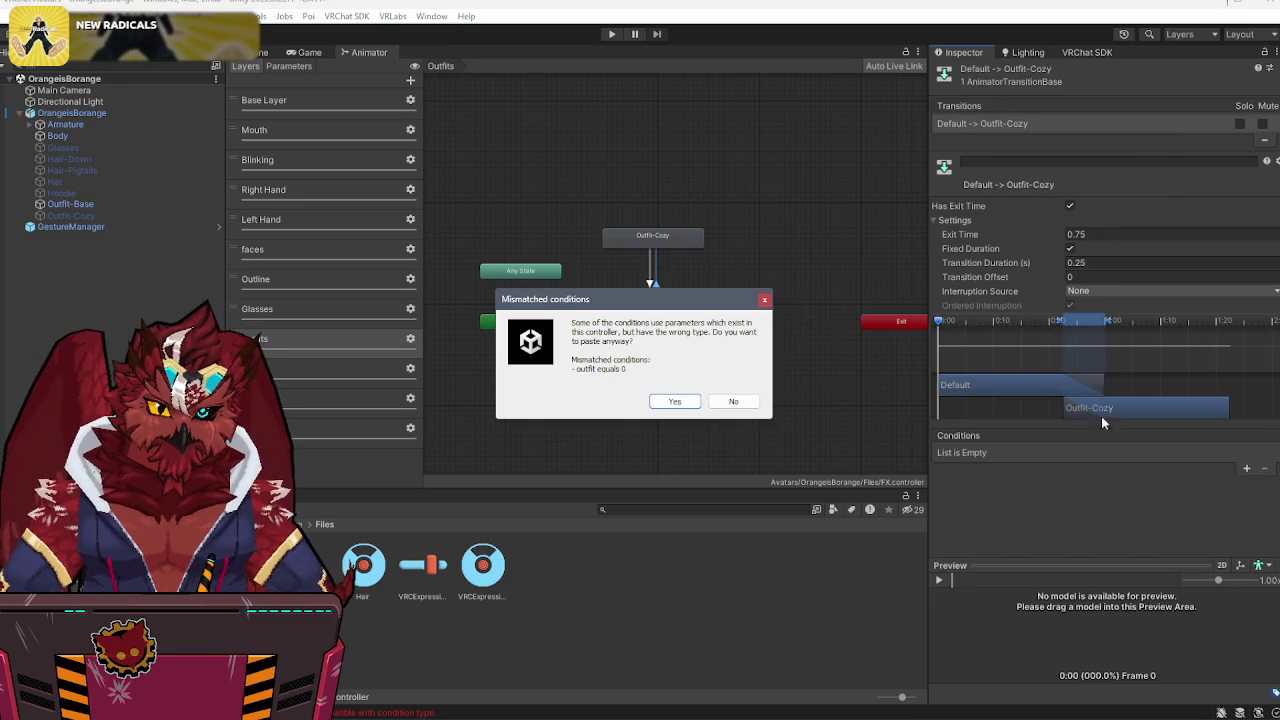
{"action": "left_click", "coordinate": [735, 404]}
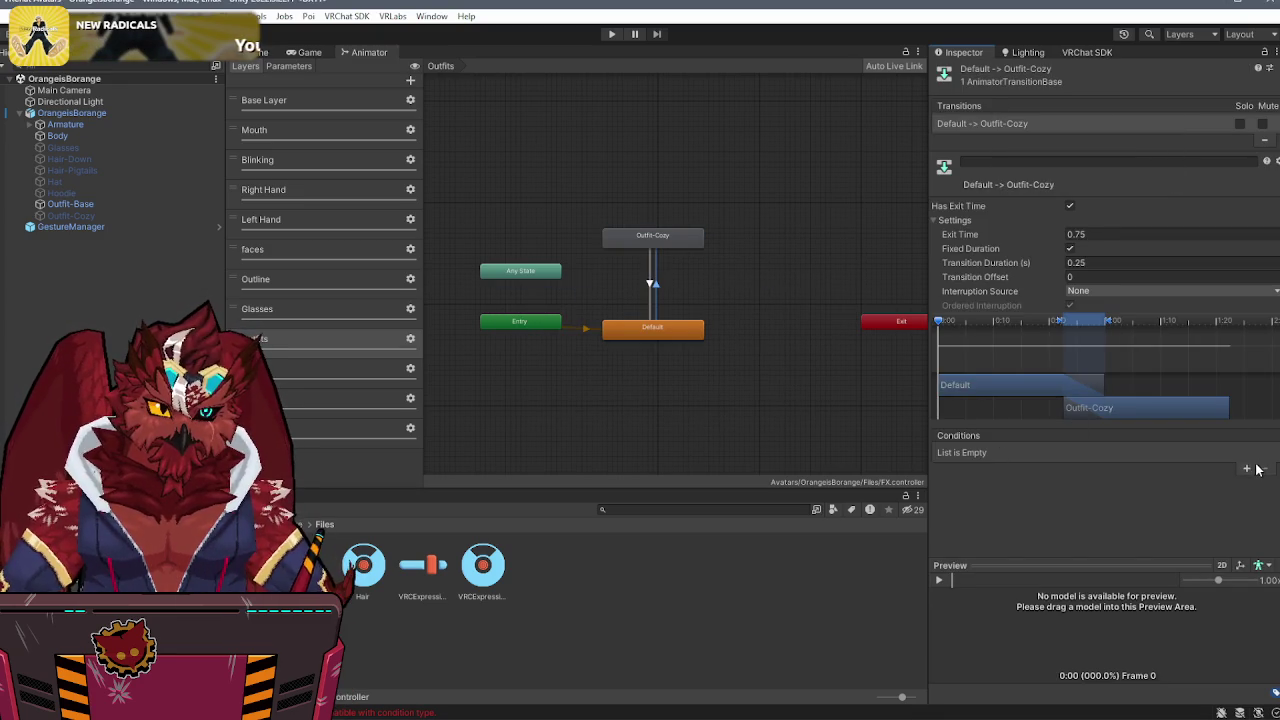
{"action": "left_click", "coordinate": [1072, 206]}
{"action": "left_click", "coordinate": [1070, 248]}
{"action": "double_click", "coordinate": [1100, 262]}
{"action": "type", "text": "0"}
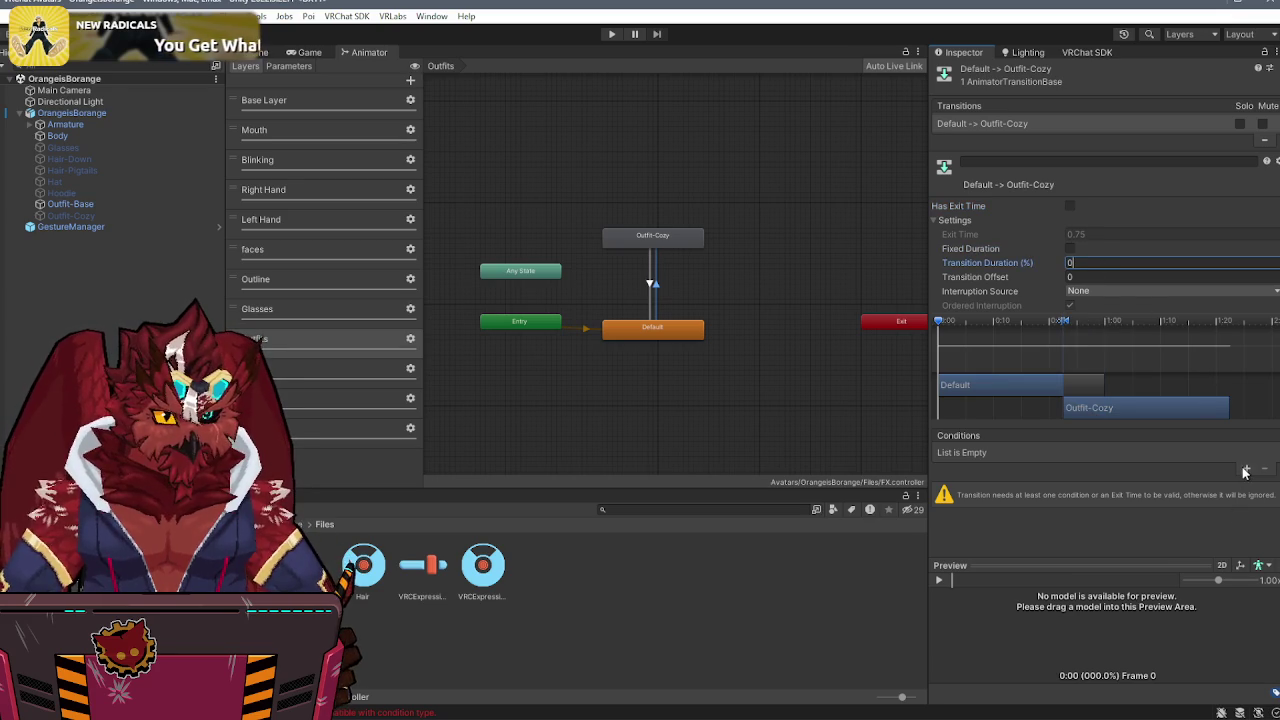
- Add a parameter condition to the transition, then inspect the Outfit-Cozy→Default transition
{"action": "left_click", "coordinate": [1246, 468]}
{"action": "left_click", "coordinate": [990, 453]}
{"action": "left_click", "coordinate": [967, 632]}
{"action": "left_click", "coordinate": [649, 290]}
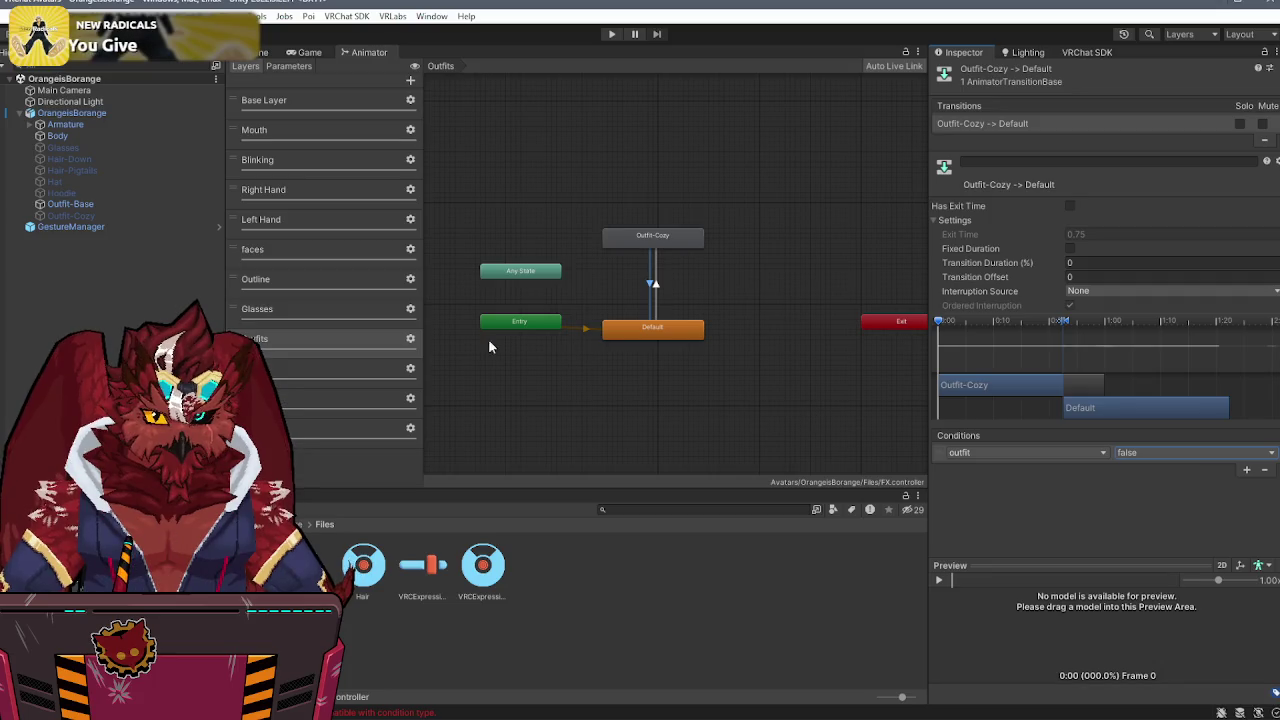
- Return to the scene and enter Play mode from the GestureManager object
{"action": "left_click", "coordinate": [256, 53]}
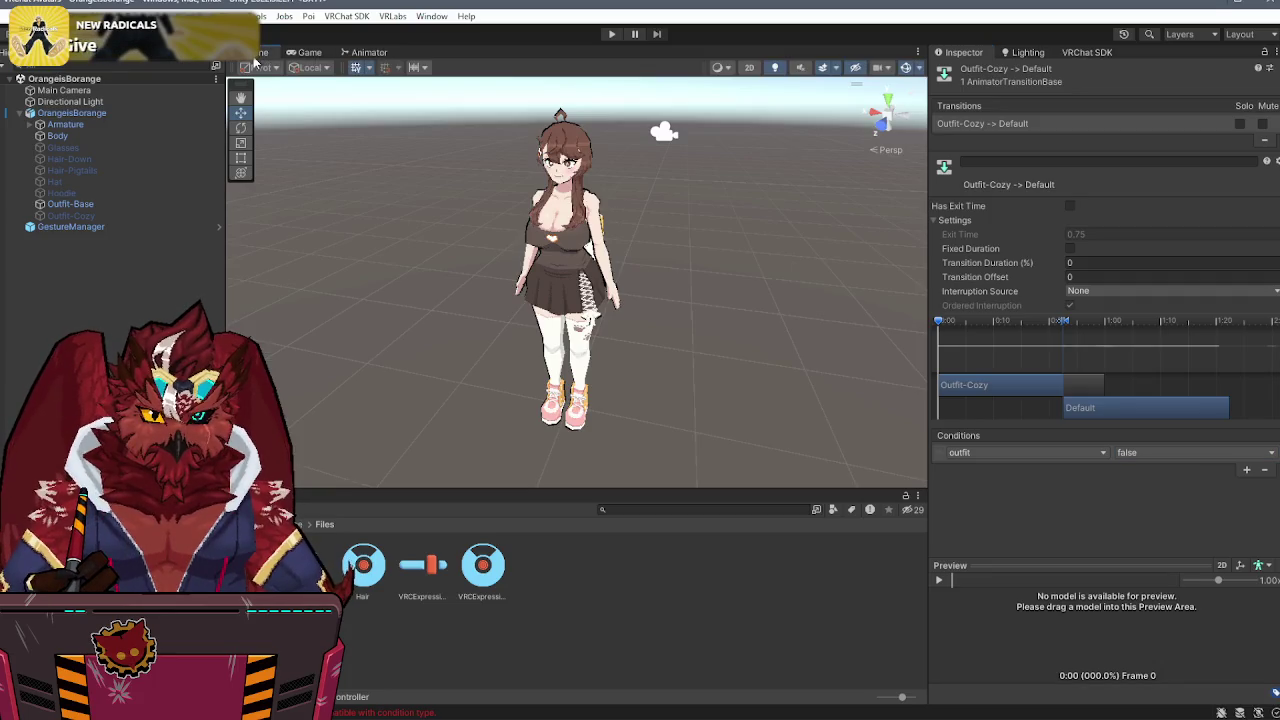
{"action": "left_click", "coordinate": [70, 226]}
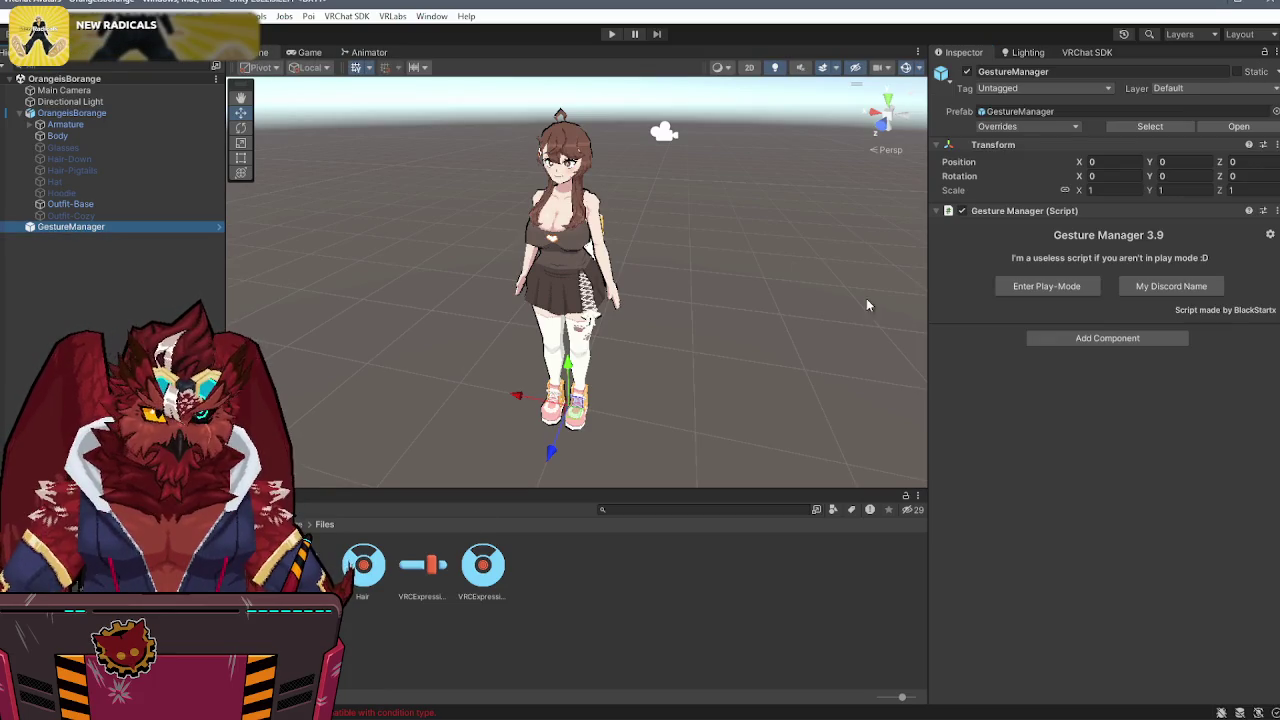
{"action": "left_click", "coordinate": [1062, 289]}
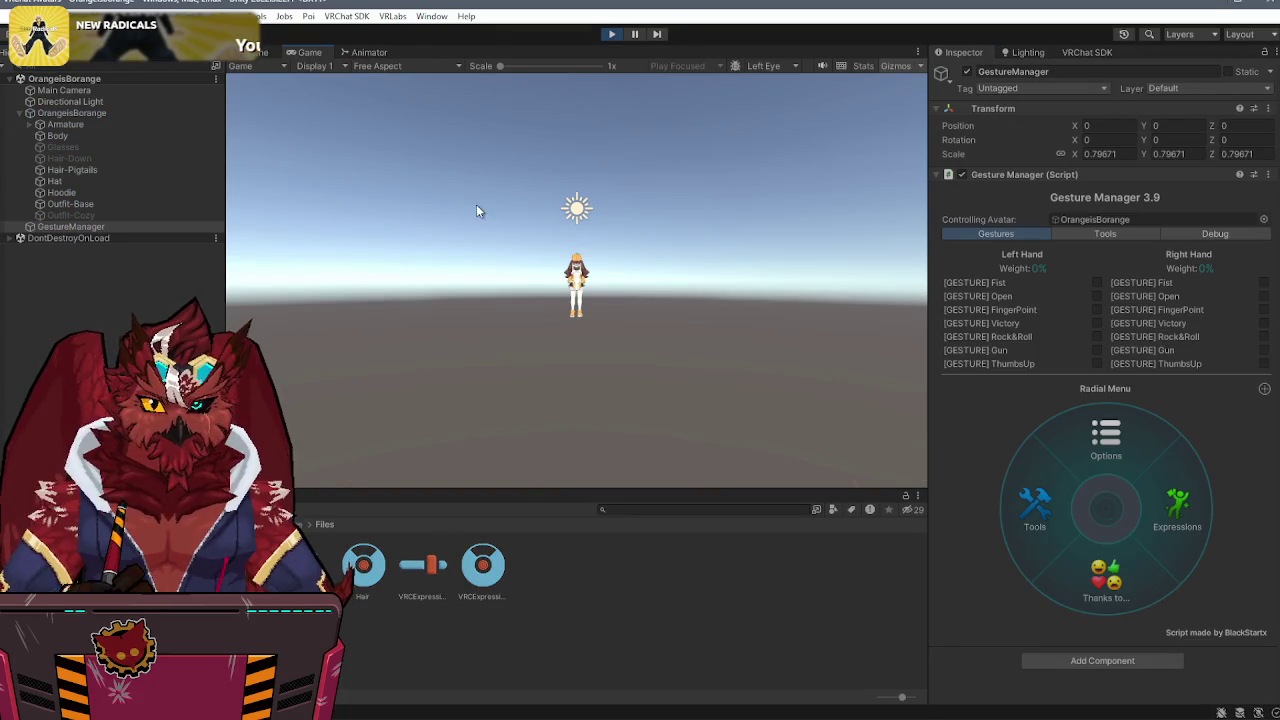
- In the Expressions radial menu, turn off the hoodie and hat, browse hair styles, then select the avatar
{"action": "left_click", "coordinate": [262, 53]}
{"action": "left_click", "coordinate": [1177, 508]}
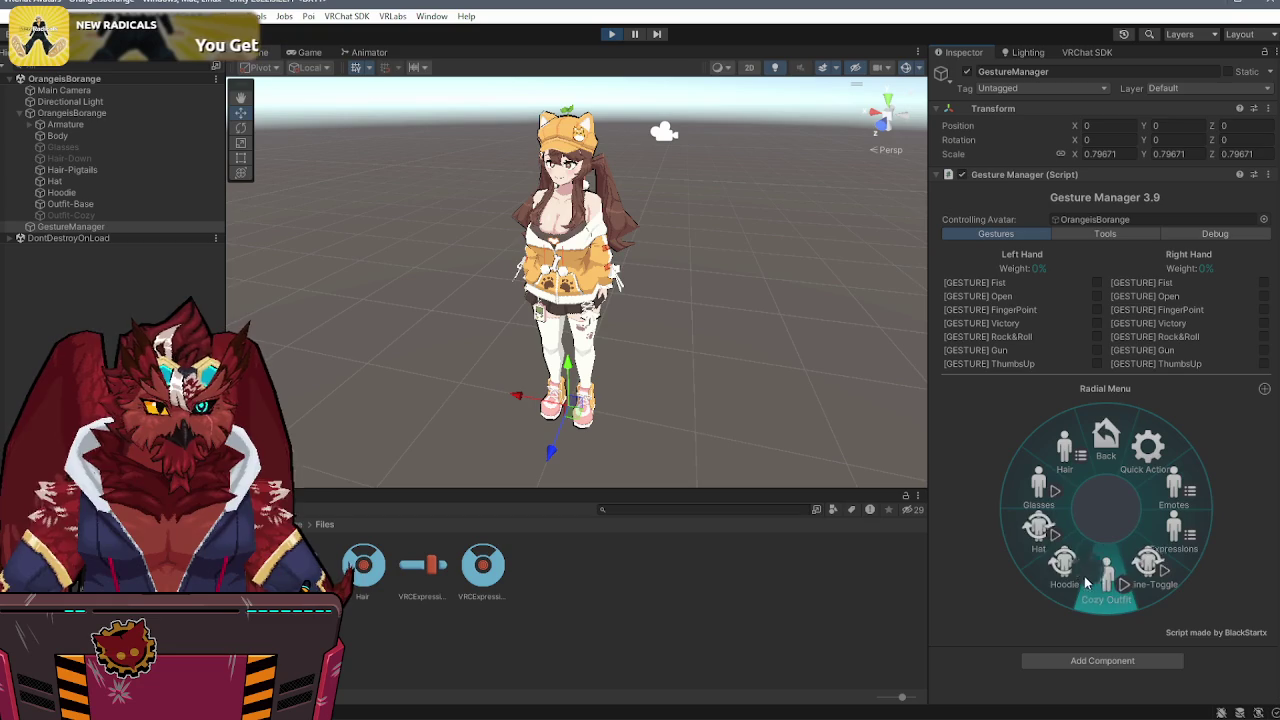
{"action": "left_click", "coordinate": [1076, 577]}
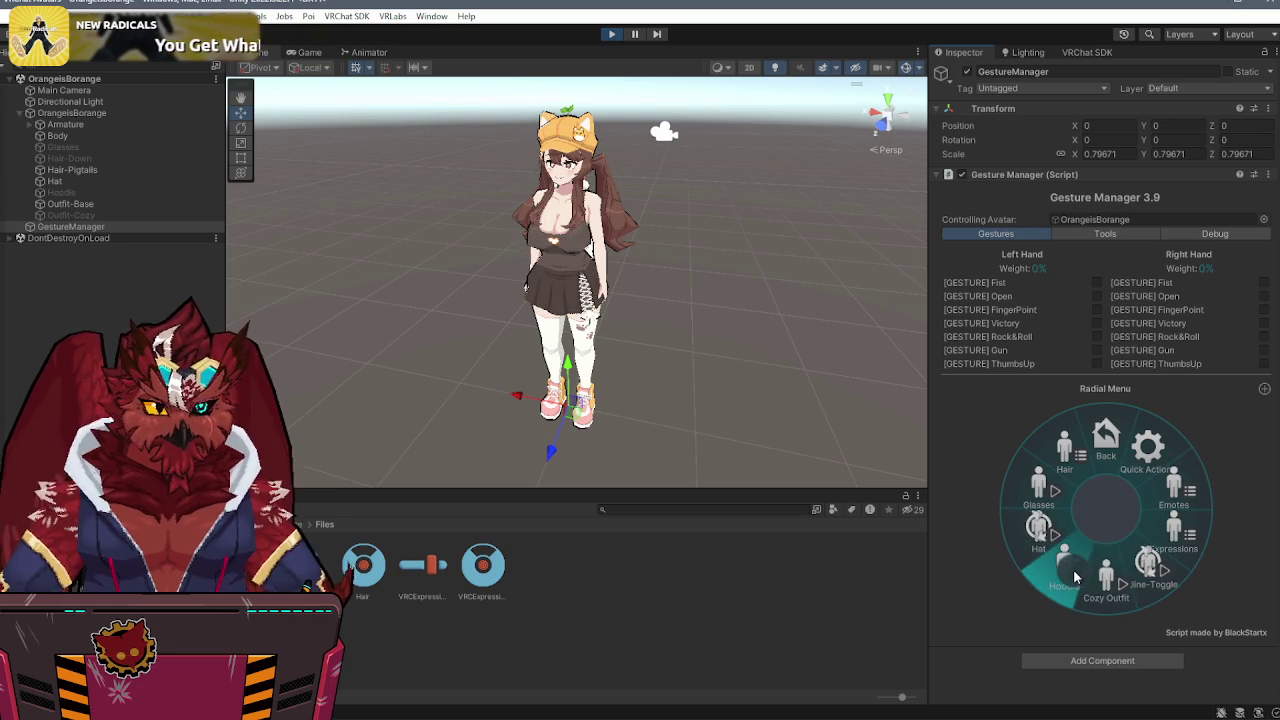
{"action": "left_click", "coordinate": [1040, 528]}
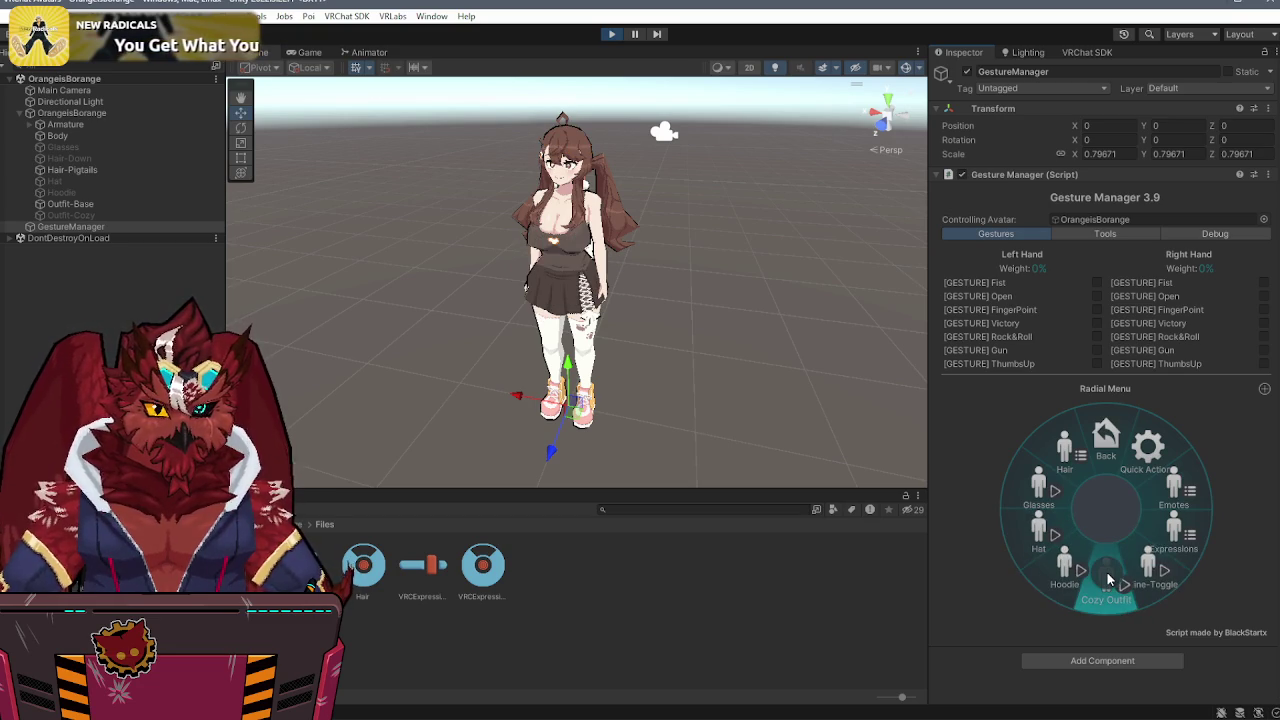
{"action": "left_click", "coordinate": [1040, 492]}
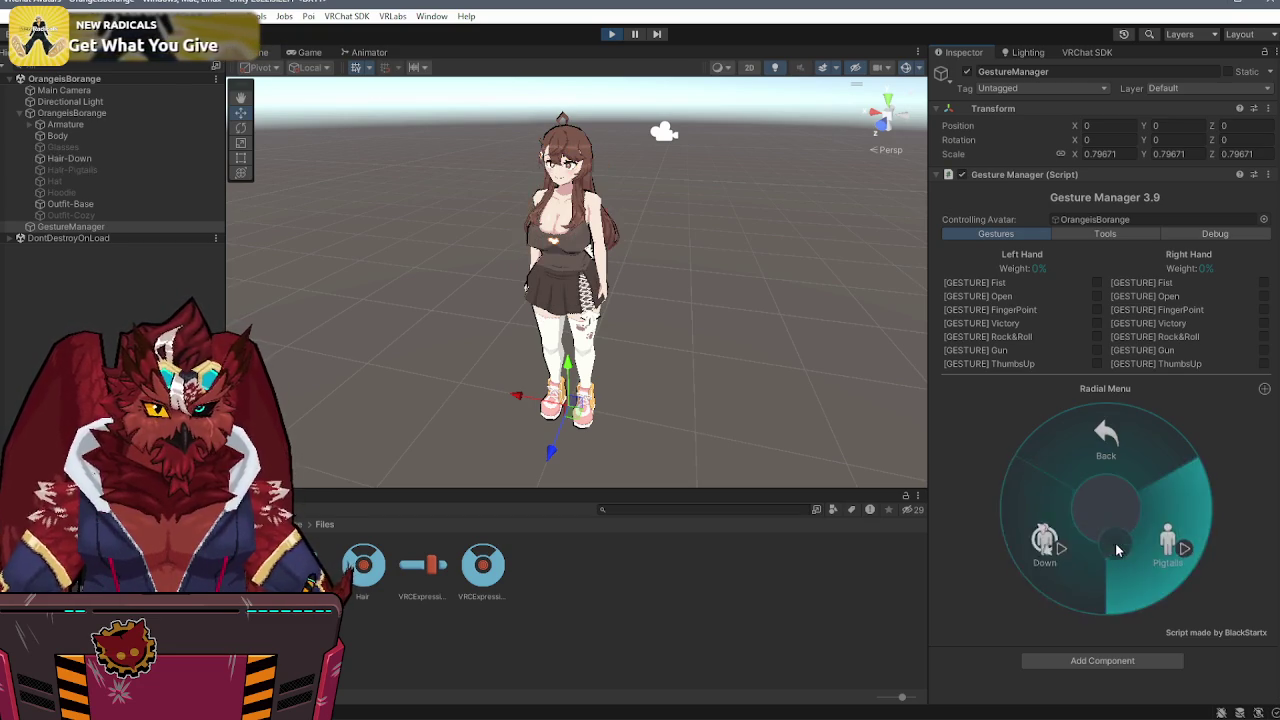
{"action": "left_click", "coordinate": [1092, 464]}
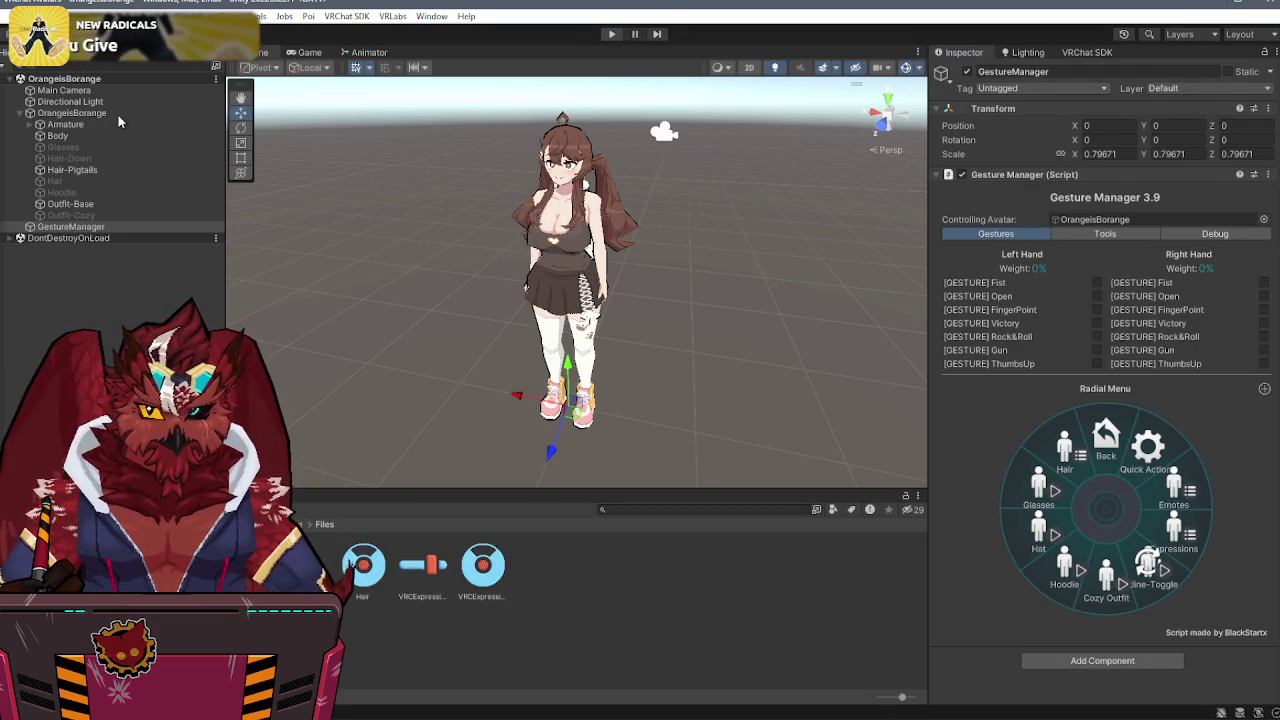
{"action": "left_click", "coordinate": [72, 113]}
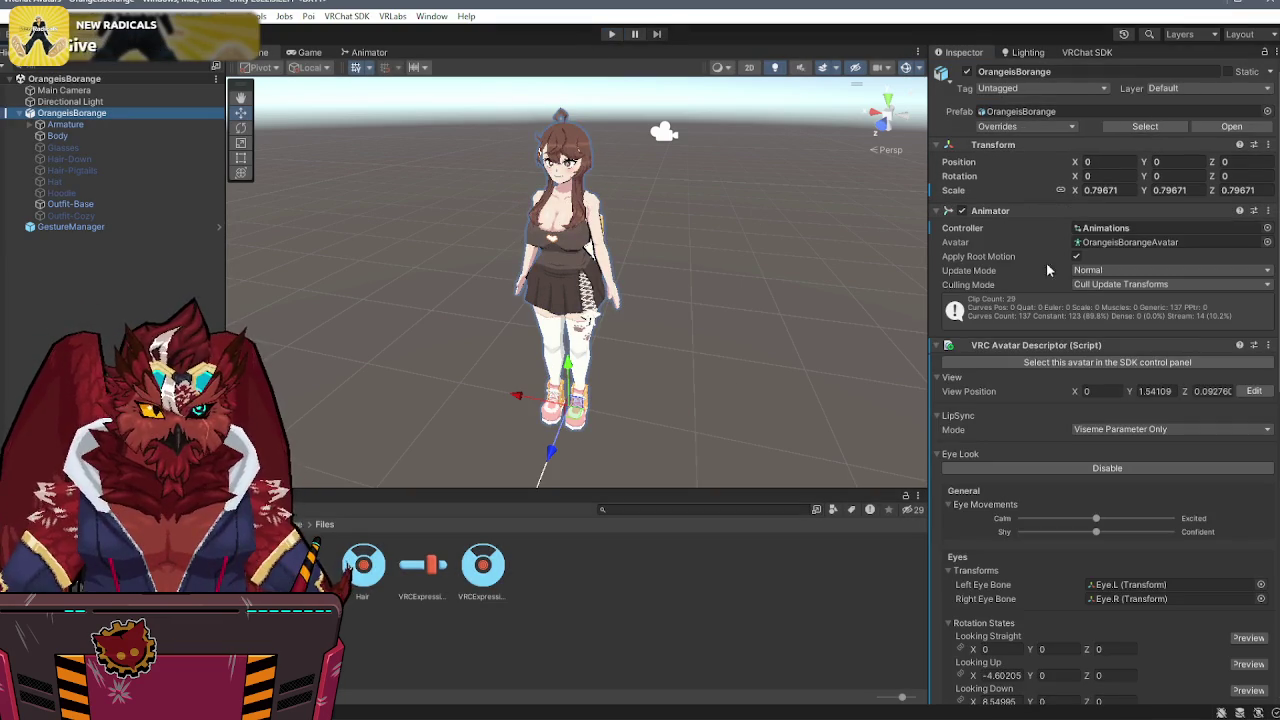
- Clear the Animator Controller field on the avatar
{"action": "right_click", "coordinate": [1119, 228]}
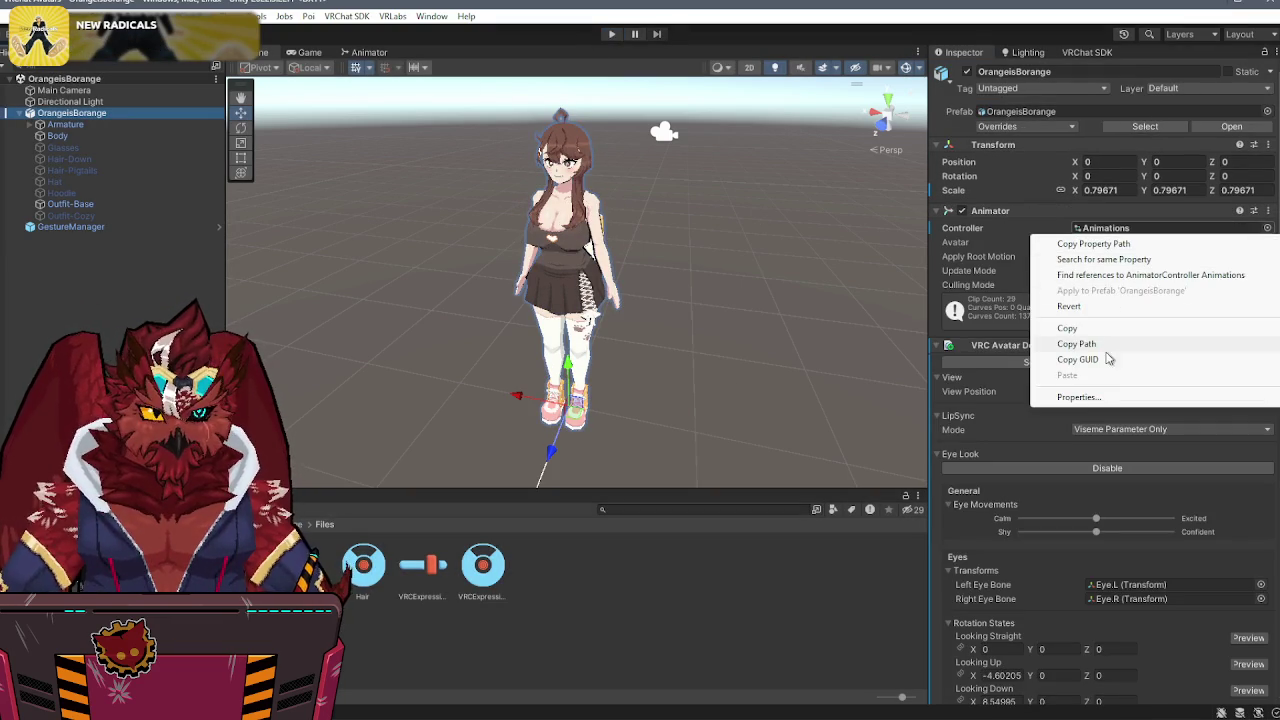
{"action": "left_click", "coordinate": [1108, 230]}
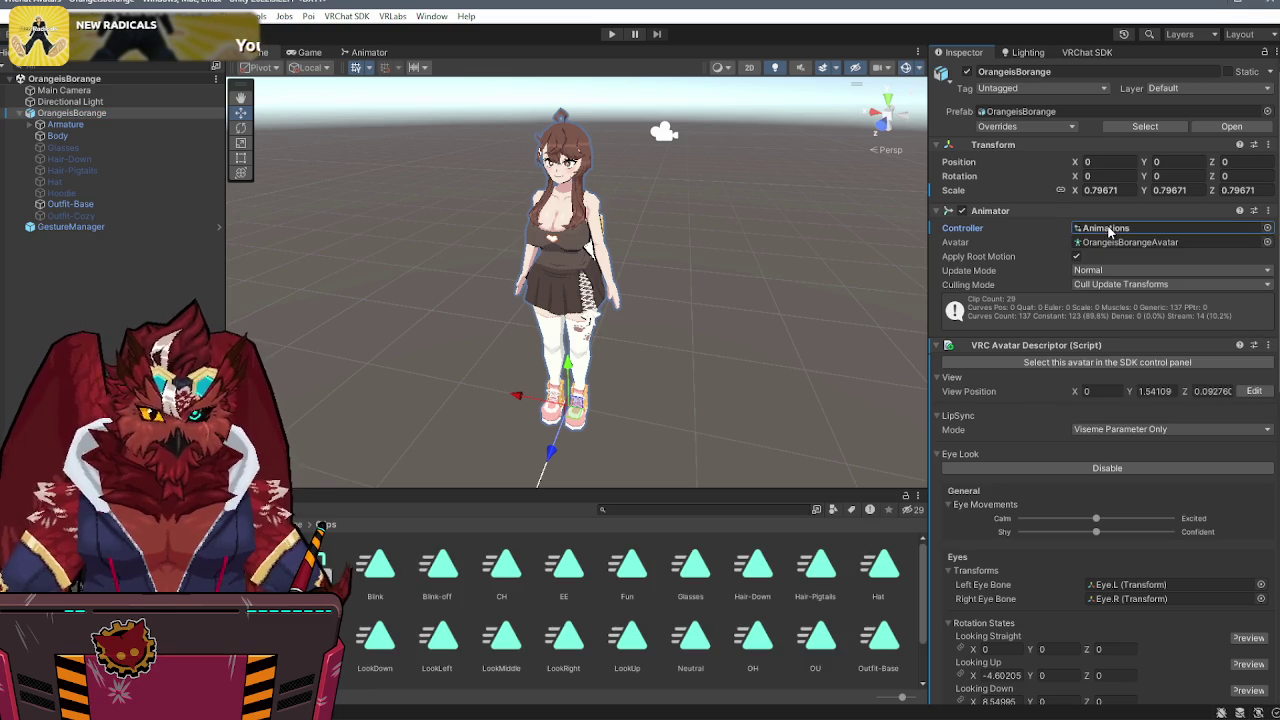
{"action": "key", "text": "Delete"}
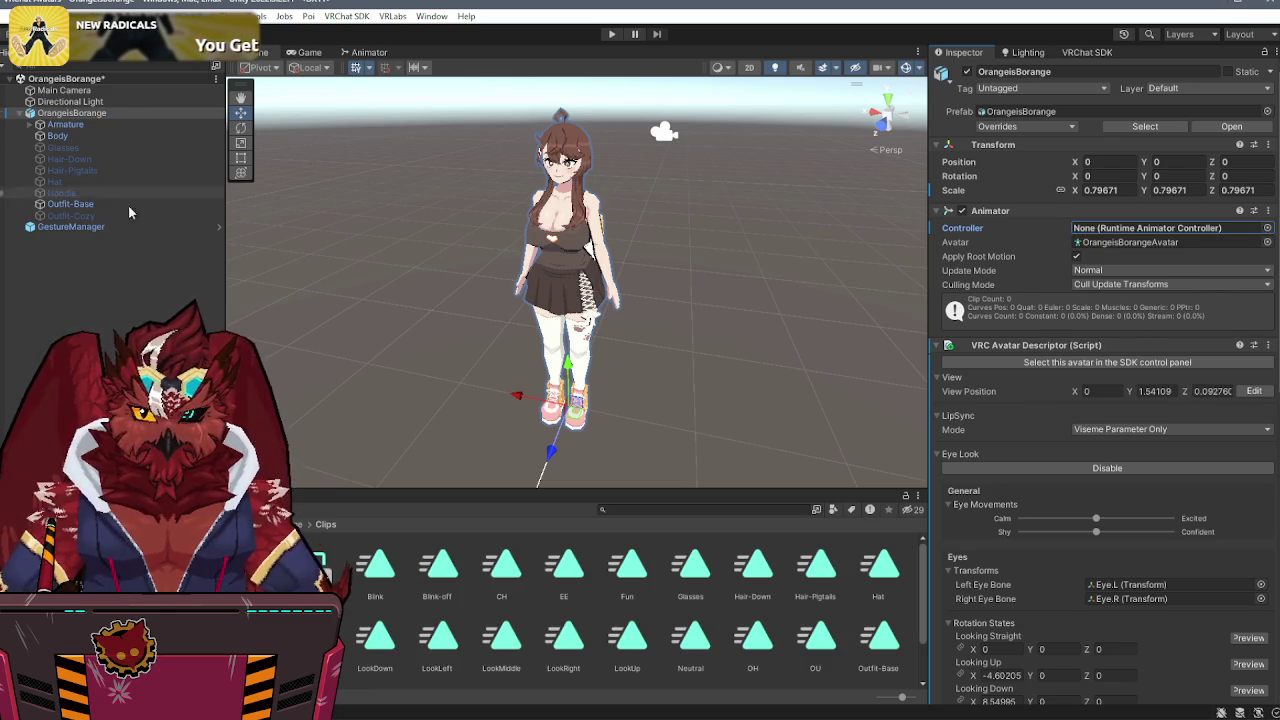
- Re-enter Play mode via Gesture Manager, toggle Cozy Outfit, then inspect the outfit expression parameter
{"action": "left_click", "coordinate": [120, 227]}
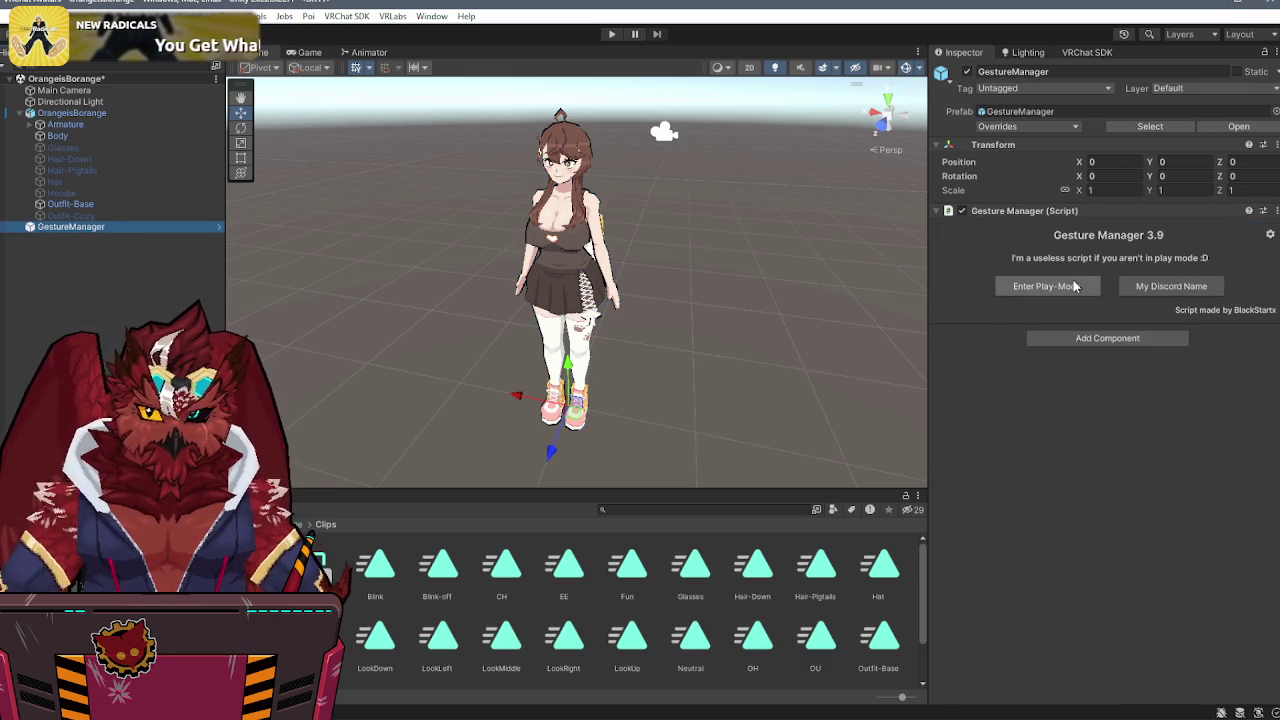
{"action": "left_click", "coordinate": [1074, 286]}
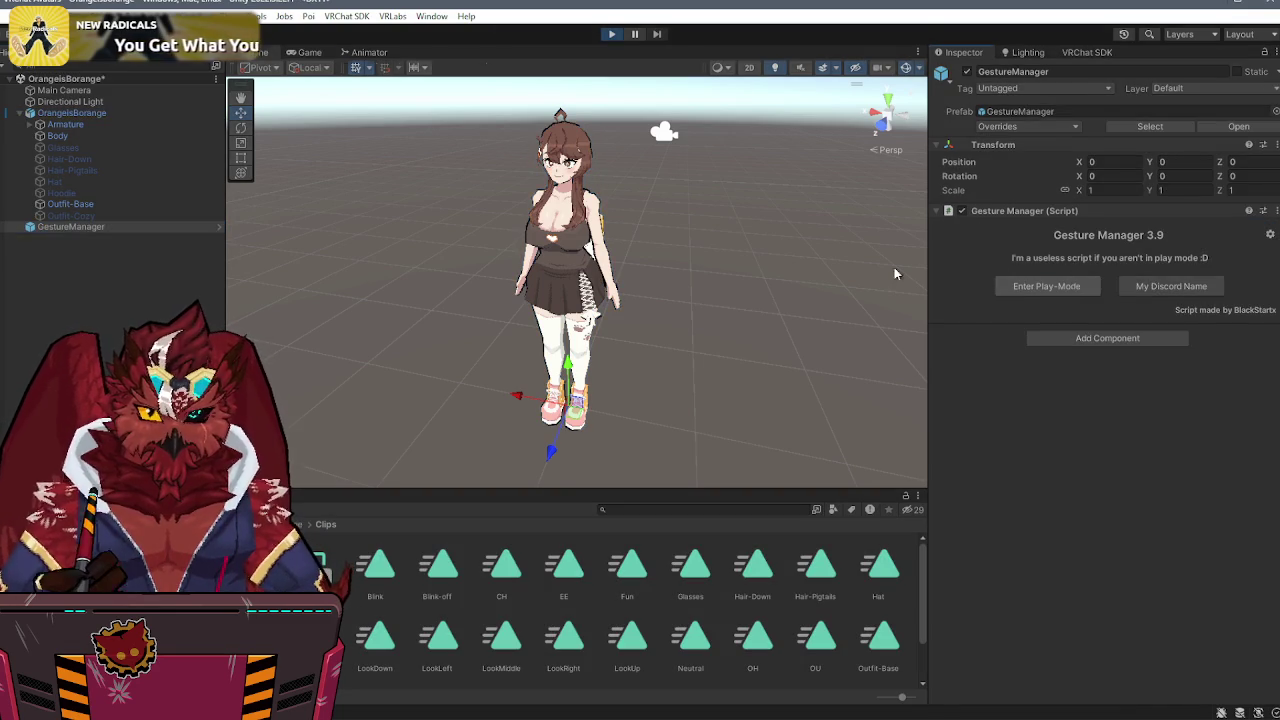
{"action": "left_click", "coordinate": [1177, 505]}
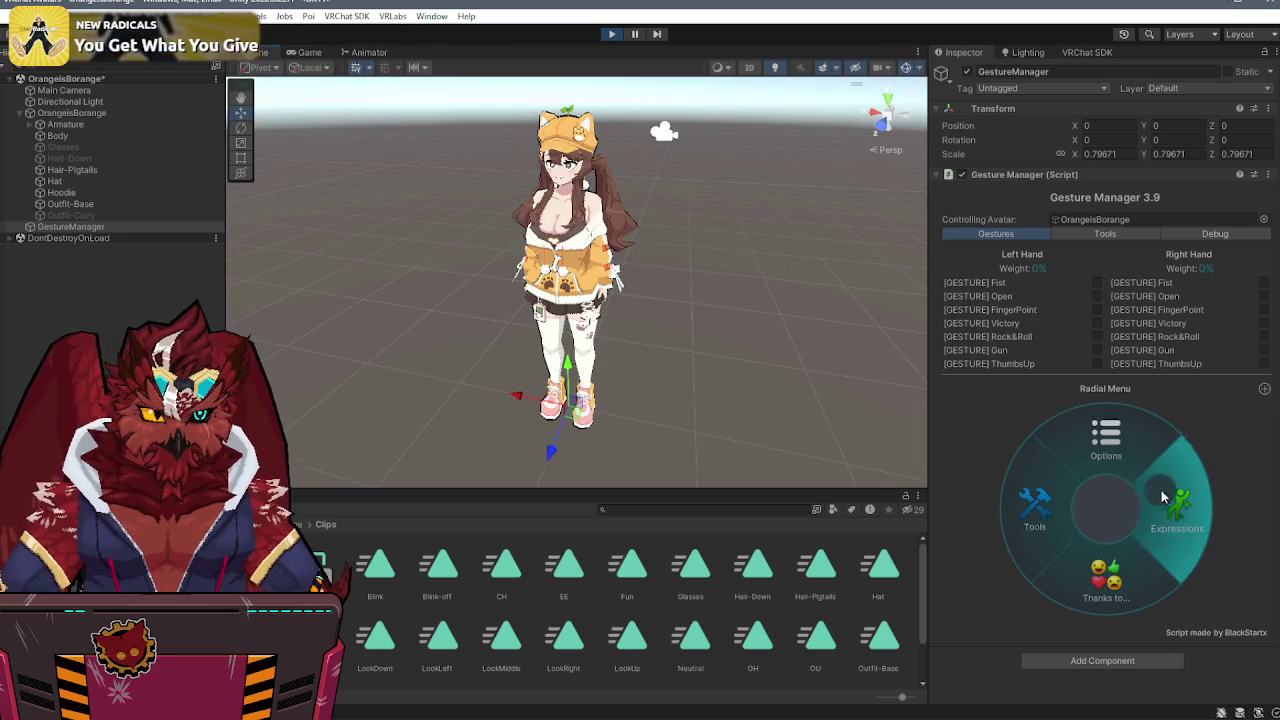
{"action": "left_click", "coordinate": [1106, 583]}
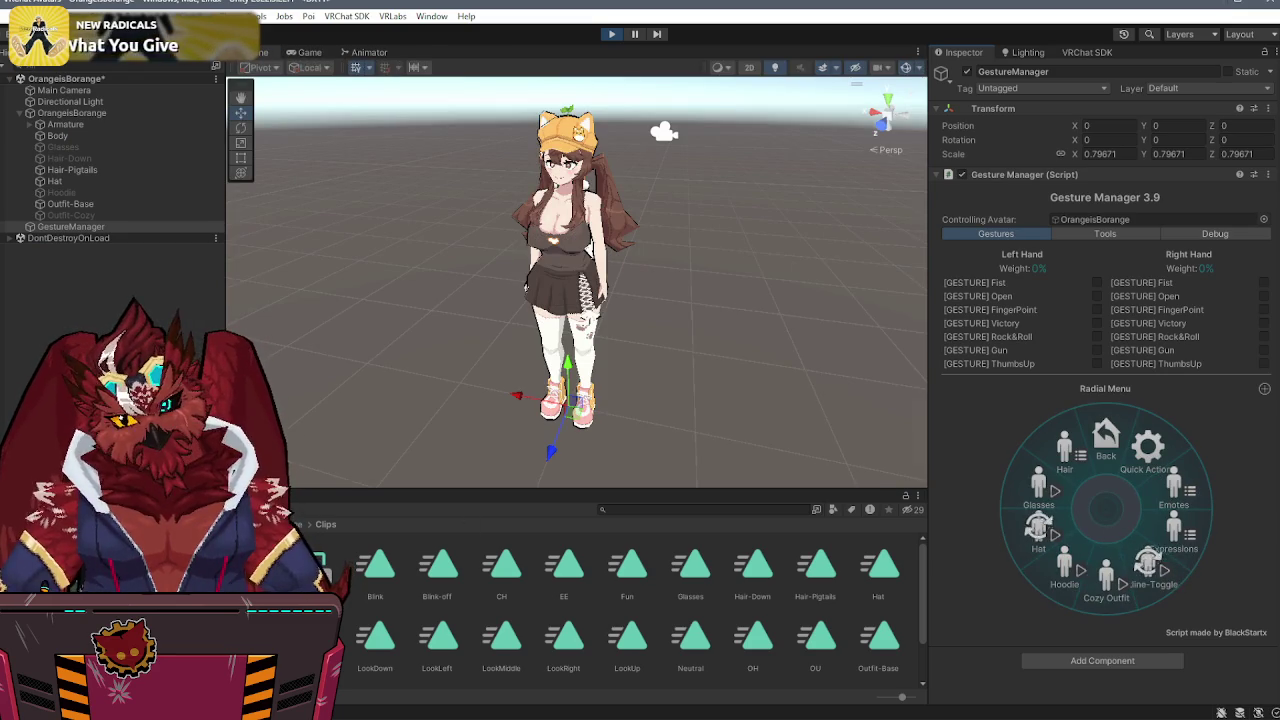
{"action": "left_click", "coordinate": [415, 576]}
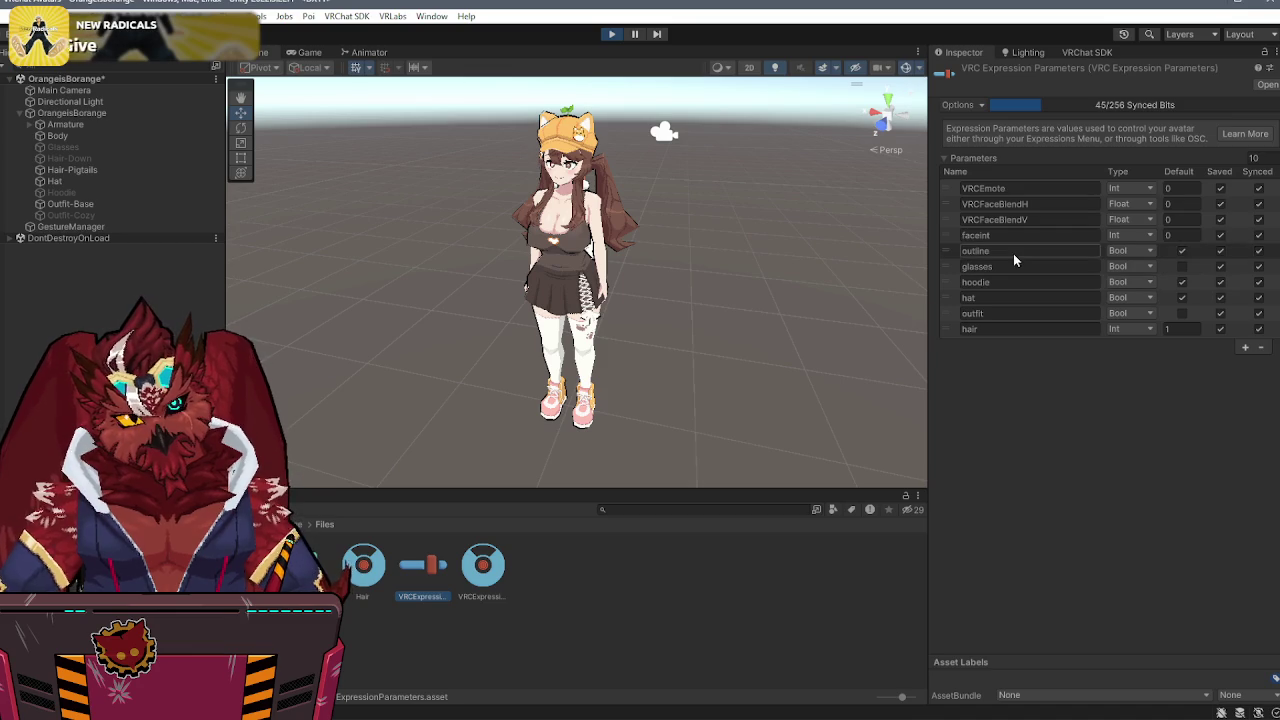
{"action": "left_click", "coordinate": [1010, 316]}
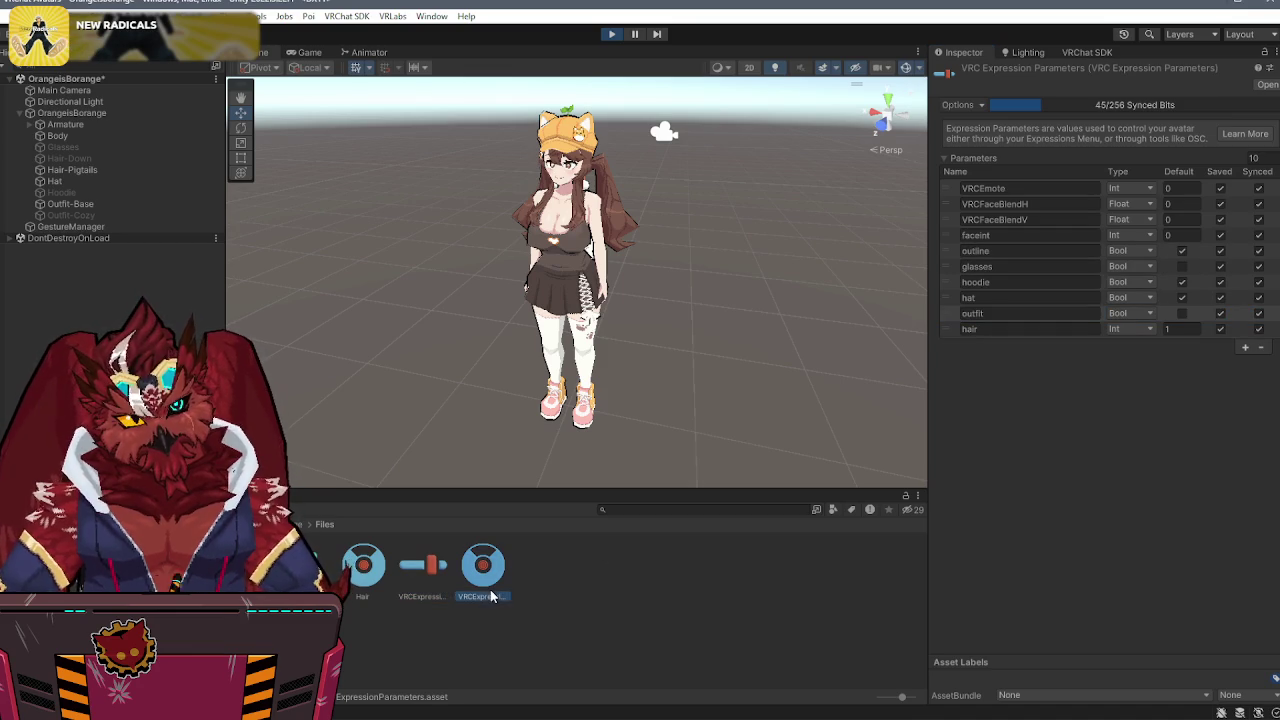
- Point the Cozy Outfit menu control at the outfit Bool parameter instead of outline
{"action": "left_click", "coordinate": [987, 181]}
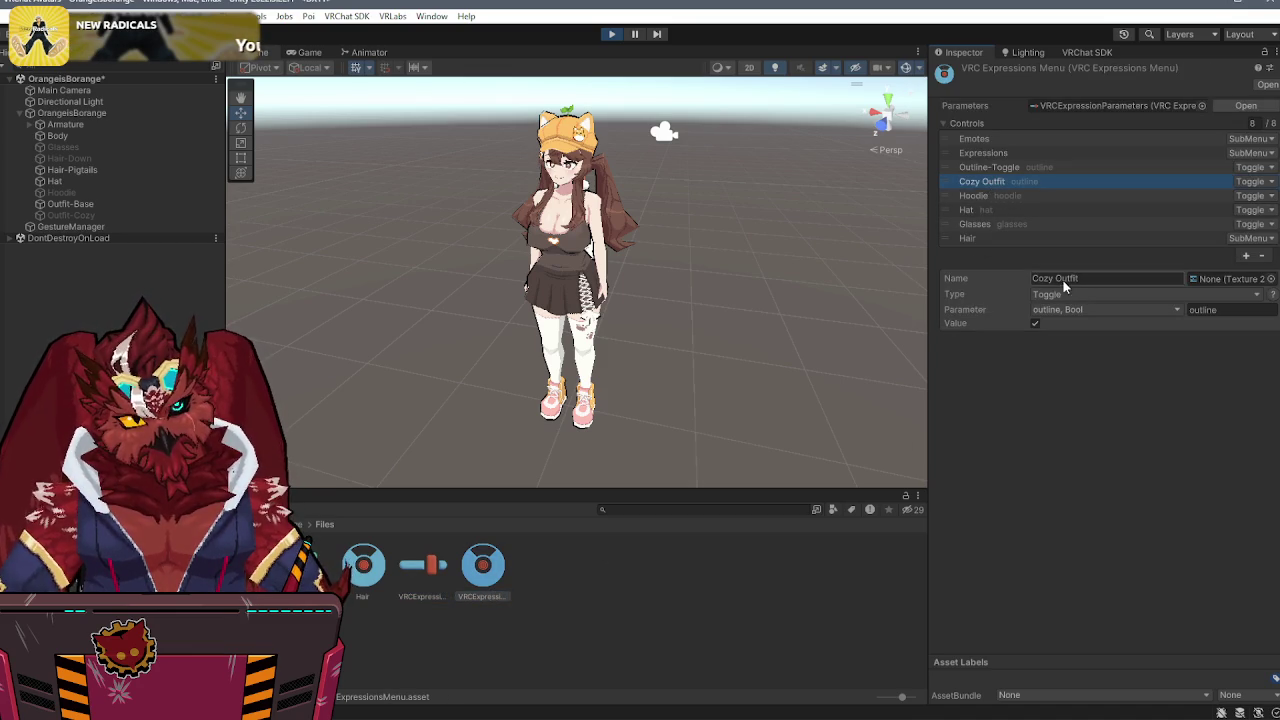
{"action": "left_click", "coordinate": [1068, 313]}
{"action": "left_click", "coordinate": [1077, 465]}
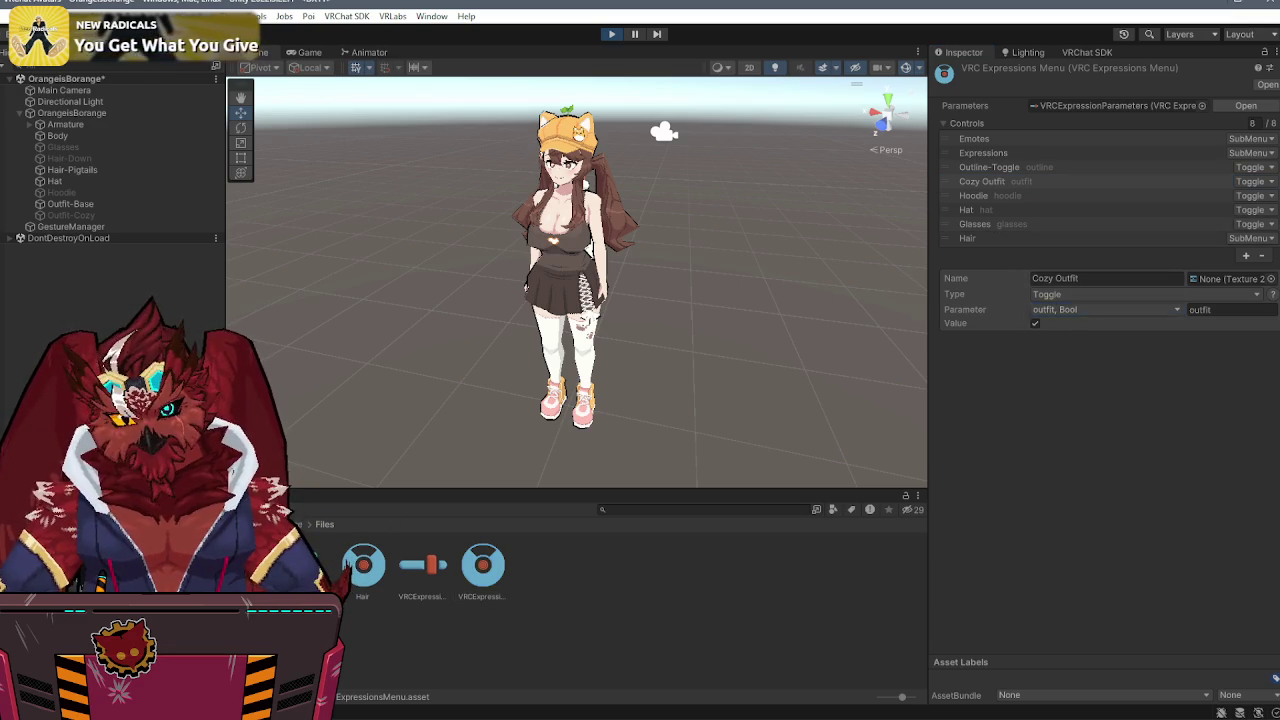
{"action": "left_click", "coordinate": [369, 52]}
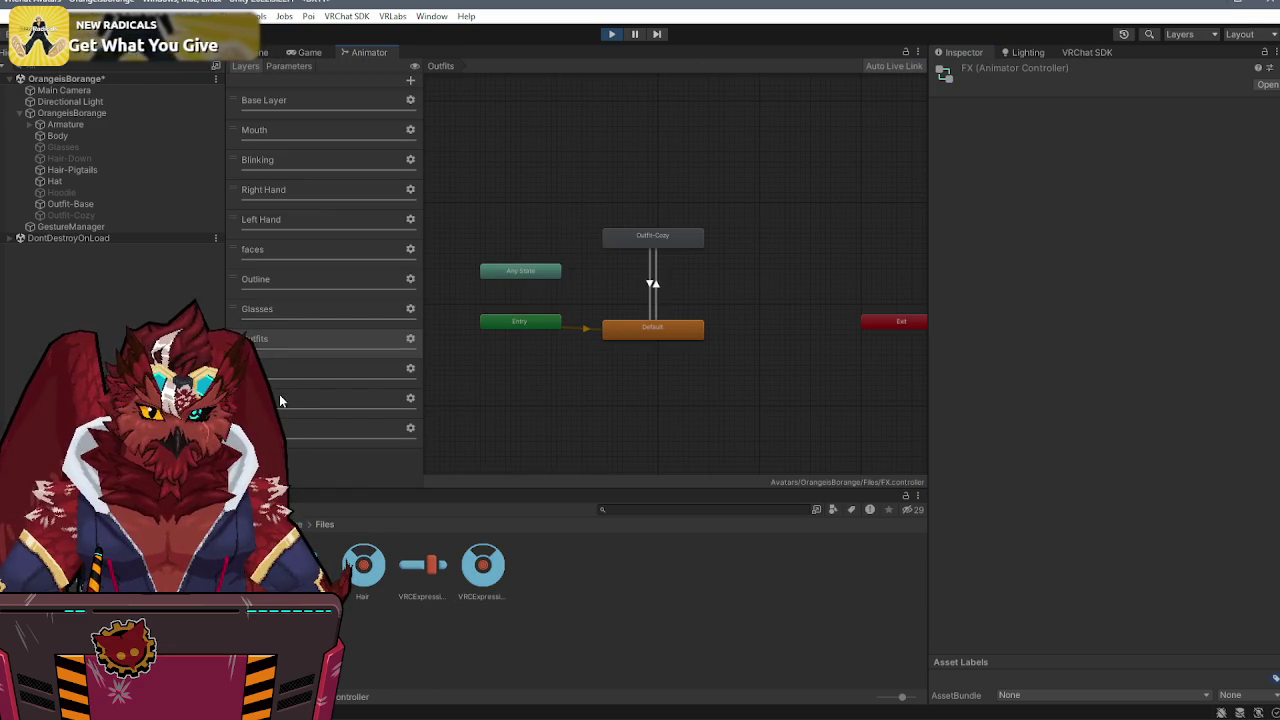
- Make the New State→Hoodie transition require hoodie true and outfit false
{"action": "left_click", "coordinate": [380, 428]}
{"action": "left_click", "coordinate": [651, 268]}
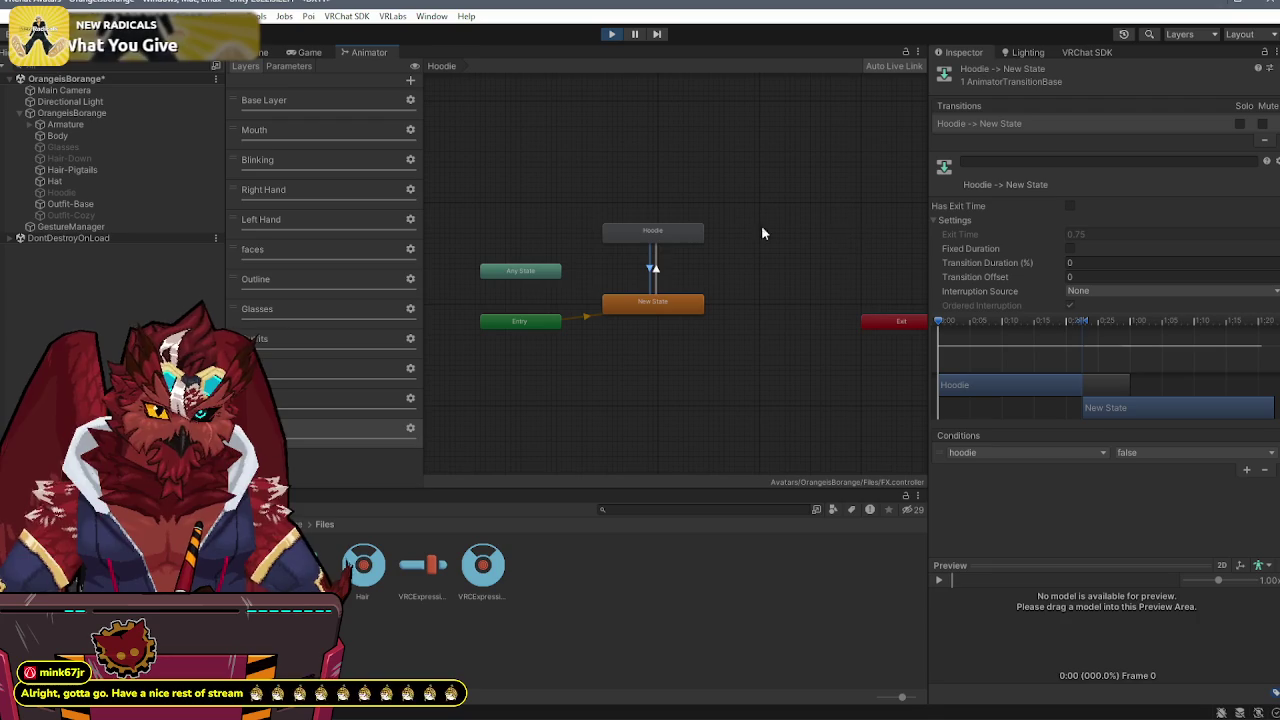
{"action": "left_click", "coordinate": [653, 265]}
{"action": "left_click", "coordinate": [1172, 452]}
{"action": "left_click", "coordinate": [1160, 466]}
{"action": "left_click", "coordinate": [1246, 467]}
{"action": "left_click", "coordinate": [1080, 468]}
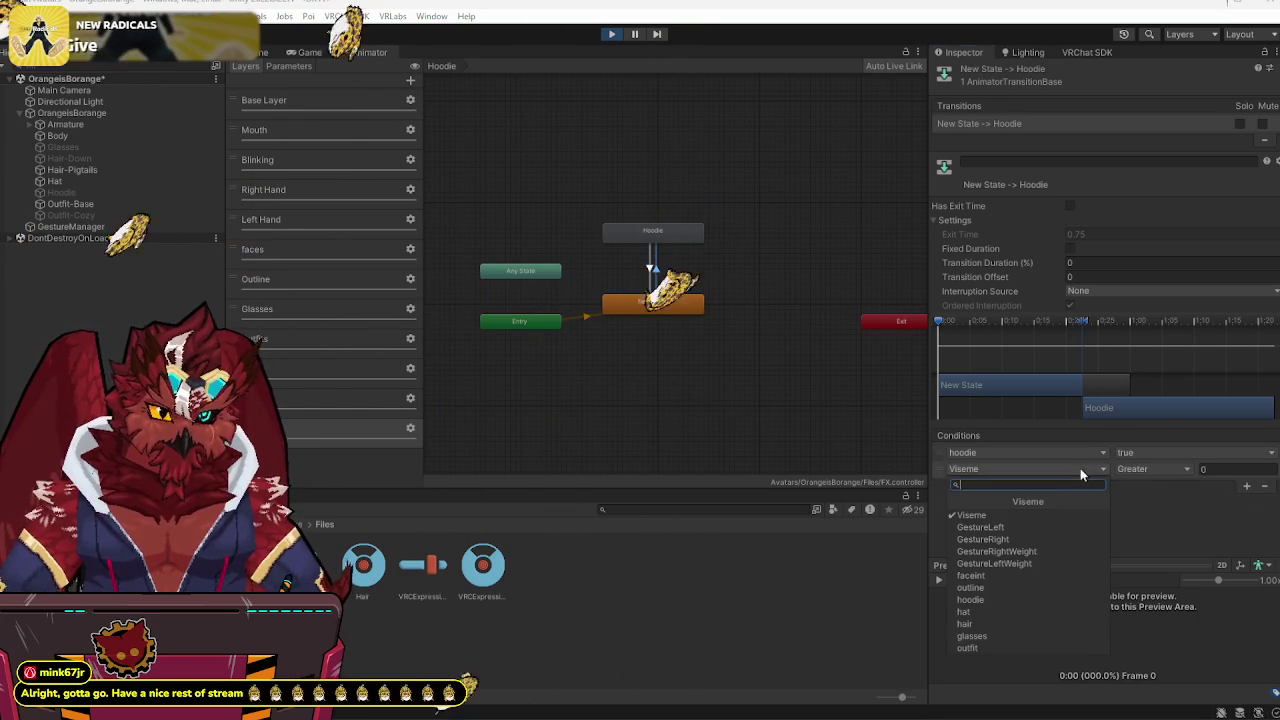
{"action": "left_click", "coordinate": [969, 650]}
{"action": "left_click", "coordinate": [1150, 470]}
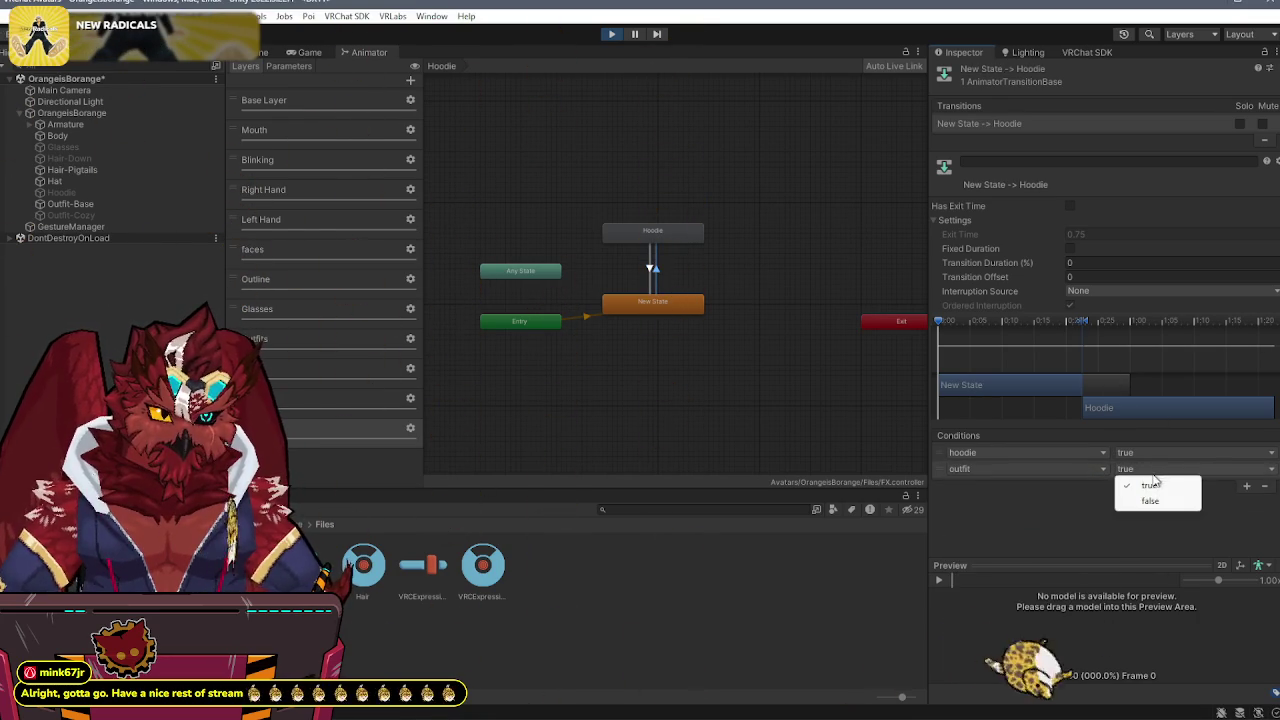
{"action": "left_click", "coordinate": [1151, 501]}
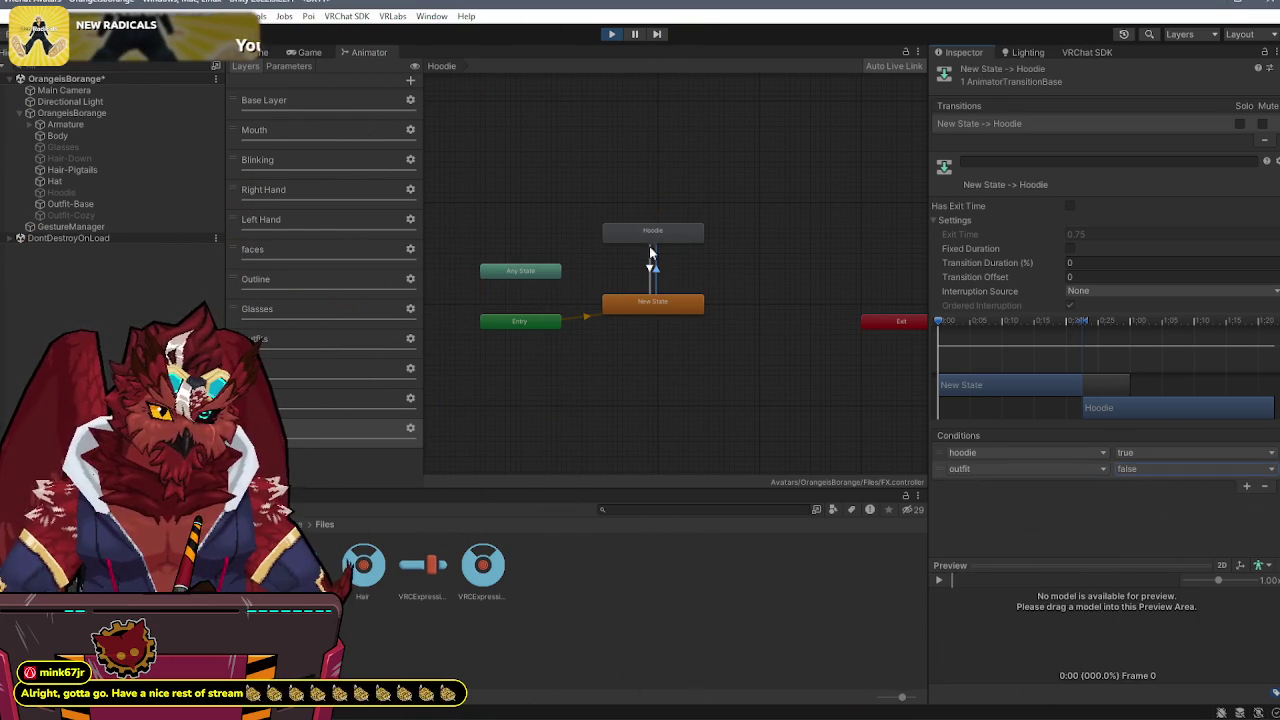
- Add a second Hoodie→New State transition with the pasted outfit true condition
{"action": "right_click", "coordinate": [657, 222]}
{"action": "right_click", "coordinate": [636, 238]}
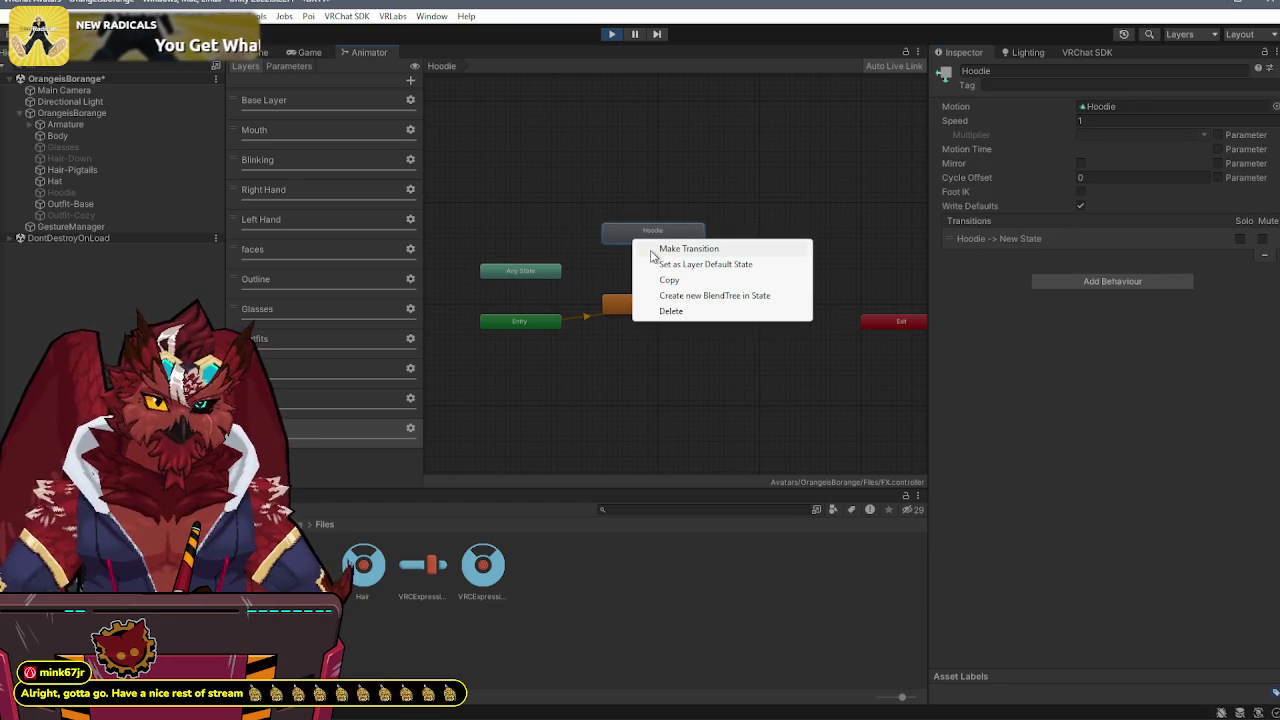
{"action": "left_click", "coordinate": [652, 250]}
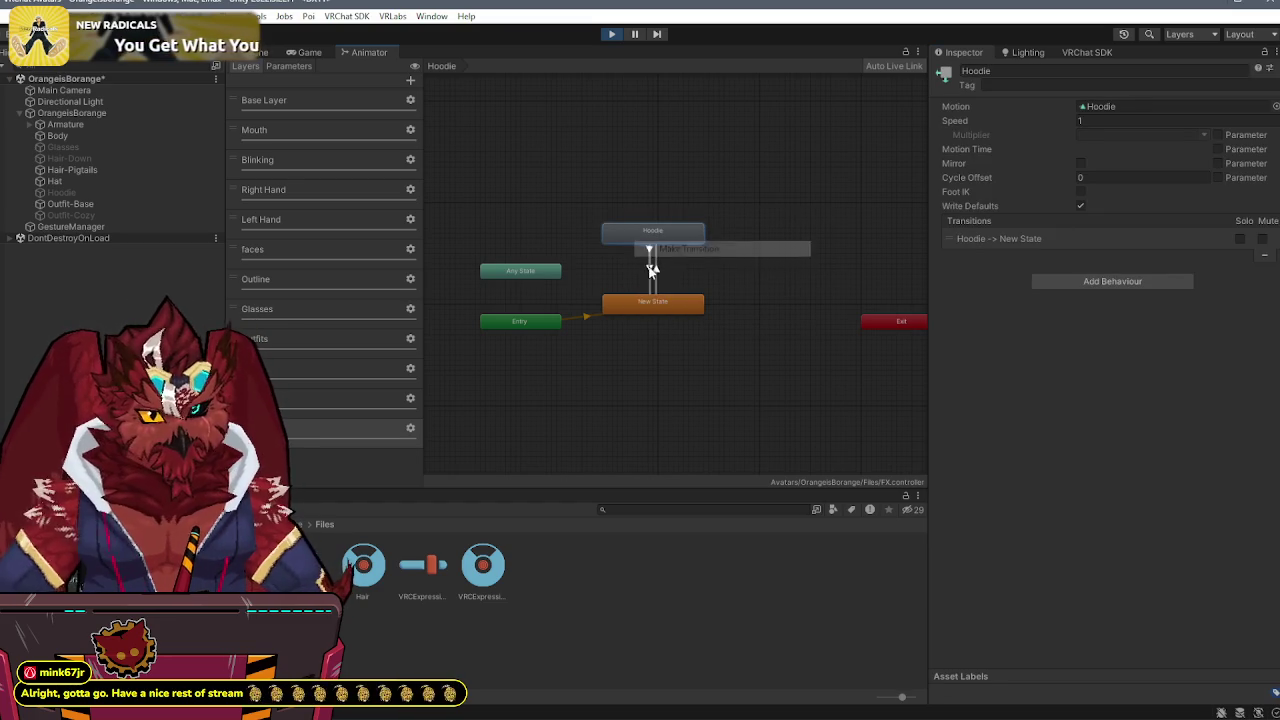
{"action": "left_click", "coordinate": [652, 300]}
{"action": "left_click", "coordinate": [1058, 123]}
{"action": "right_click", "coordinate": [1058, 124]}
{"action": "left_click", "coordinate": [1092, 180]}
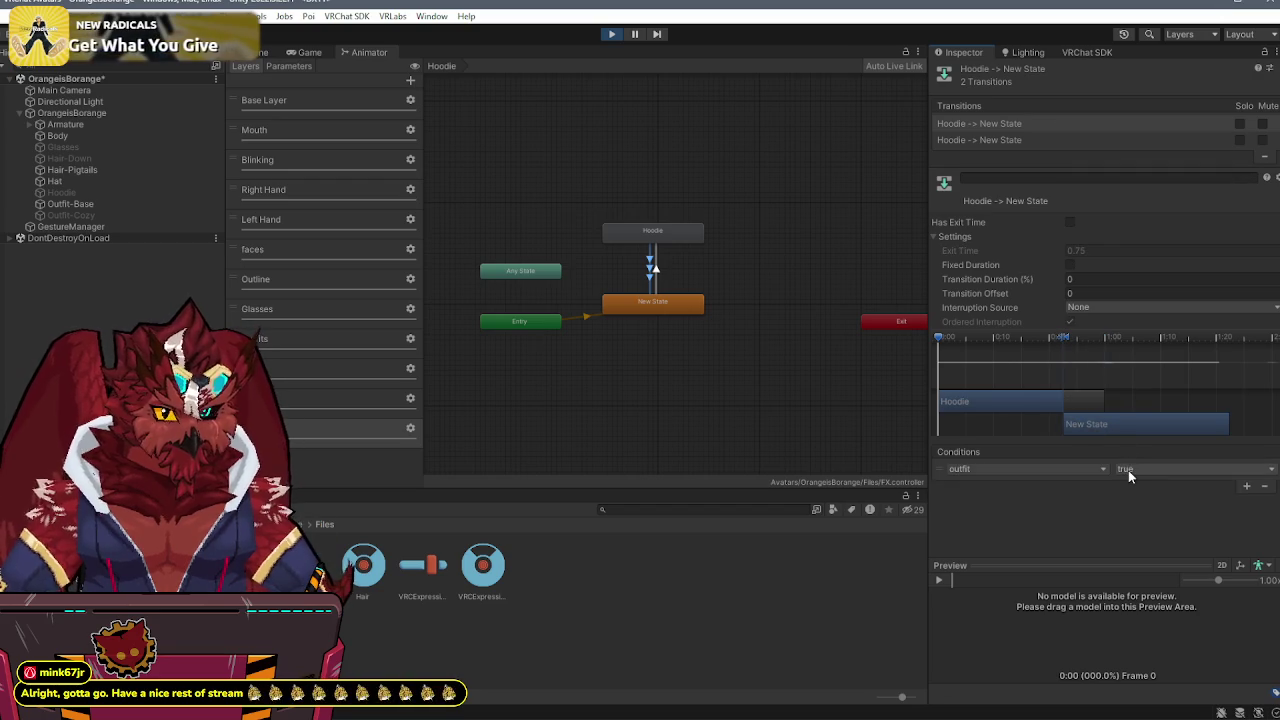
{"action": "left_click", "coordinate": [262, 53]}
{"action": "left_click", "coordinate": [78, 227]}
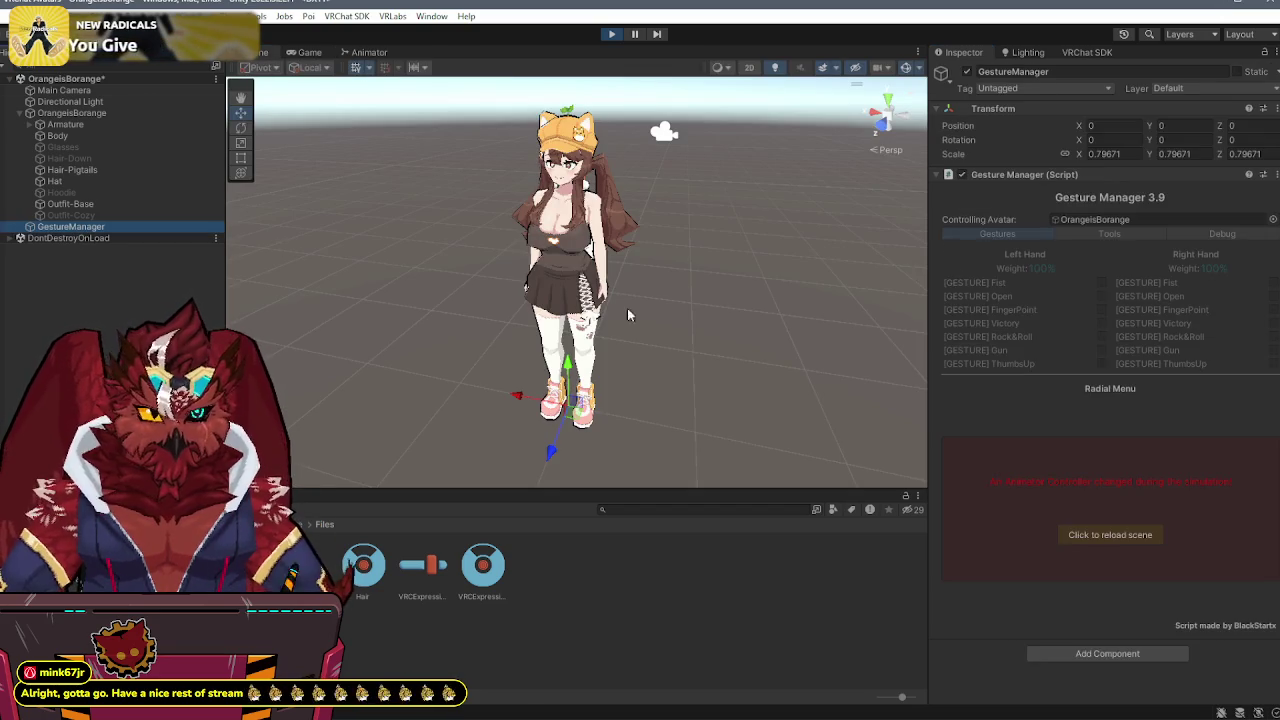
- Enter Play mode, switch the avatar into Cozy Outfit, then open the FX controller in the Animator
{"action": "left_click", "coordinate": [1104, 532]}
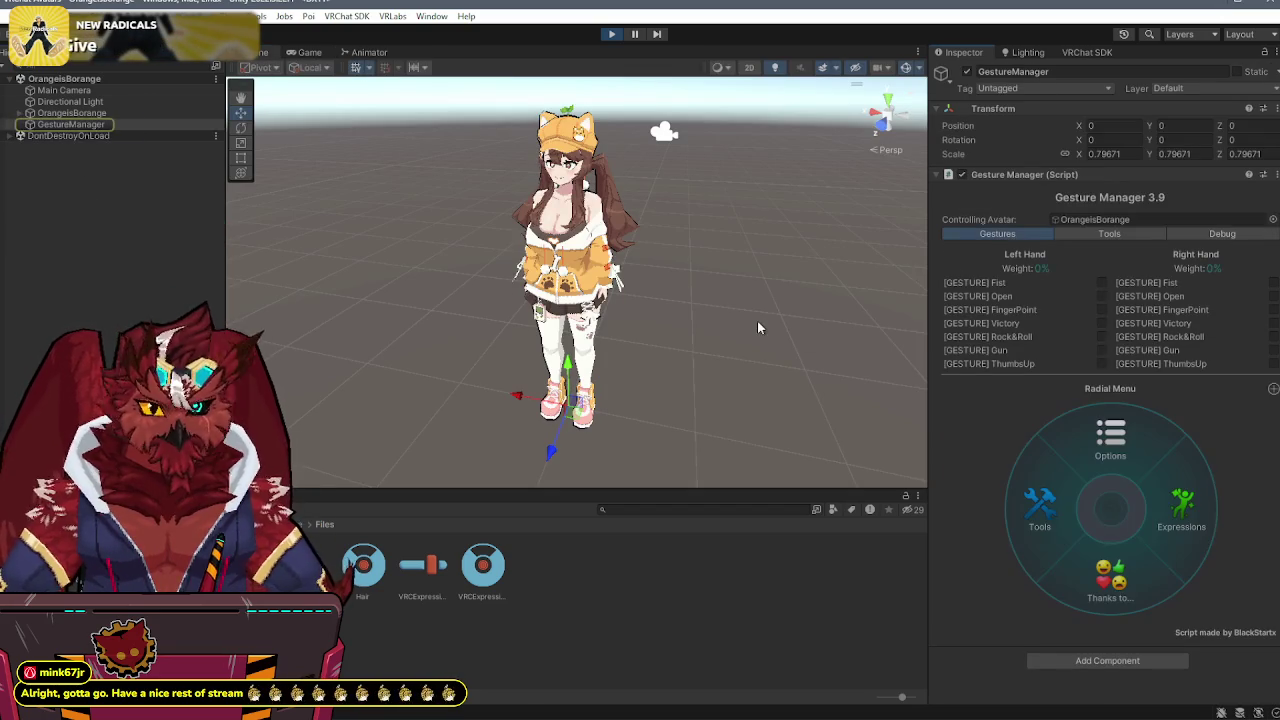
{"action": "left_click", "coordinate": [1173, 525]}
{"action": "left_click", "coordinate": [1102, 571]}
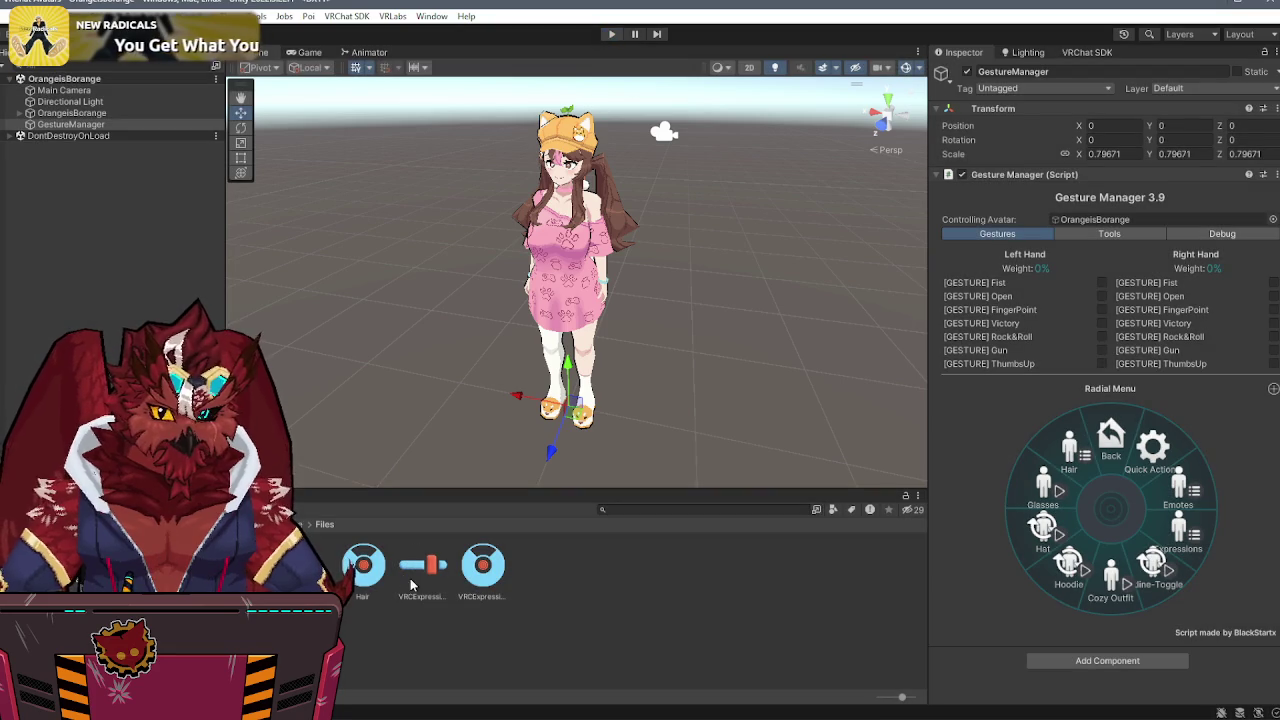
{"action": "double_click", "coordinate": [420, 570]}
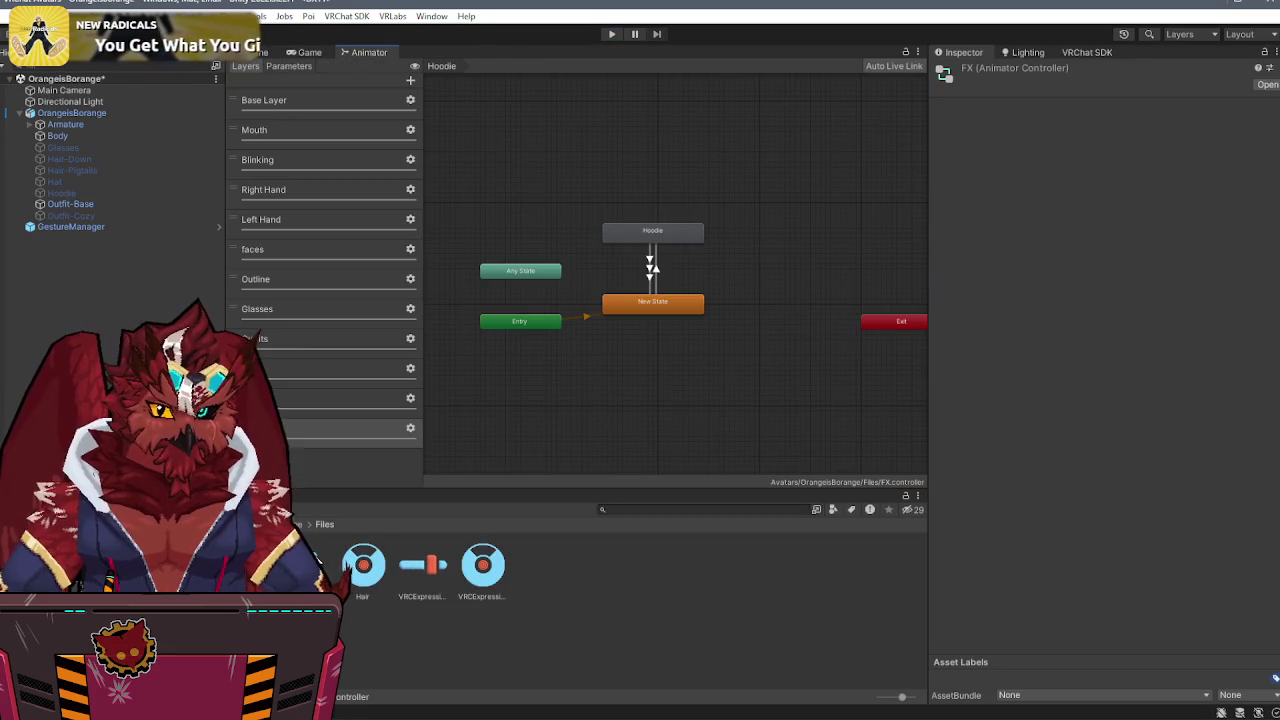
- Inspect the Outfits layer transition and the Hoodie layer's entry and hoodie false / outfit true exits
{"action": "left_click", "coordinate": [299, 345]}
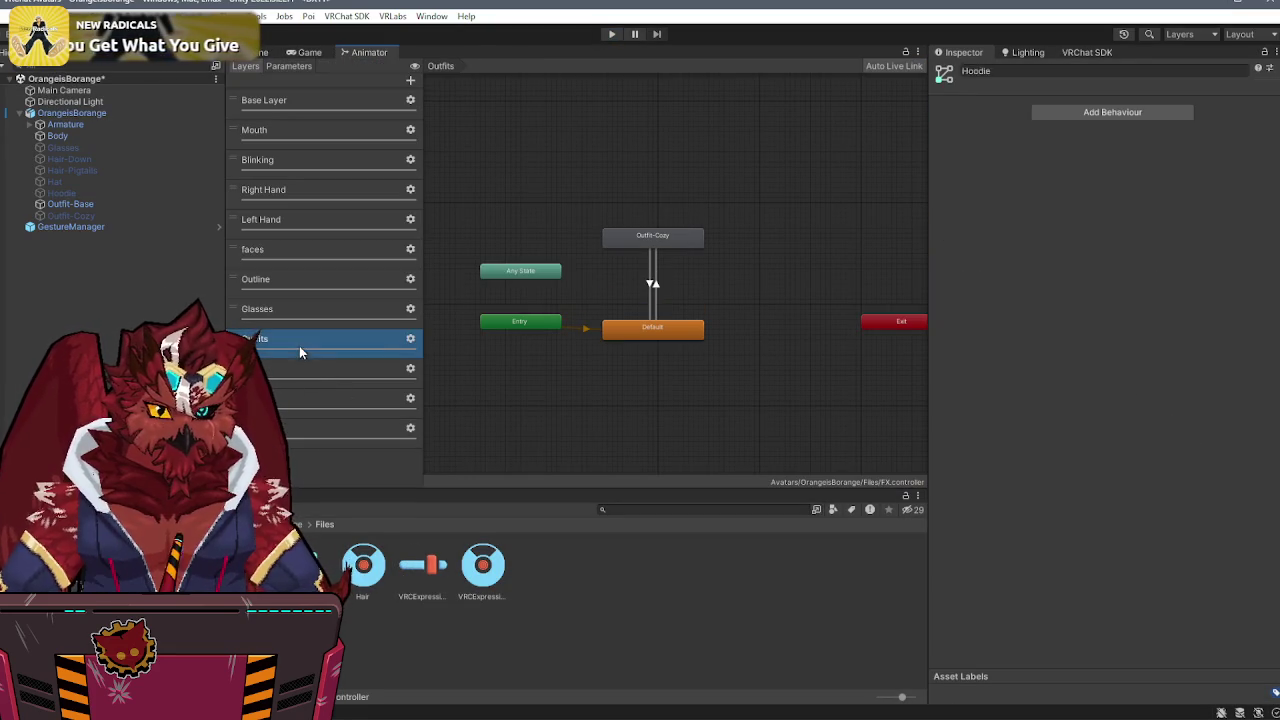
{"action": "left_click", "coordinate": [651, 282]}
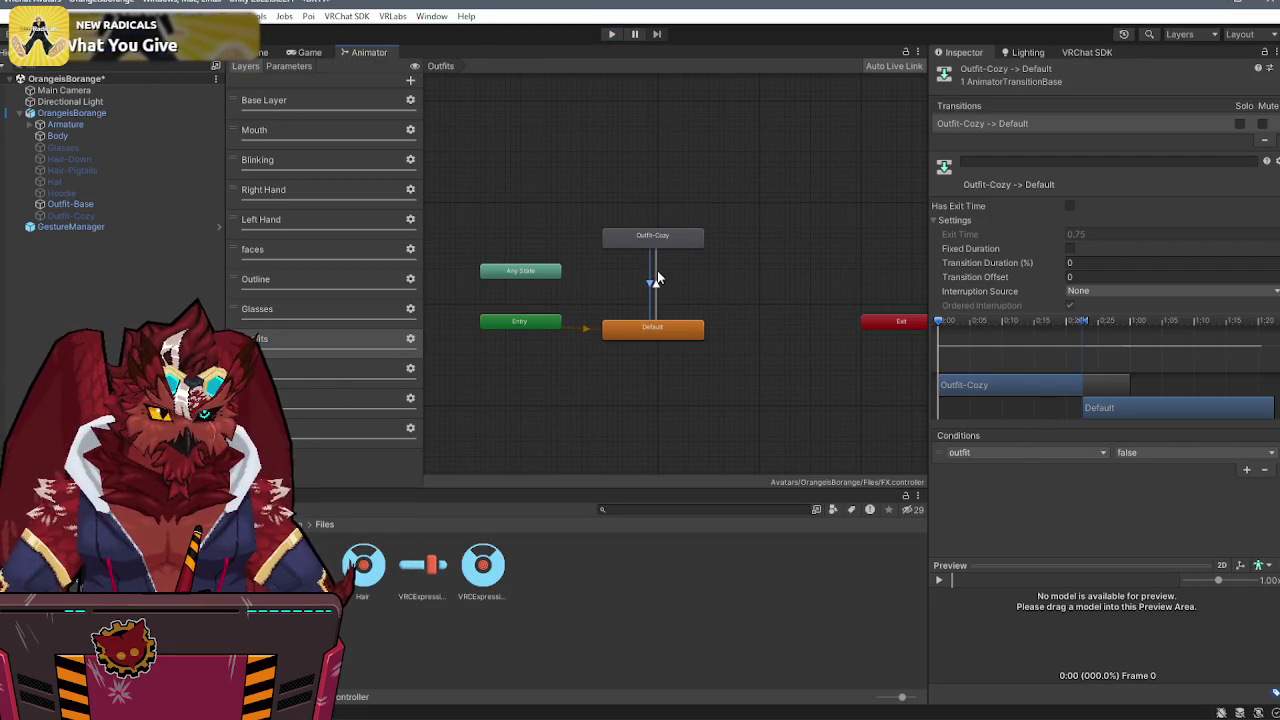
{"action": "left_click", "coordinate": [300, 428]}
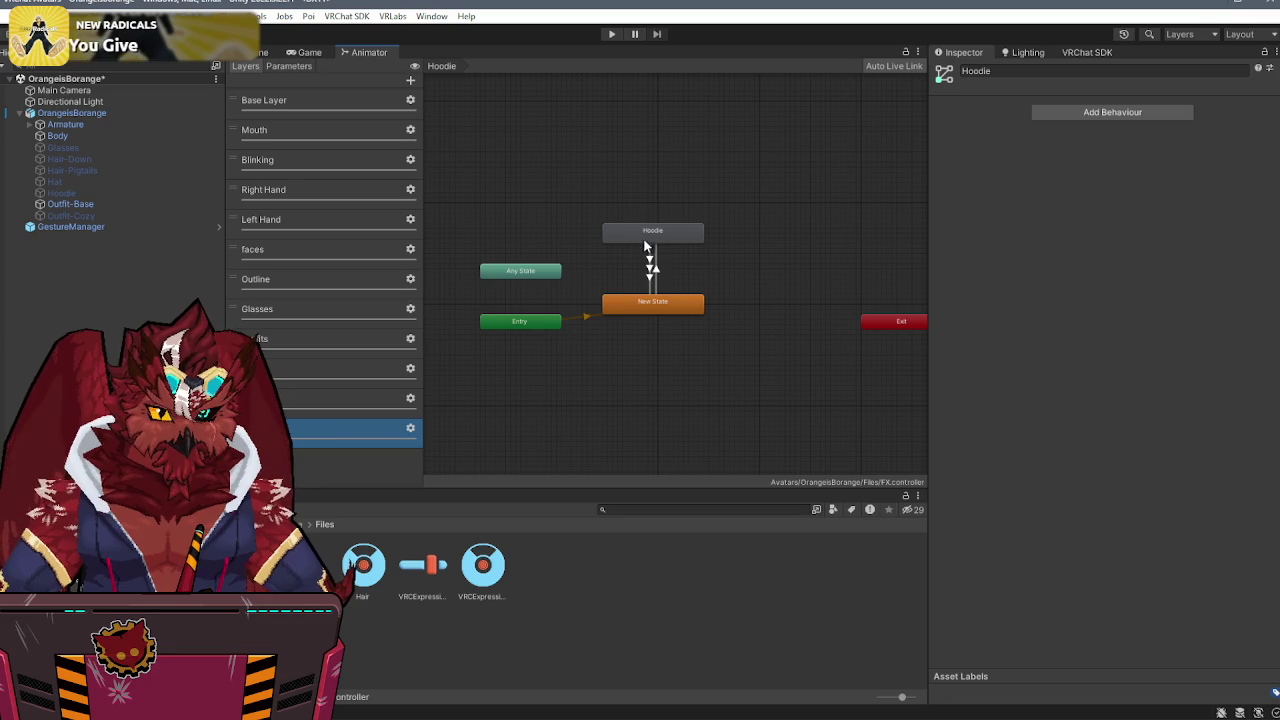
{"action": "left_click", "coordinate": [661, 268]}
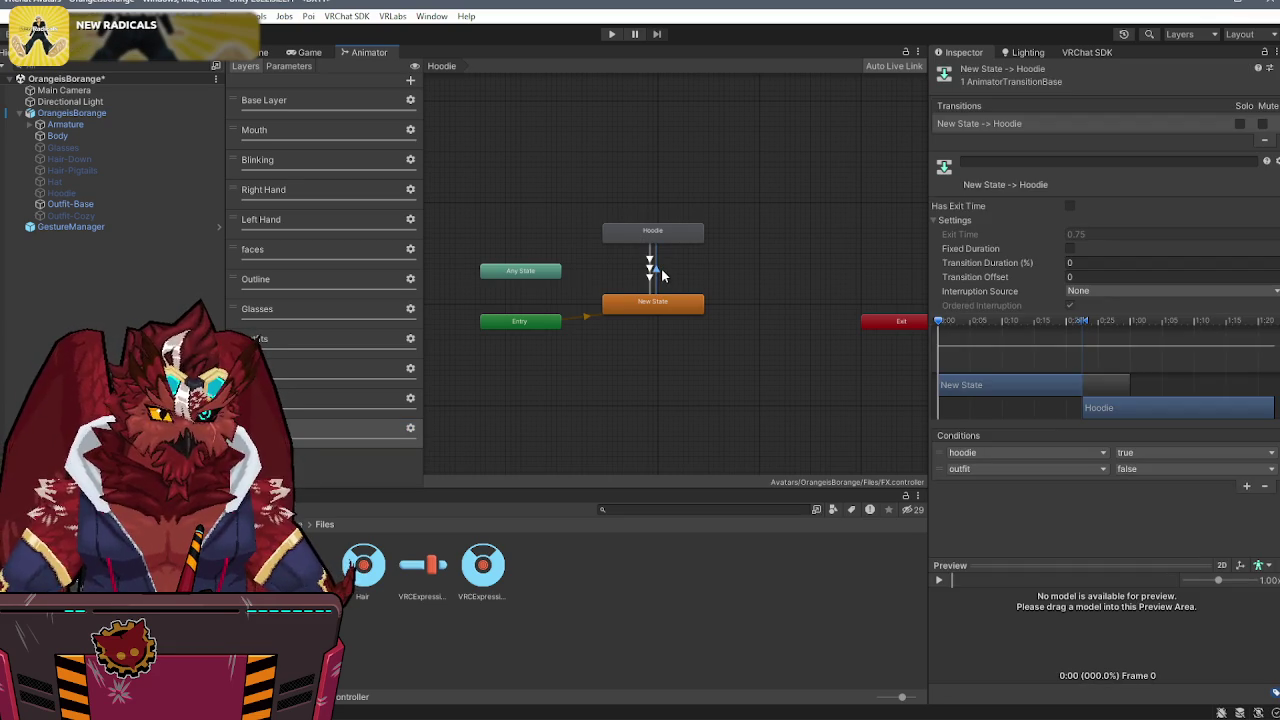
{"action": "left_click", "coordinate": [650, 269]}
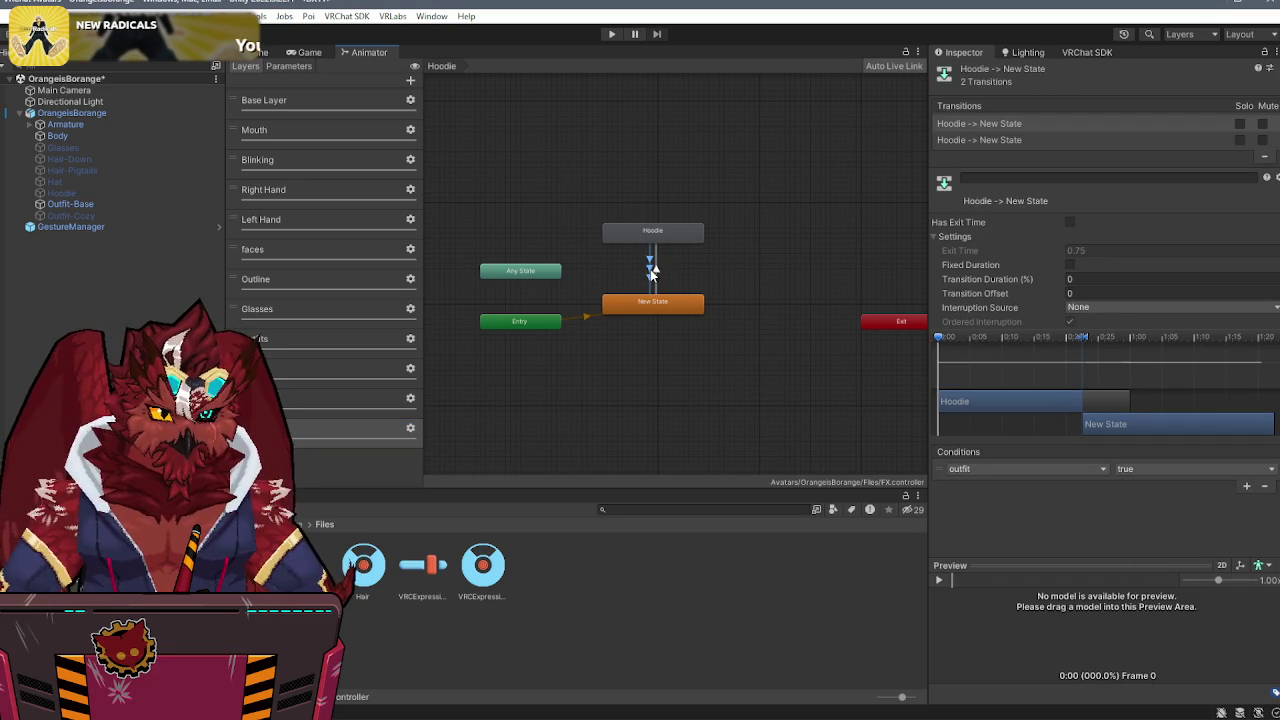
{"action": "left_click", "coordinate": [1038, 138]}
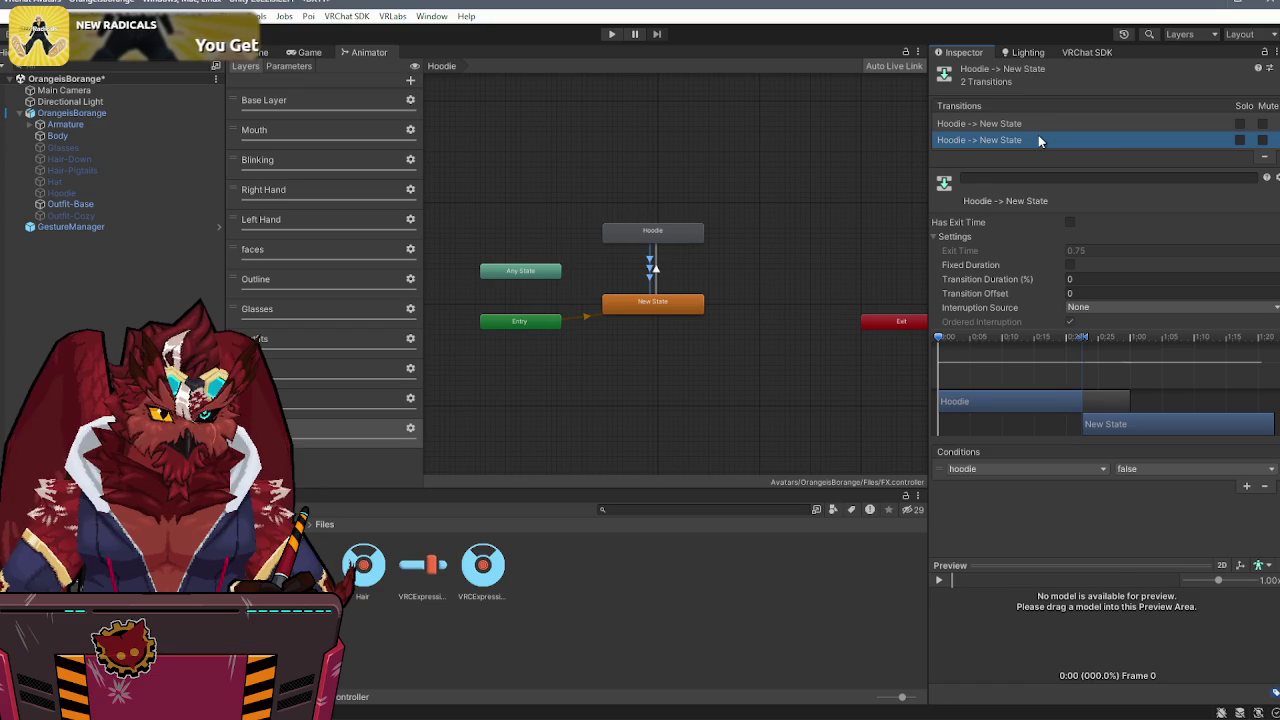
{"action": "left_click", "coordinate": [1057, 125]}
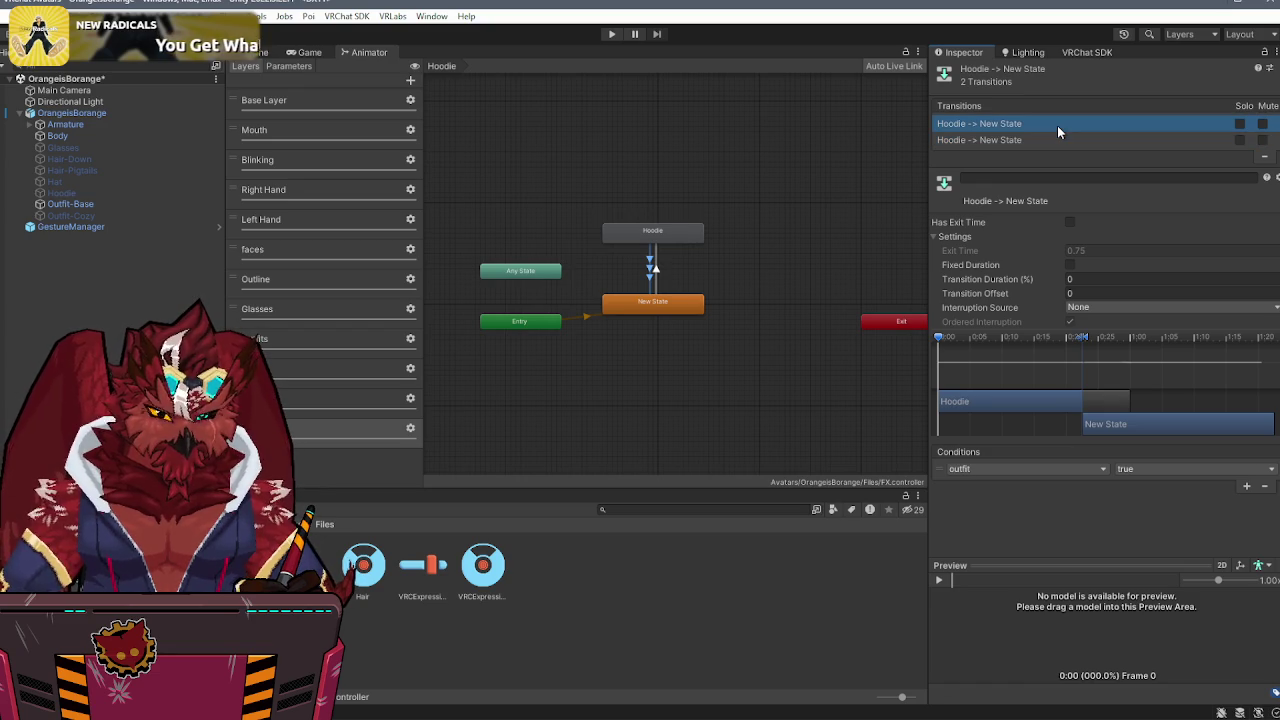
- Recheck the Default→Outfit-Cozy and Hoodie transitions, then open the expression parameters asset
{"action": "left_click", "coordinate": [295, 340]}
{"action": "left_click", "coordinate": [660, 286]}
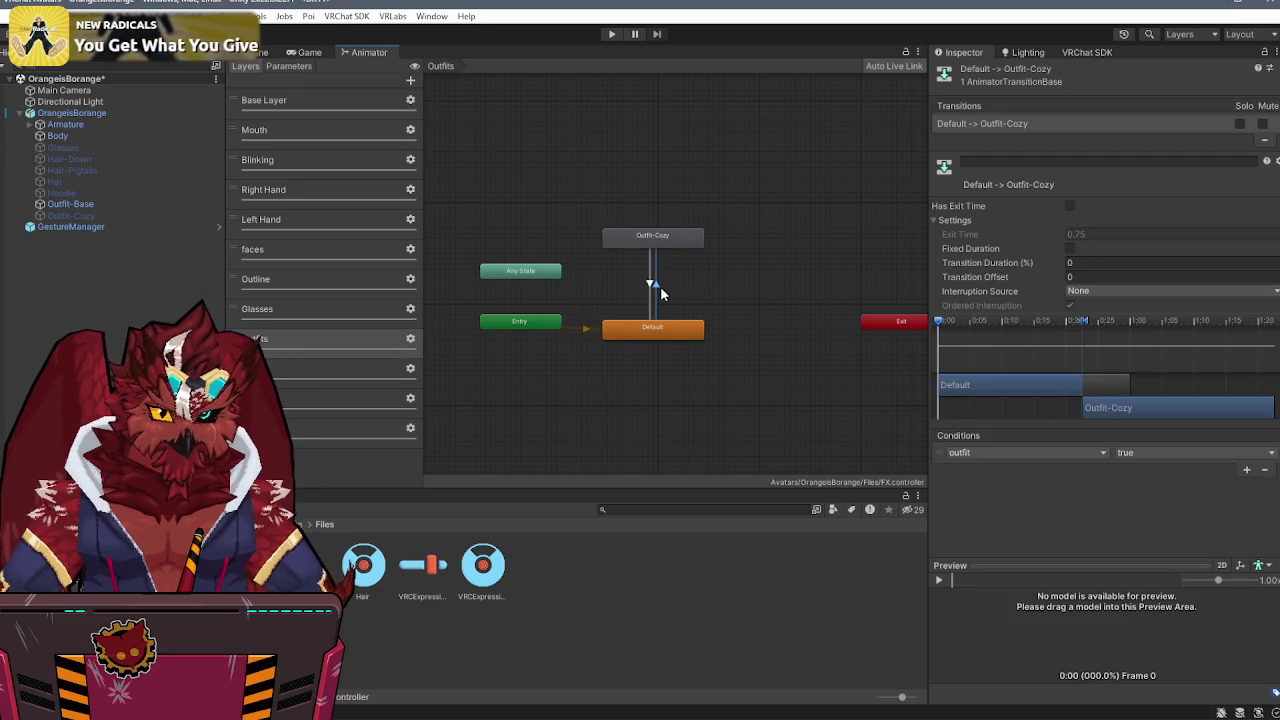
{"action": "left_click", "coordinate": [310, 422]}
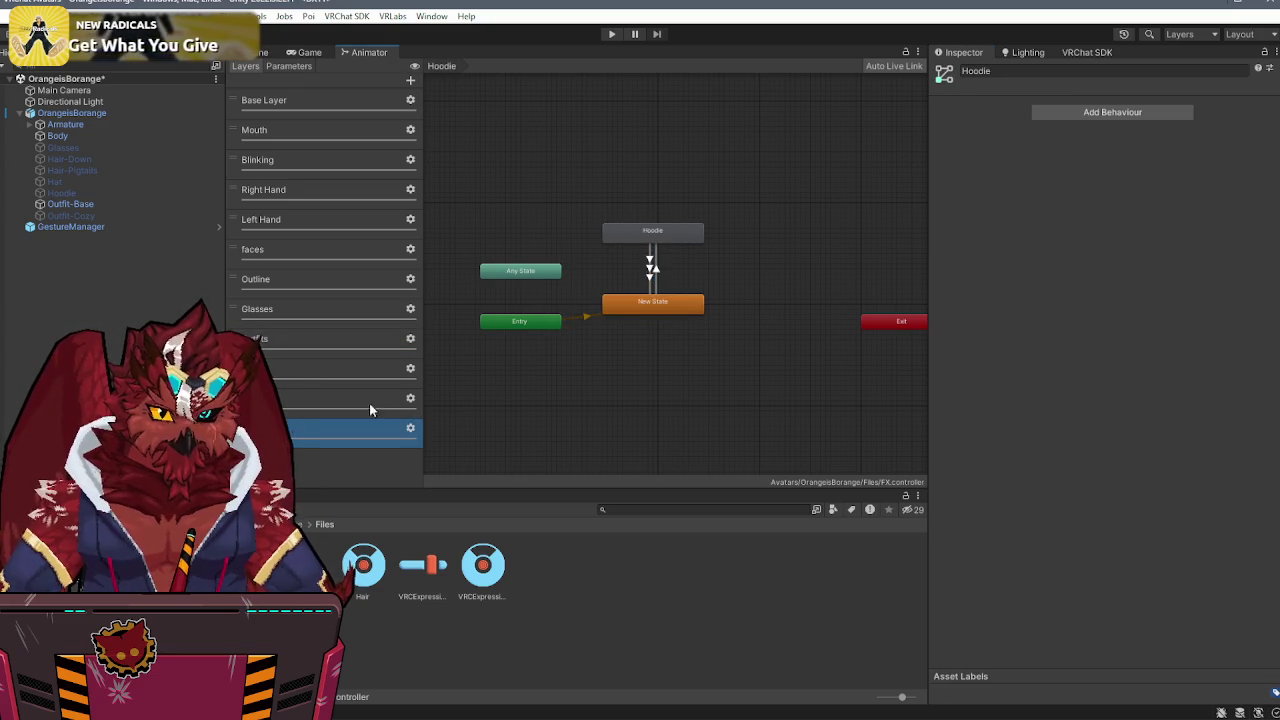
{"action": "left_click", "coordinate": [651, 272]}
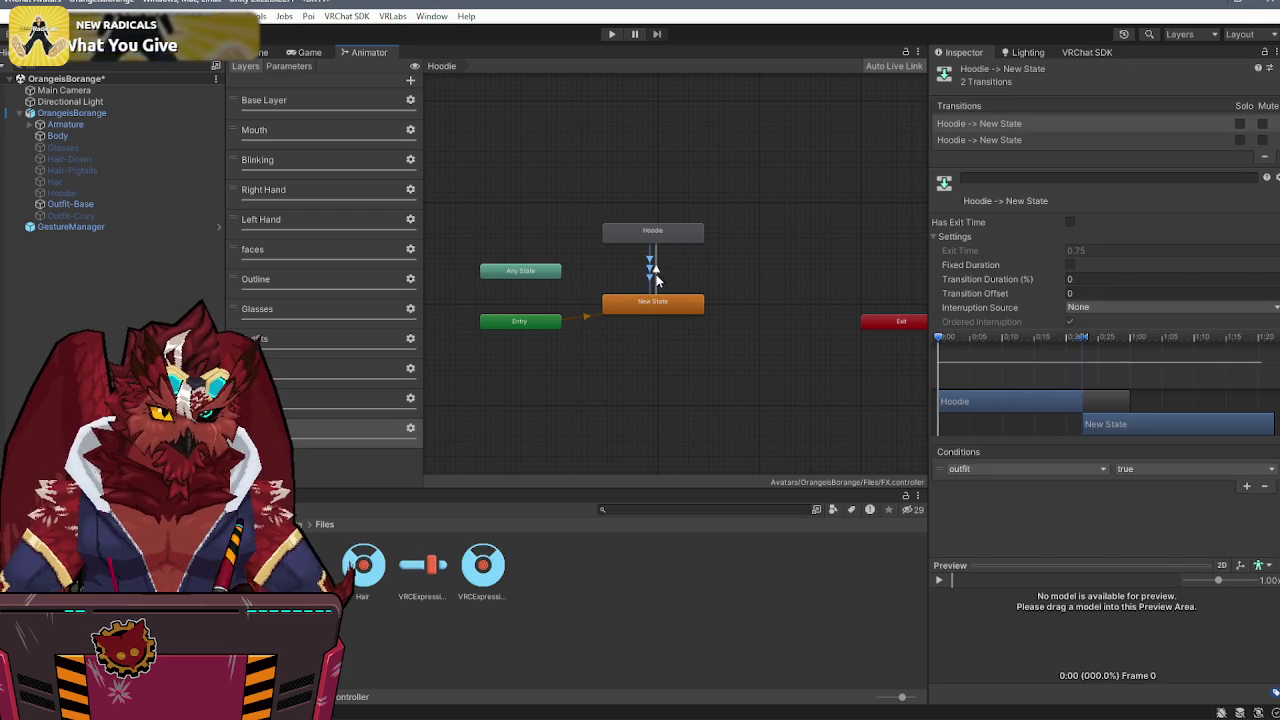
{"action": "left_click", "coordinate": [1076, 143]}
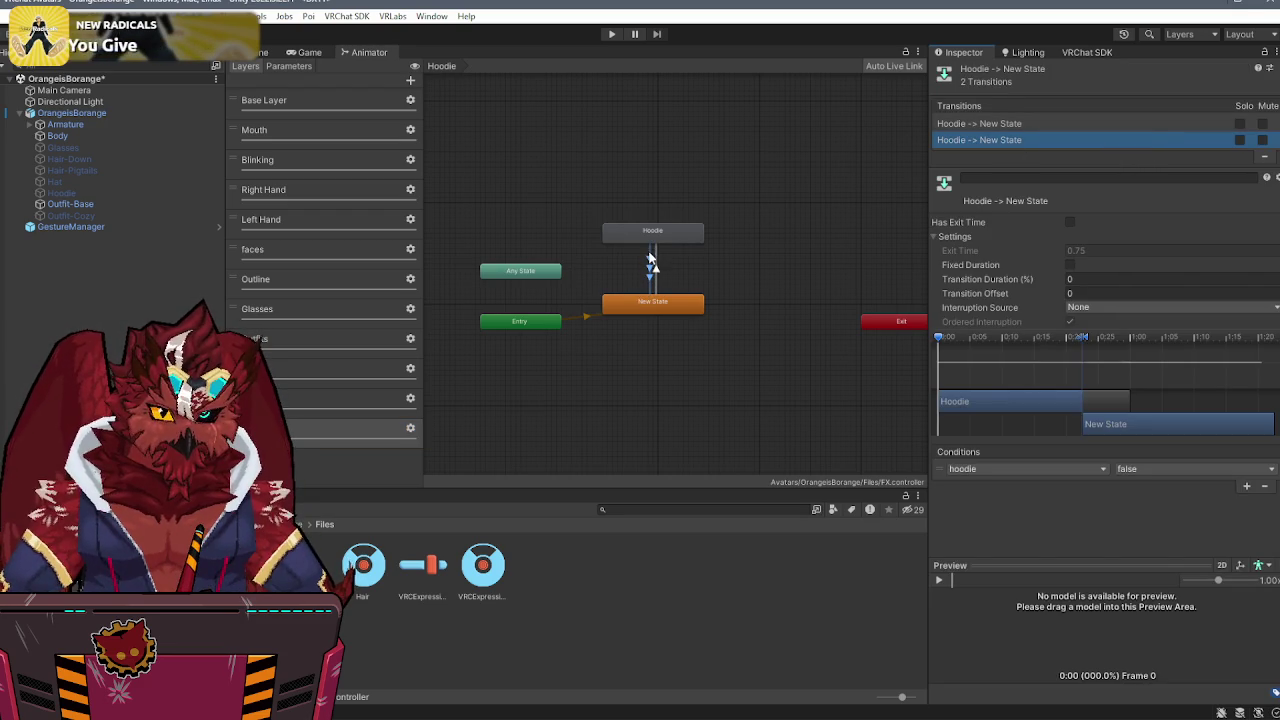
{"action": "left_click", "coordinate": [661, 266]}
{"action": "left_click", "coordinate": [658, 269]}
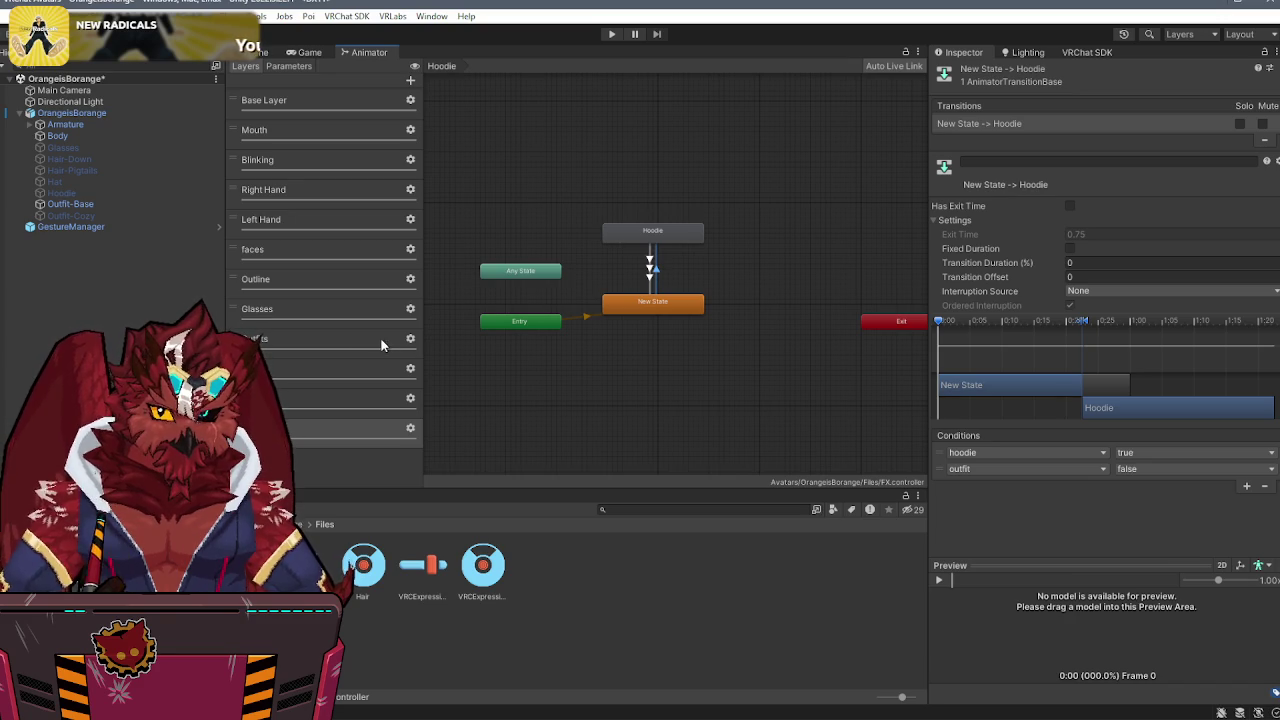
{"action": "left_click", "coordinate": [416, 566]}
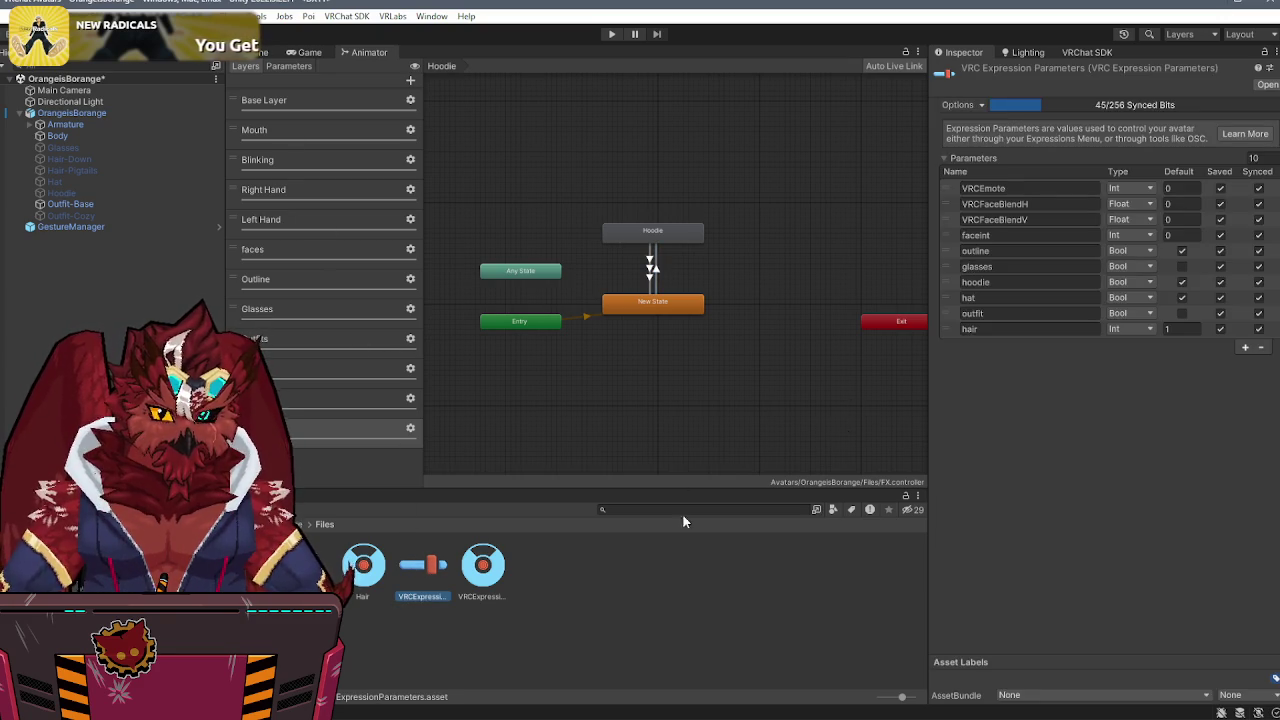
- Confirm Cozy Outfit uses the outfit parameter, then select the outfit-true Hoodie→New State transition
{"action": "left_click", "coordinate": [483, 566]}
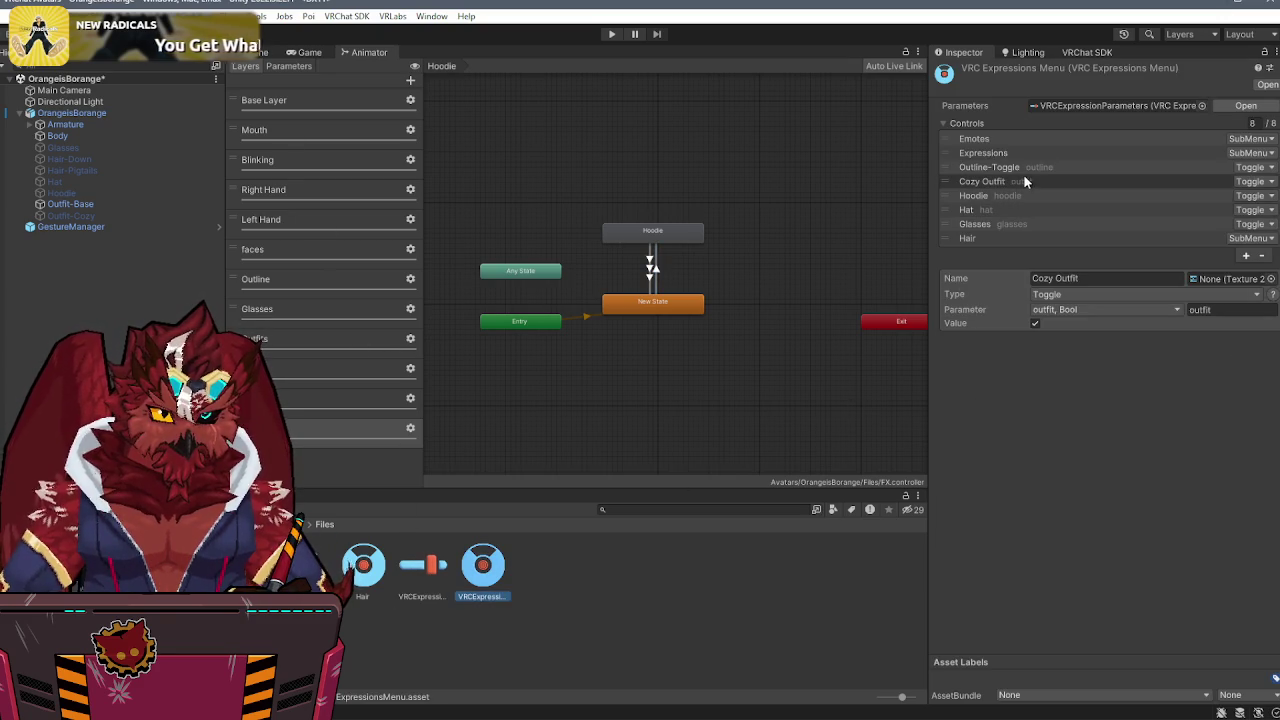
{"action": "left_click", "coordinate": [1024, 181]}
{"action": "left_click", "coordinate": [1071, 311]}
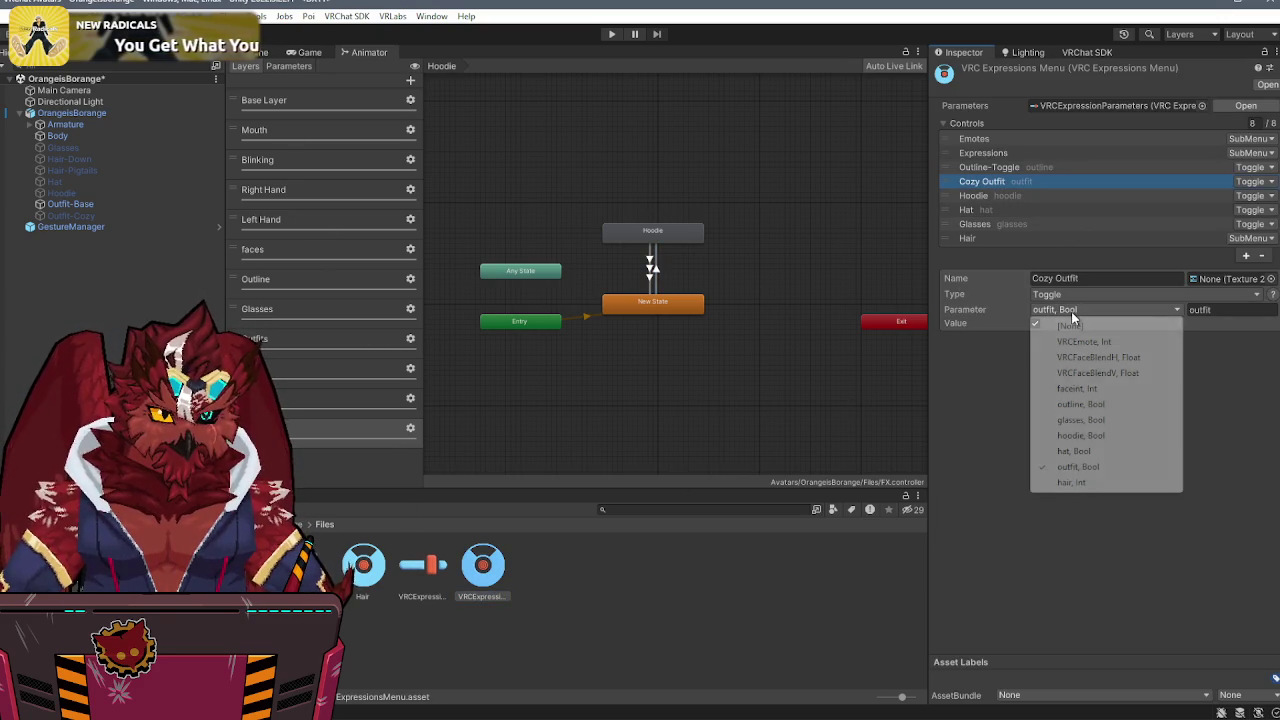
{"action": "left_click", "coordinate": [1074, 466]}
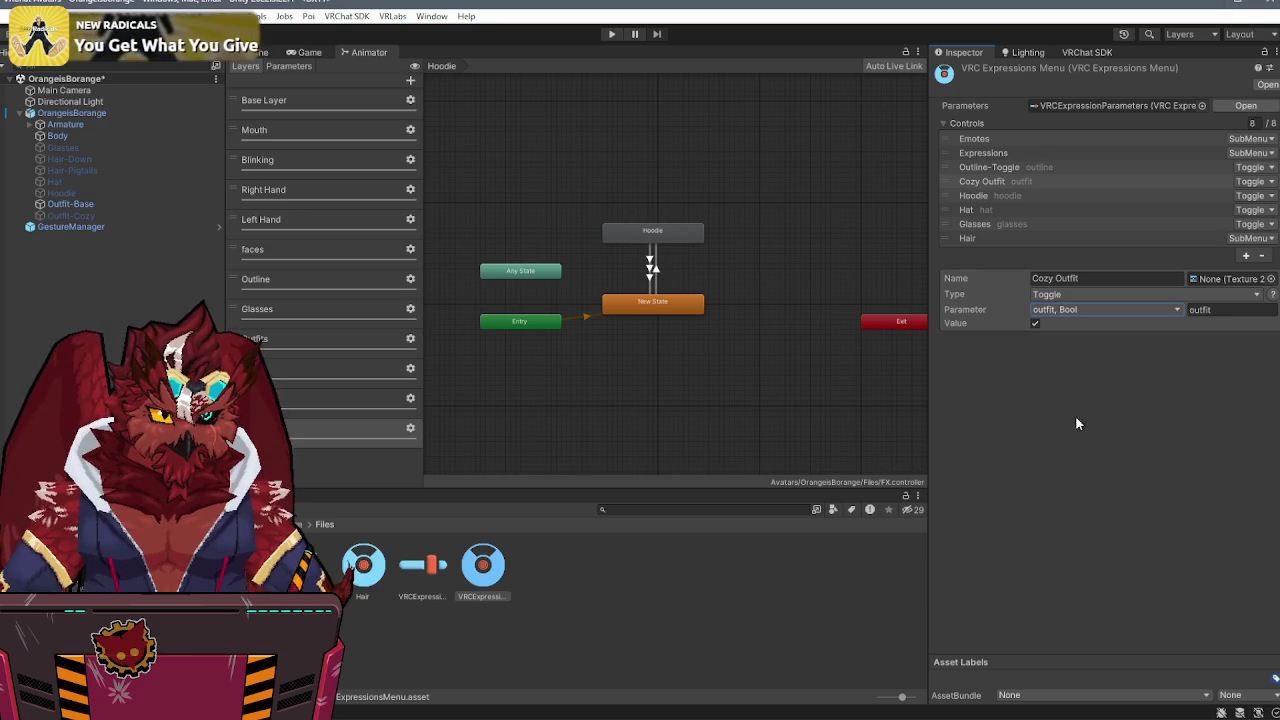
{"action": "left_click", "coordinate": [651, 268]}
{"action": "left_click", "coordinate": [997, 121]}
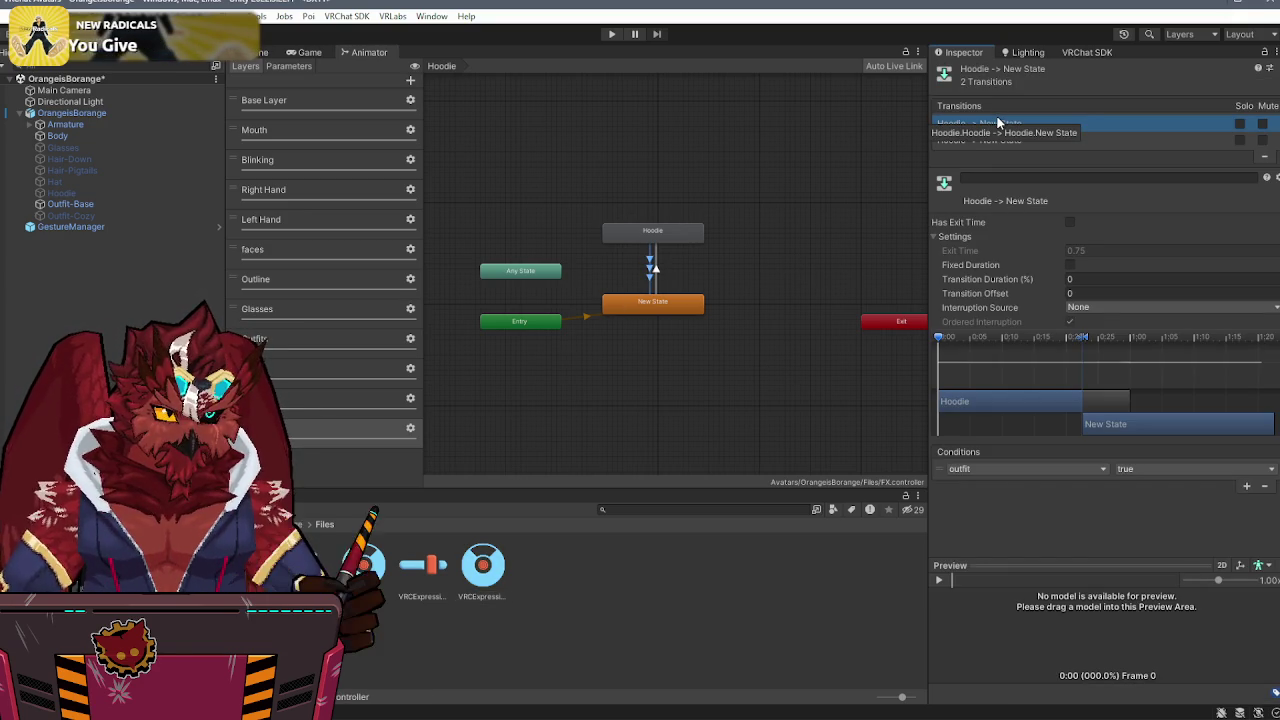
- Delete the outfit-true Hoodie exit transition, verify the entry conditions, and save the scene
{"action": "left_click", "coordinate": [1262, 158]}
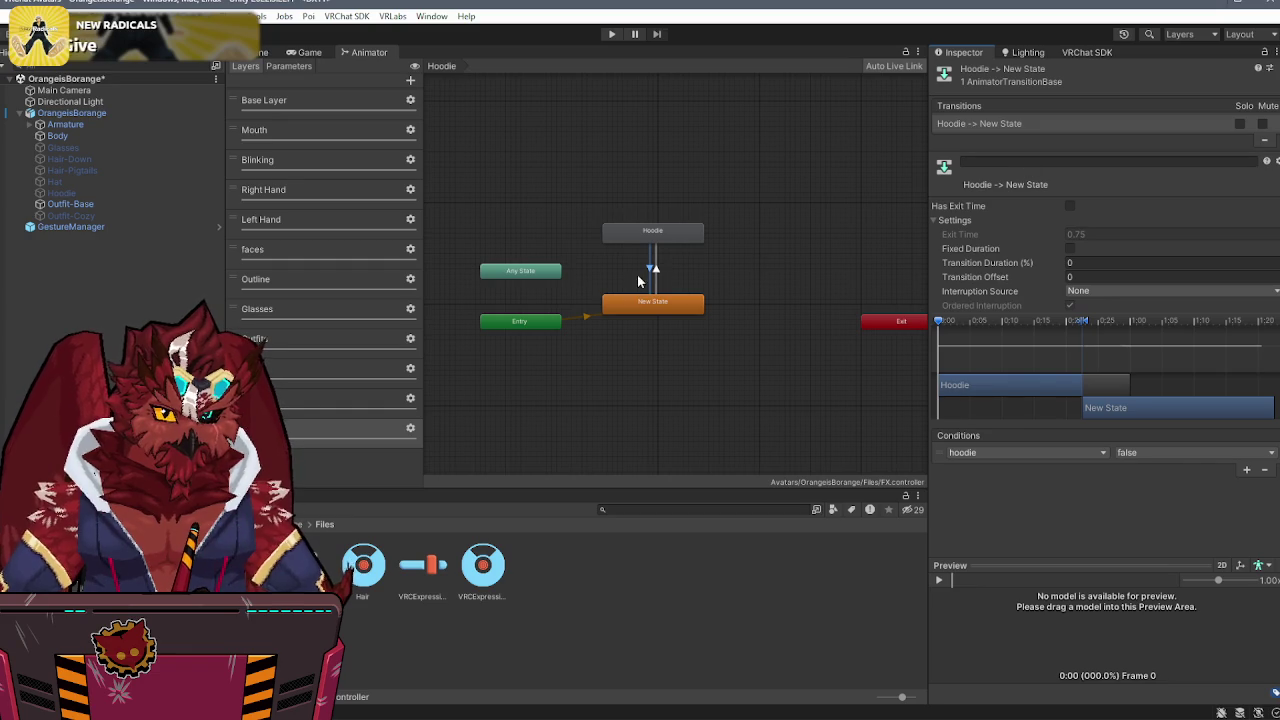
{"action": "left_click", "coordinate": [657, 266]}
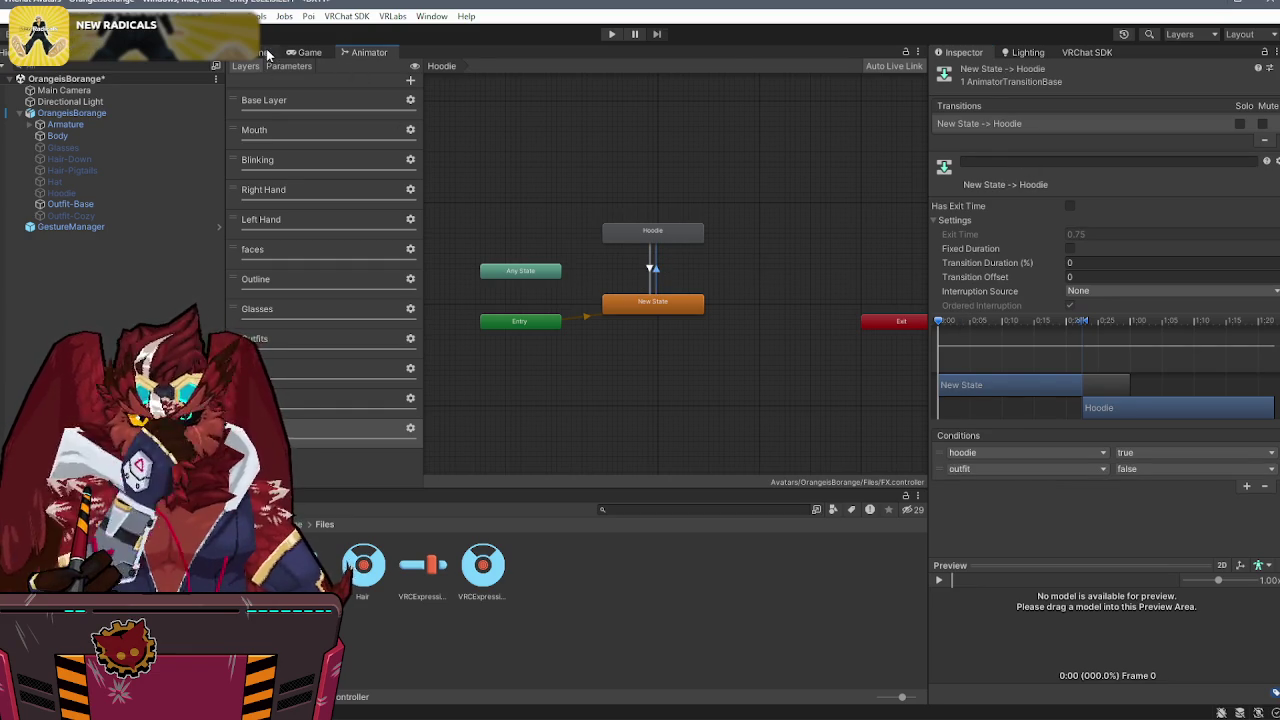
{"action": "left_click", "coordinate": [262, 52]}
{"action": "left_click", "coordinate": [418, 175]}
{"action": "key", "text": "ctrl+s"}
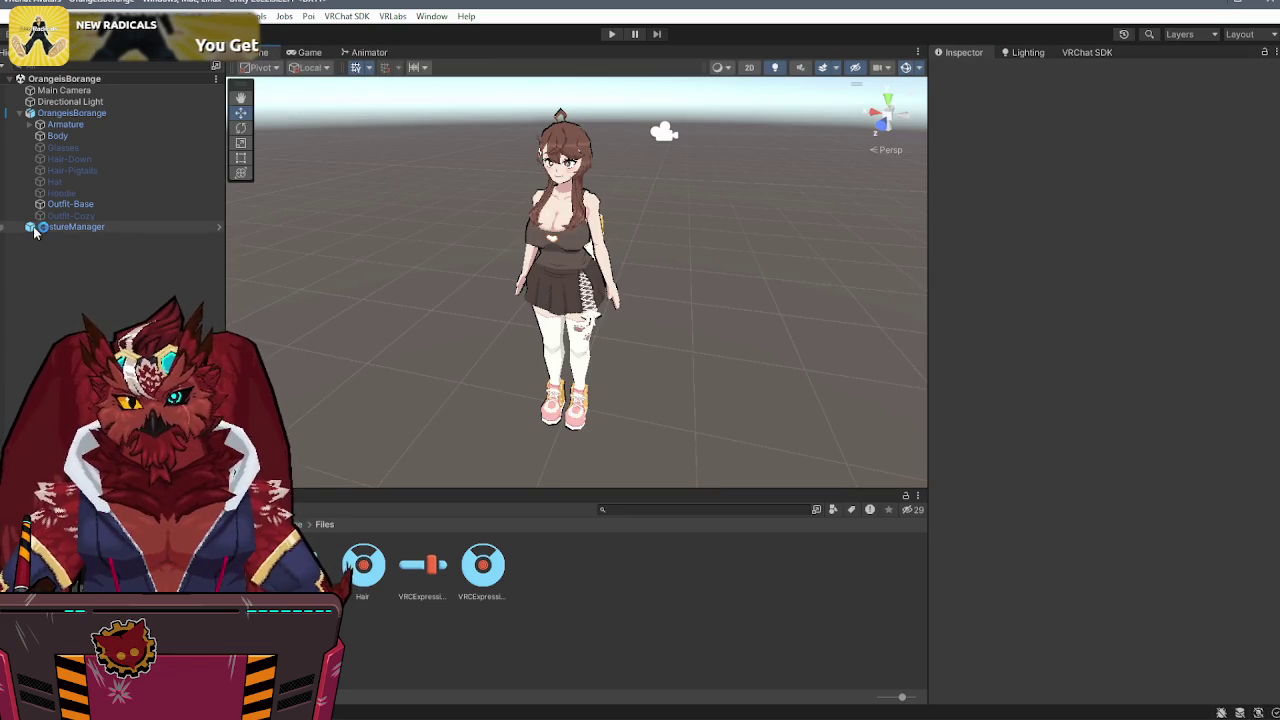
- Select GestureManager in the Hierarchy, then switch over to the Discord window
{"action": "left_click", "coordinate": [60, 227]}
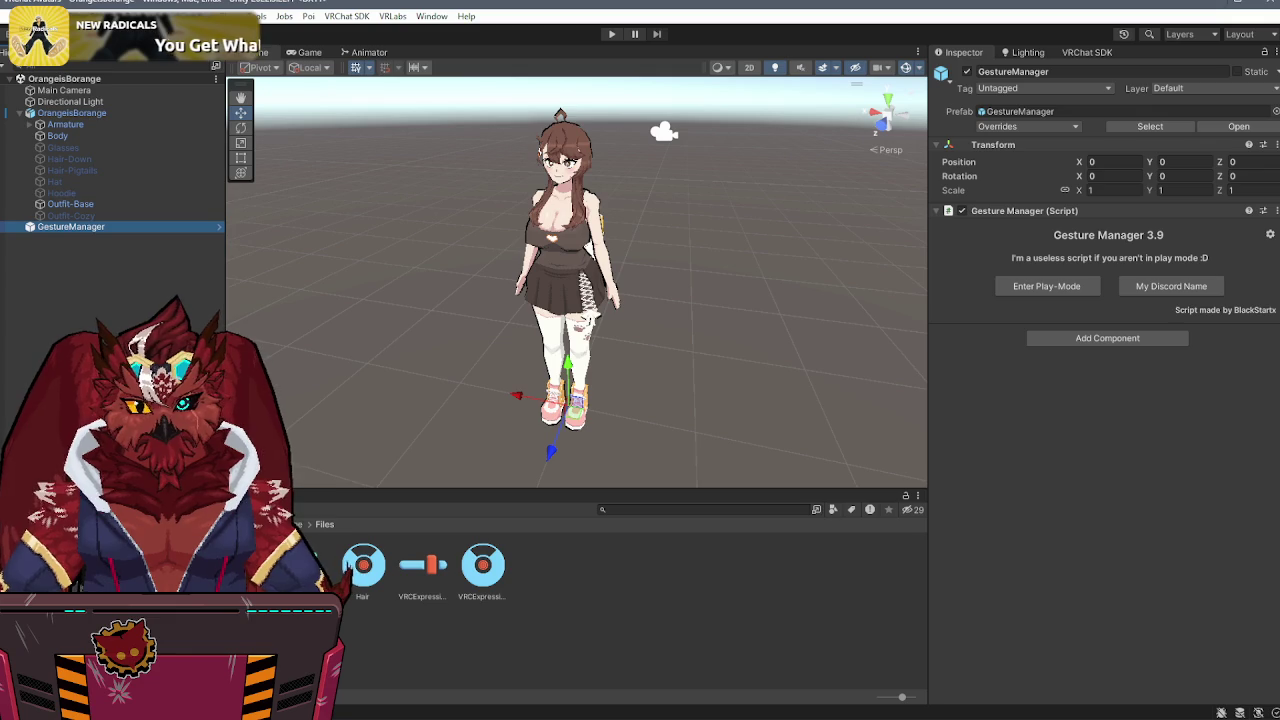
{"action": "key", "text": "alt+Tab"}
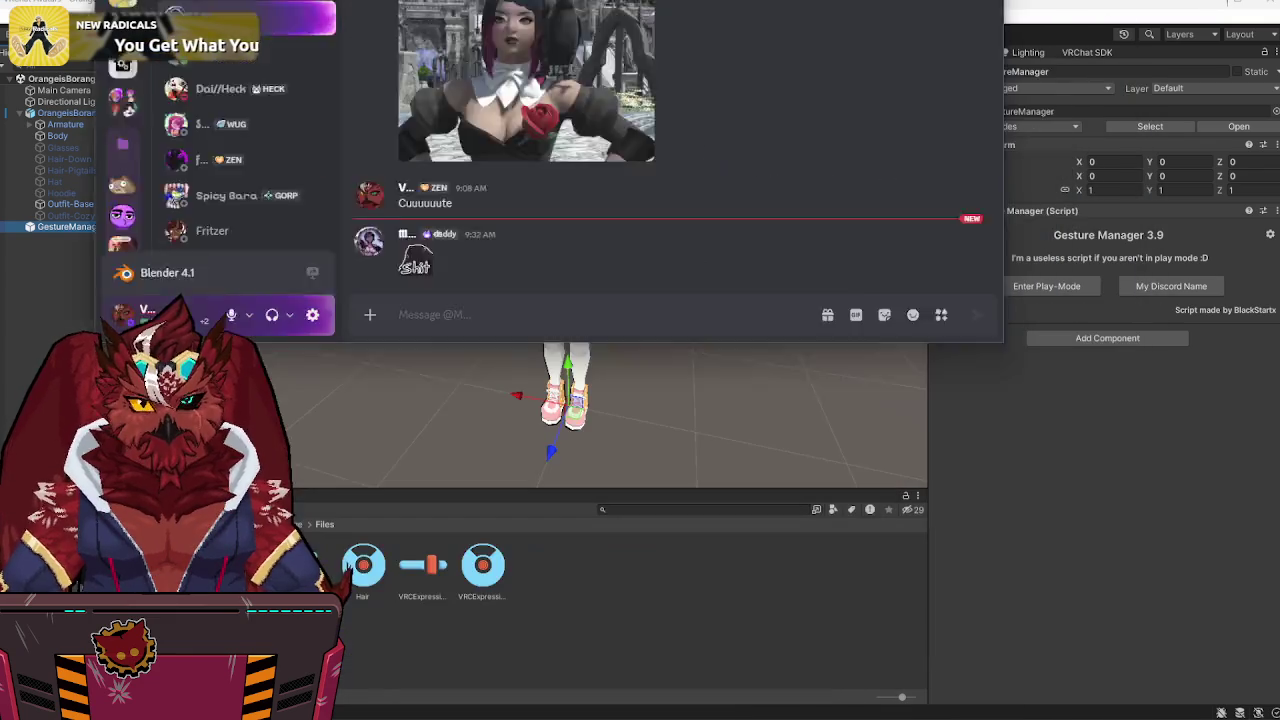
{"action": "key", "text": "alt+Tab"}
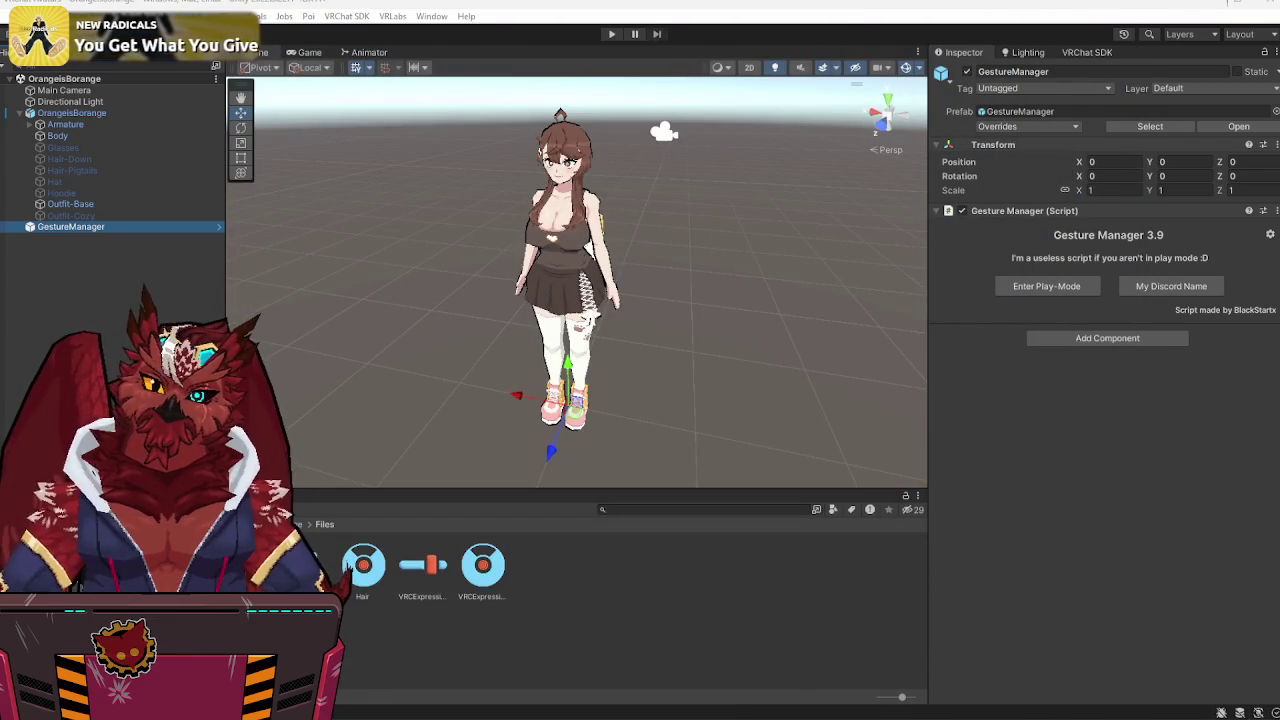
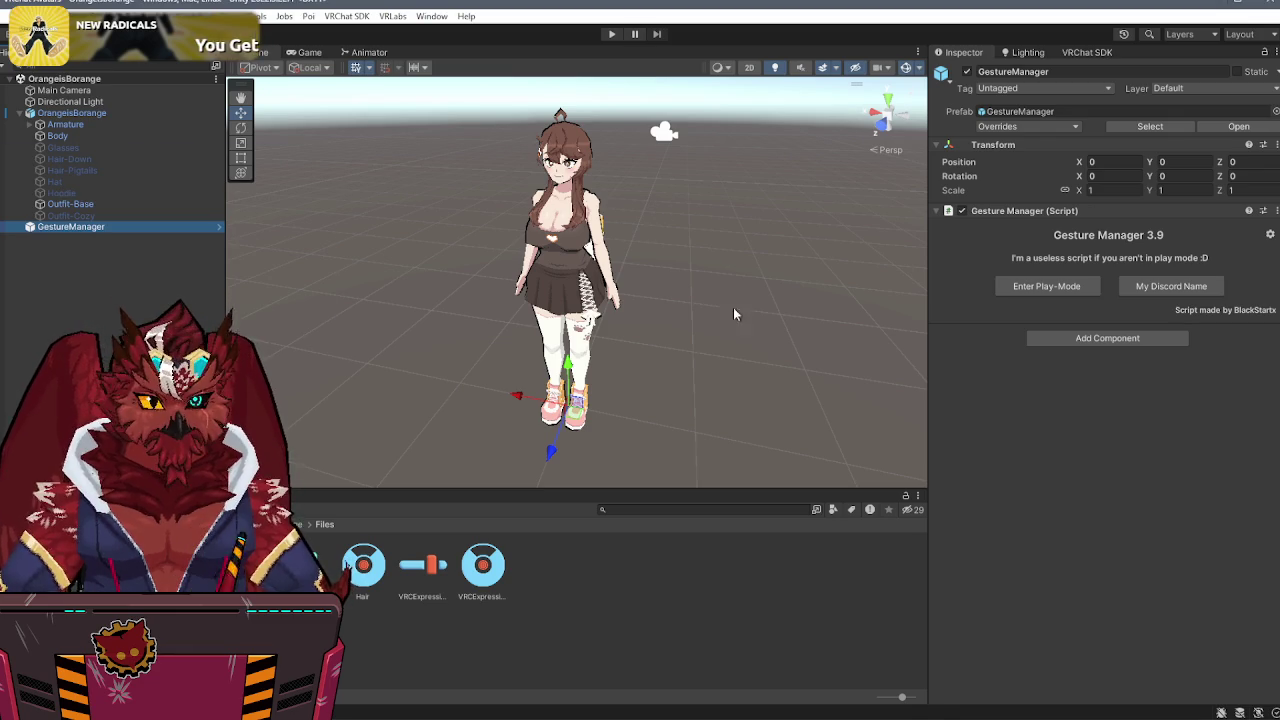
- Enter play mode, switch the avatar to the Cozy Outfit and toggle the hat off from the Expressions menu
{"action": "left_click", "coordinate": [1047, 286]}
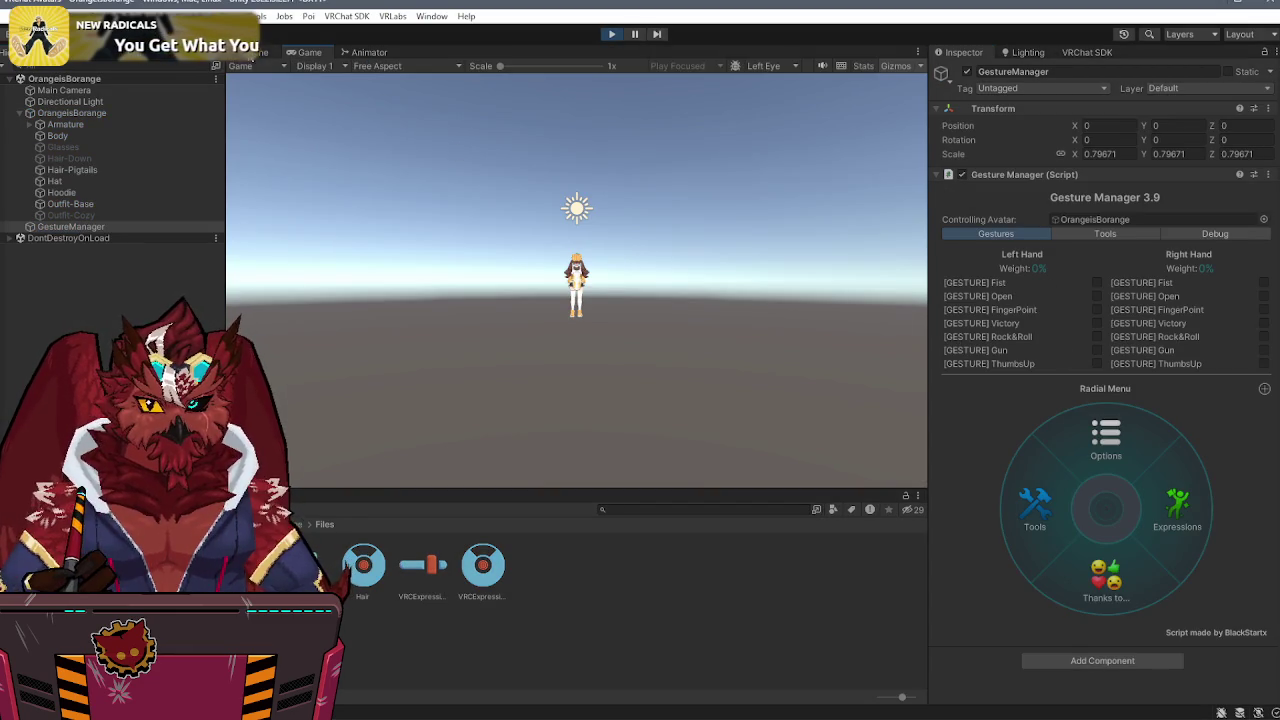
{"action": "left_click", "coordinate": [1178, 508]}
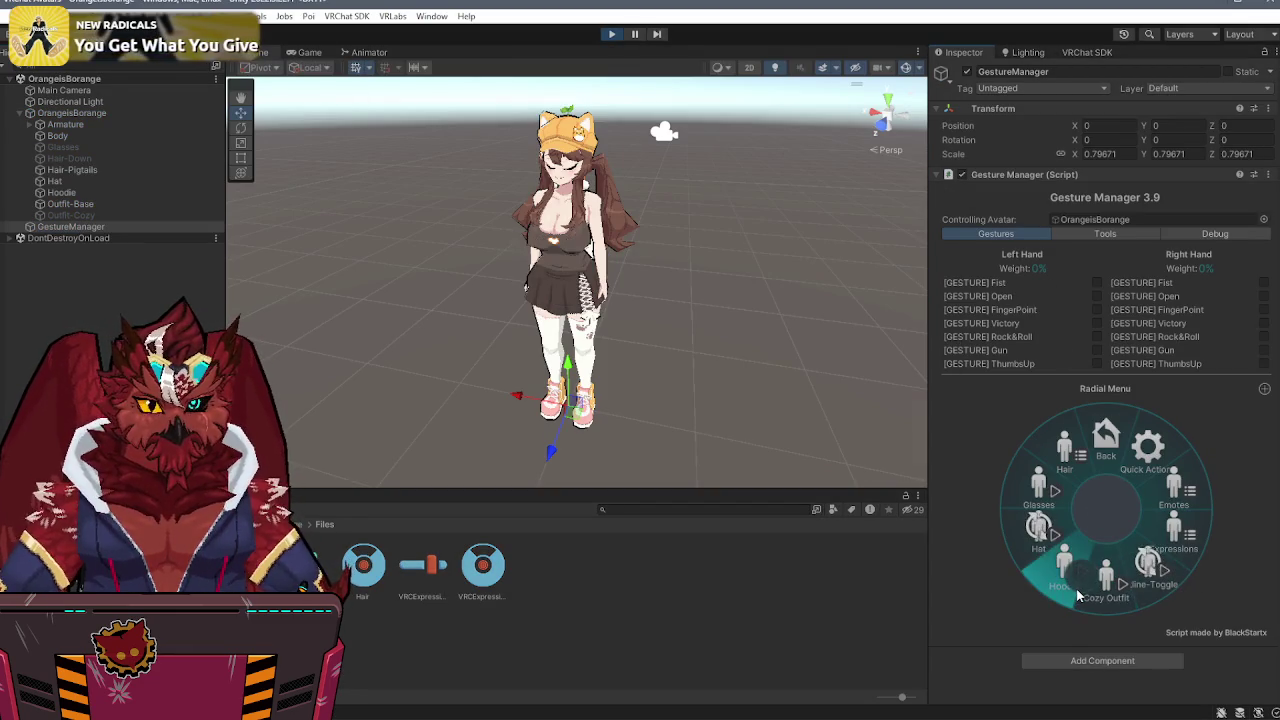
{"action": "left_click", "coordinate": [1078, 595]}
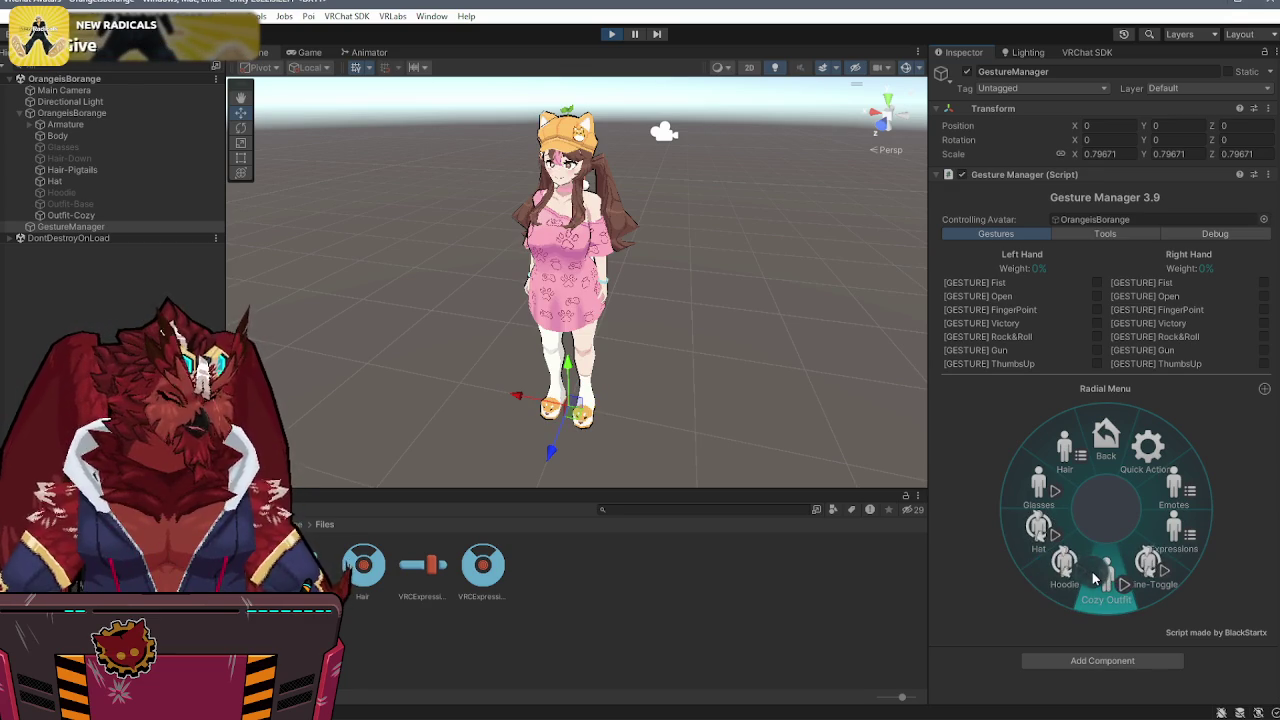
{"action": "left_click", "coordinate": [1042, 526]}
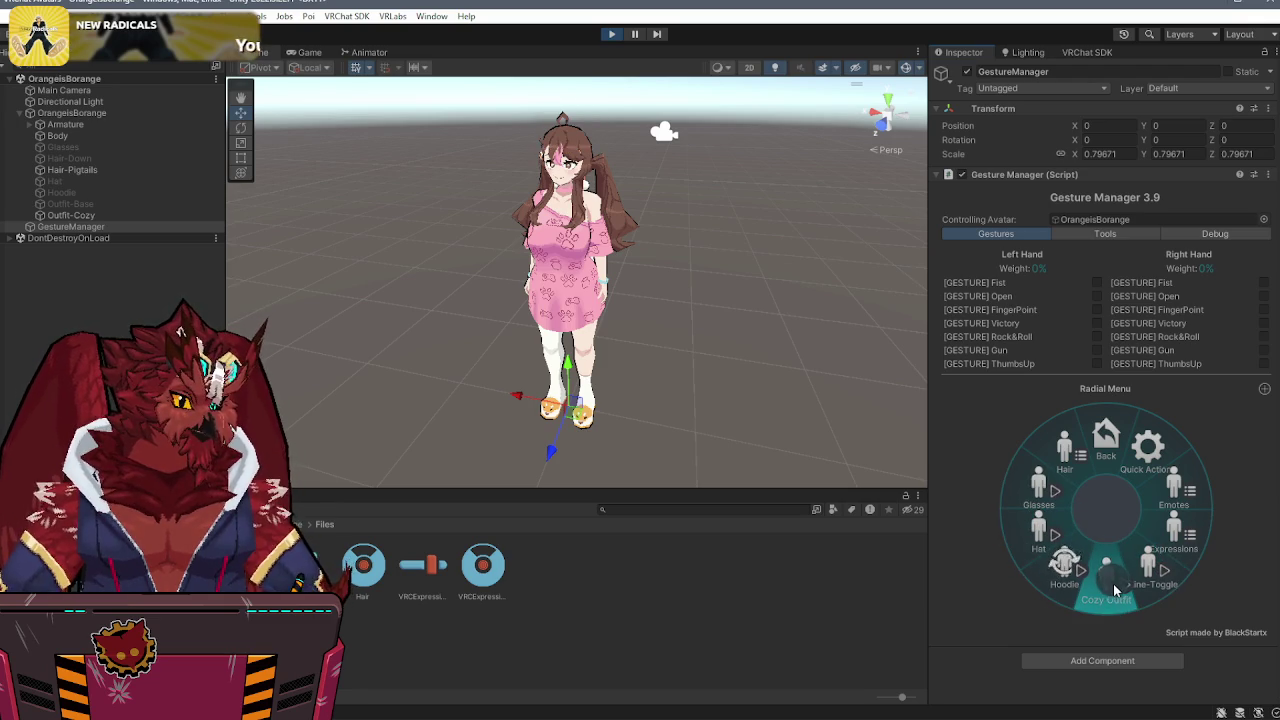
- Flip the outfit parameter in Debug view, turn Cozy Outfit back on, exit play mode, and select the Expression Parameters asset
{"action": "left_click", "coordinate": [1218, 233]}
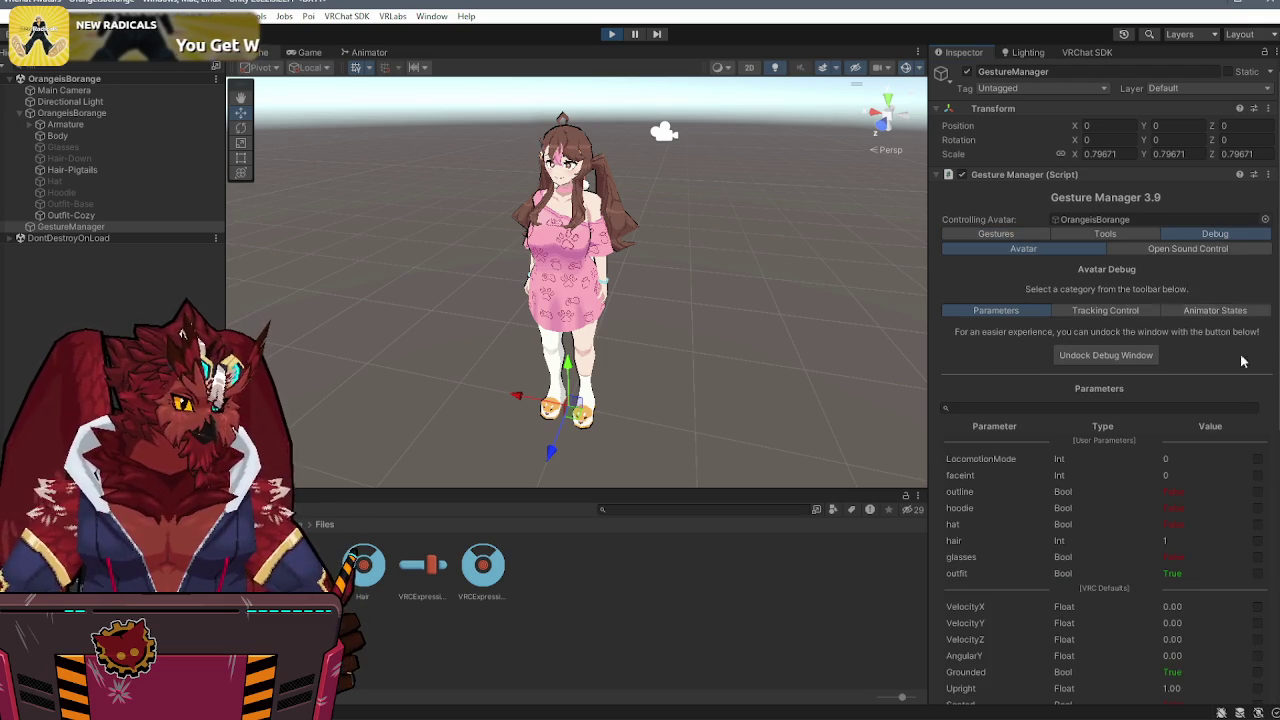
{"action": "left_click", "coordinate": [1257, 574]}
{"action": "left_click", "coordinate": [1257, 574]}
{"action": "left_click", "coordinate": [1257, 574]}
{"action": "left_click", "coordinate": [1257, 576]}
{"action": "left_click", "coordinate": [1257, 576]}
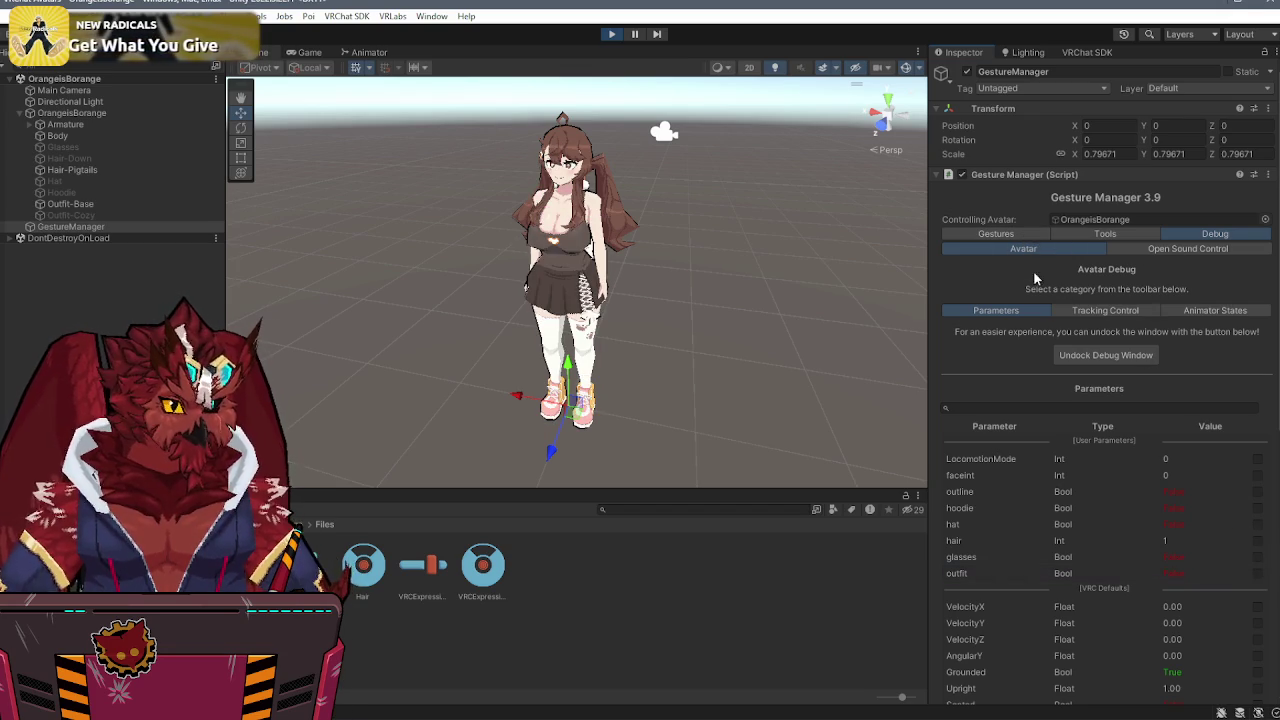
{"action": "left_click", "coordinate": [1024, 230]}
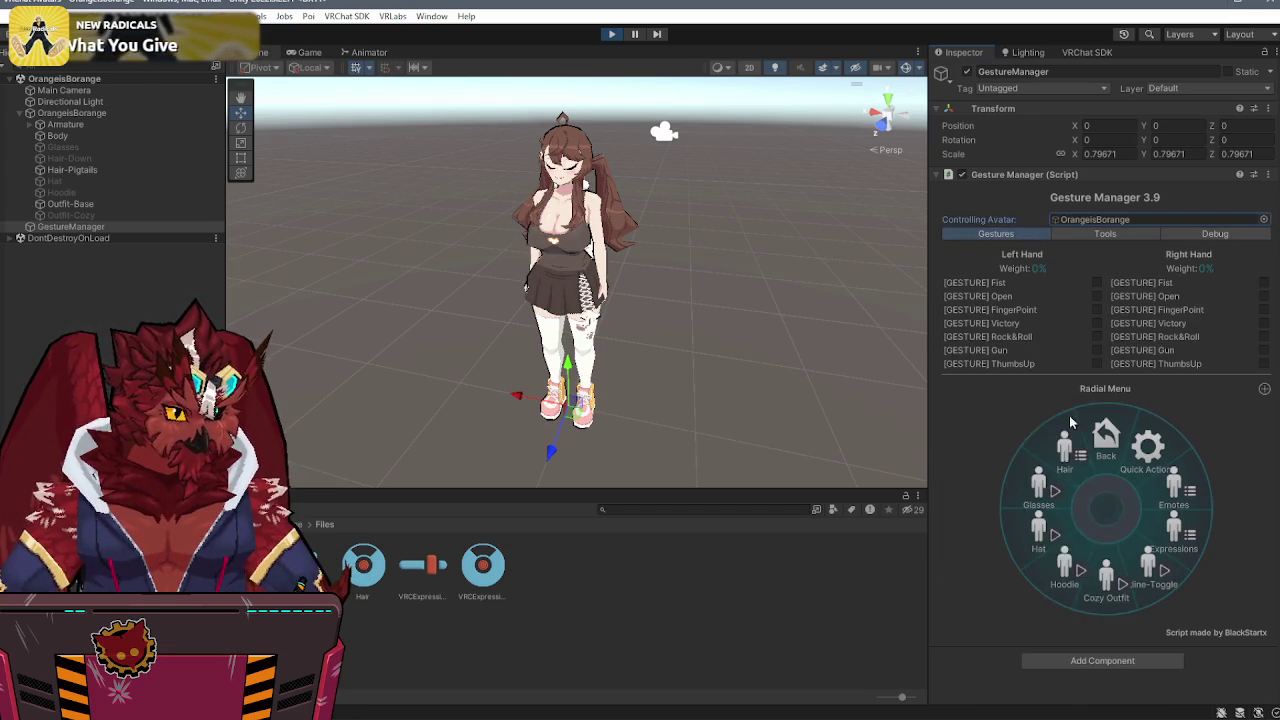
{"action": "left_click", "coordinate": [1103, 588]}
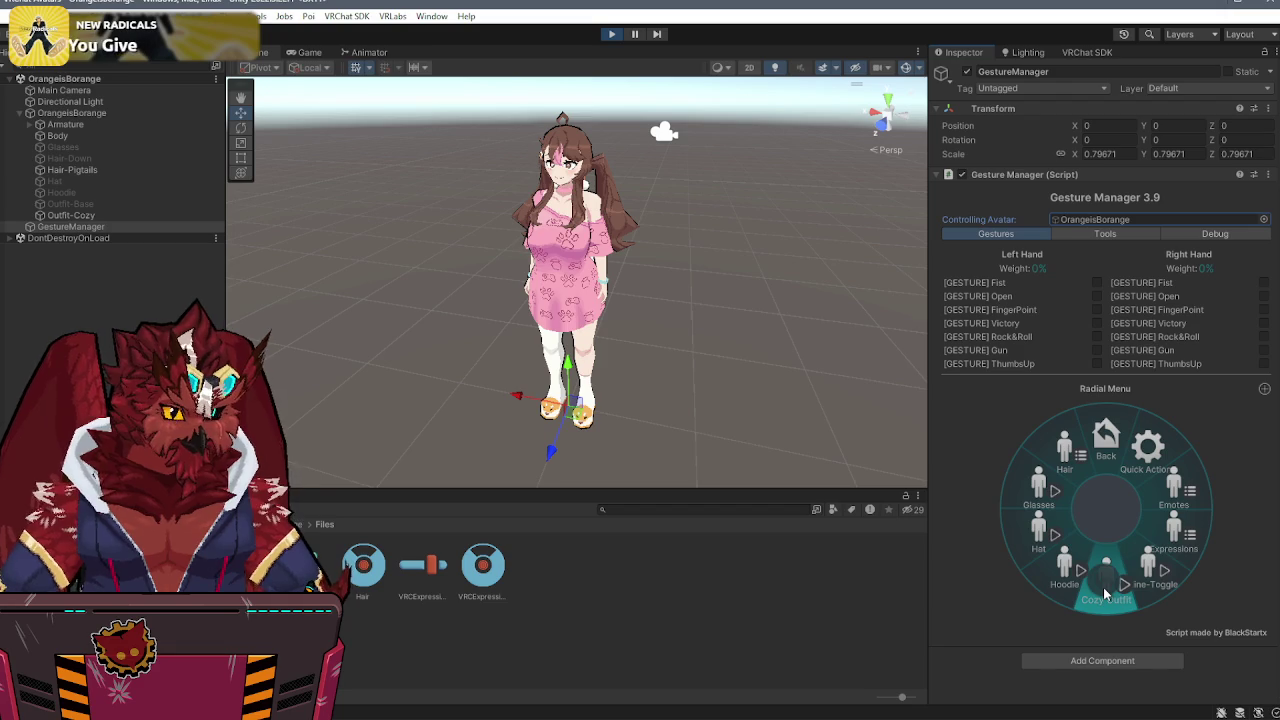
{"action": "left_click", "coordinate": [609, 34]}
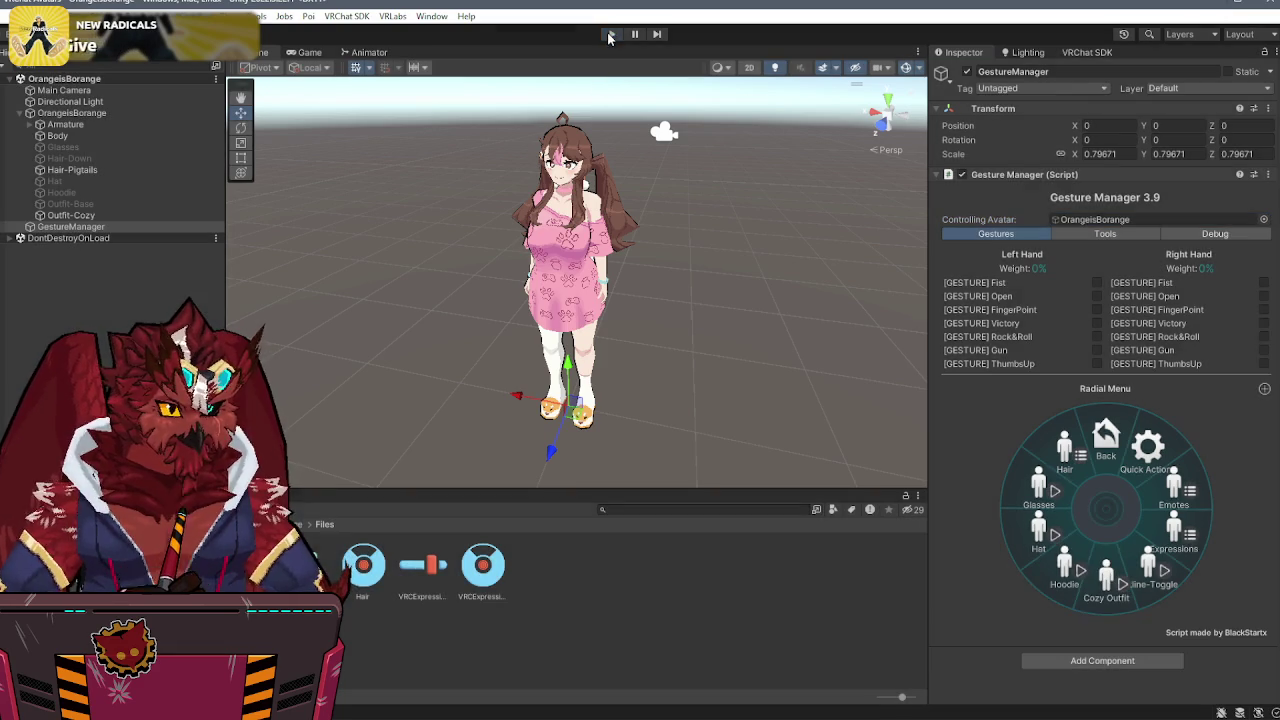
{"action": "left_click", "coordinate": [432, 568]}
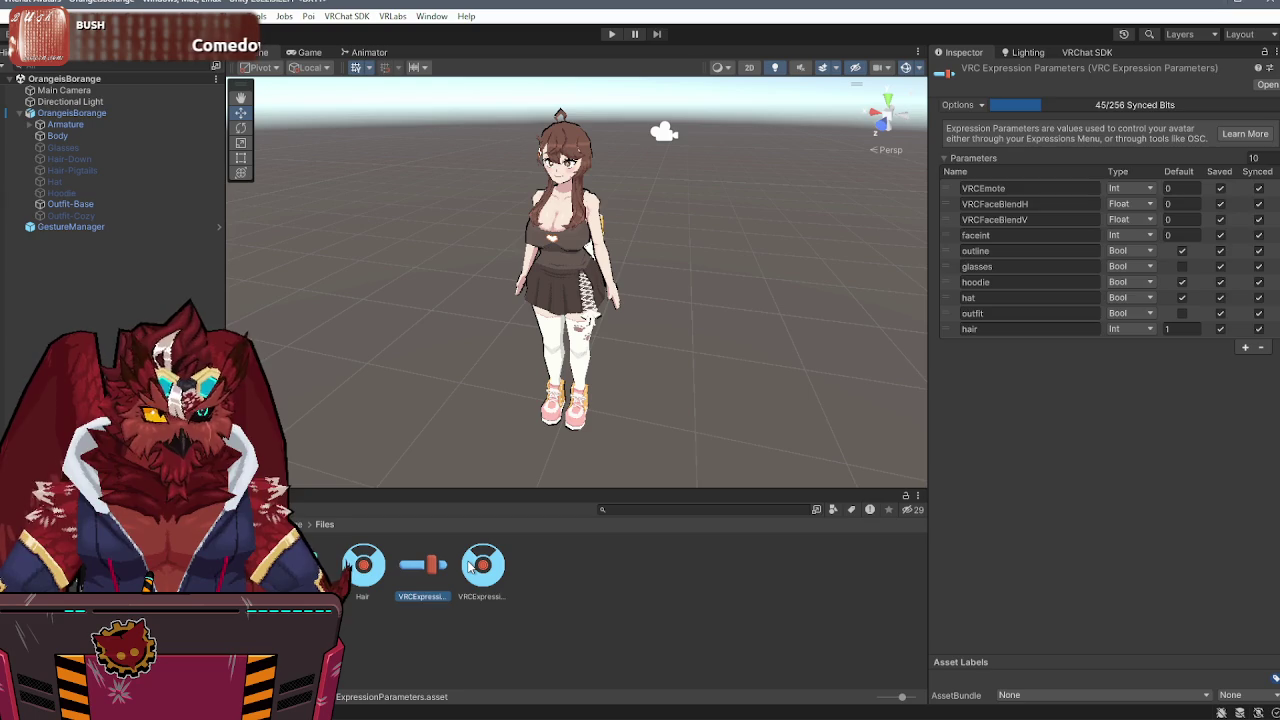
- Inspect the expressions menu's Cozy Outfit control, keeping its type as Toggle
{"action": "left_click", "coordinate": [470, 567]}
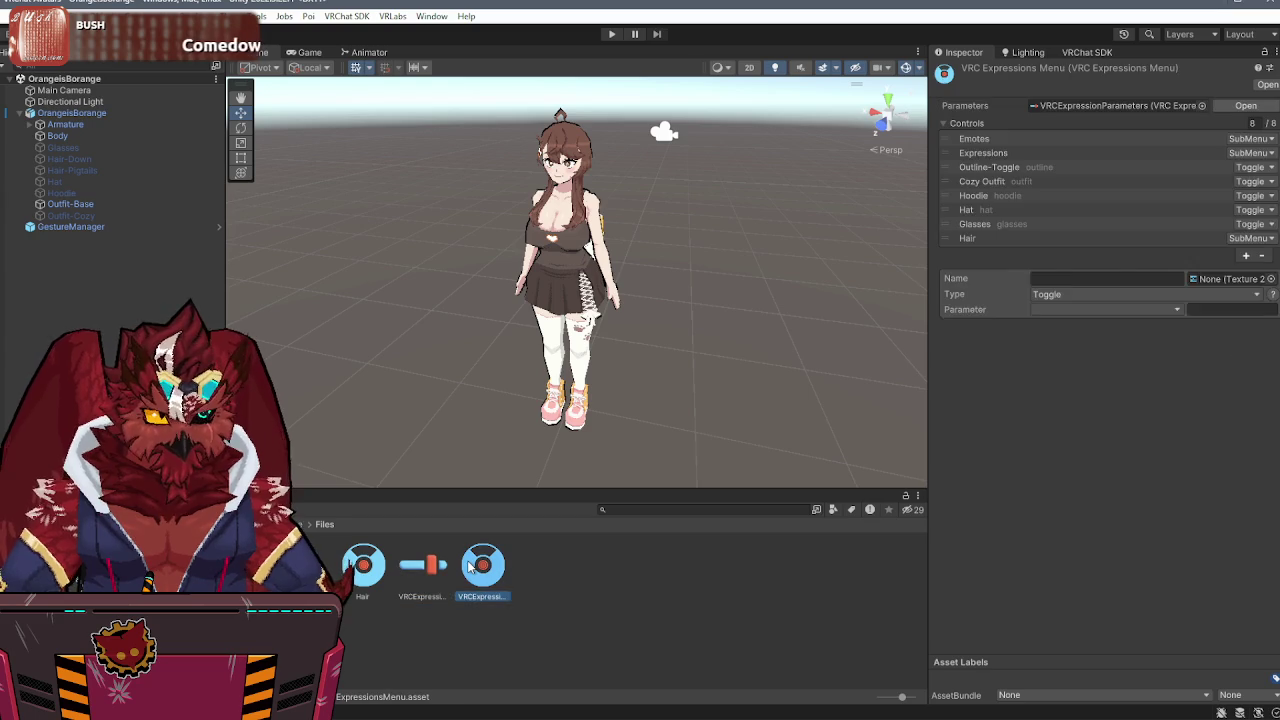
{"action": "left_click", "coordinate": [988, 181]}
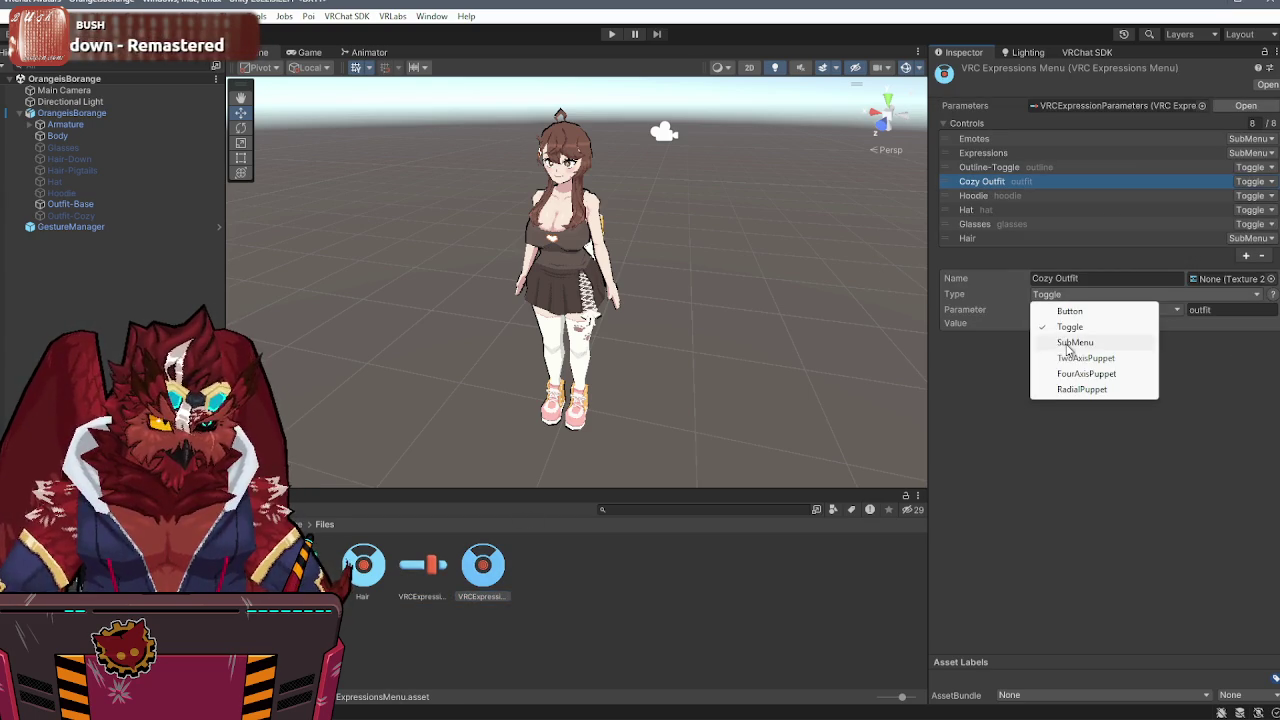
{"action": "left_click", "coordinate": [1075, 342]}
{"action": "left_click", "coordinate": [1075, 294]}
{"action": "left_click", "coordinate": [1068, 329]}
{"action": "left_click", "coordinate": [972, 182]}
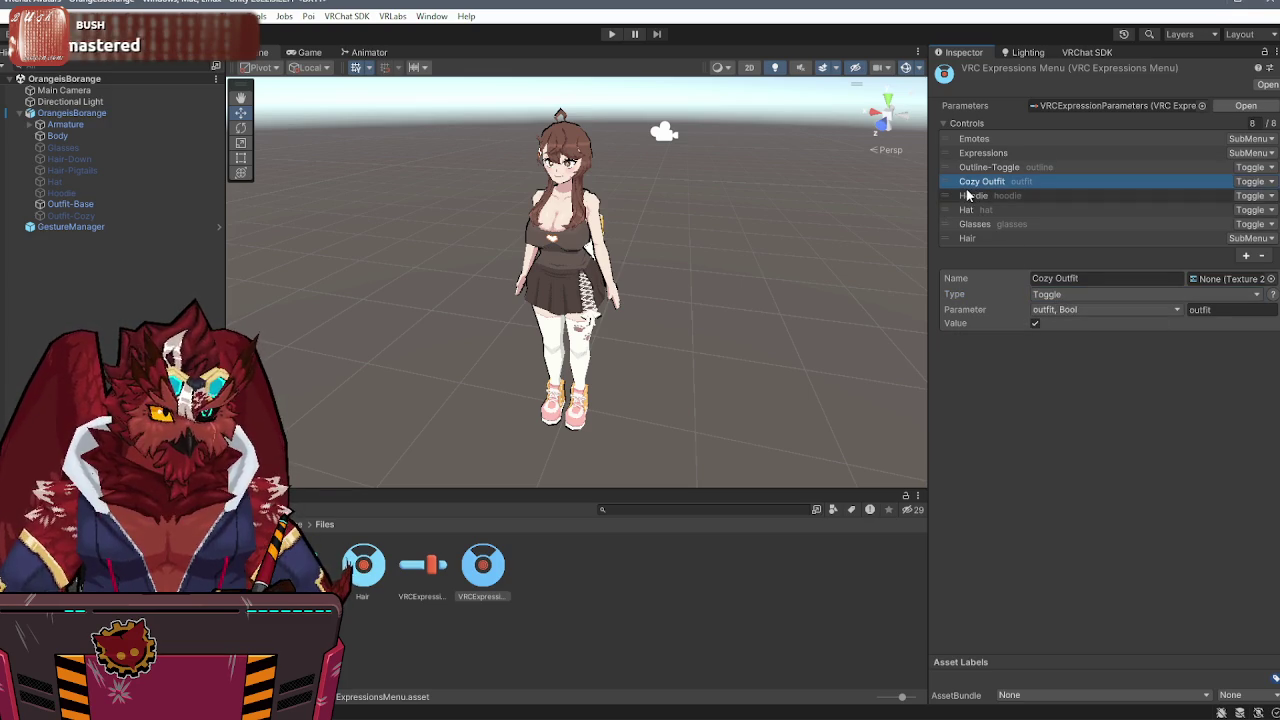
- Check the Hoodie and Hat controls, then open the FX controller's Hoodie layer
{"action": "left_click", "coordinate": [963, 196]}
{"action": "left_click", "coordinate": [966, 210]}
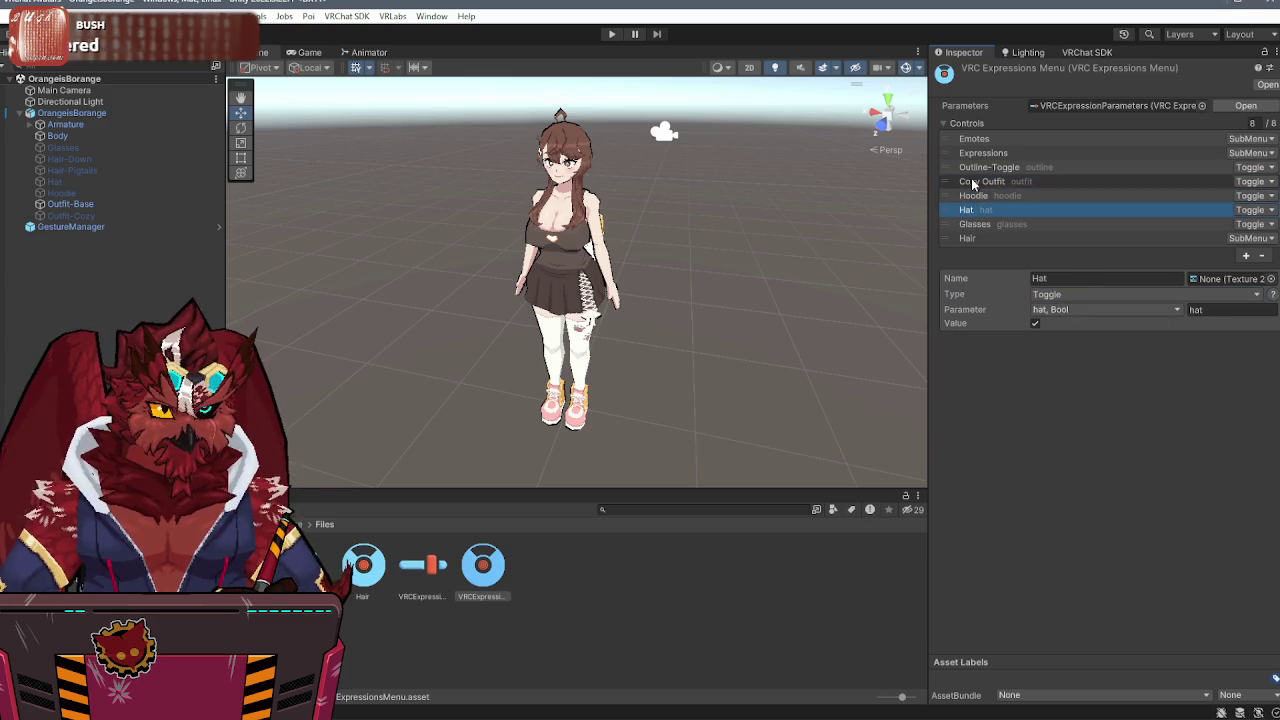
{"action": "left_click", "coordinate": [970, 181]}
{"action": "double_click", "coordinate": [339, 565]}
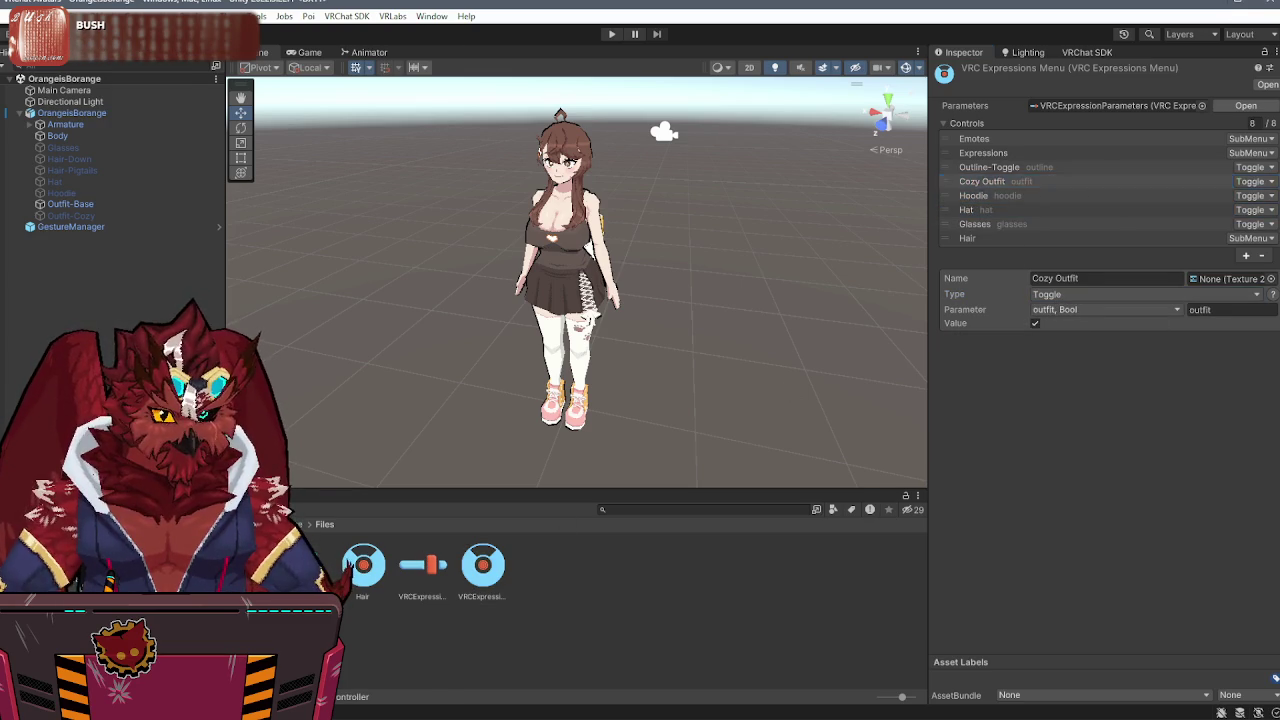
{"action": "left_click", "coordinate": [353, 432]}
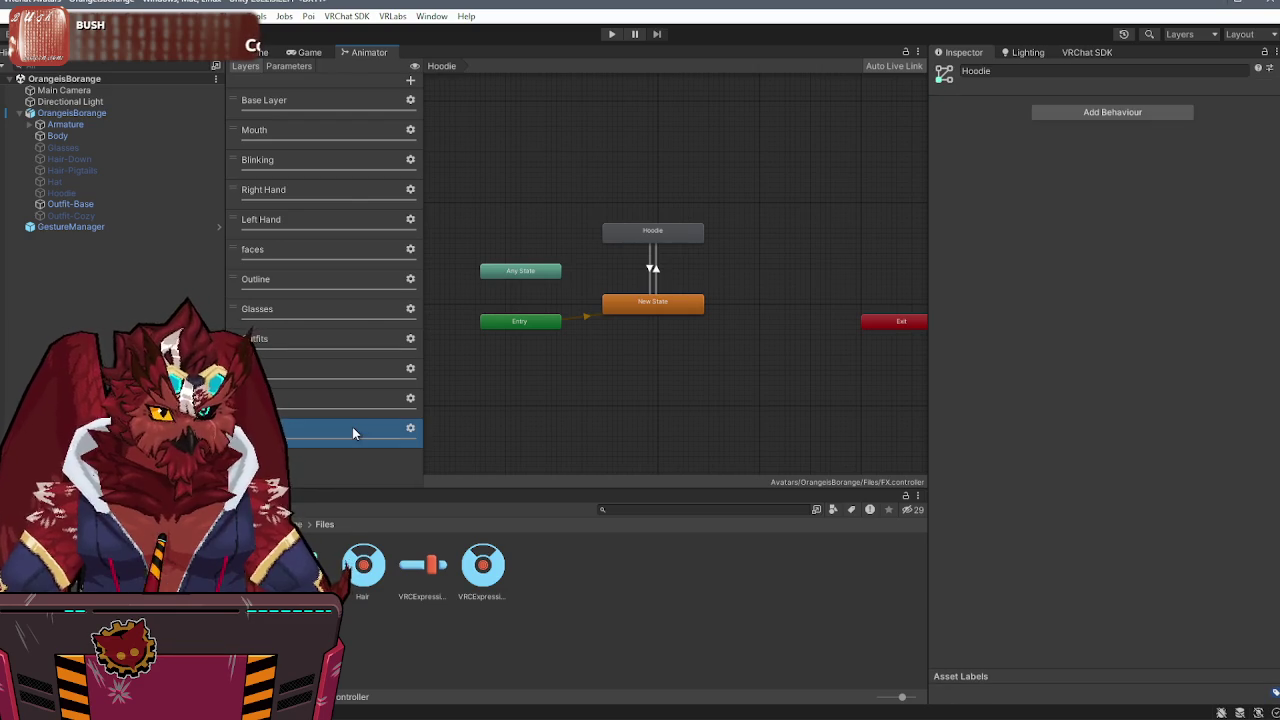
- Compare the New State to Hoodie transition with the Outfits layer's Default to Outfit-Cozy transition
{"action": "left_click", "coordinate": [652, 303]}
{"action": "left_click", "coordinate": [653, 264]}
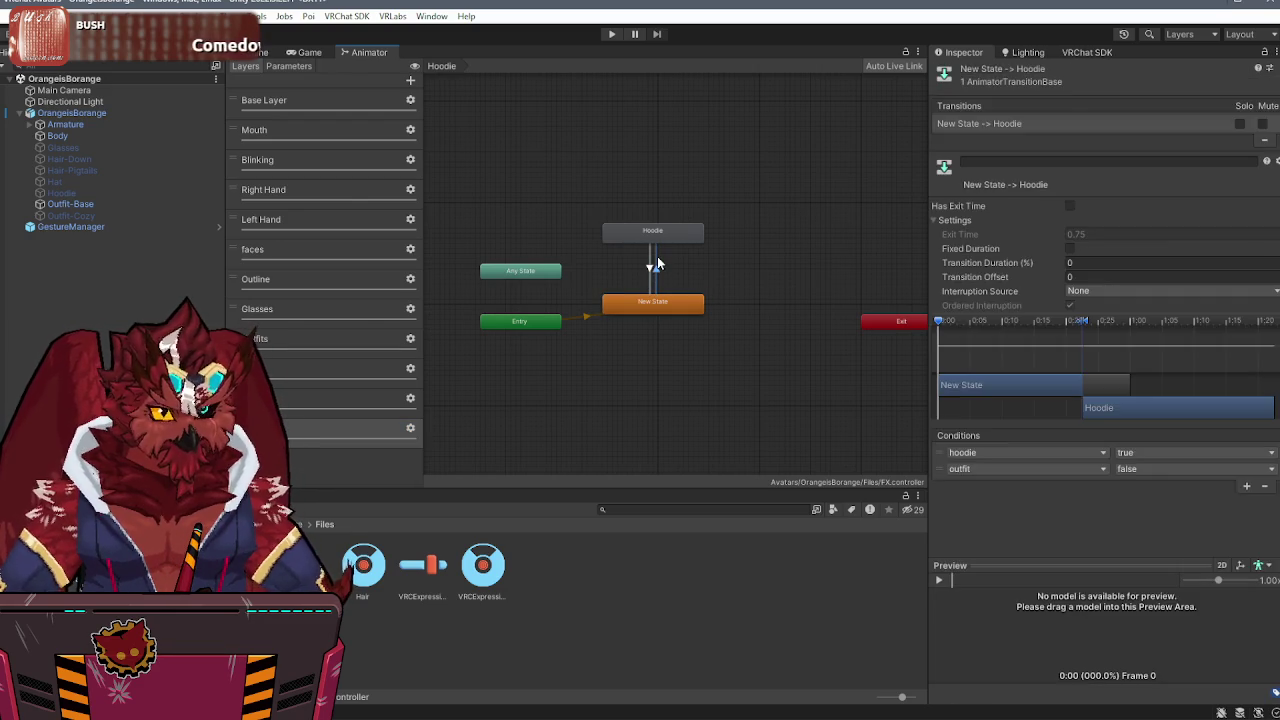
{"action": "left_click", "coordinate": [651, 233]}
{"action": "left_click", "coordinate": [645, 268]}
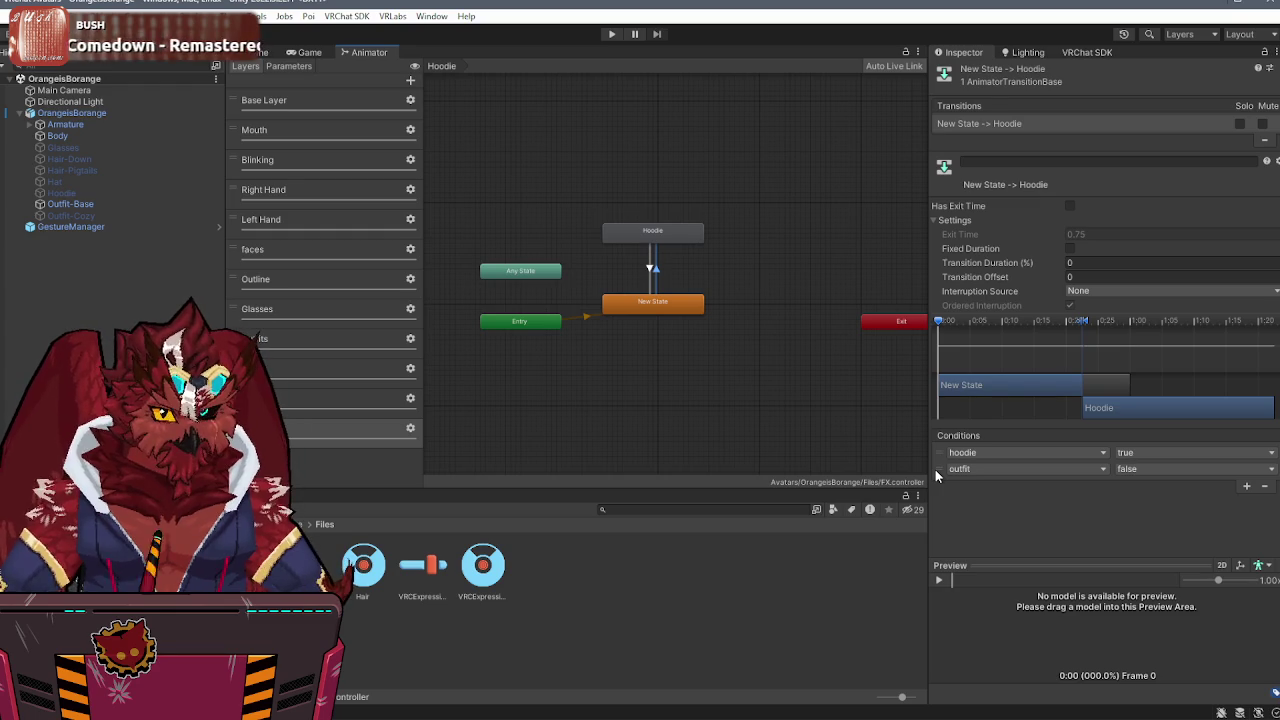
{"action": "left_click", "coordinate": [350, 338]}
{"action": "left_click", "coordinate": [654, 305]}
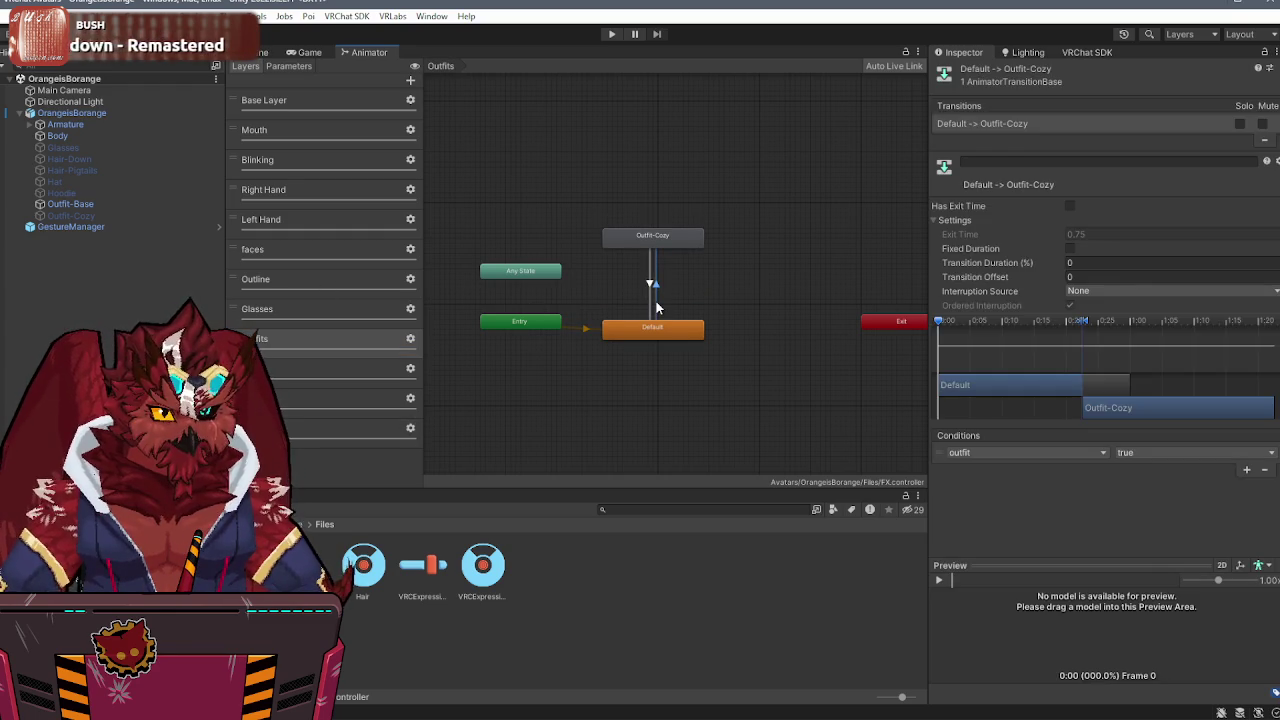
{"action": "left_click", "coordinate": [327, 432]}
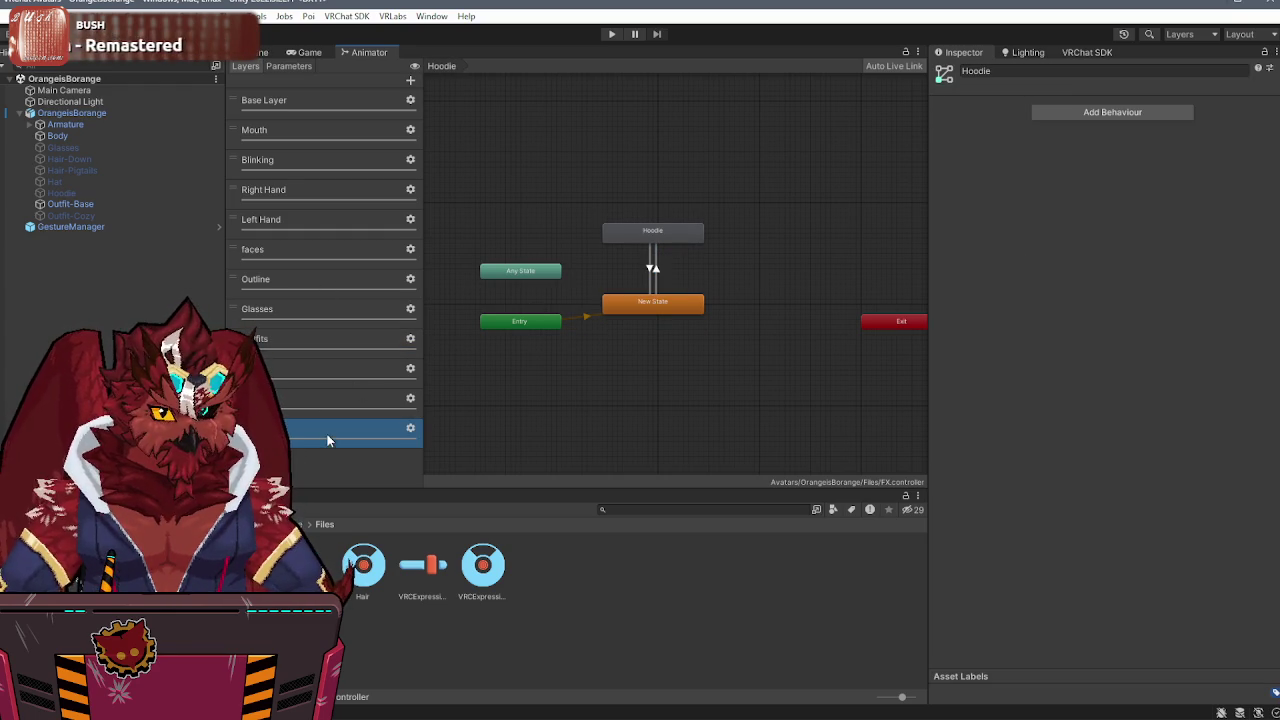
- Delete the outfit condition from the New State to Hoodie transition, then enter play mode with GestureManager selected
{"action": "left_click", "coordinate": [652, 270]}
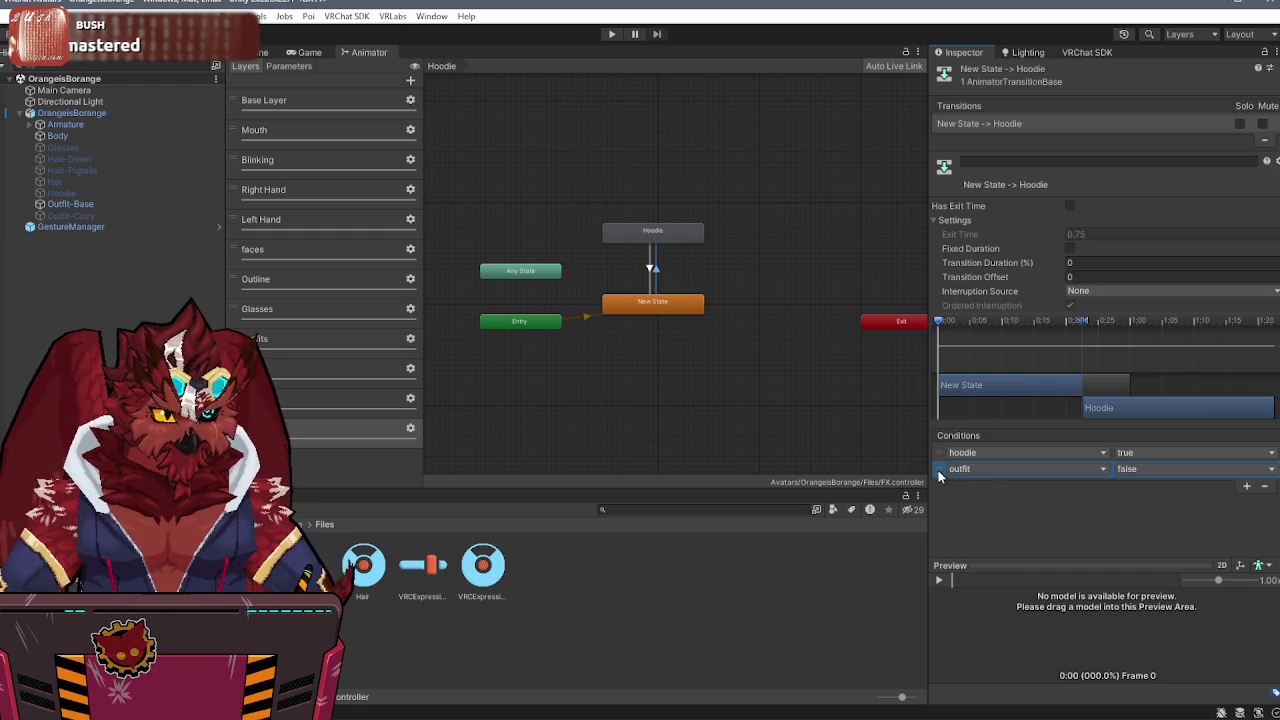
{"action": "left_click", "coordinate": [1264, 485]}
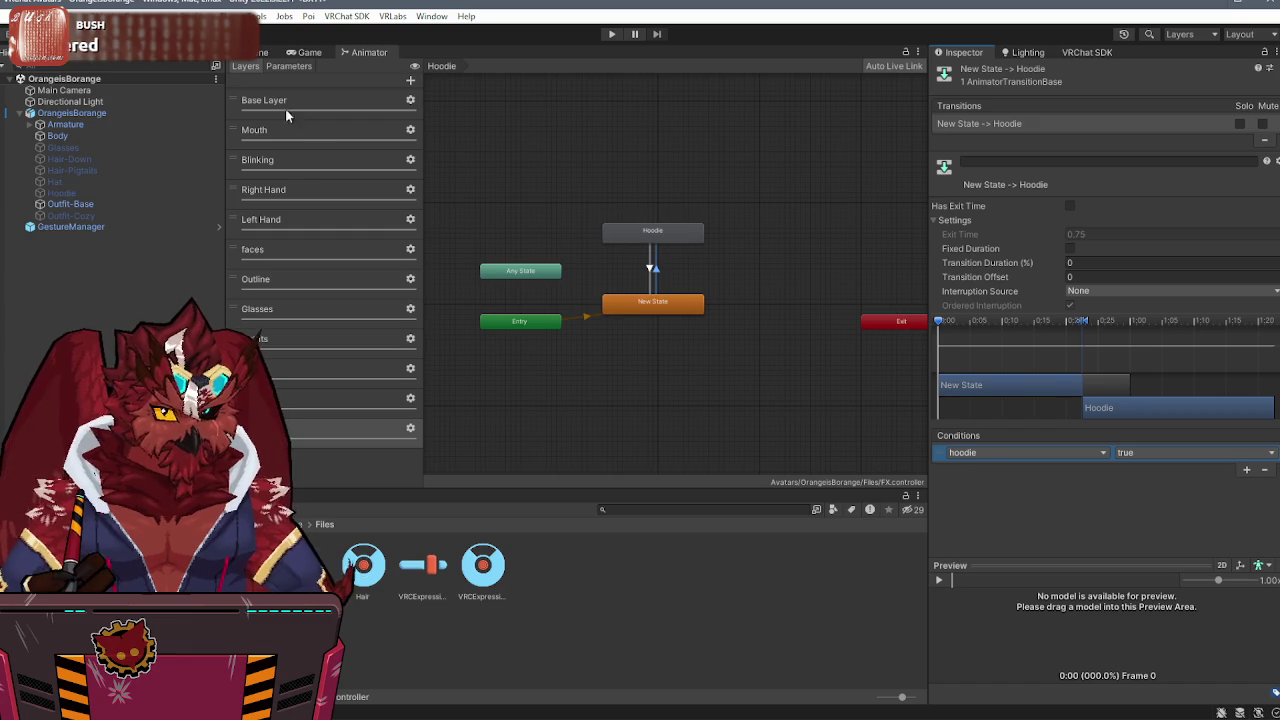
{"action": "left_click", "coordinate": [258, 52]}
{"action": "left_click", "coordinate": [107, 226]}
{"action": "left_click", "coordinate": [1060, 285]}
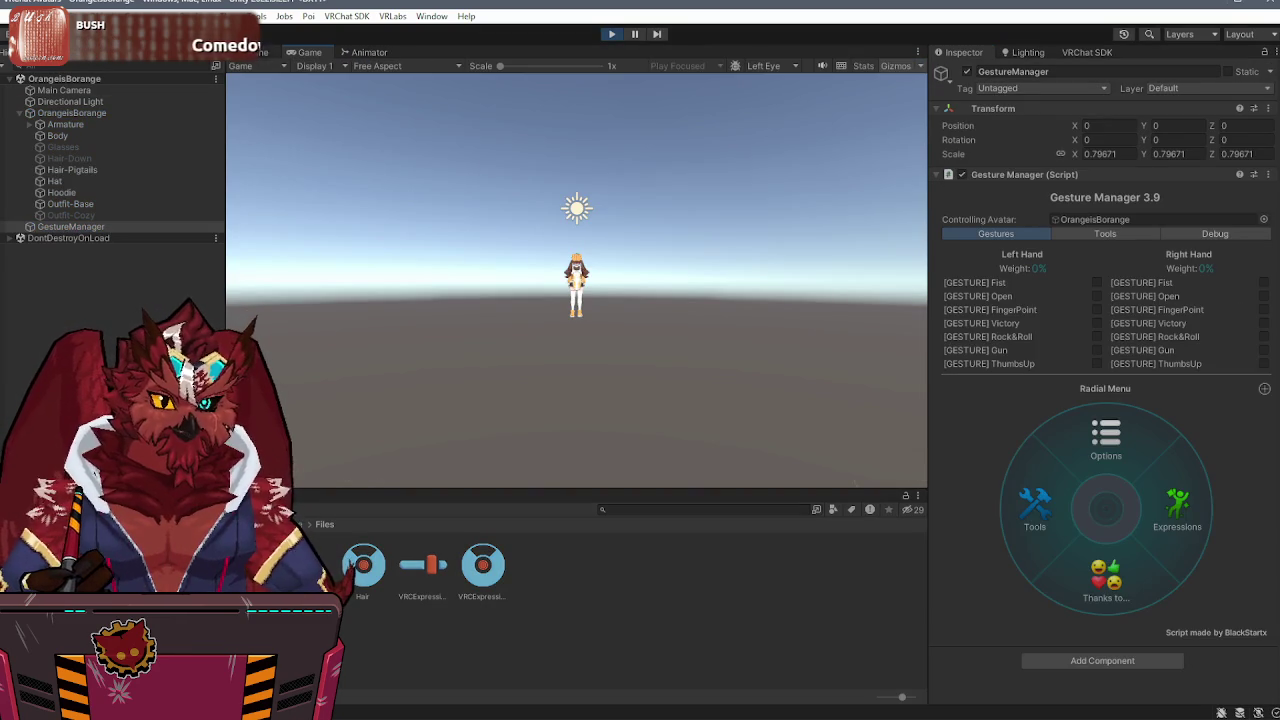
- Toggle the hoodie off and on, switch to Cozy Outfit, toggle the hat off and on, then exit play mode
{"action": "left_click", "coordinate": [260, 52]}
{"action": "left_click", "coordinate": [1180, 510]}
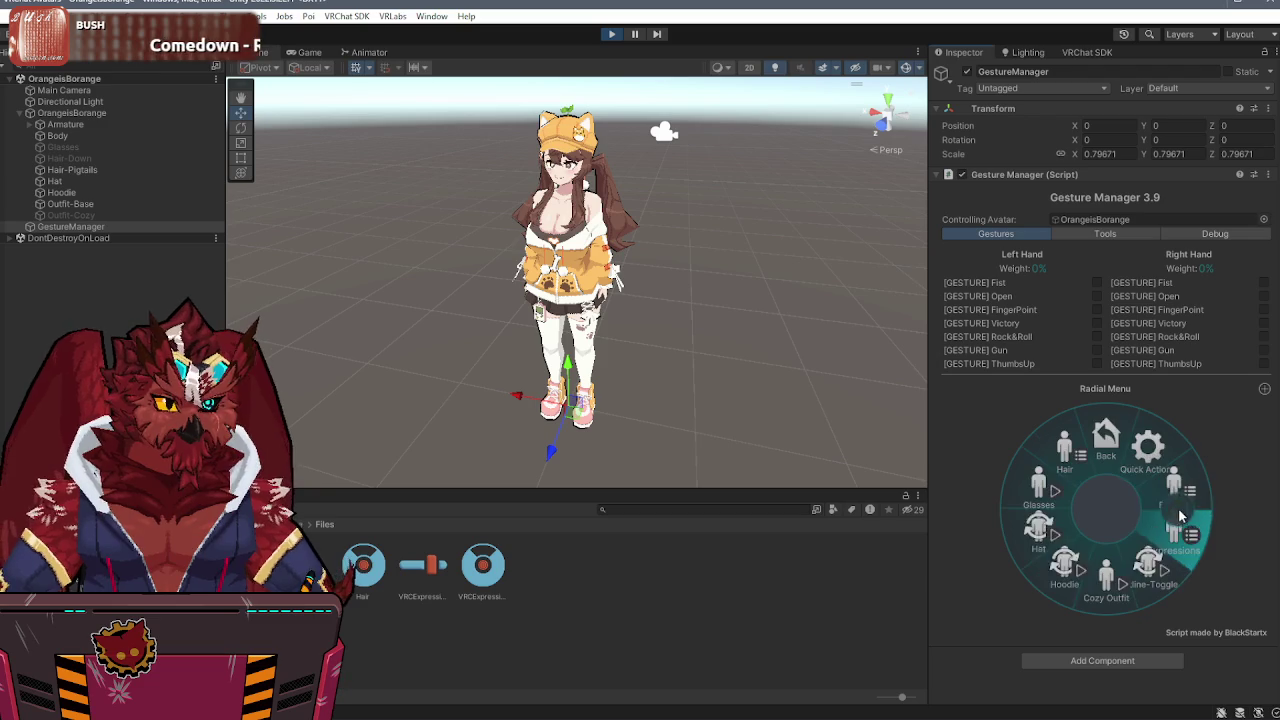
{"action": "left_click", "coordinate": [1070, 563]}
{"action": "left_click", "coordinate": [1073, 566]}
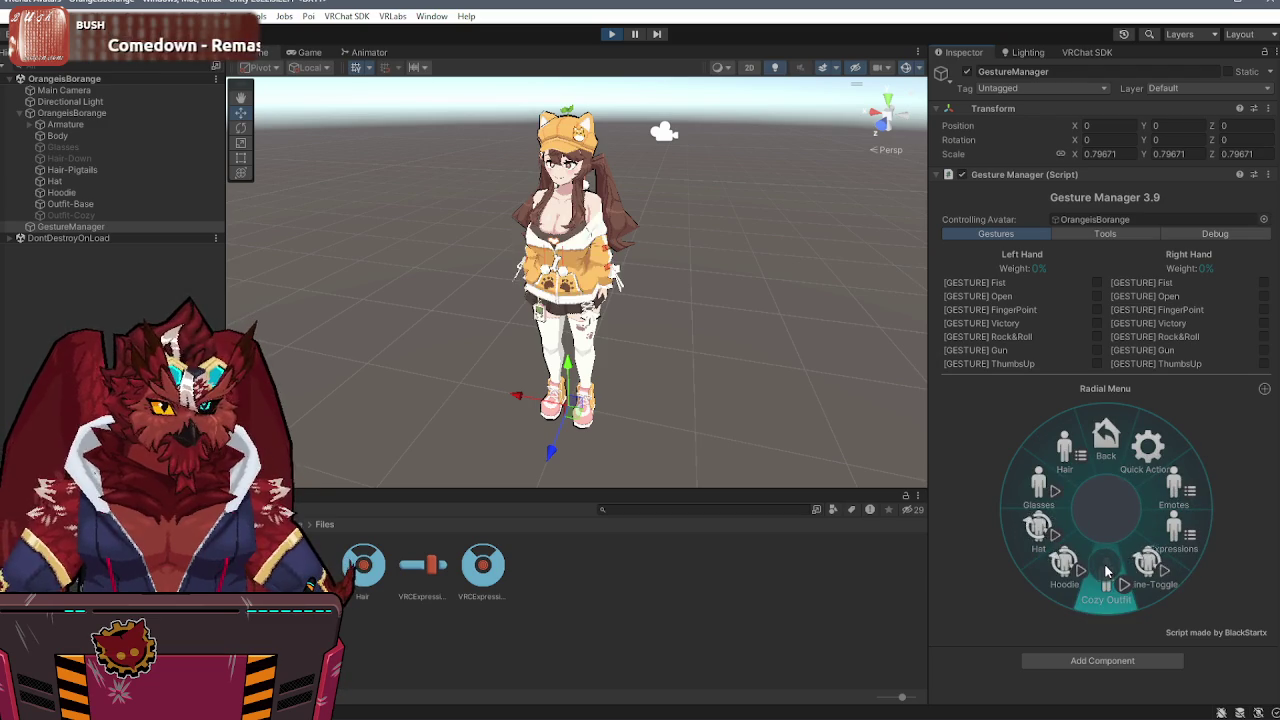
{"action": "left_click", "coordinate": [1104, 565]}
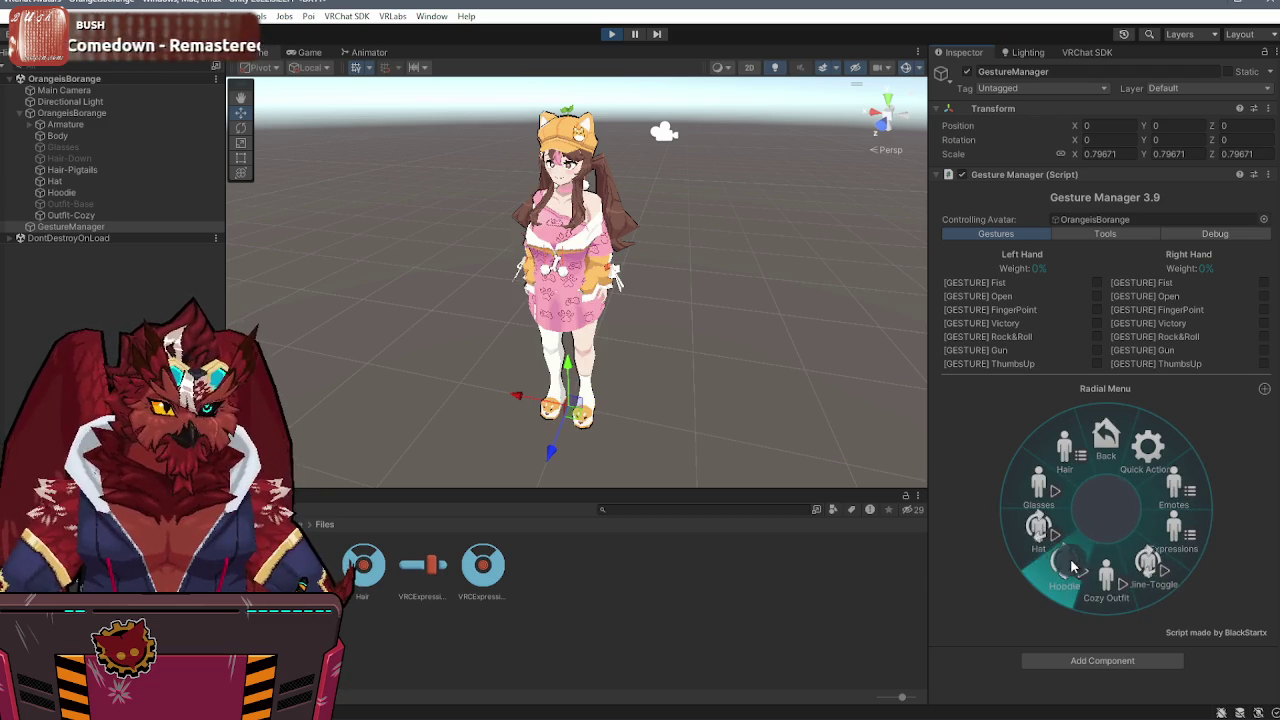
{"action": "left_click", "coordinate": [1082, 571]}
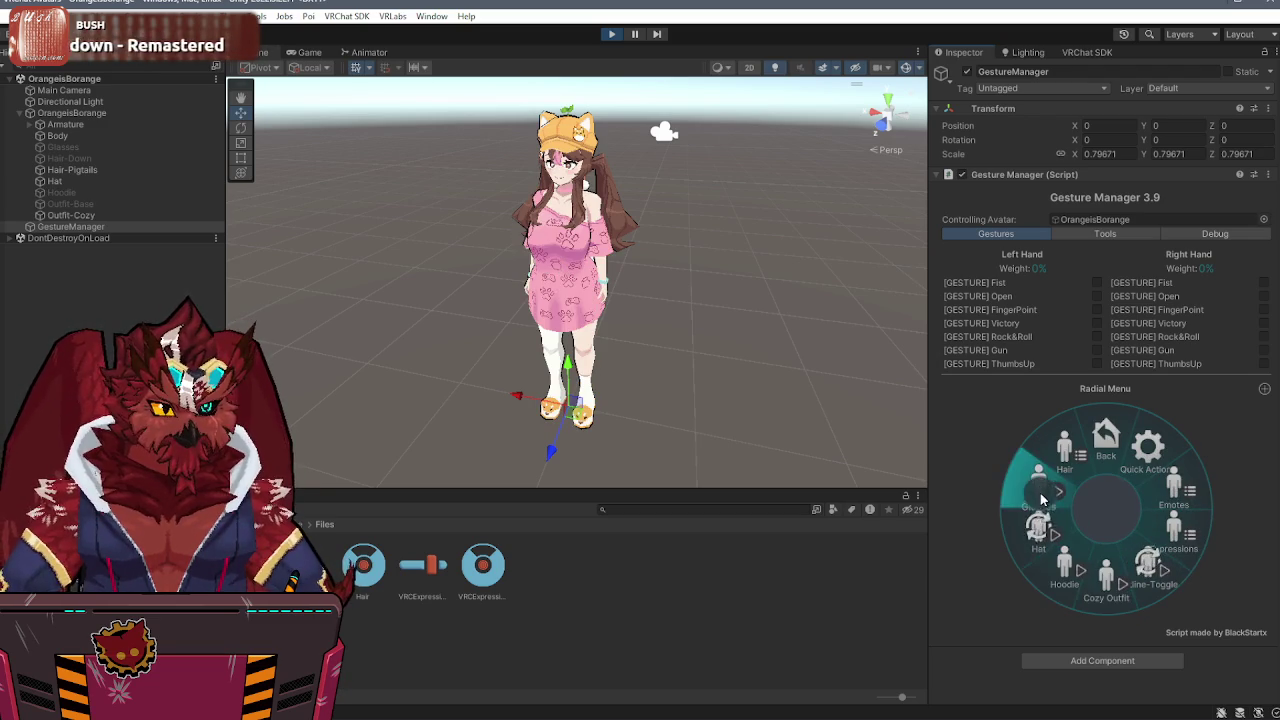
{"action": "left_click", "coordinate": [1038, 530]}
{"action": "left_click", "coordinate": [1037, 533]}
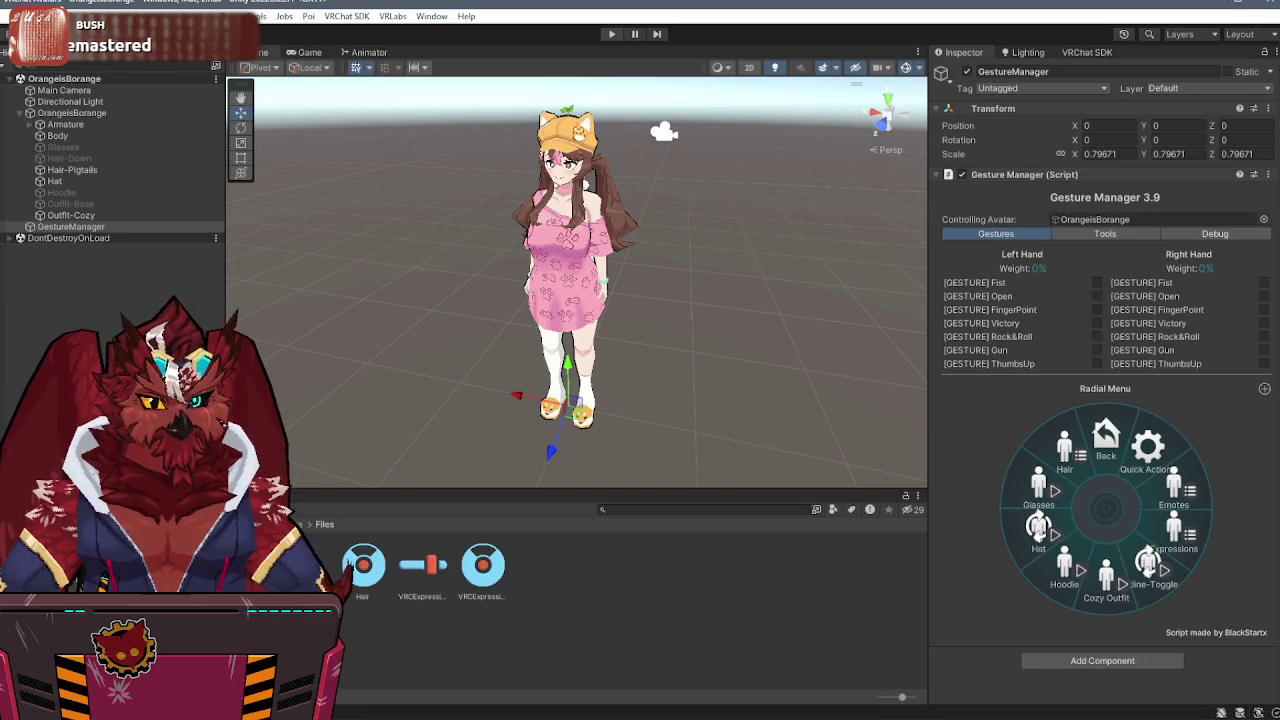
{"action": "key", "text": "ctrl+p"}
- Open the FX controller and review the Hair and hat layers' transitions
{"action": "double_click", "coordinate": [303, 565]}
{"action": "left_click", "coordinate": [320, 400]}
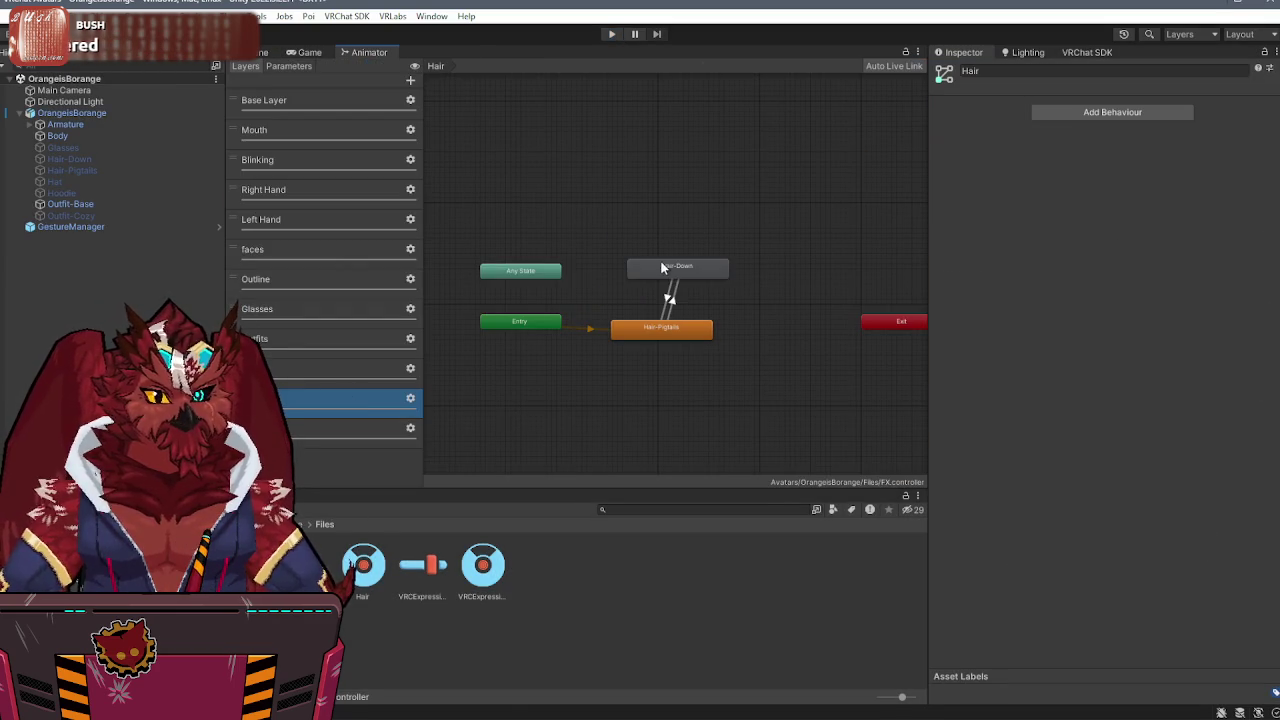
{"action": "left_click", "coordinate": [670, 300]}
{"action": "left_click", "coordinate": [674, 282]}
{"action": "left_click", "coordinate": [300, 368]}
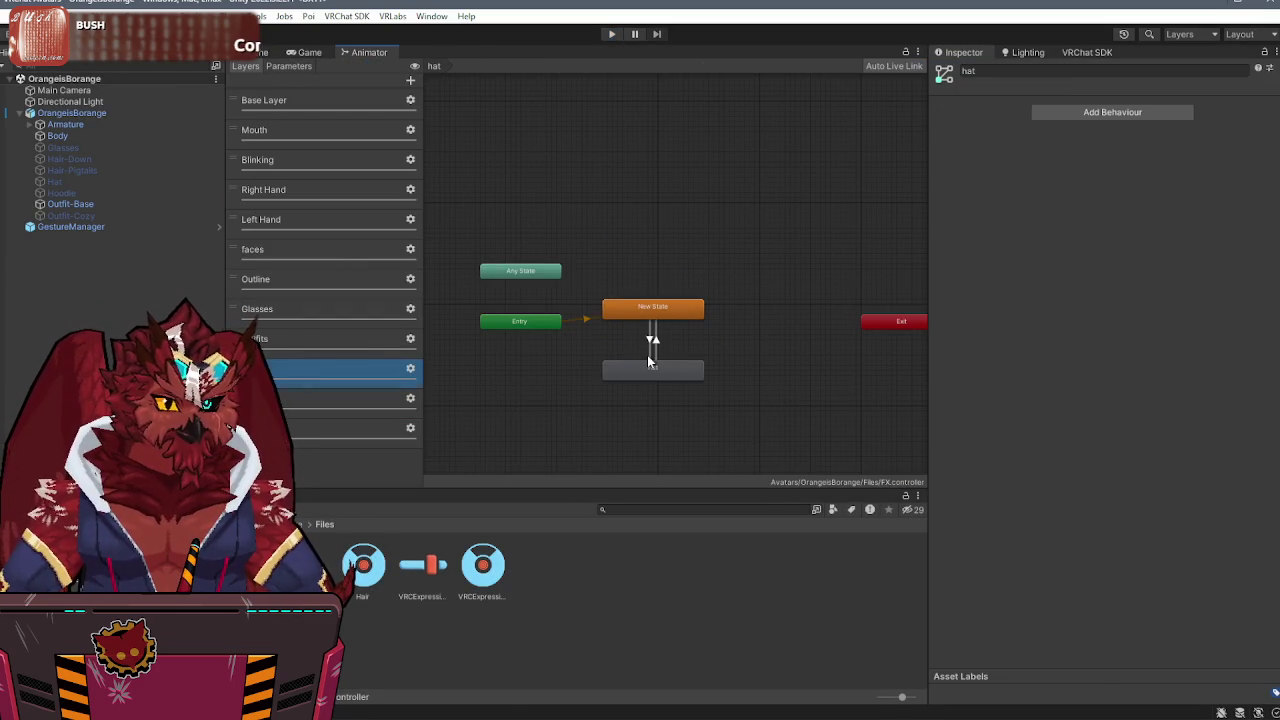
{"action": "left_click", "coordinate": [649, 345]}
{"action": "left_click", "coordinate": [655, 345]}
- Review the Outfits and Glasses layers' transitions, nudging the Glasses state in the graph
{"action": "left_click", "coordinate": [268, 345]}
{"action": "left_click", "coordinate": [660, 268]}
{"action": "left_click", "coordinate": [662, 283]}
{"action": "left_click", "coordinate": [658, 283]}
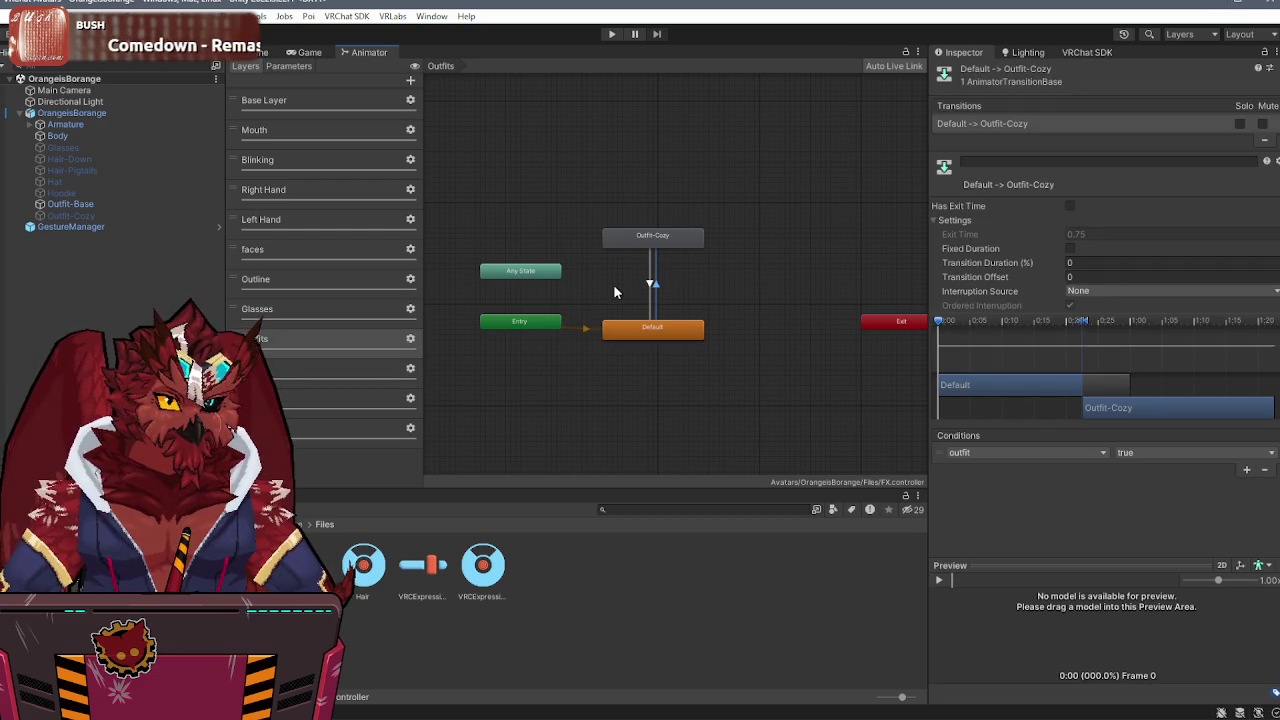
{"action": "left_click", "coordinate": [286, 310]}
{"action": "left_click", "coordinate": [677, 343]}
{"action": "mouse_move", "coordinate": [676, 398]}
{"action": "left_mouse_down"}
{"action": "mouse_move", "coordinate": [655, 374]}
{"action": "mouse_move", "coordinate": [671, 372]}
{"action": "left_mouse_up"}
{"action": "left_click", "coordinate": [678, 337]}
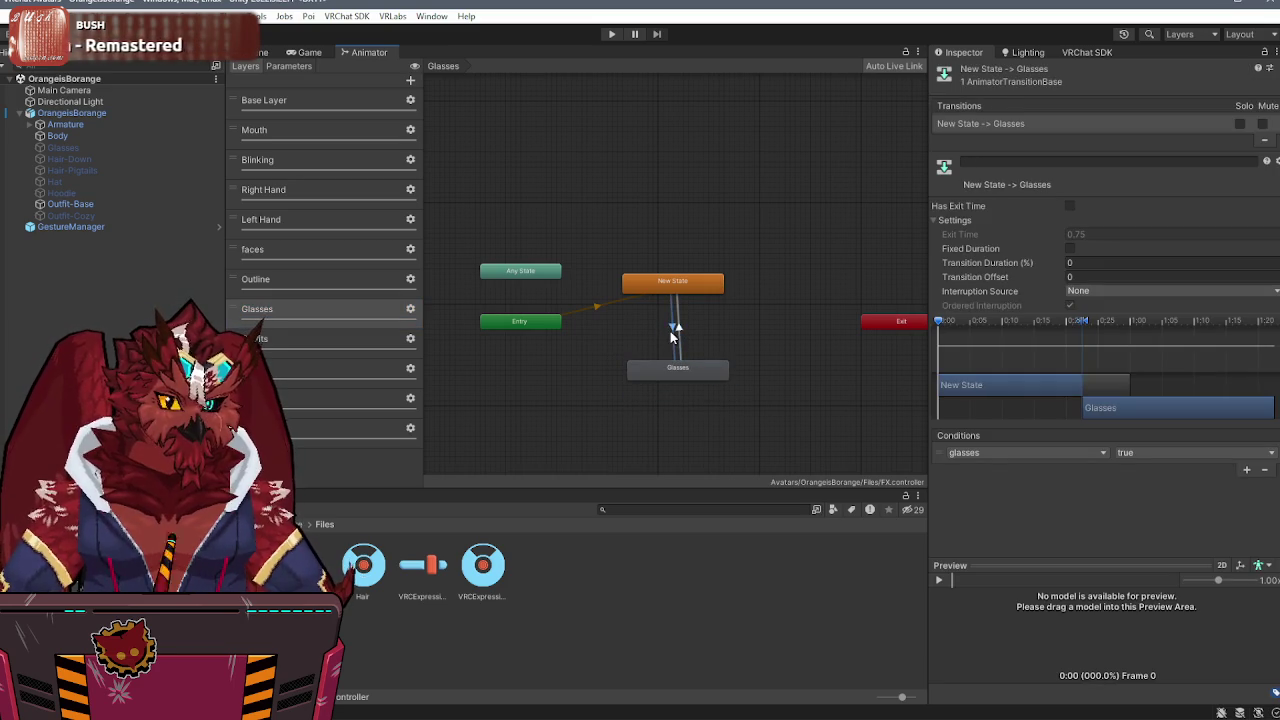
- Inspect the Outline layer's Any State transitions, then view the faces and Hoodie layers
{"action": "left_click", "coordinate": [312, 283]}
{"action": "left_click", "coordinate": [622, 299]}
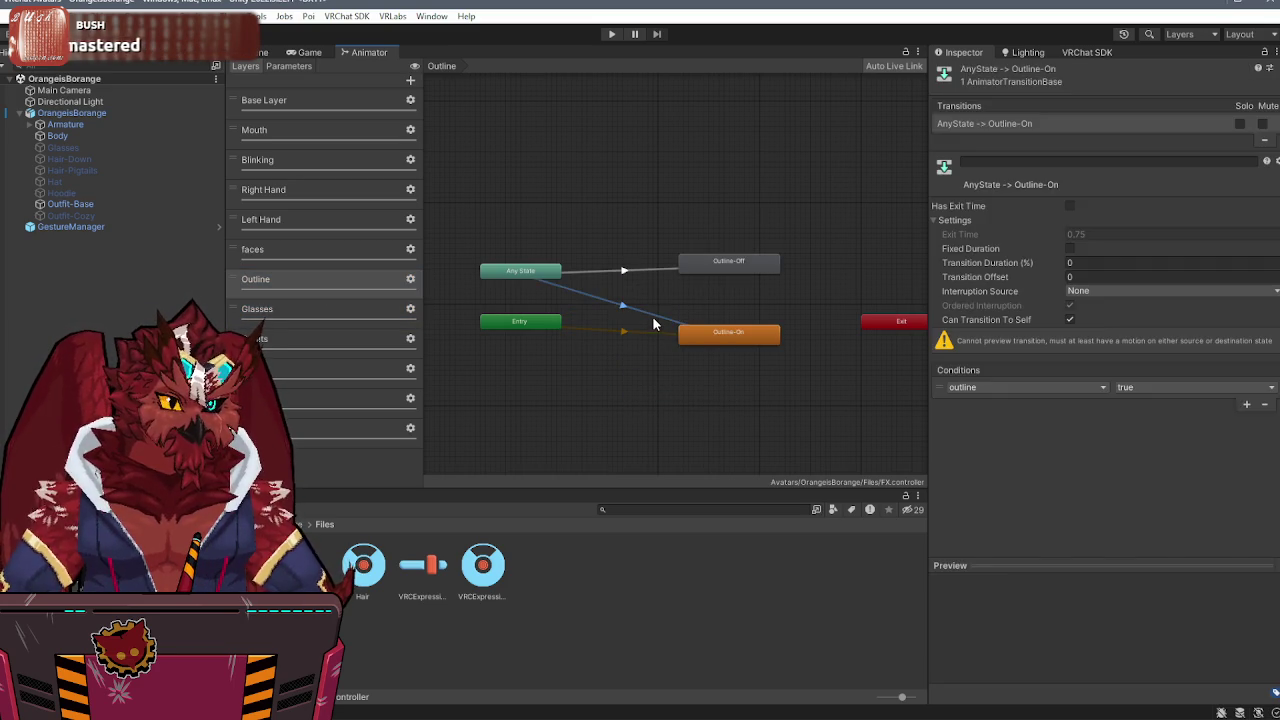
{"action": "left_click", "coordinate": [641, 275]}
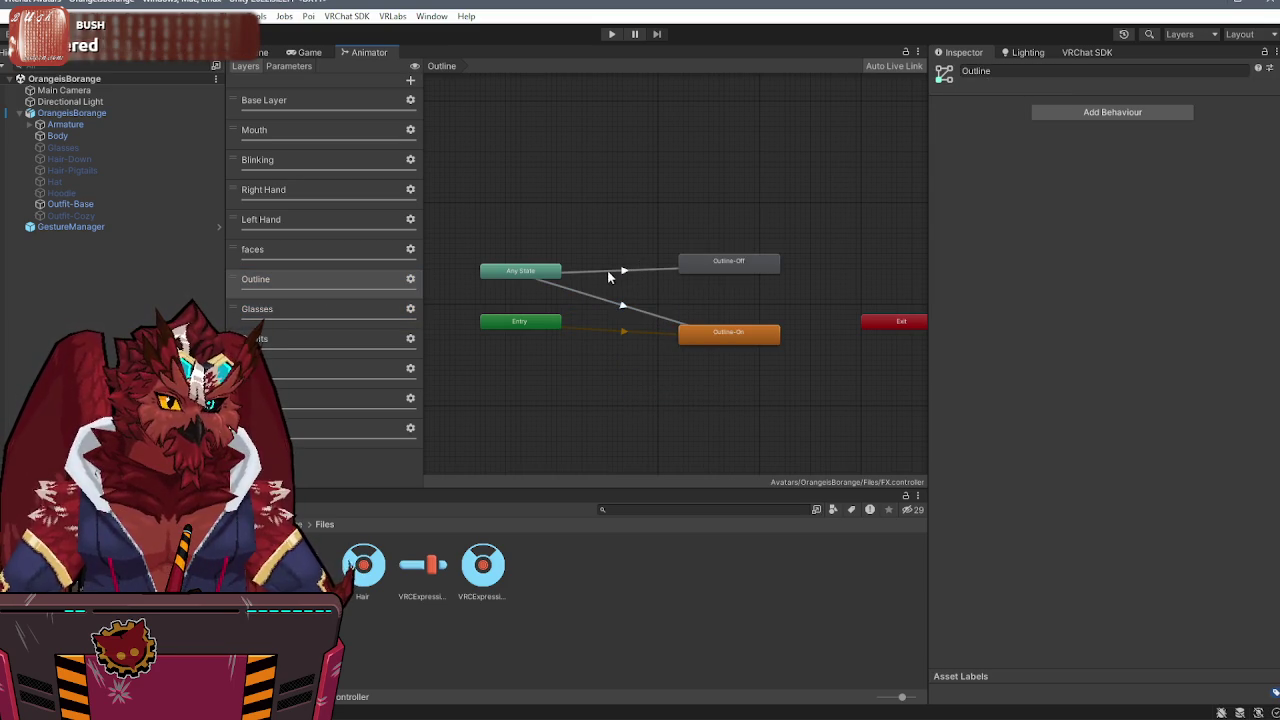
{"action": "left_click", "coordinate": [620, 272]}
{"action": "left_click", "coordinate": [312, 252]}
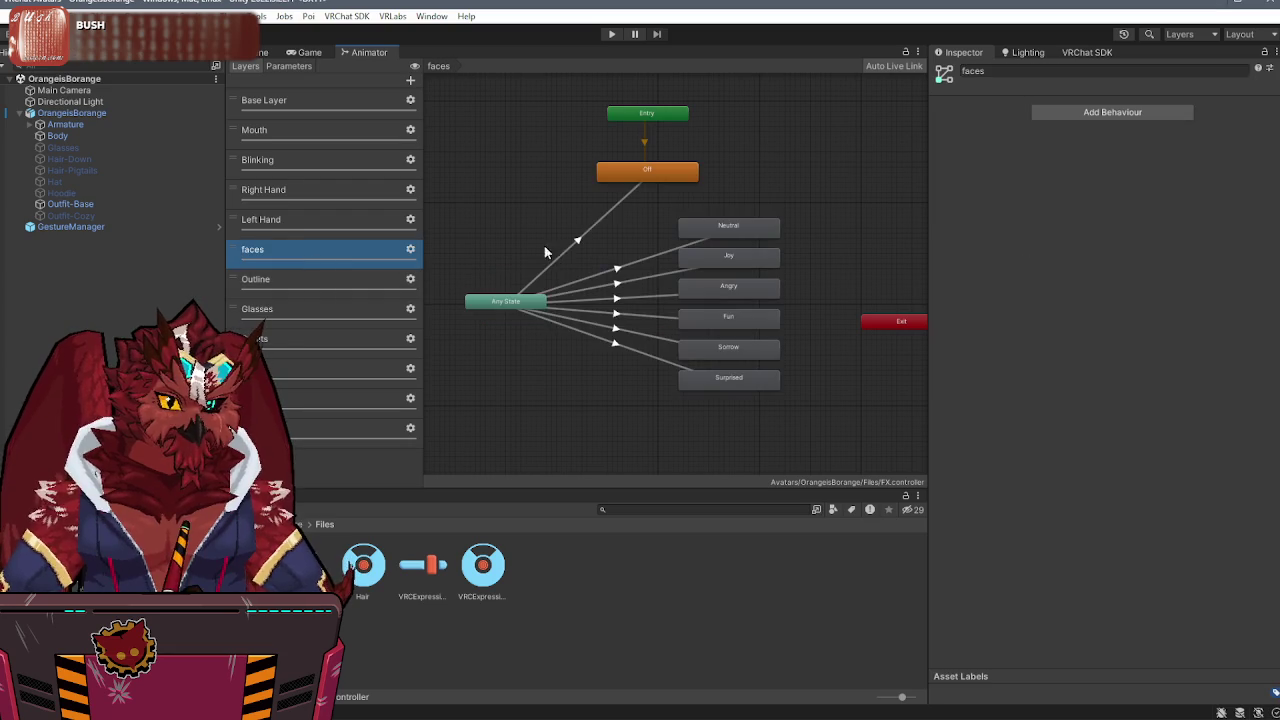
{"action": "left_click", "coordinate": [291, 432]}
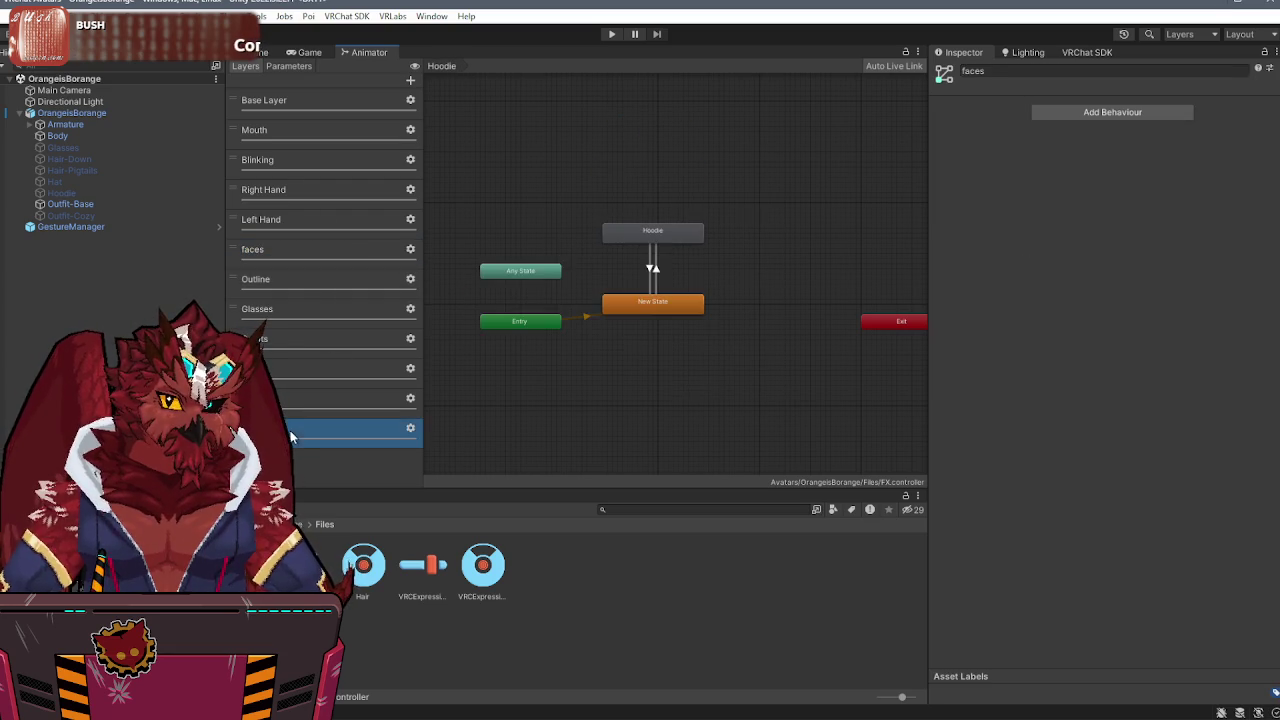
- Check the outfit parameter in the Parameters list, then return to the Scene with OrangeisBorange selected
{"action": "left_click", "coordinate": [289, 66]}
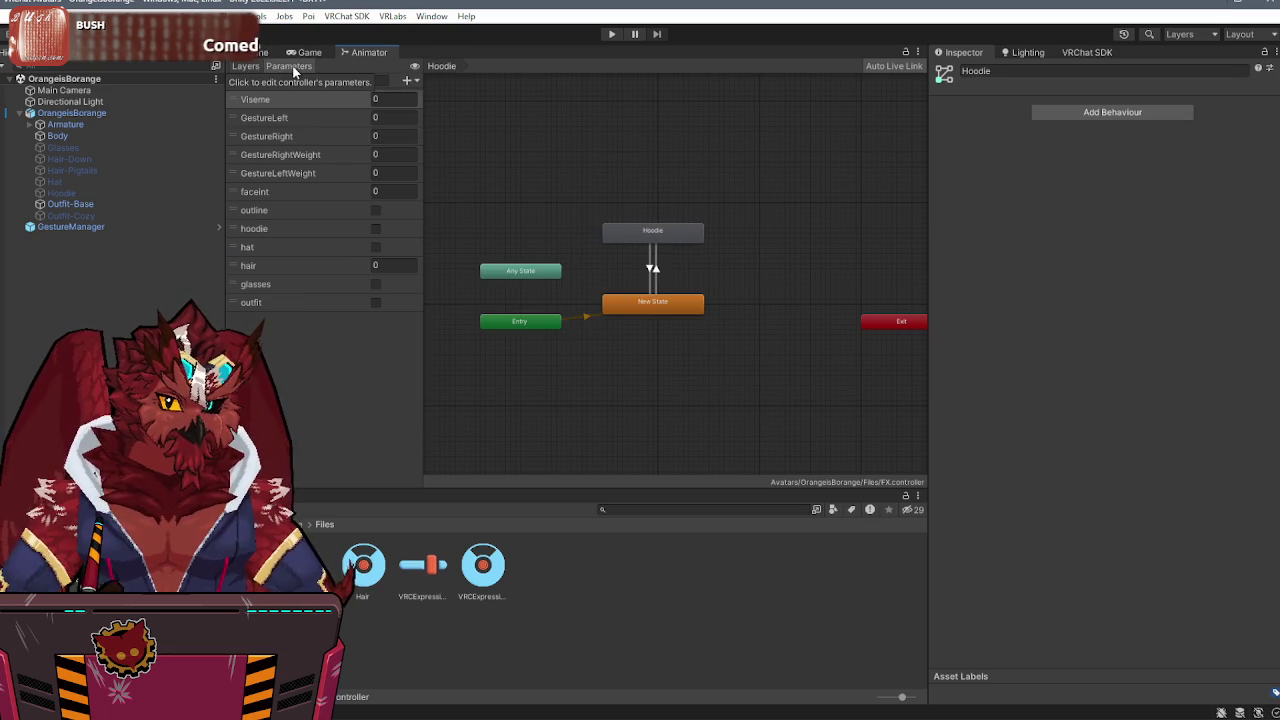
{"action": "left_click", "coordinate": [290, 303]}
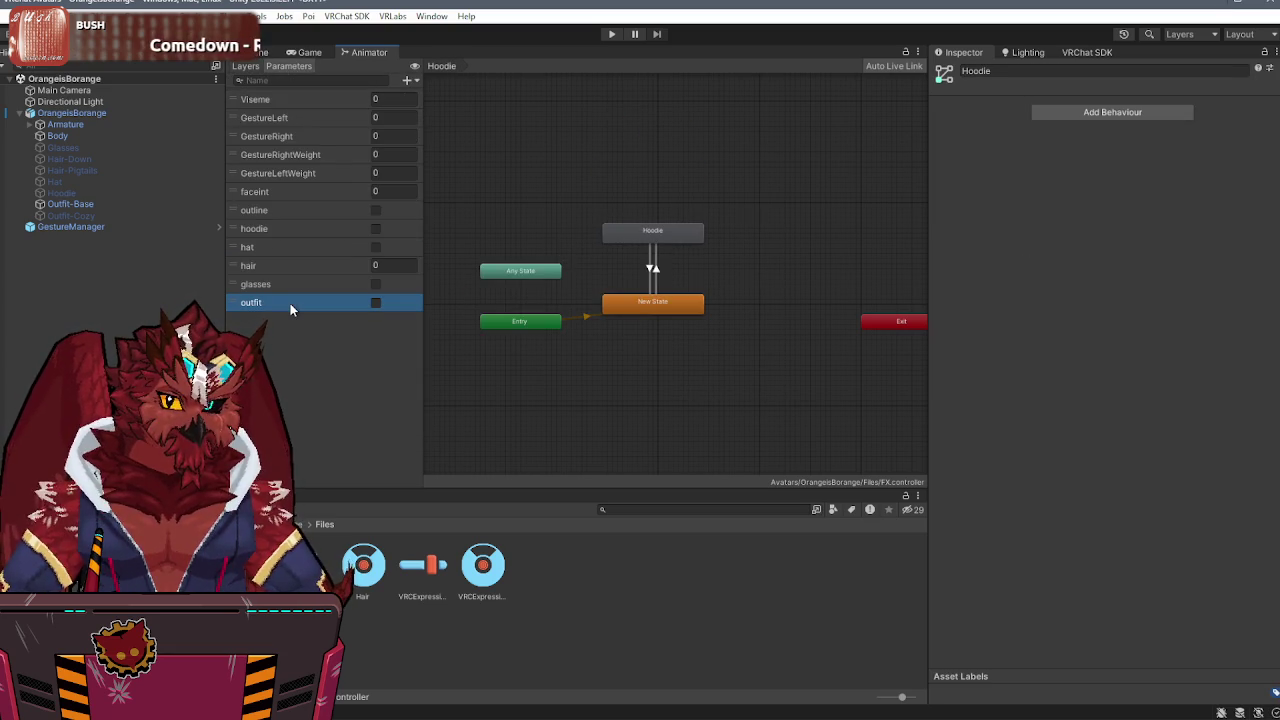
{"action": "left_click", "coordinate": [257, 52]}
{"action": "left_click", "coordinate": [70, 113]}
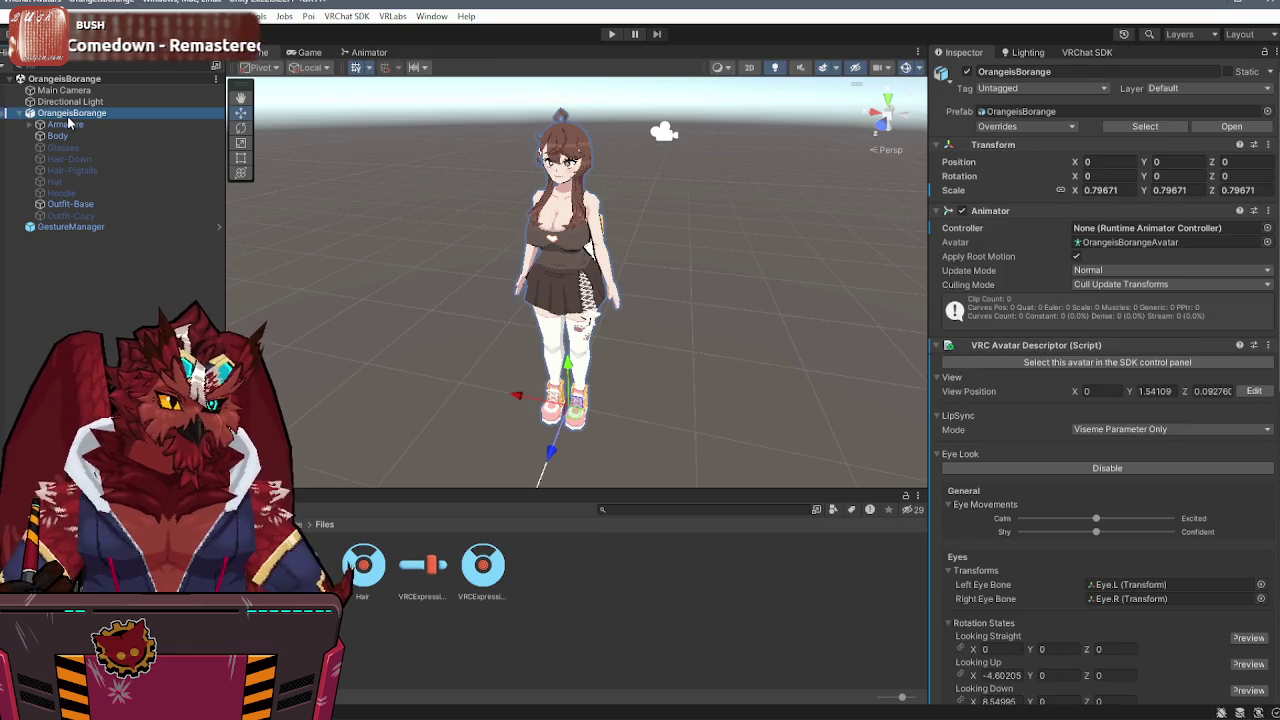
{"action": "scroll", "coordinate": [1024, 464], "scroll_direction": "down", "scroll_amount": 10}
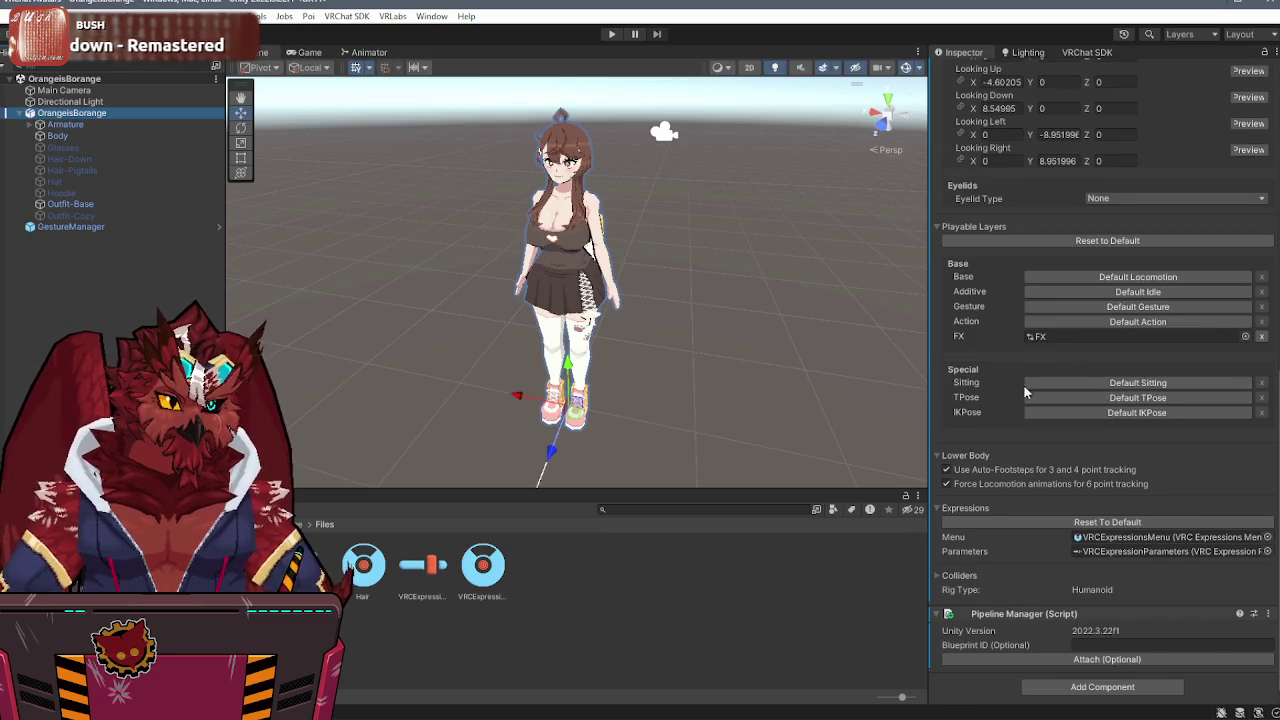
{"action": "left_click", "coordinate": [1090, 537]}
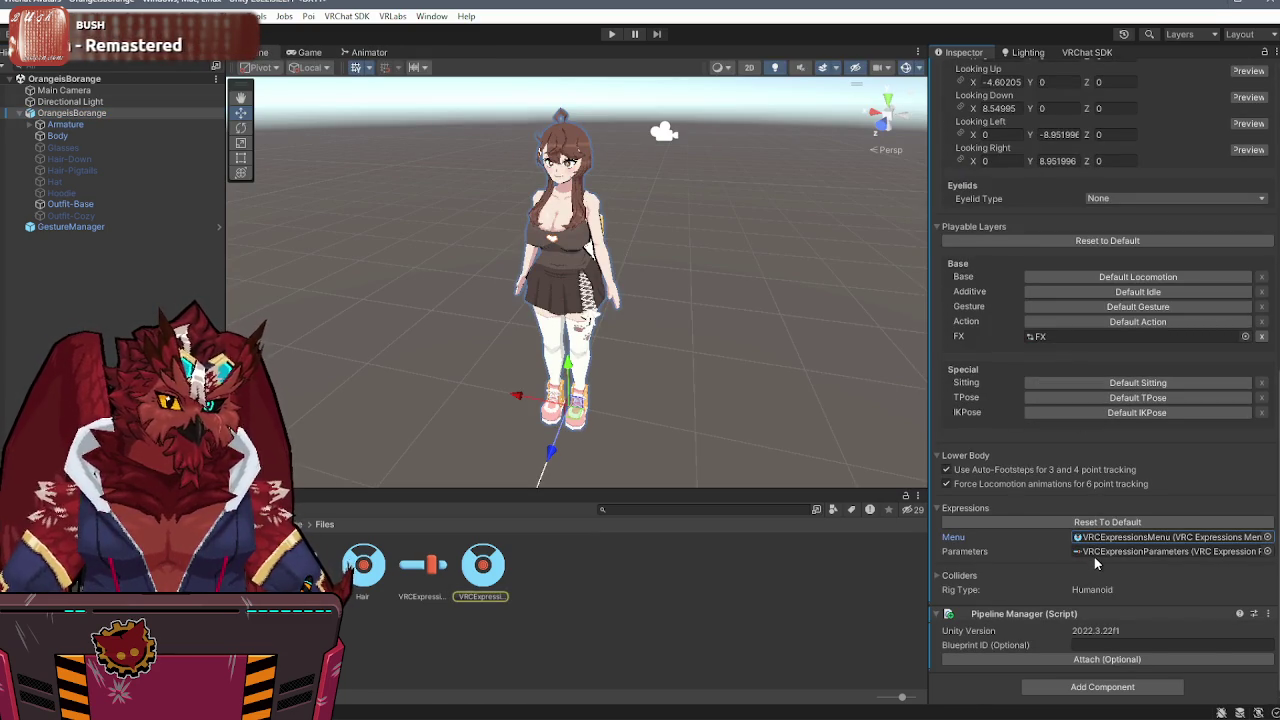
{"action": "left_click", "coordinate": [409, 567]}
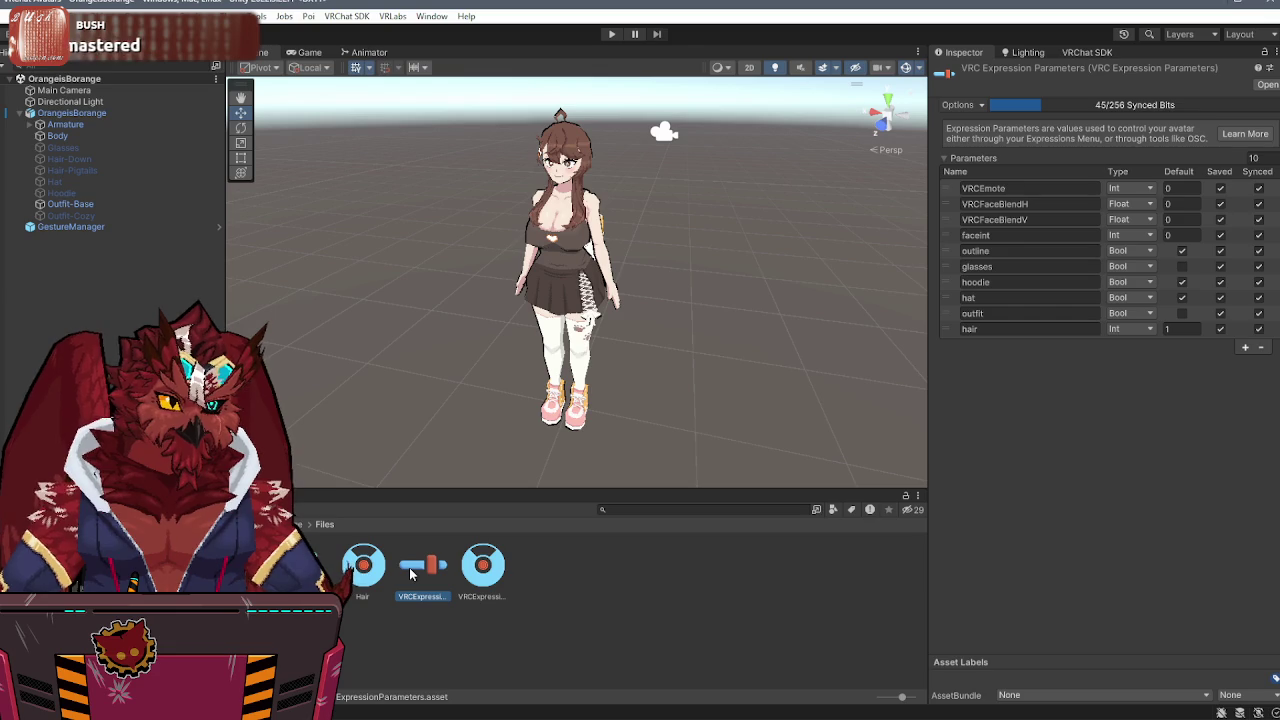
{"action": "left_click", "coordinate": [481, 567]}
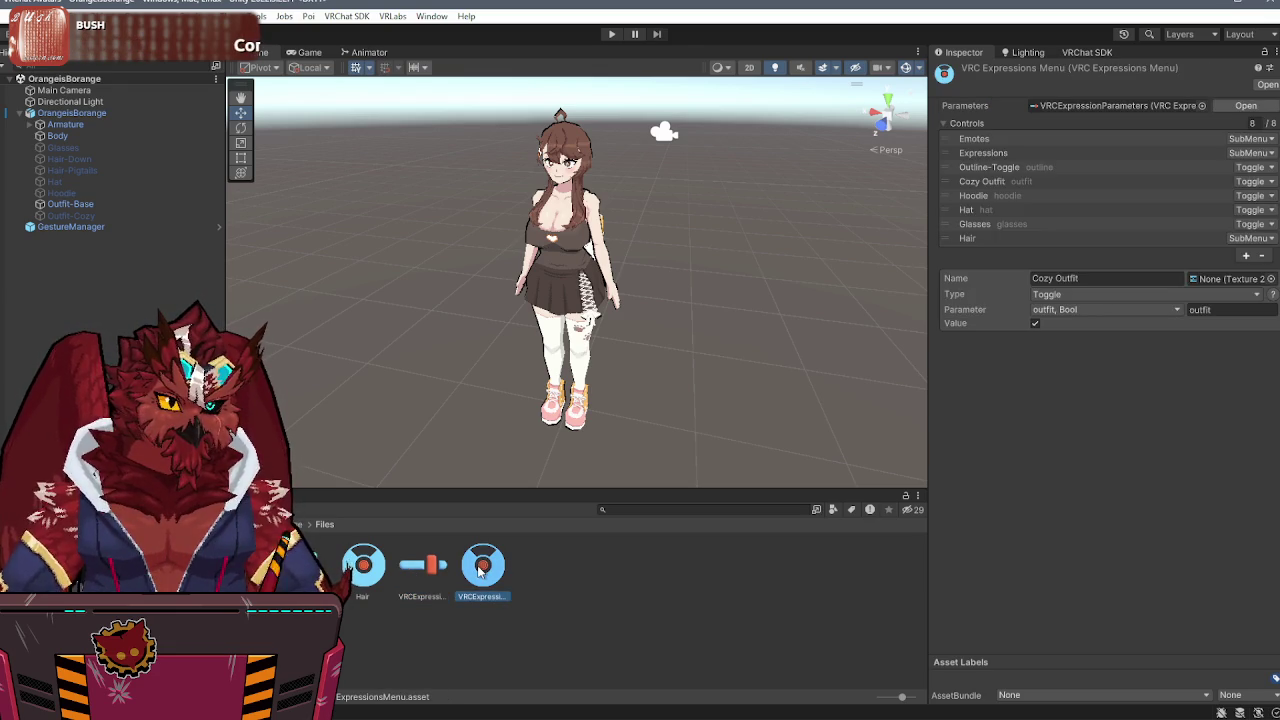
{"action": "left_click", "coordinate": [1022, 240]}
{"action": "left_click", "coordinate": [1070, 224]}
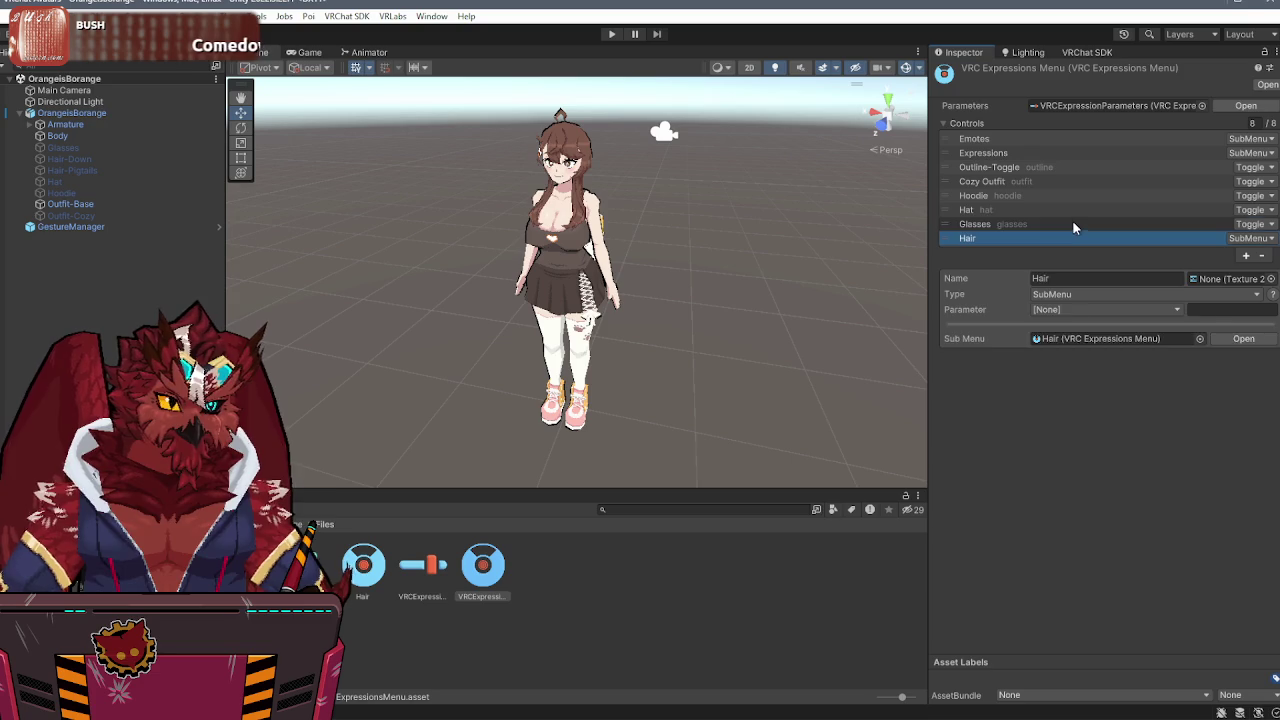
{"action": "left_click", "coordinate": [1092, 209]}
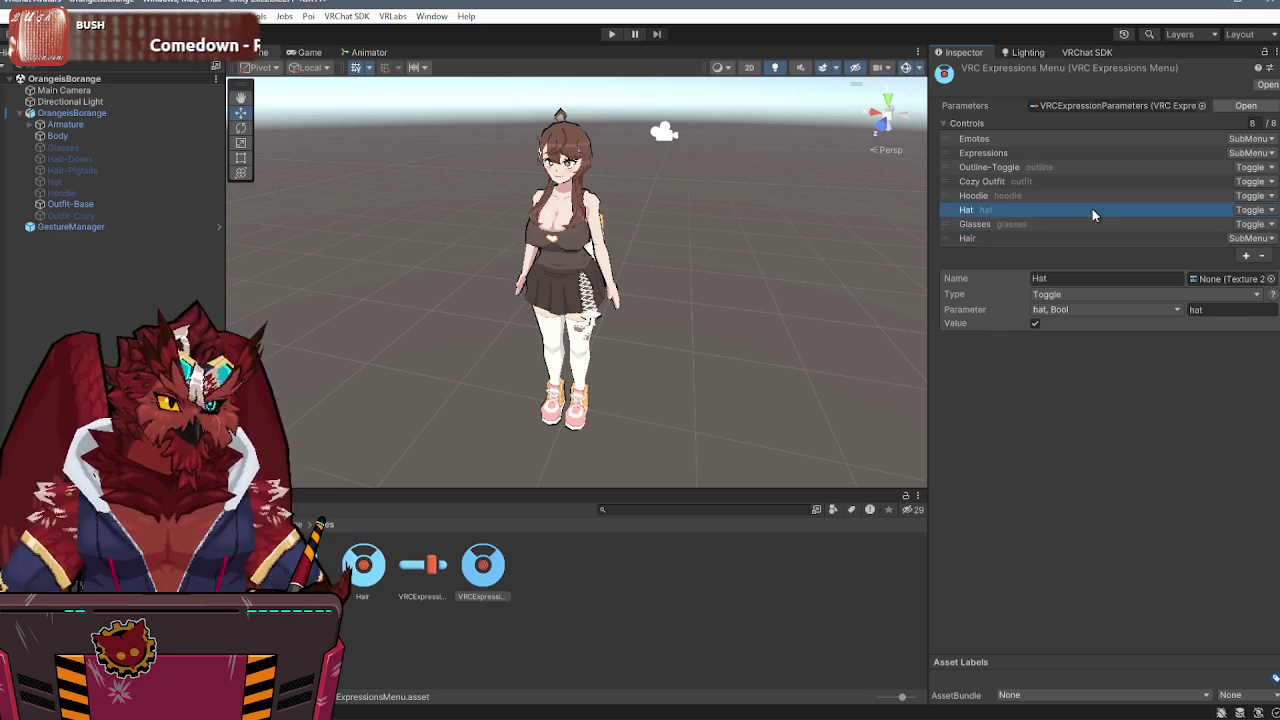
{"action": "left_click", "coordinate": [1102, 193]}
{"action": "left_click", "coordinate": [1104, 181]}
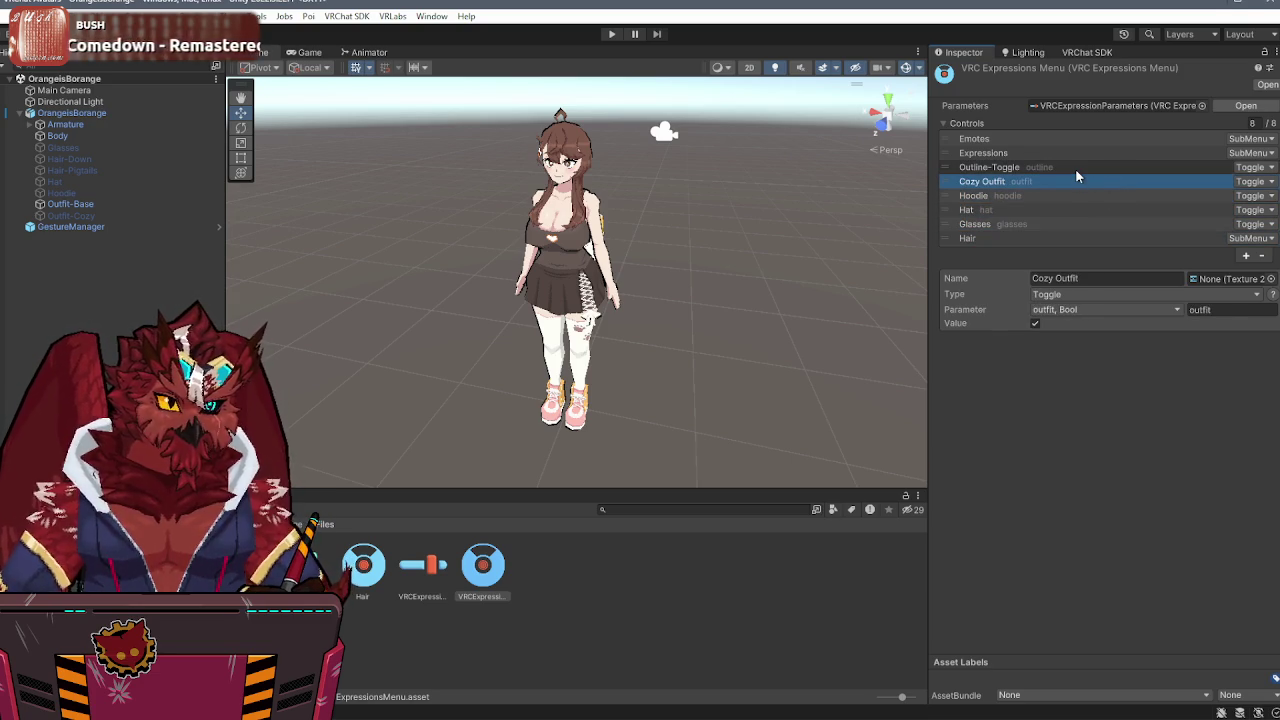
{"action": "left_click", "coordinate": [1075, 165]}
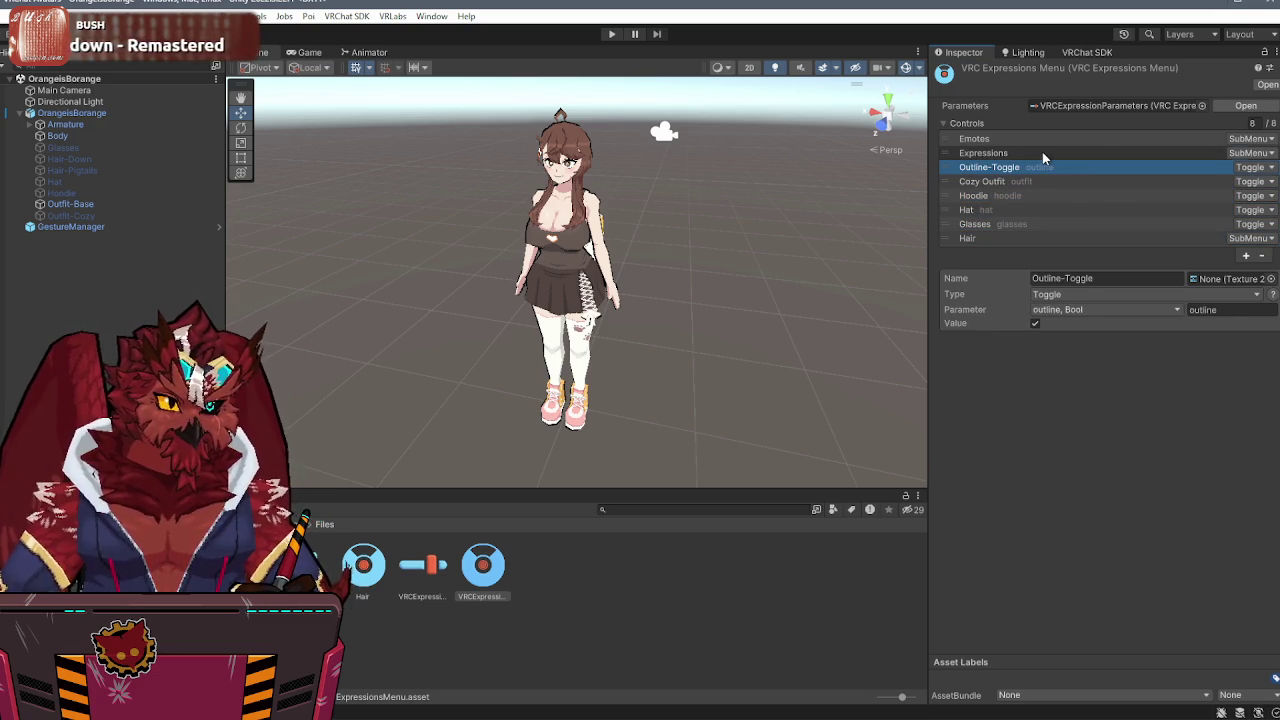
{"action": "left_click", "coordinate": [1042, 152]}
{"action": "left_click", "coordinate": [797, 198]}
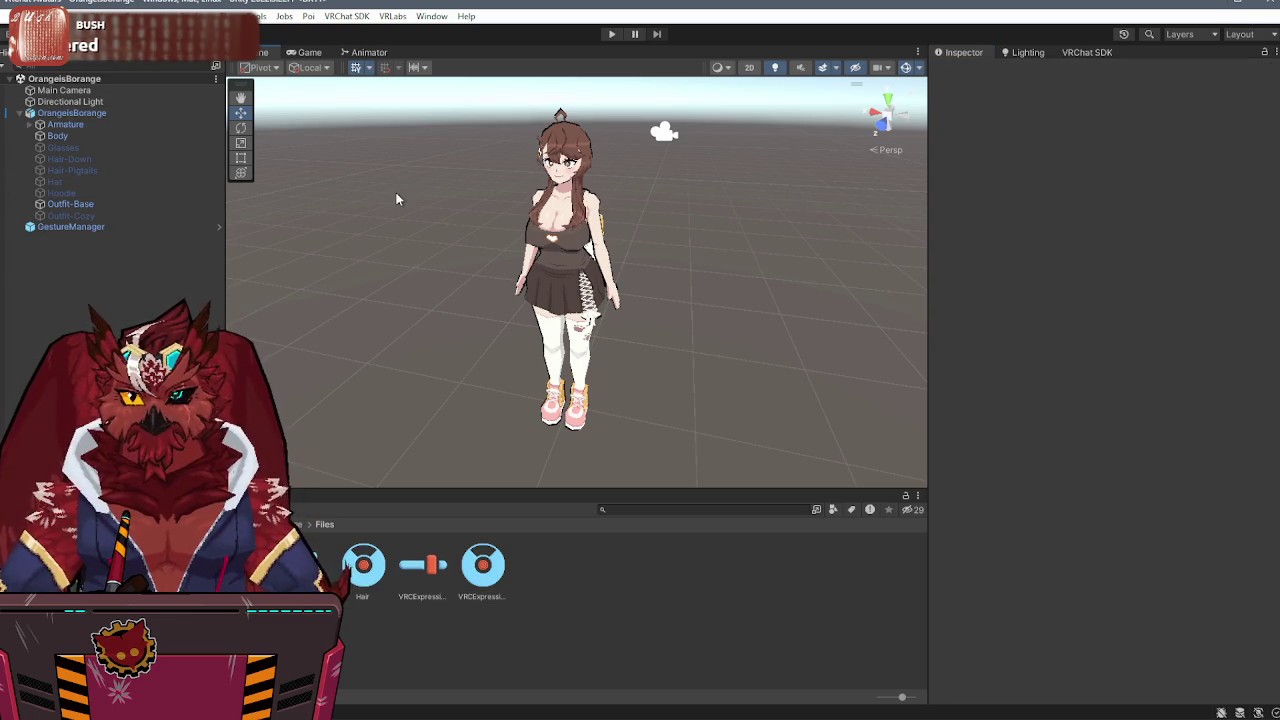
- Create an empty child named Physbones under OrangeisBorange and add a VRC Phys Bone component
{"action": "right_click", "coordinate": [58, 114]}
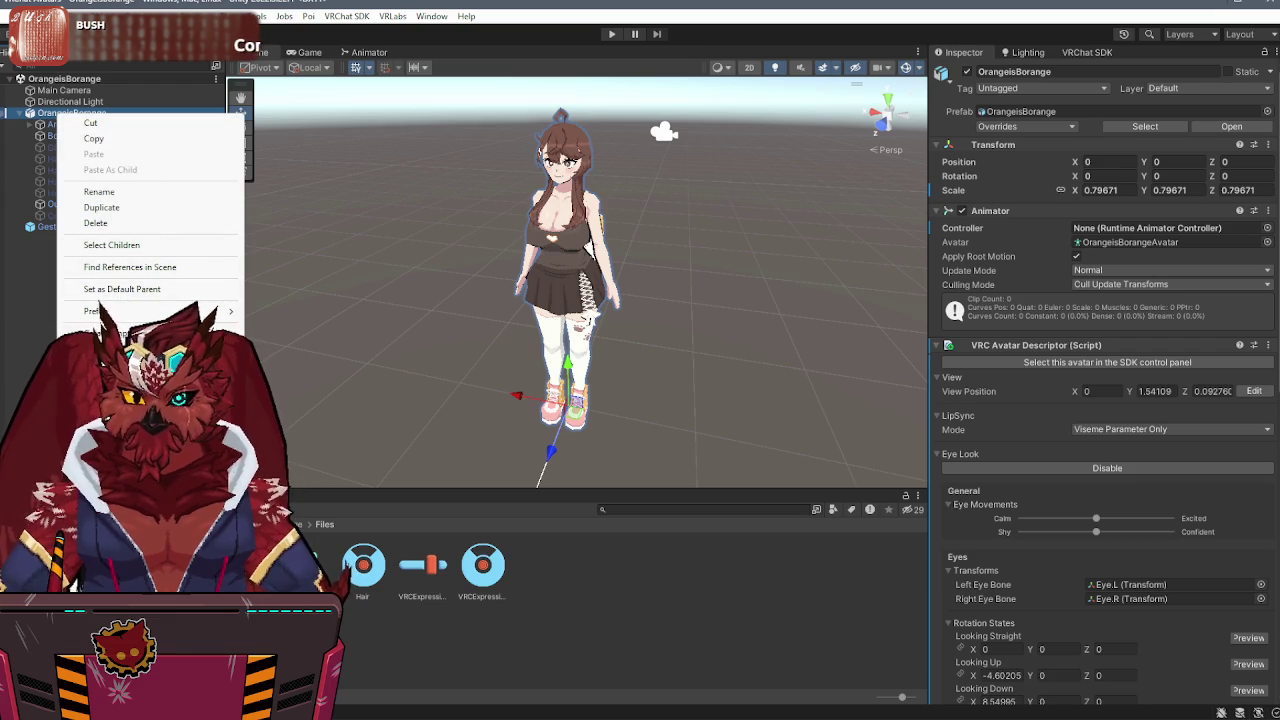
{"action": "left_click", "coordinate": [110, 333]}
{"action": "type", "text": "Pl"}
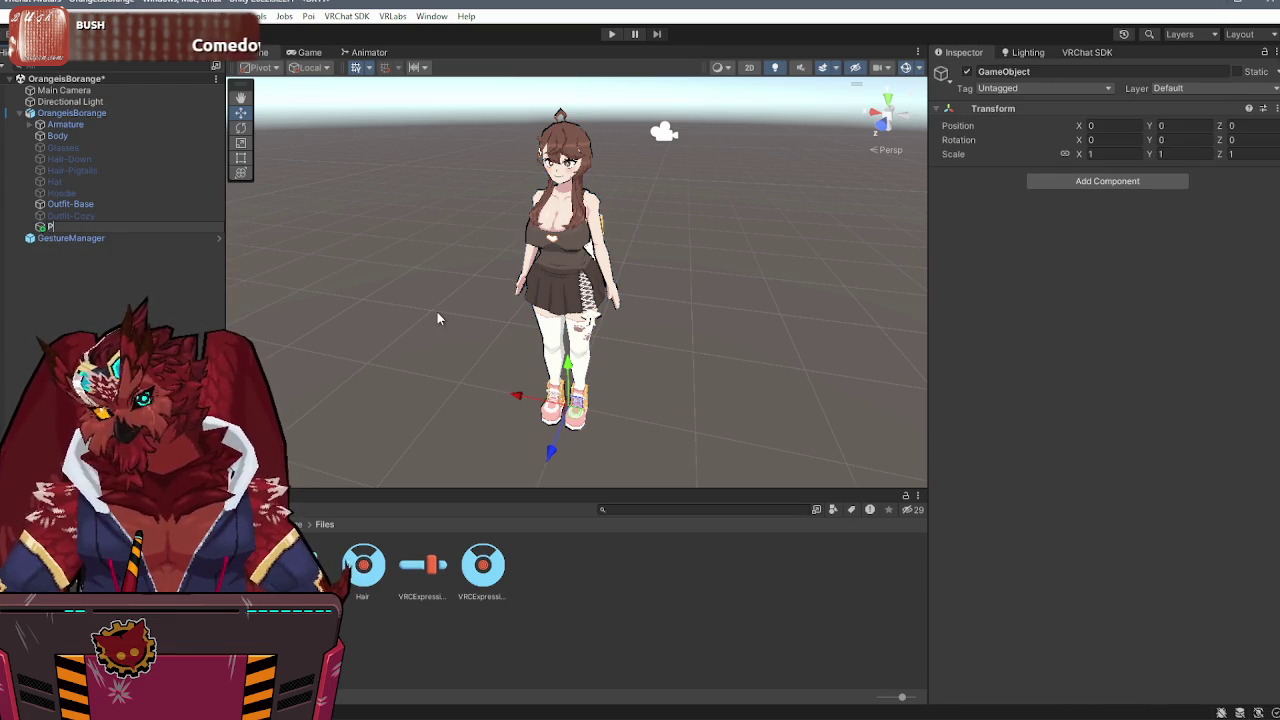
{"action": "key", "text": "Return"}
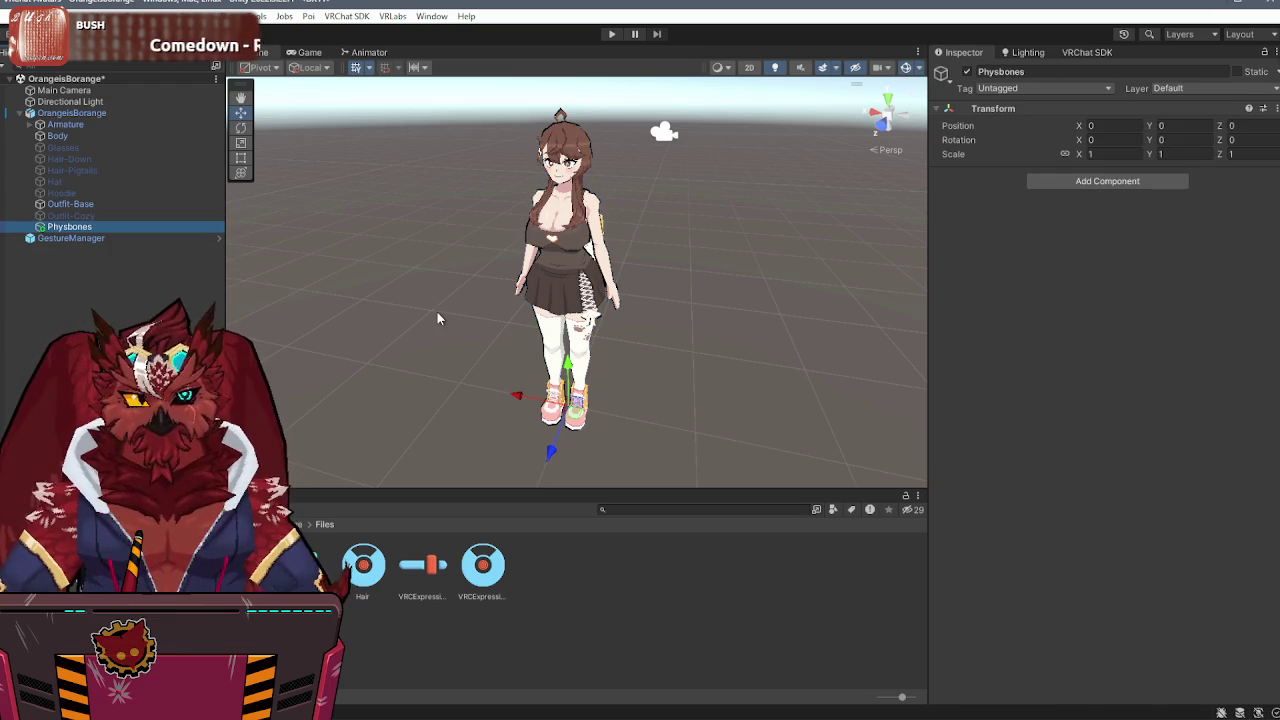
{"action": "left_click", "coordinate": [1096, 184]}
{"action": "type", "text": "p"}
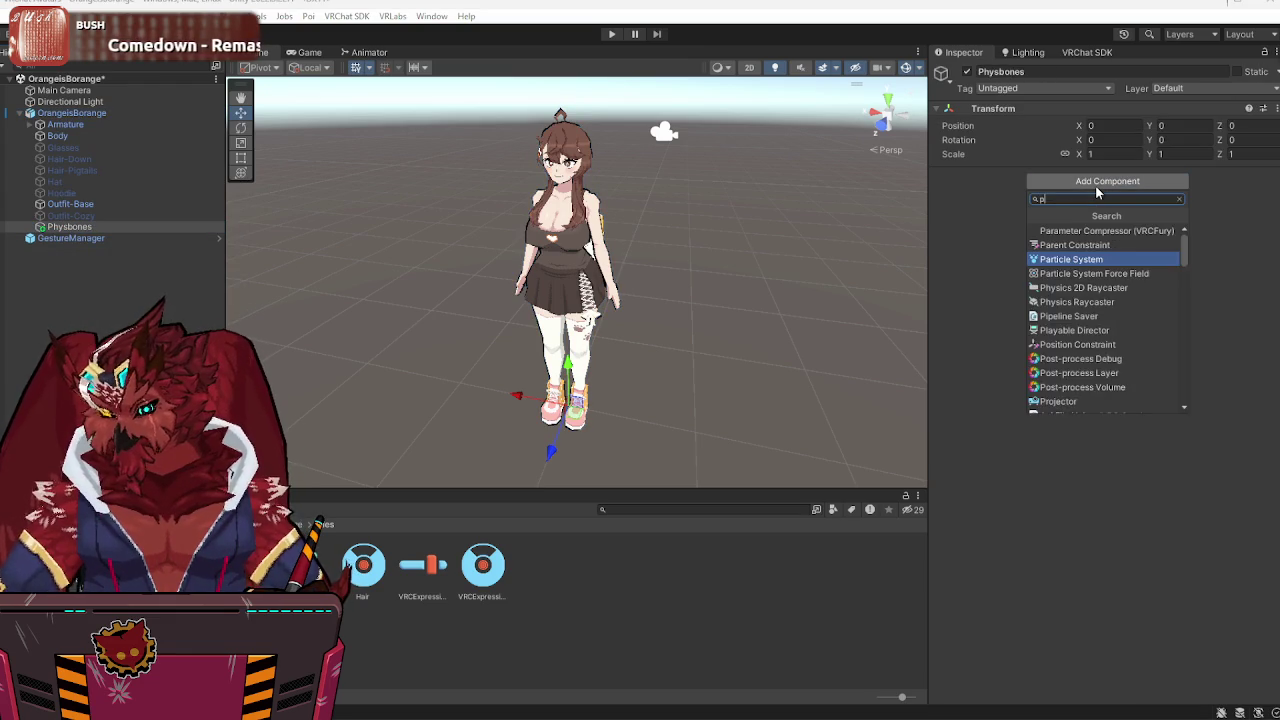
{"action": "type", "text": "hys"}
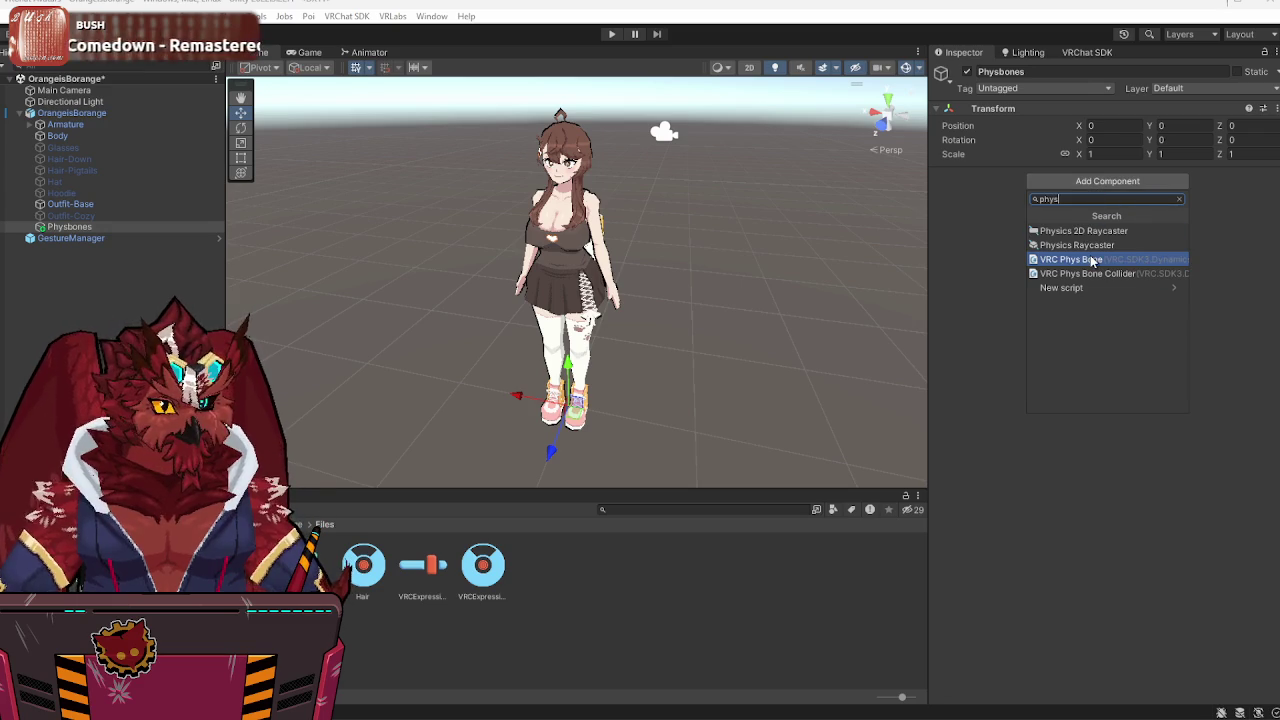
{"action": "left_click", "coordinate": [1093, 262]}
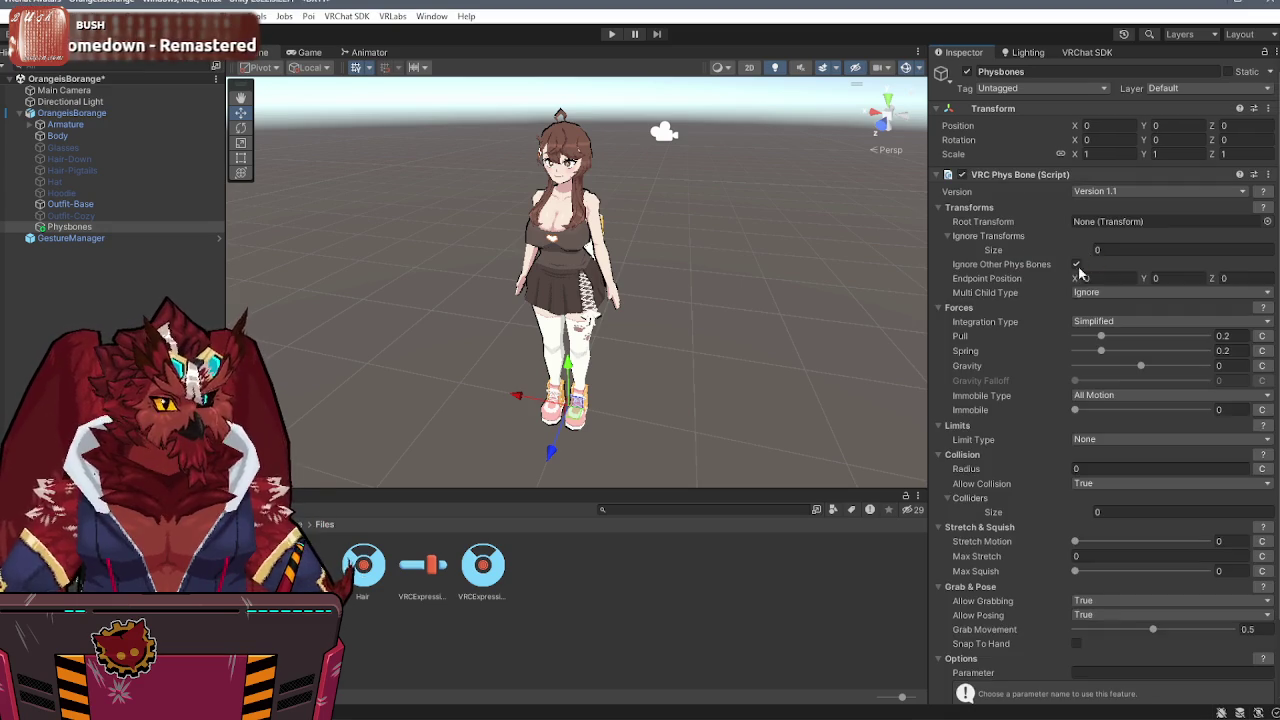
- Root the phys bone at Breast.L and set Immobile Type to World (Experimental)
{"action": "left_click", "coordinate": [31, 125], "text": "alt"}
{"action": "mouse_move", "coordinate": [103, 170]}
{"action": "left_mouse_down"}
{"action": "mouse_move", "coordinate": [640, 215]}
{"action": "mouse_move", "coordinate": [1120, 221]}
{"action": "left_mouse_up"}
{"action": "left_click", "coordinate": [1123, 398]}
{"action": "left_click", "coordinate": [1130, 425]}
{"action": "type", "text": ".9"}
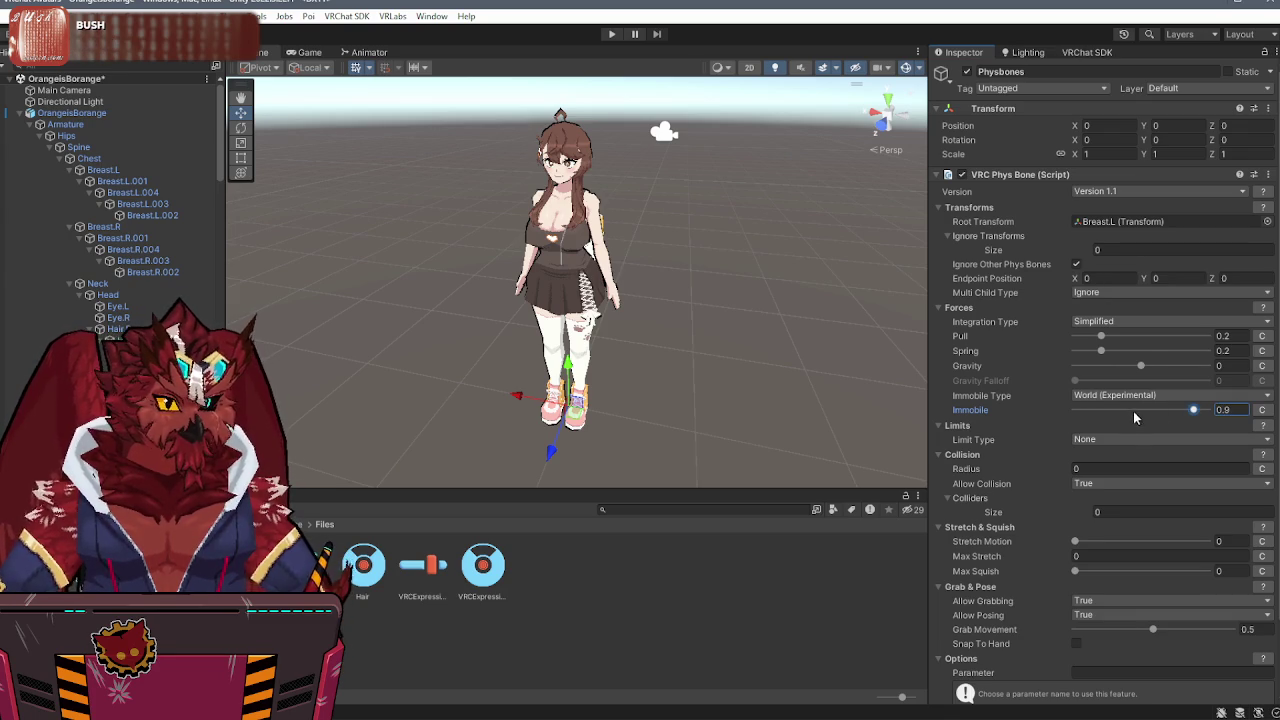
- Set the phys bone's Limit Type to Angle, then switch over to File Explorer
{"action": "left_click", "coordinate": [1093, 441]}
{"action": "left_click", "coordinate": [1098, 466]}
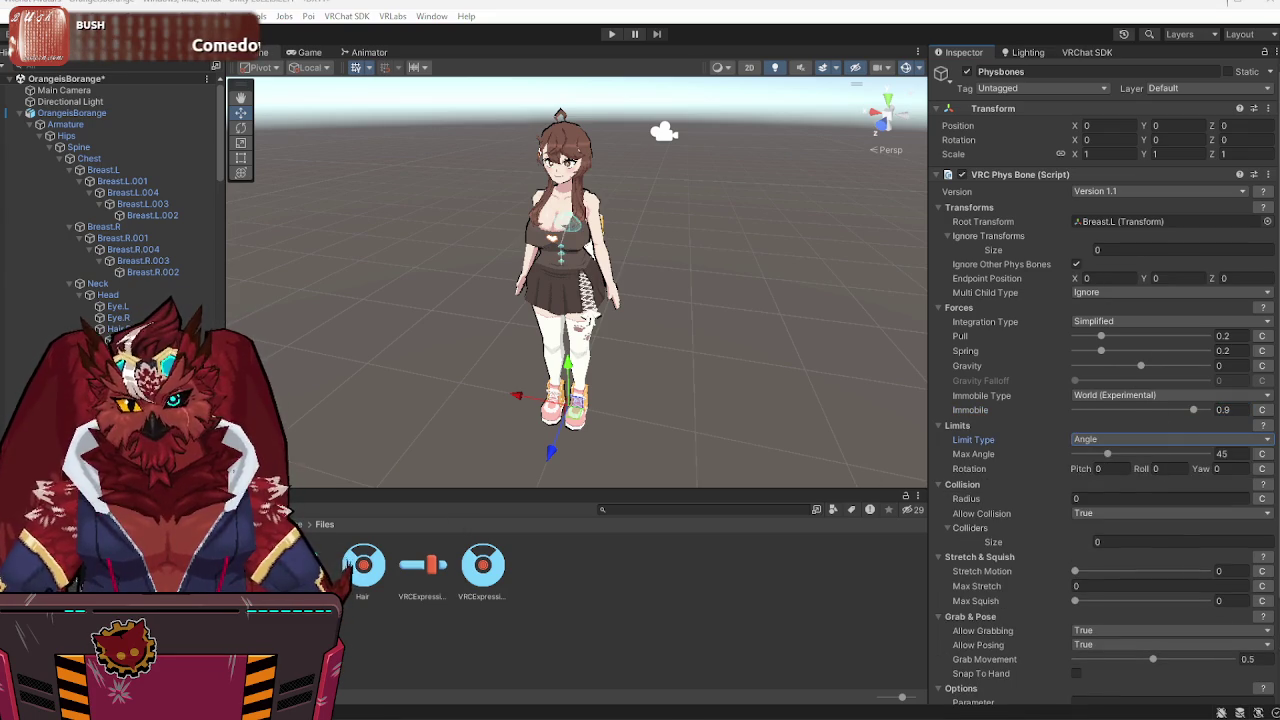
{"action": "key", "text": "alt+Tab"}
{"action": "scroll", "coordinate": [770, 378], "scroll_direction": "up", "scroll_amount": 10}
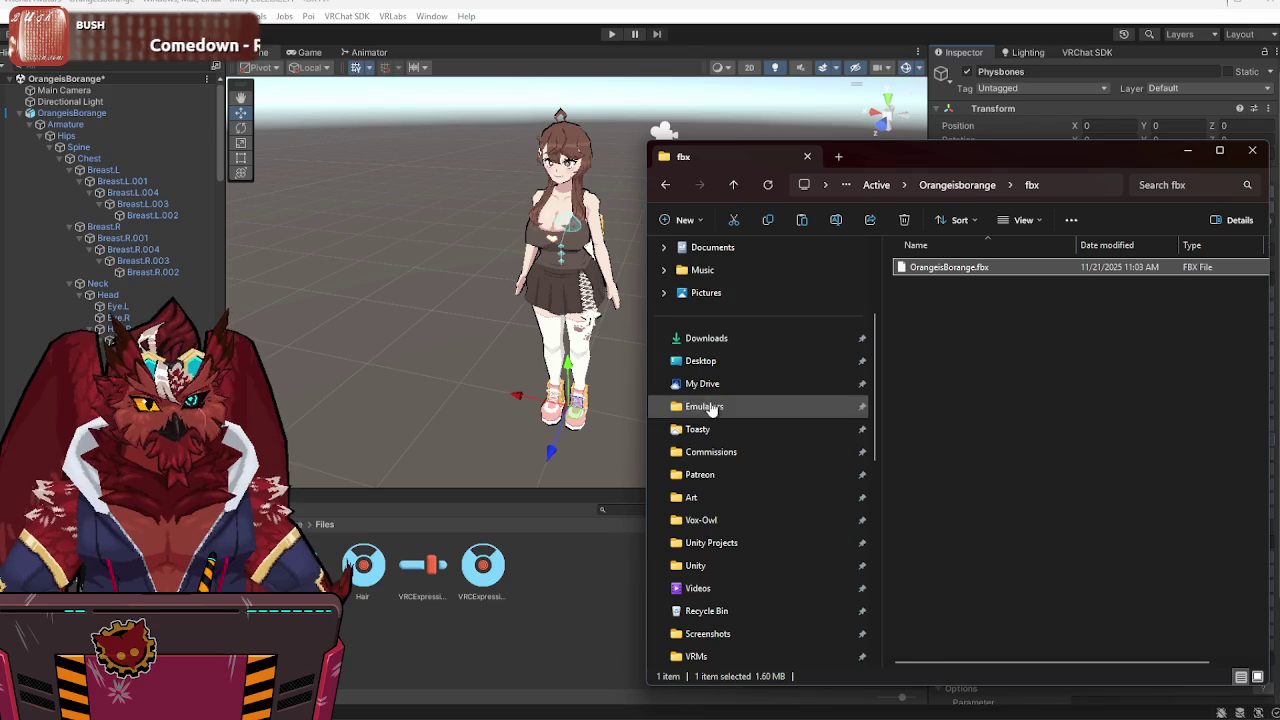
- Browse the Commissions folder as large thumbnails, then switch back to the Unity editor
{"action": "left_click", "coordinate": [711, 451]}
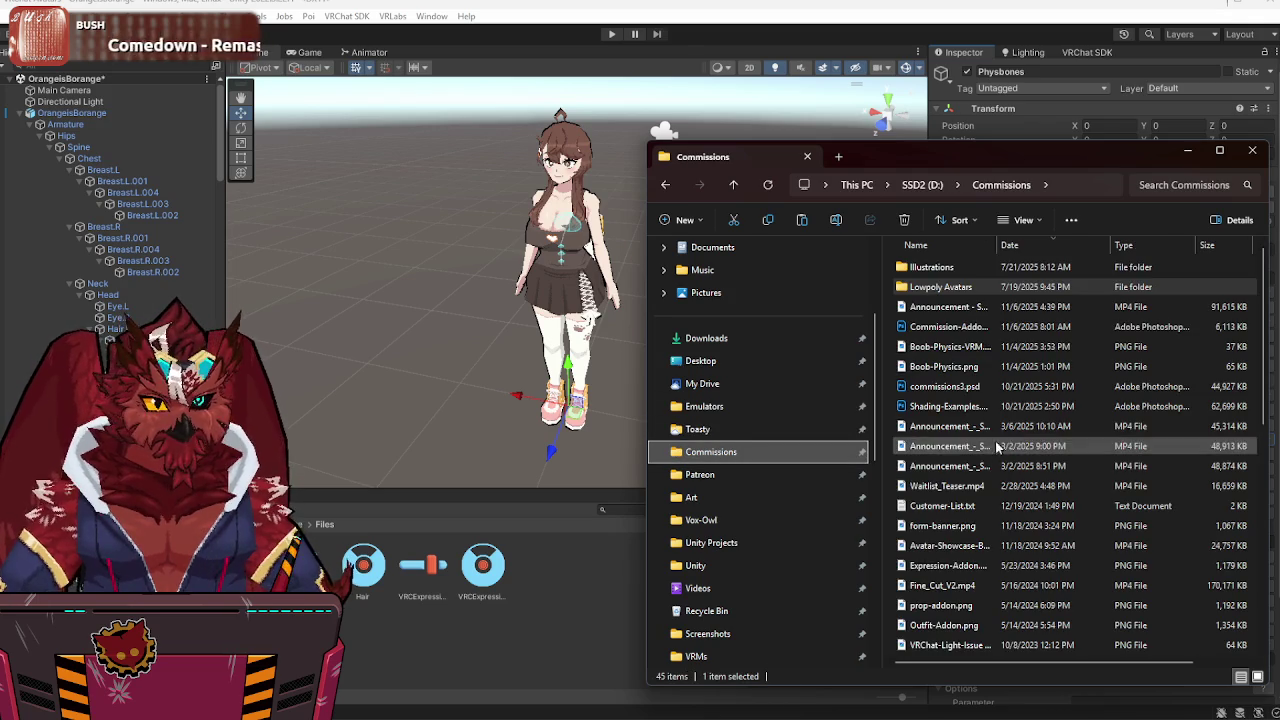
{"action": "left_click", "coordinate": [1025, 226]}
{"action": "left_click", "coordinate": [970, 276]}
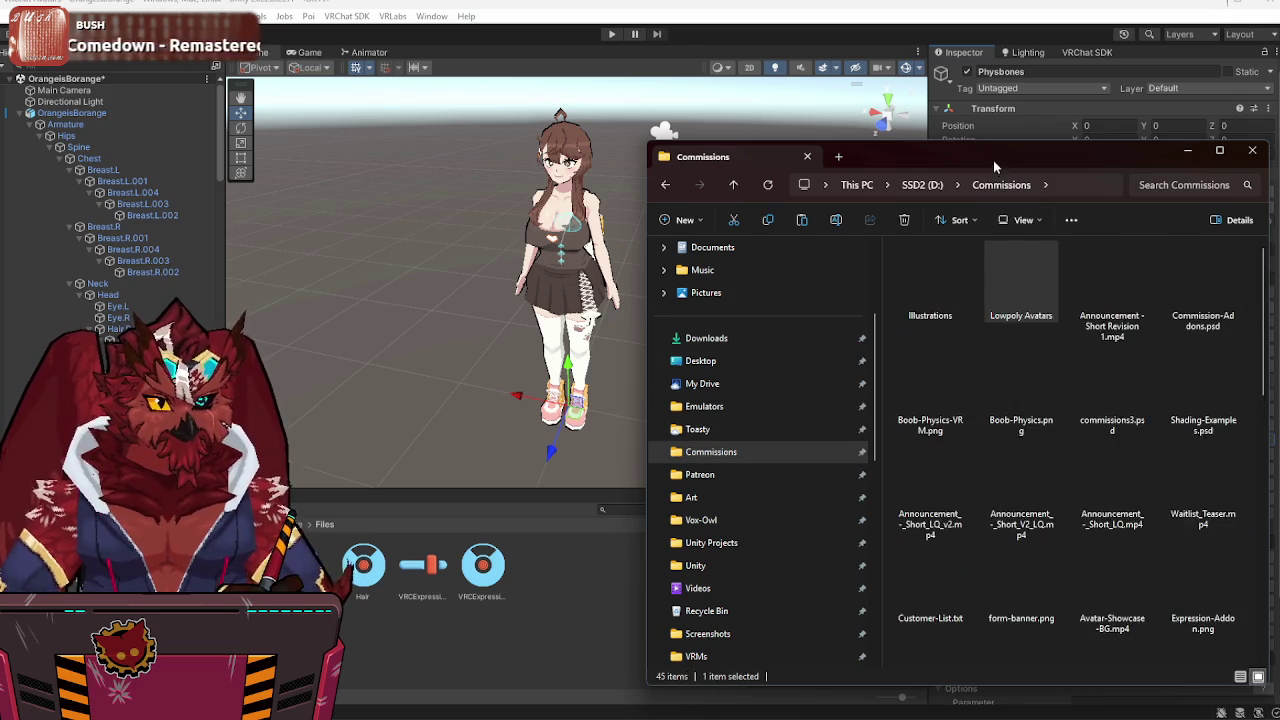
{"action": "left_click_drag", "start_coordinate": [993, 162], "coordinate": [651, 0]}
{"action": "key", "text": "alt+Tab"}
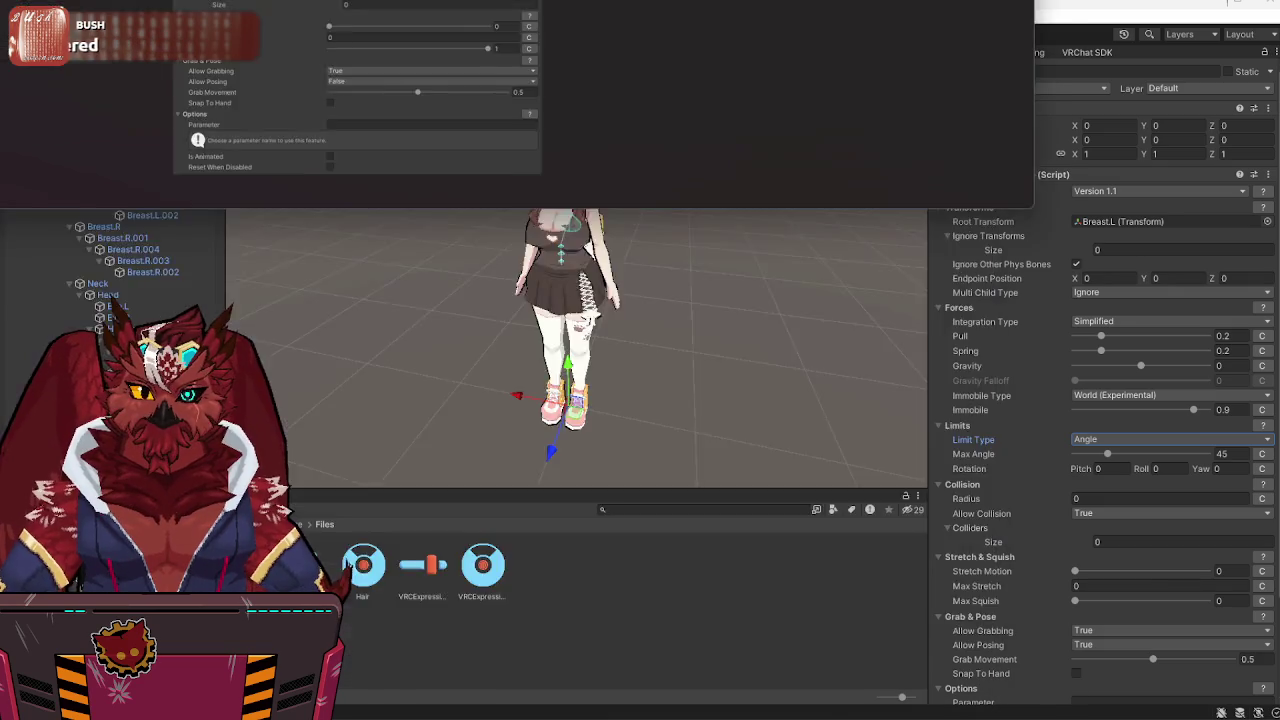
{"action": "key", "text": "alt+Tab"}
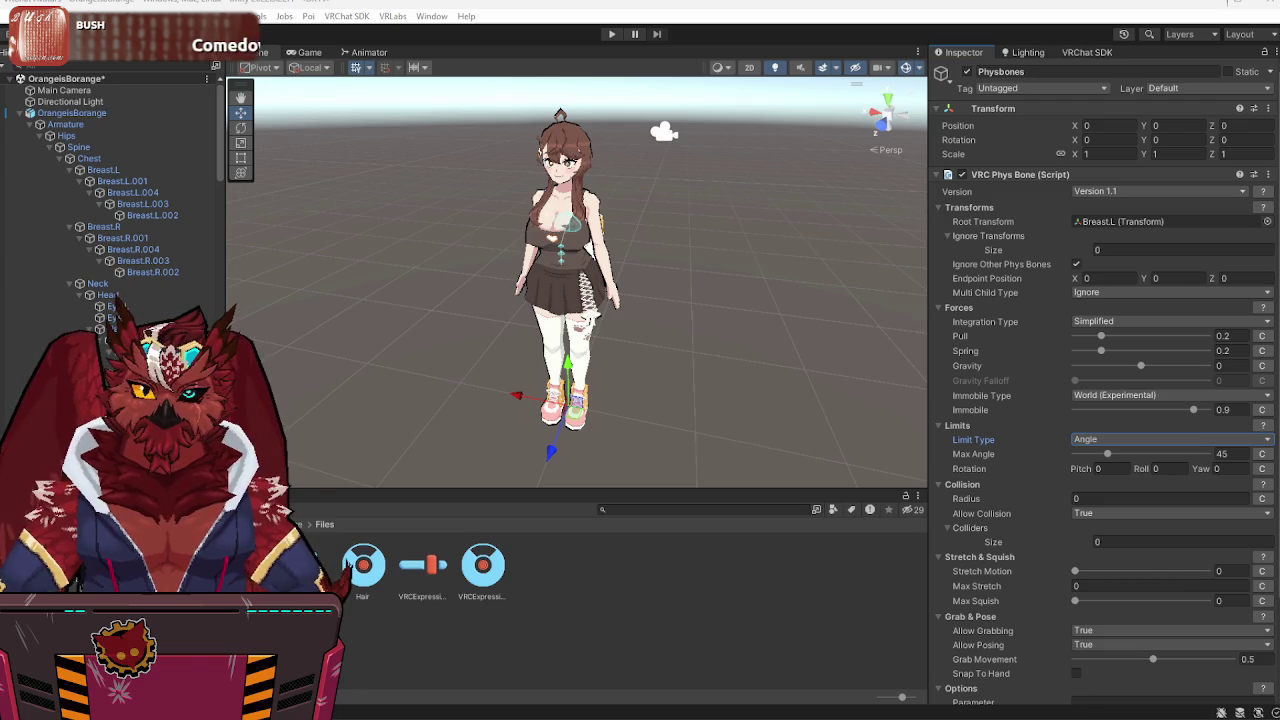
- Adjust the Breast.L phys bone's Pull and set its Integration Type to Advanced
{"action": "left_click", "coordinate": [1240, 337]}
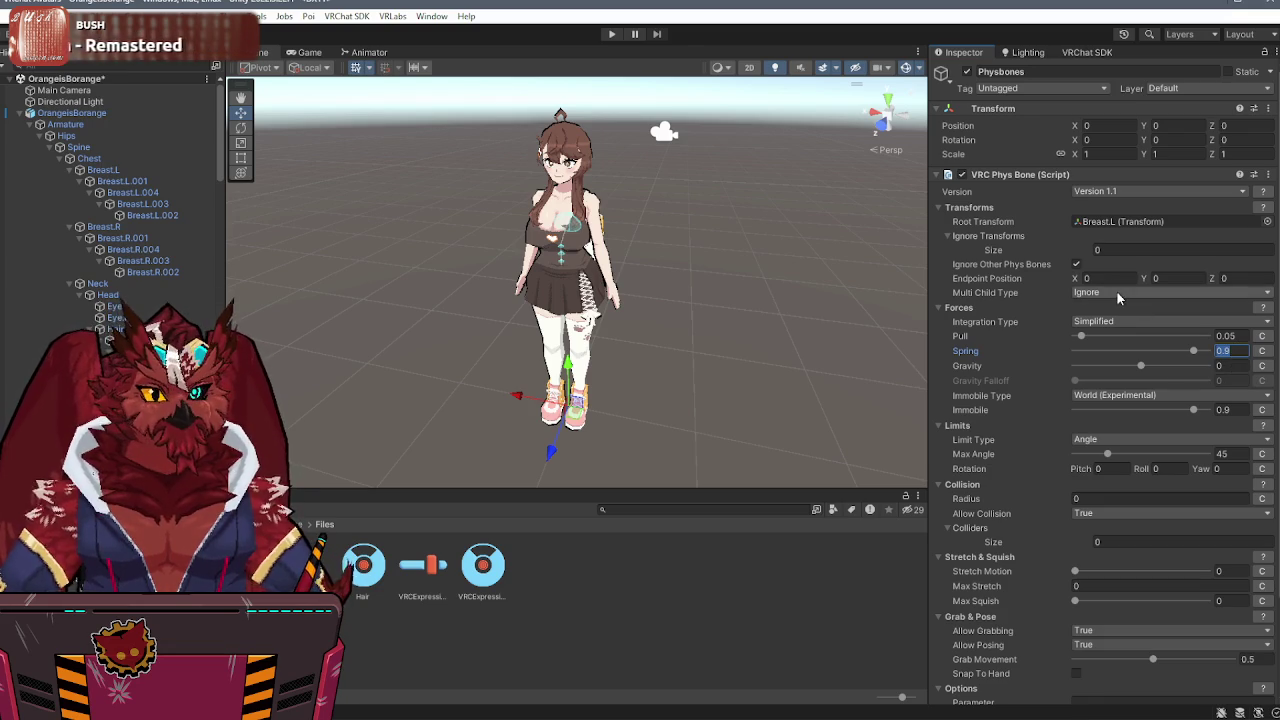
{"action": "left_click", "coordinate": [1103, 330]}
{"action": "left_click", "coordinate": [1101, 363]}
{"action": "type", "text": "0.75"}
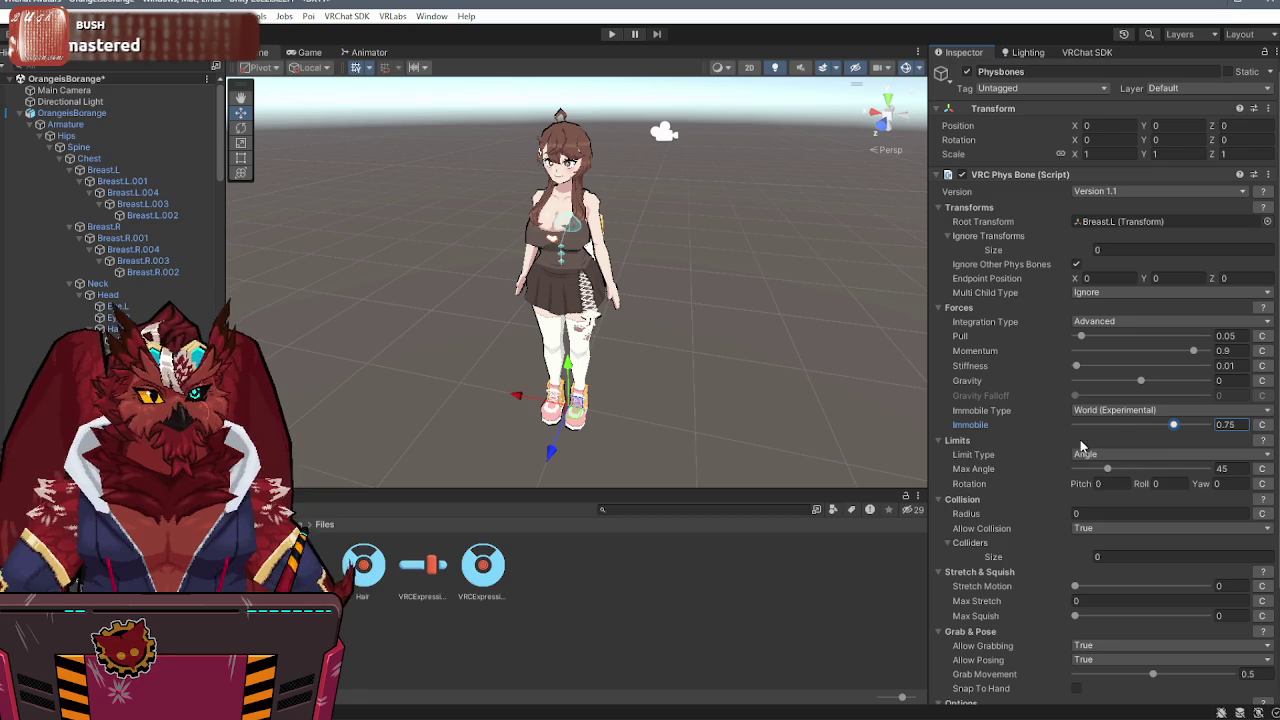
- Copy the phys bone, paste it as a new component, and root the copy at Breast.R
{"action": "left_click", "coordinate": [1268, 175]}
{"action": "left_click", "coordinate": [1192, 262]}
{"action": "left_click", "coordinate": [1268, 175]}
{"action": "left_click", "coordinate": [1222, 288]}
{"action": "scroll", "coordinate": [1009, 365], "scroll_direction": "down", "scroll_amount": 10}
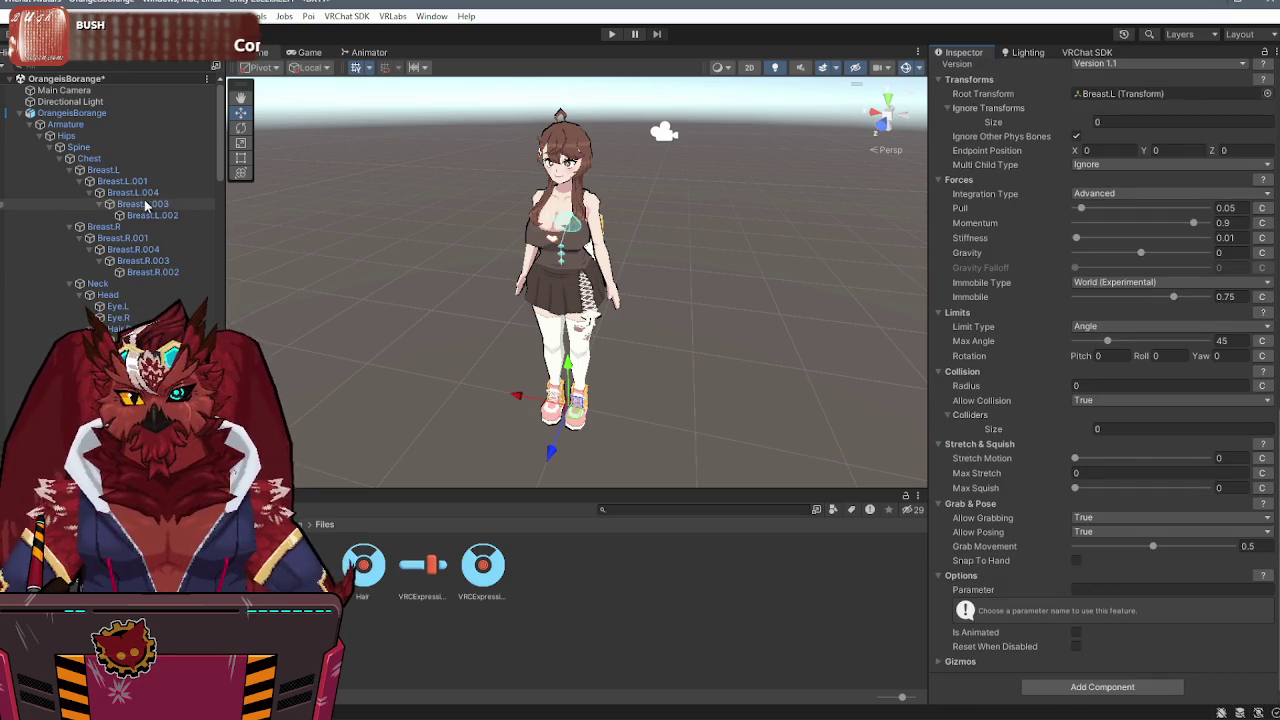
{"action": "mouse_move", "coordinate": [103, 226]}
{"action": "left_mouse_down"}
{"action": "mouse_move", "coordinate": [635, 194]}
{"action": "mouse_move", "coordinate": [1157, 93]}
{"action": "left_mouse_up"}
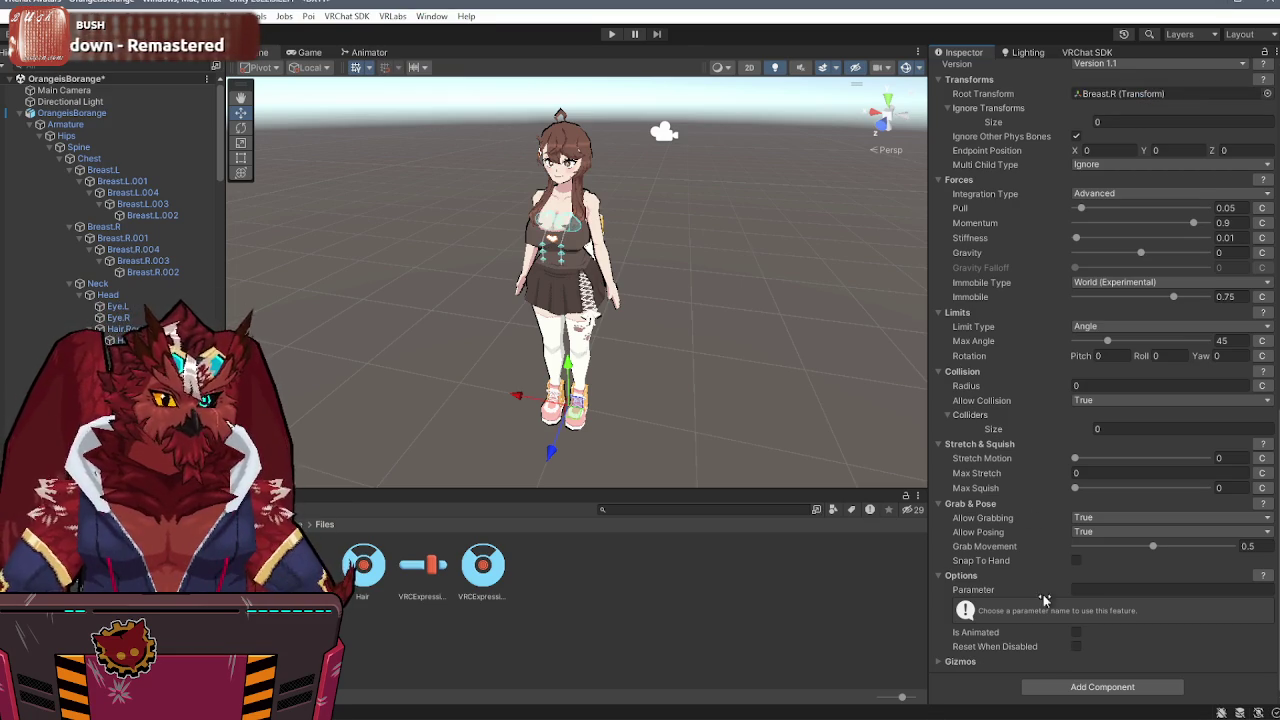
- Add another VRC Phys Bone component to the Physbones object
{"action": "left_click", "coordinate": [1072, 688]}
{"action": "type", "text": "phys"}
{"action": "key", "text": "Return"}
{"action": "scroll", "coordinate": [1024, 499], "scroll_direction": "down", "scroll_amount": 5}
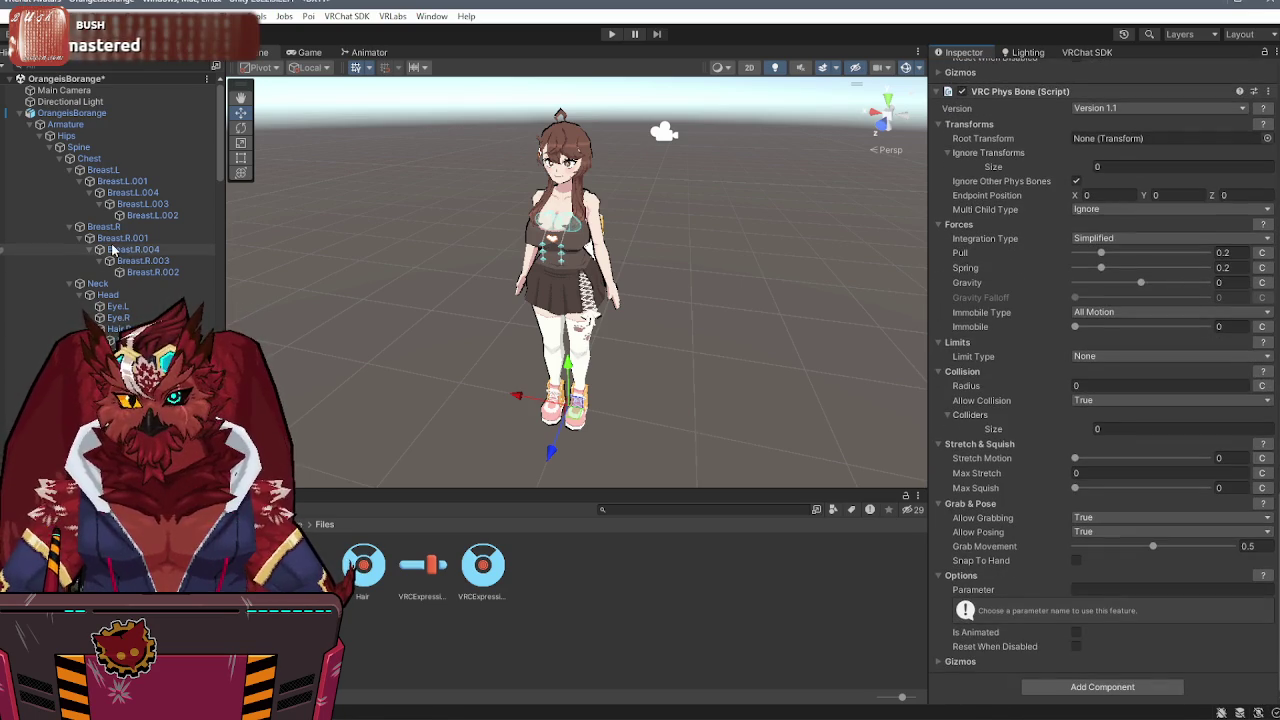
- Root the new phys bone at Hair.Root, set Collision Radius to 0.0005, and enable its radius curve
{"action": "left_click_drag", "start_coordinate": [394, 305], "coordinate": [1120, 138]}
{"action": "mouse_move", "coordinate": [720, 258]}
{"action": "left_mouse_down"}
{"action": "mouse_move", "coordinate": [776, 180]}
{"action": "mouse_move", "coordinate": [860, 185]}
{"action": "left_mouse_up"}
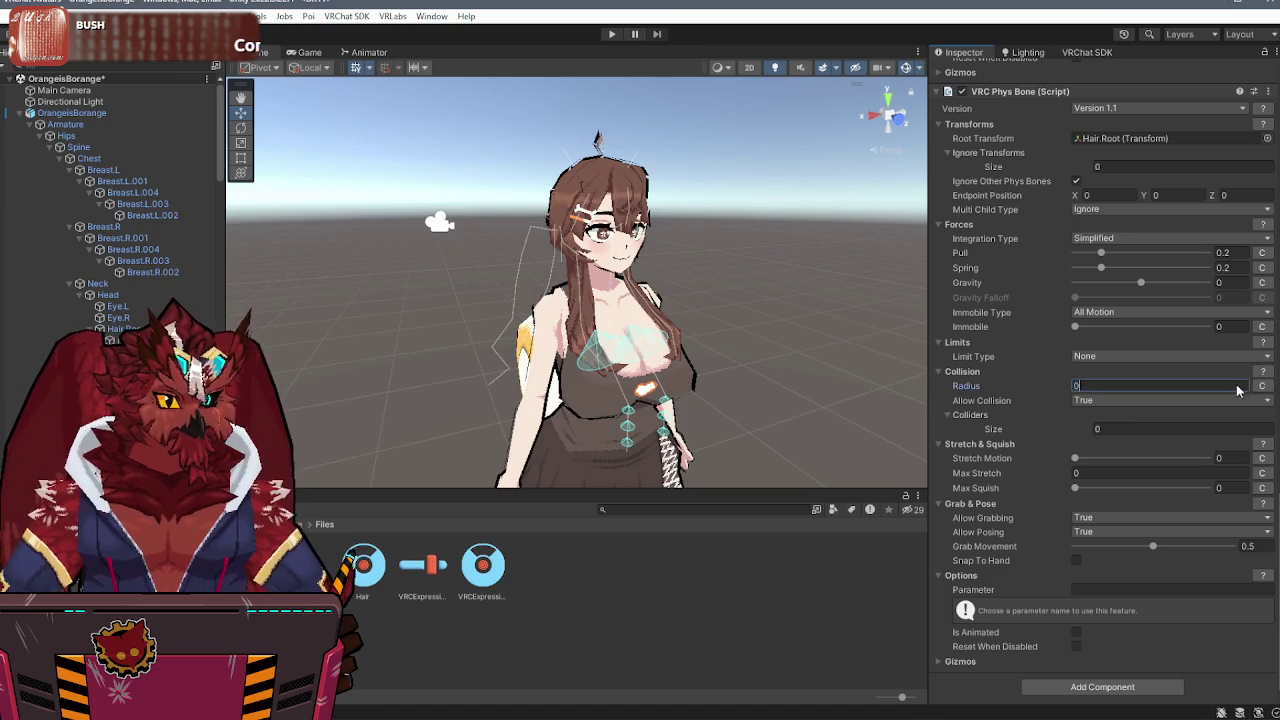
{"action": "key", "text": "BackSpace"}
{"action": "type", "text": "01"}
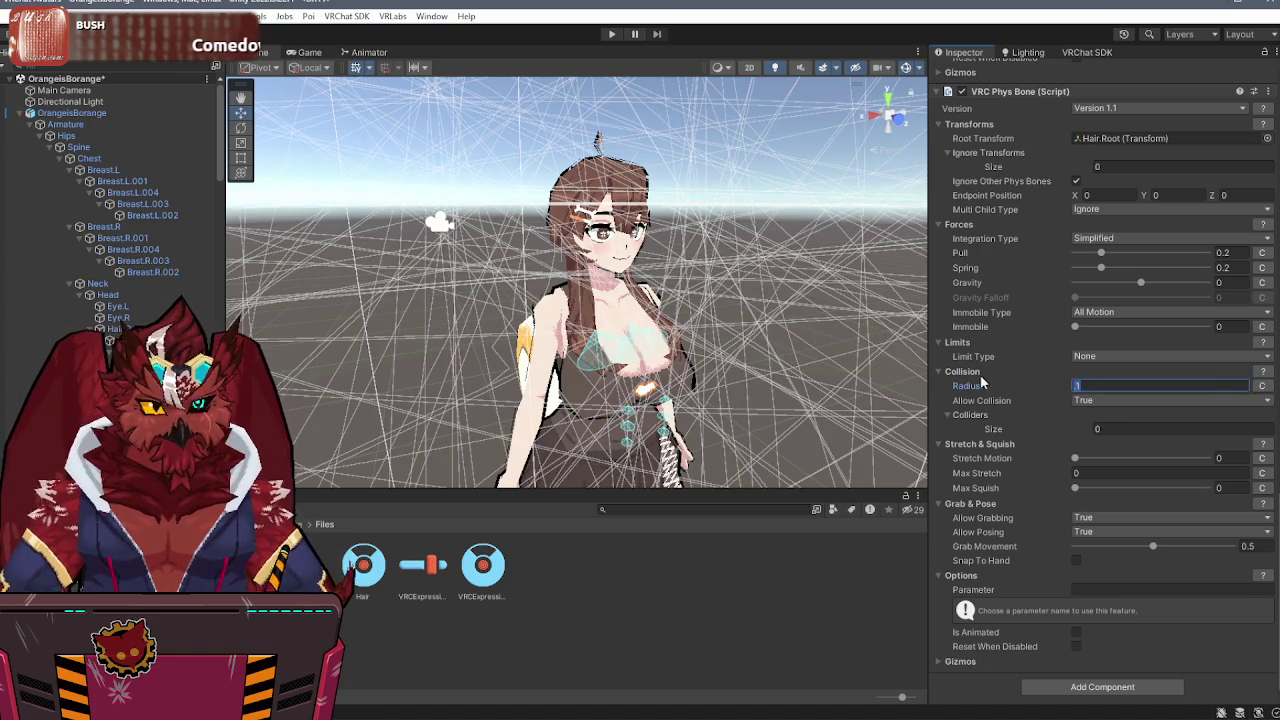
{"action": "key", "text": "BackSpace"}
{"action": "key", "text": "BackSpace"}
{"action": "type", "text": "001"}
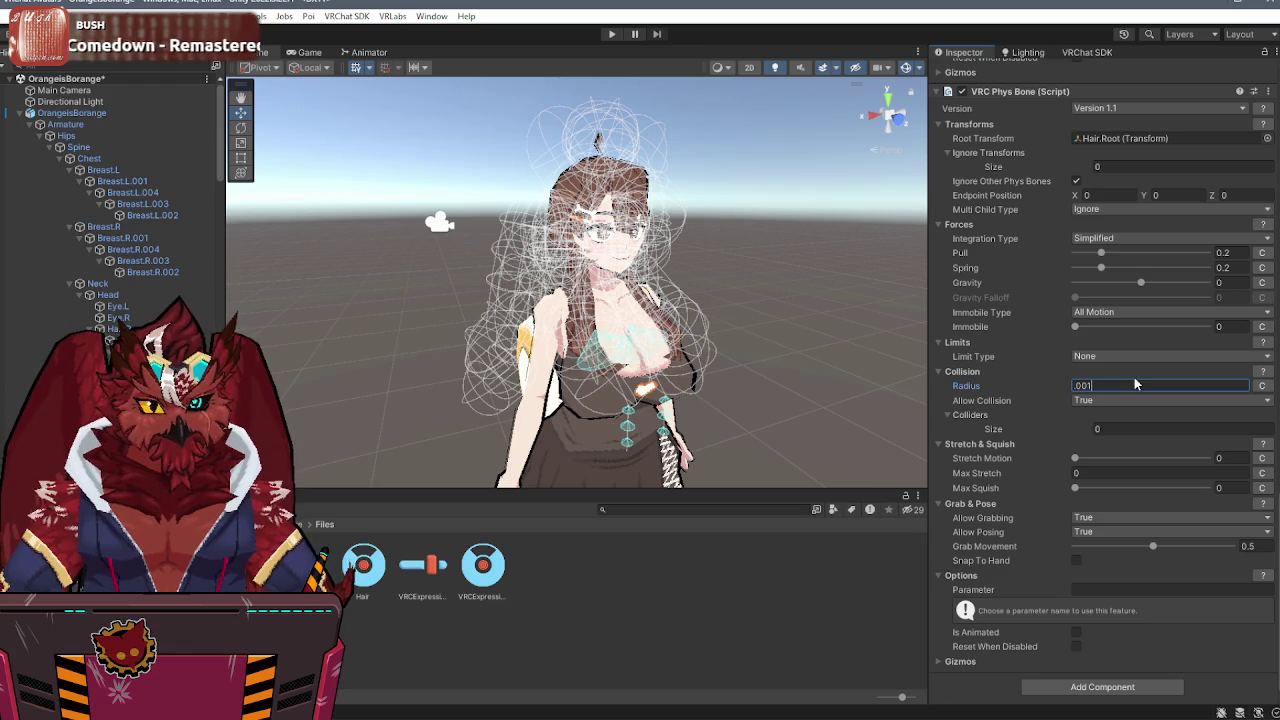
{"action": "key", "text": "BackSpace"}
{"action": "type", "text": "05"}
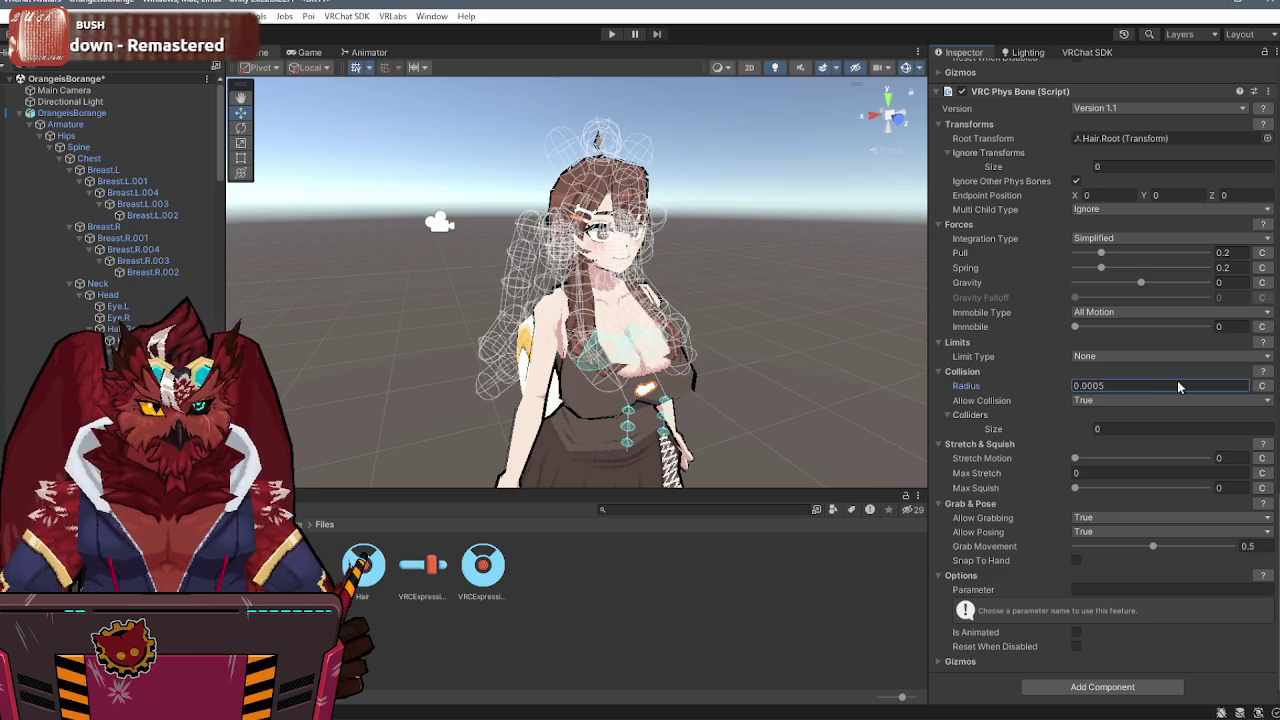
{"action": "left_click", "coordinate": [1261, 386]}
{"action": "left_click", "coordinate": [1256, 400]}
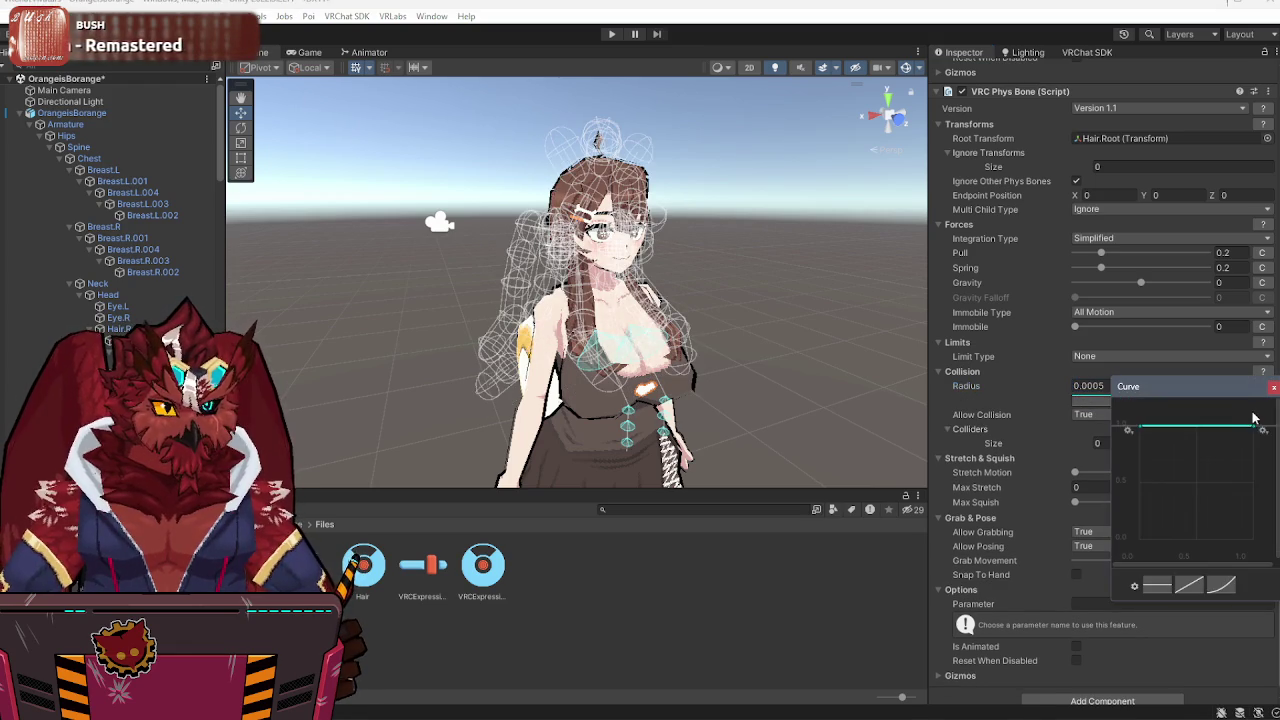
- Lower both end keys of the hair collision-radius curve so it arches along the chain
{"action": "mouse_move", "coordinate": [1252, 428]}
{"action": "left_mouse_down"}
{"action": "mouse_move", "coordinate": [1265, 533]}
{"action": "mouse_move", "coordinate": [1230, 500]}
{"action": "mouse_move", "coordinate": [1237, 457]}
{"action": "mouse_move", "coordinate": [1235, 468]}
{"action": "left_mouse_up"}
{"action": "mouse_move", "coordinate": [1139, 431]}
{"action": "left_mouse_down"}
{"action": "mouse_move", "coordinate": [1131, 527]}
{"action": "mouse_move", "coordinate": [1163, 462]}
{"action": "mouse_move", "coordinate": [1215, 478]}
{"action": "left_mouse_up"}
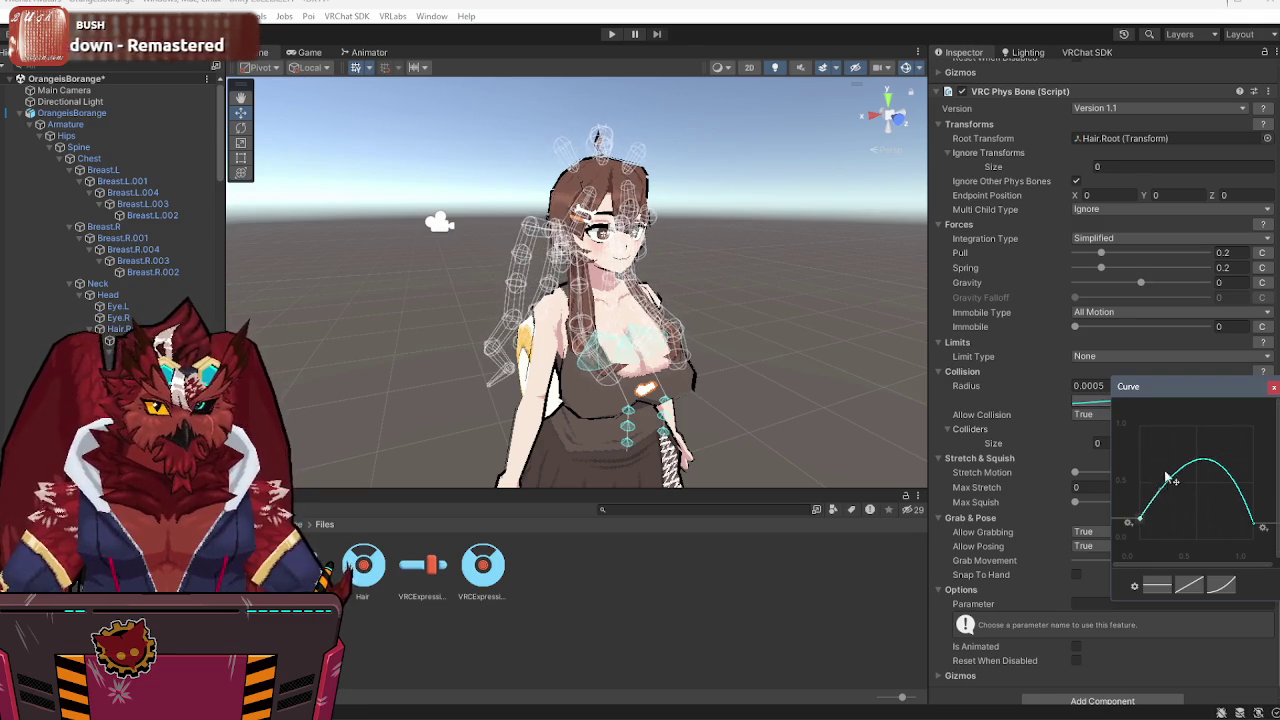
{"action": "left_click", "coordinate": [1273, 387]}
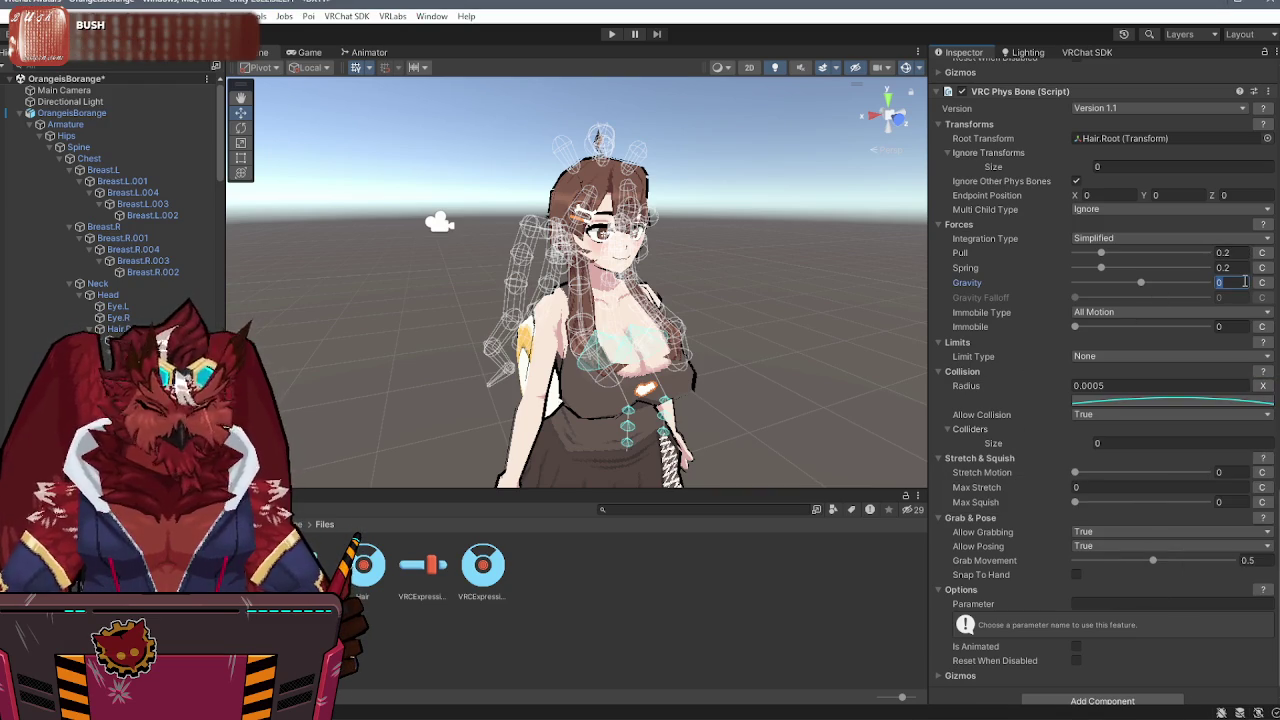
- Set the hair Gravity to 0.2 and Gravity Falloff to 1, then select Breast.L
{"action": "type", "text": ".5"}
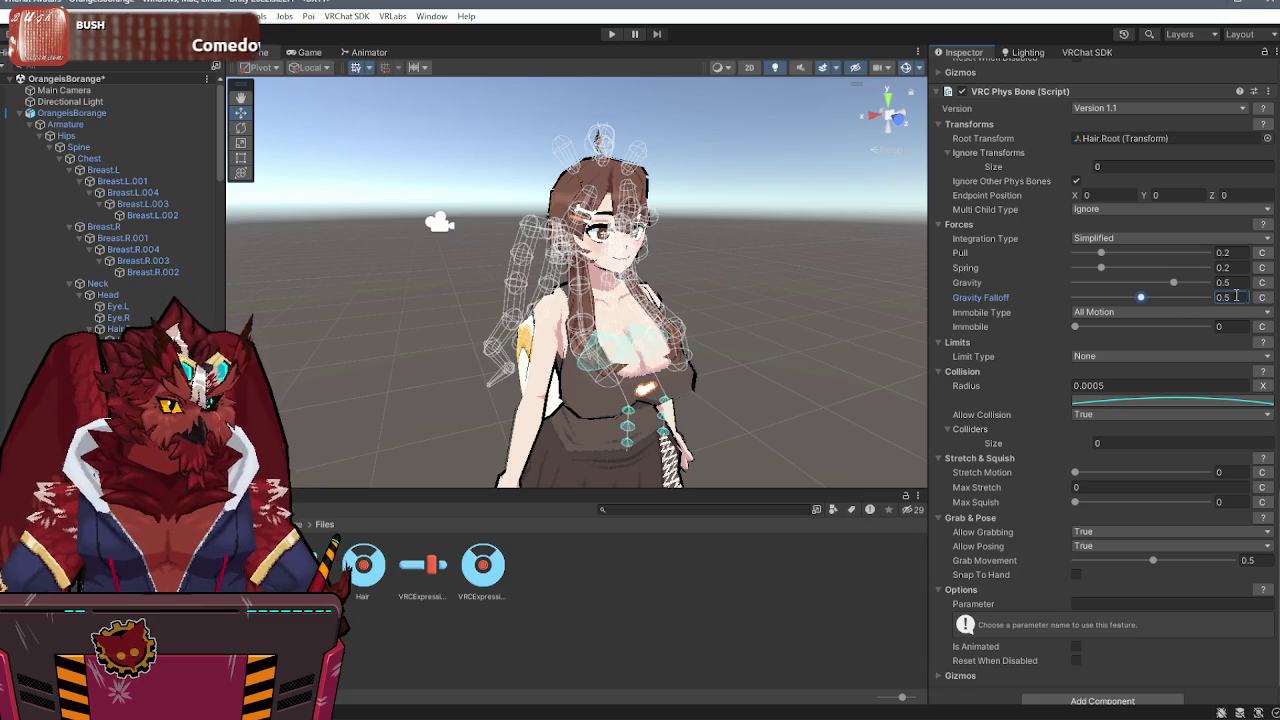
{"action": "scroll", "coordinate": [976, 396], "scroll_direction": "down", "scroll_amount": 1}
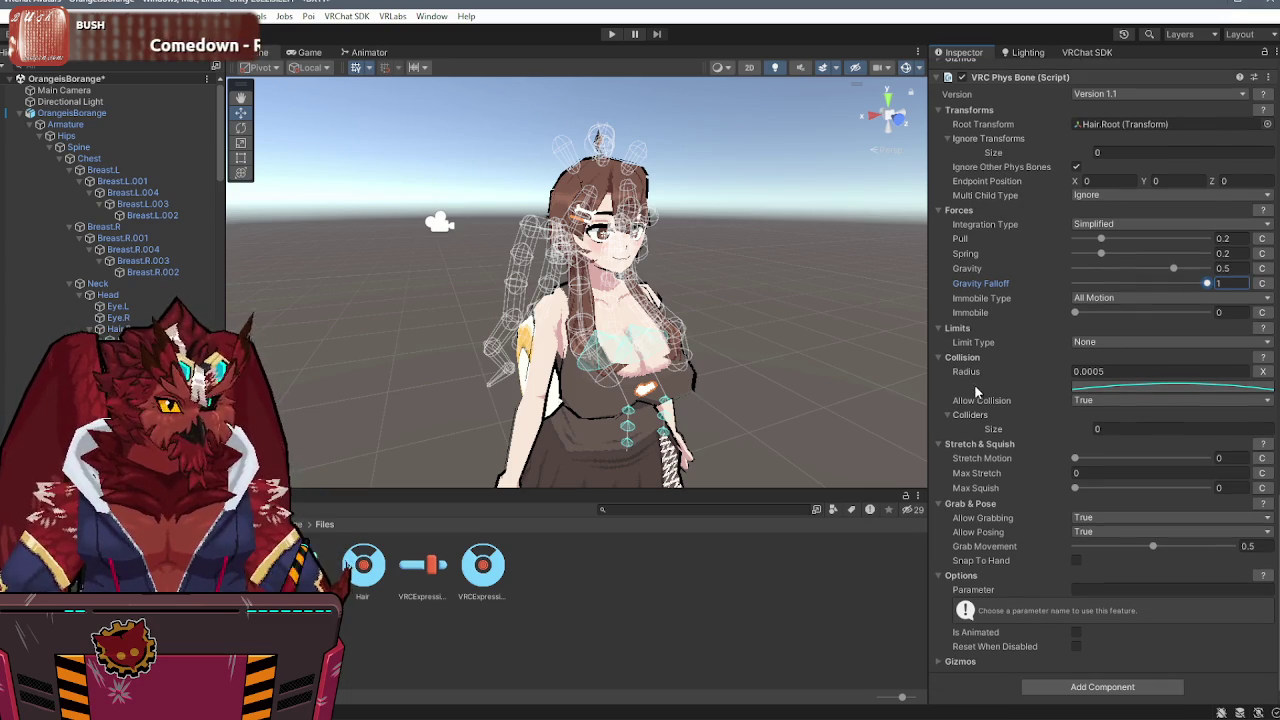
{"action": "left_click", "coordinate": [1236, 267]}
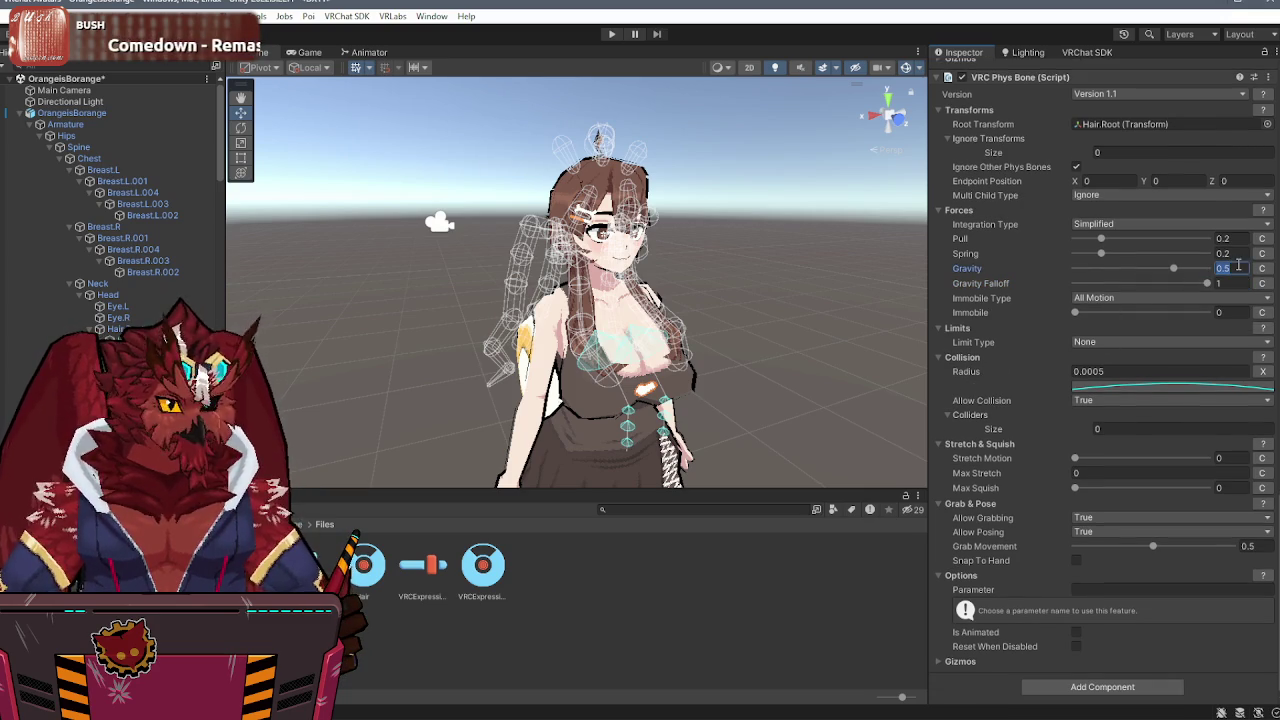
{"action": "type", "text": "0.1"}
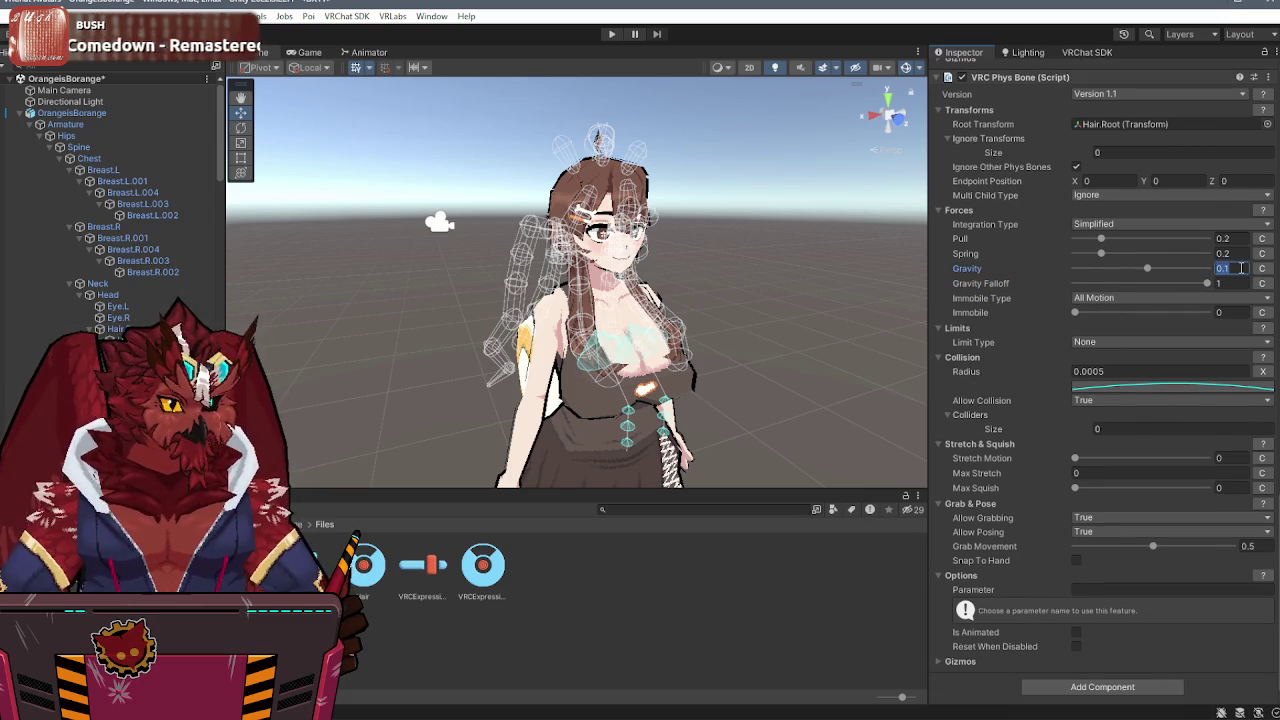
{"action": "key", "text": "BackSpace"}
{"action": "type", "text": "2"}
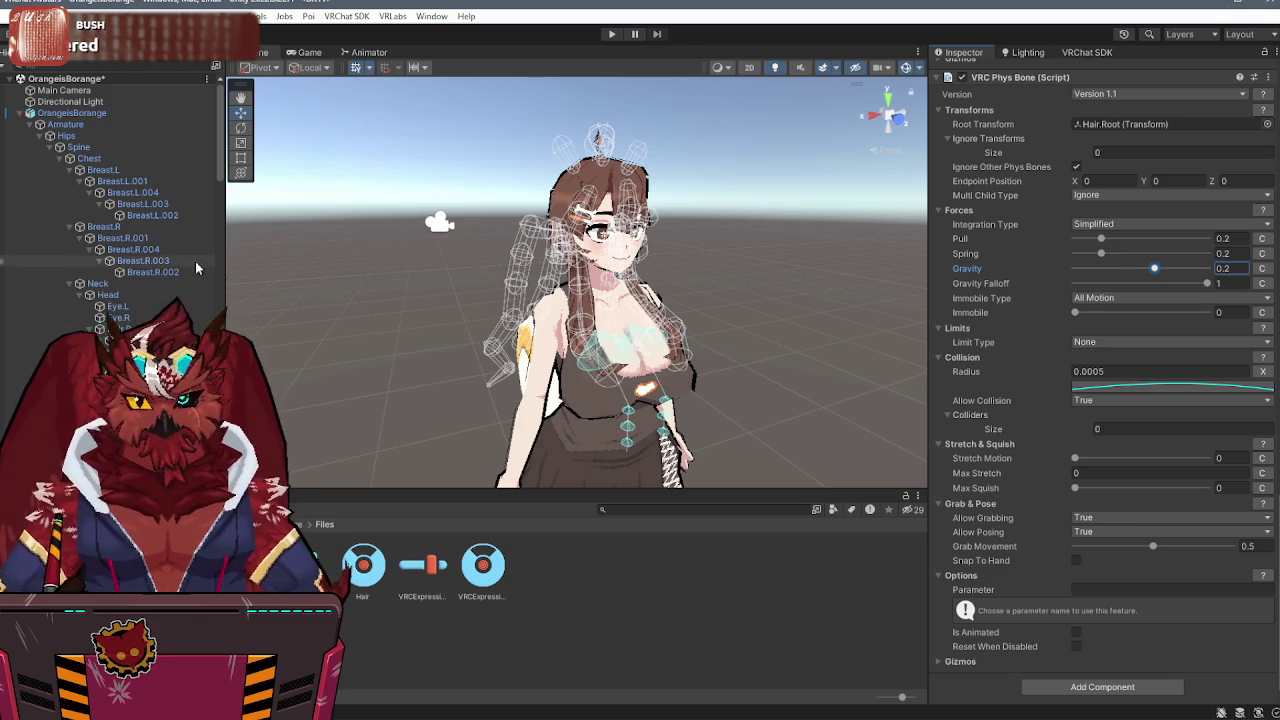
{"action": "left_click", "coordinate": [100, 170]}
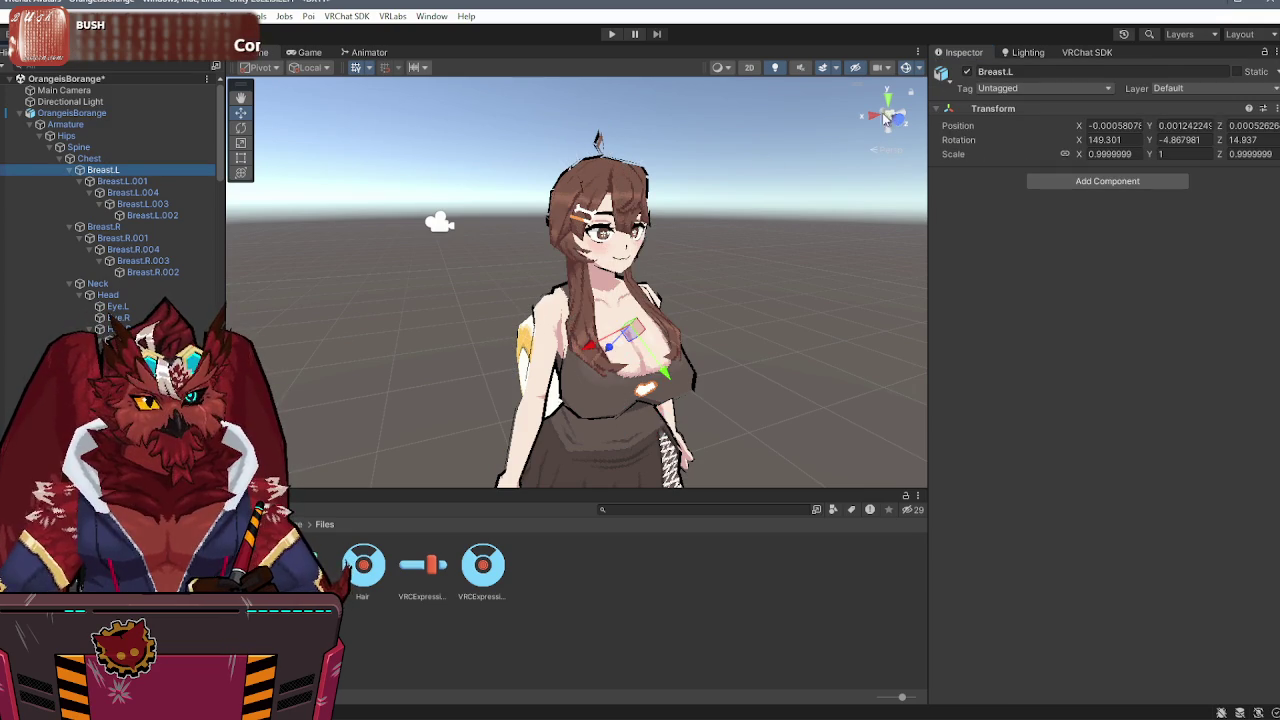
- Add a VRC Phys Bone Collider component to Breast.L
{"action": "left_click", "coordinate": [886, 118]}
{"action": "left_click", "coordinate": [1107, 181]}
{"action": "type", "text": "phys"}
{"action": "left_click", "coordinate": [1114, 270]}
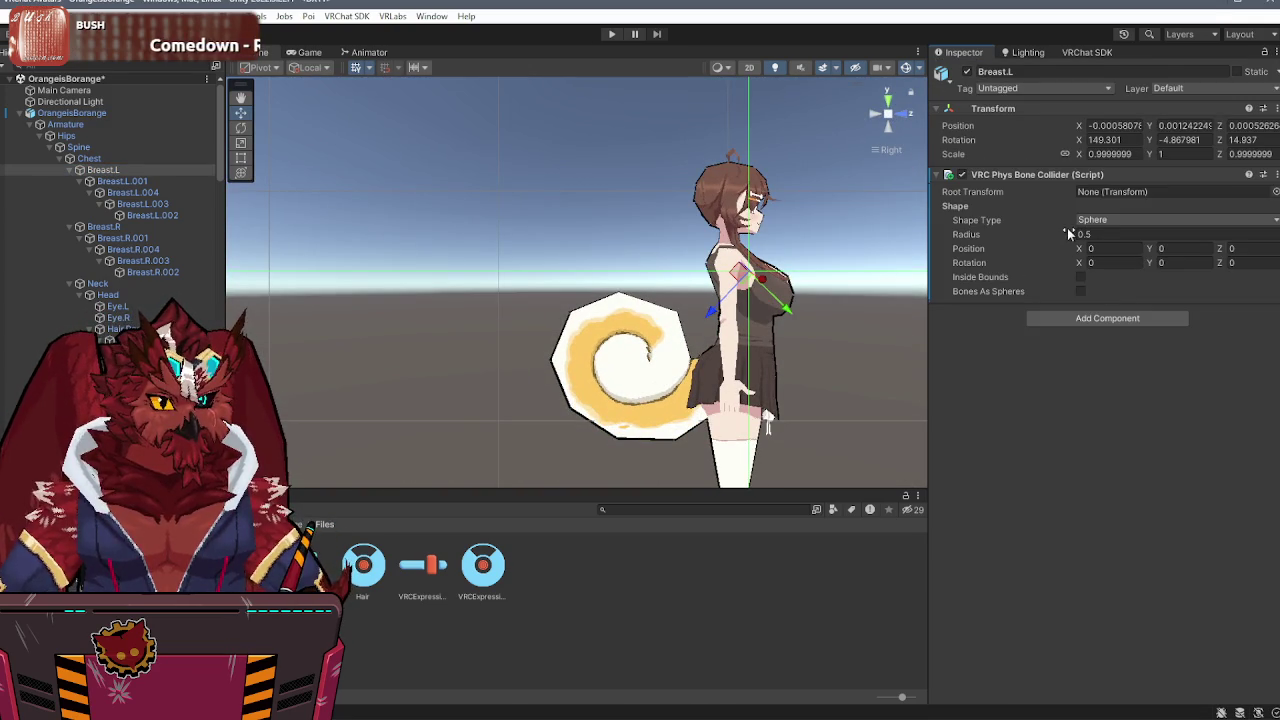
- Shrink the Breast.L collider radius to 0.001 and frame it in the view
{"action": "mouse_move", "coordinate": [1067, 233]}
{"action": "left_mouse_down"}
{"action": "mouse_move", "coordinate": [990, 242]}
{"action": "mouse_move", "coordinate": [1057, 242]}
{"action": "mouse_move", "coordinate": [1046, 241]}
{"action": "left_mouse_up"}
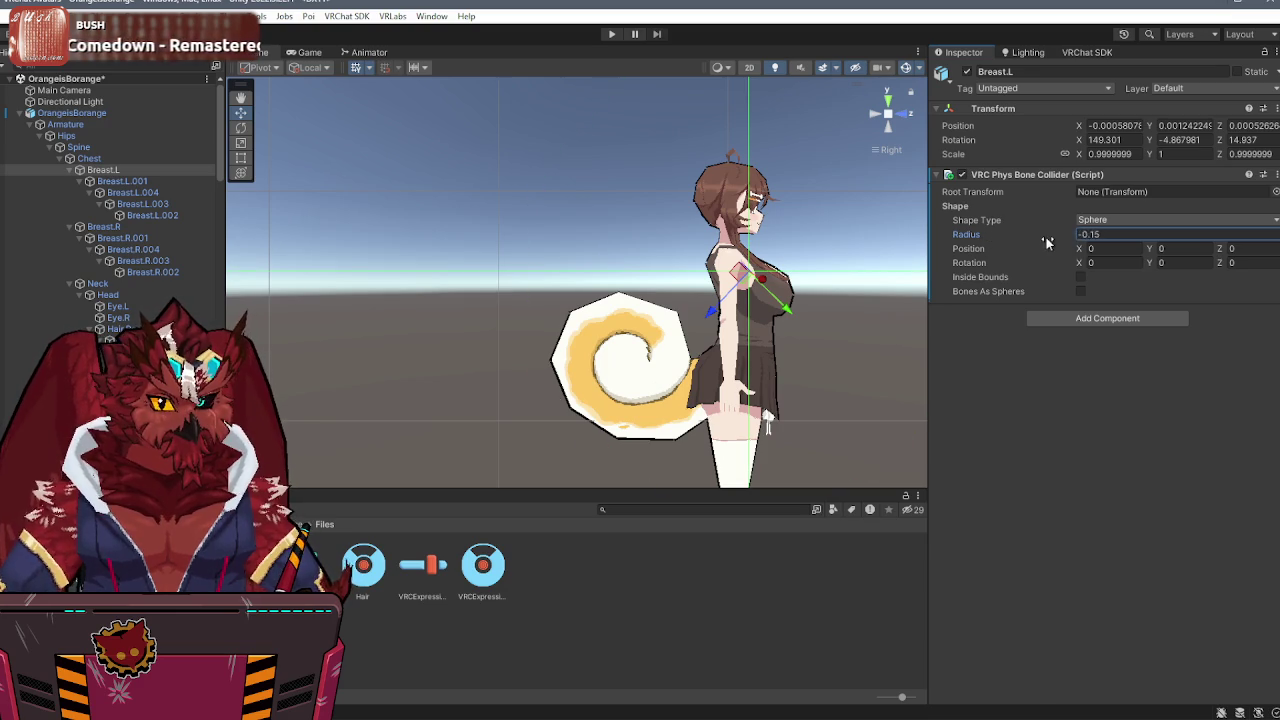
{"action": "left_click", "coordinate": [1086, 234]}
{"action": "type", "text": ".000"}
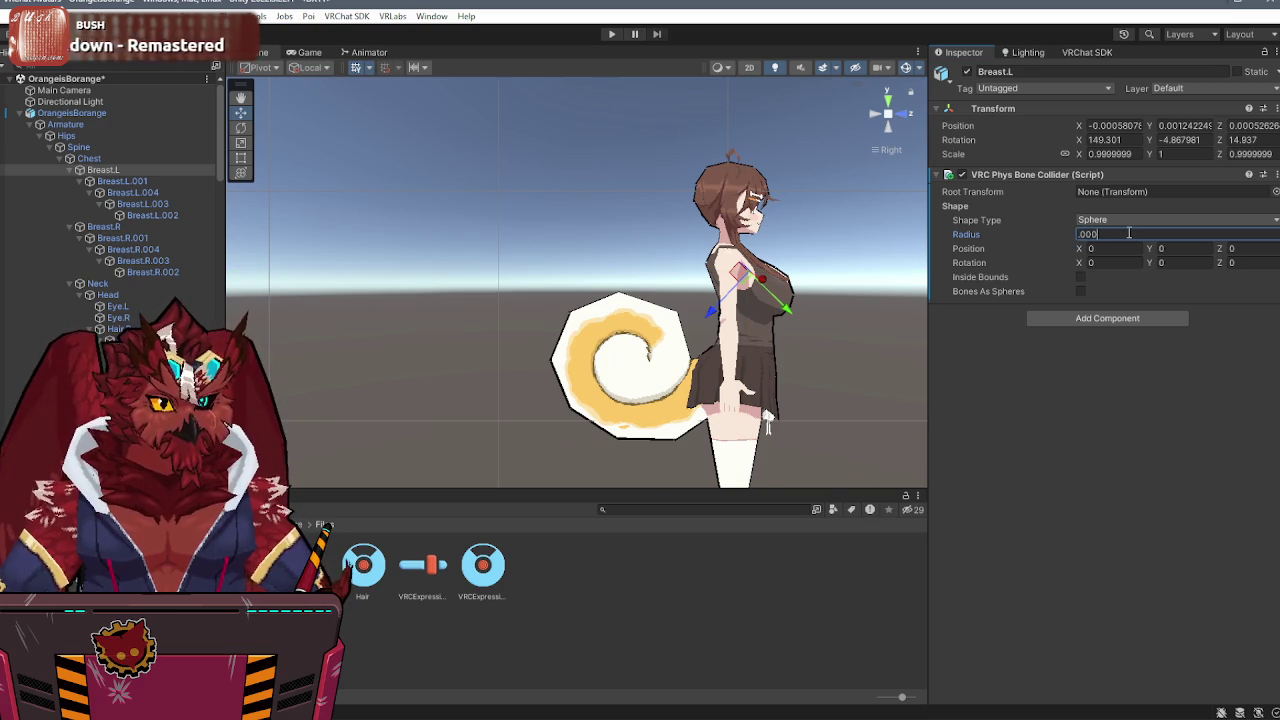
{"action": "key", "text": "BackSpace"}
{"action": "key", "text": "BackSpace"}
{"action": "type", "text": "1"}
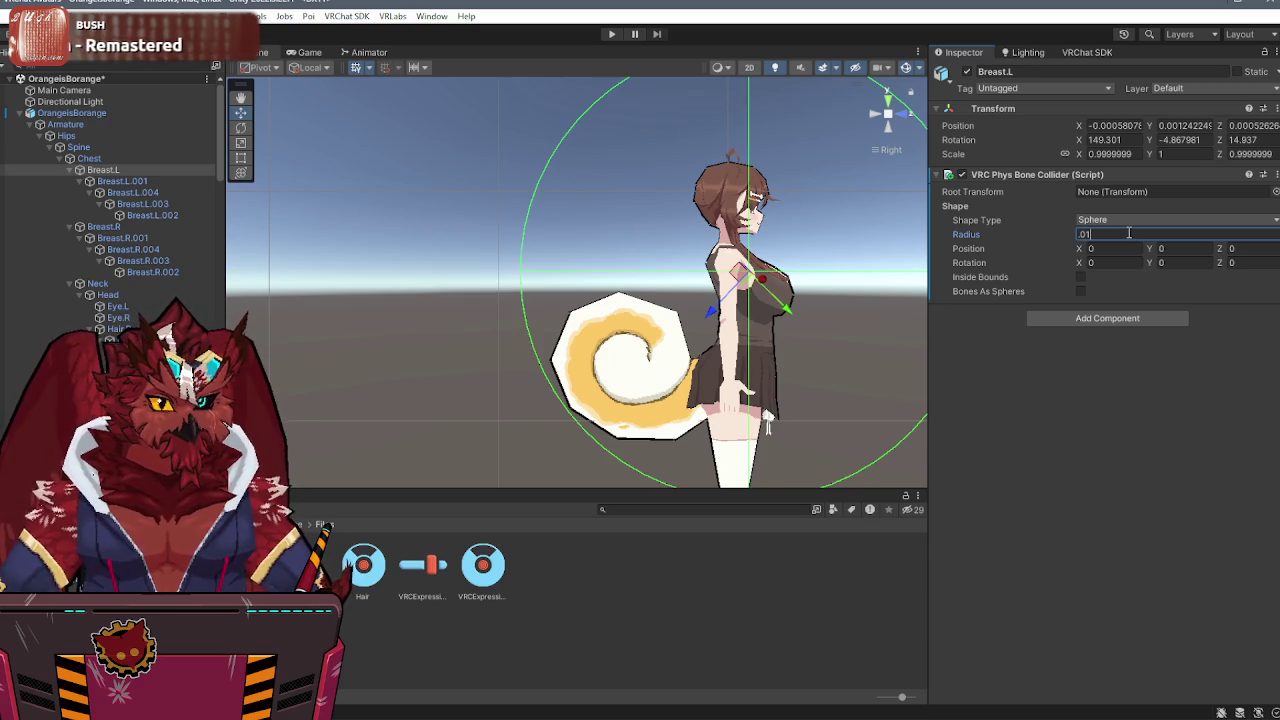
{"action": "key", "text": "BackSpace"}
{"action": "type", "text": "01"}
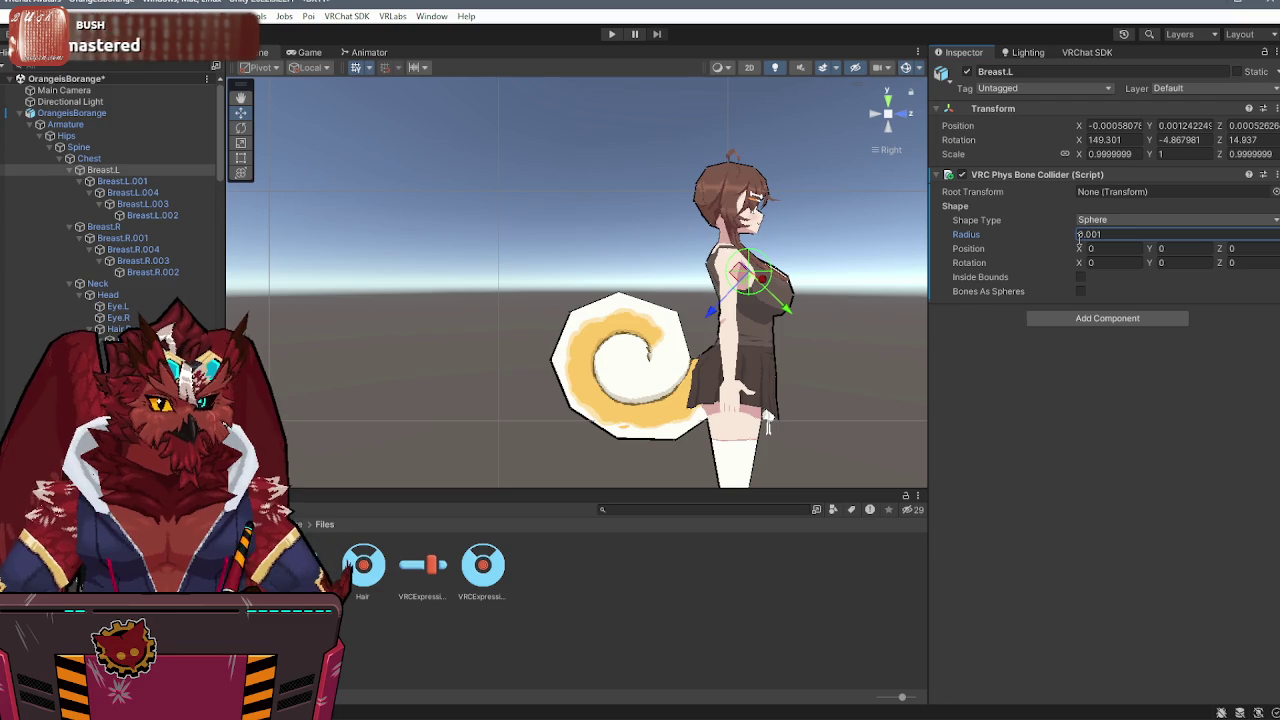
{"action": "key", "text": "Return"}
{"action": "key", "text": "f"}
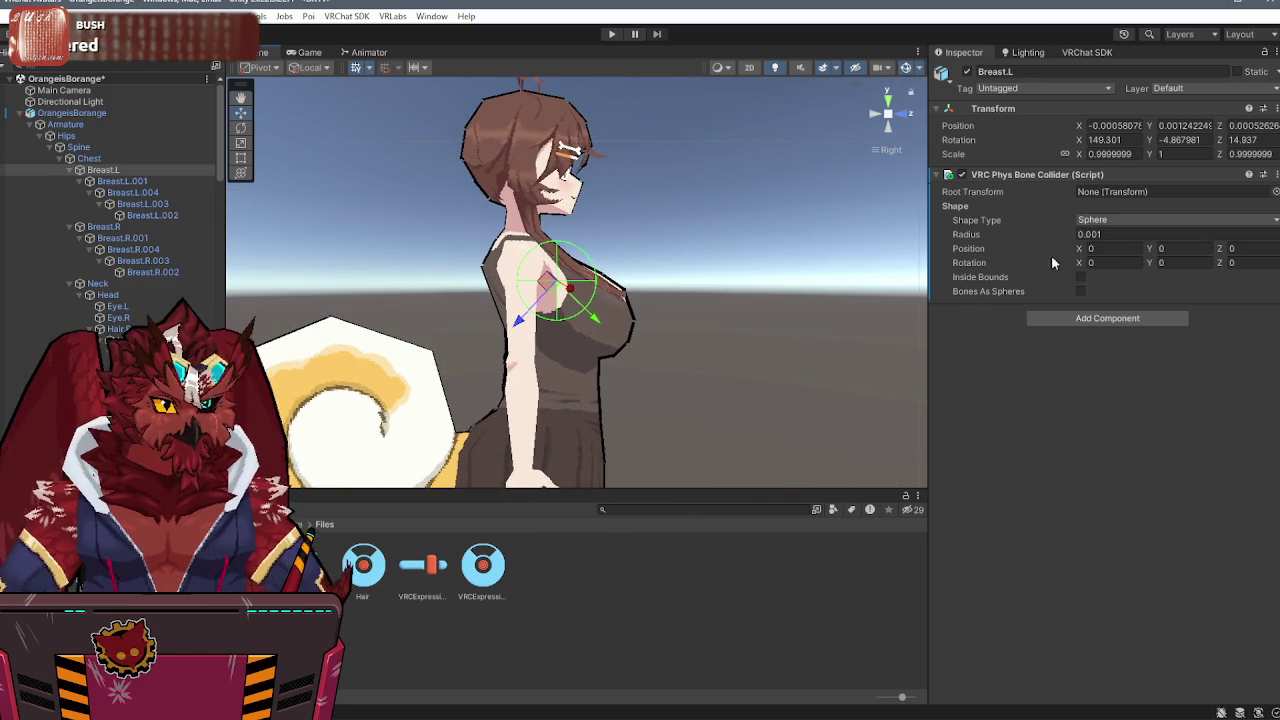
- Set the collider's Y offset to 0.001 and Z offset to 0 using world-aligned handles, then switch to Spotify
{"action": "left_click_drag", "start_coordinate": [1082, 252], "coordinate": [1095, 253]}
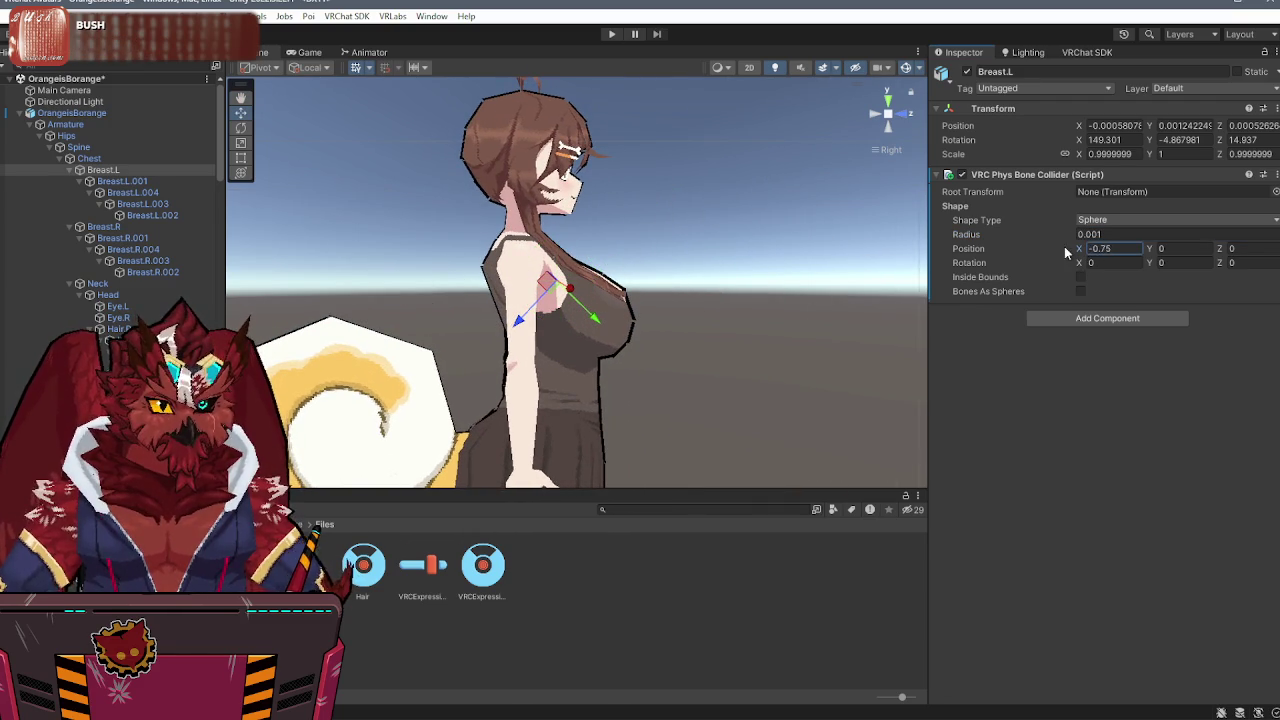
{"action": "left_click_drag", "start_coordinate": [1147, 251], "coordinate": [1150, 256]}
{"action": "left_click", "coordinate": [1240, 248]}
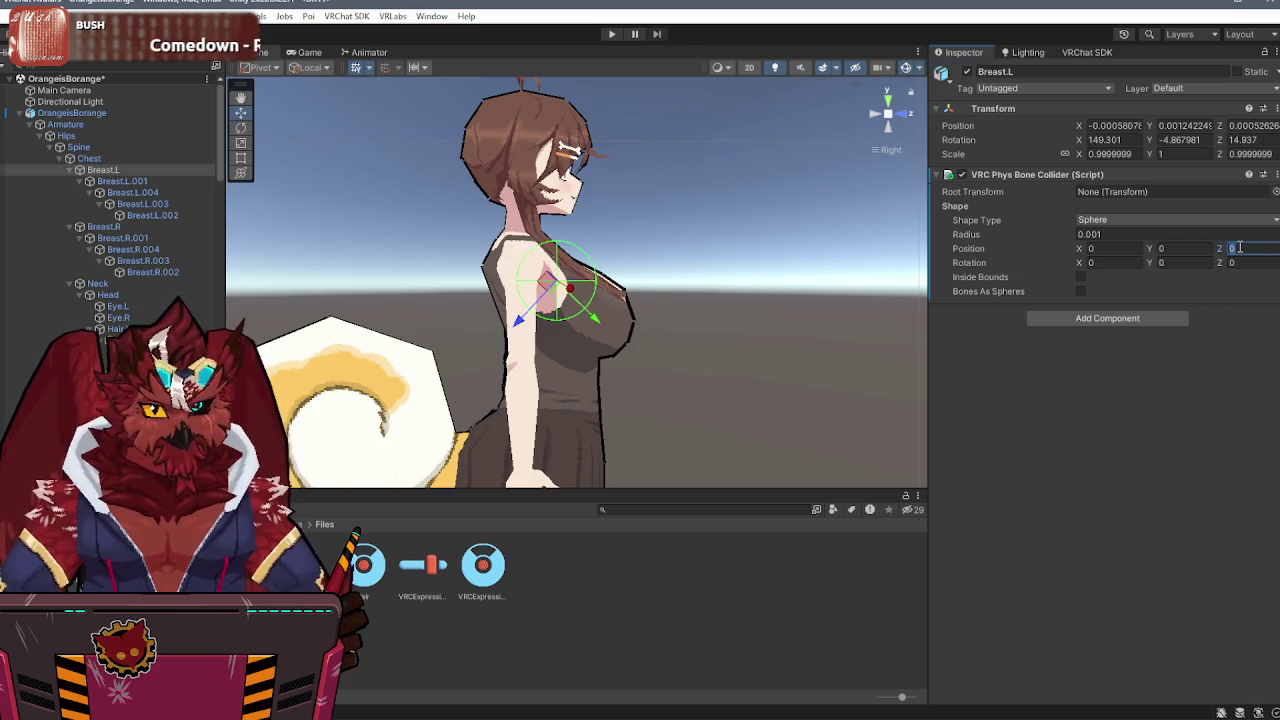
{"action": "type", "text": "0.001"}
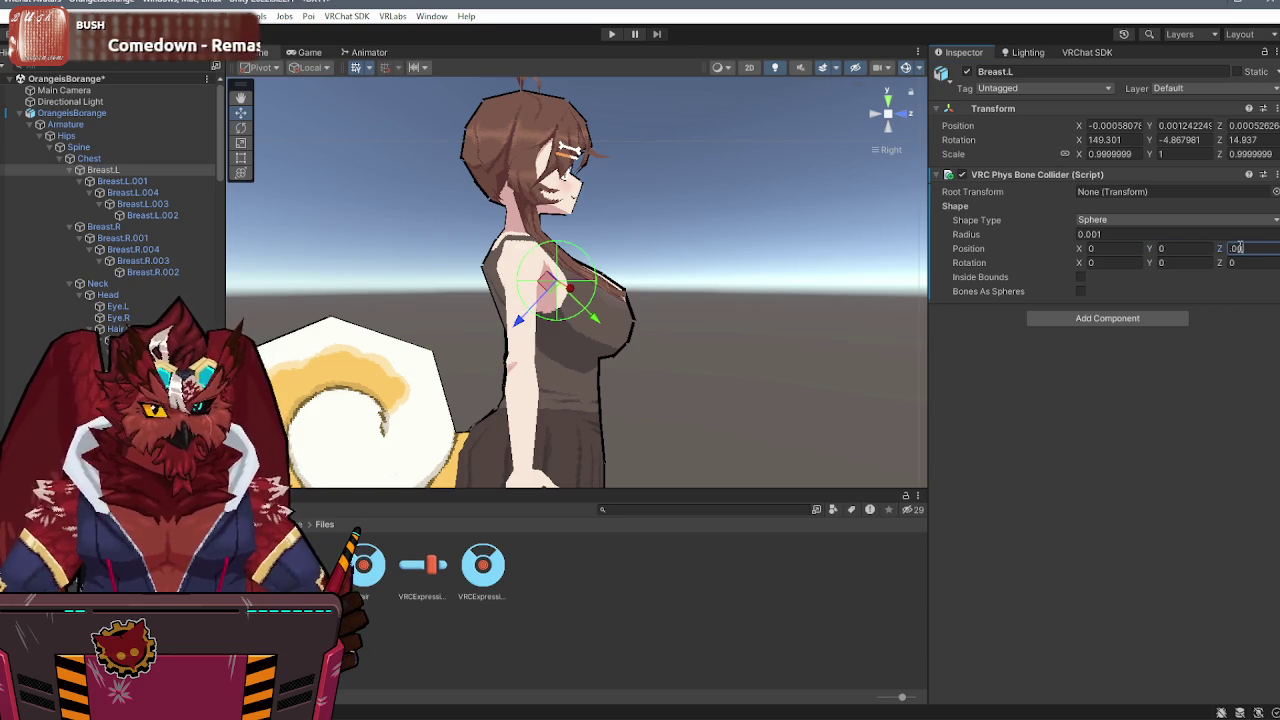
{"action": "key", "text": "Return"}
{"action": "left_click", "coordinate": [300, 67]}
{"action": "left_click", "coordinate": [322, 86]}
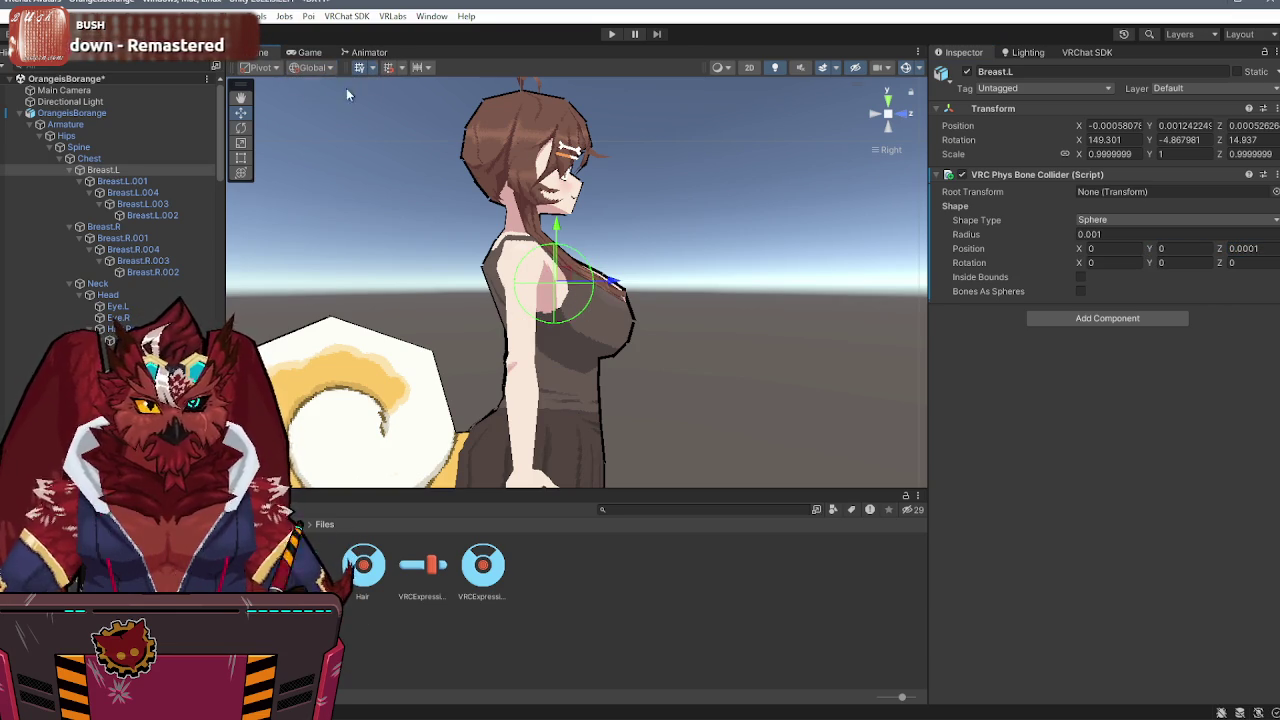
{"action": "left_click", "coordinate": [1176, 248]}
{"action": "type", "text": ".00"}
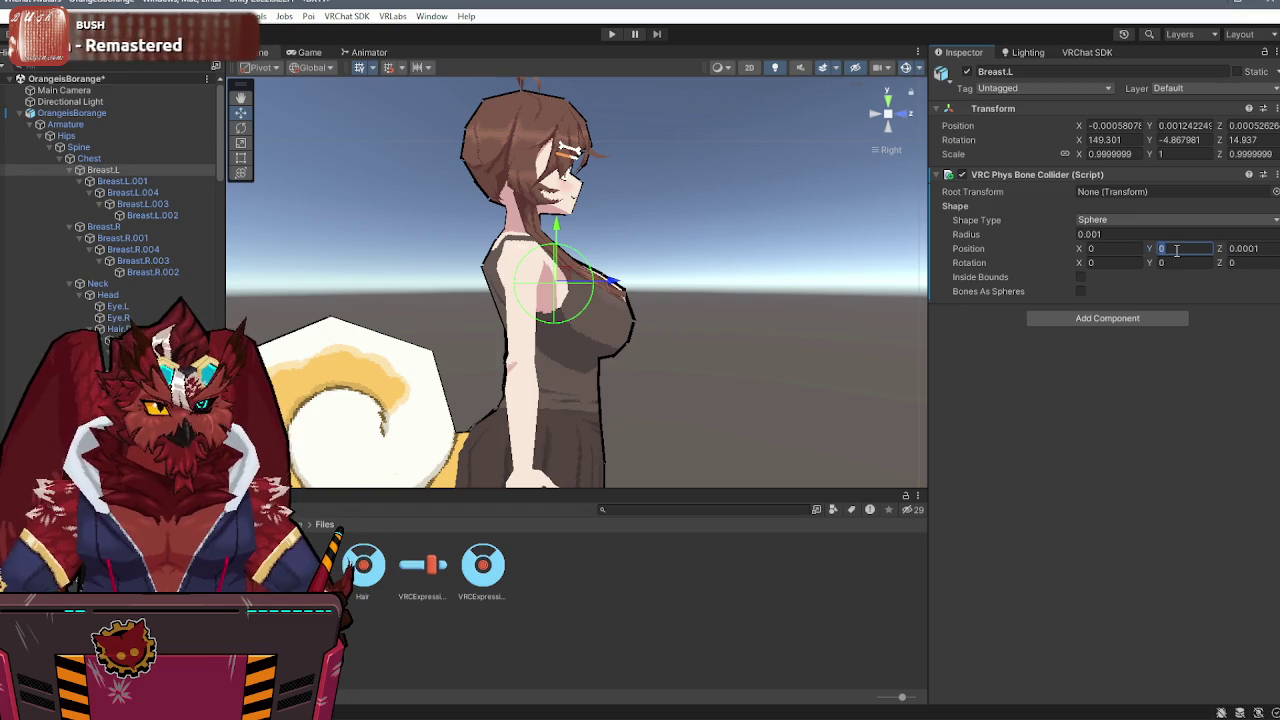
{"action": "type", "text": "0"}
{"action": "key", "text": "BackSpace"}
{"action": "key", "text": "BackSpace"}
{"action": "type", "text": "1"}
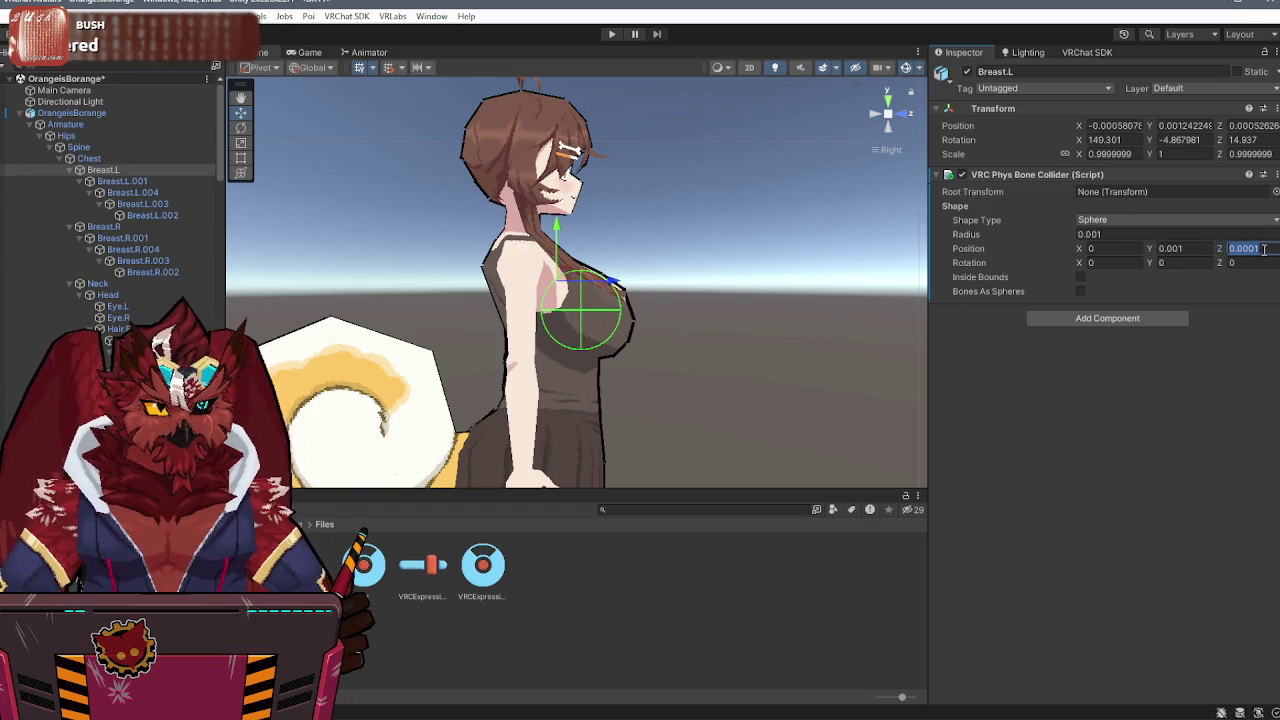
{"action": "type", "text": ".001"}
{"action": "key", "text": "BackSpace"}
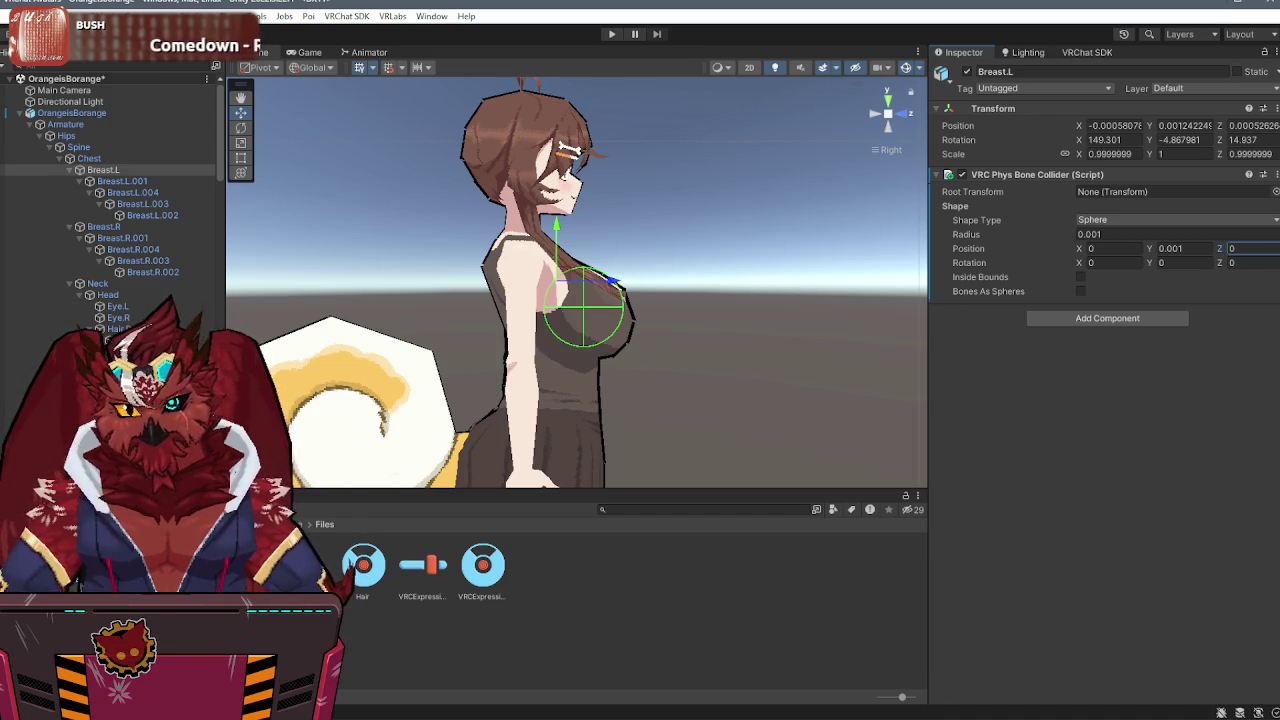
{"action": "key", "text": "alt+Tab"}
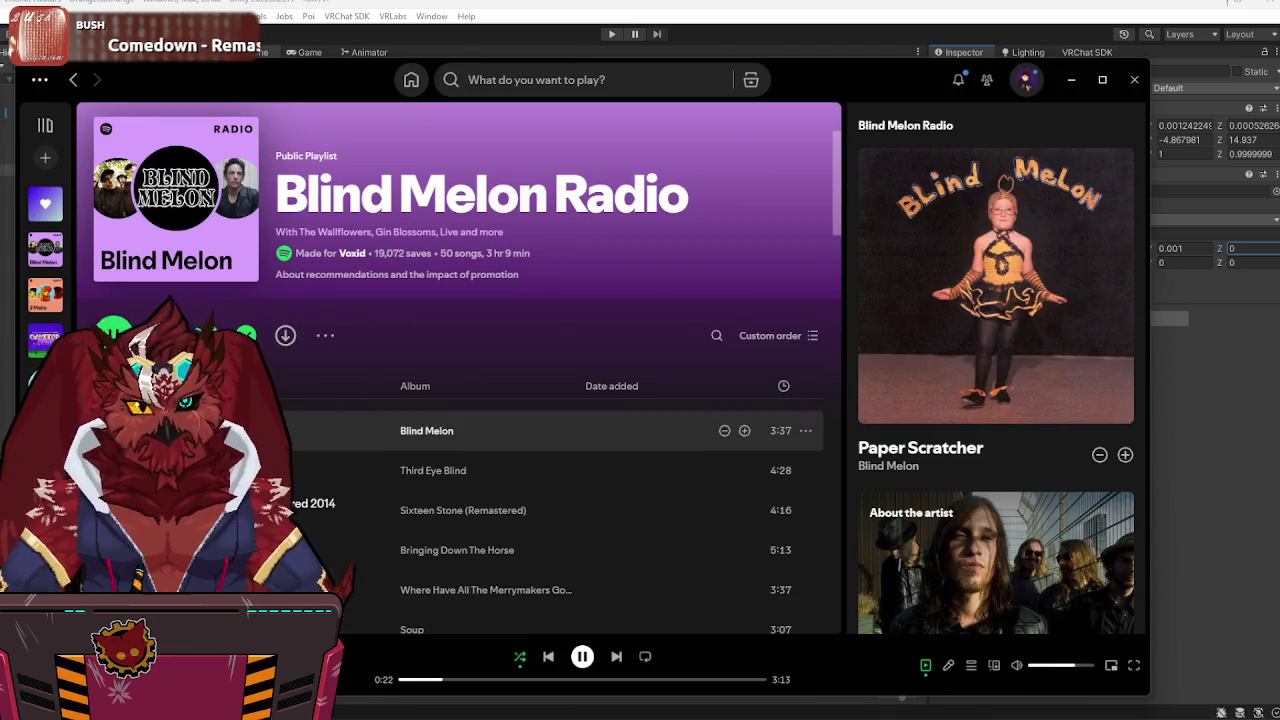
- Play Liked Songs, skip ahead to Gost's 'Cursed', and minimize Spotify
{"action": "left_click", "coordinate": [617, 657]}
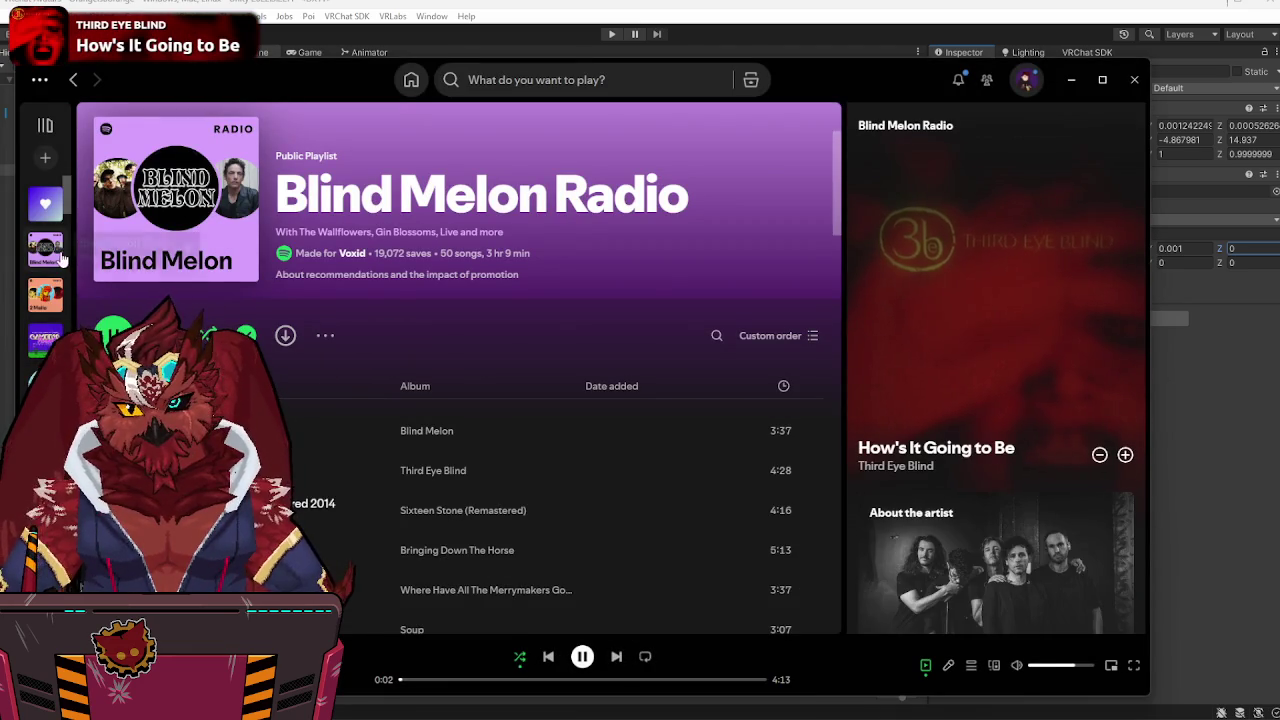
{"action": "left_click", "coordinate": [38, 207]}
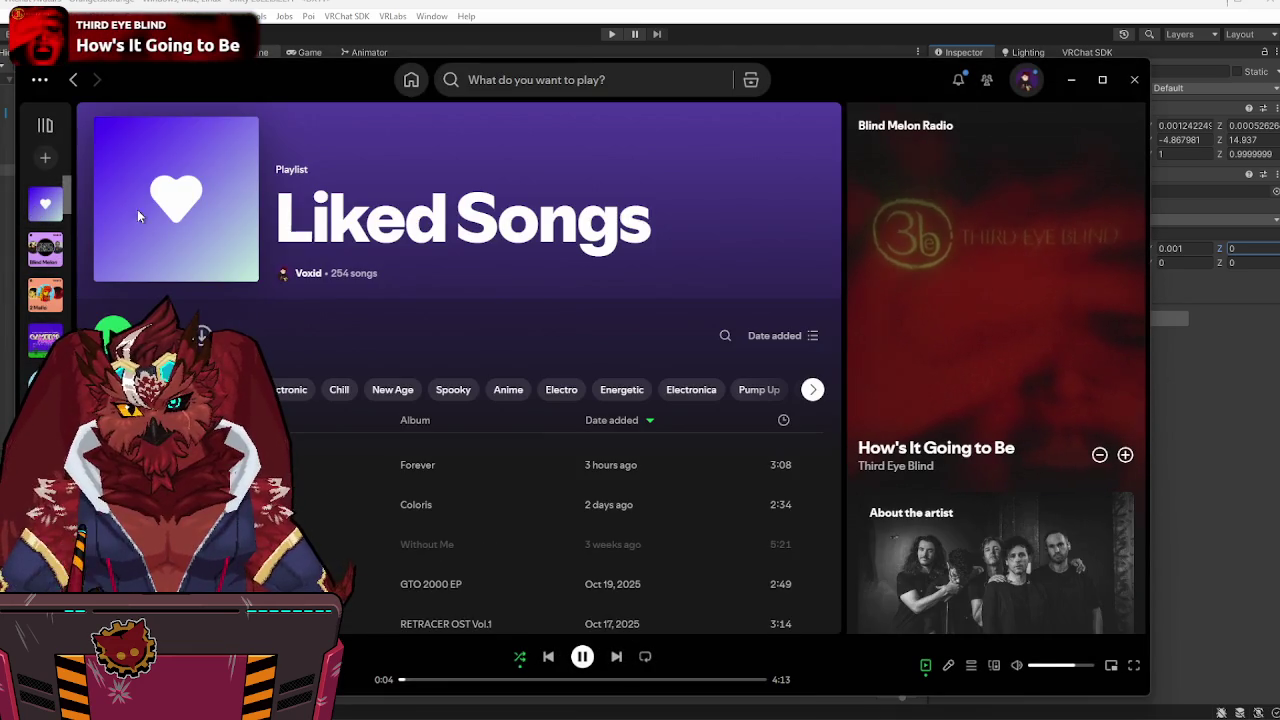
{"action": "left_click", "coordinate": [113, 333]}
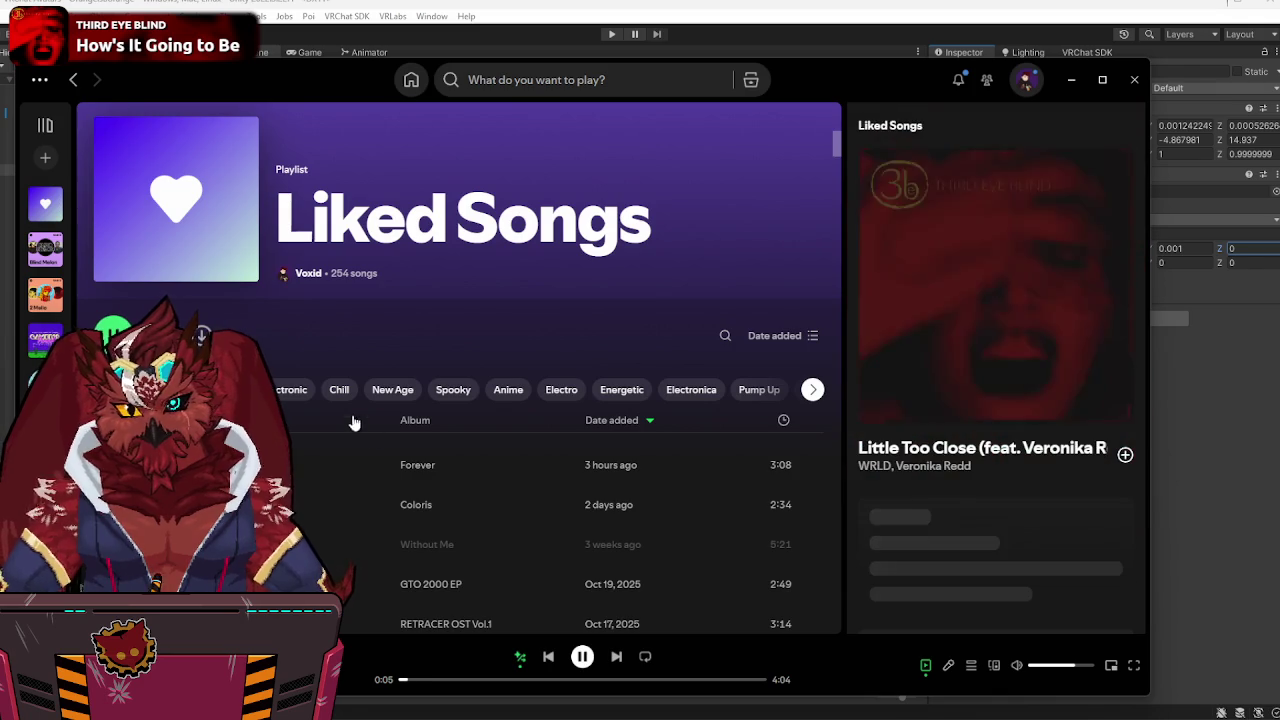
{"action": "left_click", "coordinate": [617, 657]}
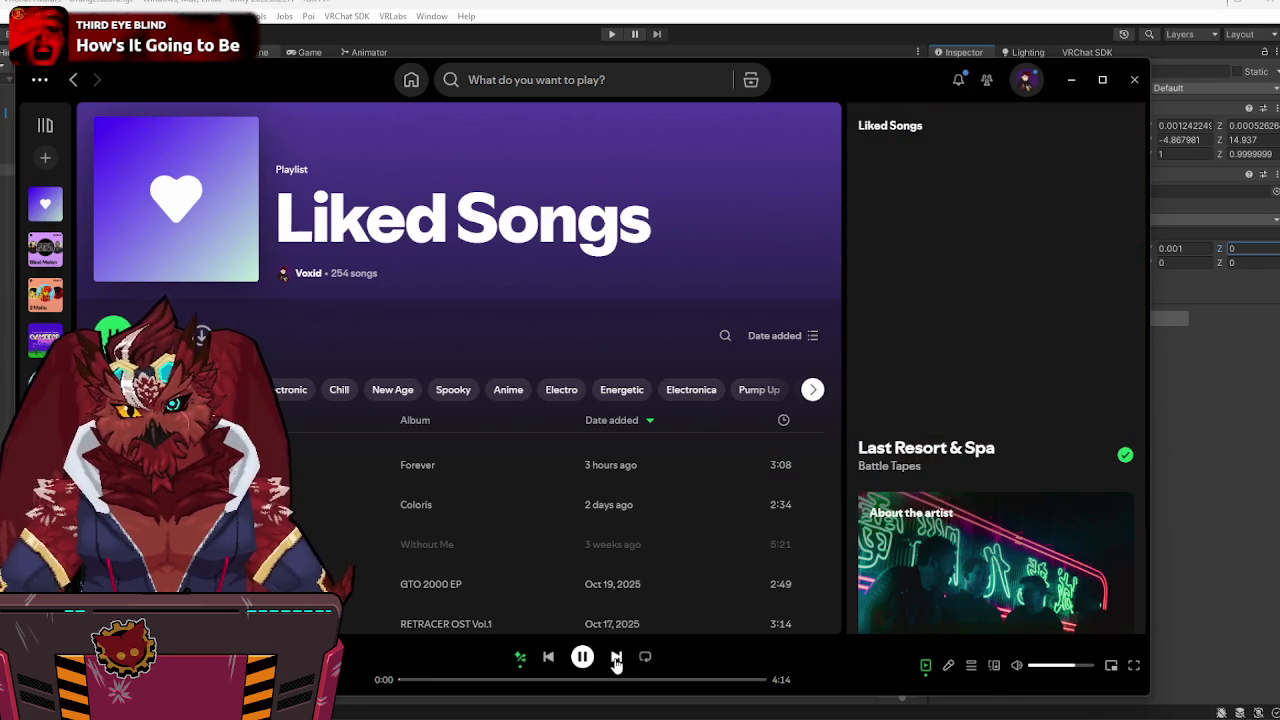
{"action": "left_click", "coordinate": [617, 657]}
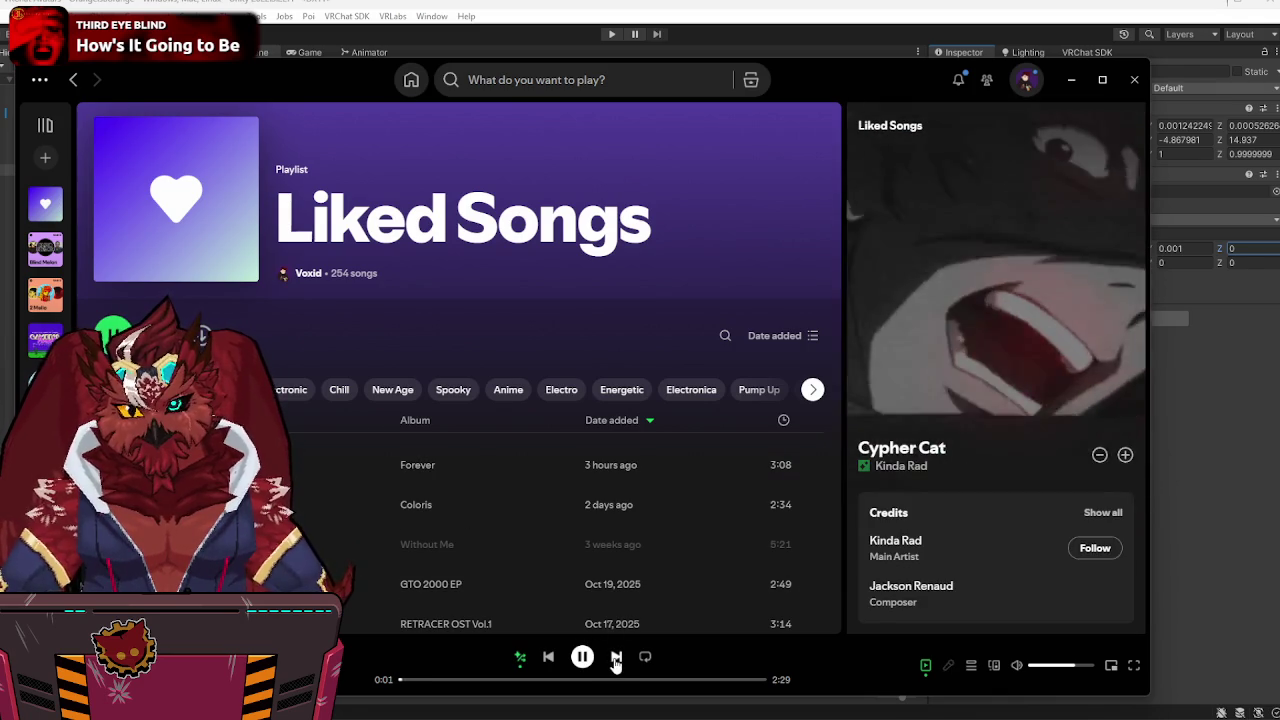
{"action": "left_click", "coordinate": [617, 657]}
{"action": "left_click", "coordinate": [617, 657]}
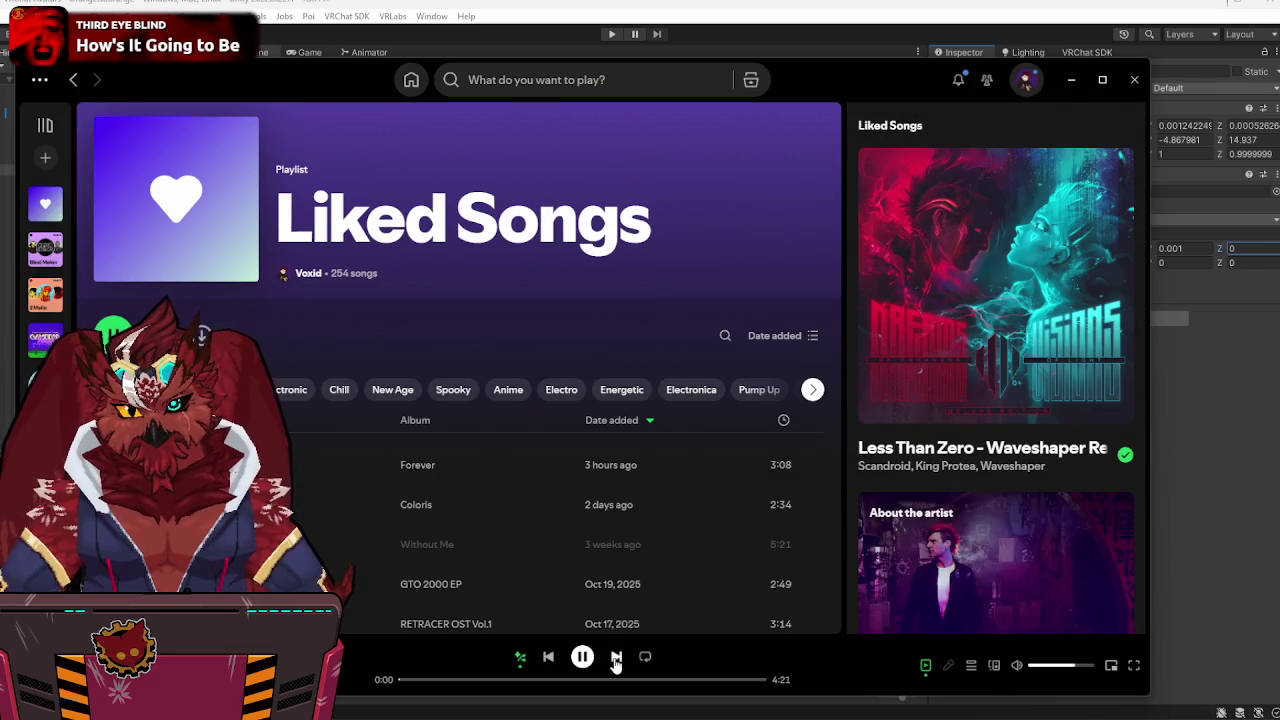
{"action": "left_click", "coordinate": [617, 657]}
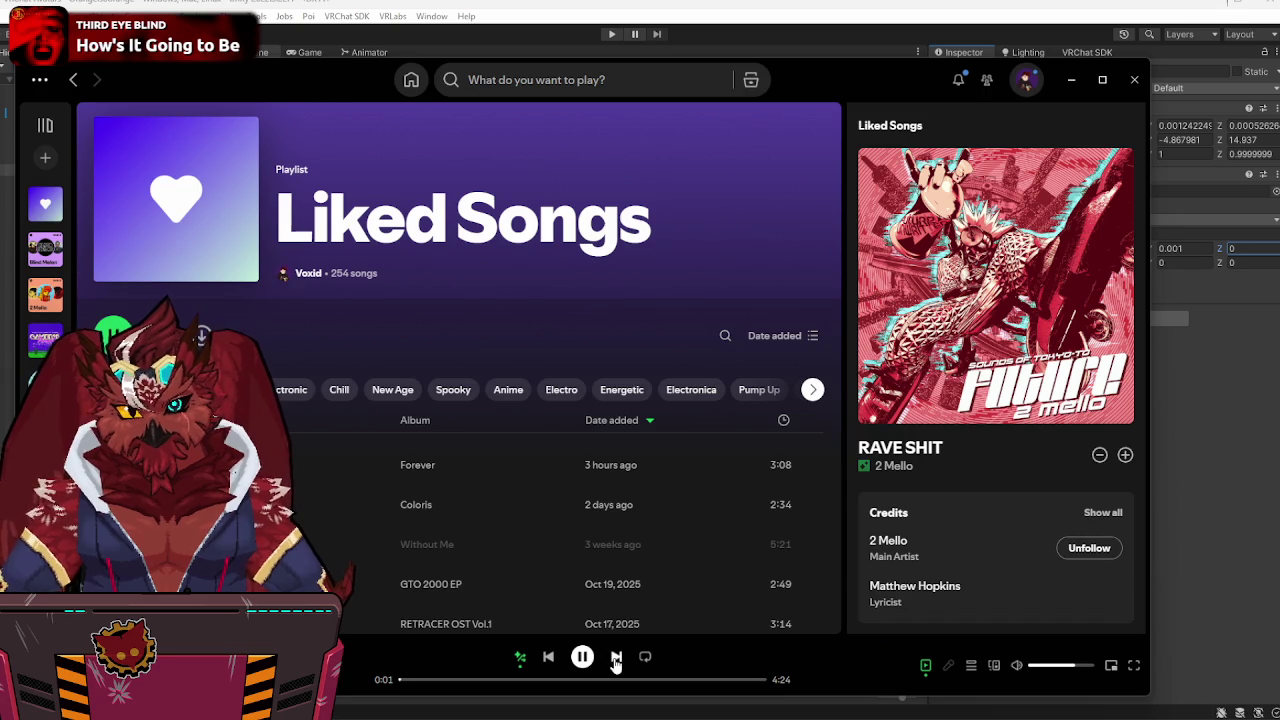
{"action": "left_click", "coordinate": [617, 657]}
{"action": "left_click", "coordinate": [617, 657]}
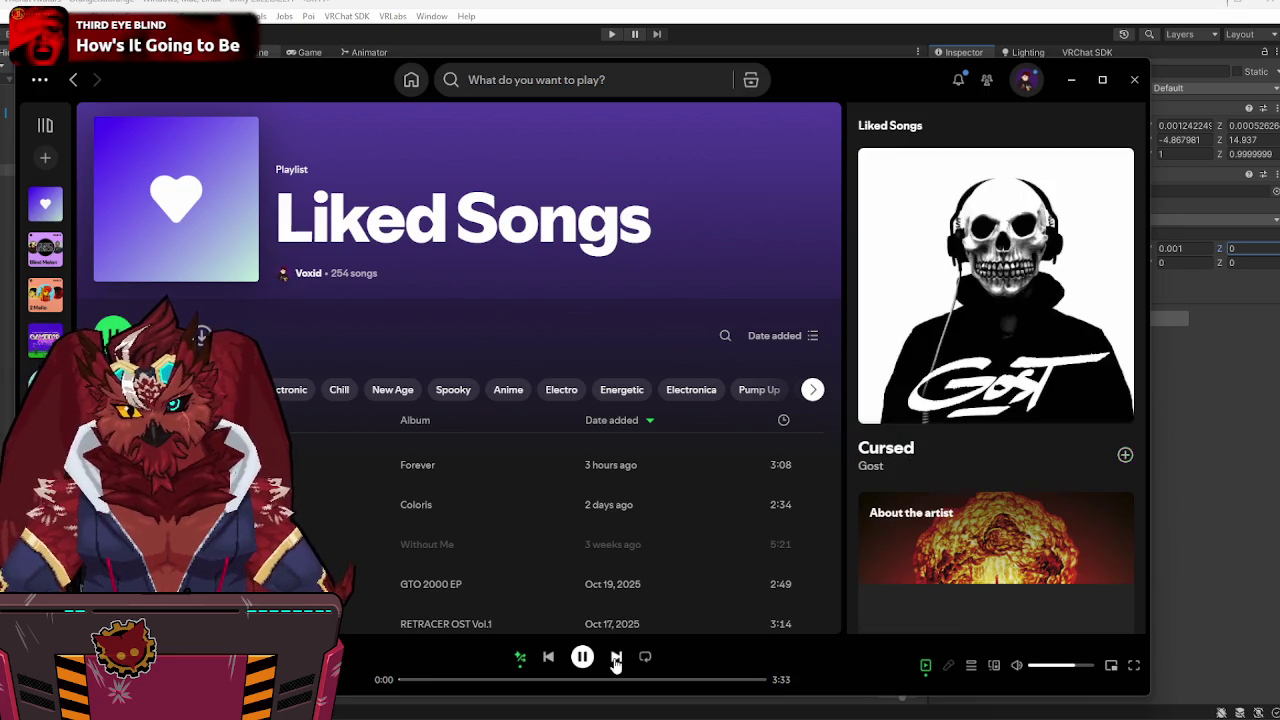
{"action": "left_click", "coordinate": [1071, 79]}
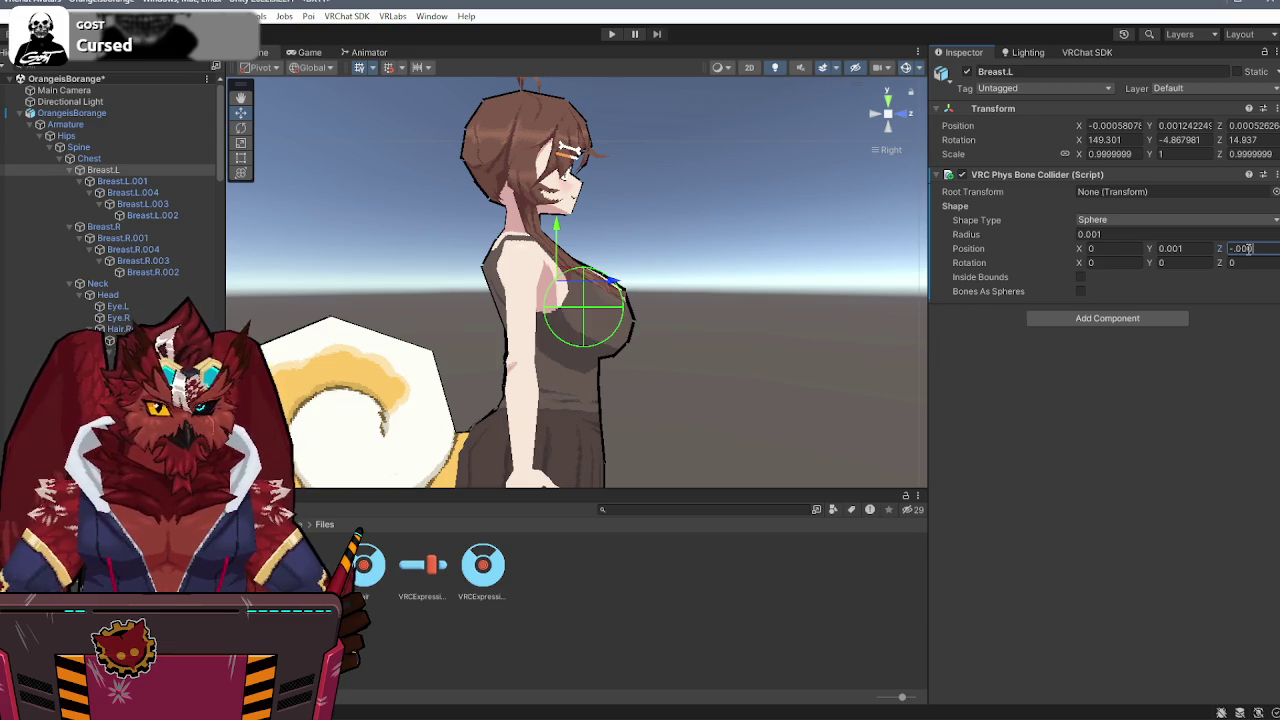
- Set the Breast.L collider's Y offset to 0.0015, checking front and side views
{"action": "left_click", "coordinate": [906, 115]}
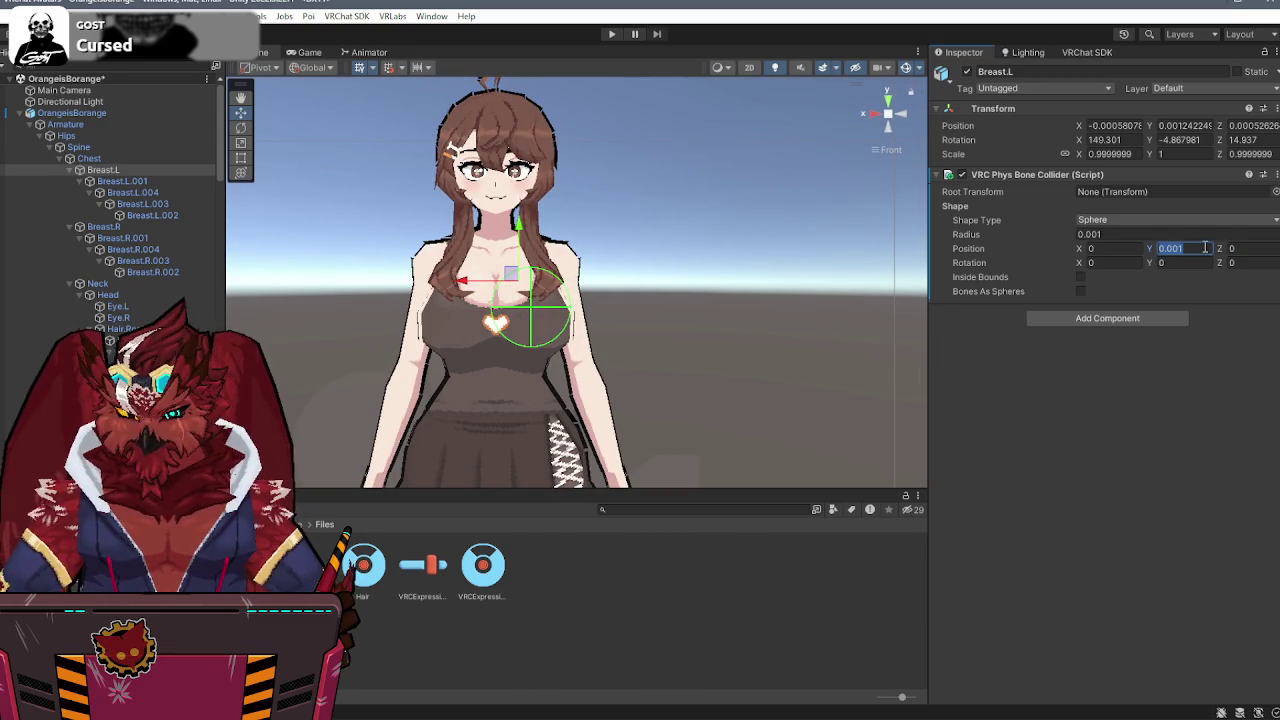
{"action": "type", "text": "0.005"}
{"action": "key", "text": "BackSpace"}
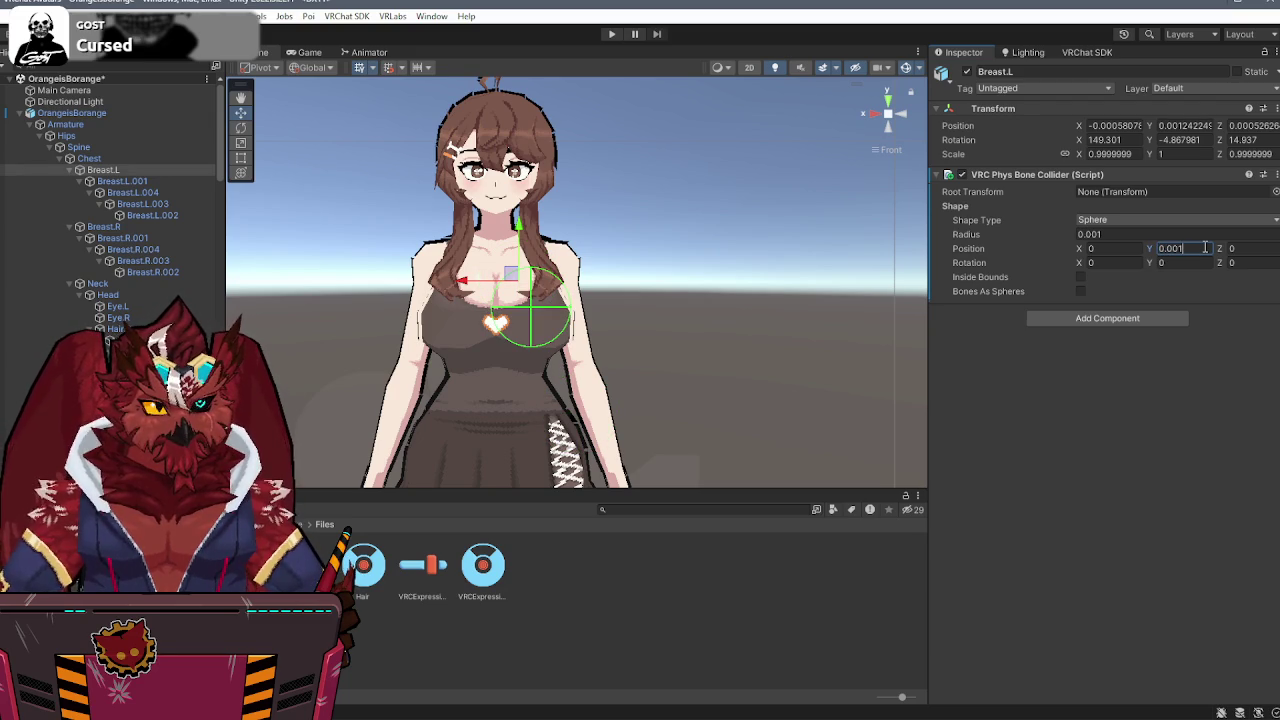
{"action": "type", "text": "2"}
{"action": "key", "text": "BackSpace"}
{"action": "type", "text": "15"}
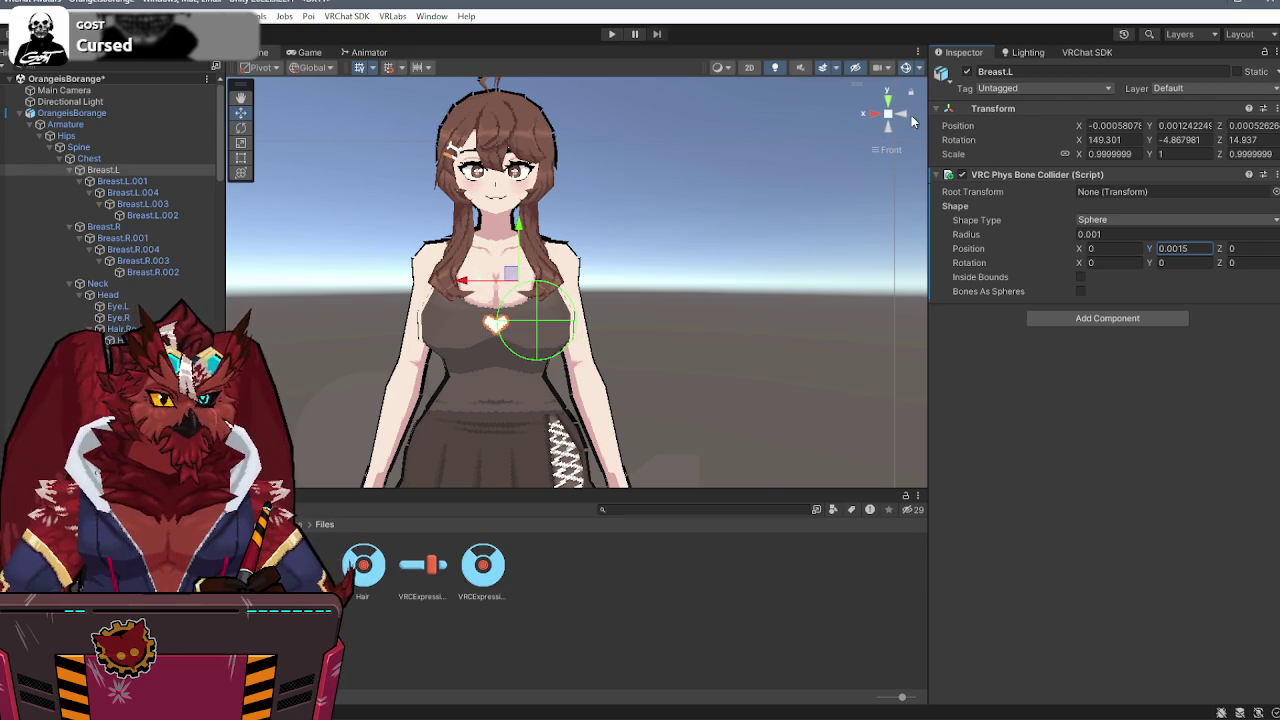
{"action": "left_click", "coordinate": [905, 116]}
- Copy the Breast.L VRC Phys Bone Collider component
{"action": "right_click", "coordinate": [1120, 177]}
{"action": "left_click", "coordinate": [1187, 276]}
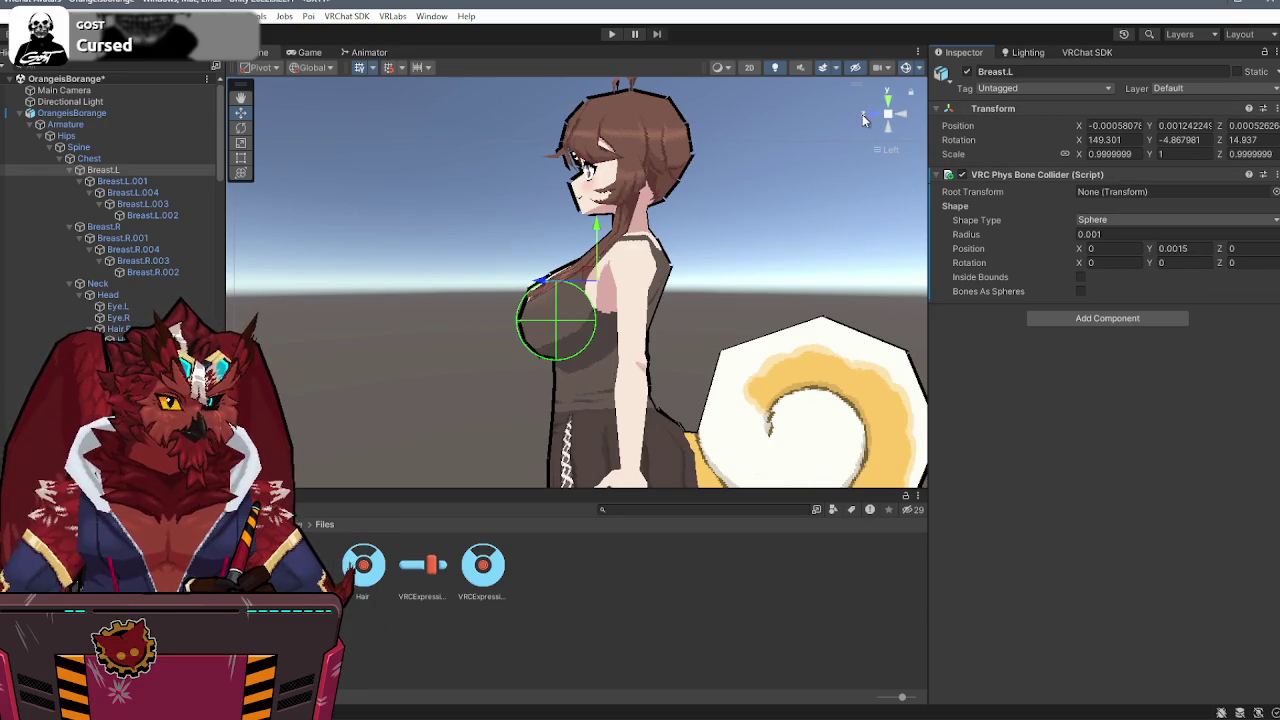
{"action": "left_click", "coordinate": [873, 117]}
- Paste the copied collider onto Breast.R as a new component and check it from side and front views
{"action": "left_click", "coordinate": [125, 229]}
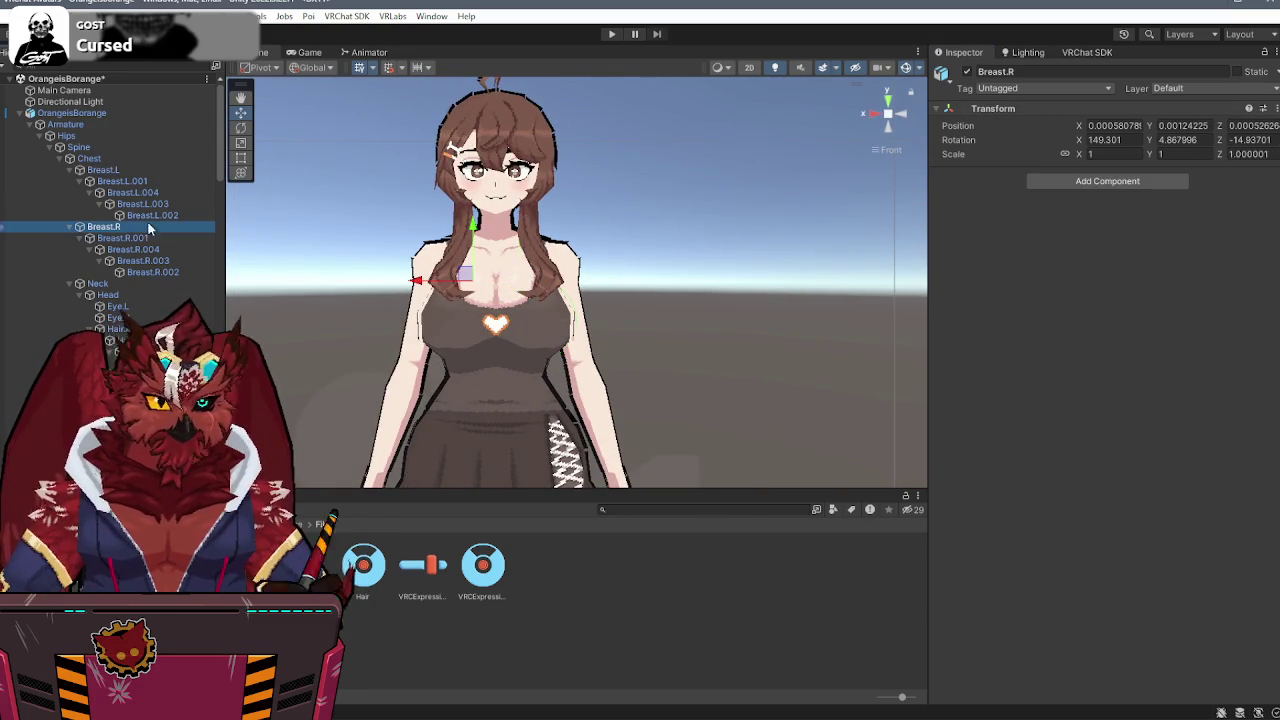
{"action": "left_click", "coordinate": [1263, 108]}
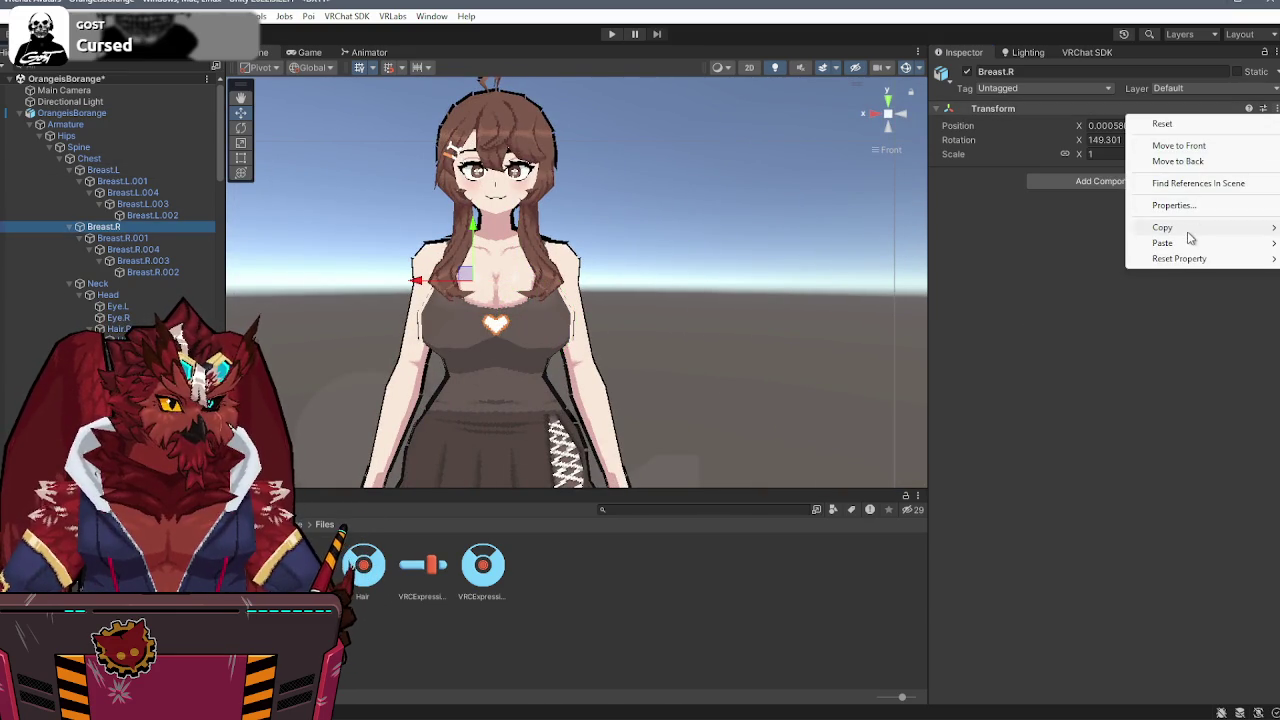
{"action": "mouse_move", "coordinate": [1136, 259]}
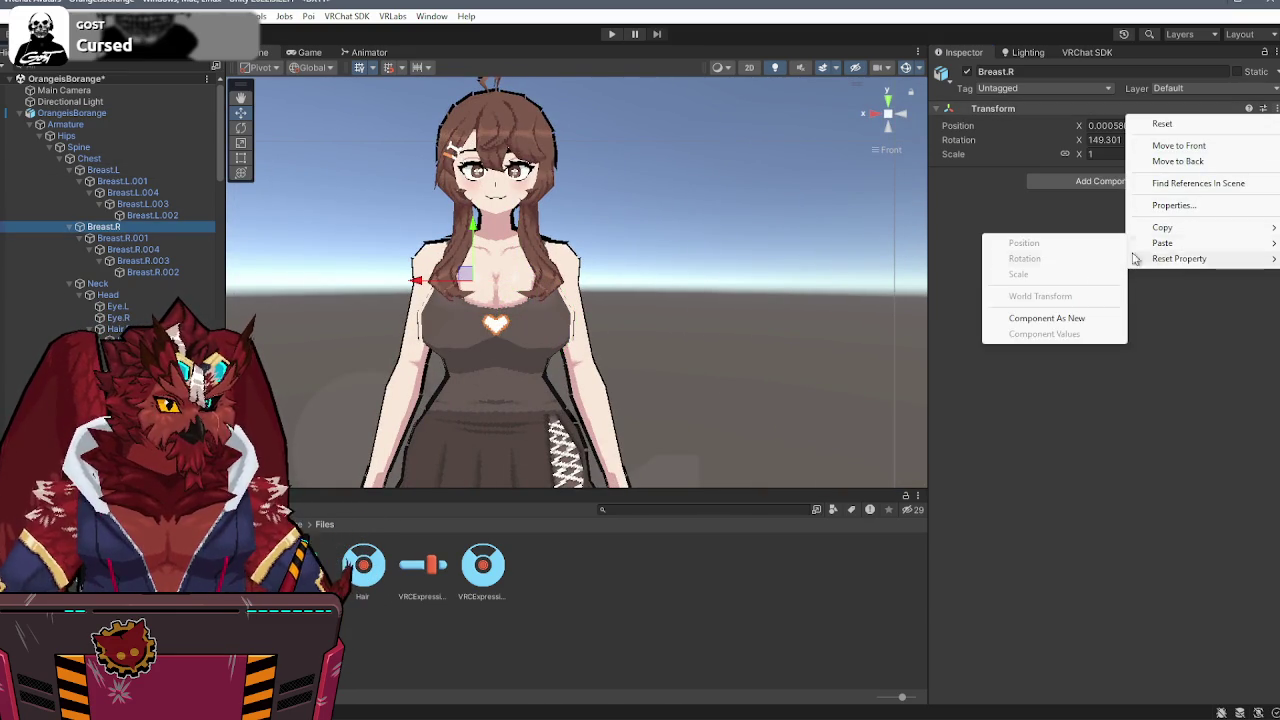
{"action": "left_click", "coordinate": [1045, 318]}
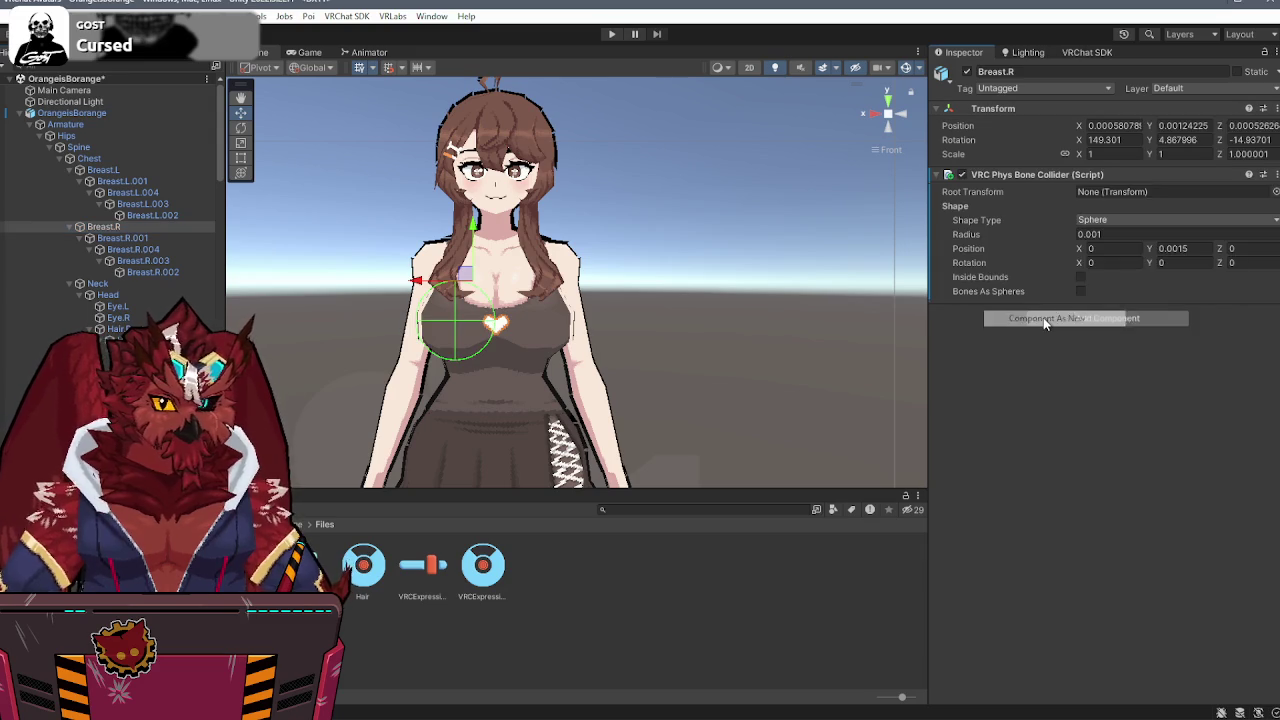
{"action": "left_click", "coordinate": [874, 116]}
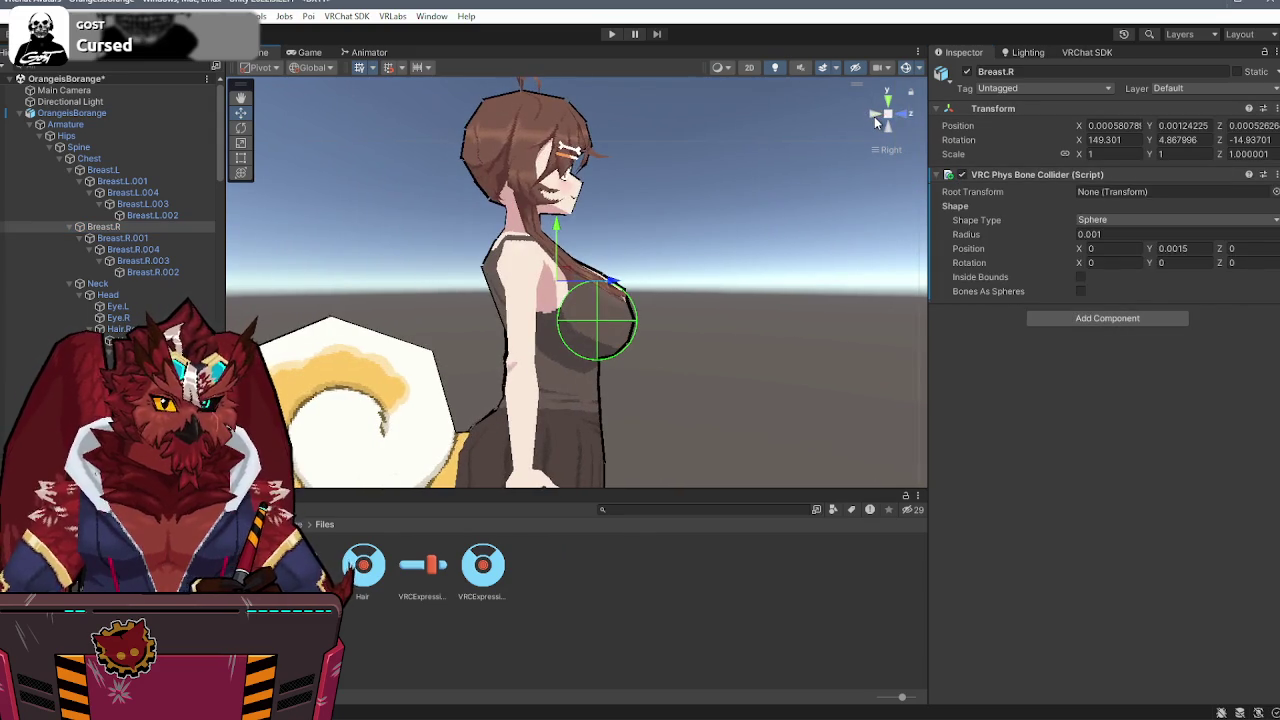
{"action": "left_click", "coordinate": [903, 117]}
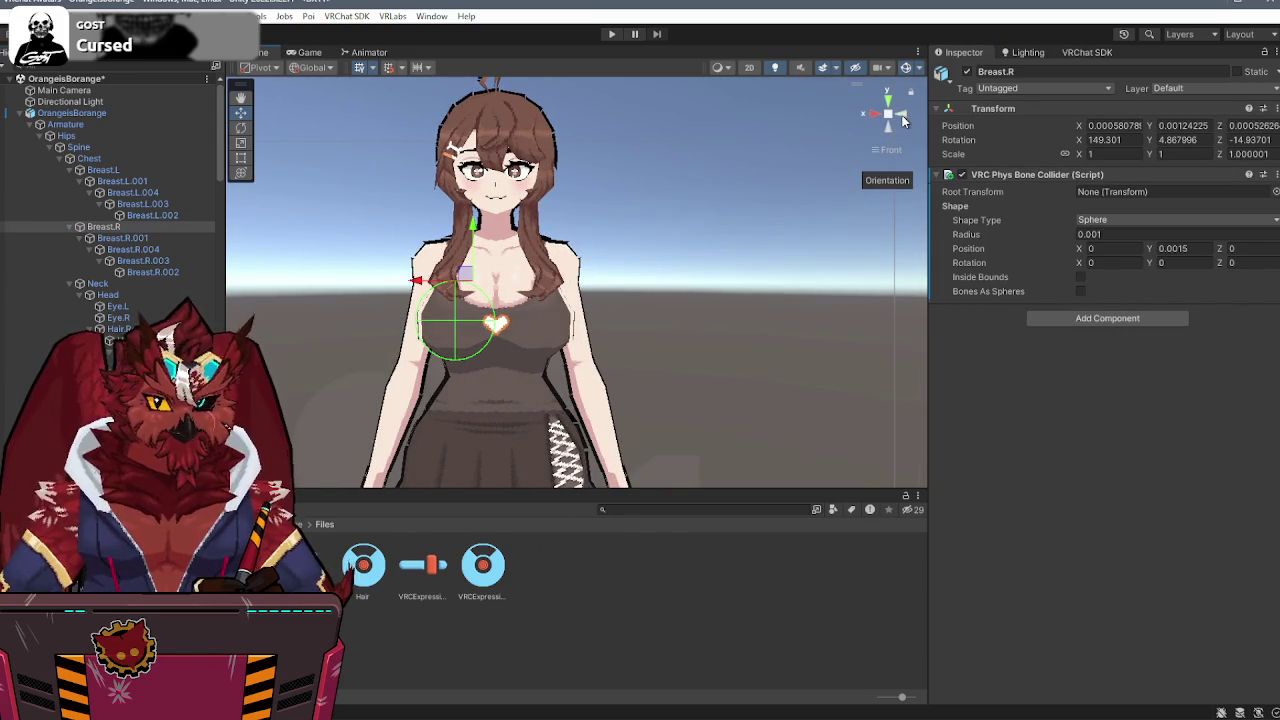
{"action": "left_click", "coordinate": [903, 130]}
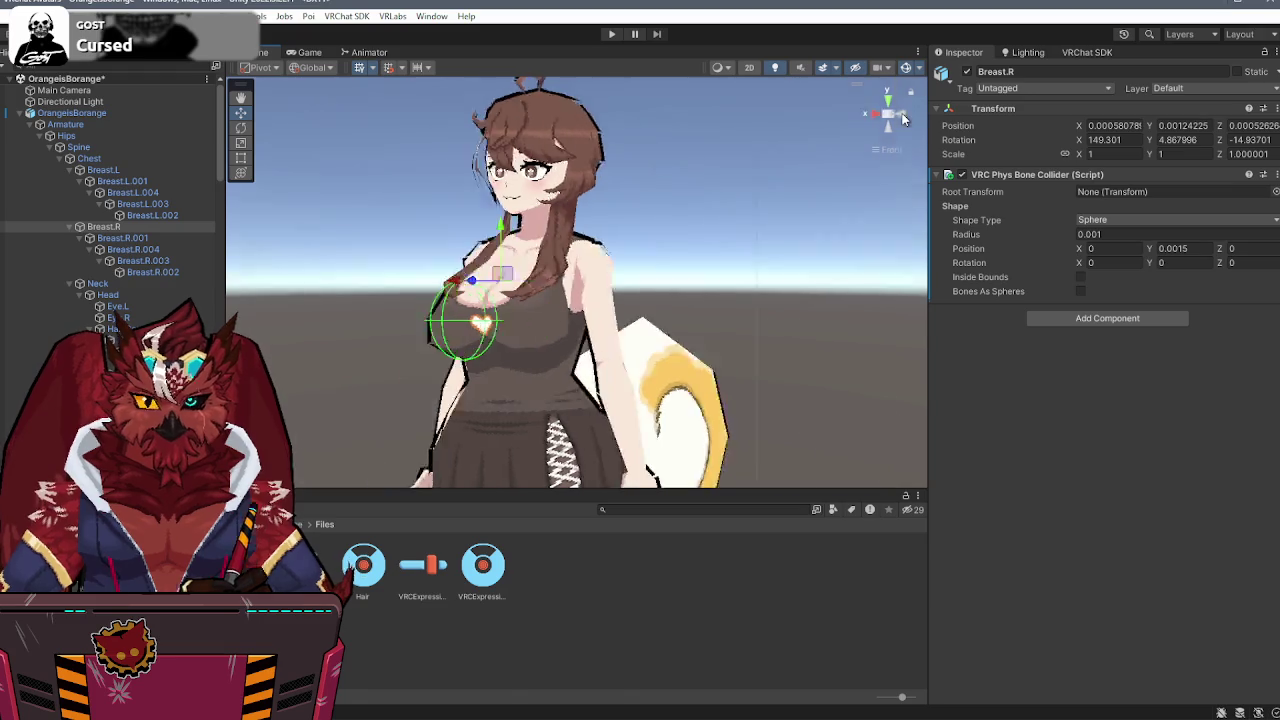
{"action": "left_click", "coordinate": [88, 159]}
- Add a VRC Phys Bone Collider to the Chest bone and rough in its radius
{"action": "left_click", "coordinate": [1098, 184]}
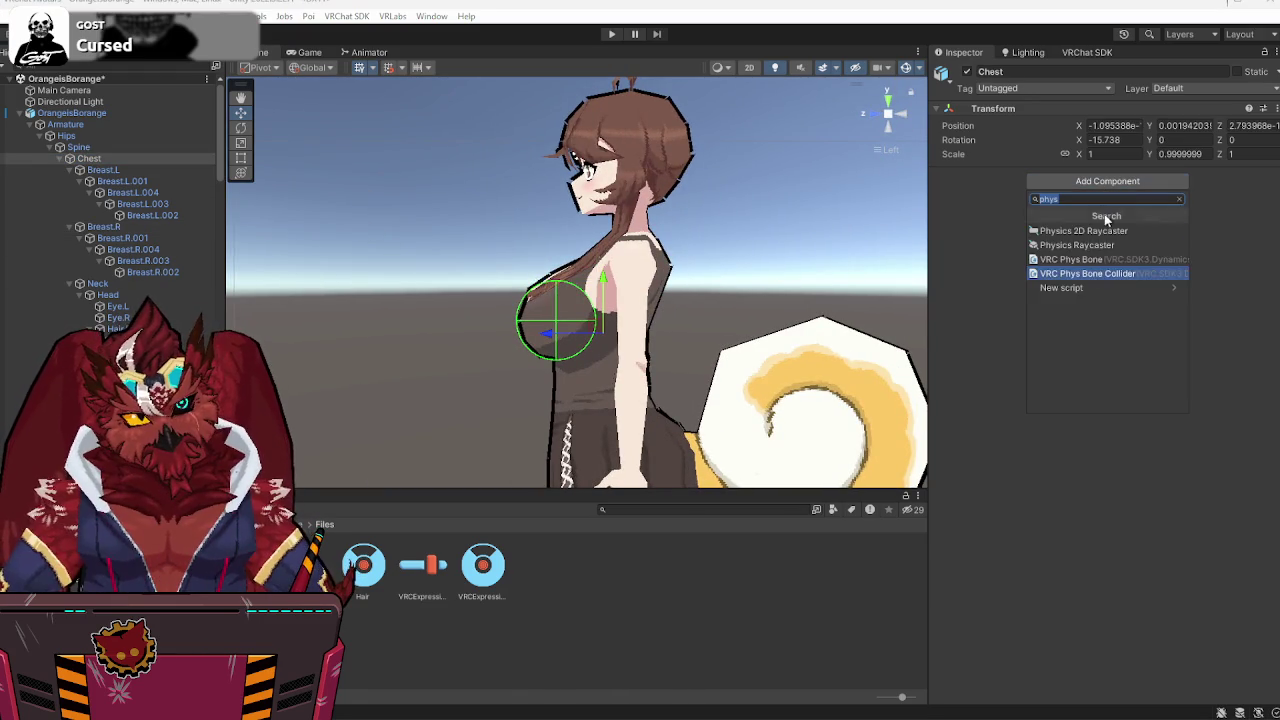
{"action": "left_click", "coordinate": [1103, 277]}
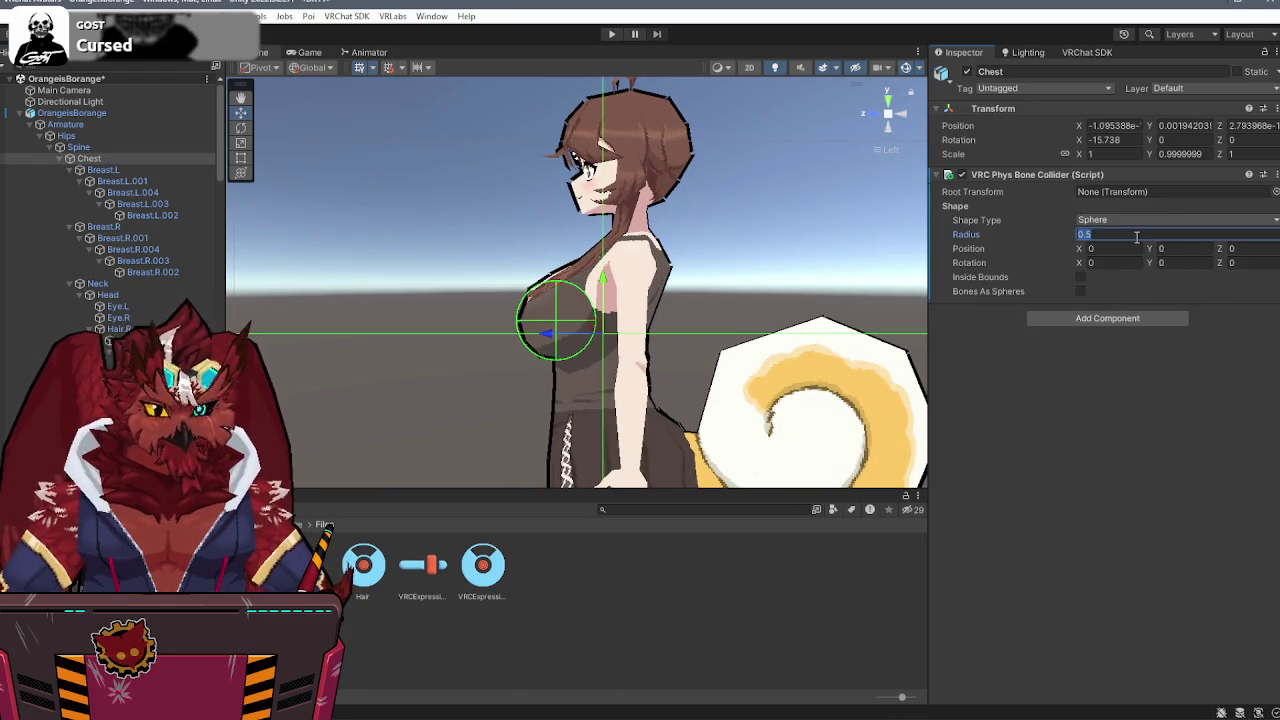
{"action": "type", "text": ".00"}
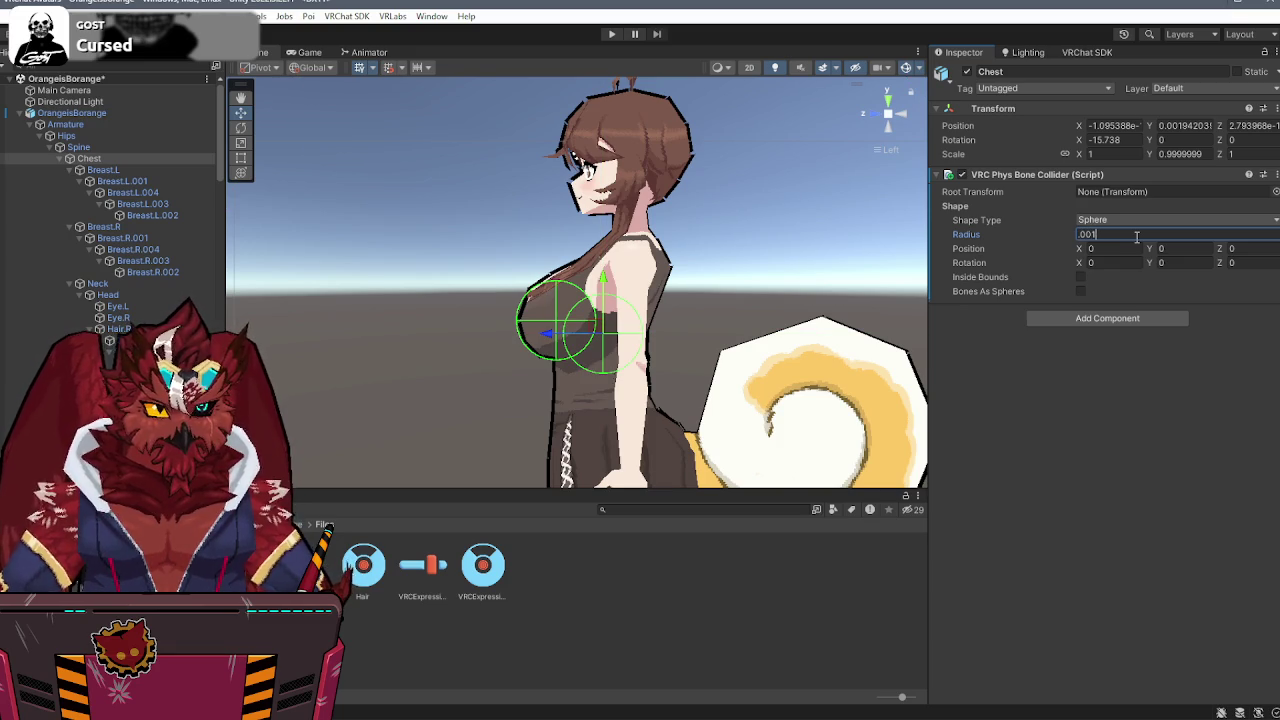
{"action": "type", "text": "2"}
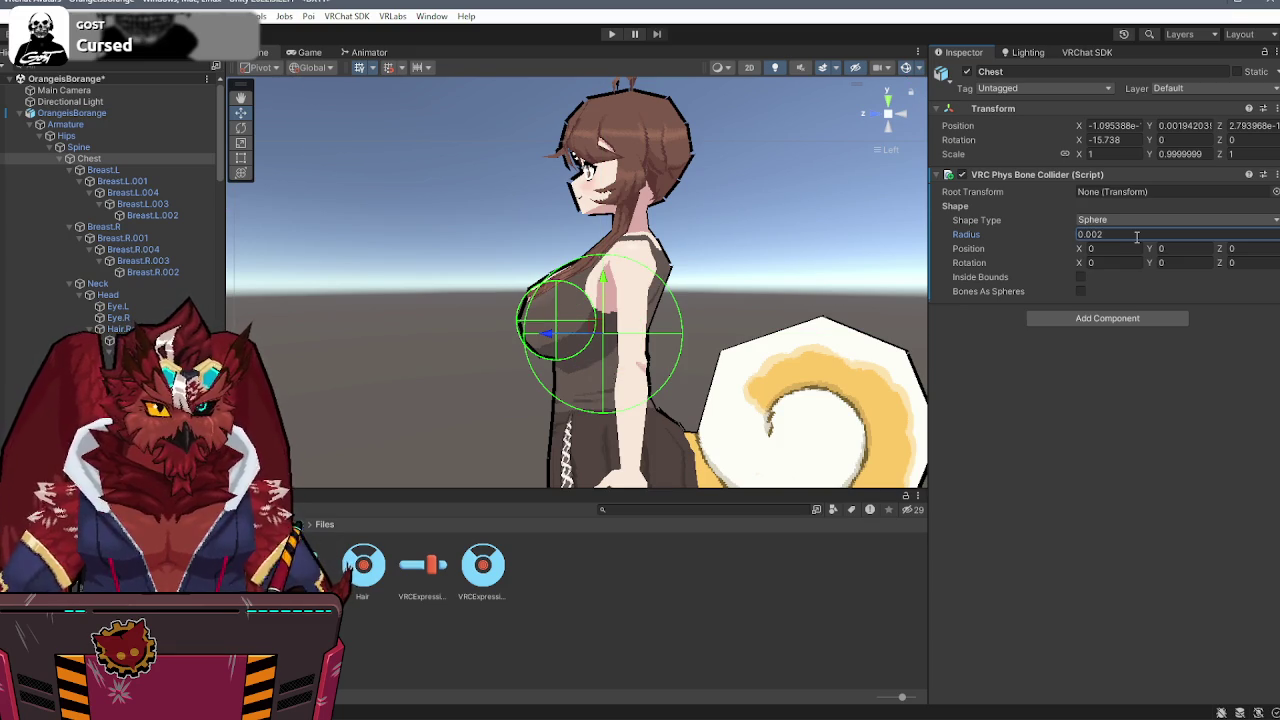
{"action": "left_click", "coordinate": [873, 115]}
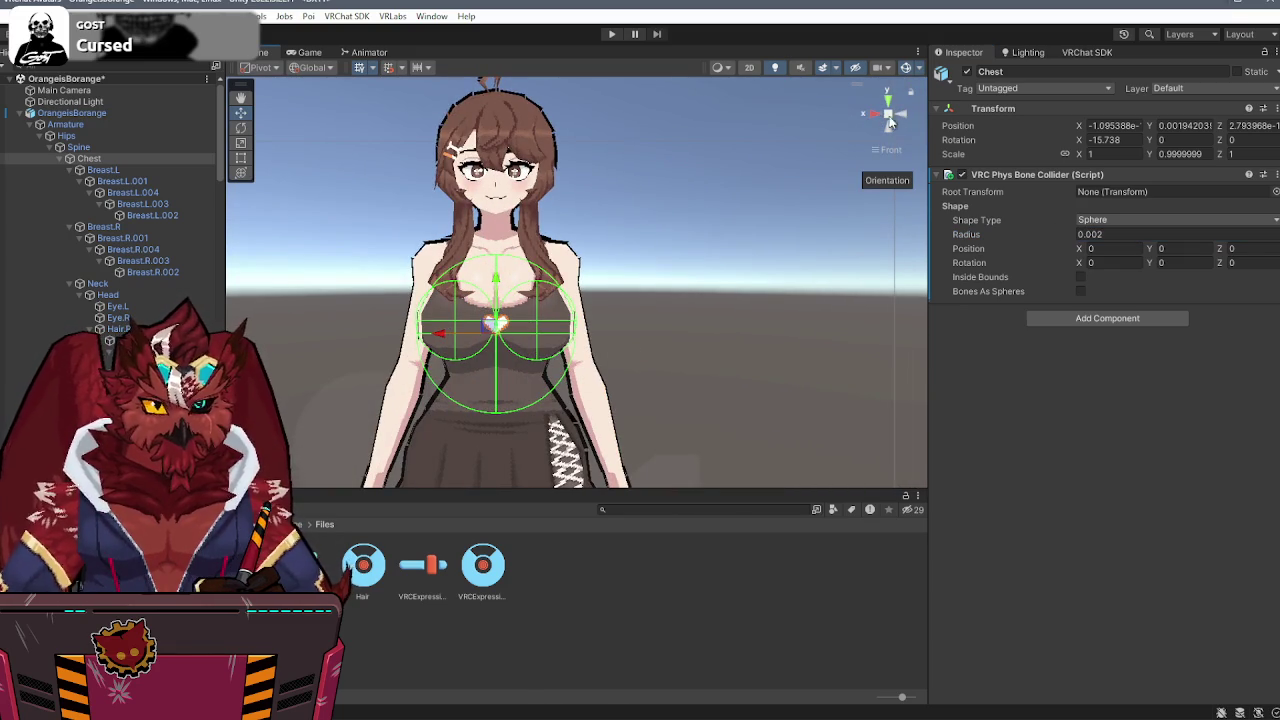
{"action": "left_click", "coordinate": [900, 117]}
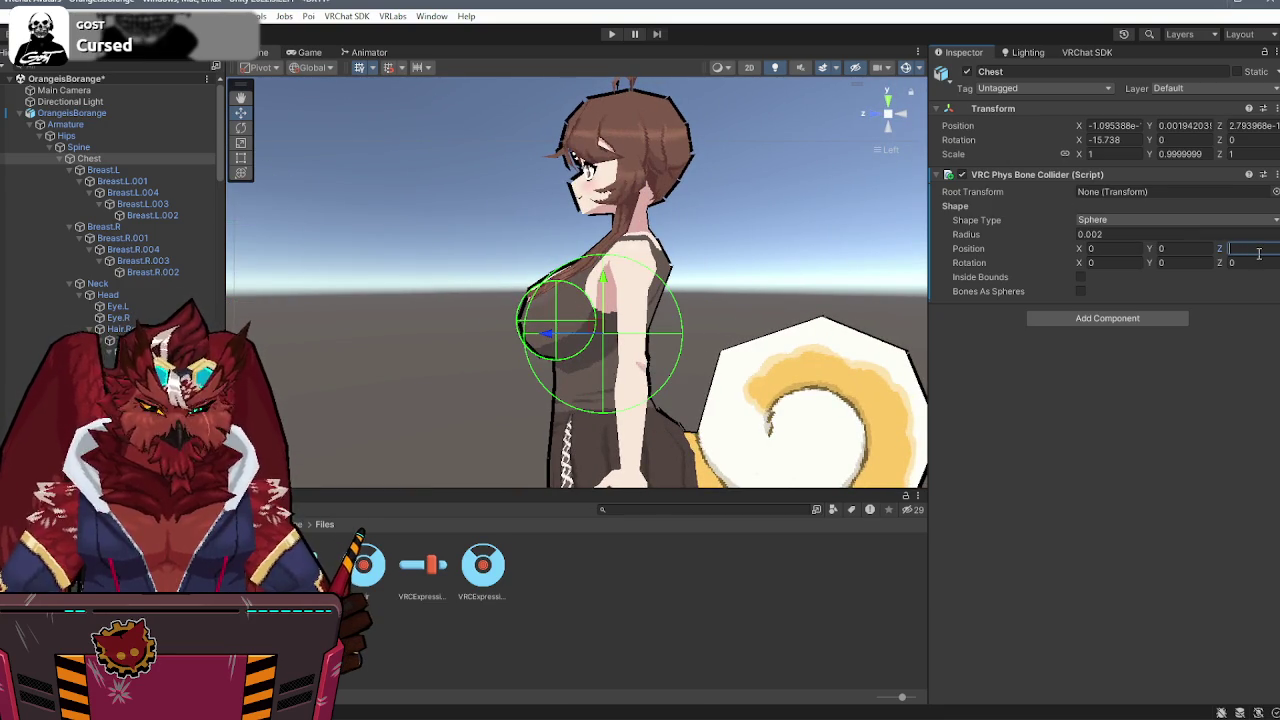
{"action": "type", "text": "1"}
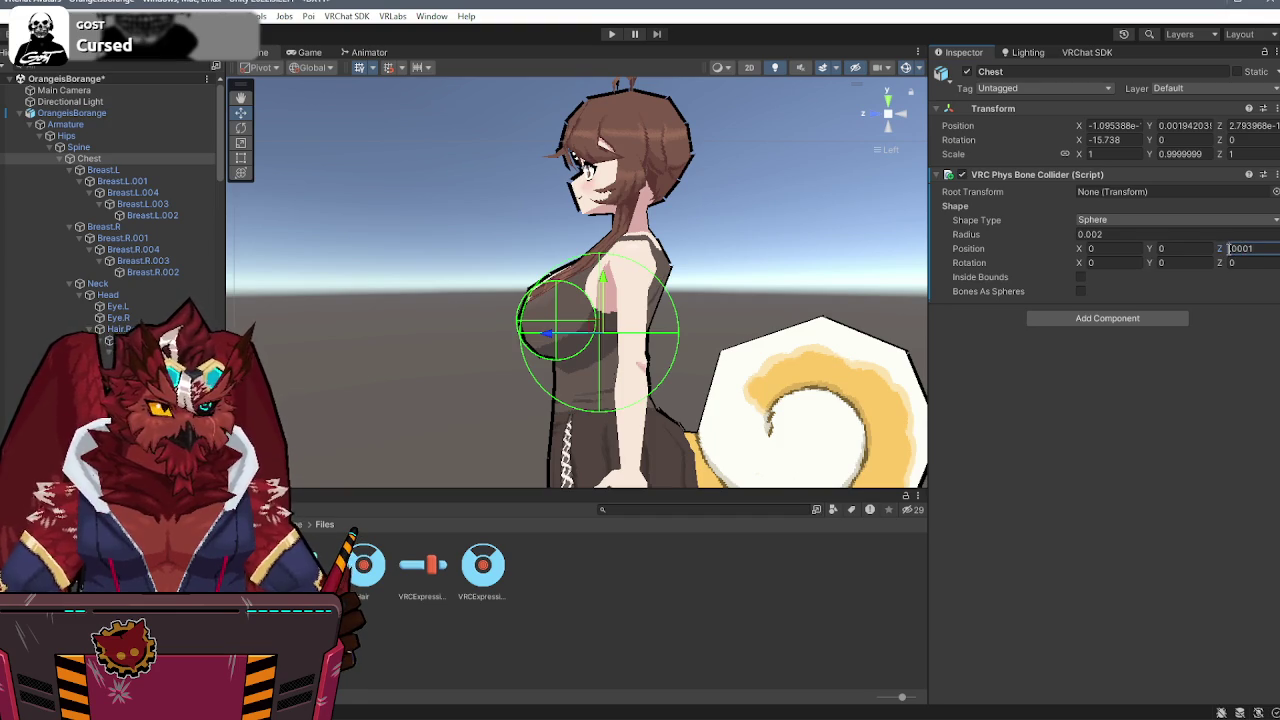
{"action": "type", "text": "0"}
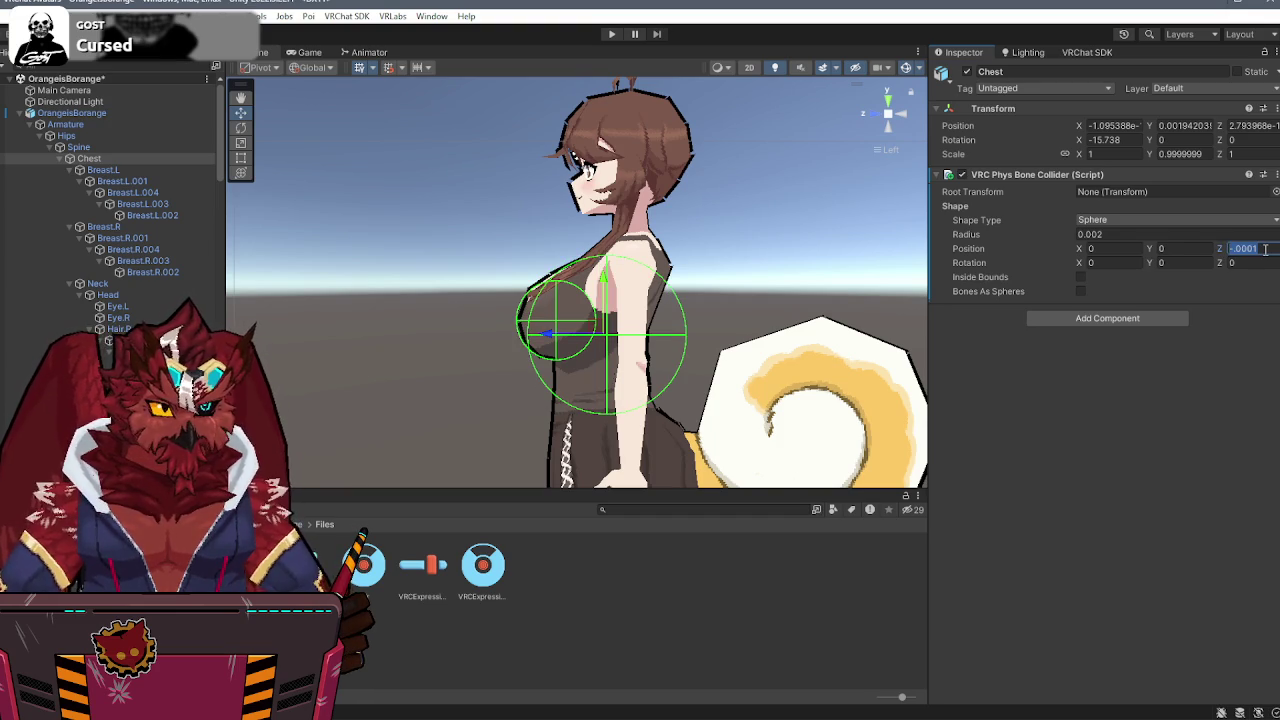
- Set the chest collider's Z offset to -0.0001 and radius to 0.0015
{"action": "left_click", "coordinate": [1265, 249]}
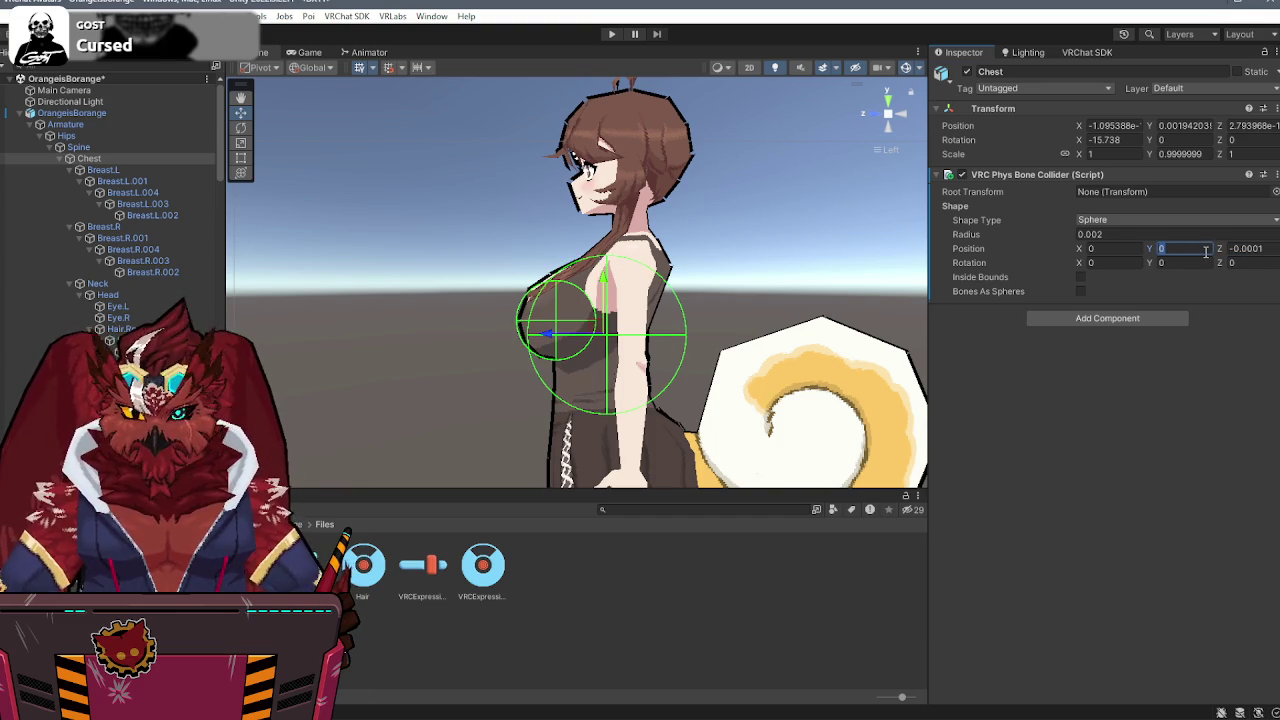
{"action": "left_click", "coordinate": [1184, 248]}
{"action": "type", "text": "-.12"}
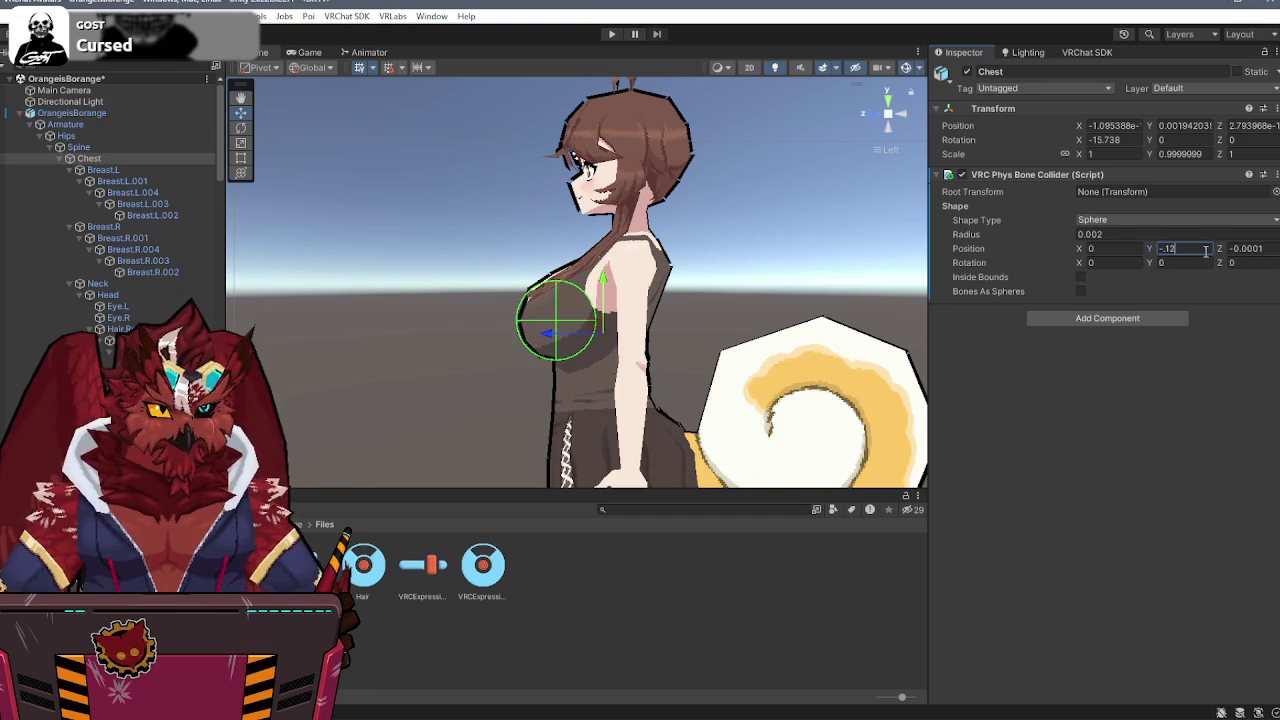
{"action": "type", "text": ".0"}
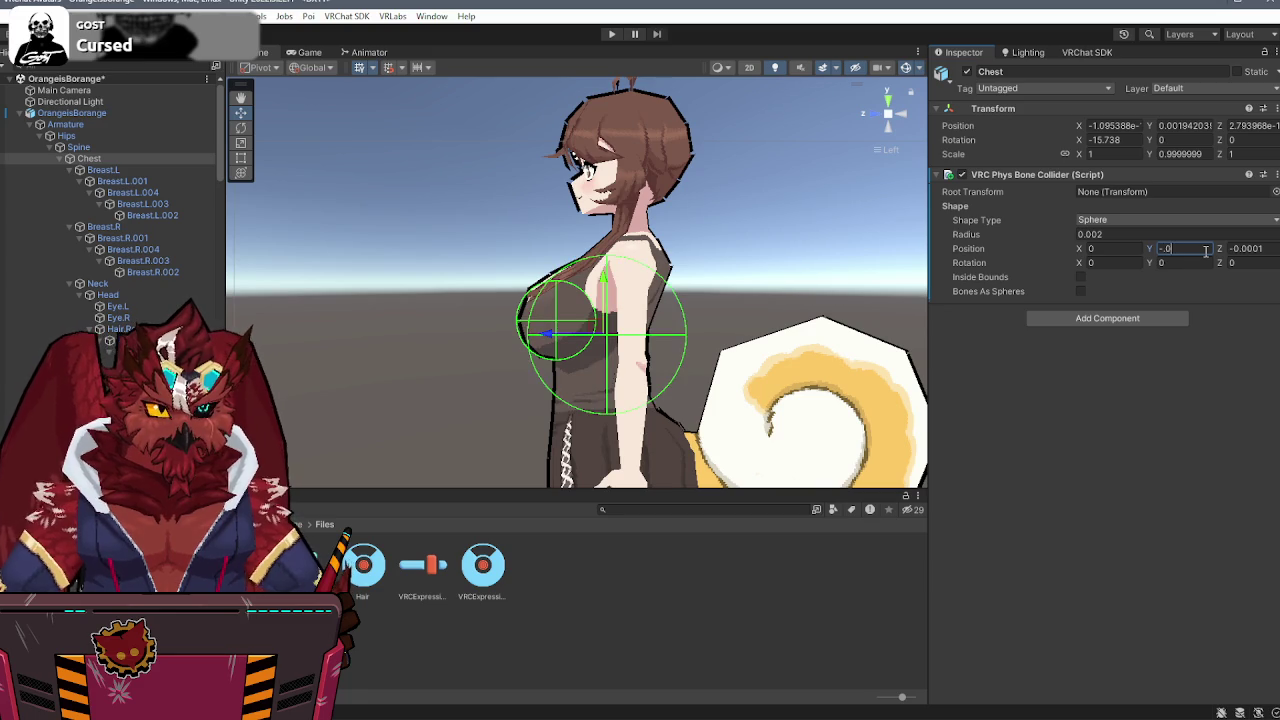
{"action": "type", "text": ".001"}
{"action": "key", "text": "BackSpace"}
{"action": "key", "text": "BackSpace"}
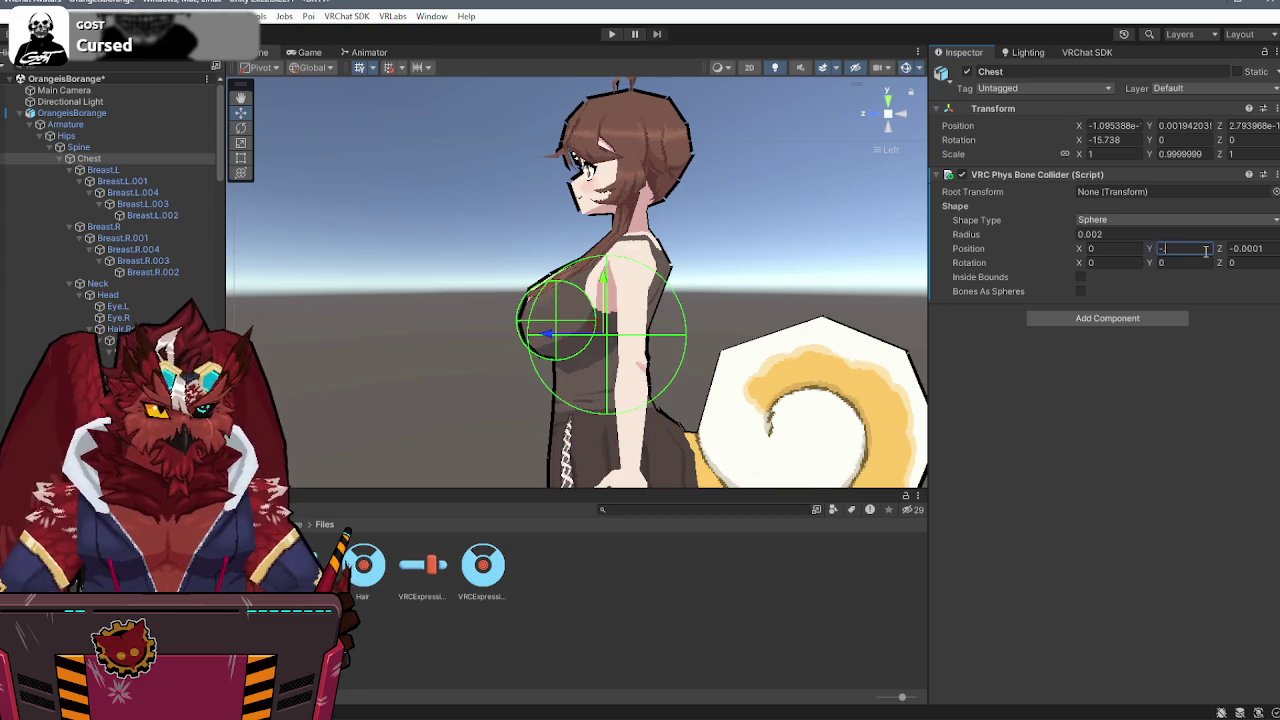
{"action": "type", "text": "01"}
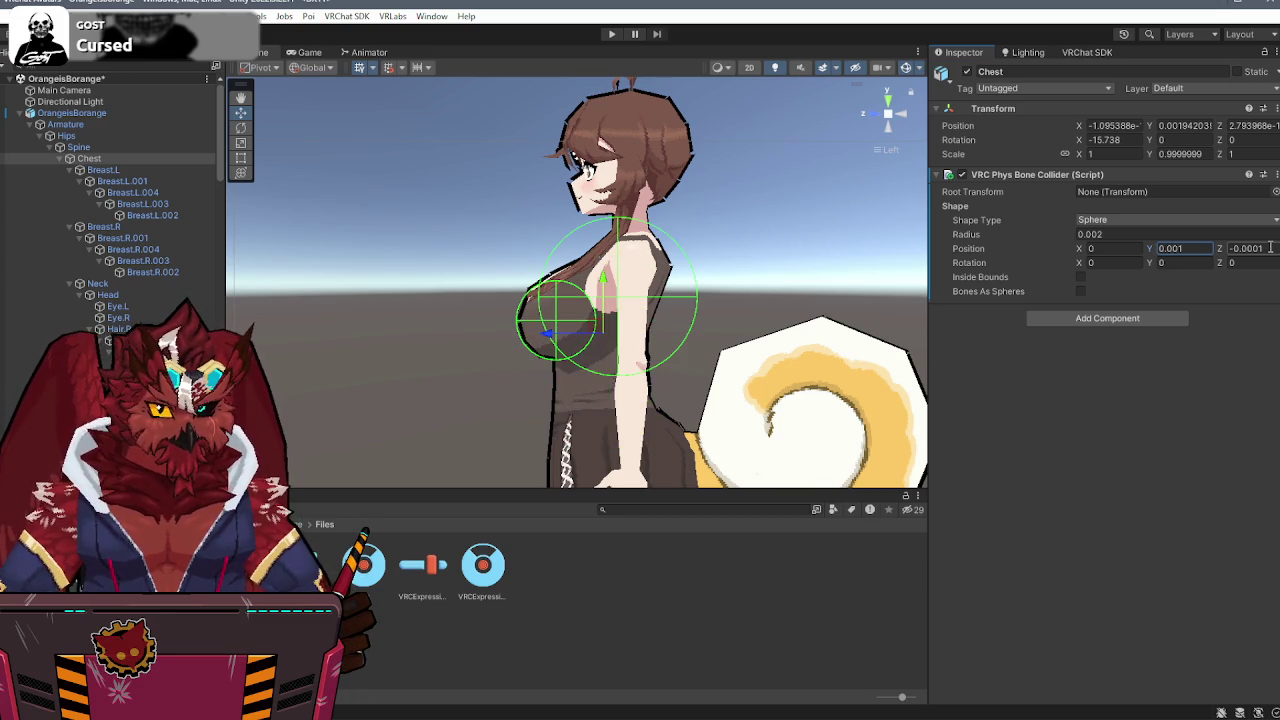
{"action": "left_click", "coordinate": [1119, 233]}
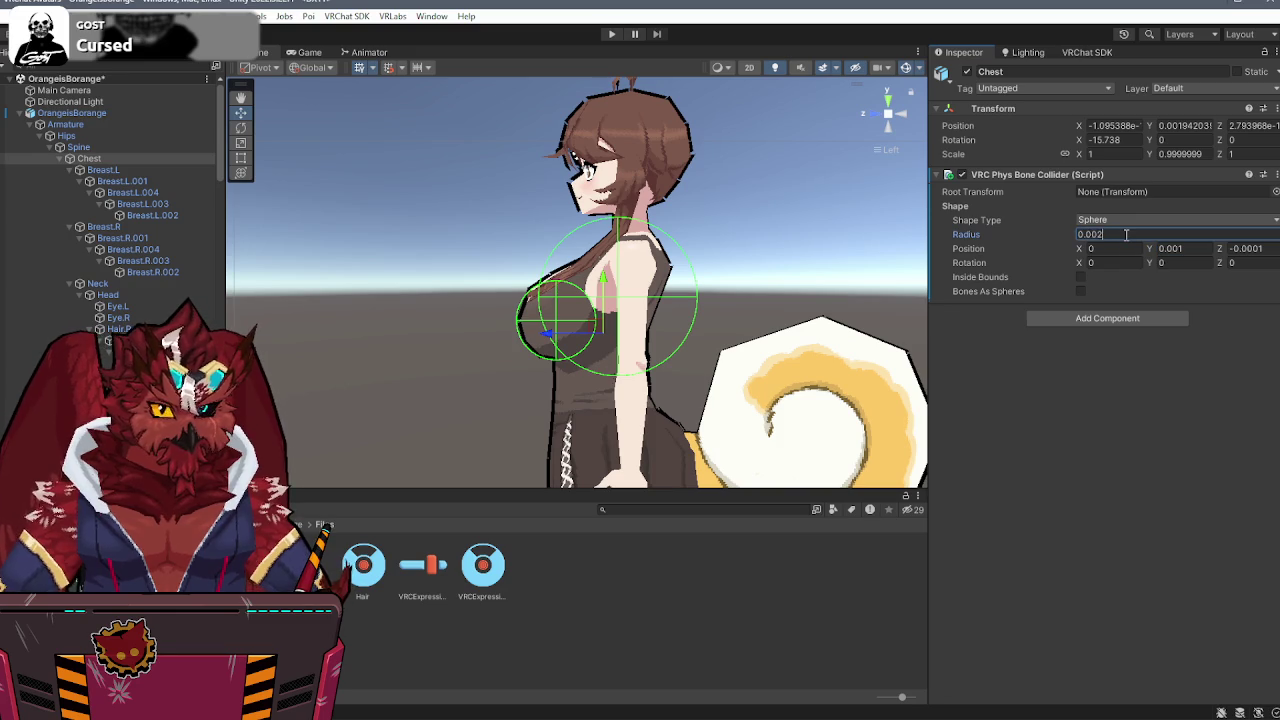
{"action": "key", "text": "BackSpace"}
{"action": "type", "text": "1"}
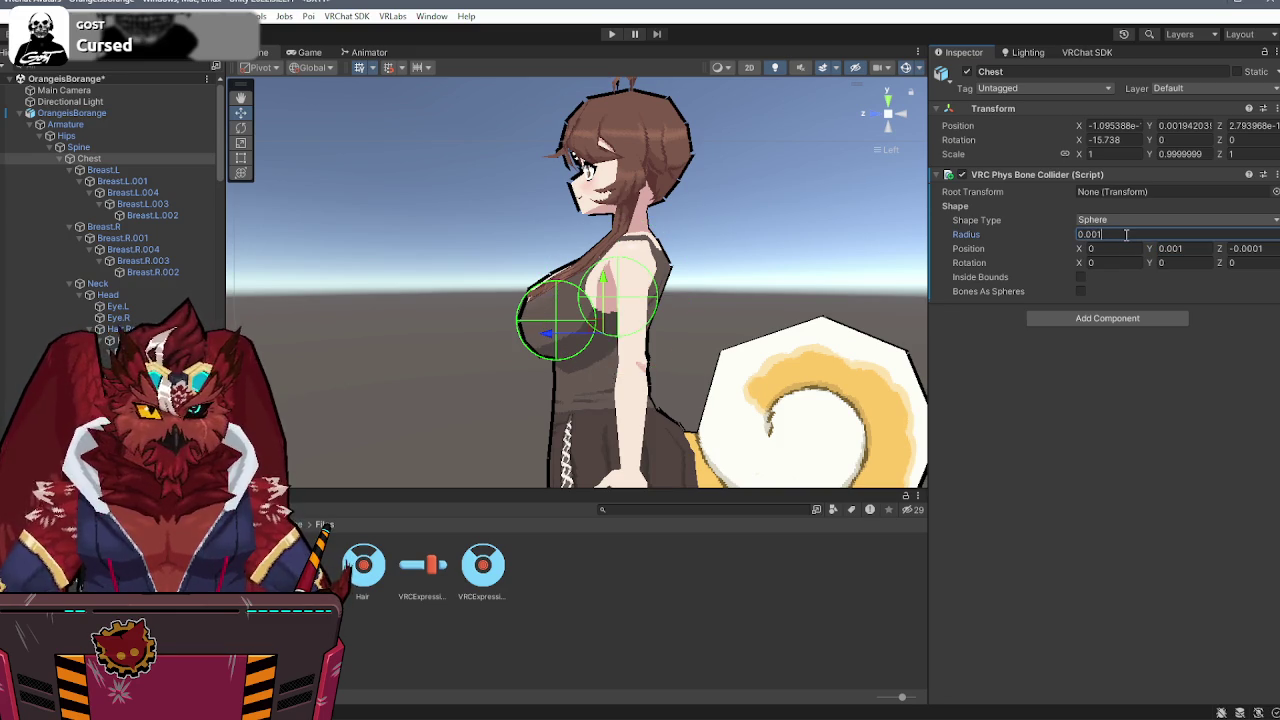
{"action": "type", "text": "5"}
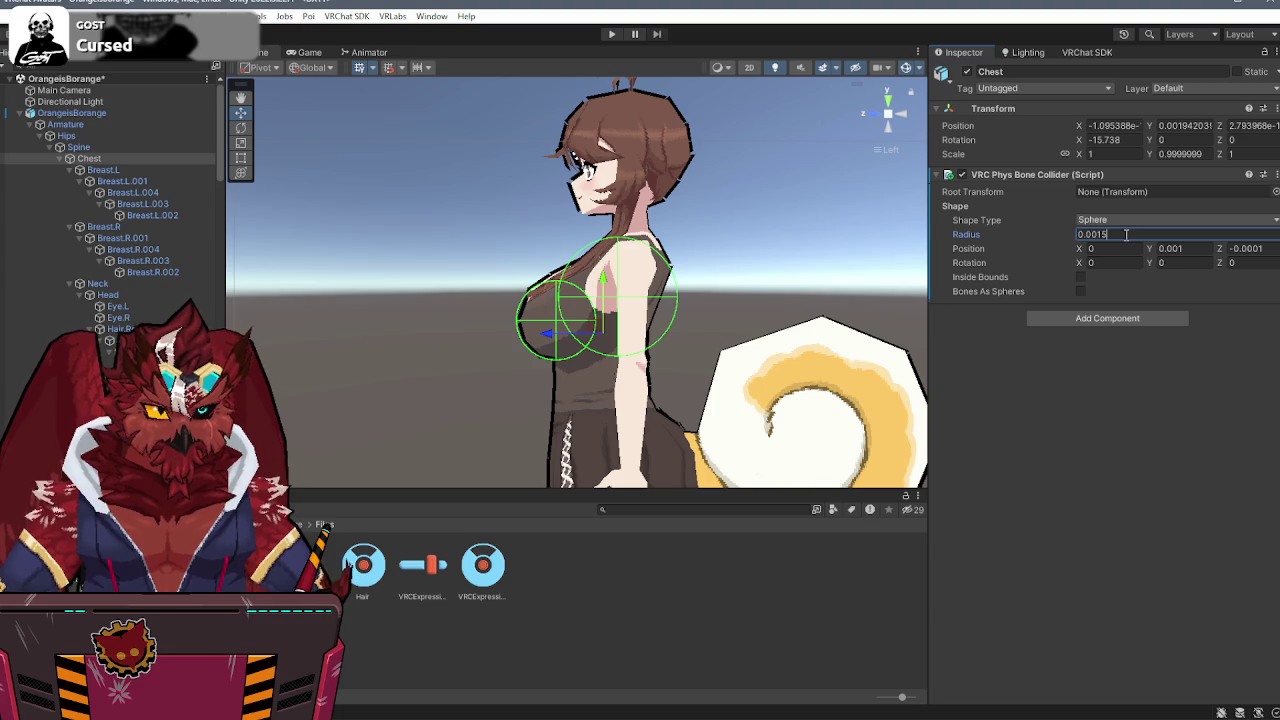
- Tune the chest collider's Y offset to 0.0006, checking it from front and side views
{"action": "left_click", "coordinate": [1206, 248]}
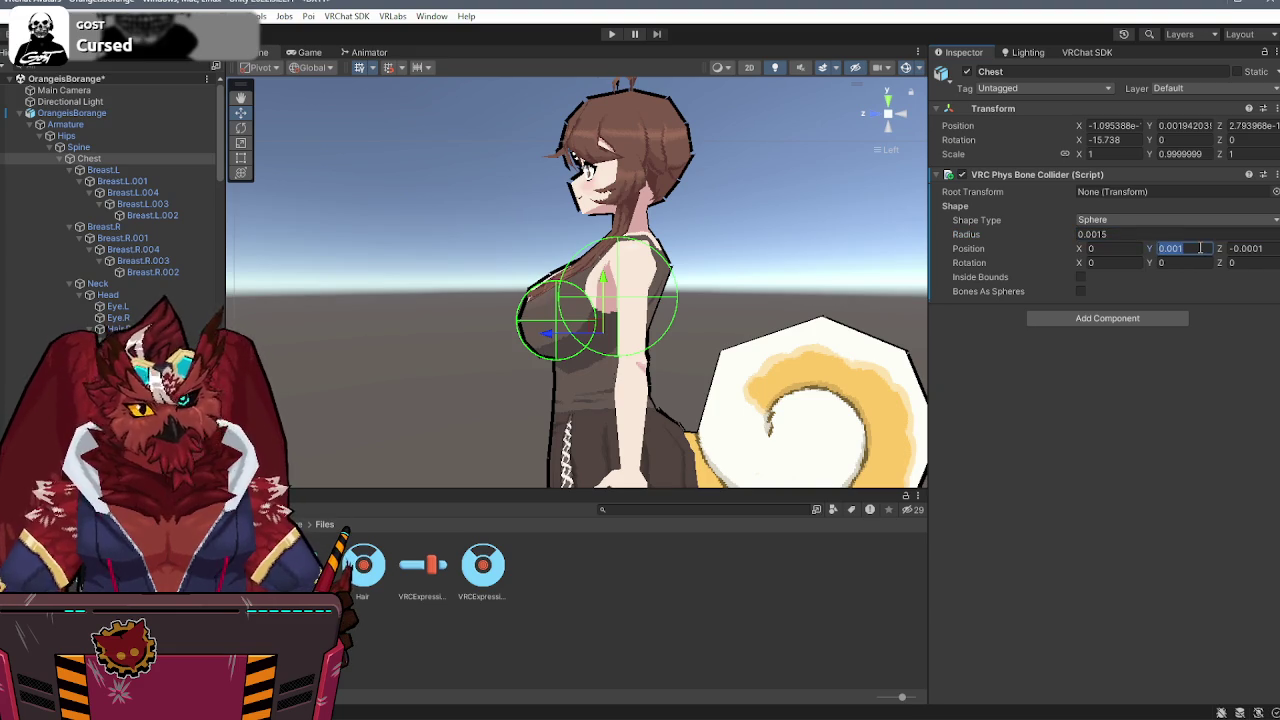
{"action": "key", "text": "BackSpace"}
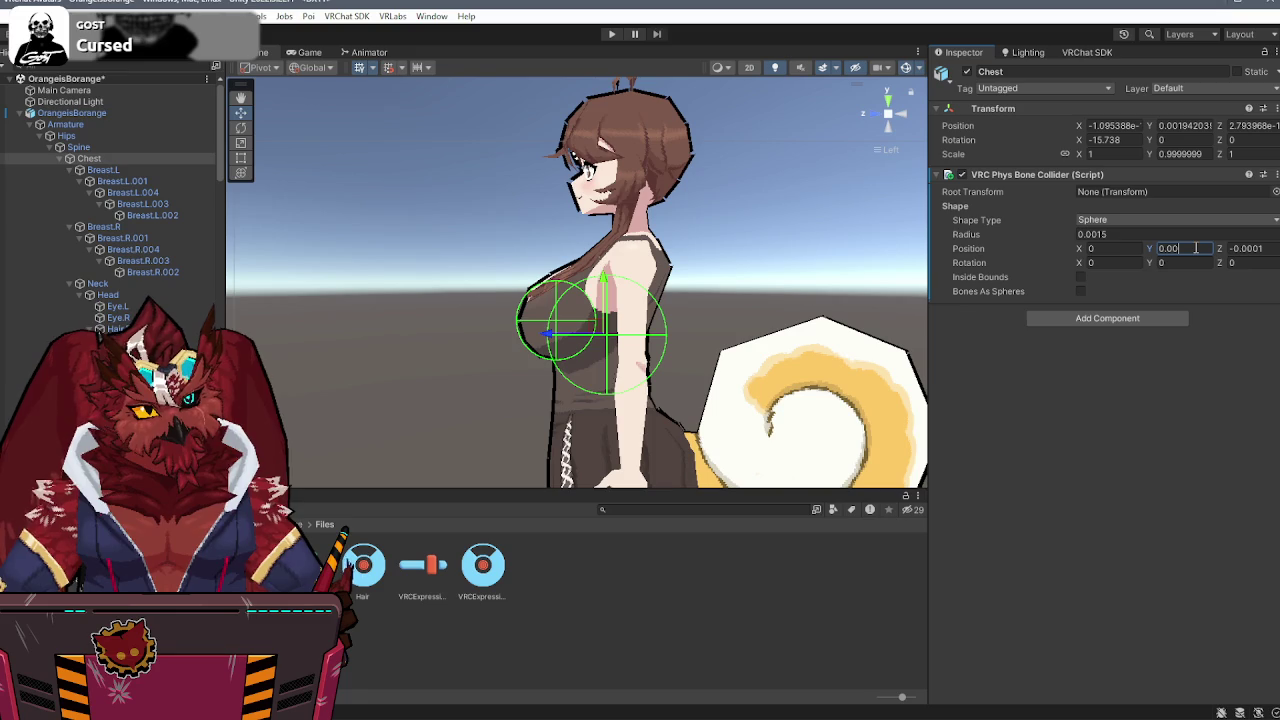
{"action": "type", "text": "05"}
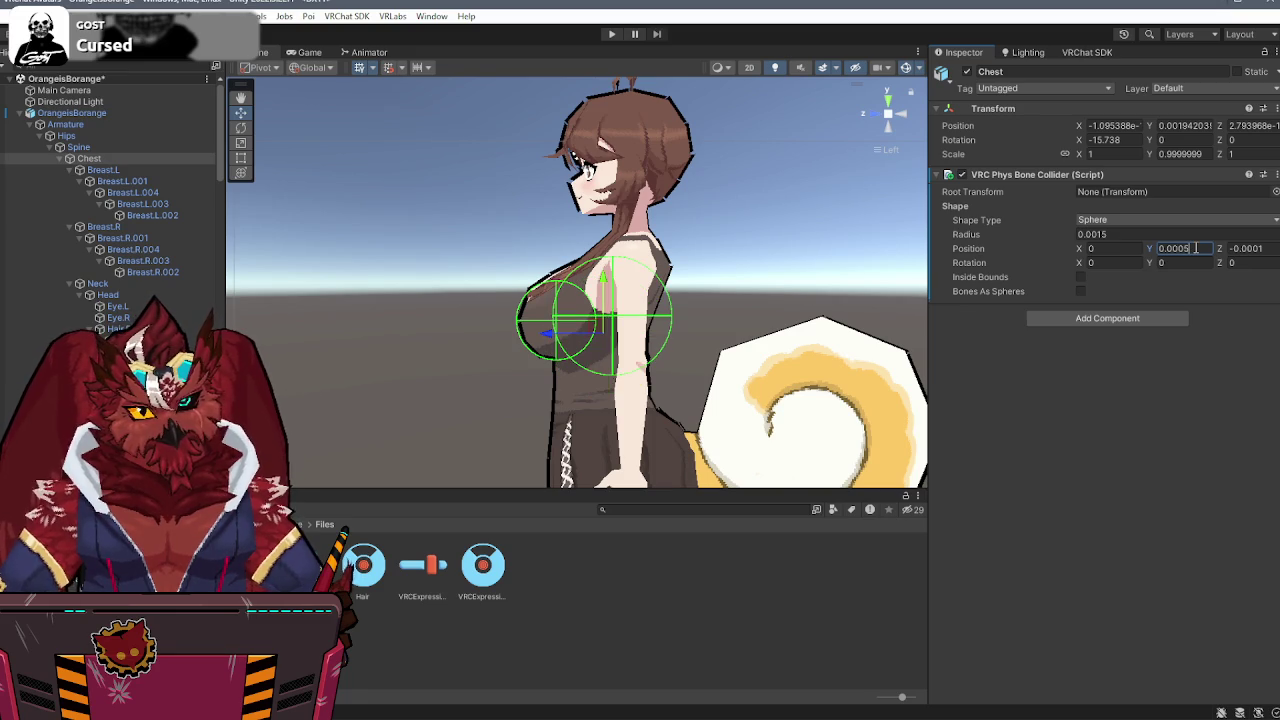
{"action": "left_click", "coordinate": [874, 118]}
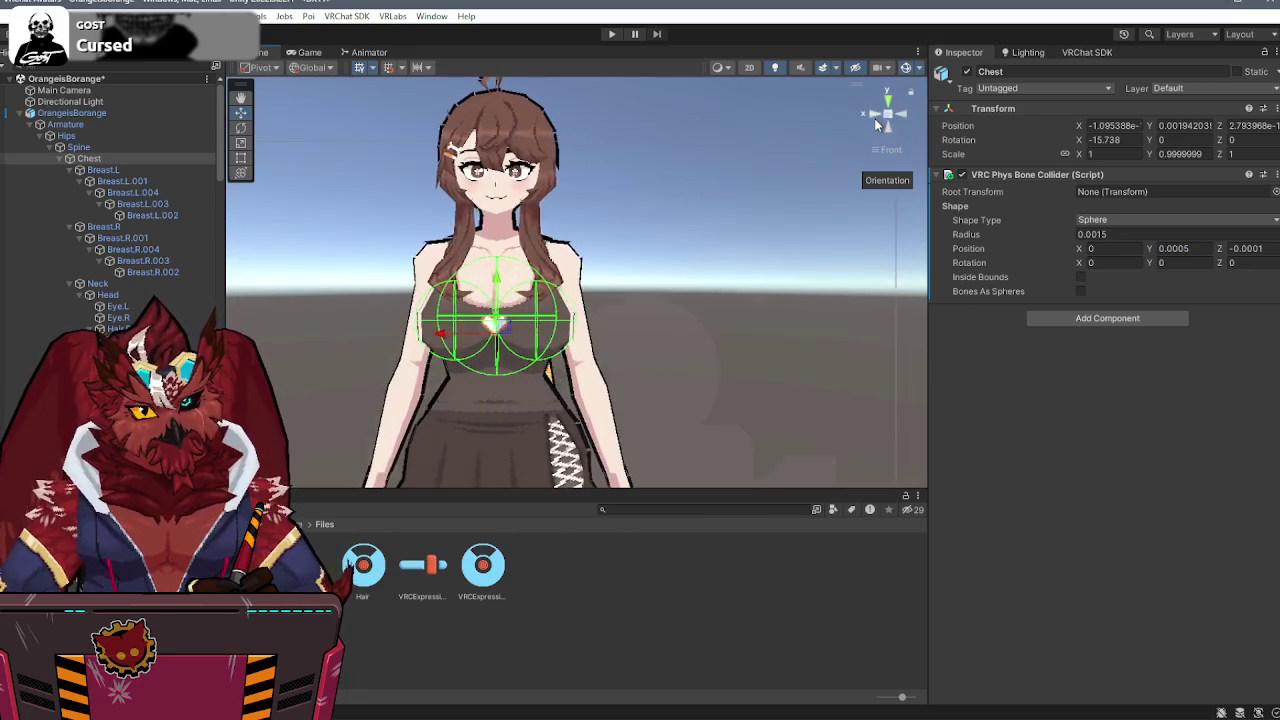
{"action": "left_click", "coordinate": [901, 113]}
{"action": "left_click", "coordinate": [1200, 252]}
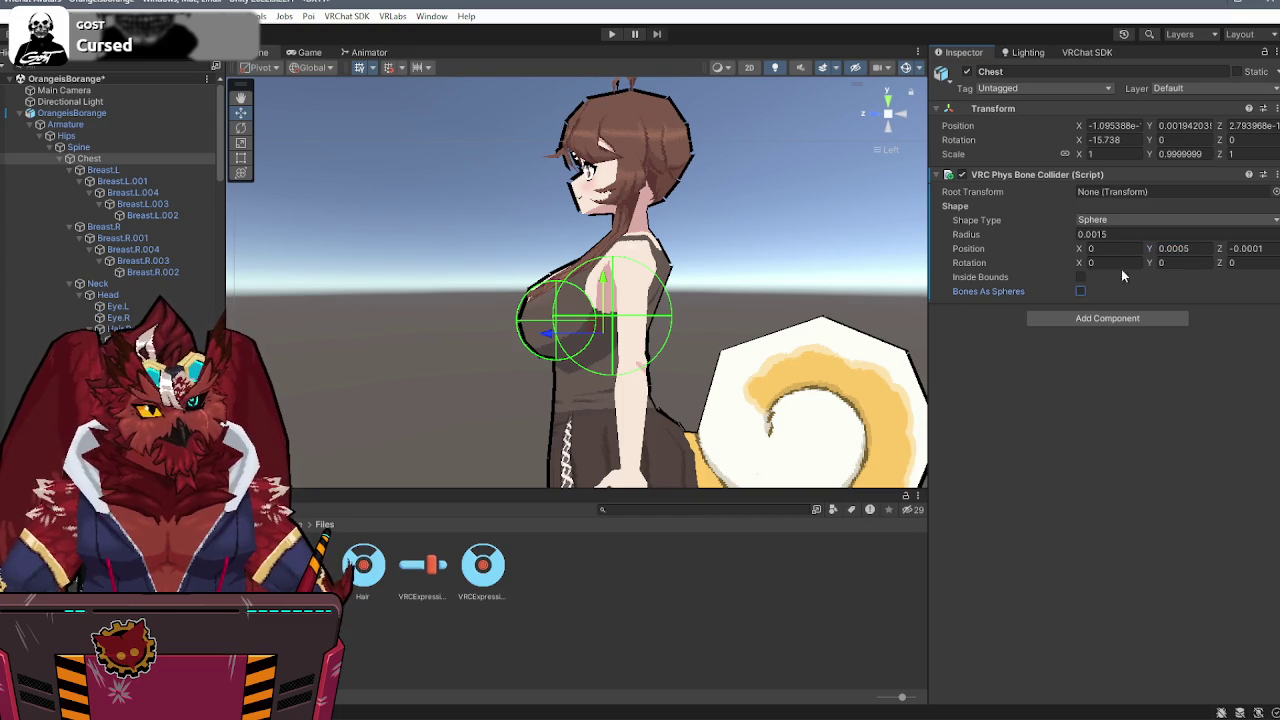
{"action": "type", "text": "6"}
{"action": "key", "text": "BackSpace"}
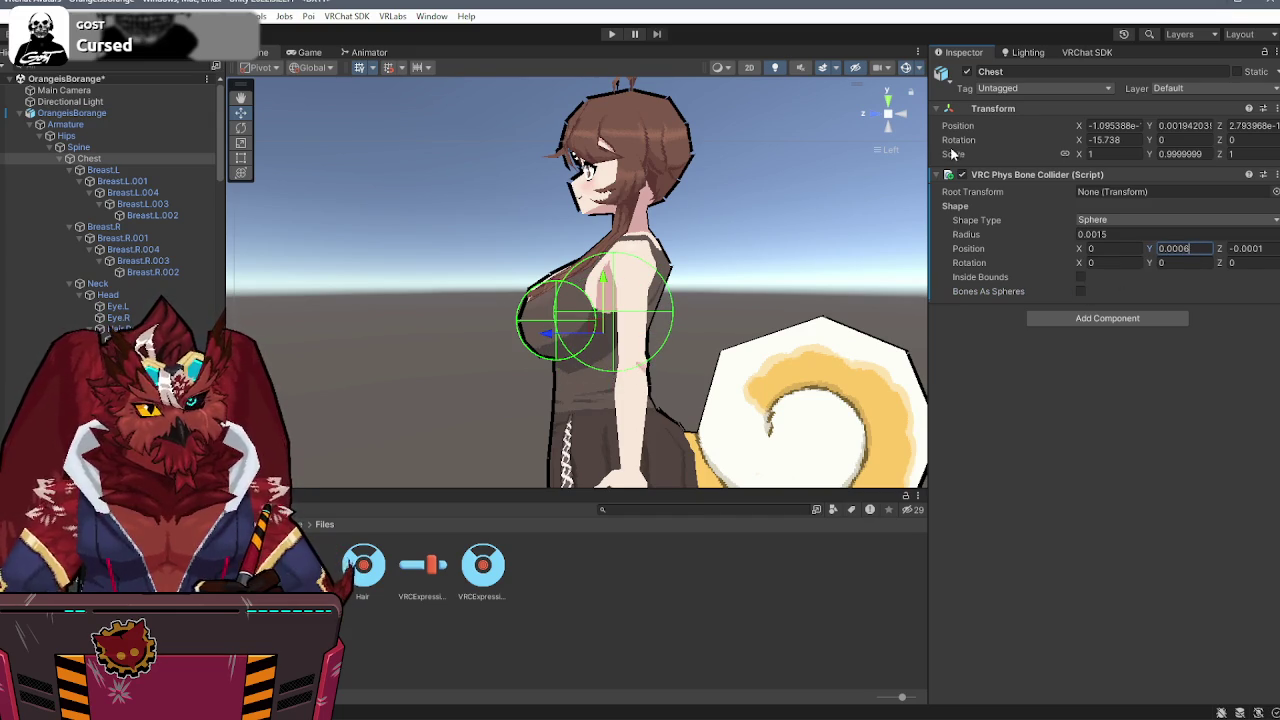
{"action": "left_click", "coordinate": [873, 121]}
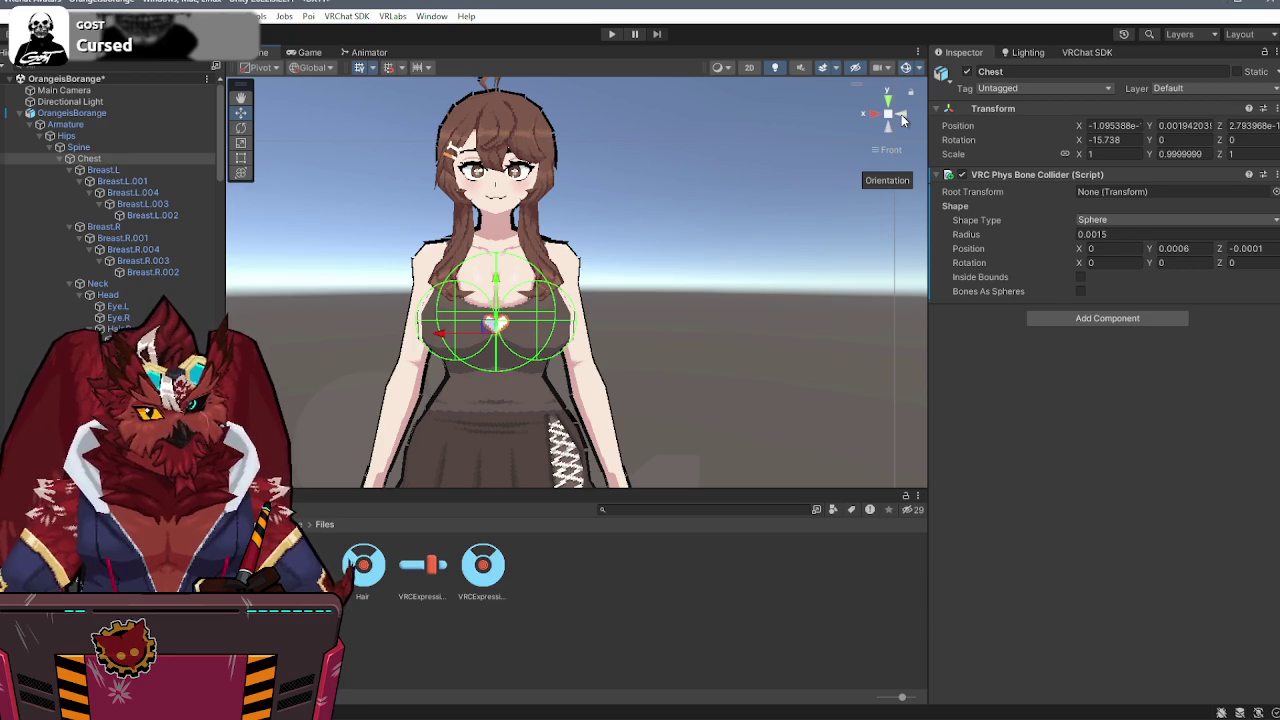
{"action": "left_click", "coordinate": [901, 114]}
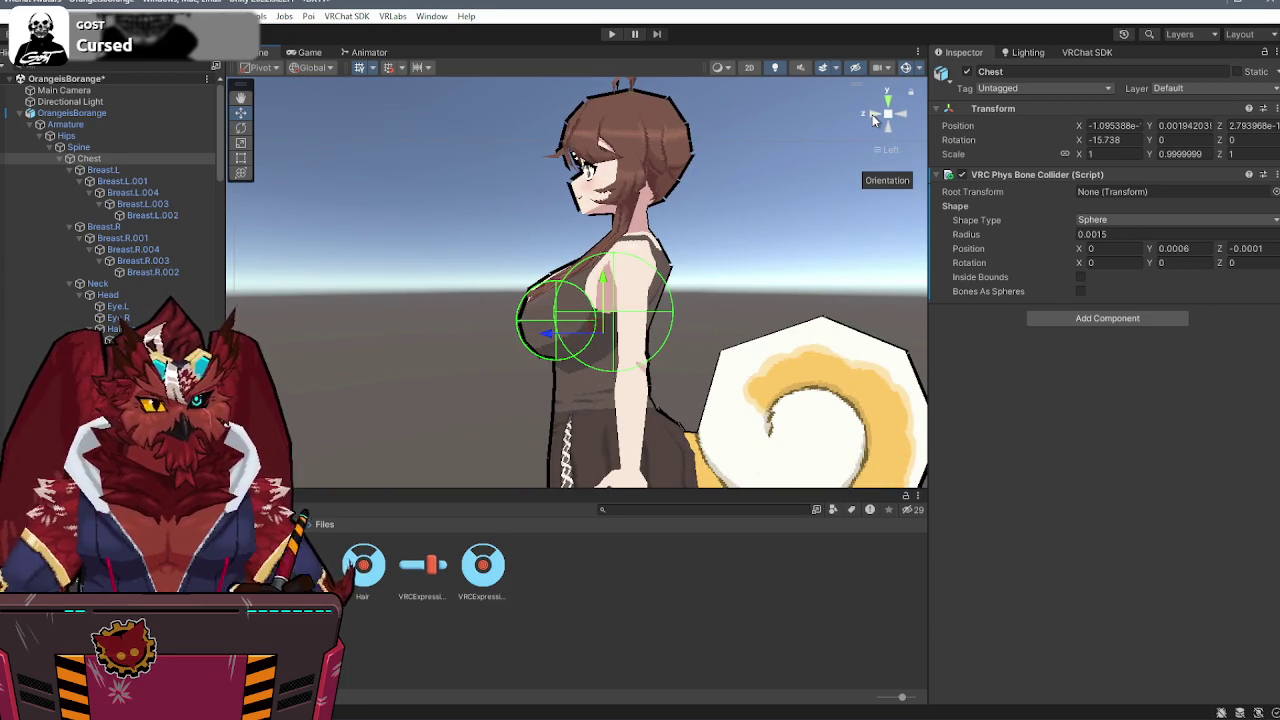
{"action": "left_click", "coordinate": [878, 115]}
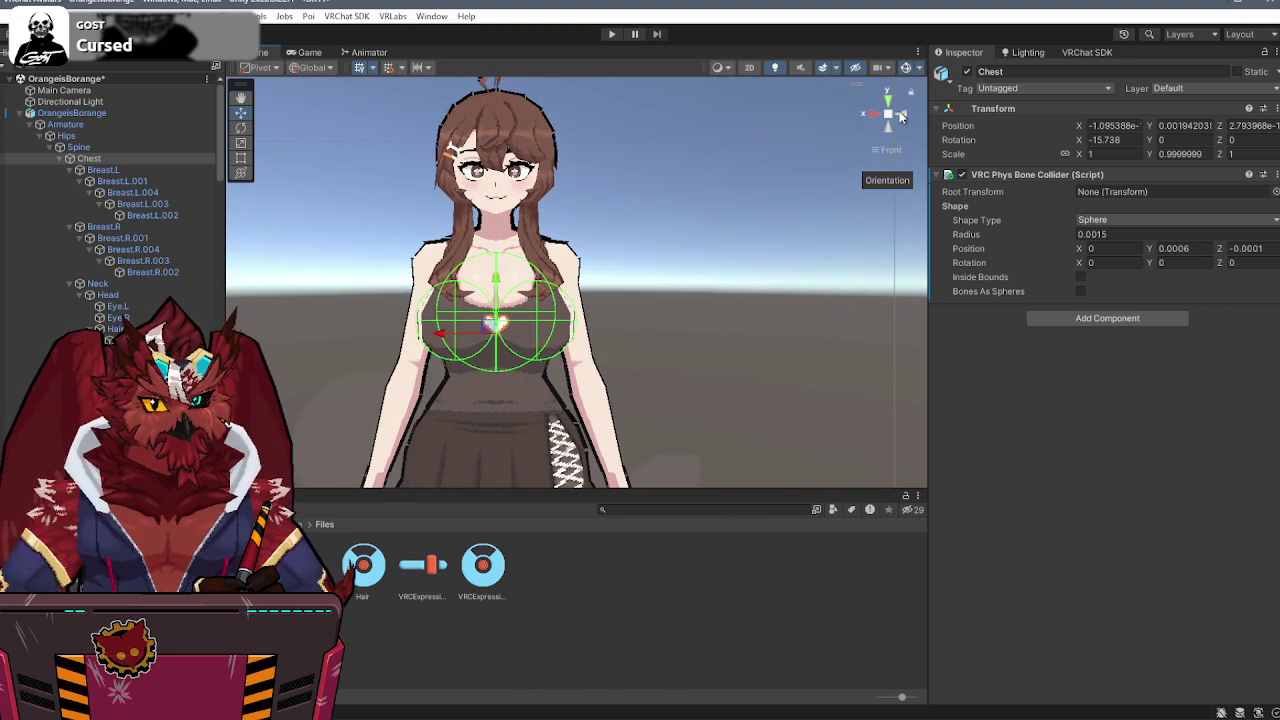
{"action": "left_click", "coordinate": [900, 115]}
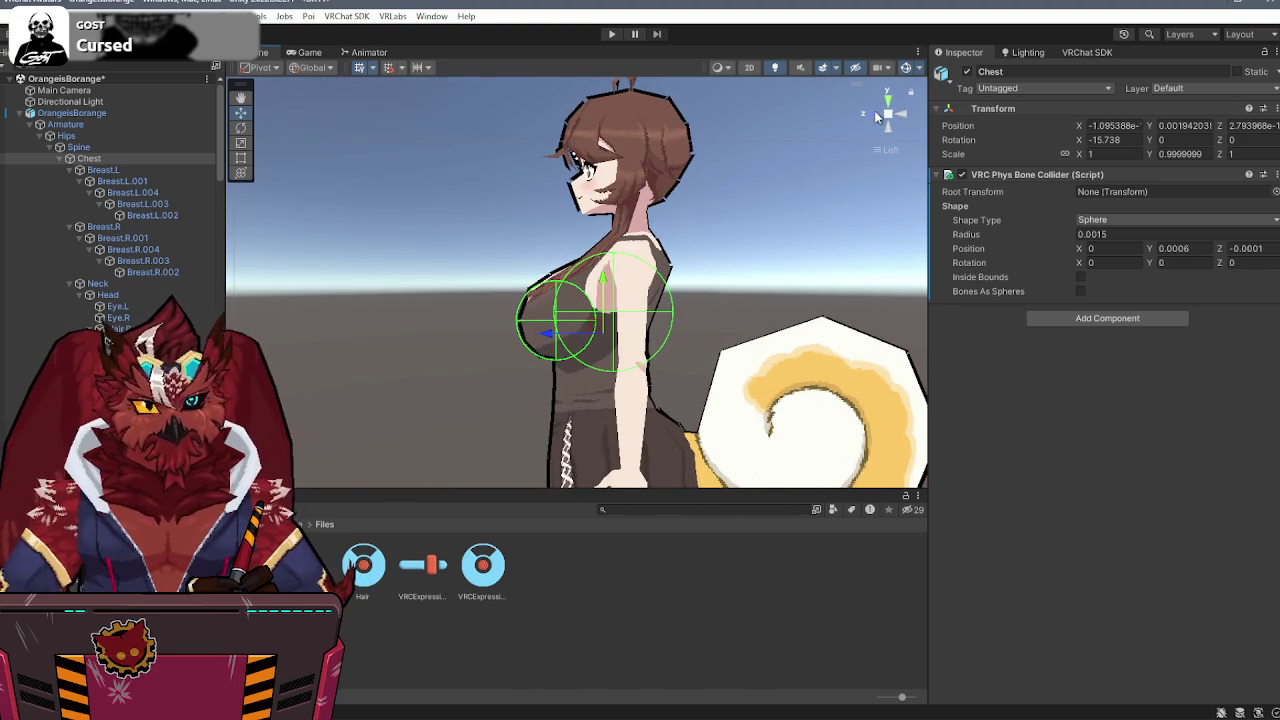
{"action": "left_click", "coordinate": [867, 112]}
{"action": "scroll", "coordinate": [193, 300], "scroll_direction": "down", "scroll_amount": 5}
- Select Hair.Root and assign Breast.L, Breast.R and Chest as its three colliders
{"action": "scroll", "coordinate": [193, 300], "scroll_direction": "down", "scroll_amount": 10}
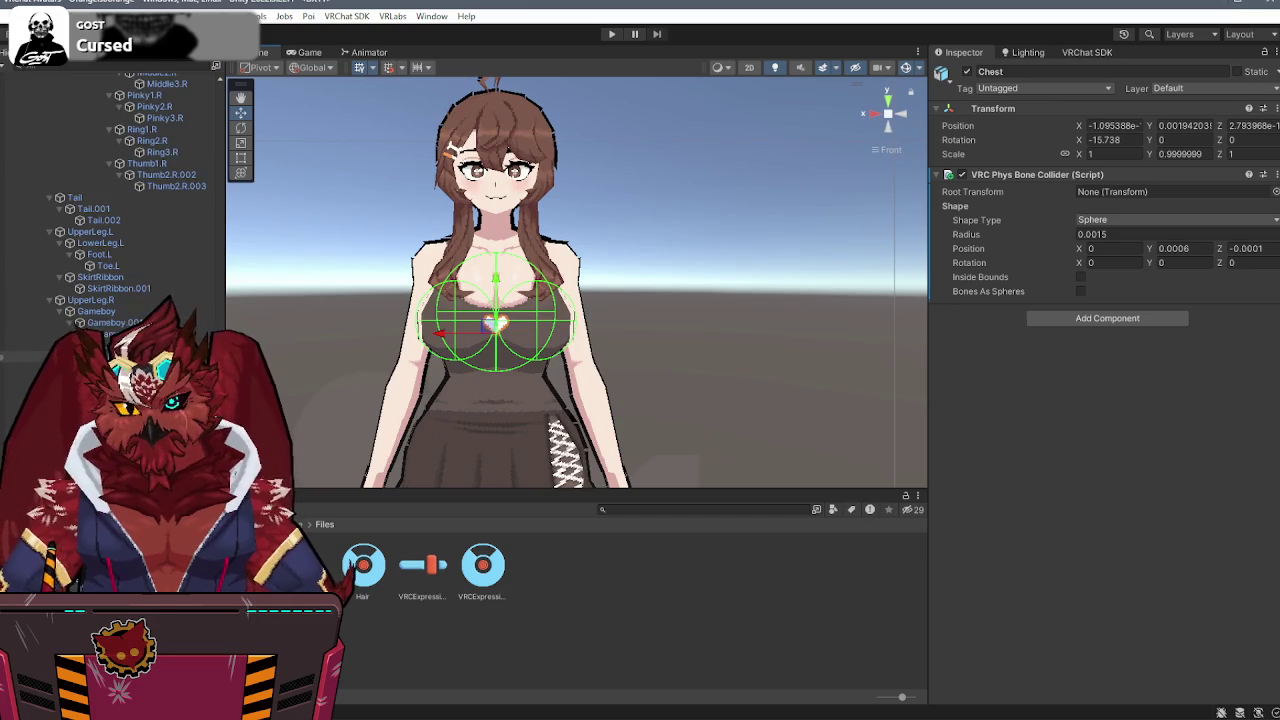
{"action": "left_click", "coordinate": [110, 334]}
{"action": "scroll", "coordinate": [1053, 452], "scroll_direction": "down", "scroll_amount": 10}
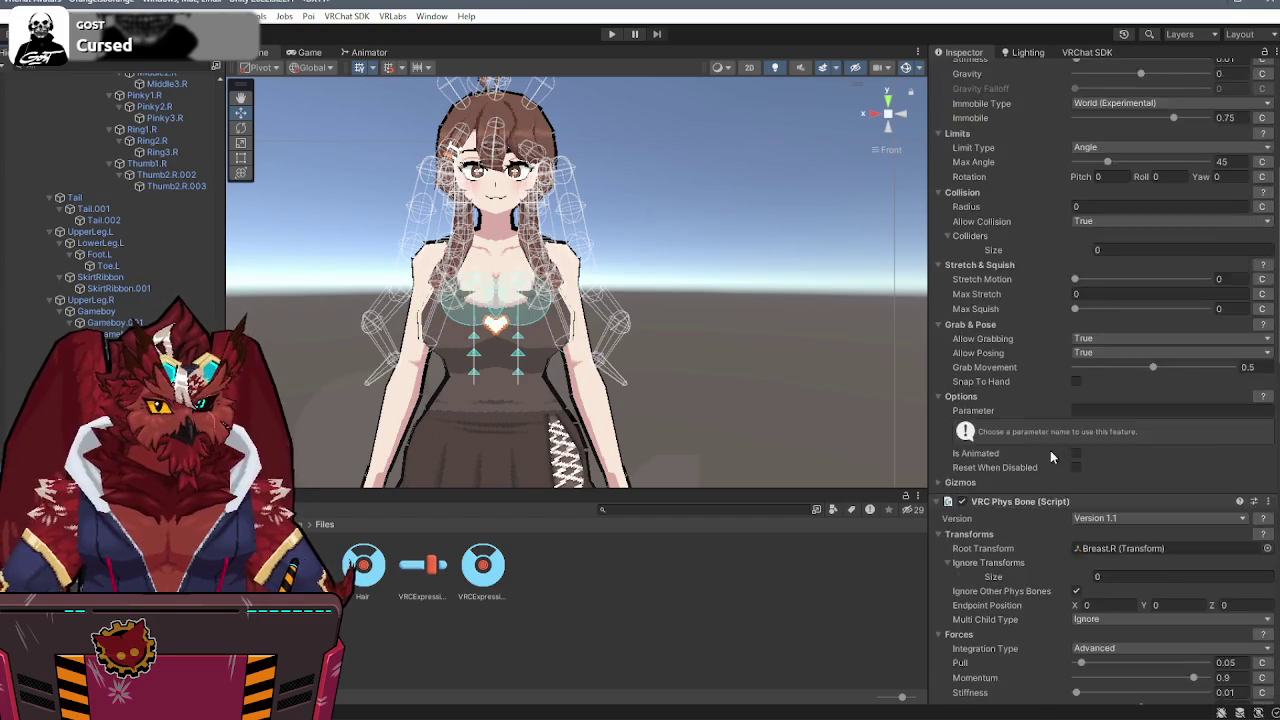
{"action": "scroll", "coordinate": [1010, 441], "scroll_direction": "down", "scroll_amount": 5}
{"action": "left_click", "coordinate": [1126, 428]}
{"action": "type", "text": "3"}
{"action": "key", "text": "Return"}
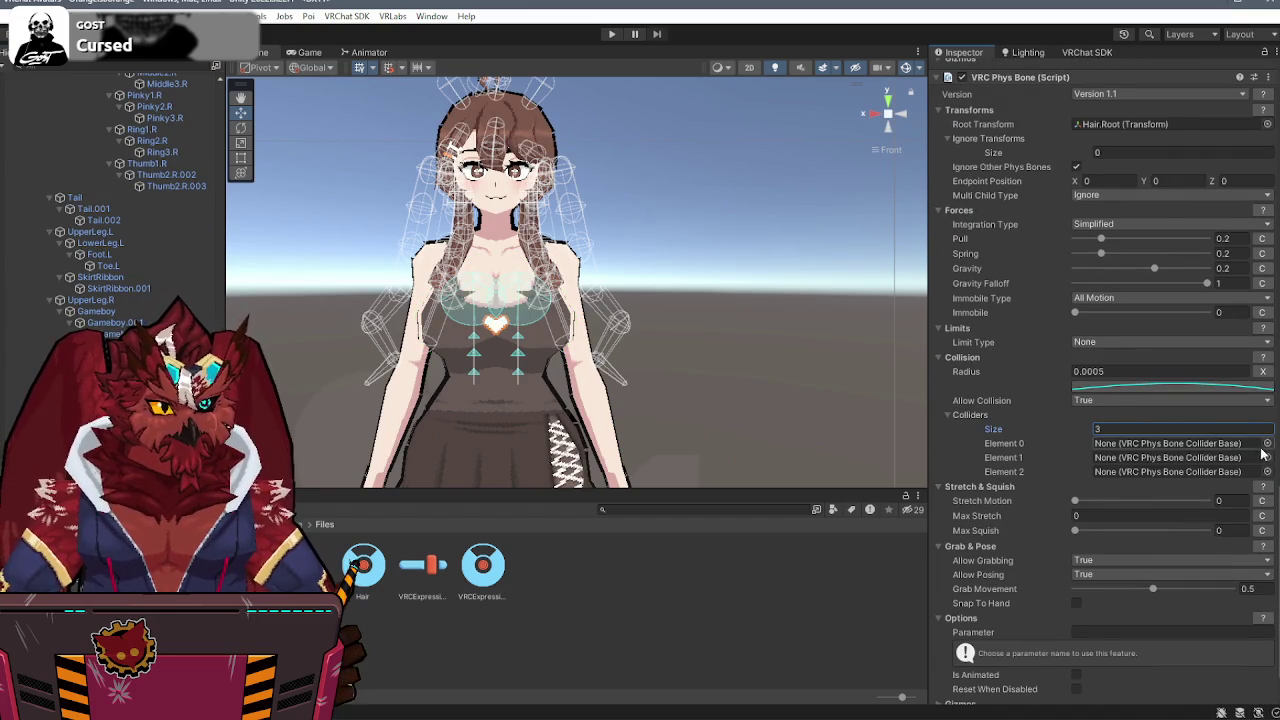
{"action": "left_click", "coordinate": [1266, 444]}
{"action": "double_click", "coordinate": [897, 251]}
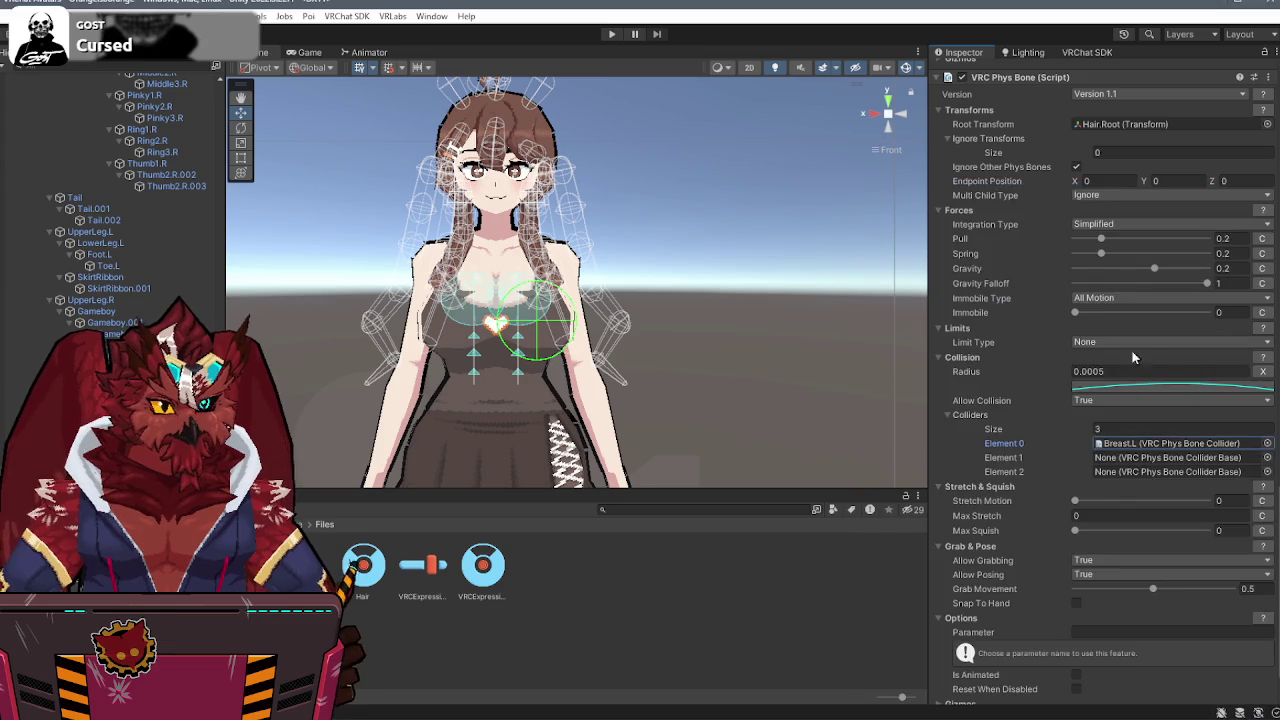
{"action": "left_click", "coordinate": [1266, 457]}
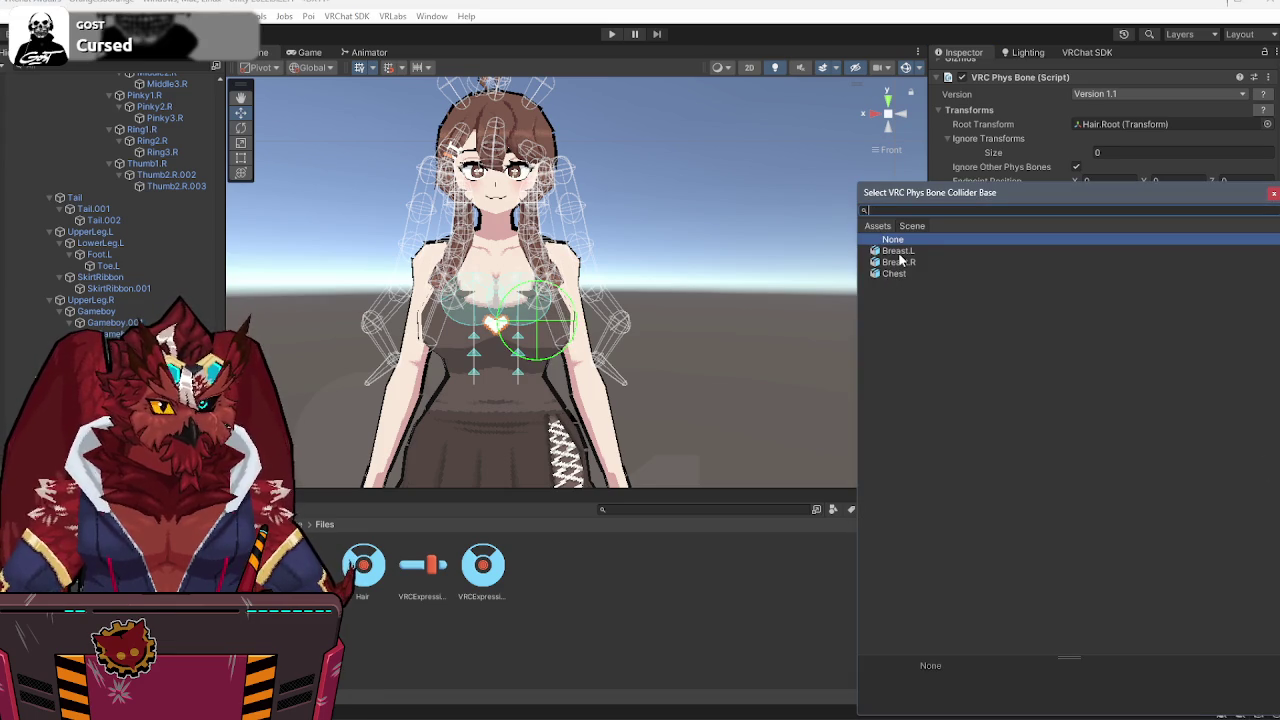
{"action": "double_click", "coordinate": [898, 262]}
{"action": "left_click", "coordinate": [1266, 471]}
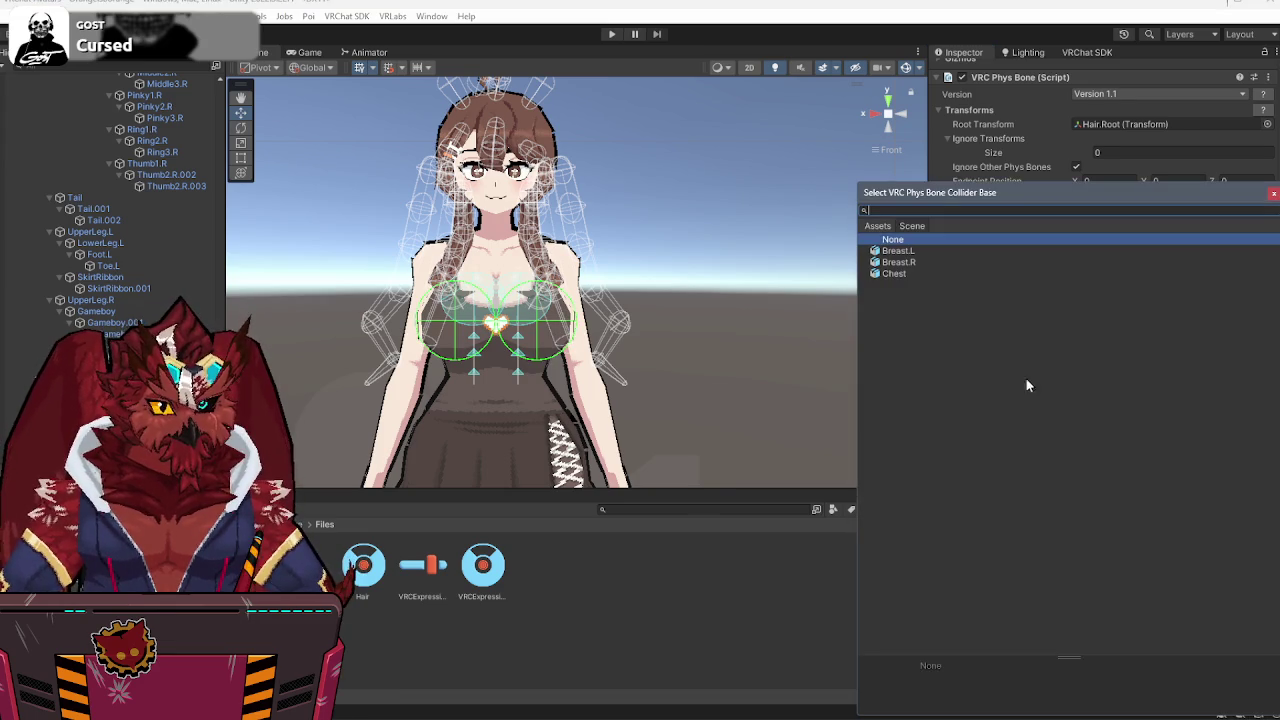
{"action": "double_click", "coordinate": [892, 274]}
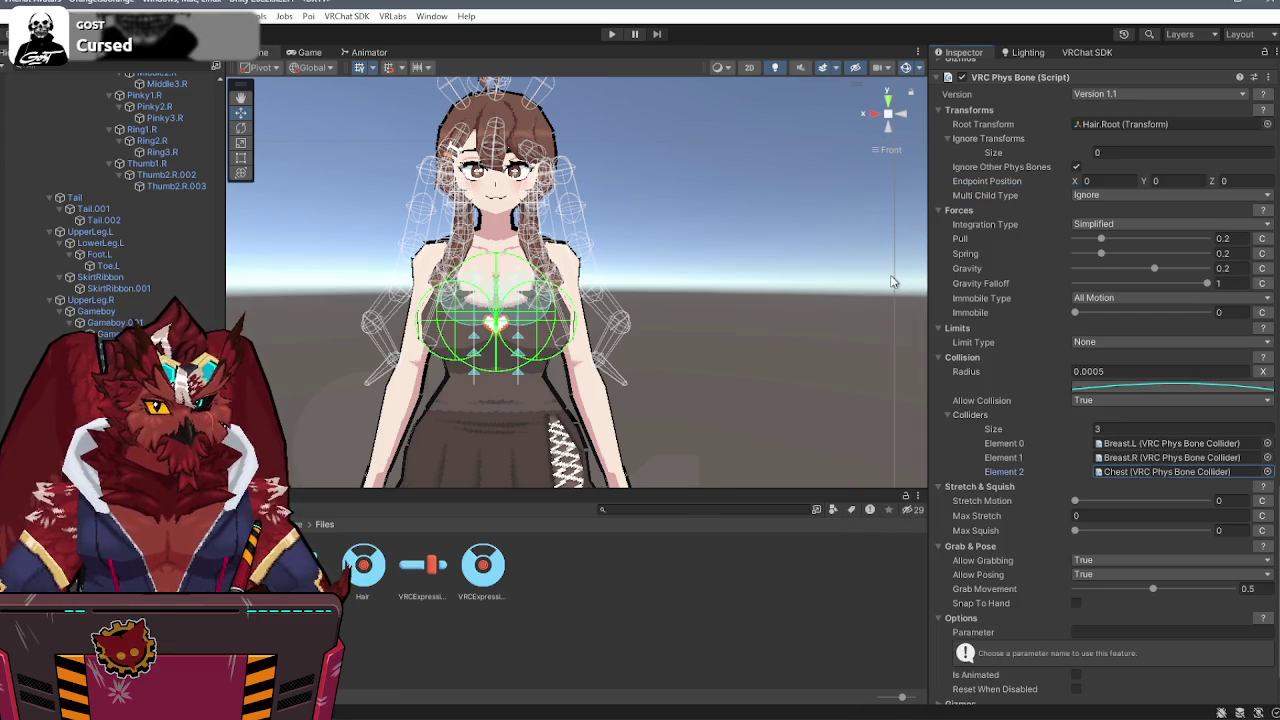
- Set the hair's Immobile Type to World (Experimental) with Immobile 0.9
{"action": "left_click", "coordinate": [877, 119]}
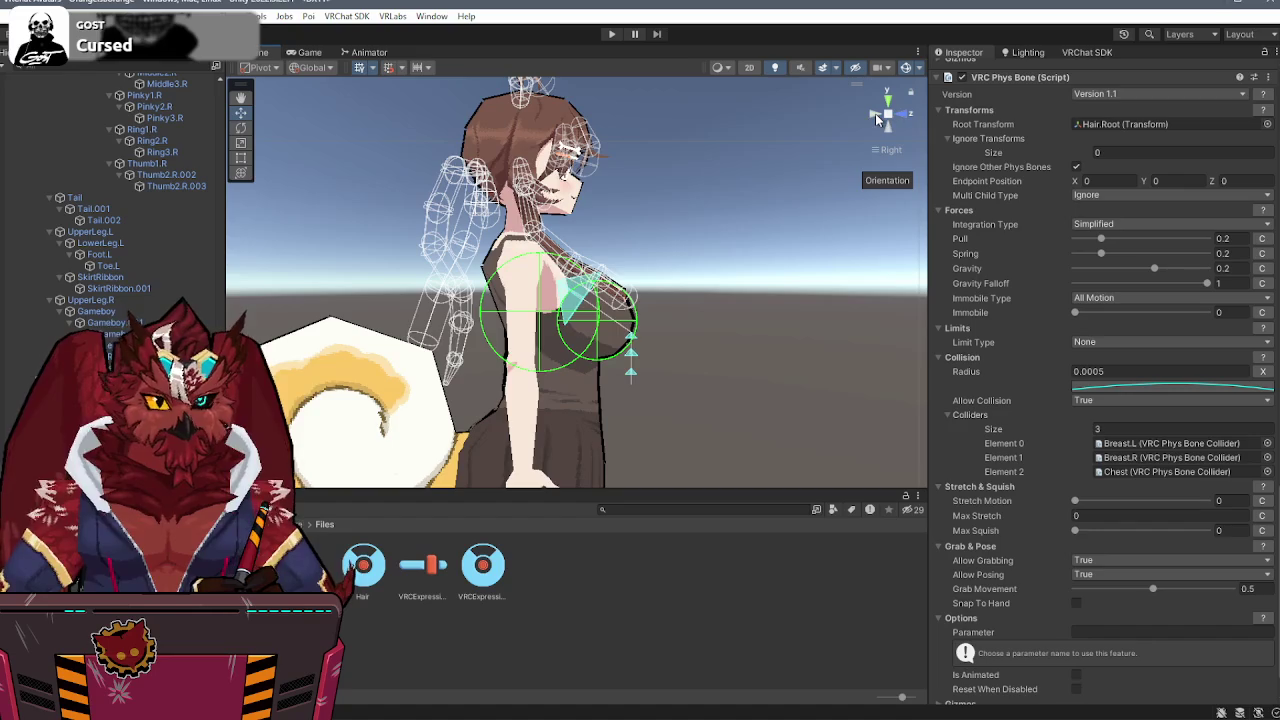
{"action": "left_click", "coordinate": [890, 118]}
{"action": "left_click", "coordinate": [1118, 299]}
{"action": "left_click", "coordinate": [1113, 330]}
{"action": "left_click", "coordinate": [1232, 312]}
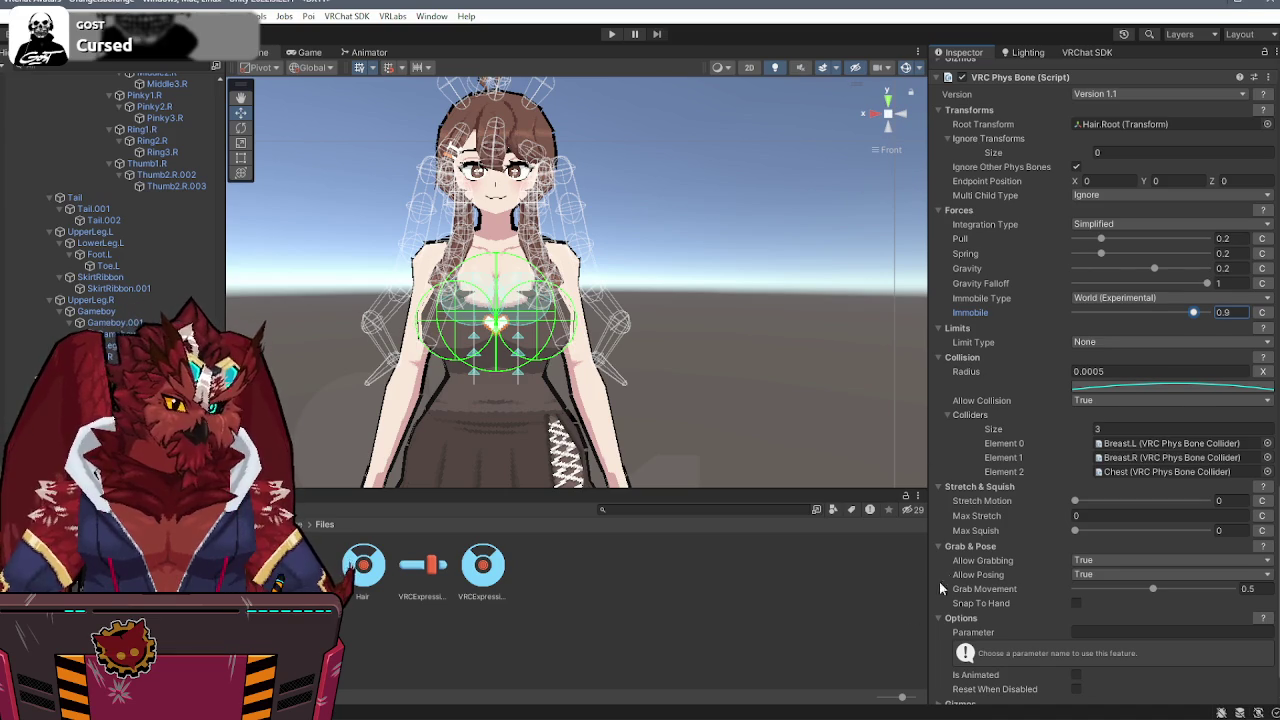
{"action": "scroll", "coordinate": [966, 551], "scroll_direction": "down", "scroll_amount": 2}
- Add a VRC Phys Bone component and set Bow.L as its root transform
{"action": "left_click", "coordinate": [1103, 689]}
{"action": "type", "text": "phys"}
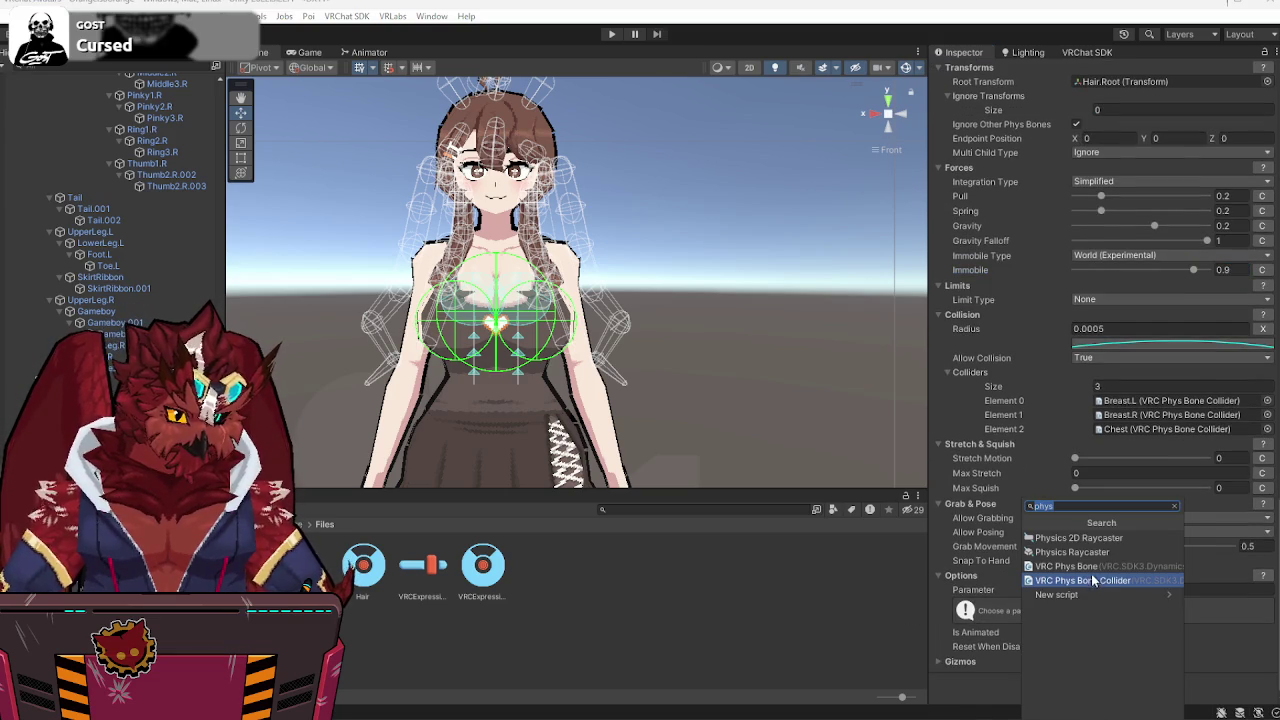
{"action": "left_click", "coordinate": [1090, 566]}
{"action": "scroll", "coordinate": [1012, 532], "scroll_direction": "down", "scroll_amount": 6}
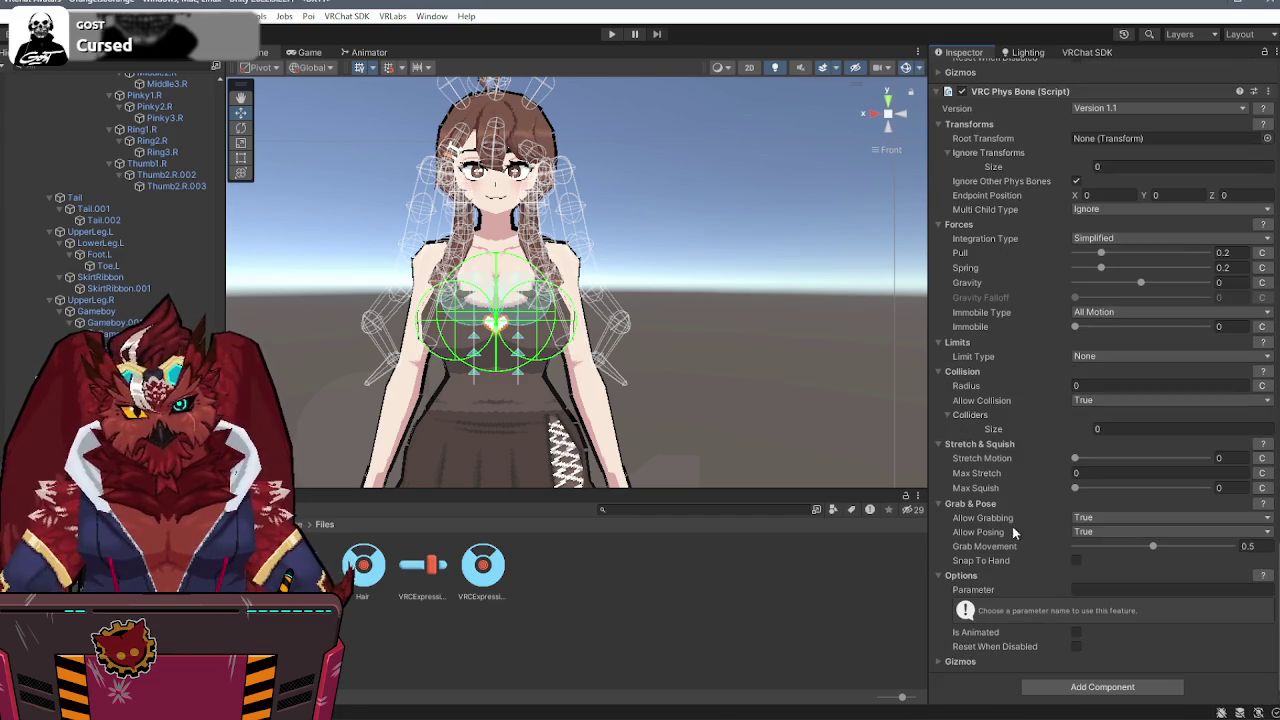
{"action": "left_click", "coordinate": [886, 116]}
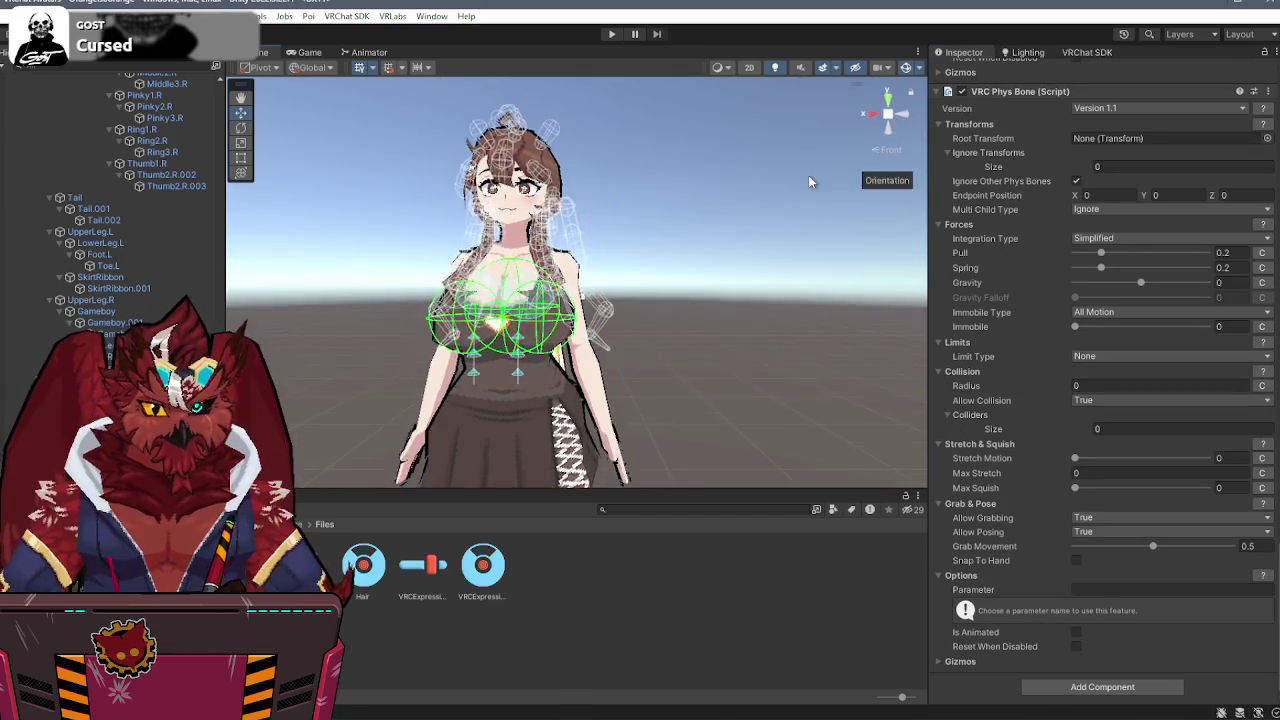
{"action": "scroll", "coordinate": [141, 257], "scroll_direction": "up", "scroll_amount": 5}
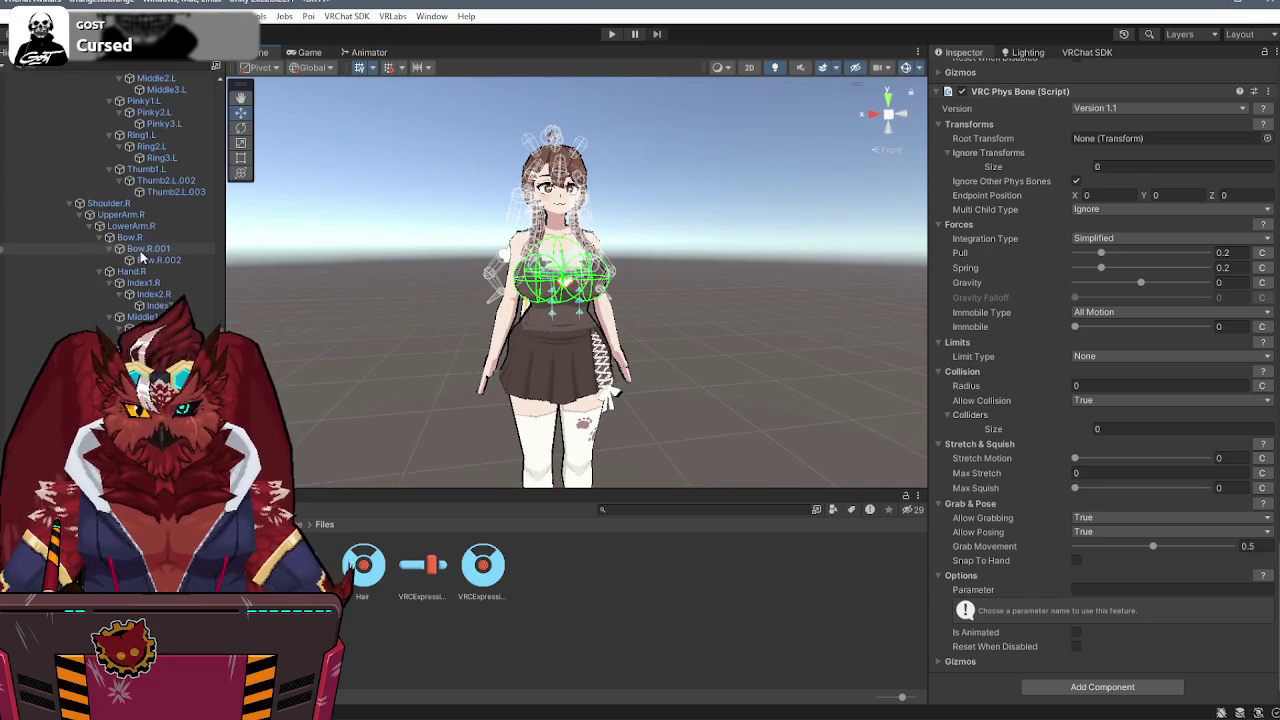
{"action": "scroll", "coordinate": [141, 257], "scroll_direction": "up", "scroll_amount": 10}
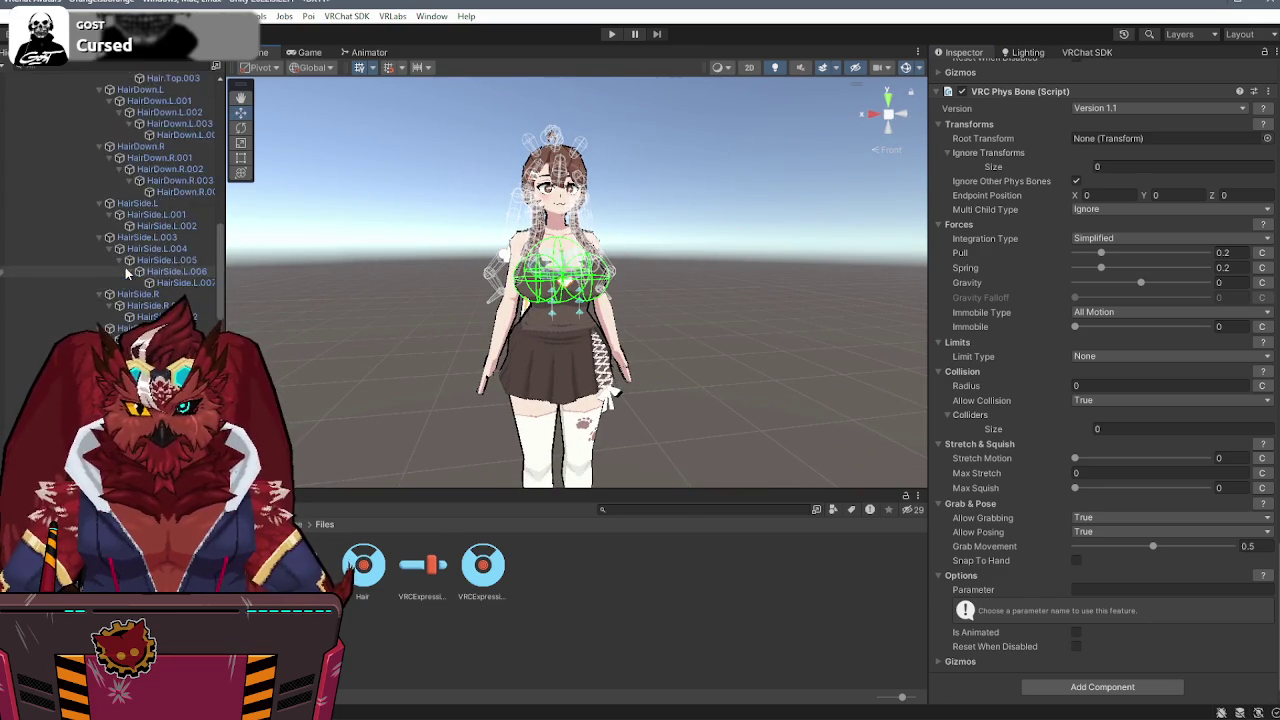
{"action": "scroll", "coordinate": [127, 272], "scroll_direction": "up", "scroll_amount": 10}
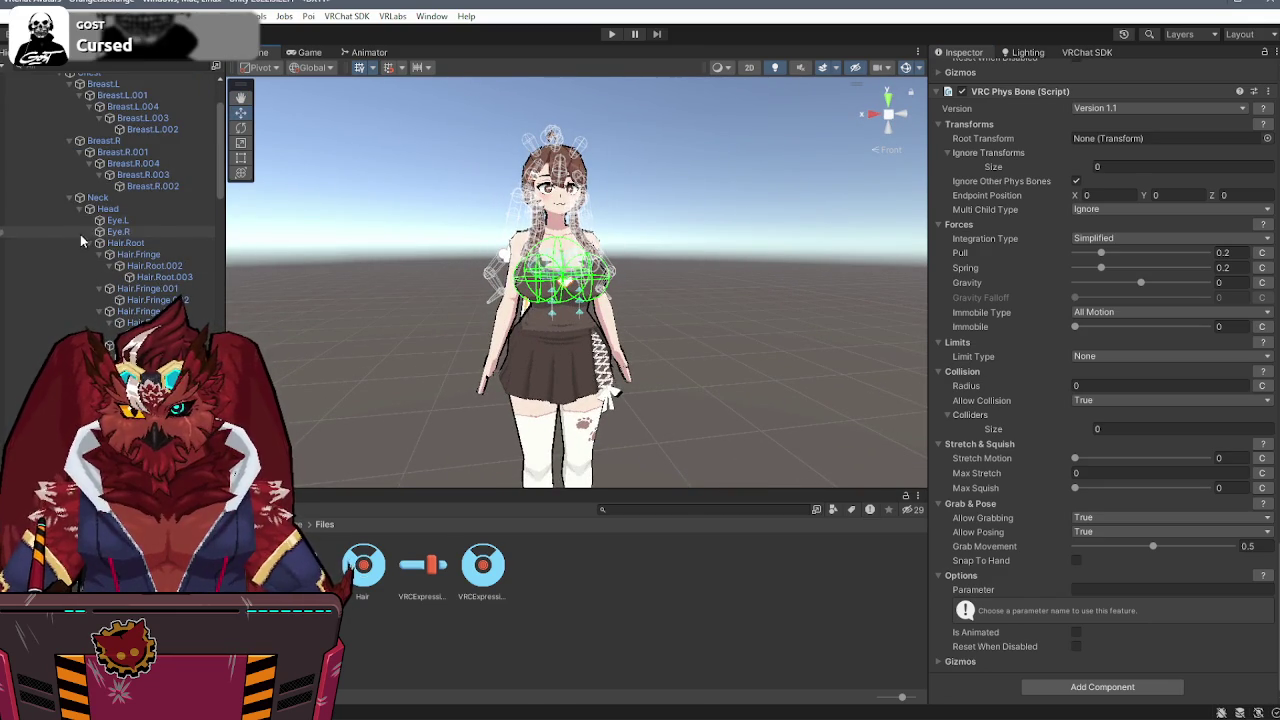
{"action": "scroll", "coordinate": [200, 270], "scroll_direction": "up", "scroll_amount": 3}
{"action": "scroll", "coordinate": [200, 270], "scroll_direction": "down", "scroll_amount": 6}
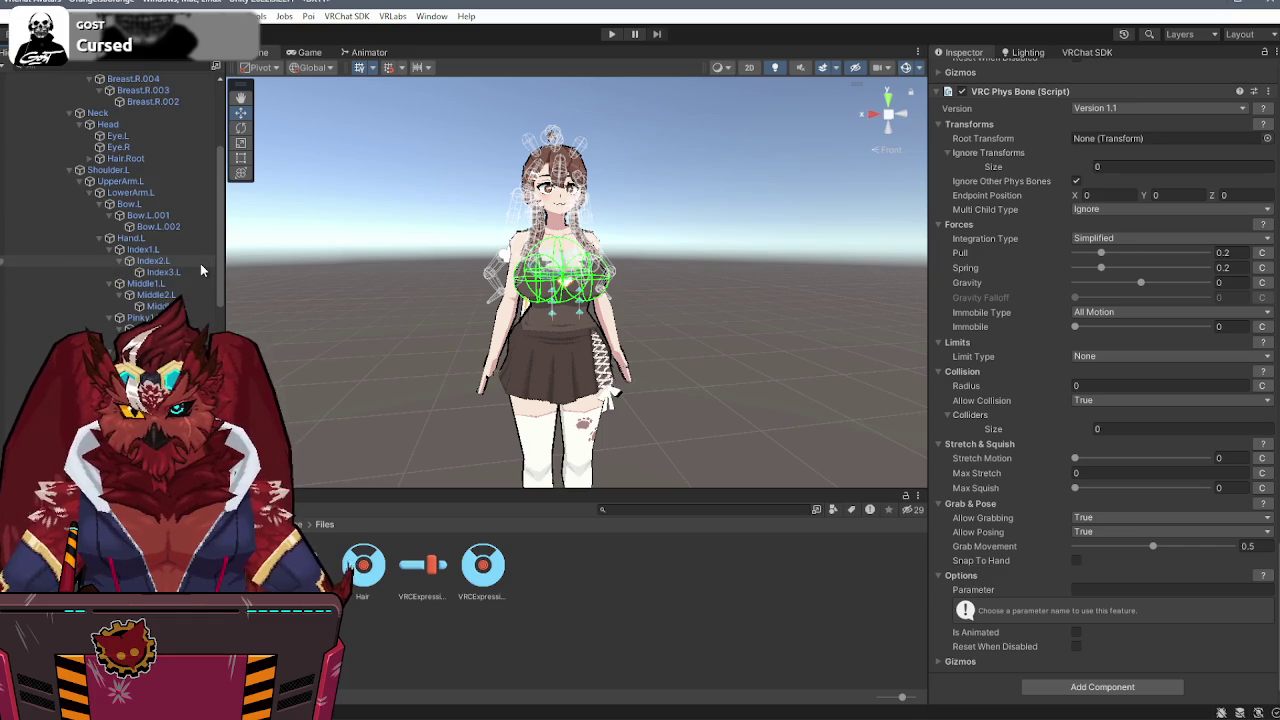
{"action": "mouse_move", "coordinate": [112, 203]}
{"action": "left_mouse_down"}
{"action": "mouse_move", "coordinate": [1146, 190]}
{"action": "mouse_move", "coordinate": [1160, 150]}
{"action": "mouse_move", "coordinate": [1145, 146]}
{"action": "left_mouse_up"}
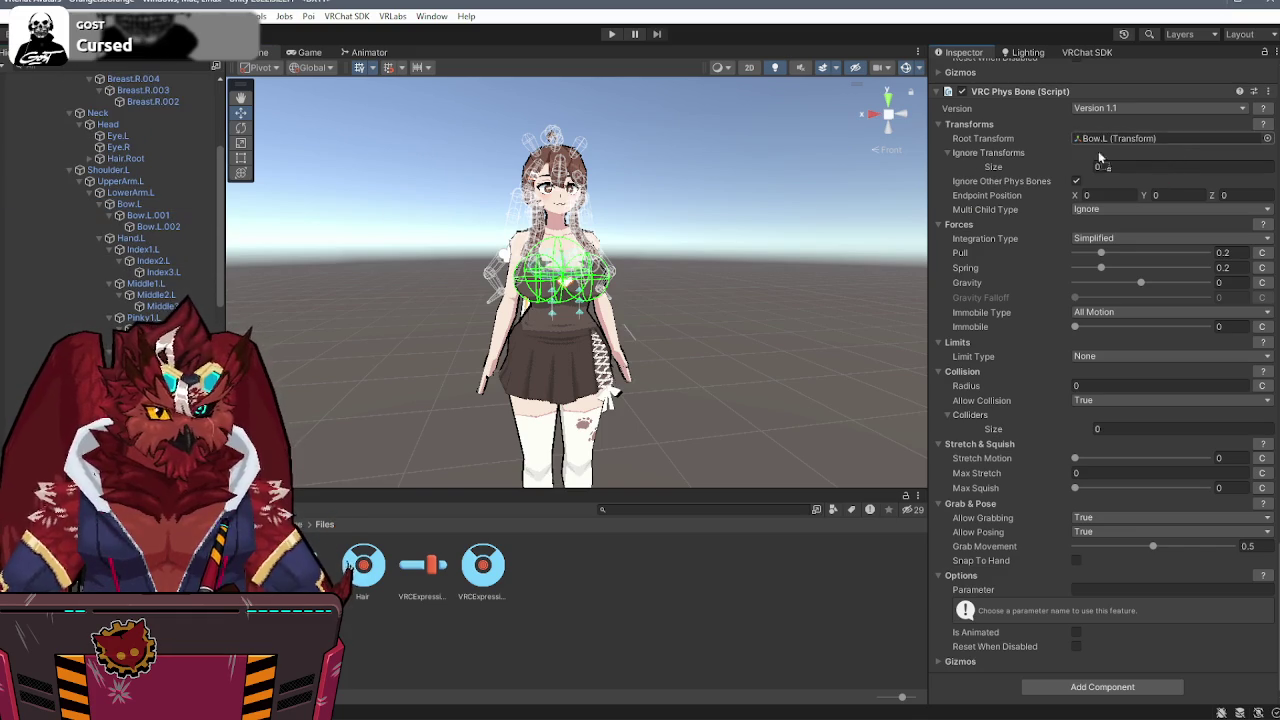
- Set the Bow.L Phys Bone's Limit Type to Angle
{"action": "scroll", "coordinate": [560, 280], "scroll_direction": "up", "scroll_amount": 3}
{"action": "mouse_move", "coordinate": [560, 300]}
{"action": "left_mouse_down"}
{"action": "mouse_move", "coordinate": [648, 242]}
{"action": "mouse_move", "coordinate": [704, 239]}
{"action": "left_mouse_up"}
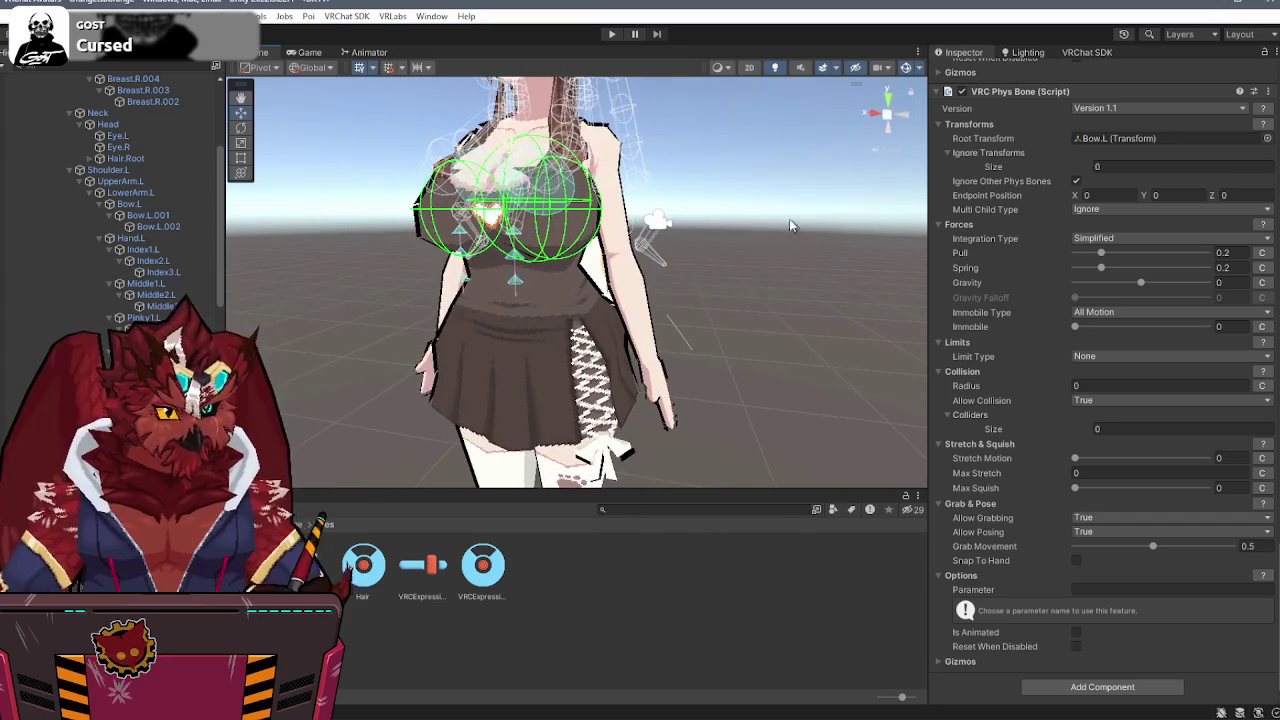
{"action": "left_click", "coordinate": [1267, 92]}
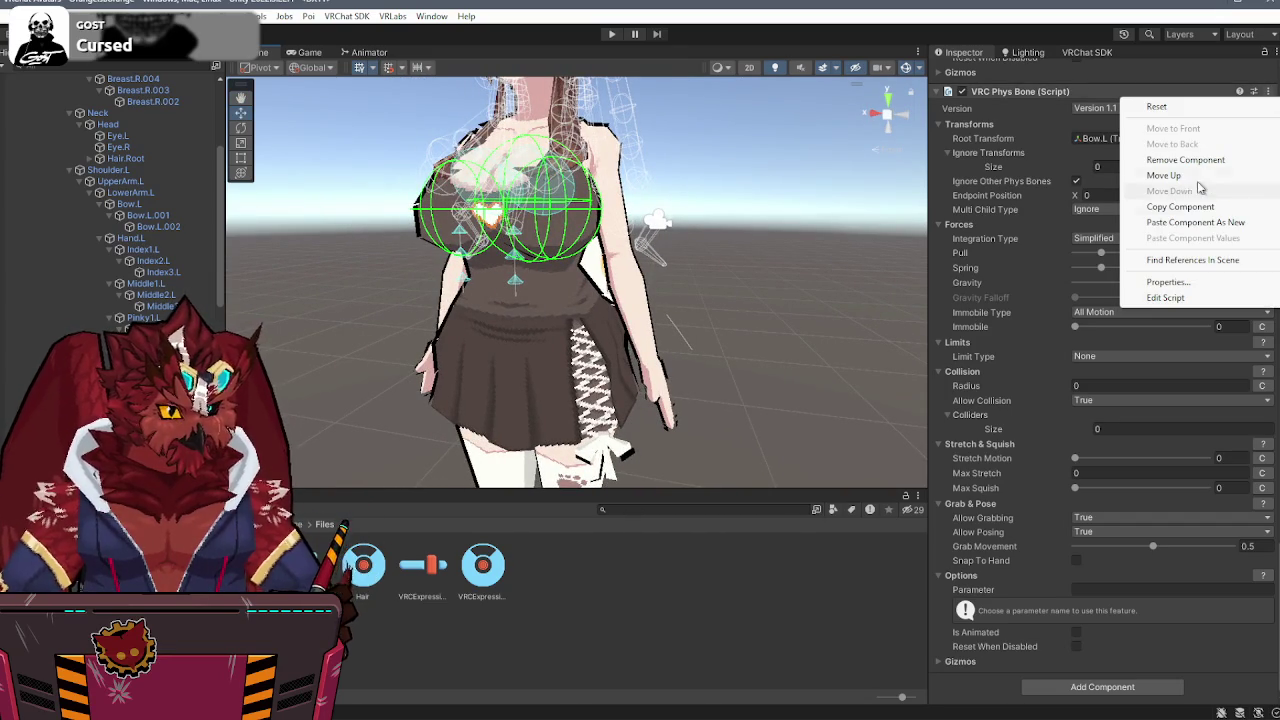
{"action": "left_click", "coordinate": [1200, 688]}
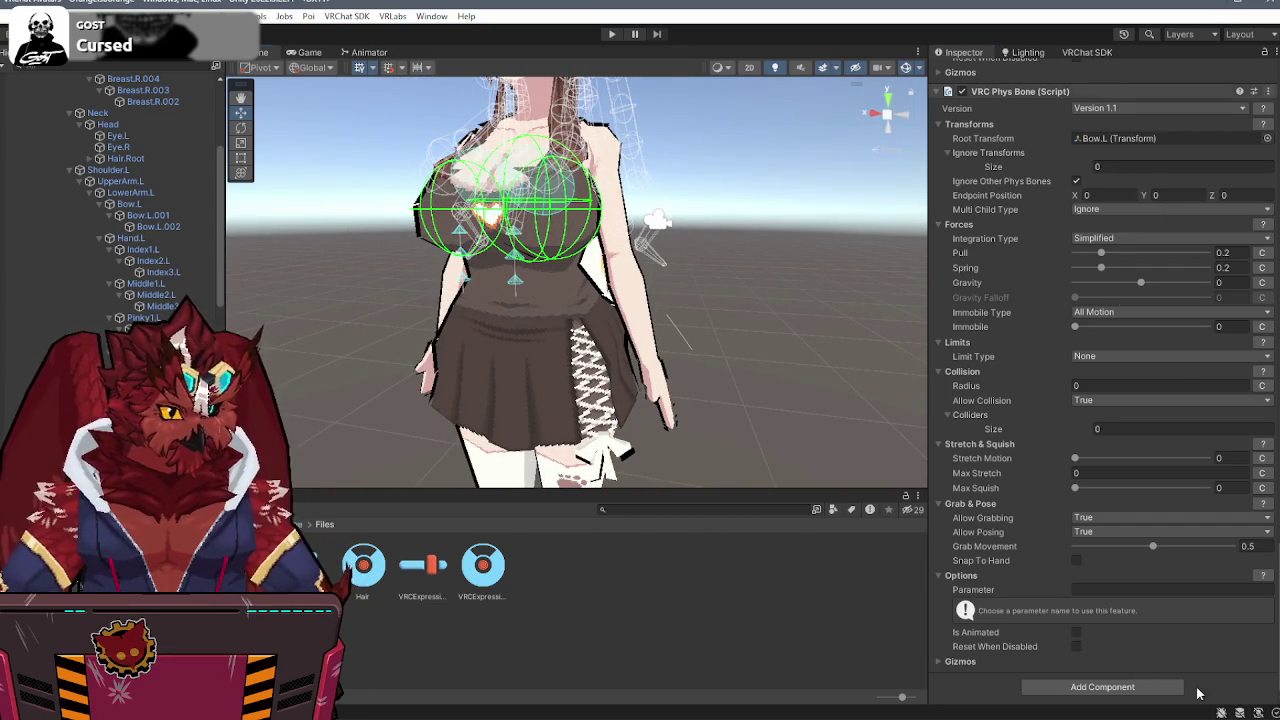
{"action": "left_click", "coordinate": [1107, 356]}
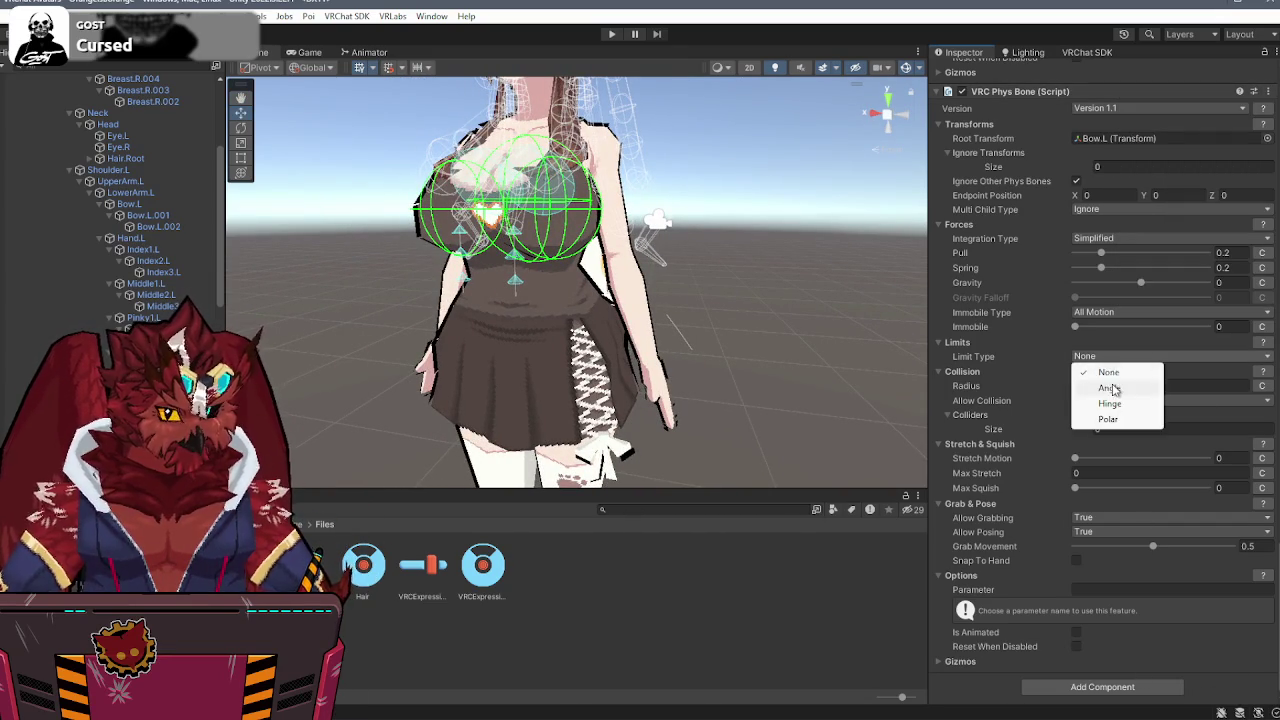
{"action": "left_click", "coordinate": [1108, 387]}
{"action": "scroll", "coordinate": [1104, 646], "scroll_direction": "down", "scroll_amount": 2}
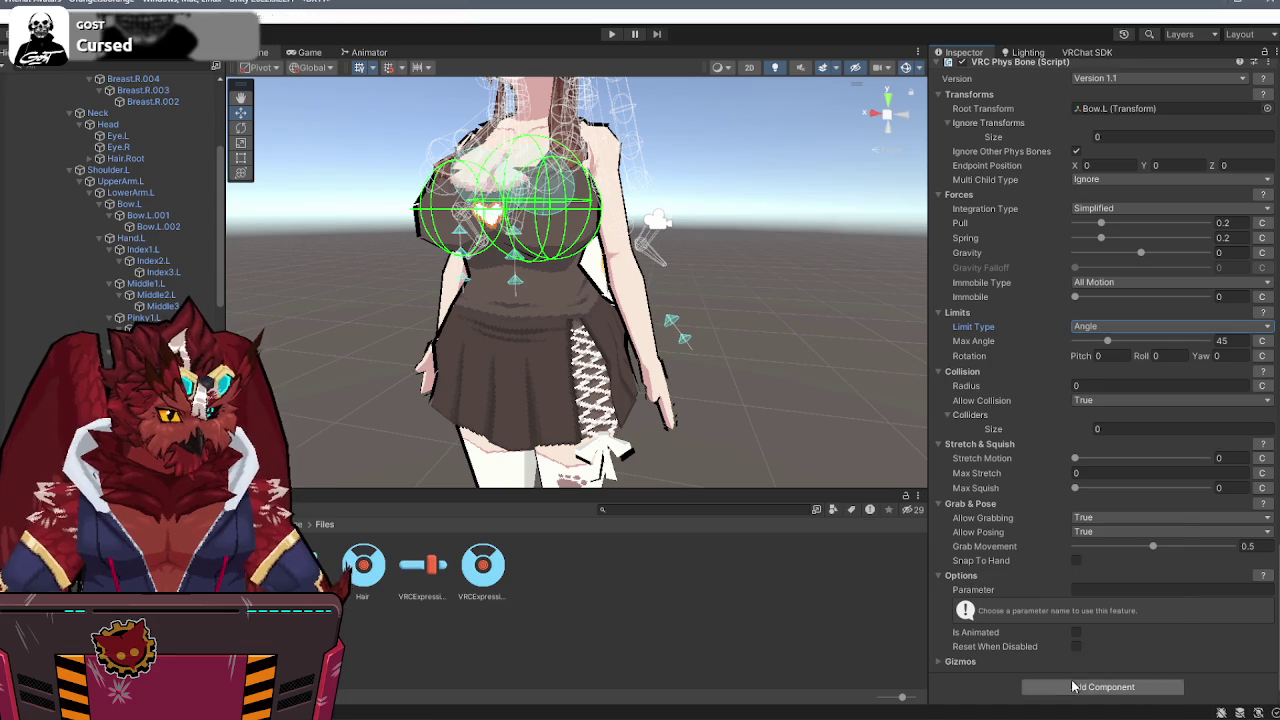
- Add a second VRC Phys Bone rooted at Bow.R with a 45° Angle limit
{"action": "left_click", "coordinate": [1103, 685]}
{"action": "type", "text": "phys"}
{"action": "left_click", "coordinate": [1066, 566]}
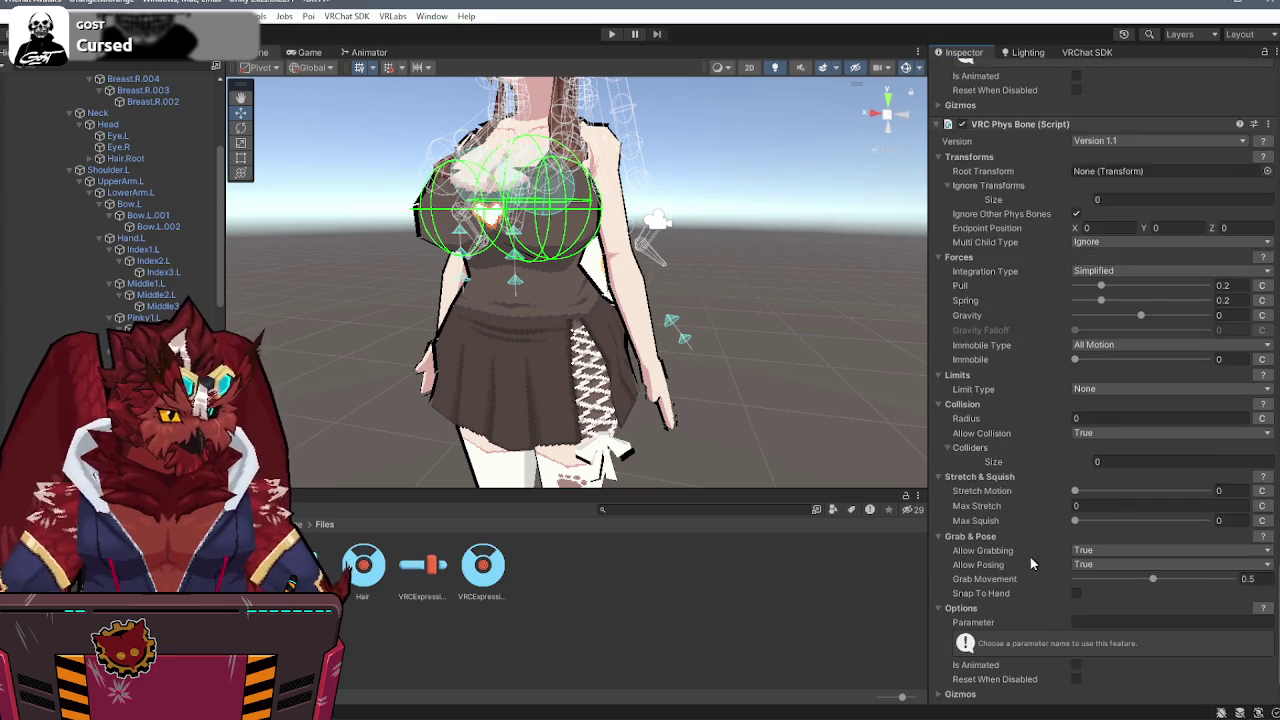
{"action": "left_click", "coordinate": [1107, 354]}
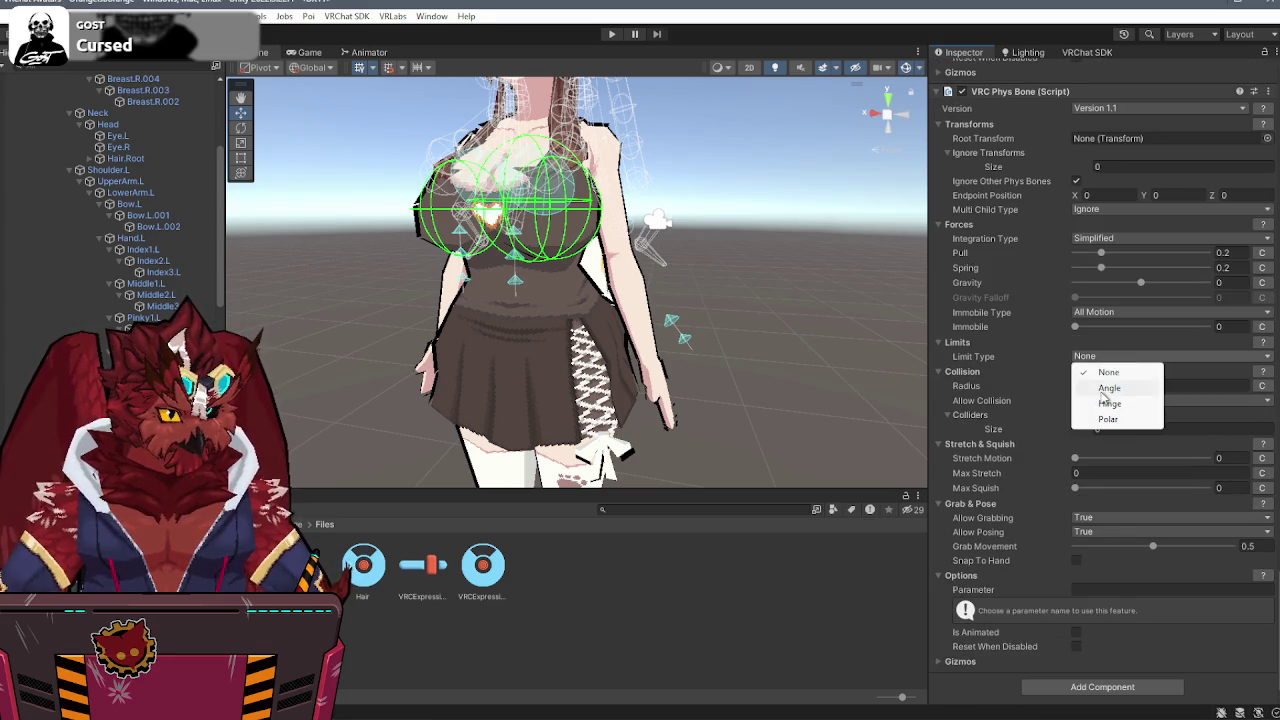
{"action": "left_click", "coordinate": [1108, 387]}
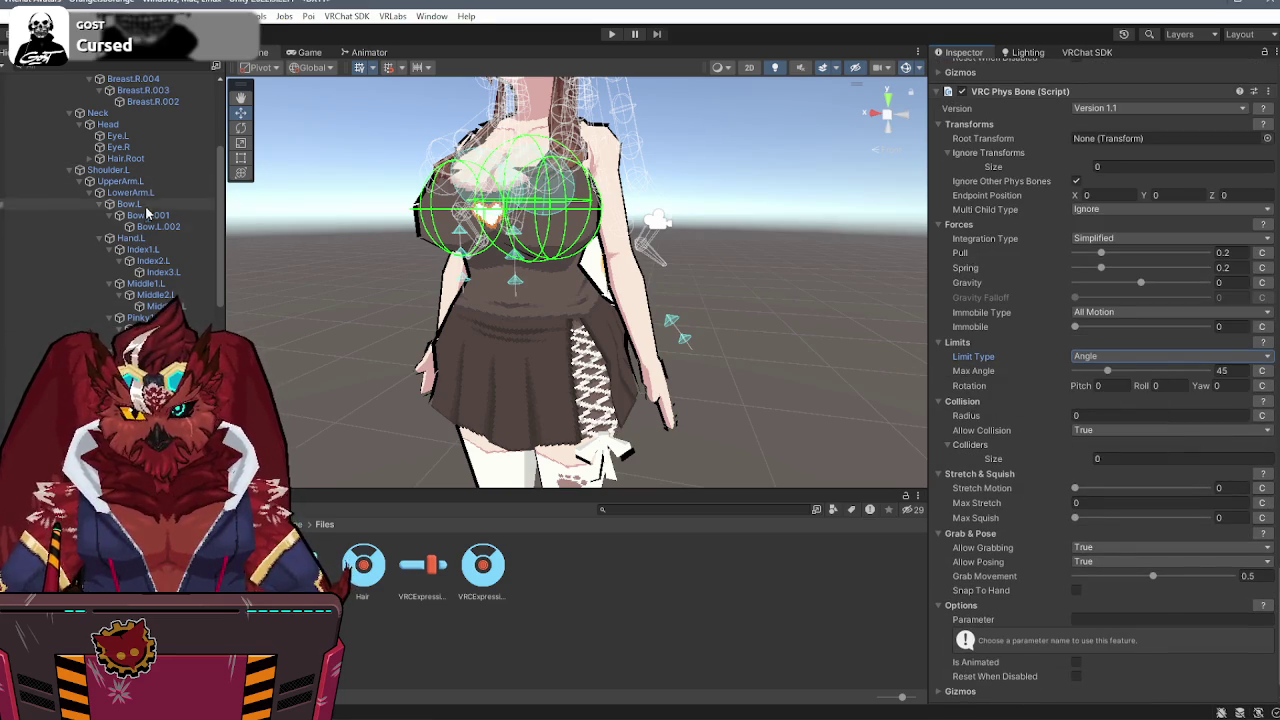
{"action": "scroll", "coordinate": [120, 283], "scroll_direction": "down", "scroll_amount": 2}
{"action": "scroll", "coordinate": [120, 250], "scroll_direction": "down", "scroll_amount": 3}
{"action": "mouse_move", "coordinate": [110, 252]}
{"action": "left_mouse_down"}
{"action": "mouse_move", "coordinate": [110, 241]}
{"action": "mouse_move", "coordinate": [935, 186]}
{"action": "mouse_move", "coordinate": [1160, 138]}
{"action": "left_mouse_up"}
{"action": "left_click_drag", "start_coordinate": [507, 339], "coordinate": [689, 340]}
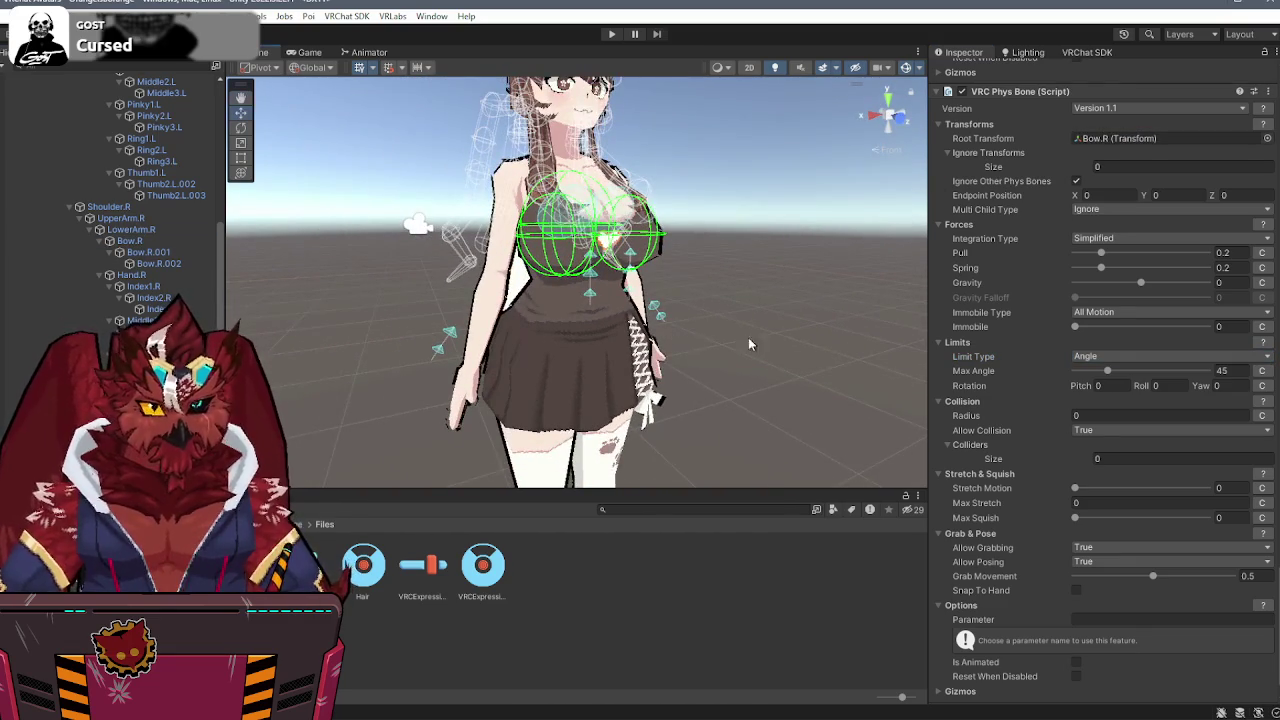
{"action": "scroll", "coordinate": [997, 372], "scroll_direction": "down", "scroll_amount": 1}
- Add another default VRC Phys Bone for the tail, with no root yet
{"action": "left_click", "coordinate": [1068, 690]}
{"action": "type", "text": "phys"}
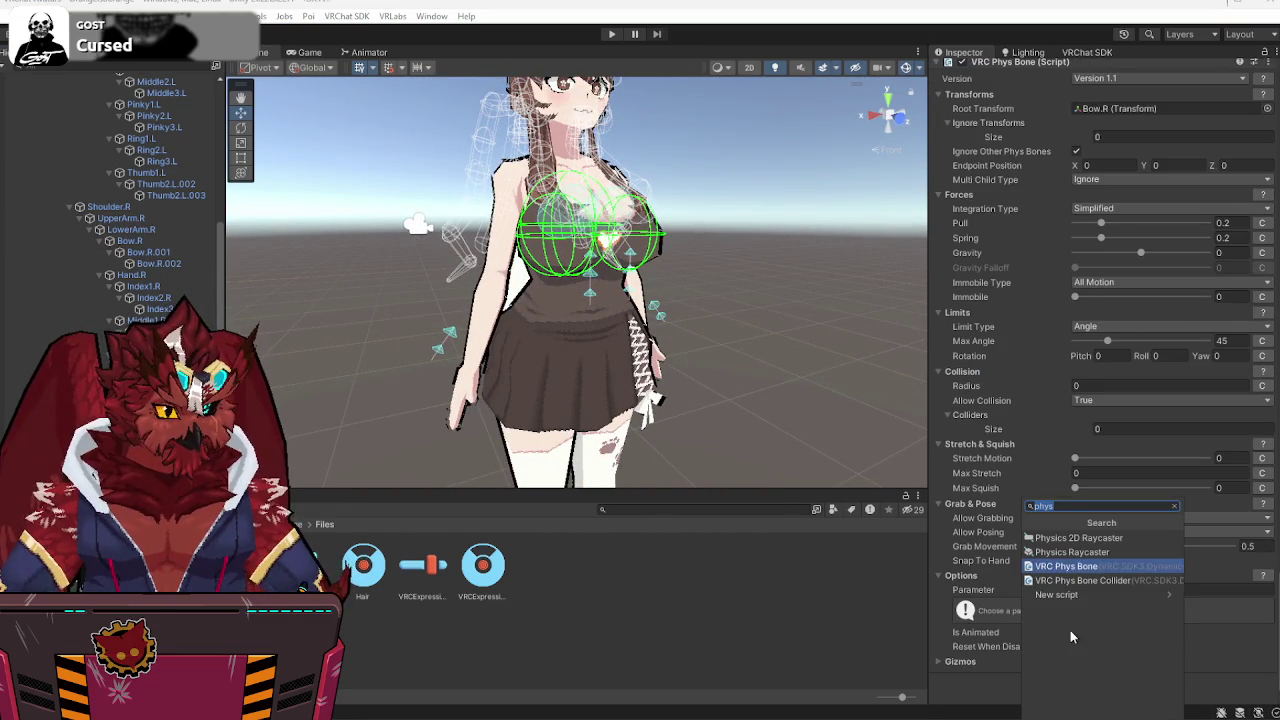
{"action": "left_click", "coordinate": [1081, 566]}
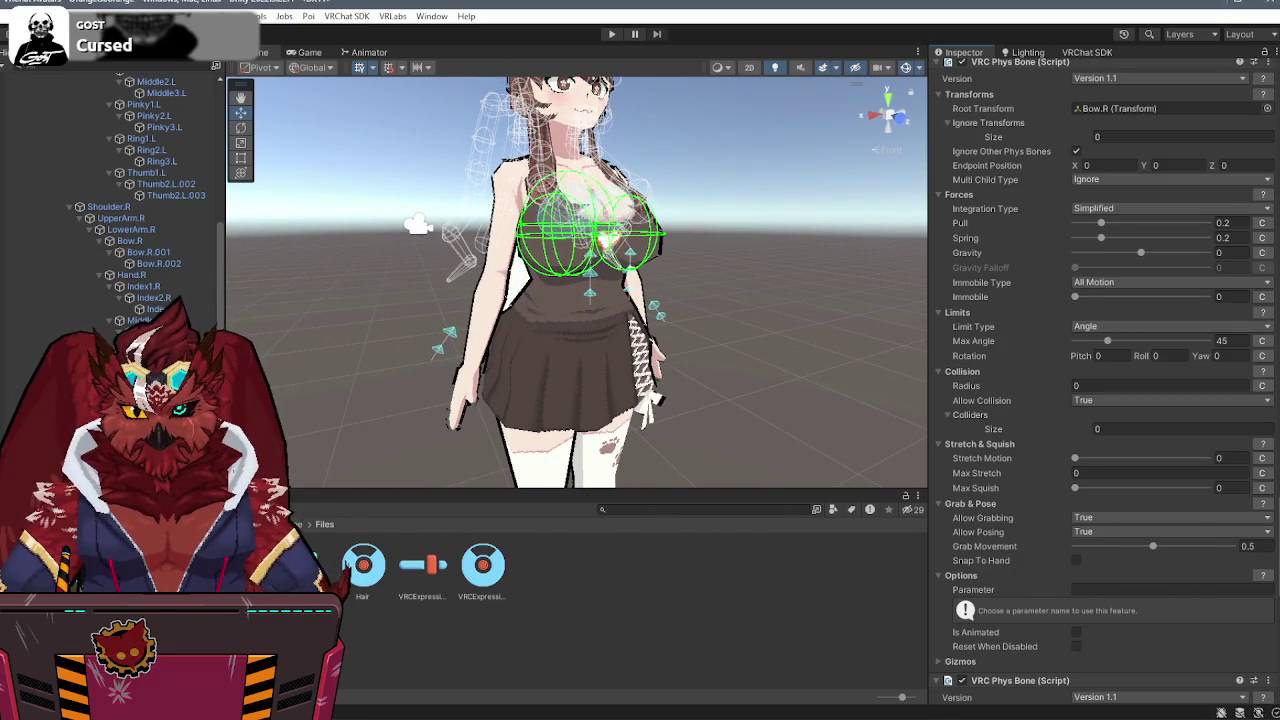
{"action": "scroll", "coordinate": [140, 200], "scroll_direction": "down", "scroll_amount": 3}
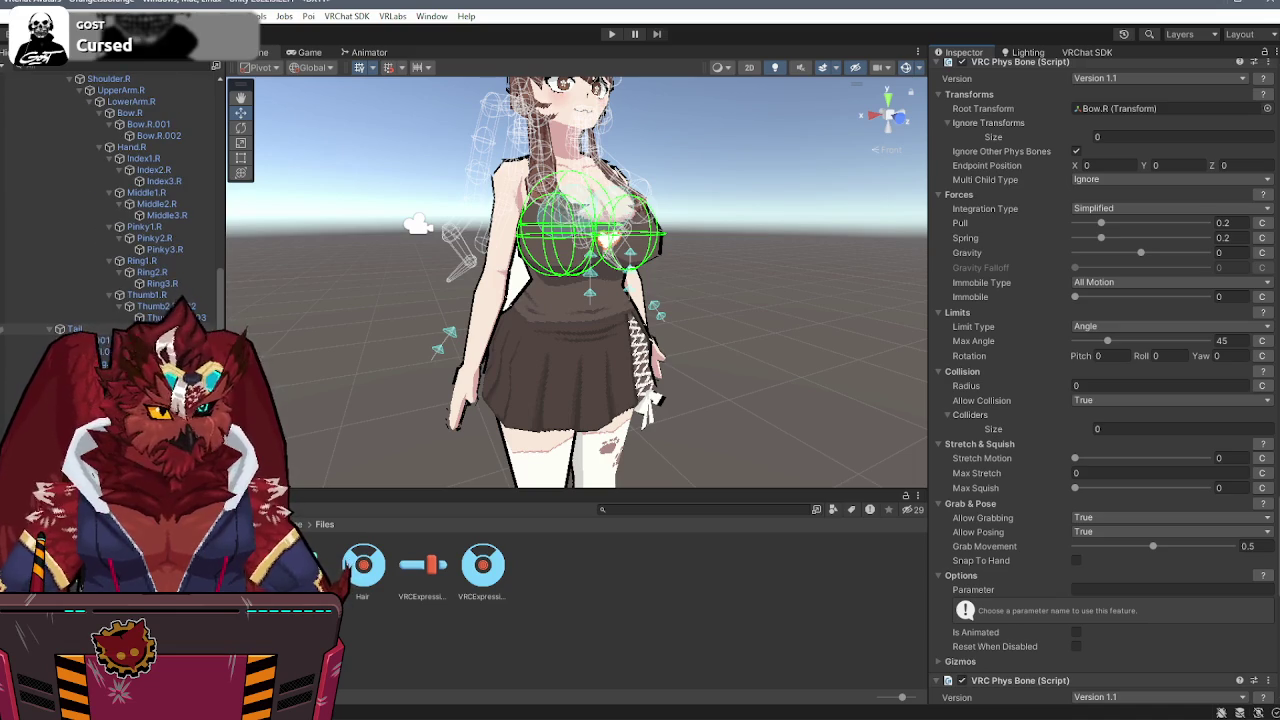
{"action": "scroll", "coordinate": [1217, 385], "scroll_direction": "down", "scroll_amount": 10}
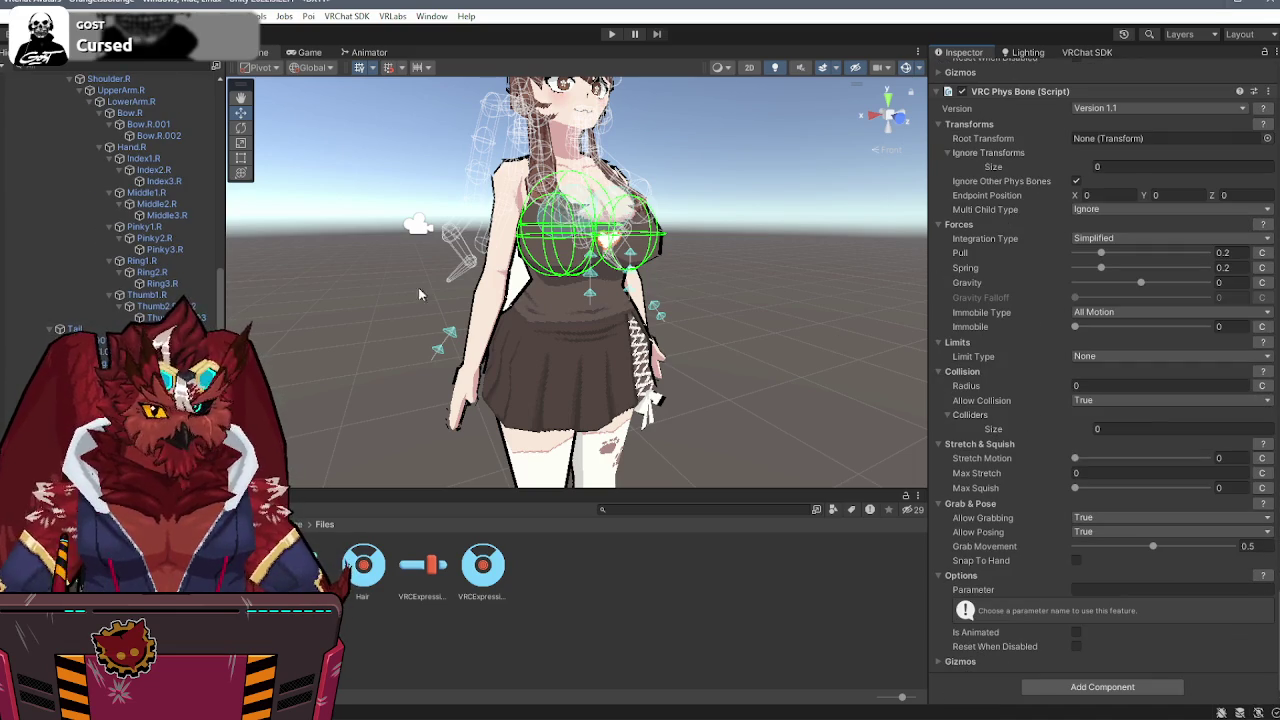
- Root the new Phys Bone at the Tail bone and set its radius to 0.002
{"action": "left_click_drag", "start_coordinate": [974, 254], "coordinate": [1110, 139]}
{"action": "left_click_drag", "start_coordinate": [760, 232], "coordinate": [900, 250]}
{"action": "left_click", "coordinate": [1134, 386]}
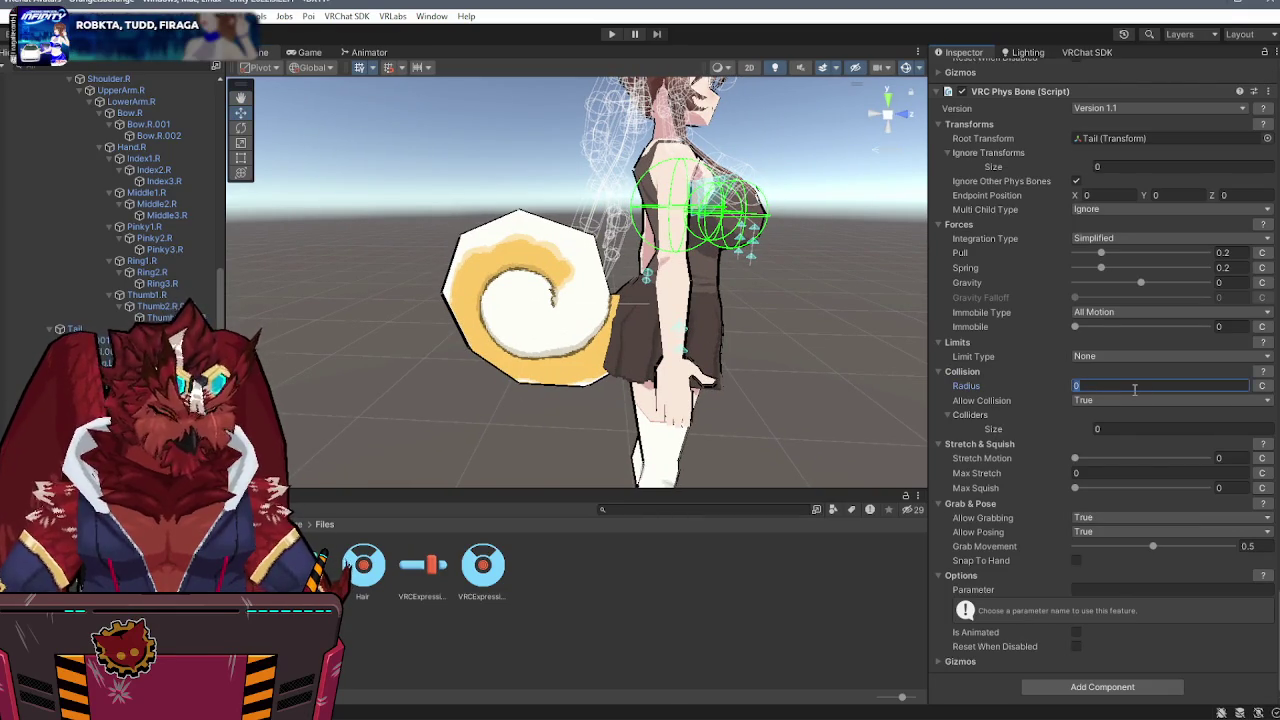
{"action": "type", "text": ".002"}
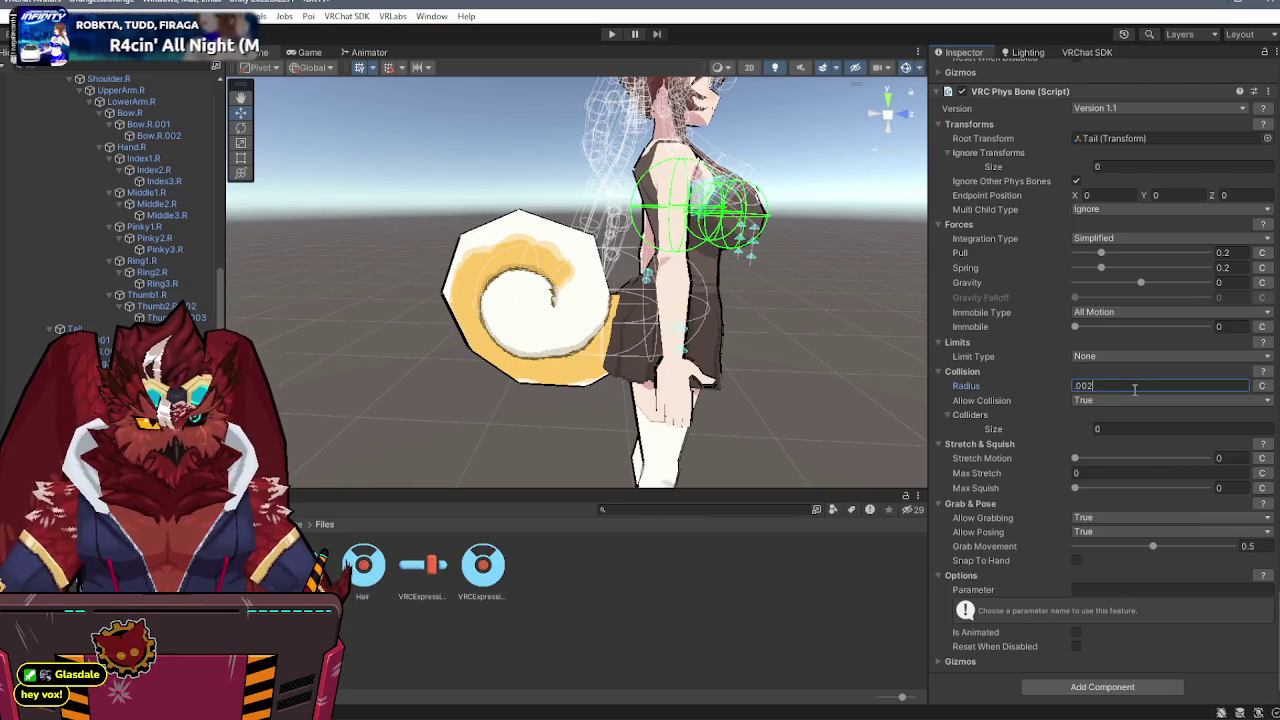
{"action": "key", "text": "BackSpace"}
{"action": "type", "text": "3"}
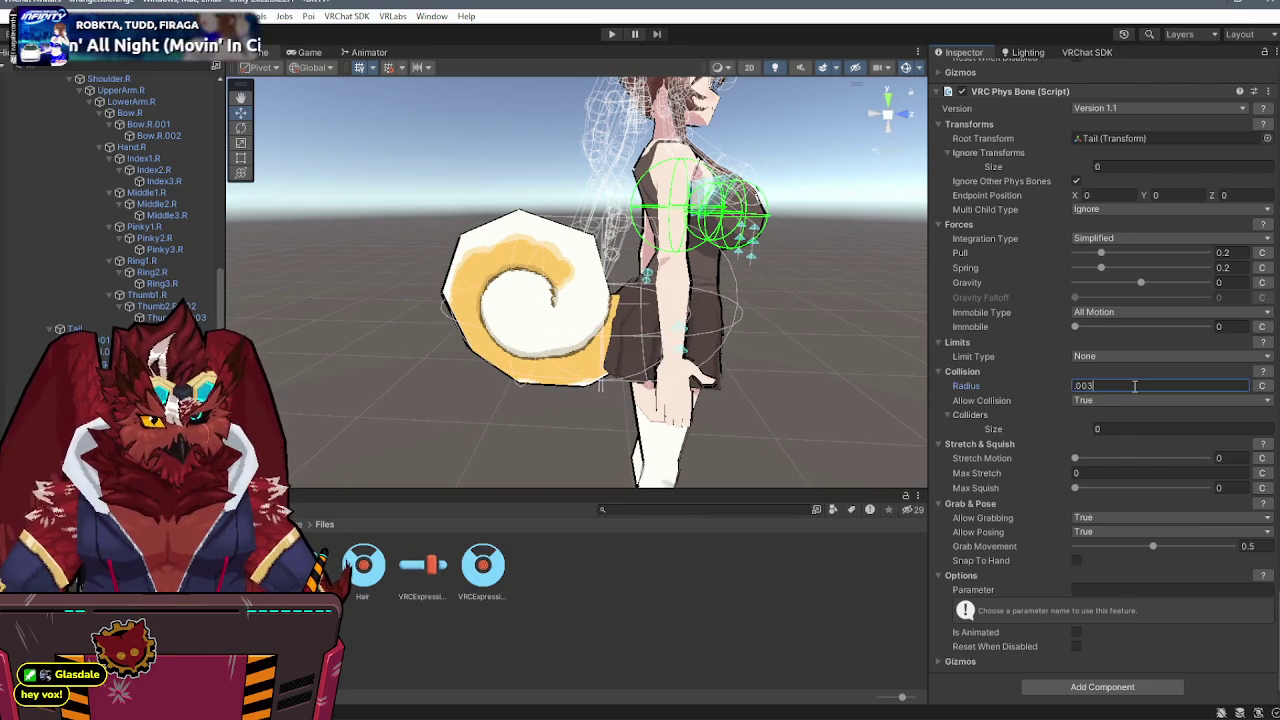
{"action": "key", "text": "BackSpace"}
{"action": "type", "text": "21"}
{"action": "key", "text": "Return"}
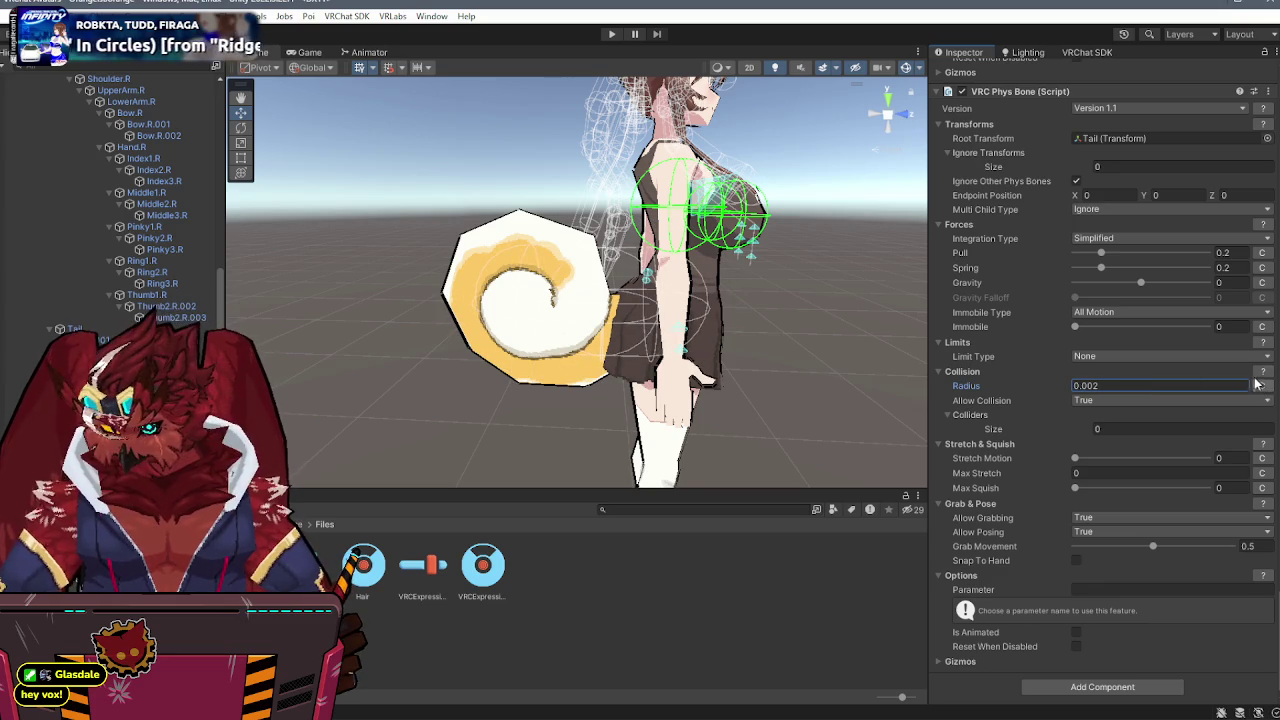
- Shape the radius with a curve rising from 0.35 to 1 along the tail
{"action": "left_click", "coordinate": [1268, 387]}
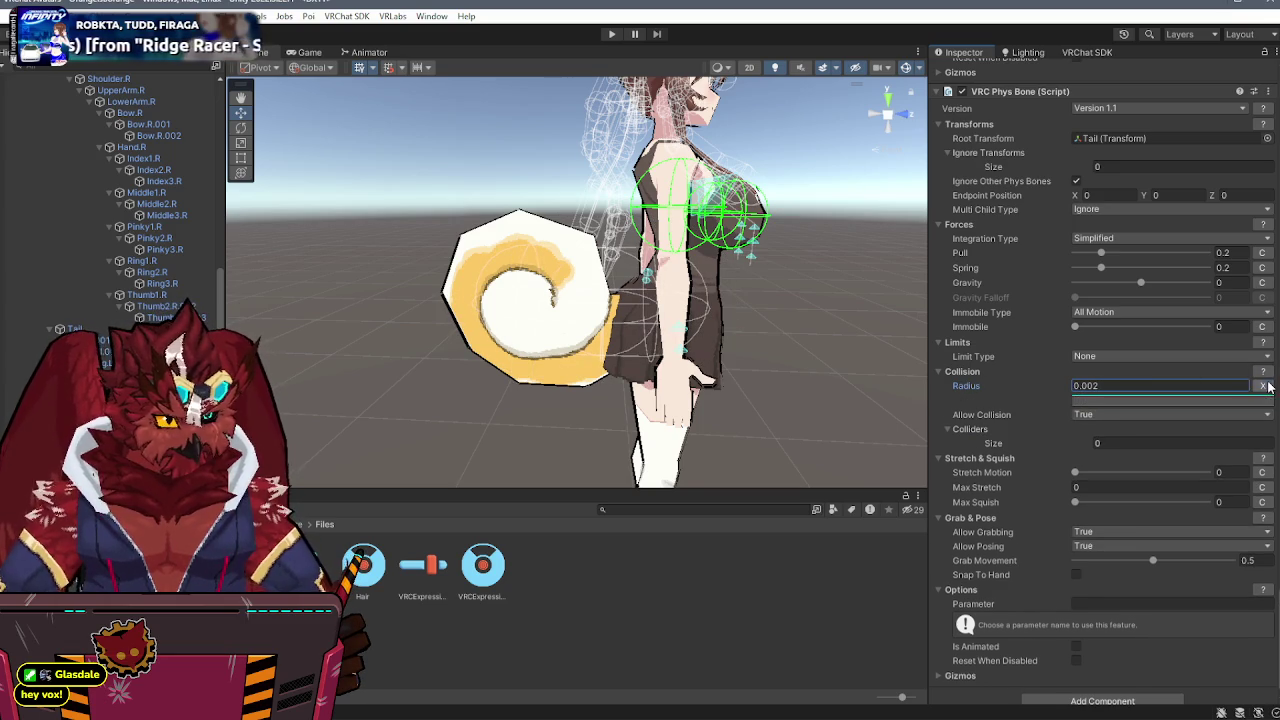
{"action": "left_click", "coordinate": [1200, 400]}
{"action": "left_click_drag", "start_coordinate": [1130, 428], "coordinate": [1138, 500]}
{"action": "left_click", "coordinate": [1274, 386]}
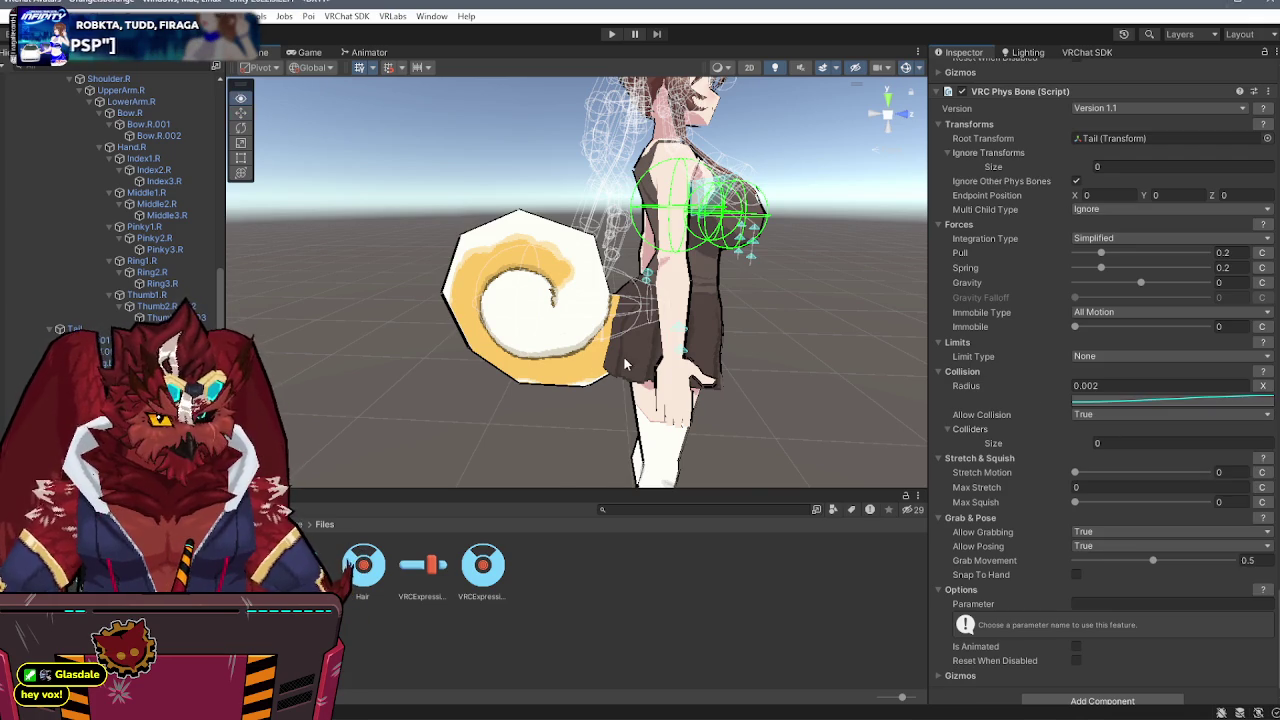